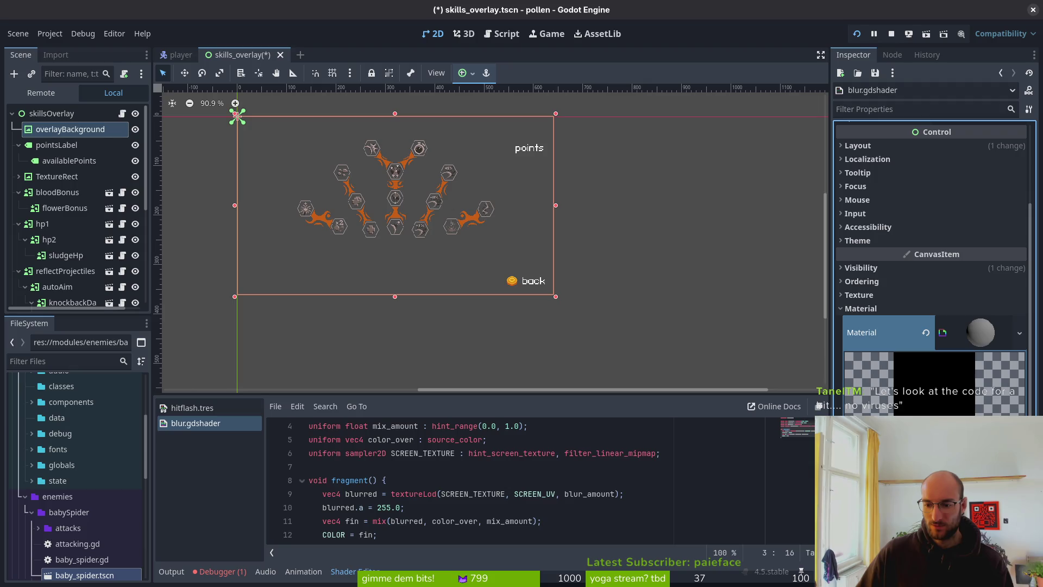
Try the color_over tint at full red, revert it to black, then save and run the project
left_click(967, 429)
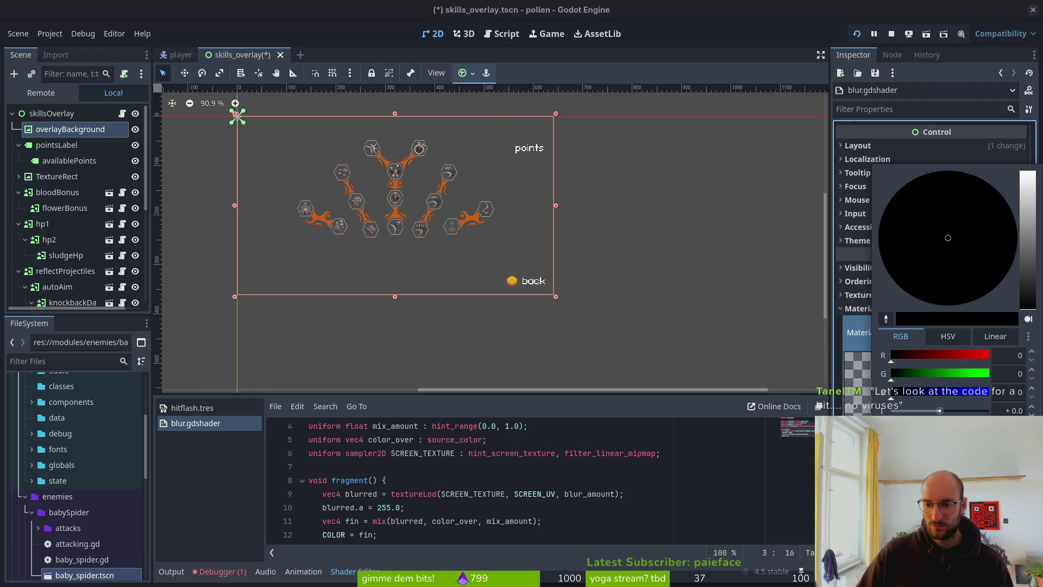
mouse_move(961, 357)
left_mouse_down()
mouse_move(990, 355)
mouse_move(896, 359)
left_mouse_up()
key("Escape")
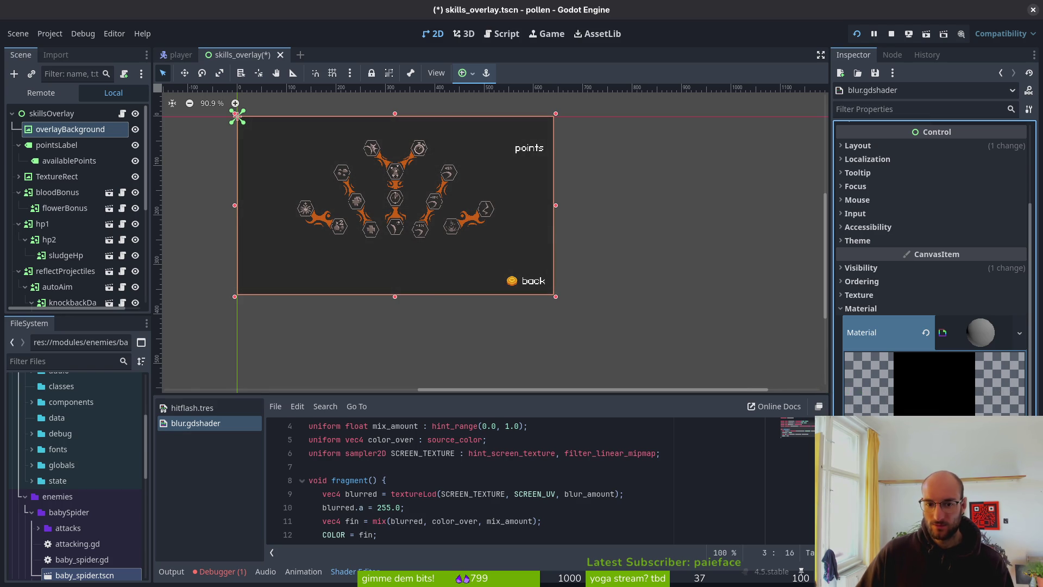
scroll(231, 127, "up", 5)
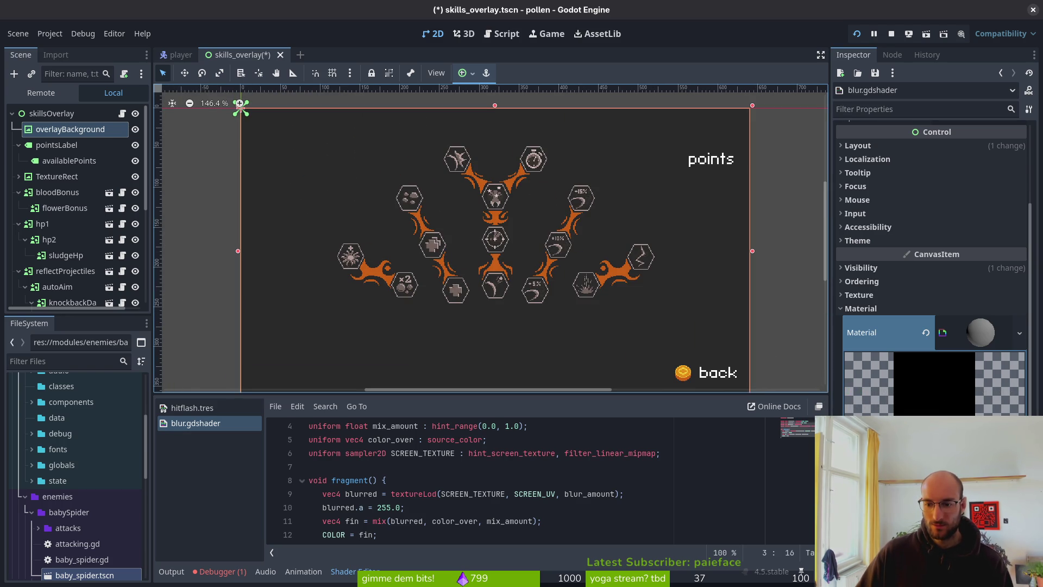
left_click(857, 33)
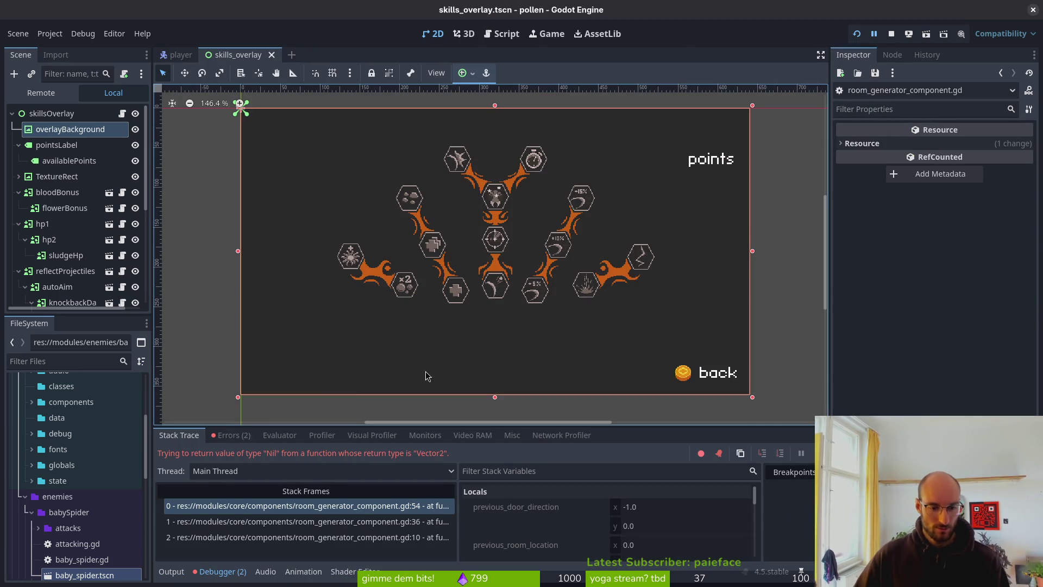
Select overlayBackground and test the skill-tree overlay in the running game with Tab and Escape
left_click(858, 32)
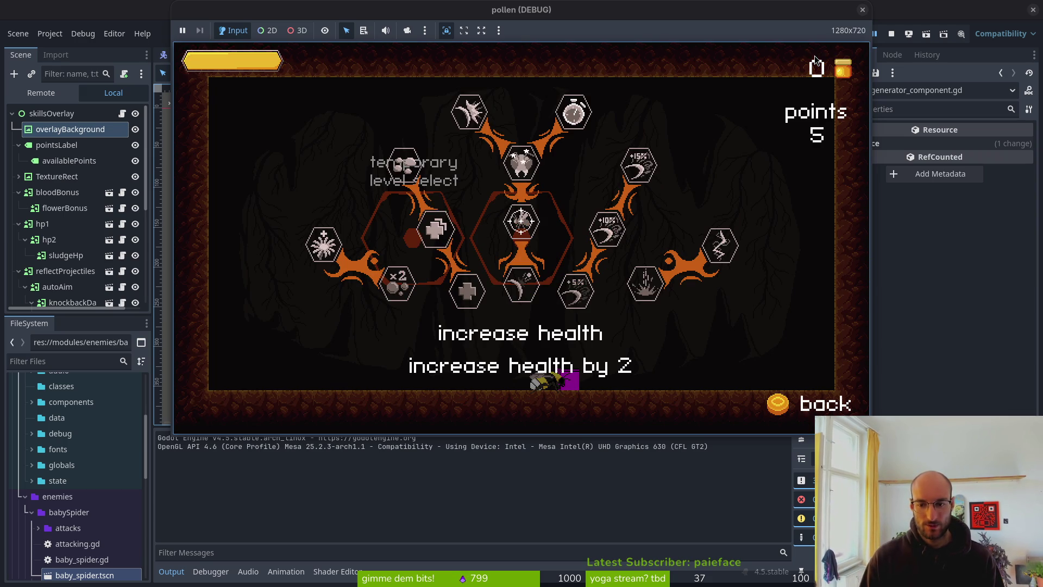
left_click(862, 10)
left_click(74, 110)
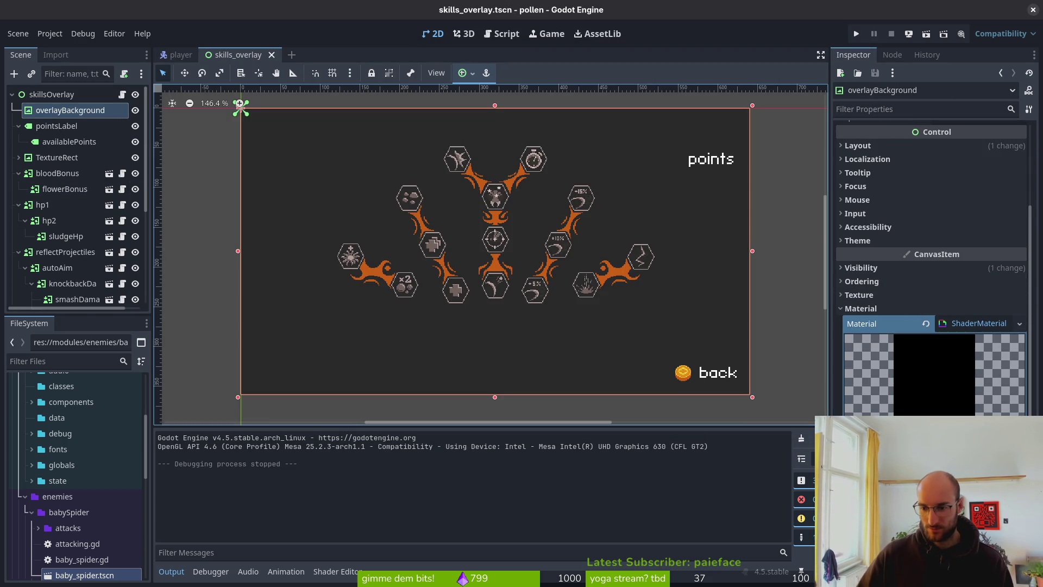
left_click(856, 34)
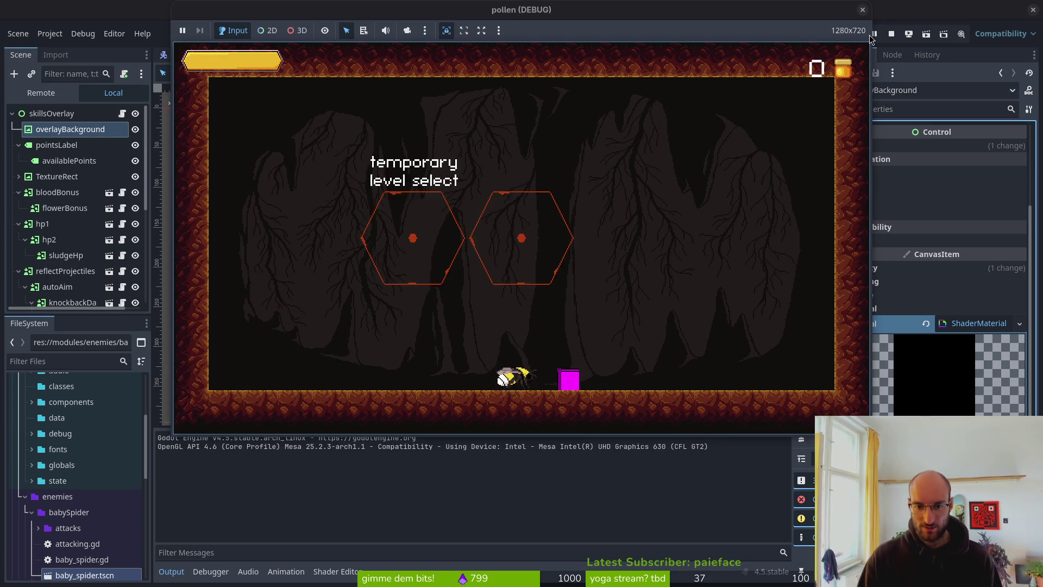
key("Tab")
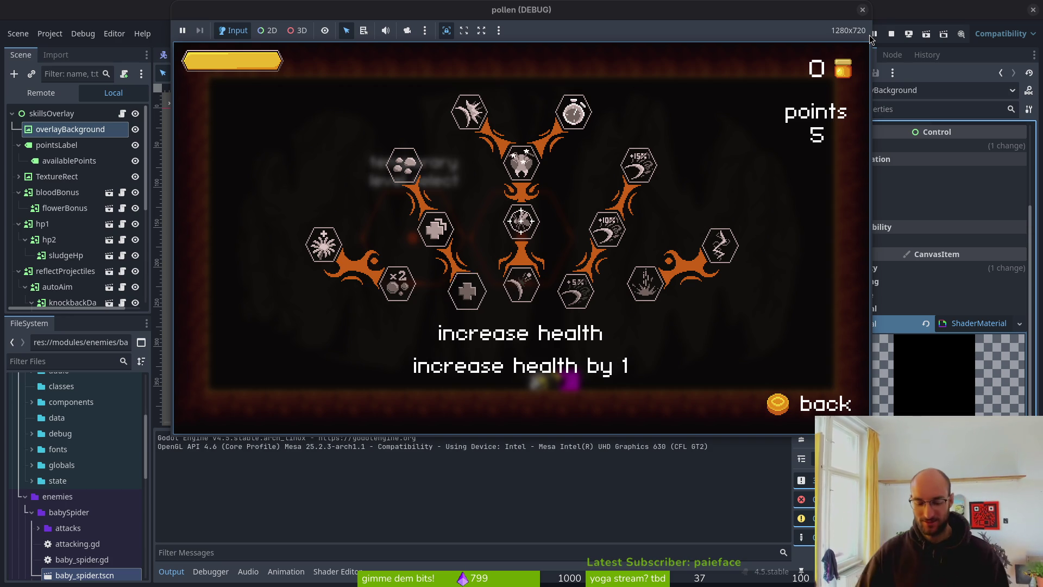
key("Escape")
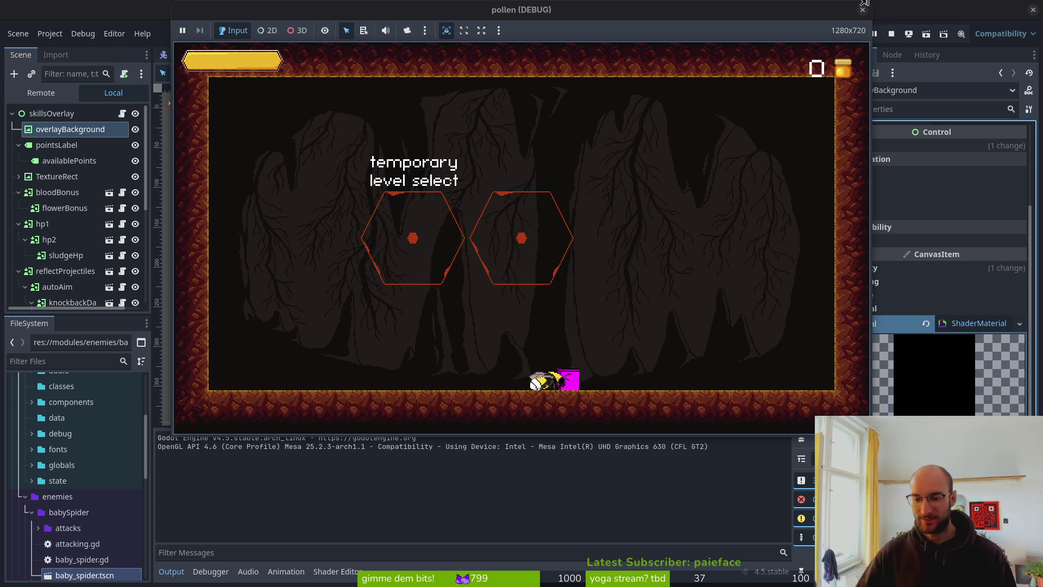
key("Escape")
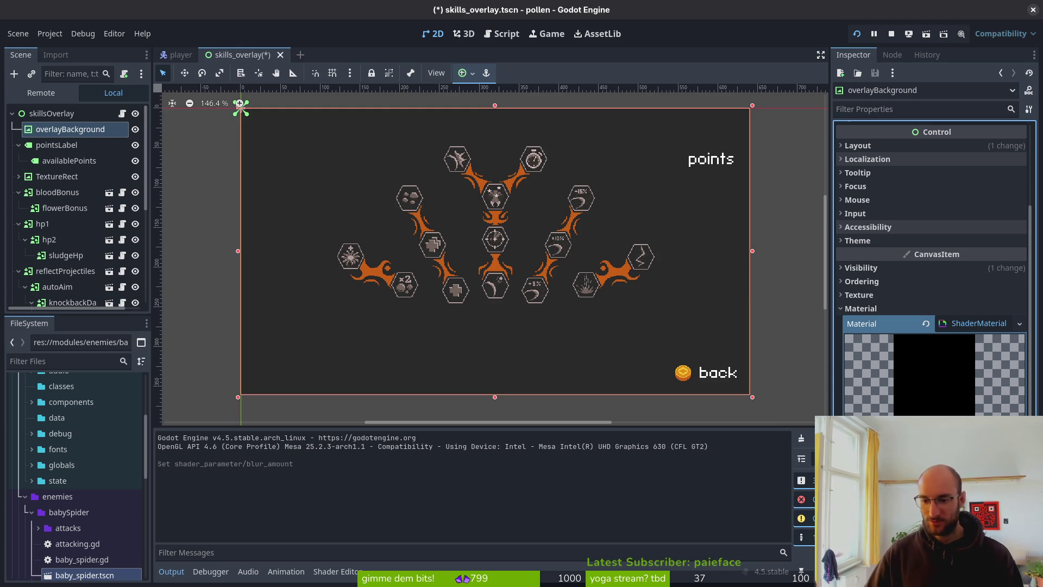
Save the skills overlay scene and test the change in a game run
key("ctrl+s")
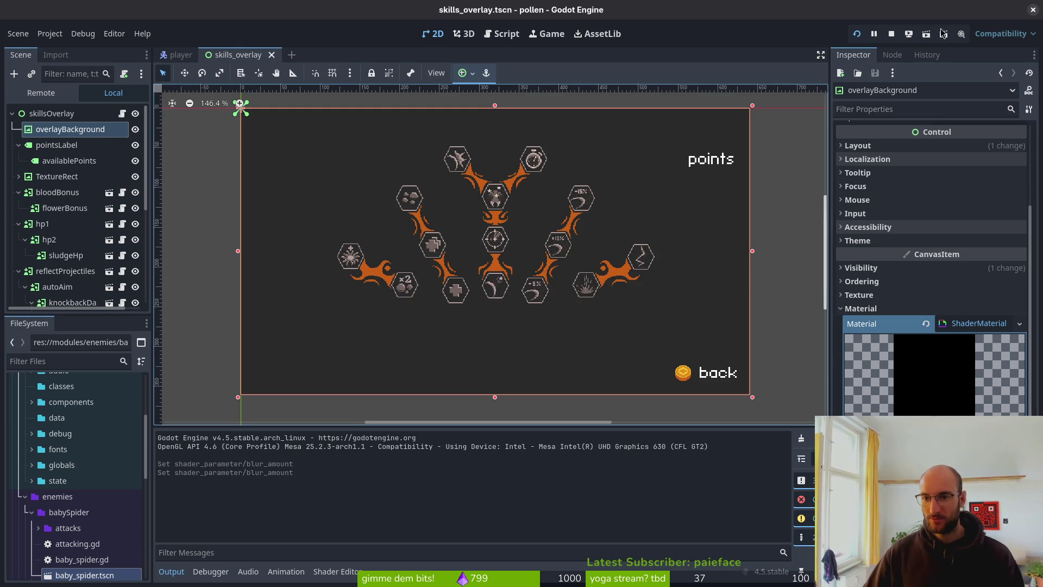
left_click(857, 34)
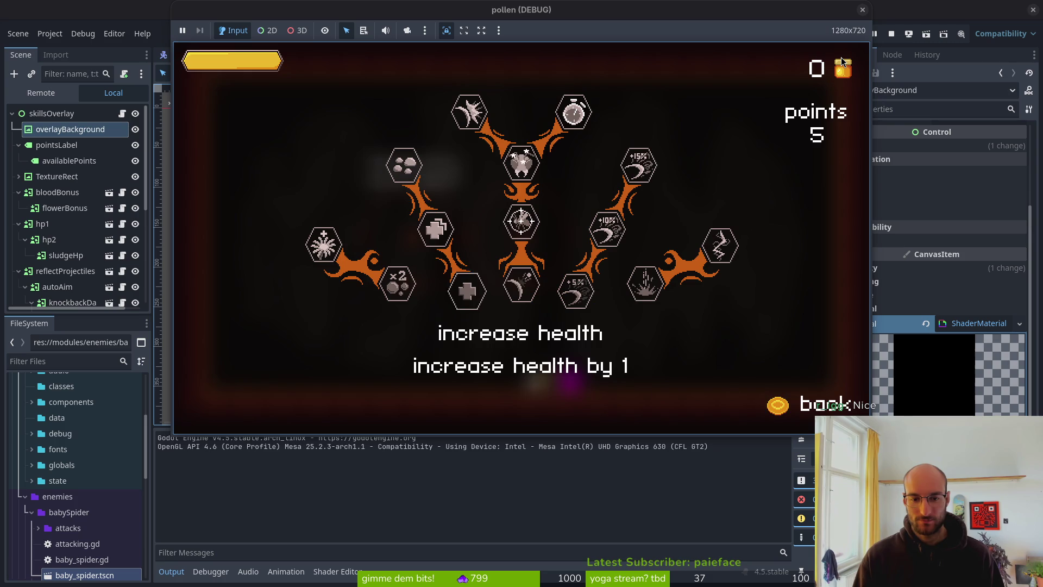
key("Escape")
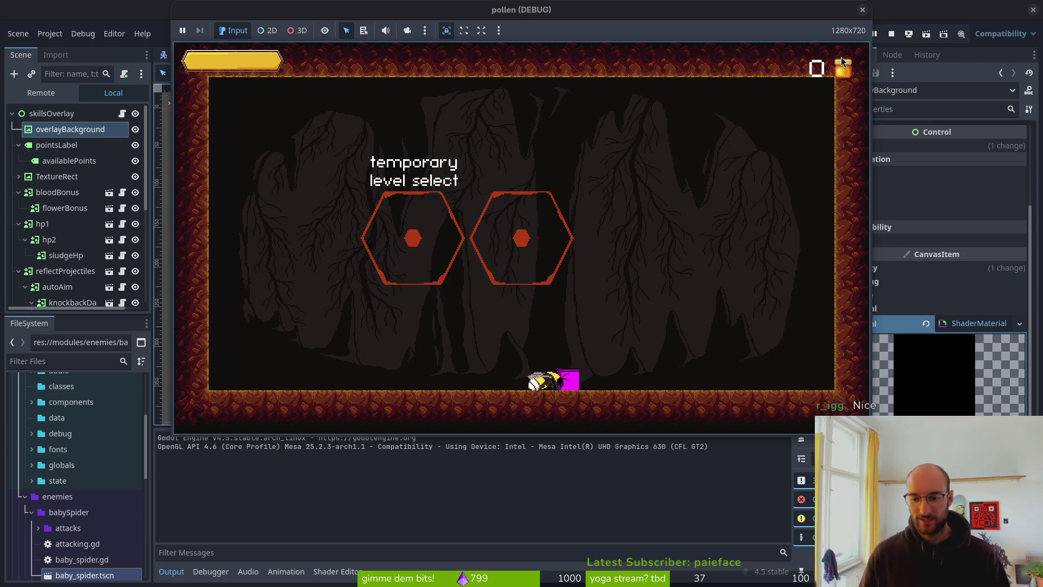
key("F8")
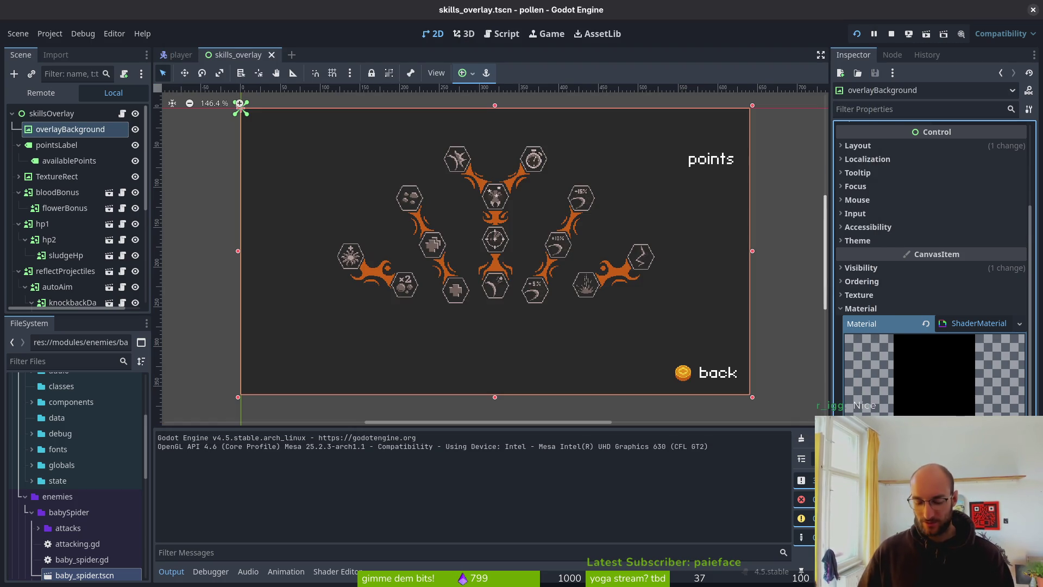
Save the new blur amount, preview the blurred overlay in-game, then stop the game
key("ctrl+s")
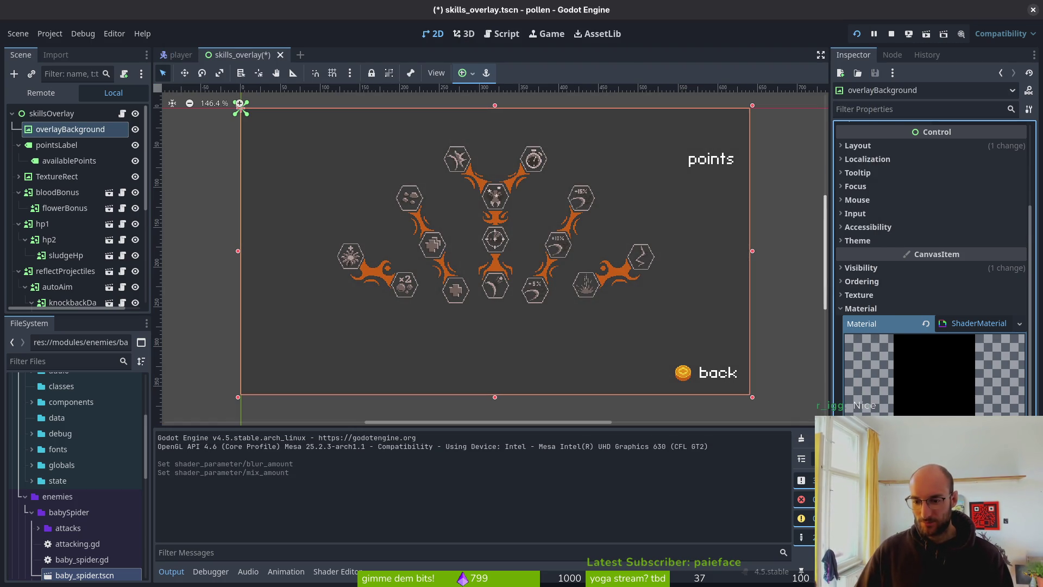
left_click(859, 33)
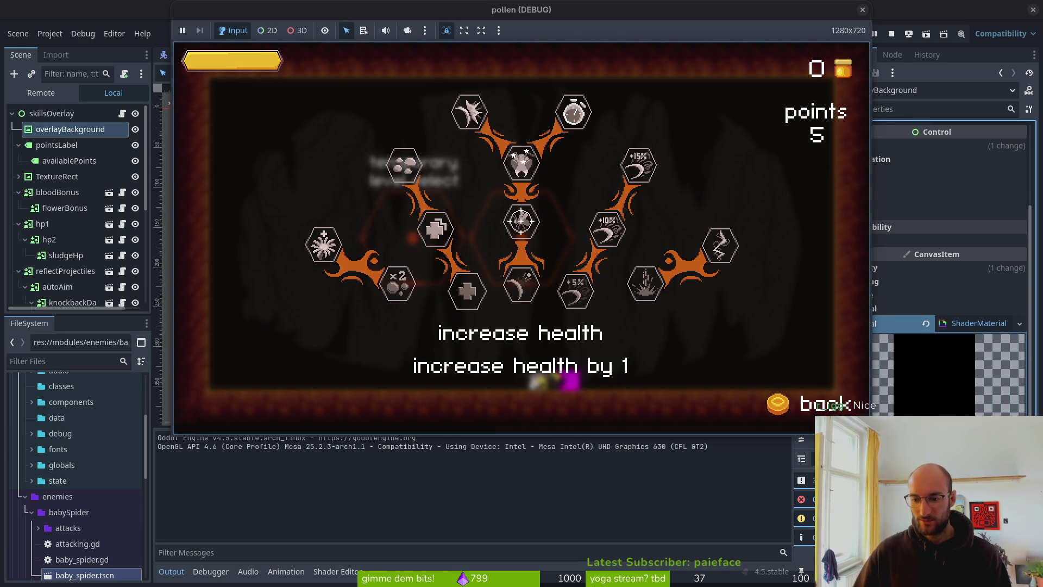
key("F8")
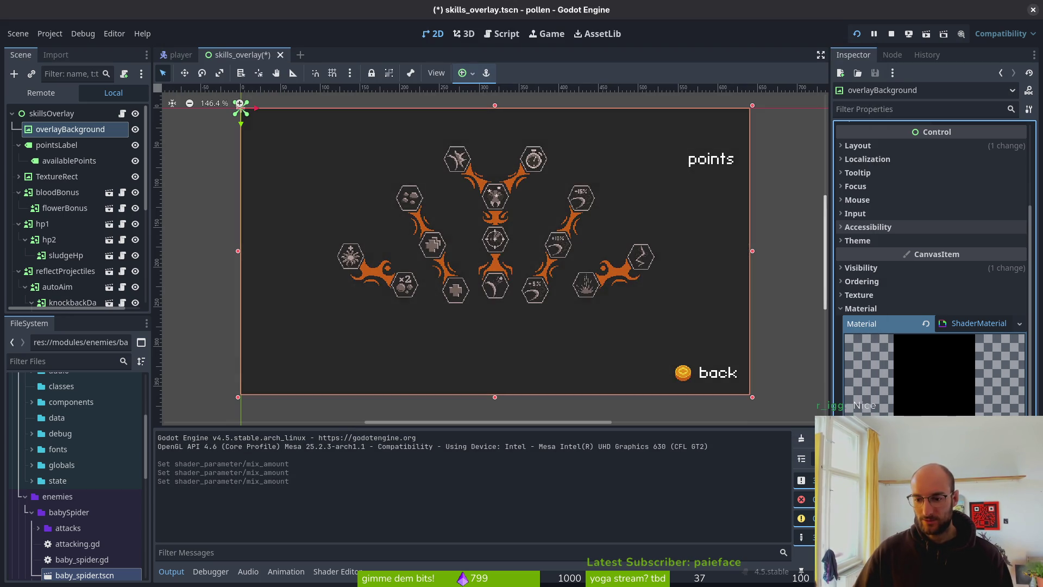
key("F6")
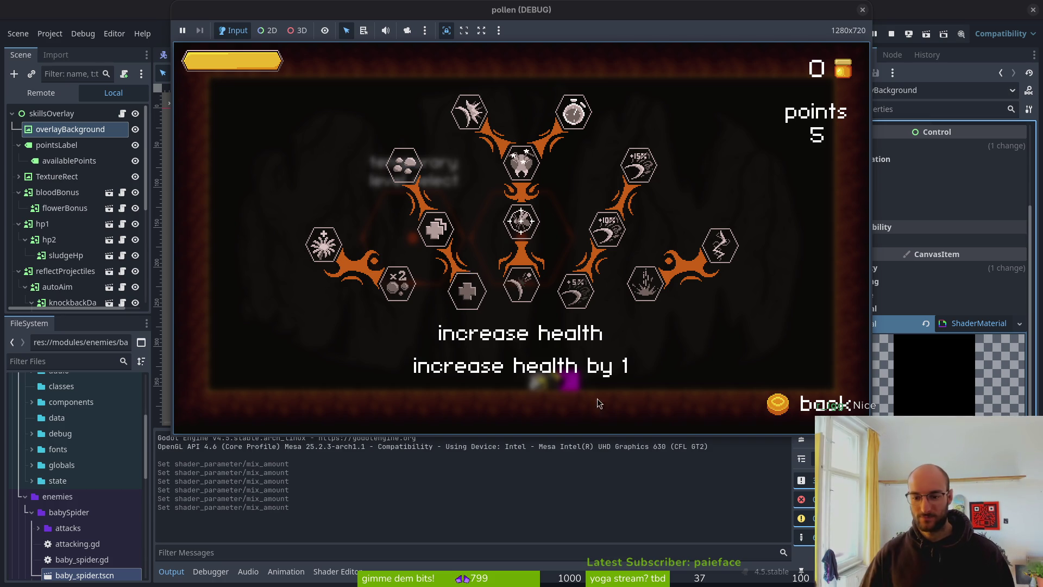
key("Escape")
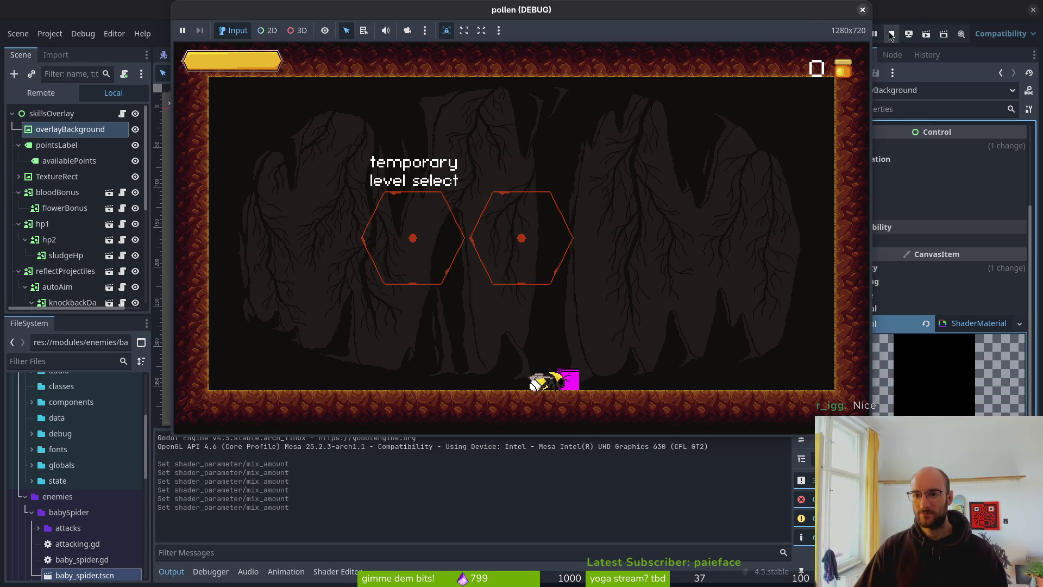
left_click(862, 10)
Save blur.gdshader and quit vim with :wq
key("alt+Tab")
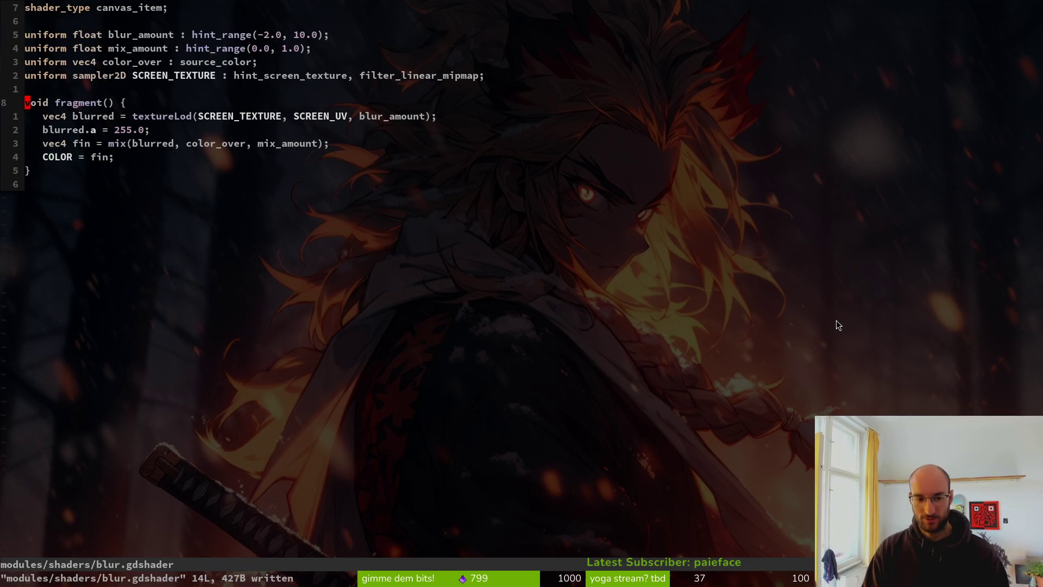
type(":wq")
key("Return")
type("tig")
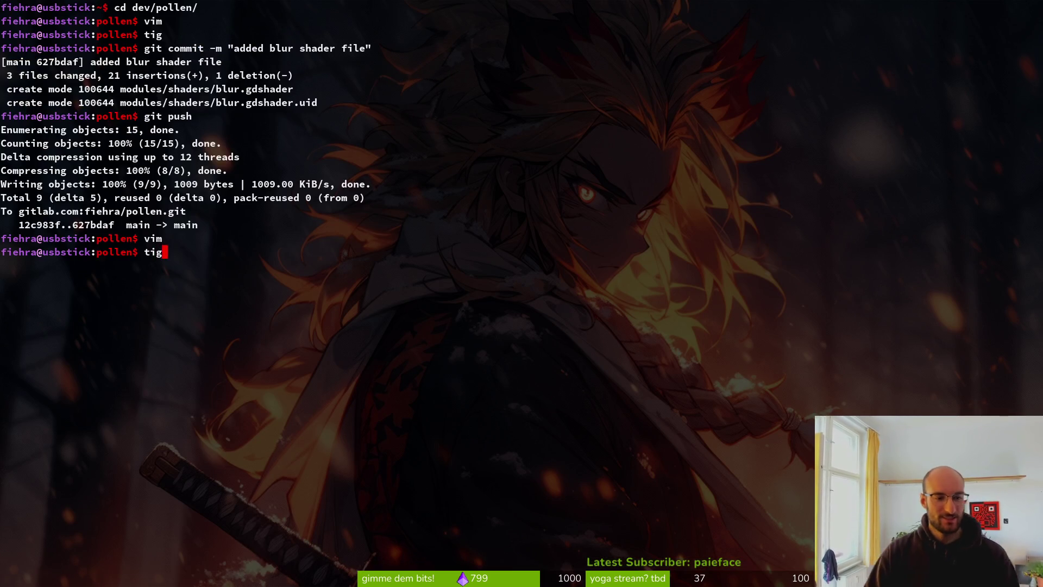
Stage skills_overlay.tscn in tig and review the blur.gdshader changes
key("Return")
key("Down")
key("Down")
key("Down")
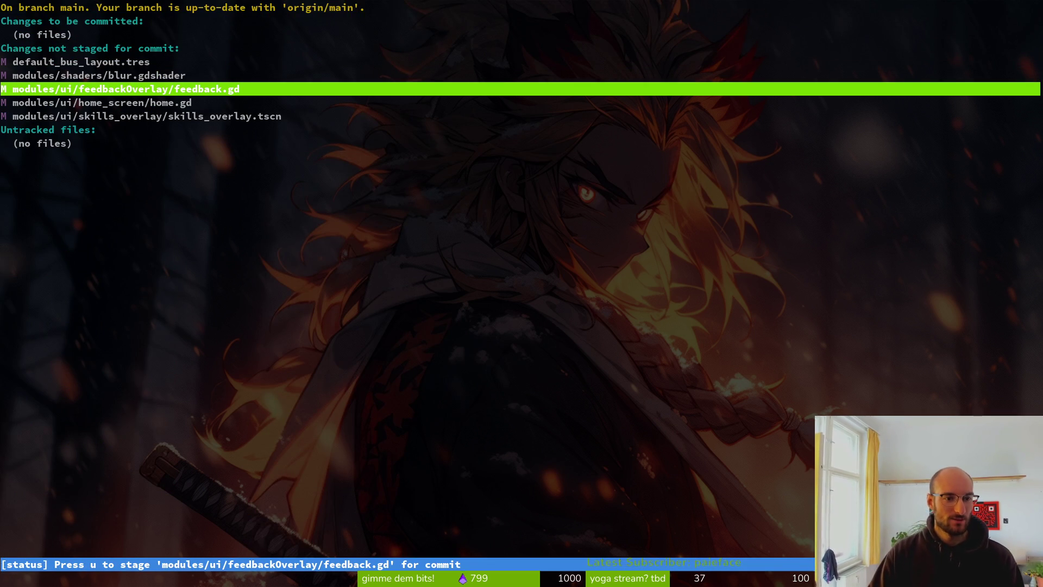
key("Down")
key("Down")
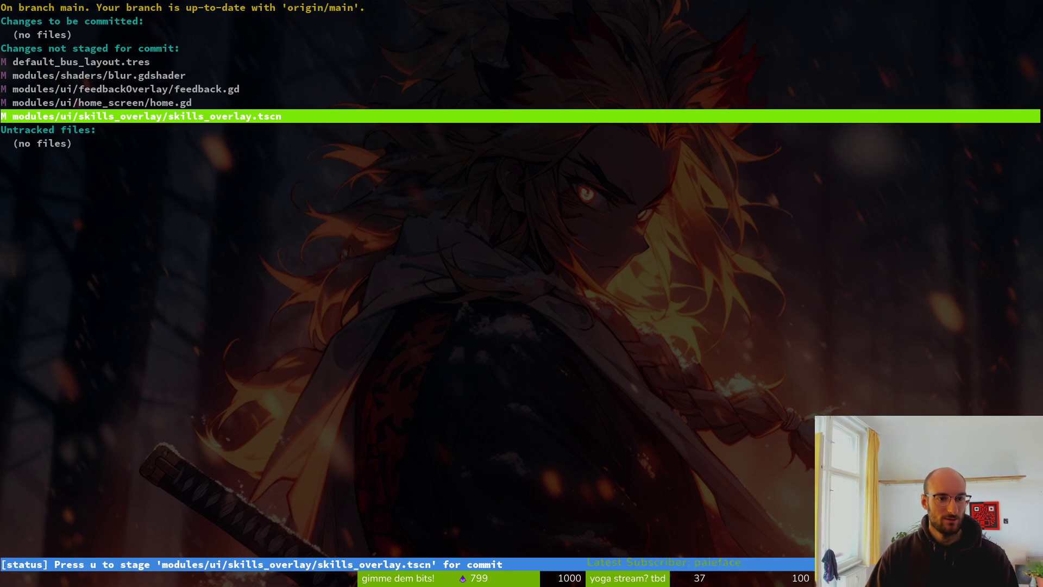
key("u")
key("Up")
key("Up")
key("Return")
key("q")
key("q")
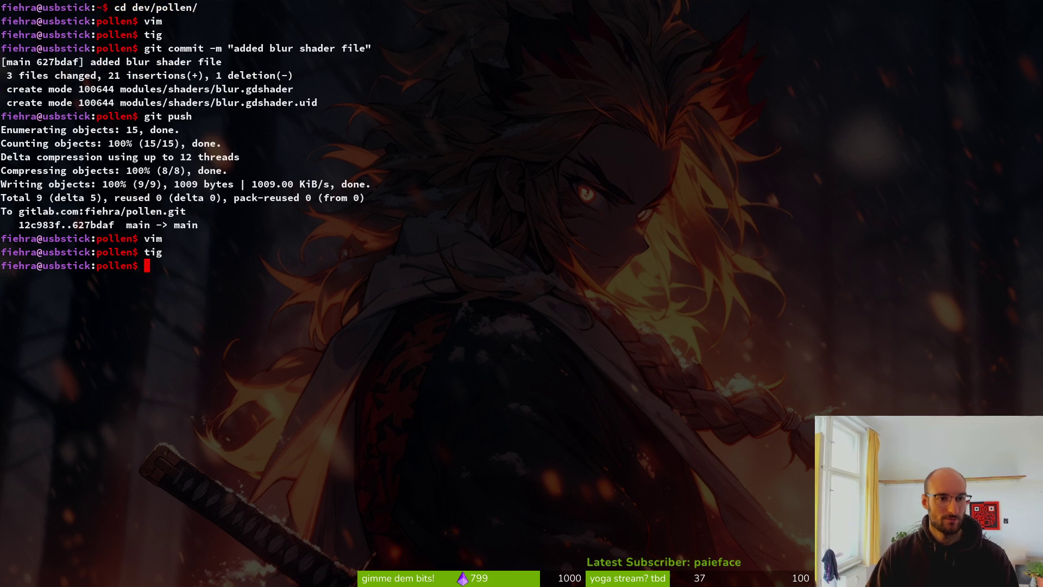
Commit with message 'added blur shader to skilloverlay' and push to the remote
type("mmit -m \"a")
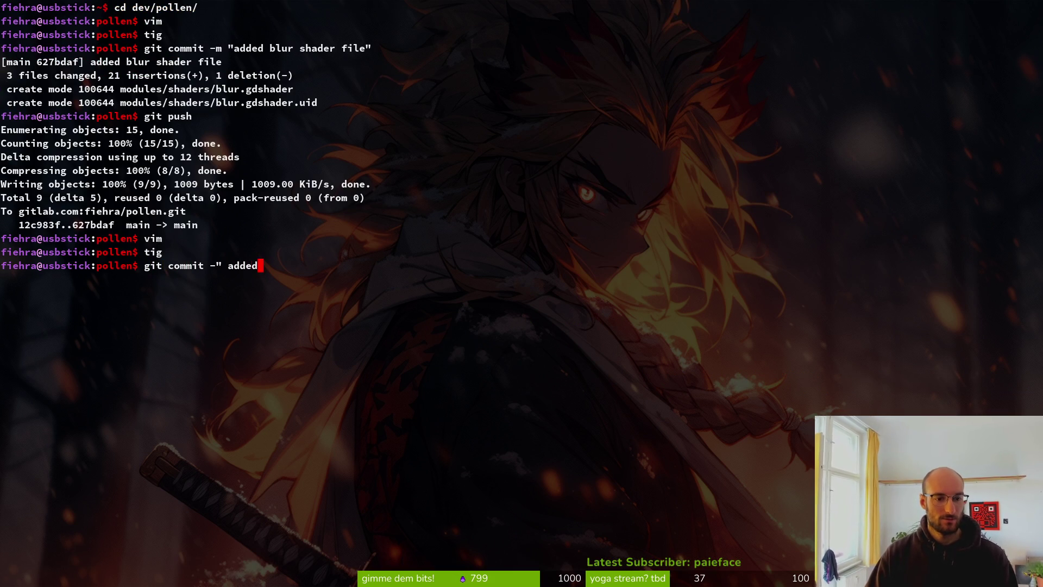
type("dded blur sdh")
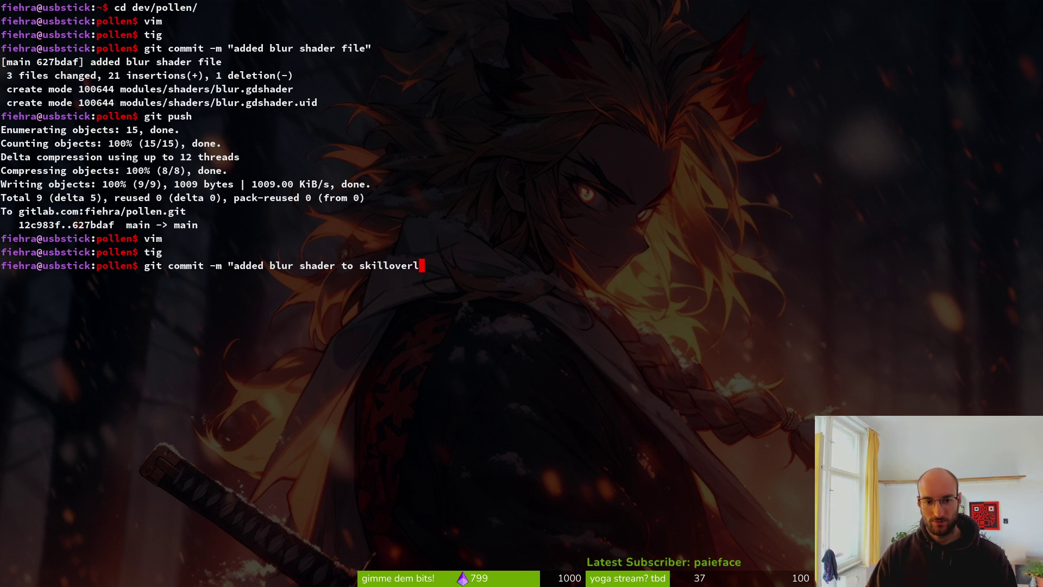
type("\"")
key("Return")
type("git push")
key("Return")
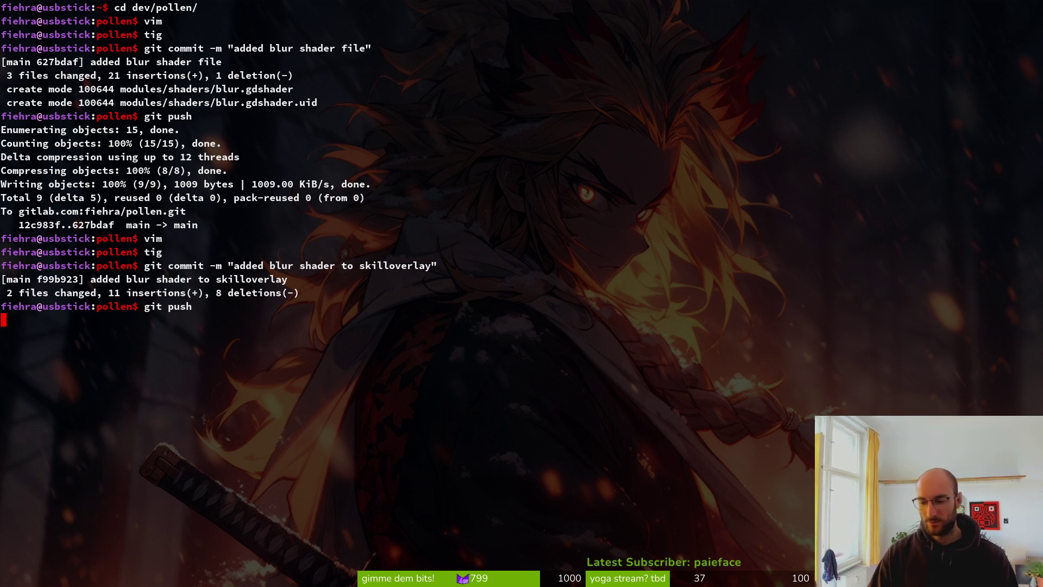
key("alt+Tab")
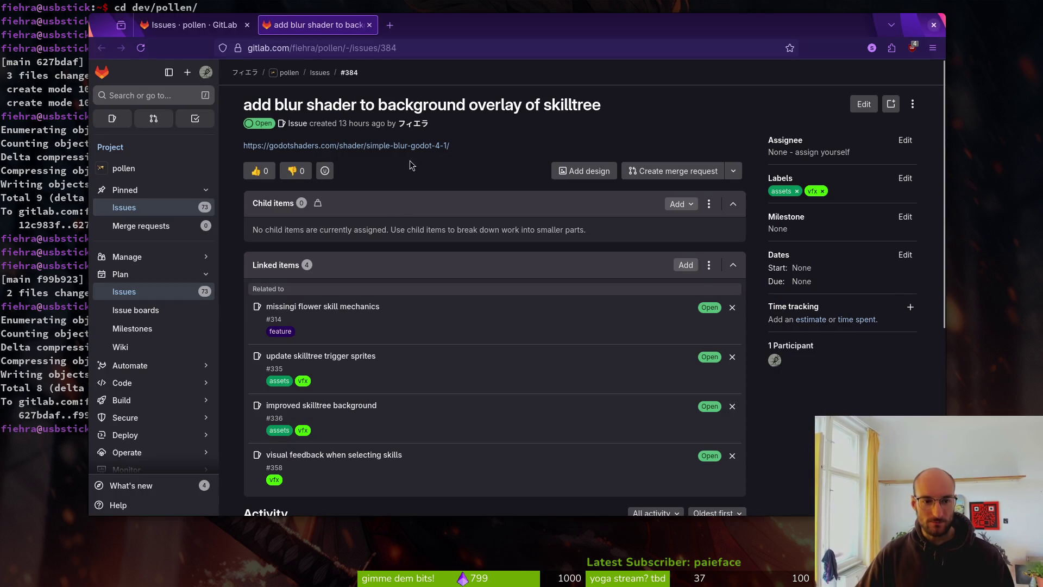
Close GitLab issue #384 and the browser, then bring up Discord
scroll(605, 391, "down", 5)
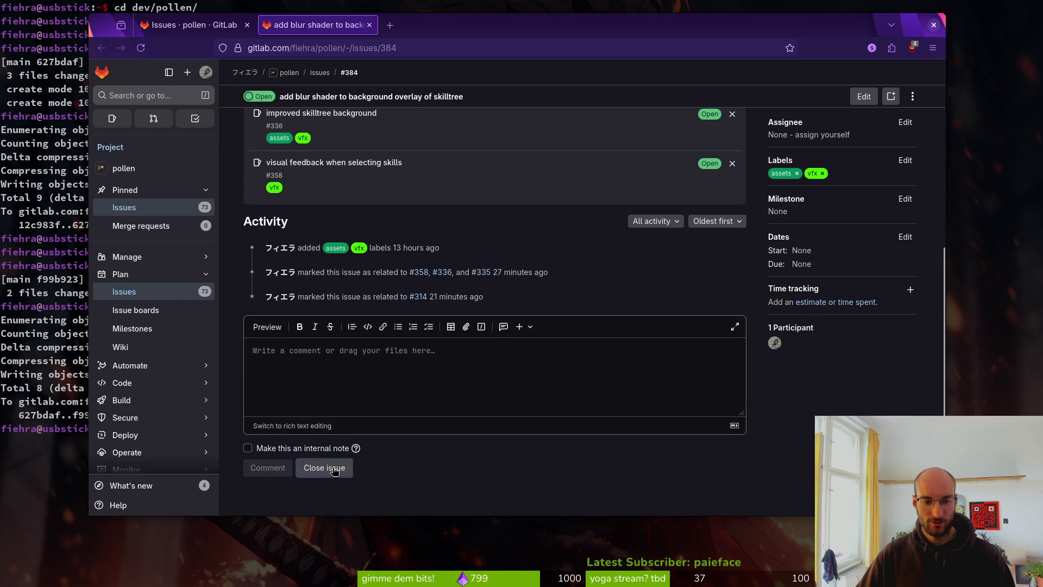
left_click(330, 465)
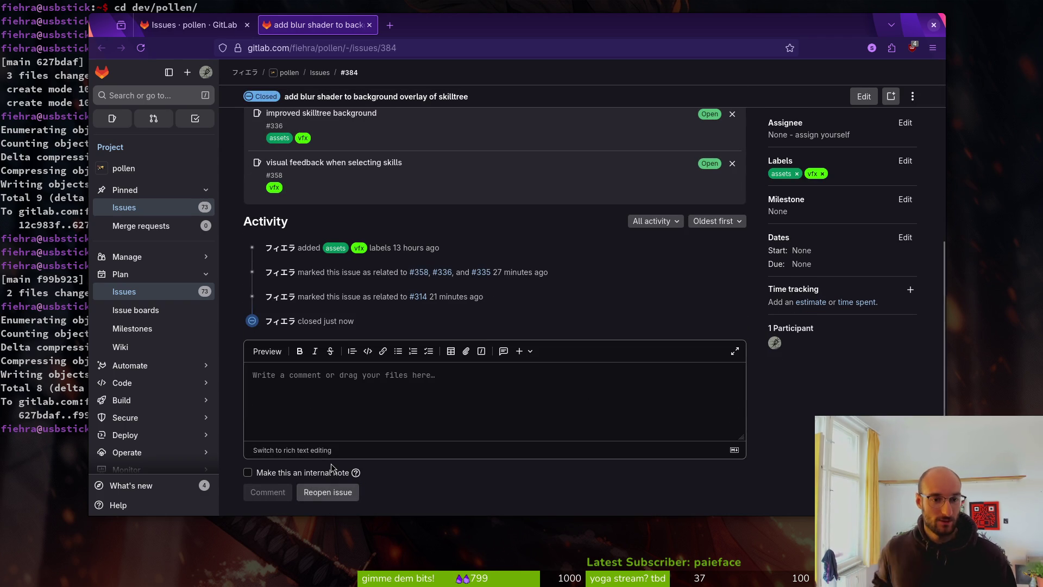
scroll(334, 395, "up", 3)
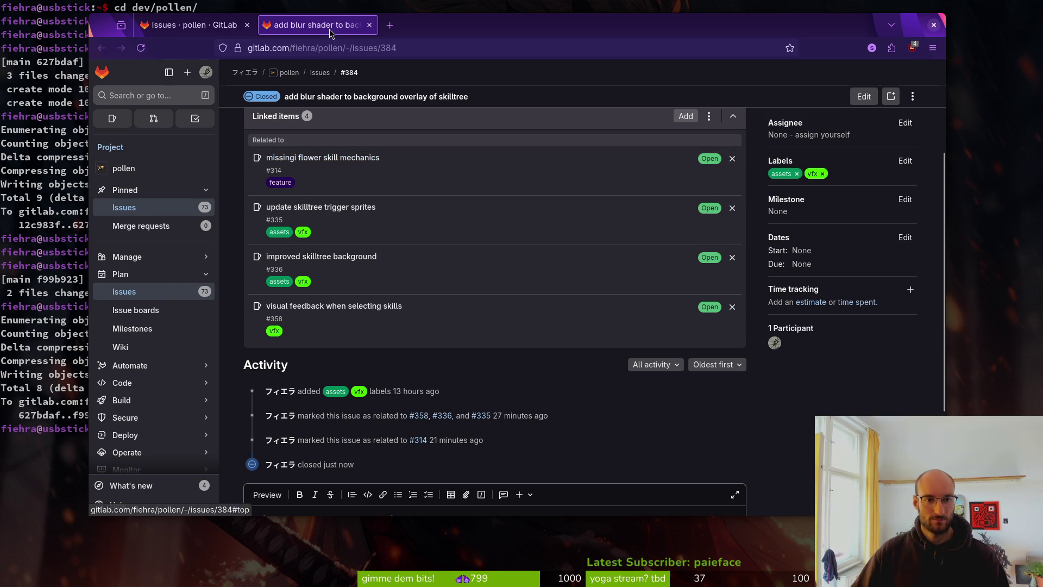
left_click(370, 25)
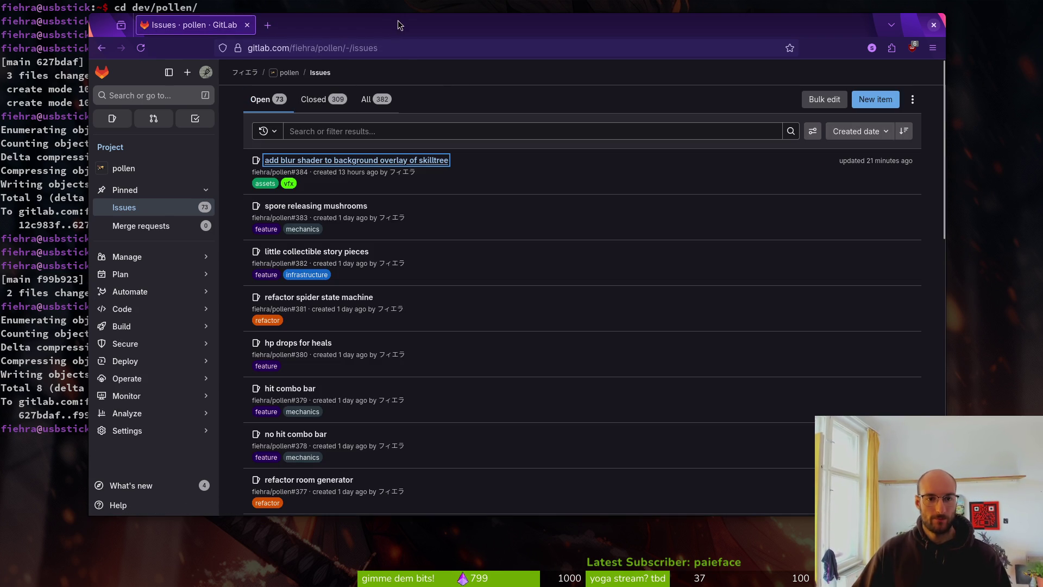
key("ctrl+w")
key("super+d")
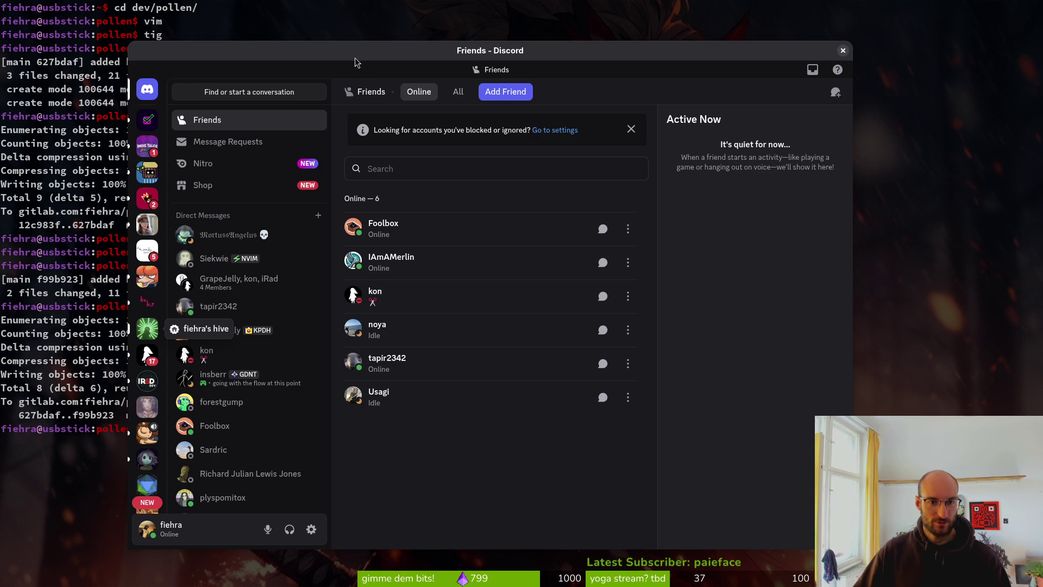
View the portrait shared in the server's #art channel at full size, then hide Discord
left_click(147, 329)
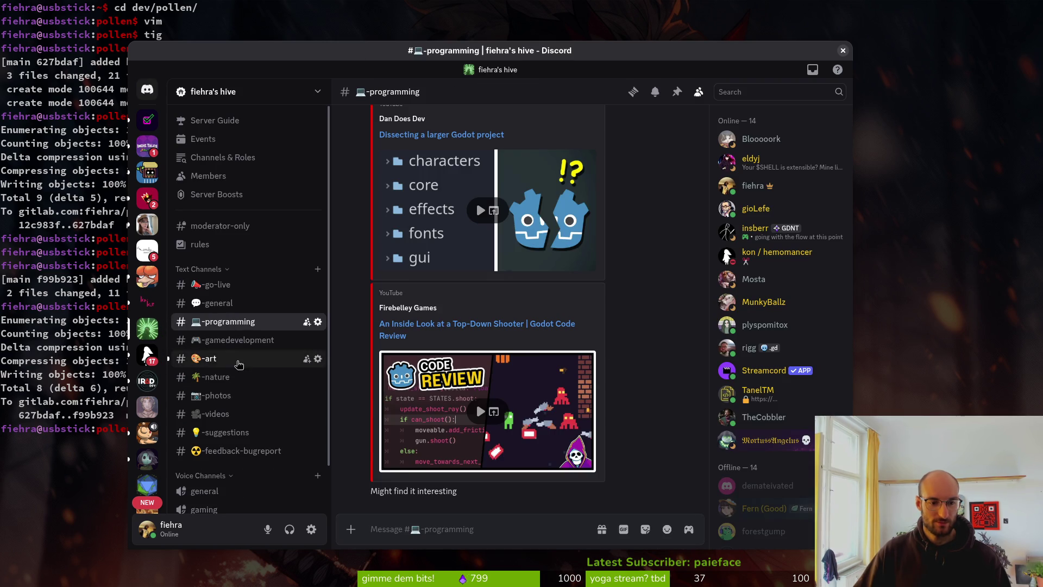
left_click(238, 363)
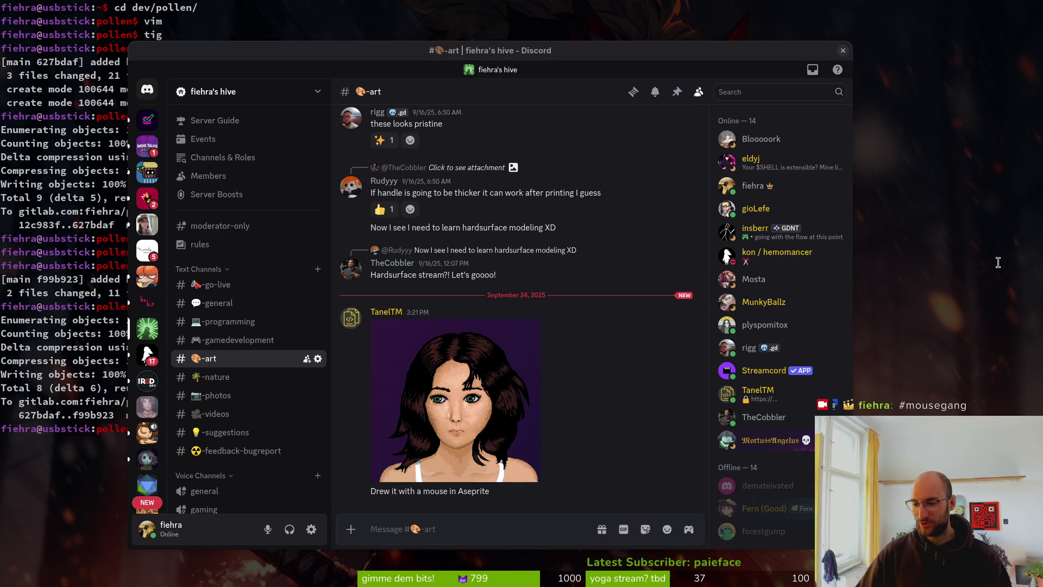
left_click(449, 428)
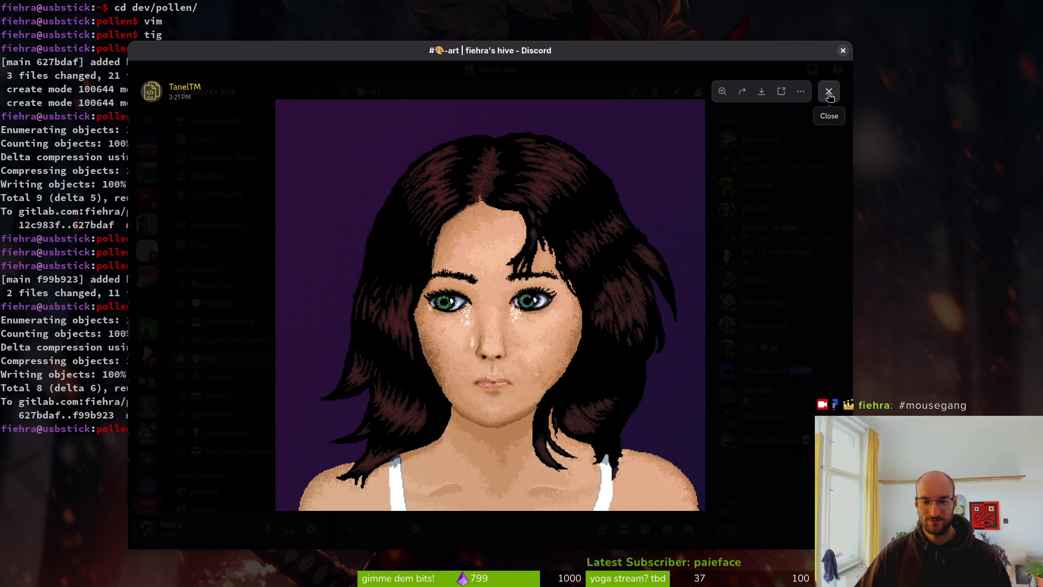
key("Escape")
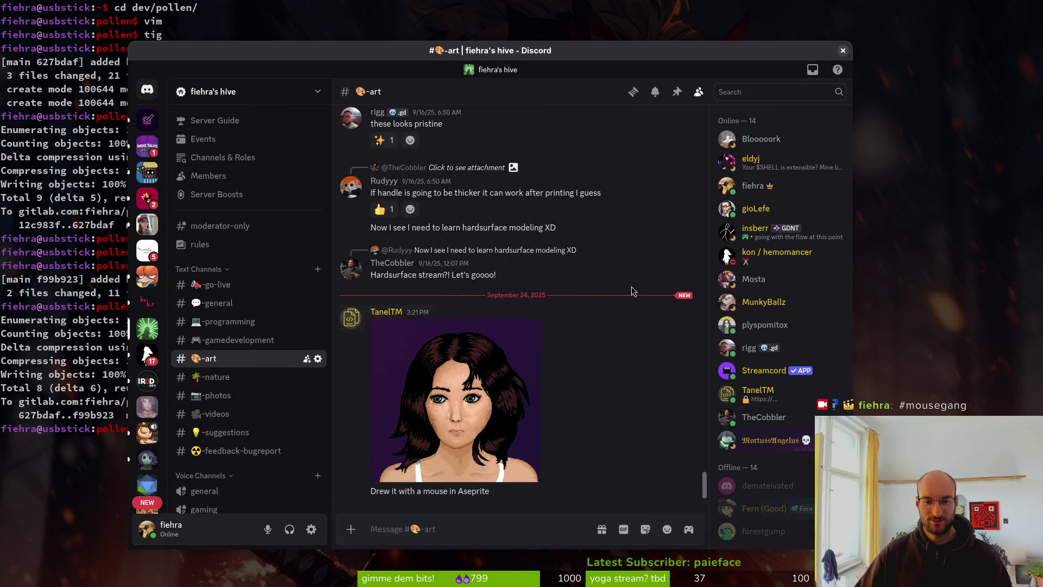
key("super+h")
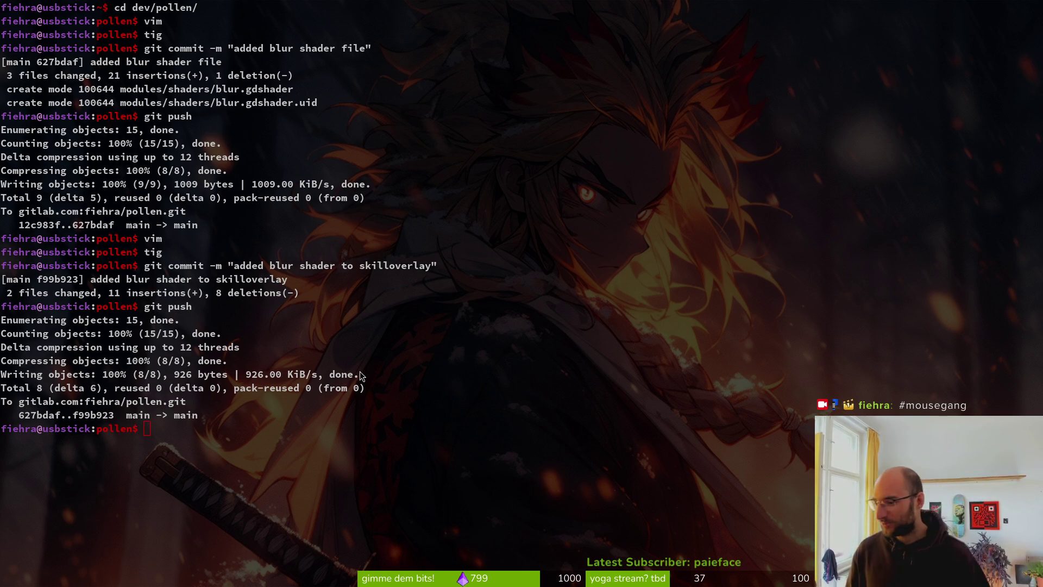
Open skilloverlay.aseprite in Aseprite and save it
key("alt+Tab")
key("super")
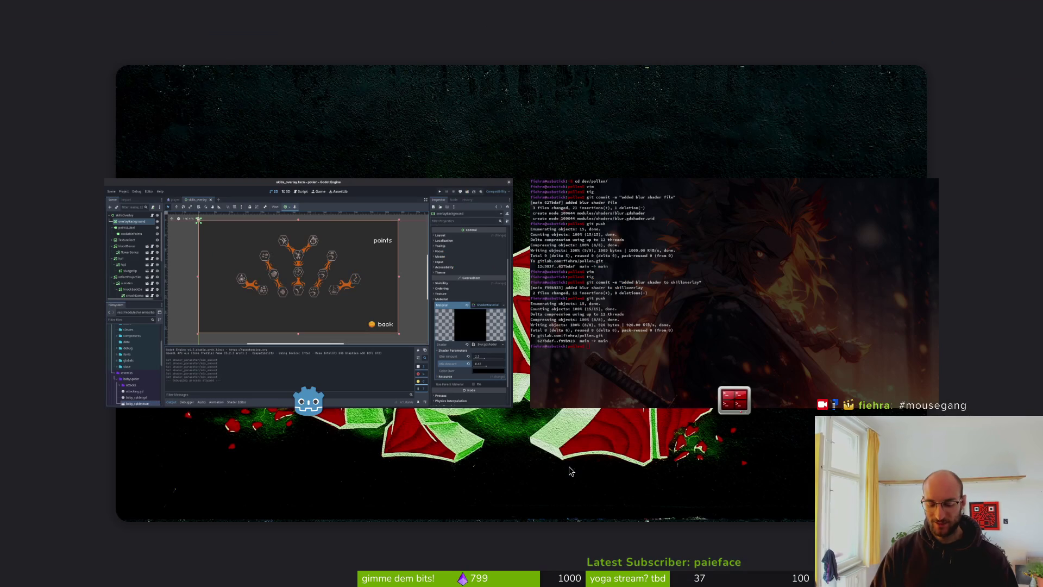
key("super+a")
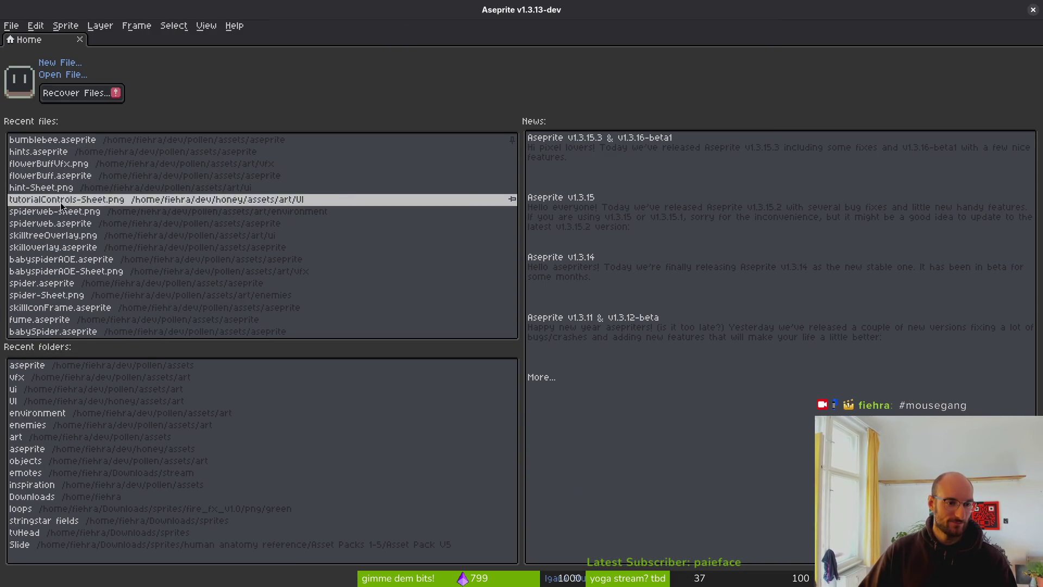
left_click(65, 247)
scroll(463, 275, "up", 3)
scroll(485, 279, "down", 1)
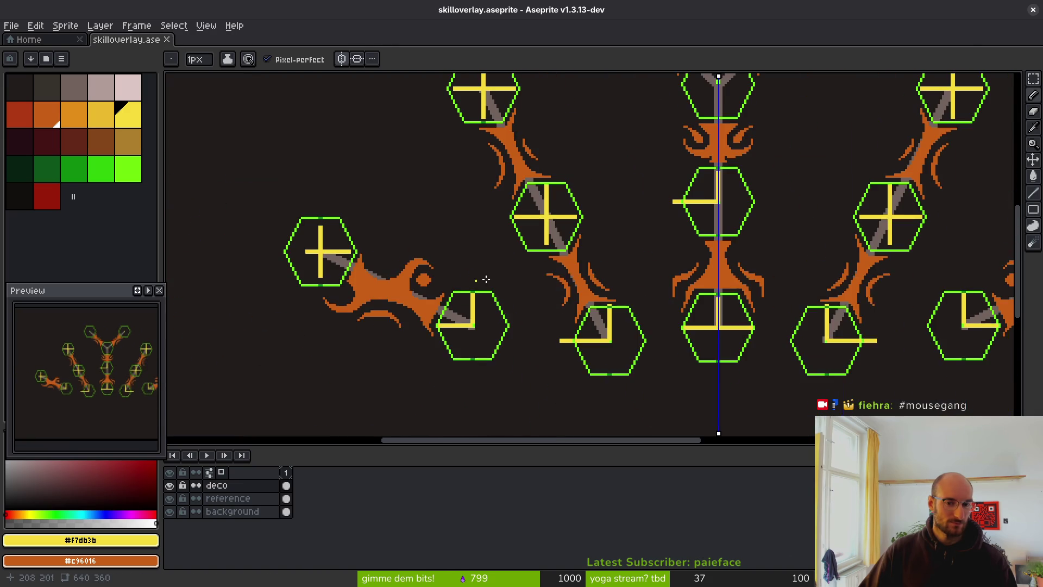
key("ctrl+s")
scroll(554, 285, "down", 3)
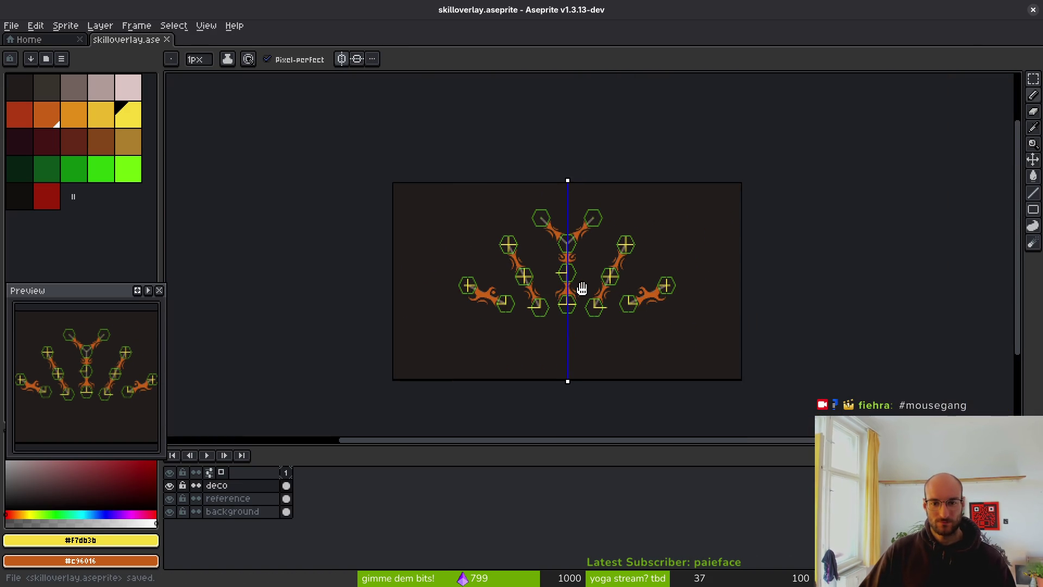
scroll(582, 289, "up", 2)
Check the overlay in Godot, then return to Aseprite
key("alt+Tab")
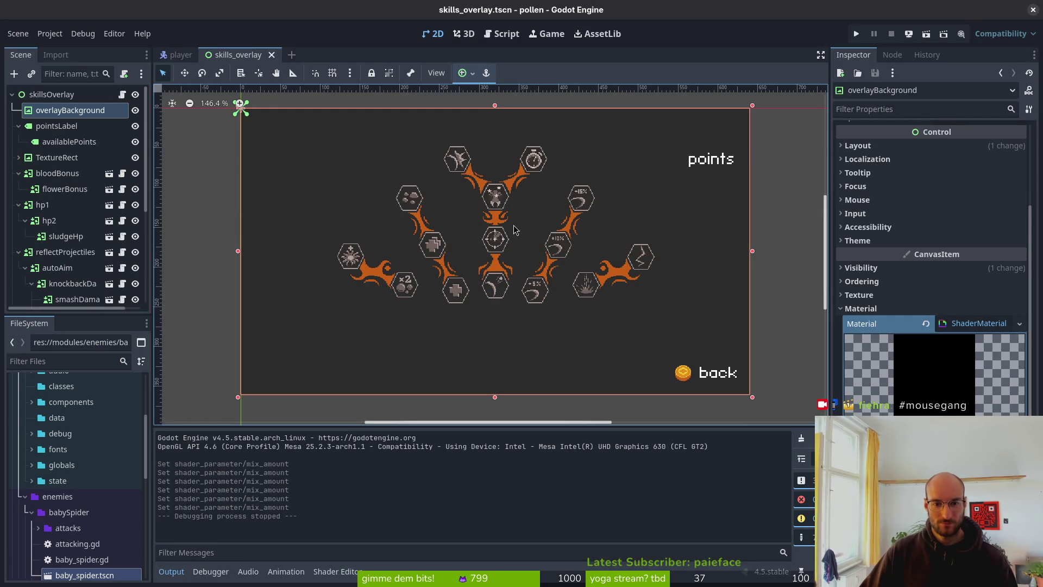
scroll(505, 220, "up", 5)
scroll(489, 196, "down", 7)
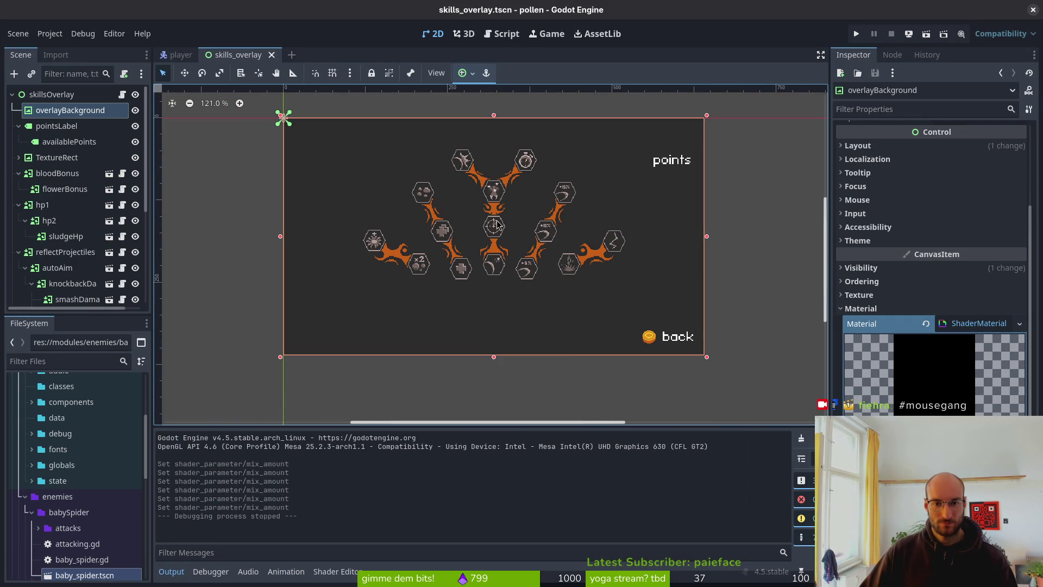
key("alt+Tab")
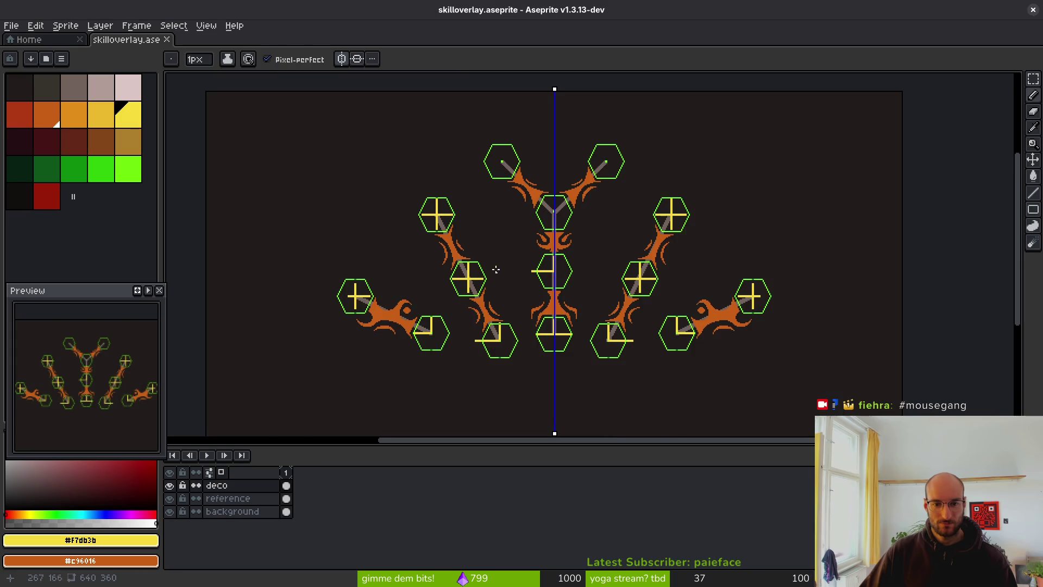
scroll(482, 251, "up", 4)
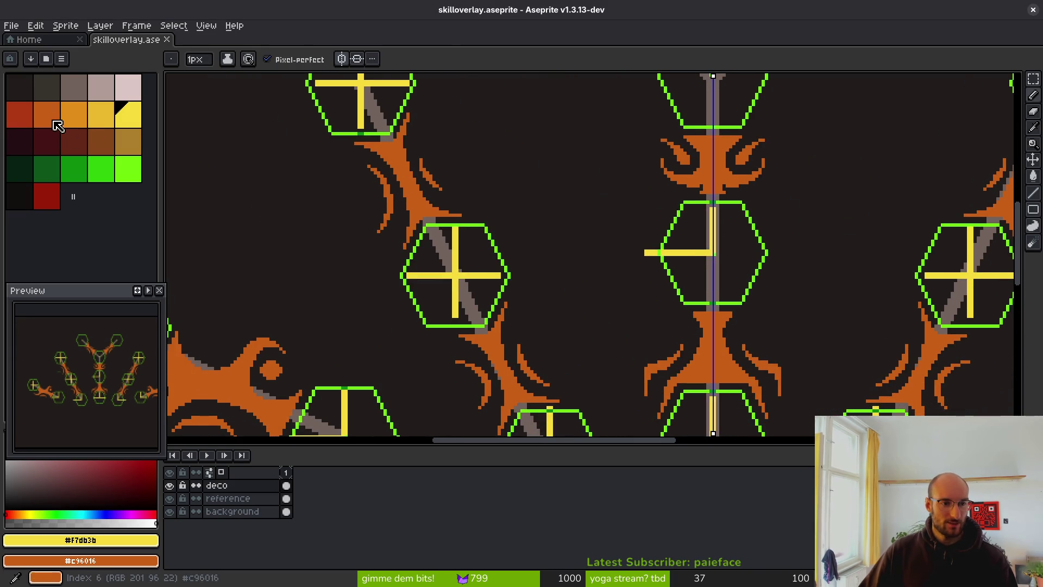
Choose dark red as the drawing colour and turn on mirrored symmetry
left_click(420, 199, "alt")
left_click(19, 112)
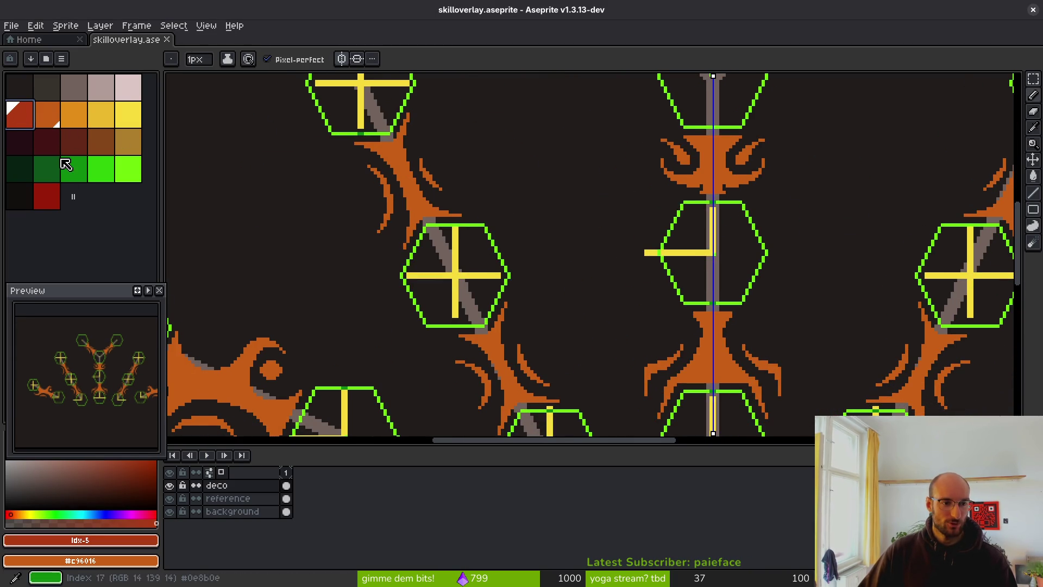
scroll(475, 223, "up", 2)
scroll(475, 224, "up", 2)
left_click(342, 59)
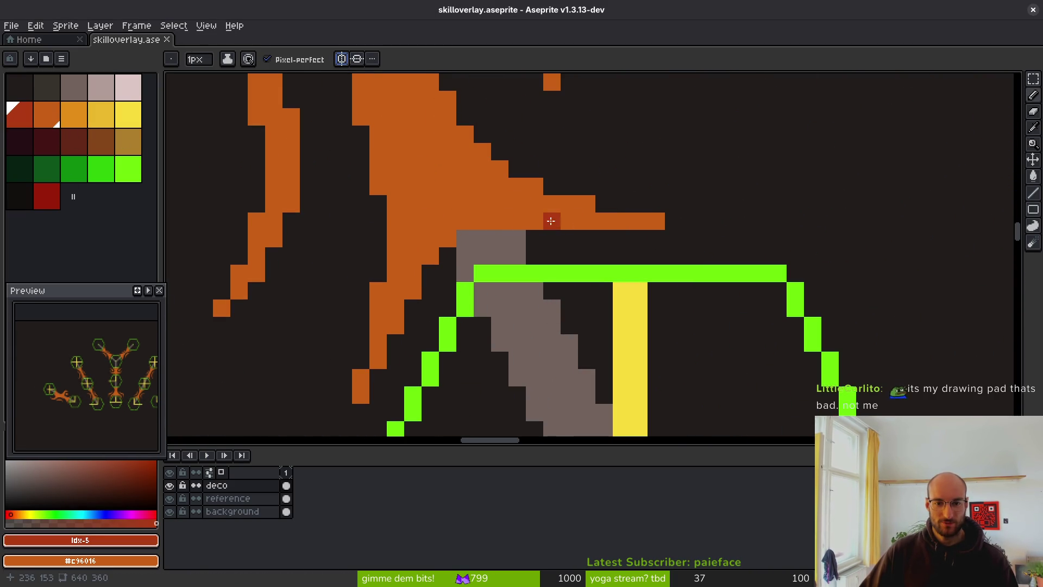
Draw a dark-red line along the upper-left tendril branch and fix stray pixels
mouse_move(573, 221)
left_mouse_down()
mouse_move(543, 220)
mouse_move(440, 167)
mouse_move(407, 135)
mouse_move(424, 228)
mouse_move(377, 359)
left_mouse_up()
right_click(429, 252)
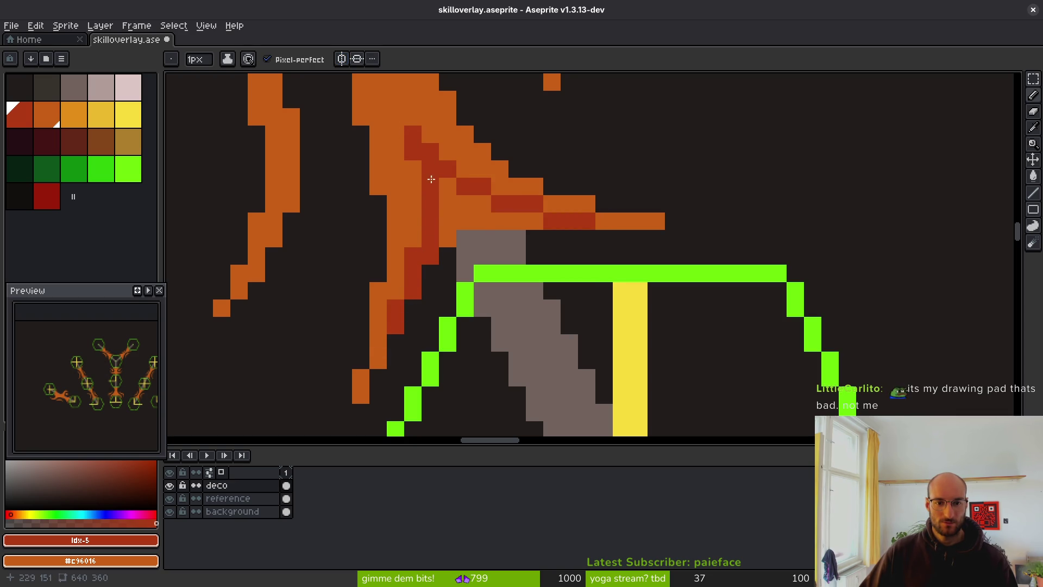
right_click(395, 134)
left_click(395, 117)
left_click_drag(401, 134, 440, 228)
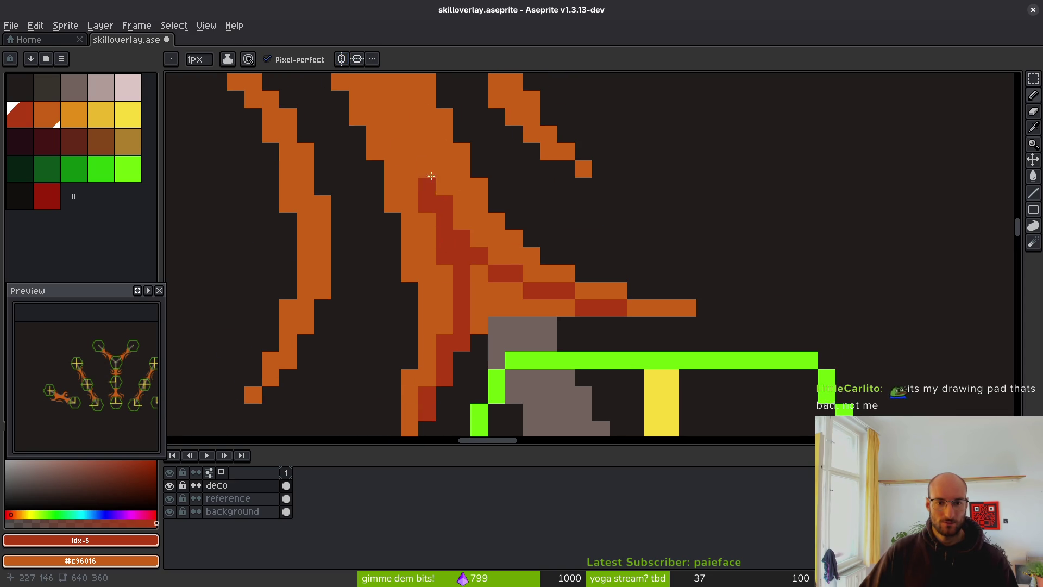
right_click(427, 206)
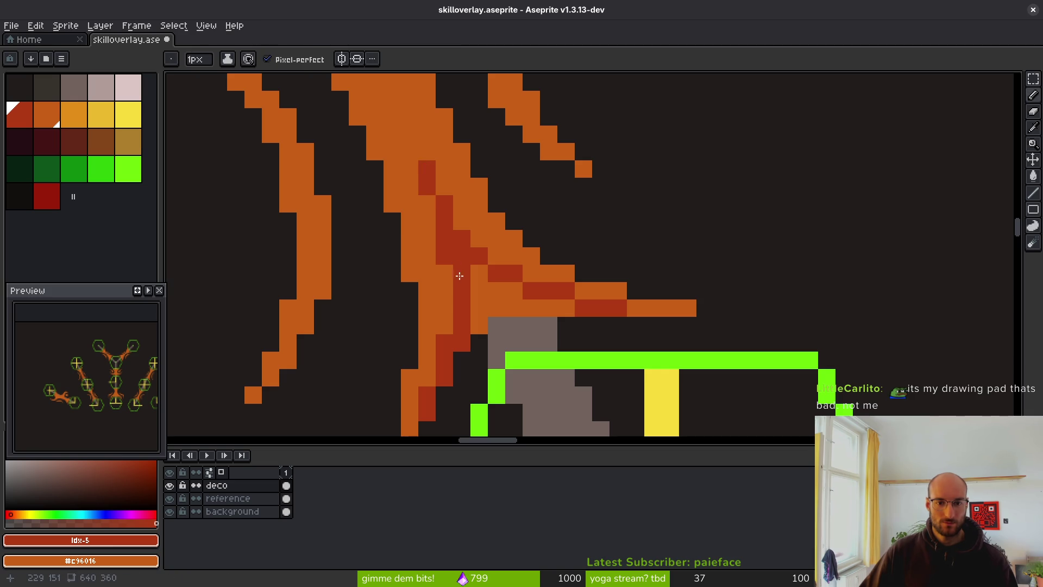
right_click(410, 152)
left_click(410, 134)
scroll(421, 138, "down", 2)
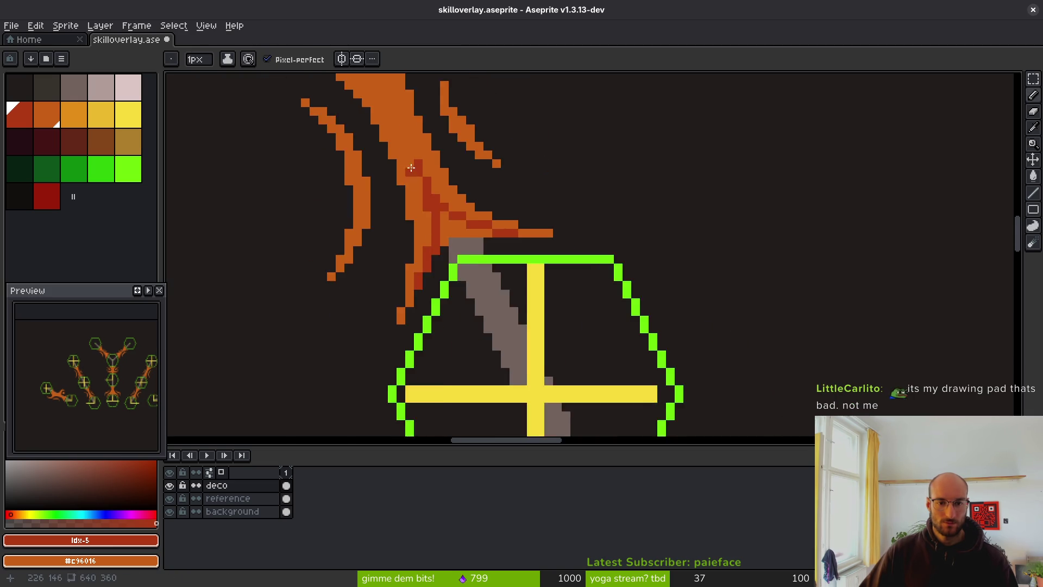
scroll(484, 270, "up", 1)
scroll(478, 279, "up", 2)
Fill part of the tendril branch with red using the bucket, then return to the pencil
key("g")
left_click(533, 305)
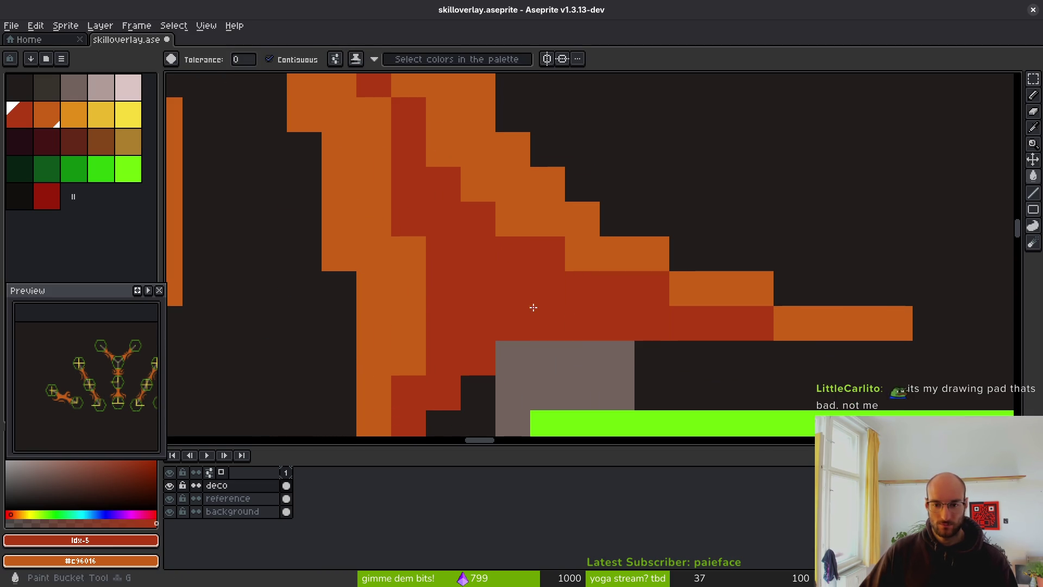
left_click(815, 321)
key("b")
scroll(781, 348, "down", 2)
scroll(780, 347, "down", 1)
scroll(679, 293, "down", 1)
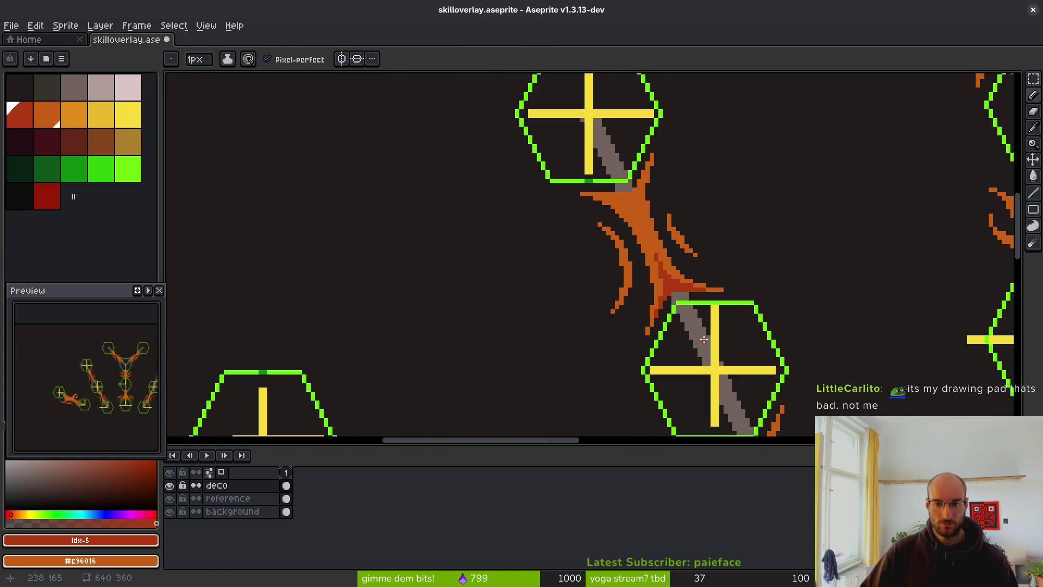
scroll(694, 299, "up", 2)
scroll(694, 299, "down", 2)
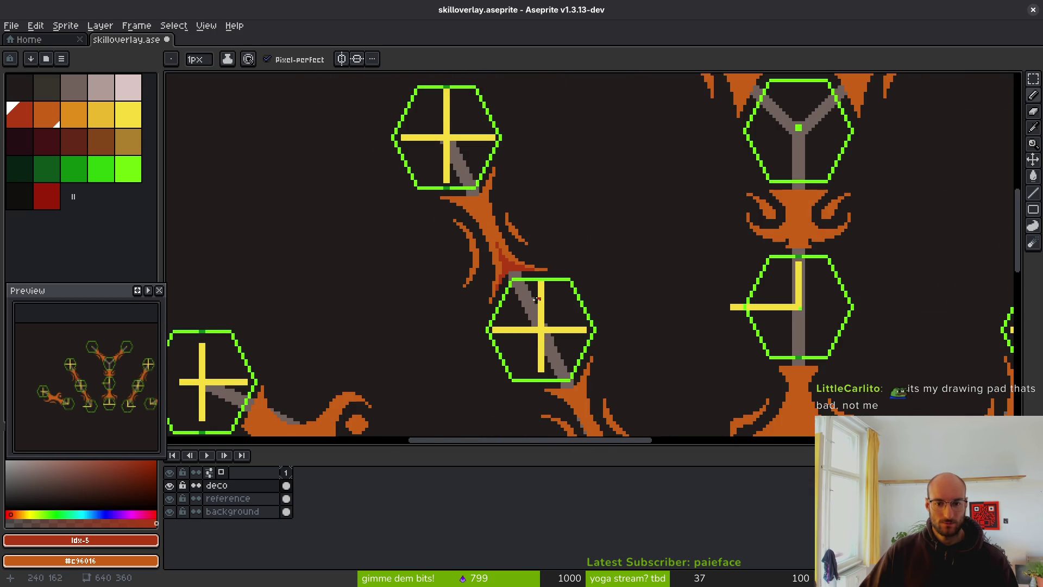
scroll(522, 227, "up", 2)
scroll(521, 227, "up", 2)
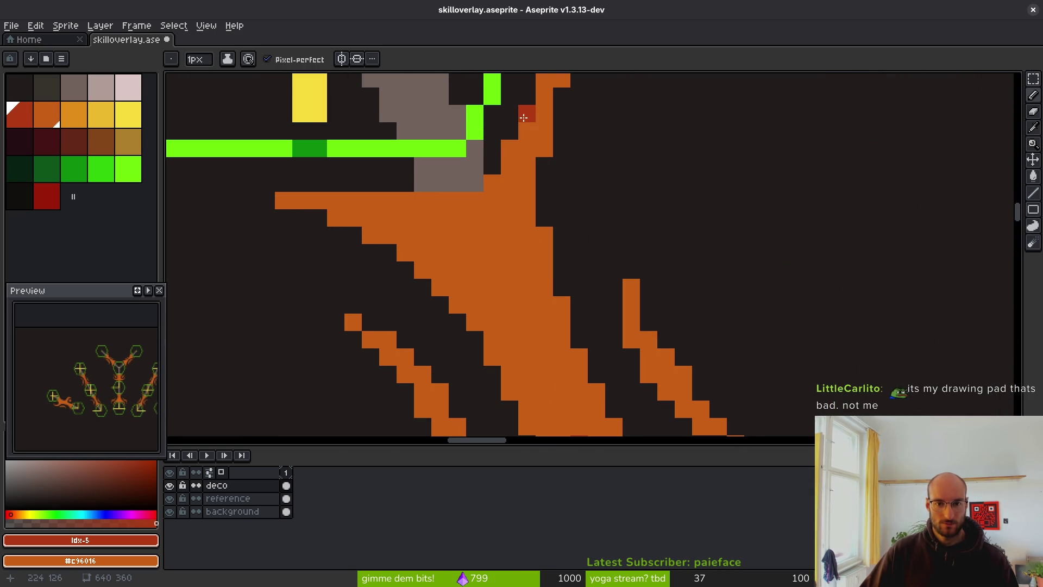
Paint dark-red strokes and pixels along the tendril's core
mouse_move(512, 151)
left_mouse_down()
mouse_move(492, 210)
mouse_move(497, 278)
mouse_move(502, 271)
left_mouse_up()
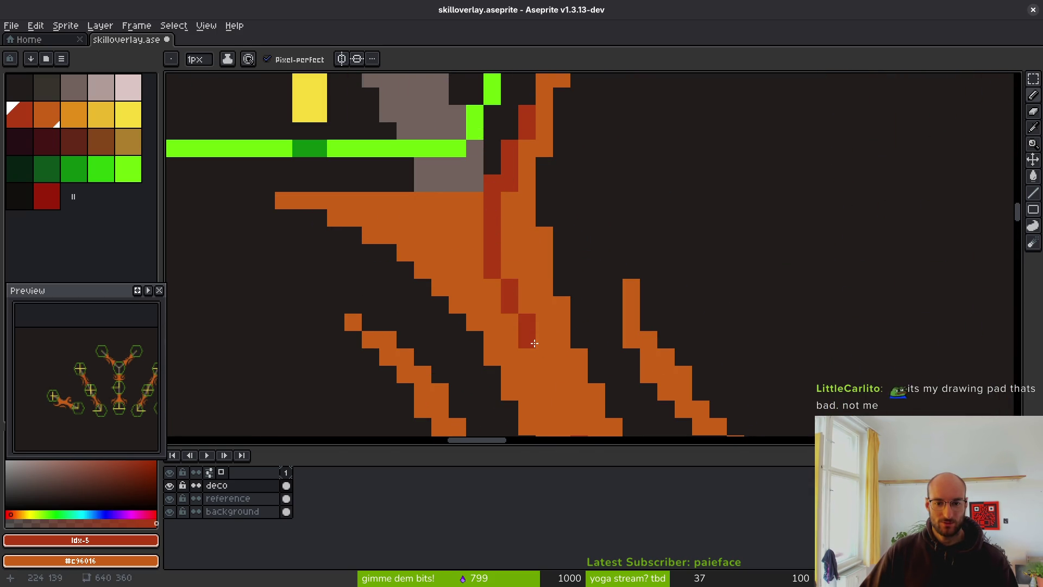
left_click_drag(533, 341, 539, 358)
scroll(542, 365, "down", 2)
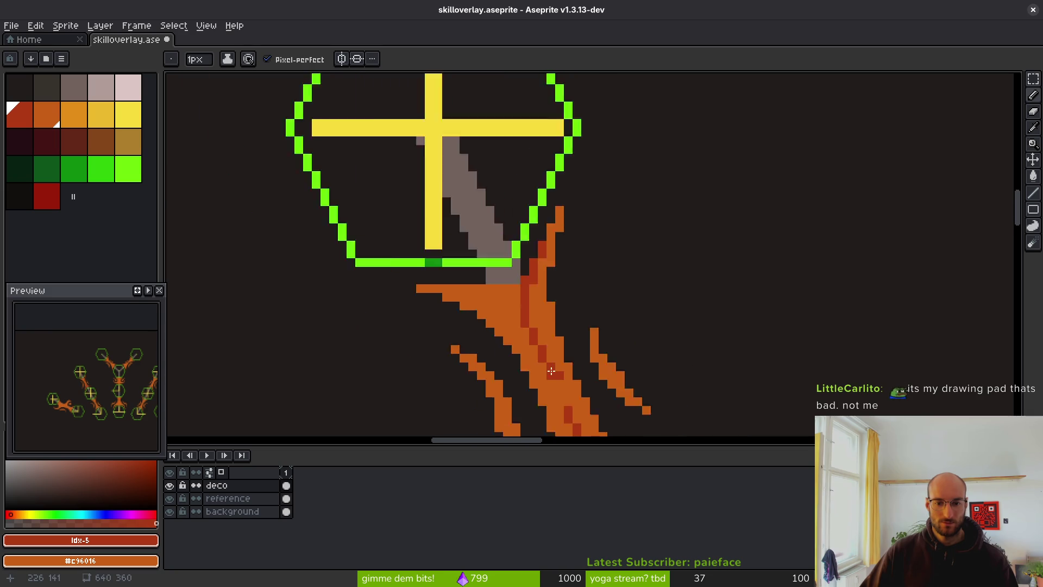
scroll(527, 347, "up", 2)
left_click(509, 344)
scroll(503, 339, "up", 1)
left_click_drag(451, 304, 326, 279)
left_click(394, 301)
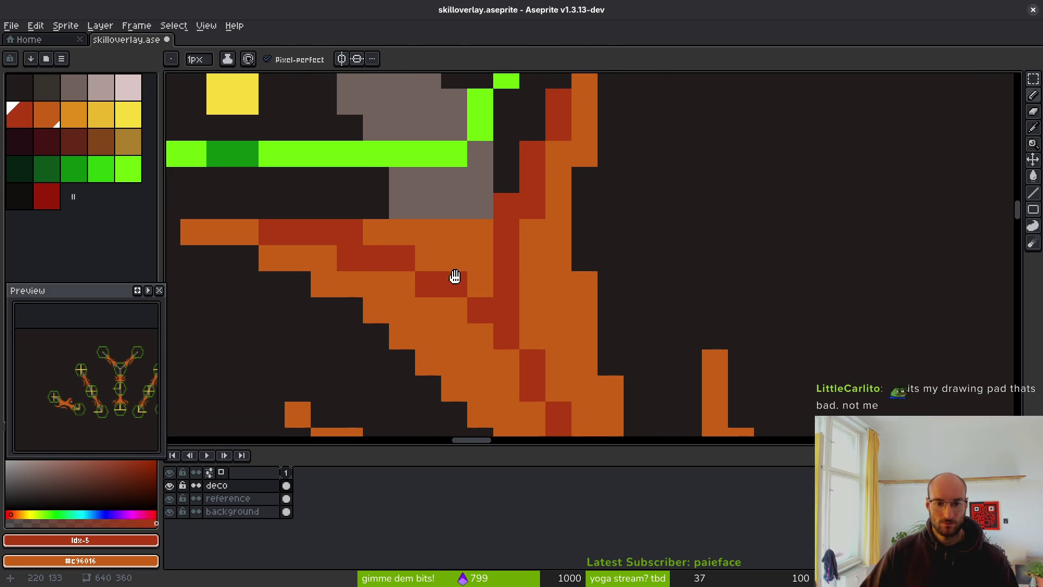
Undo a stray red pixel and pick the tendril strands' orange as the drawing colour
key("w")
scroll(497, 303, "down", 4)
scroll(516, 320, "down", 3)
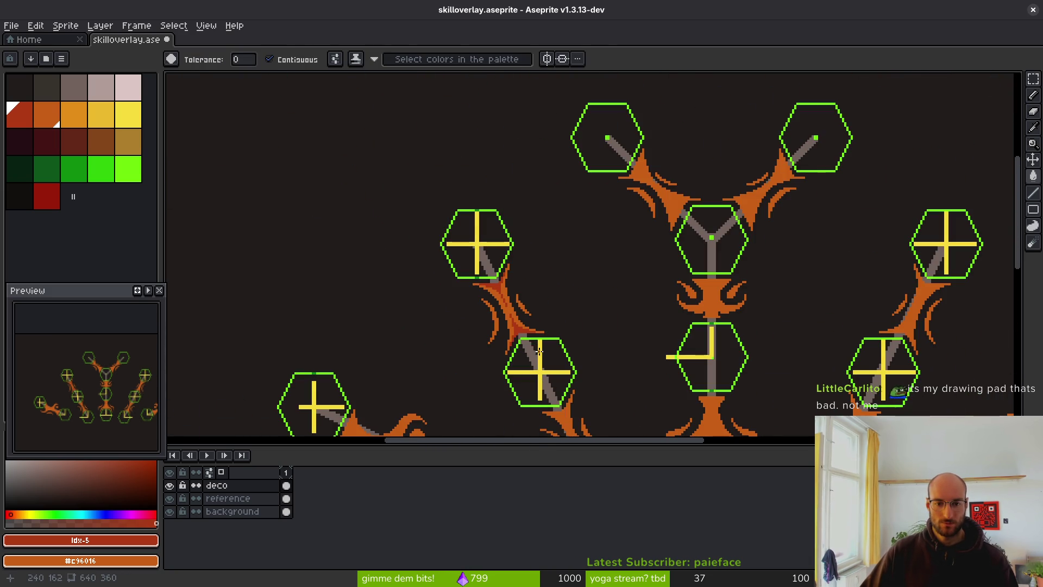
scroll(514, 320, "up", 5)
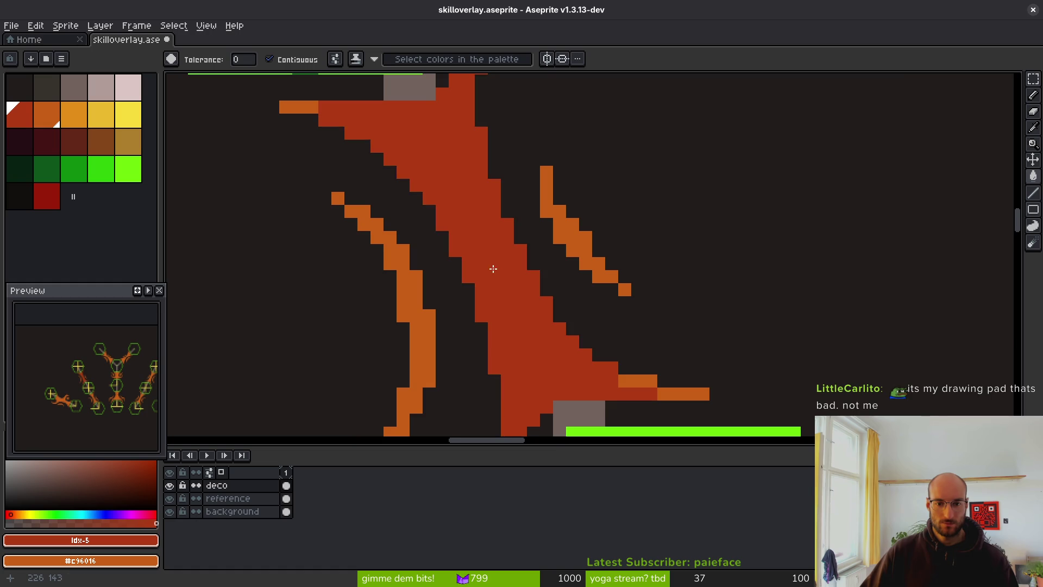
scroll(505, 277, "down", 3)
scroll(543, 294, "up", 3)
key("b")
scroll(551, 298, "down", 3)
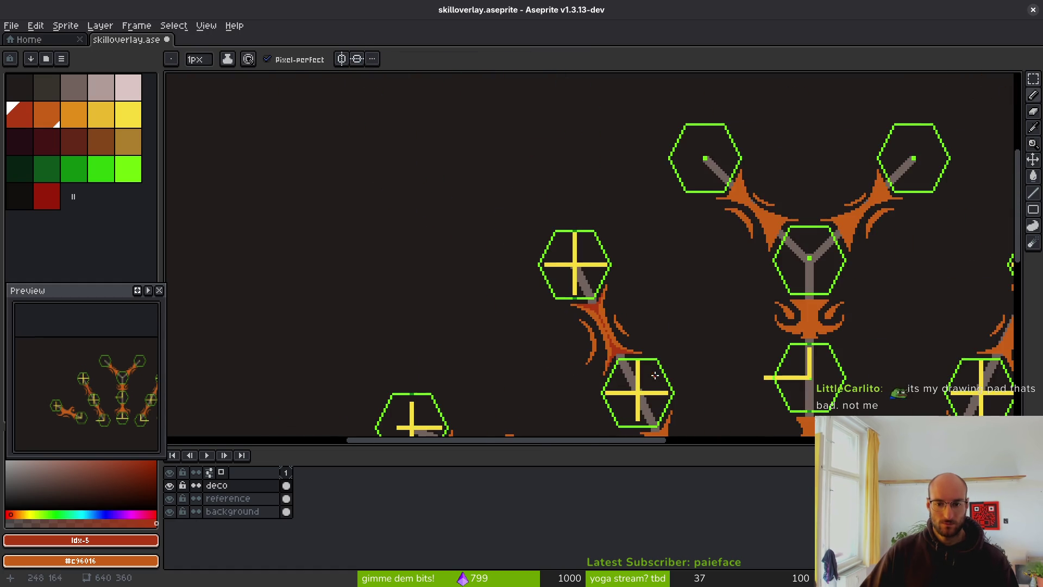
scroll(576, 348, "up", 2)
key("ctrl+z")
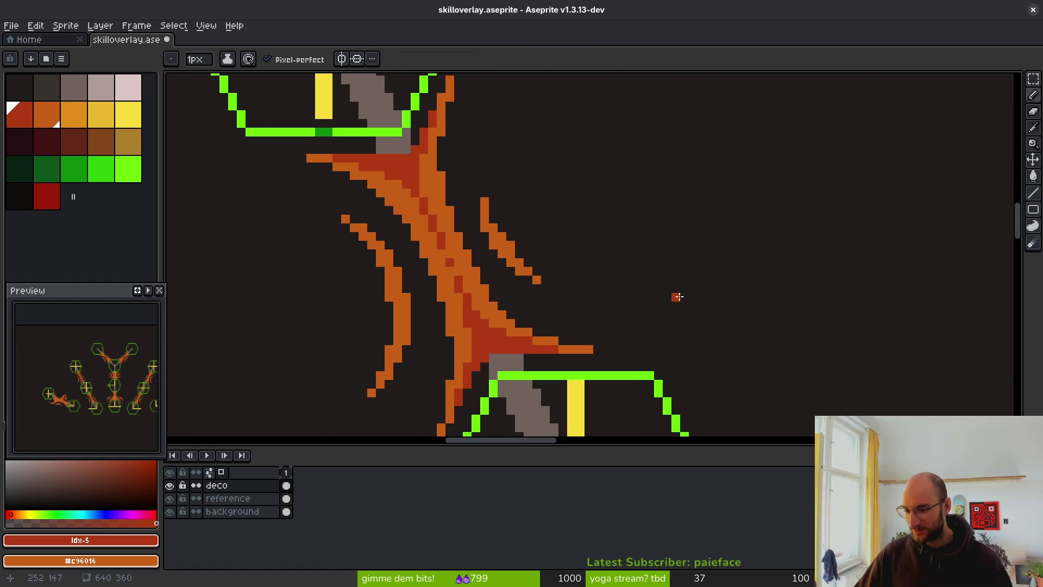
scroll(638, 309, "right", 2)
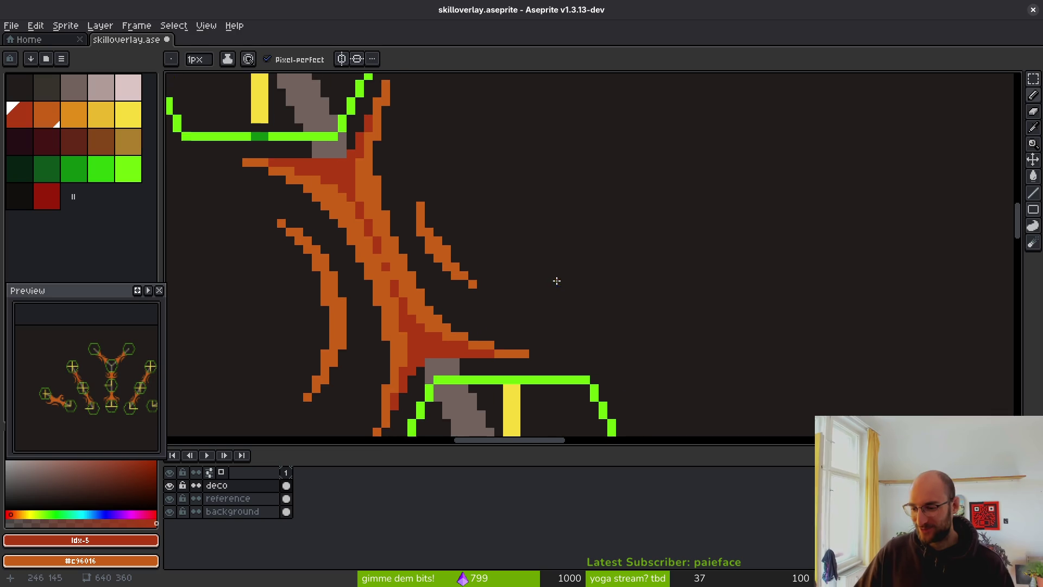
scroll(556, 280, "up", 1)
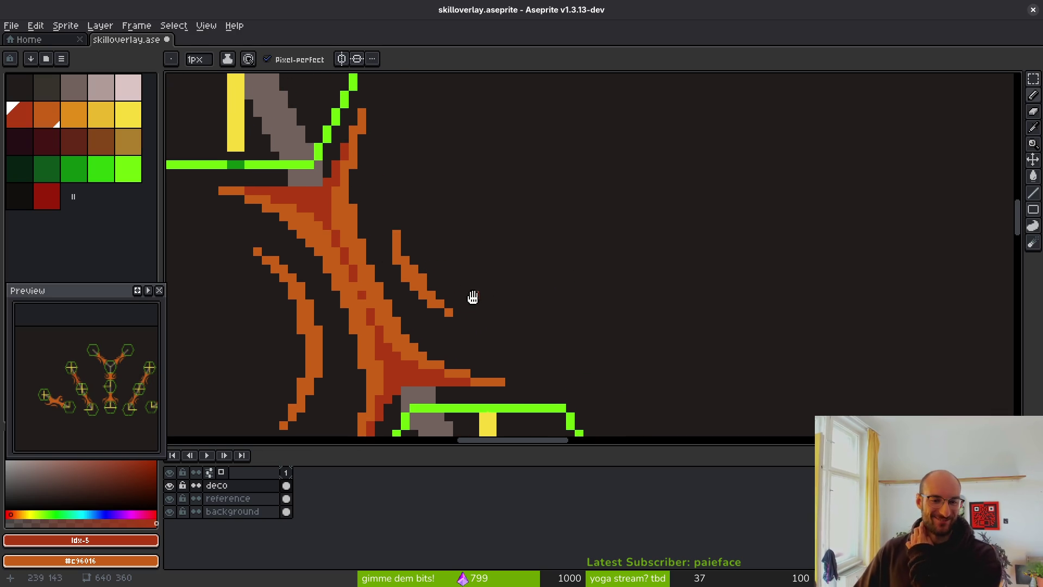
scroll(467, 288, "up", 5)
left_click(368, 156, "alt")
Pan around the overlay and pick the tendril core's dark red #af3a13 as the drawing colour
scroll(368, 156, "down", 4)
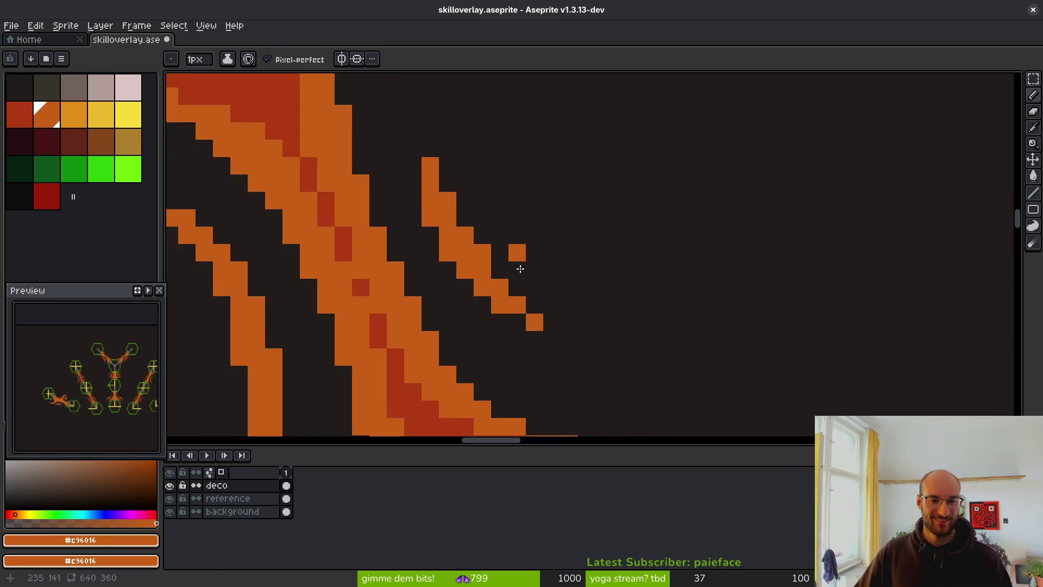
scroll(476, 237, "up", 2)
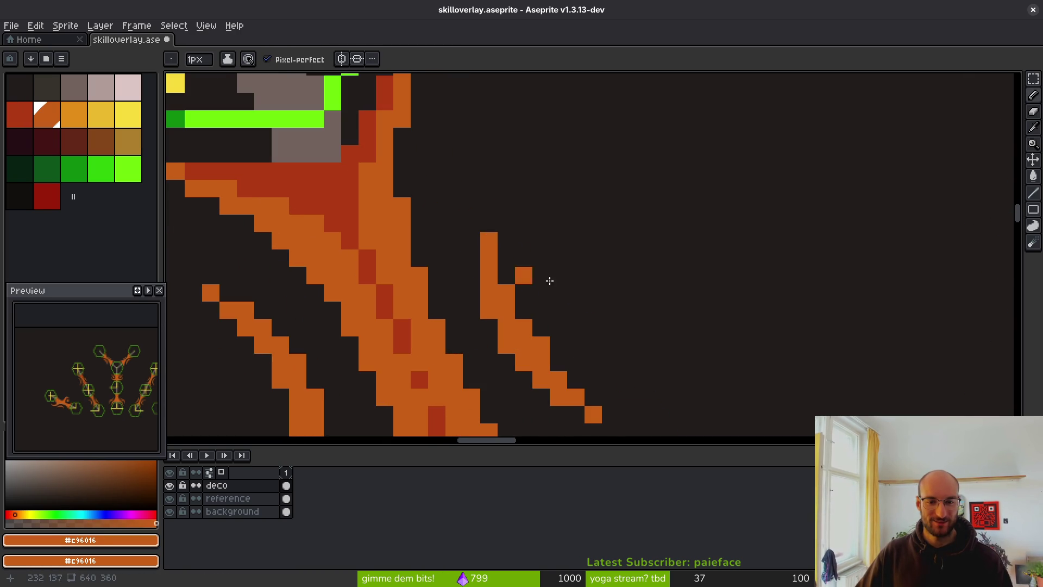
scroll(549, 277, "down", 6)
scroll(447, 280, "down", 2)
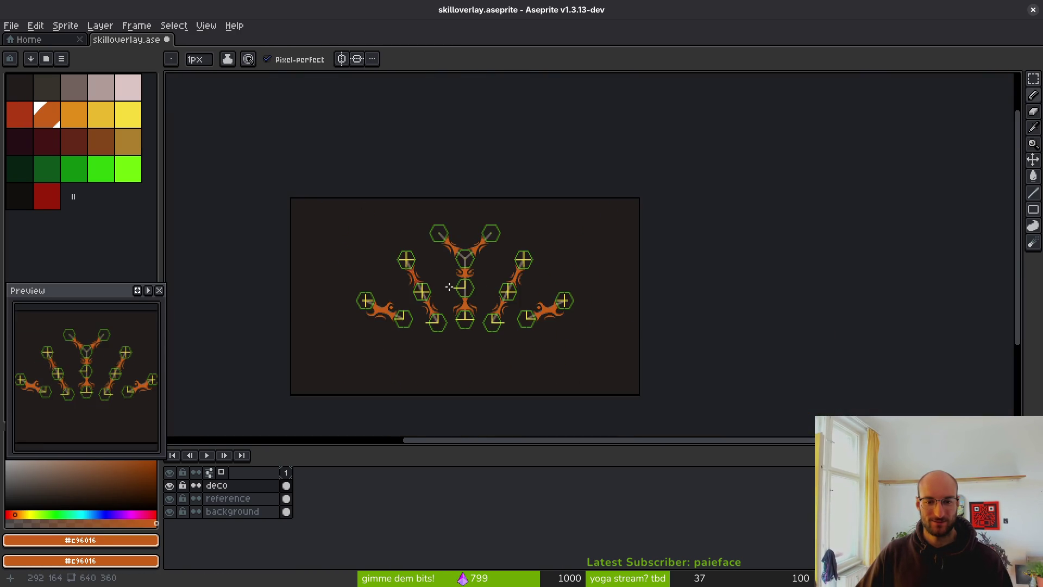
scroll(448, 280, "up", 4)
scroll(473, 280, "left", 2)
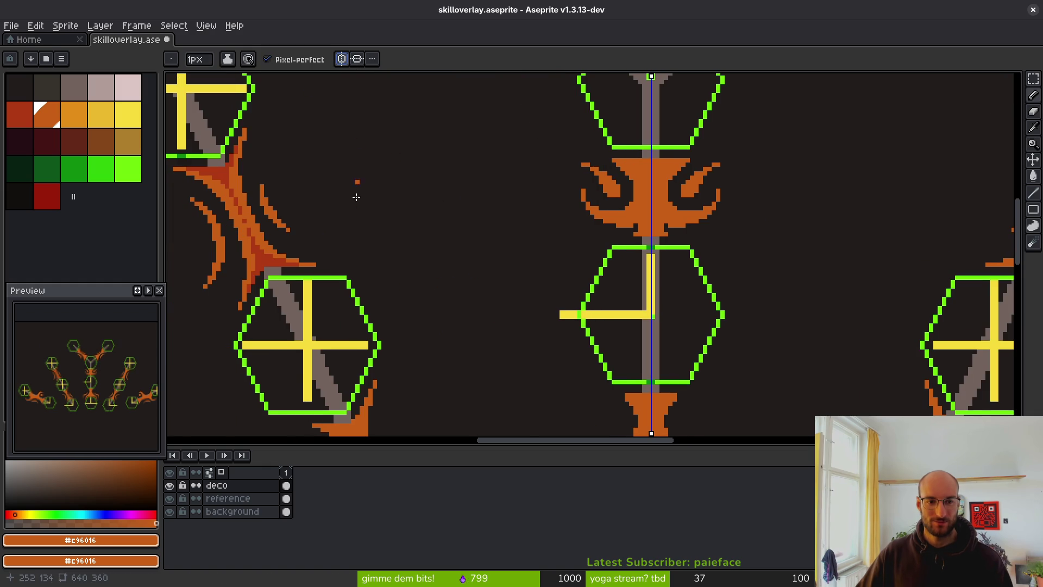
scroll(354, 182, "left", 2)
scroll(426, 221, "up", 3)
scroll(561, 262, "left", 2)
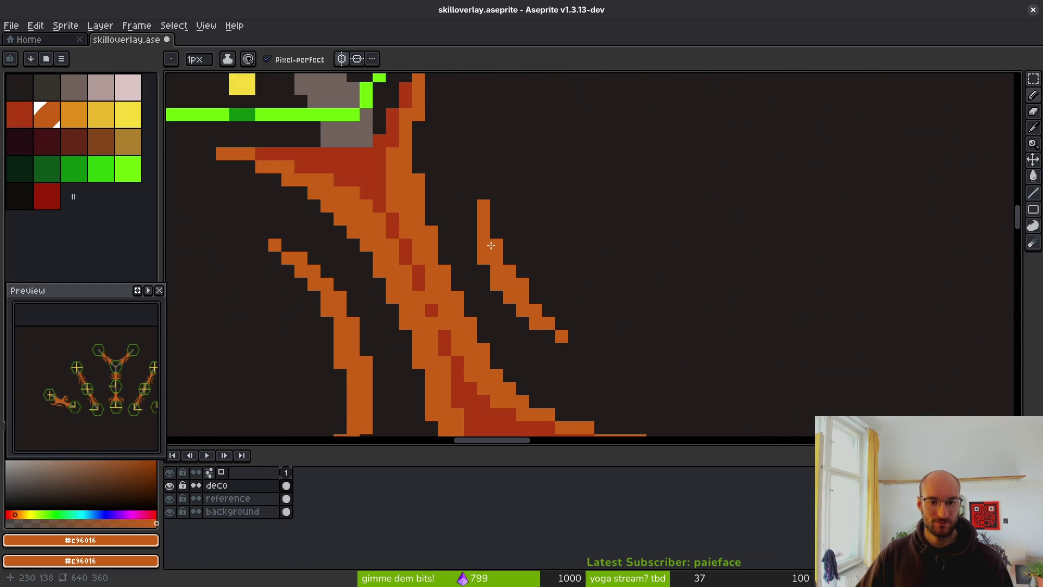
scroll(484, 203, "down", 4)
scroll(458, 270, "up", 2)
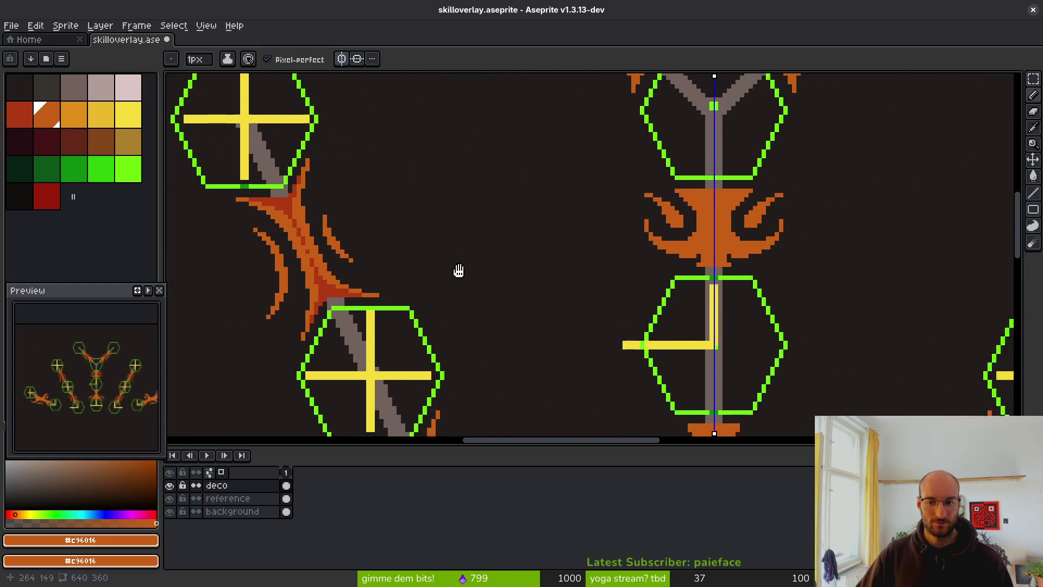
scroll(468, 277, "right", 3)
scroll(467, 269, "left", 4)
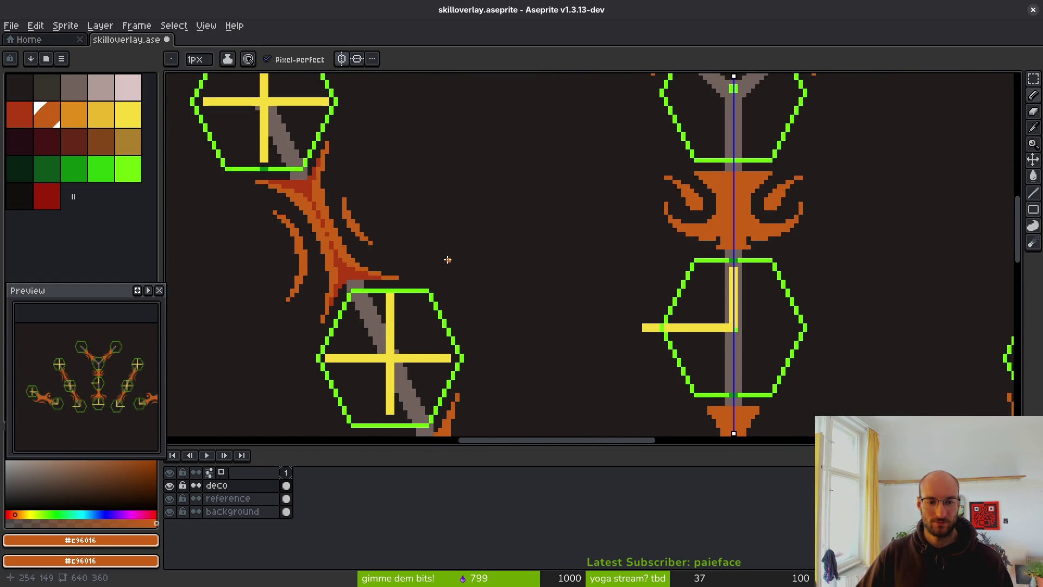
scroll(384, 247, "up", 3)
left_click(487, 204, "alt")
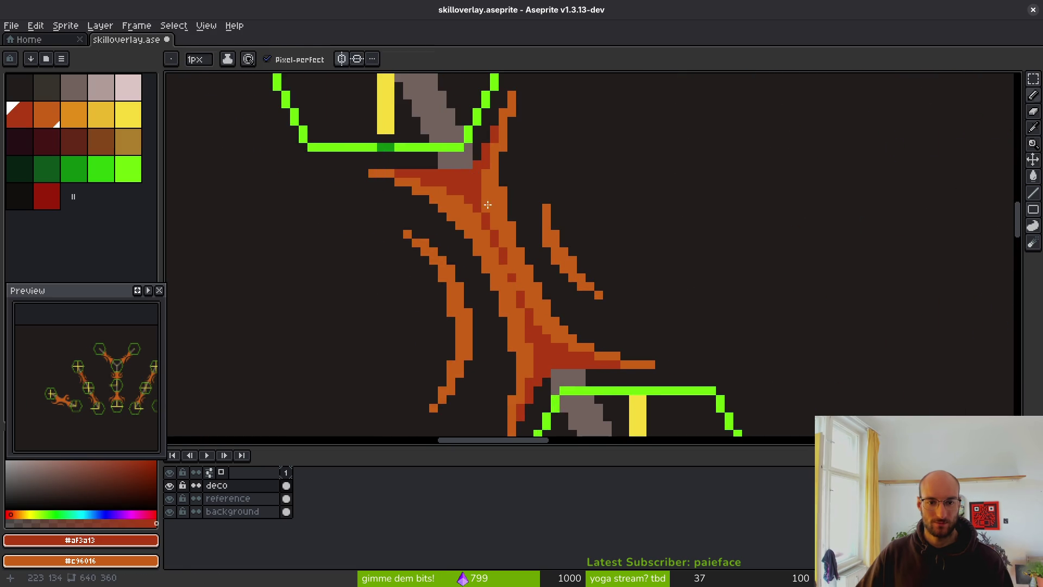
Try Magic Wand selections on the tendril's dark red areas, then undo them
key("w")
left_click(467, 189)
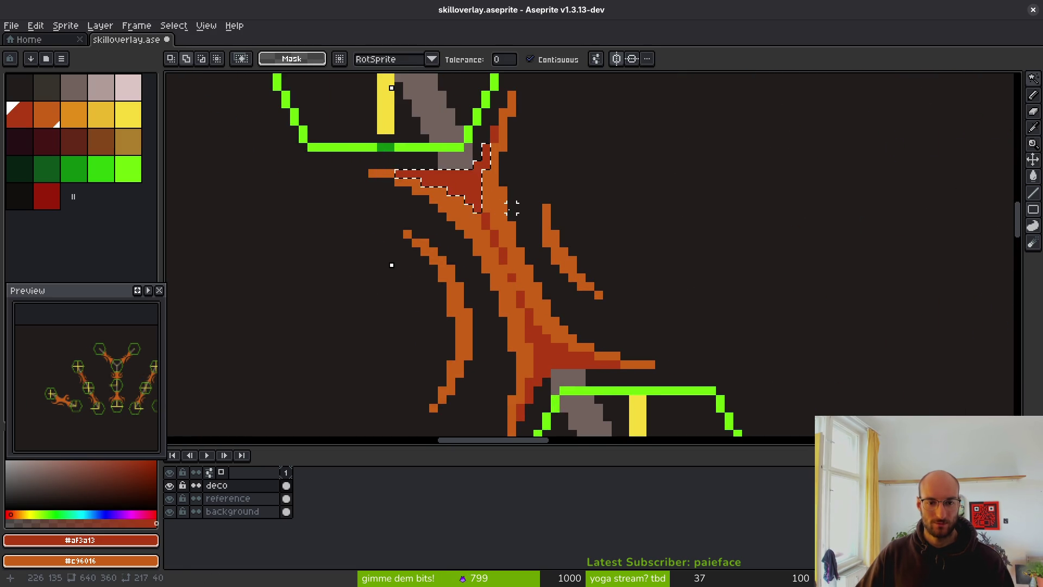
key("ctrl+d")
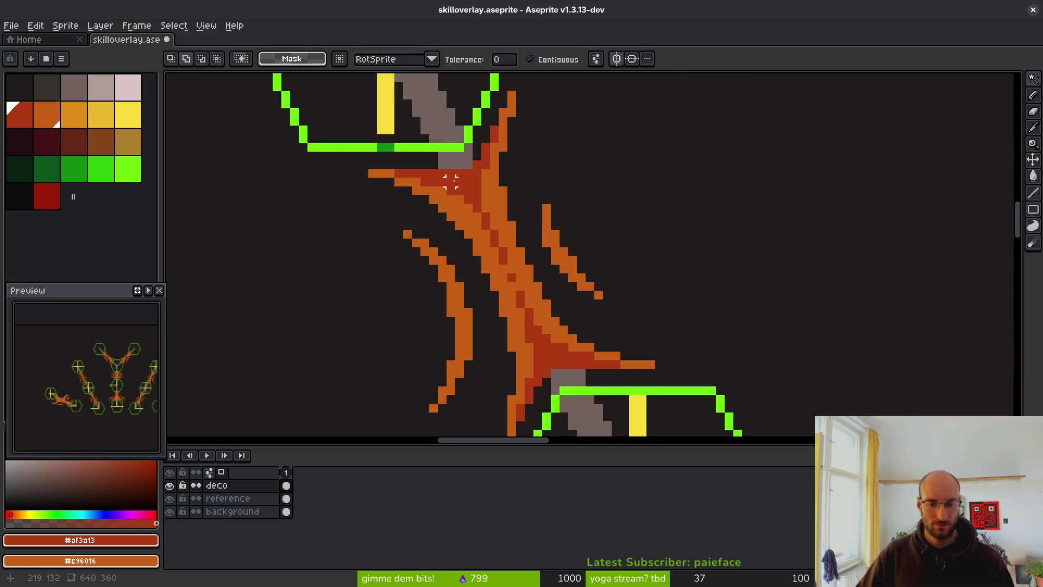
left_click(477, 199)
left_click(20, 114)
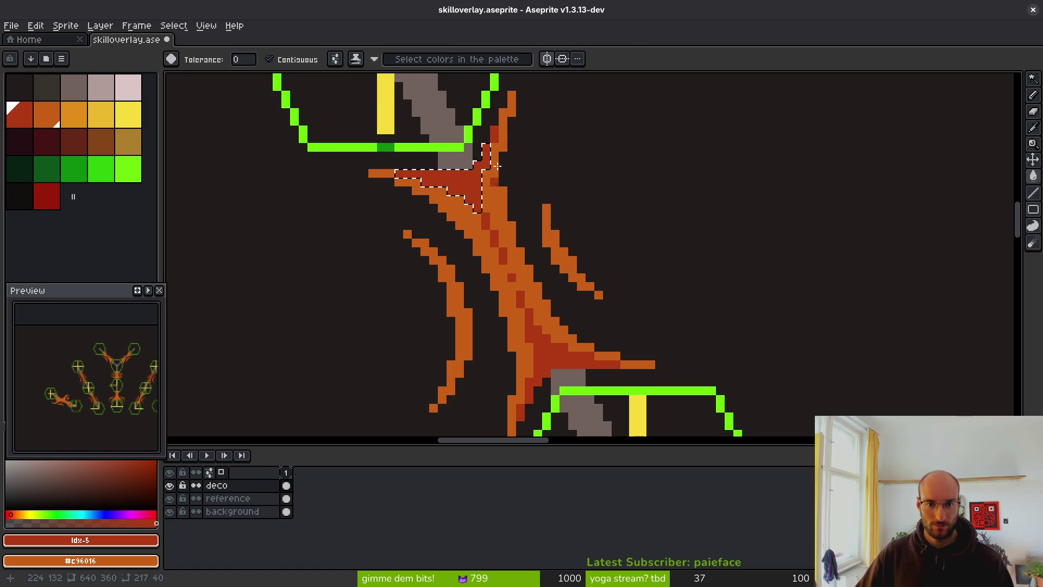
scroll(494, 133, "up", 2)
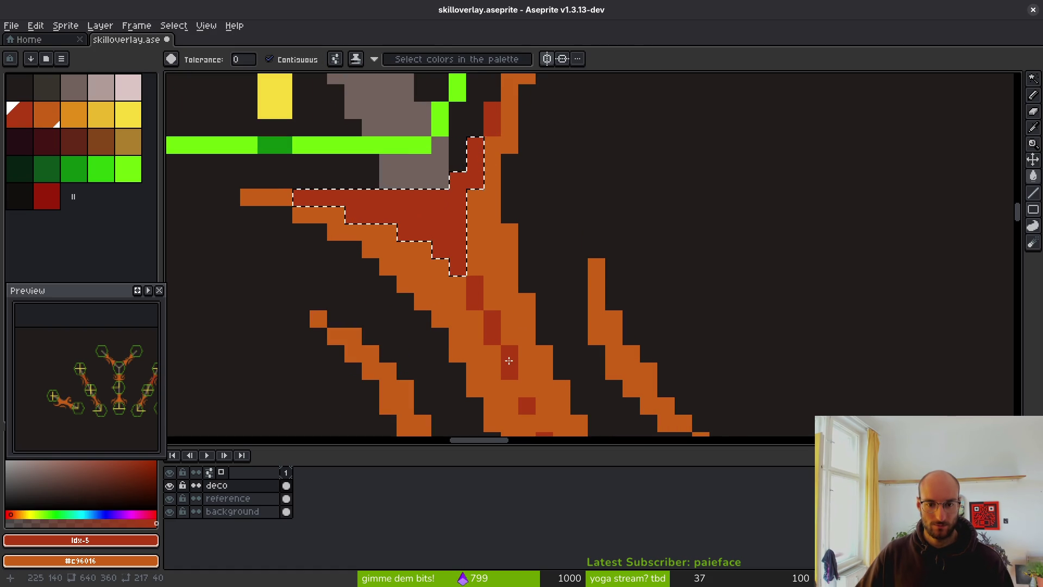
mouse_move(583, 324)
left_mouse_down()
mouse_move(557, 280)
mouse_move(527, 133)
left_mouse_up()
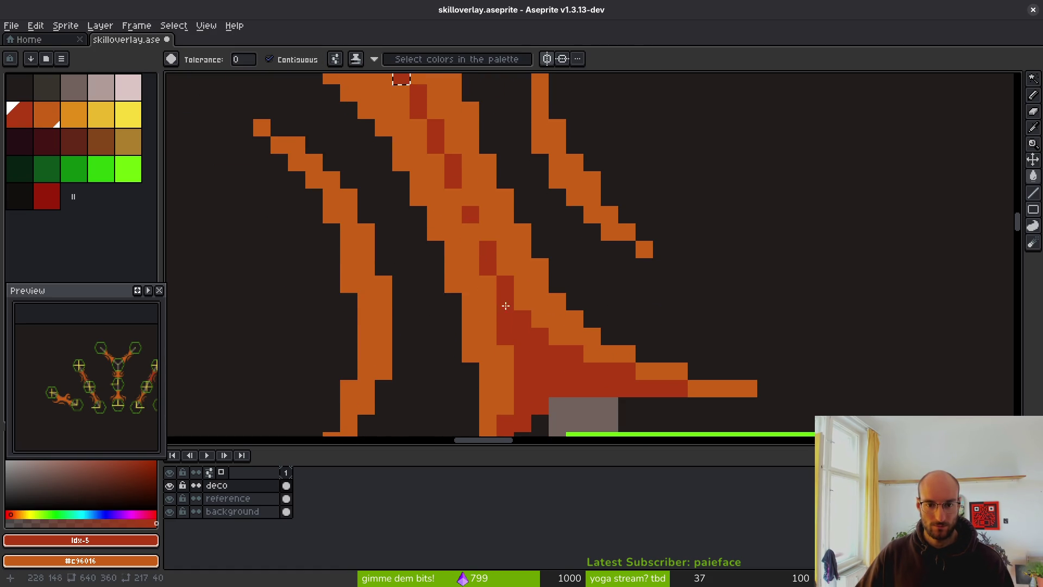
scroll(505, 305, "down", 3)
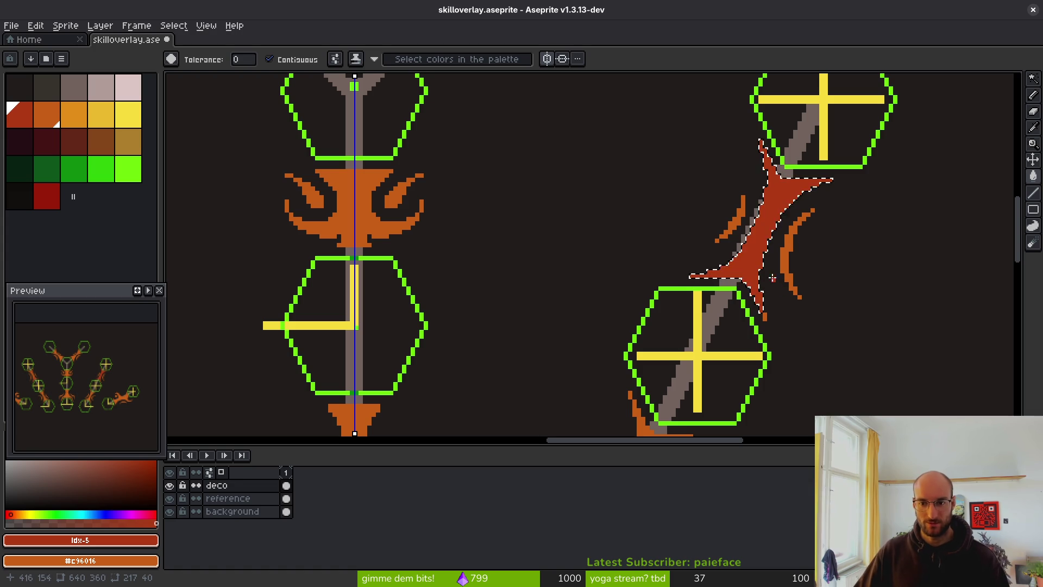
scroll(666, 251, "down", 2)
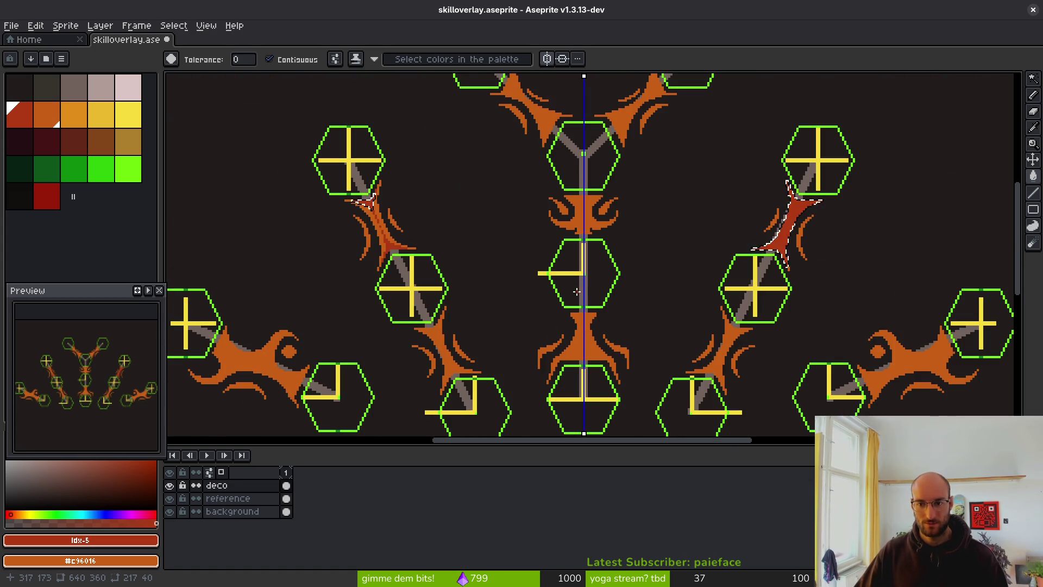
key("ctrl+z")
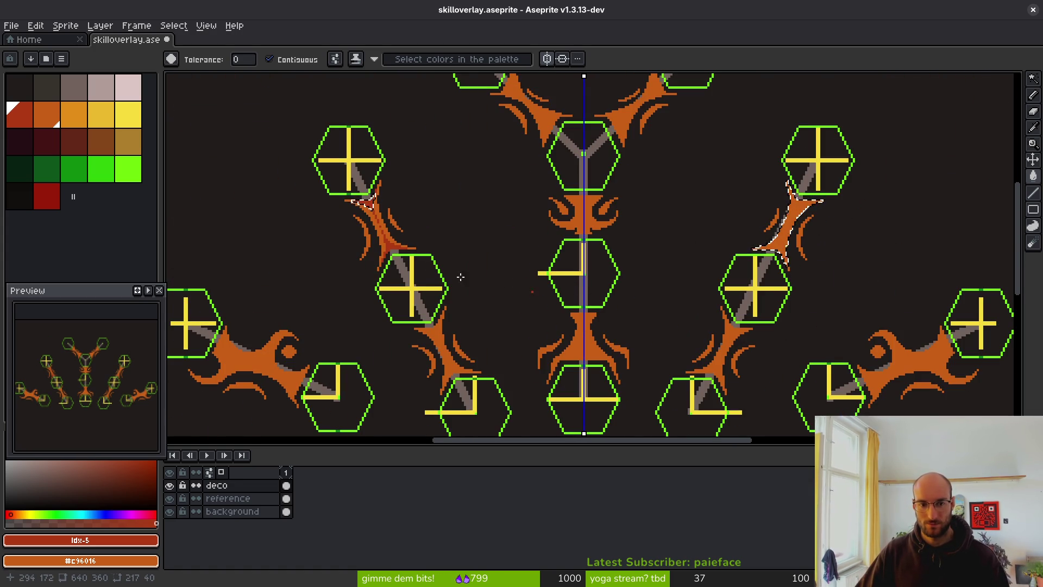
scroll(396, 233, "up", 3)
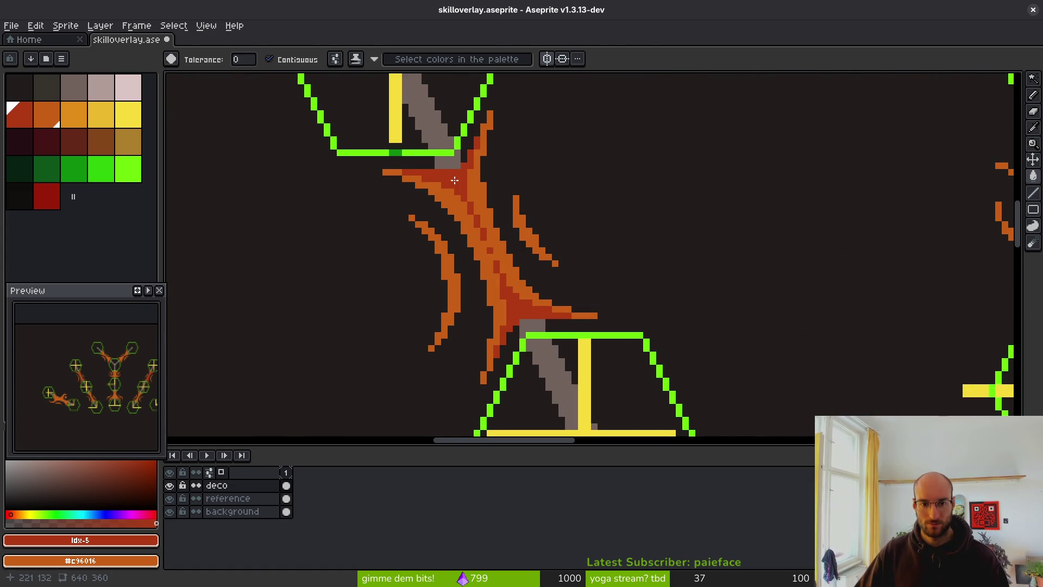
Reselect the red cores of both tendril arms, deselect, and switch mirror symmetry off
left_click(455, 180)
scroll(597, 245, "down", 3)
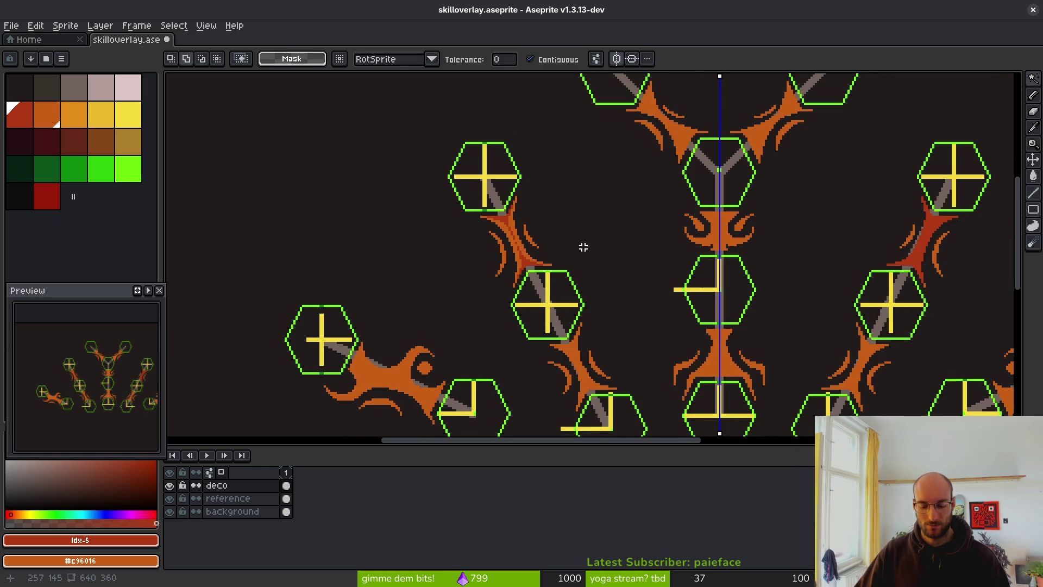
key("ctrl+shift+z")
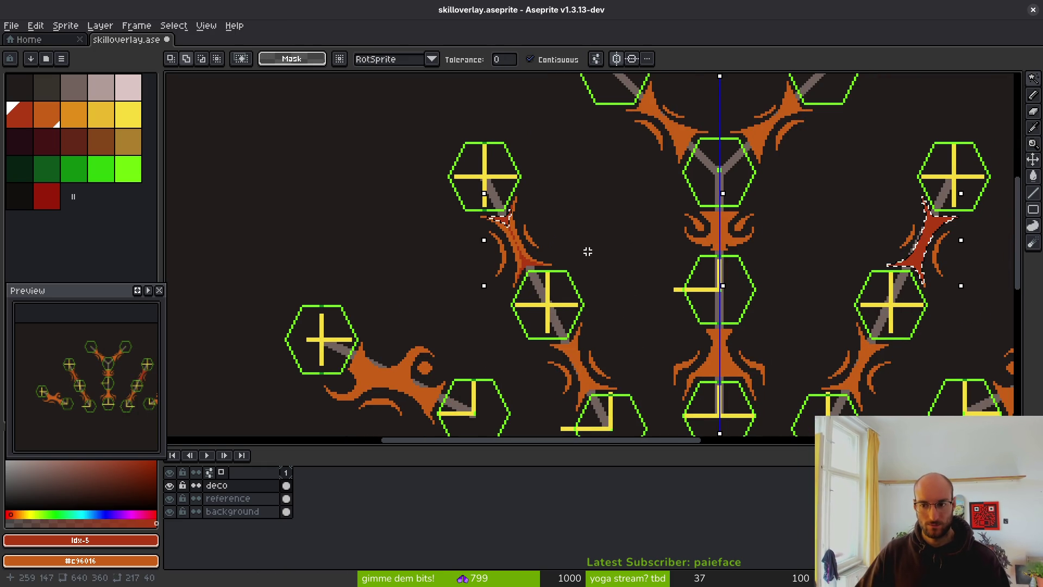
key("ctrl+d")
scroll(560, 236, "up", 2)
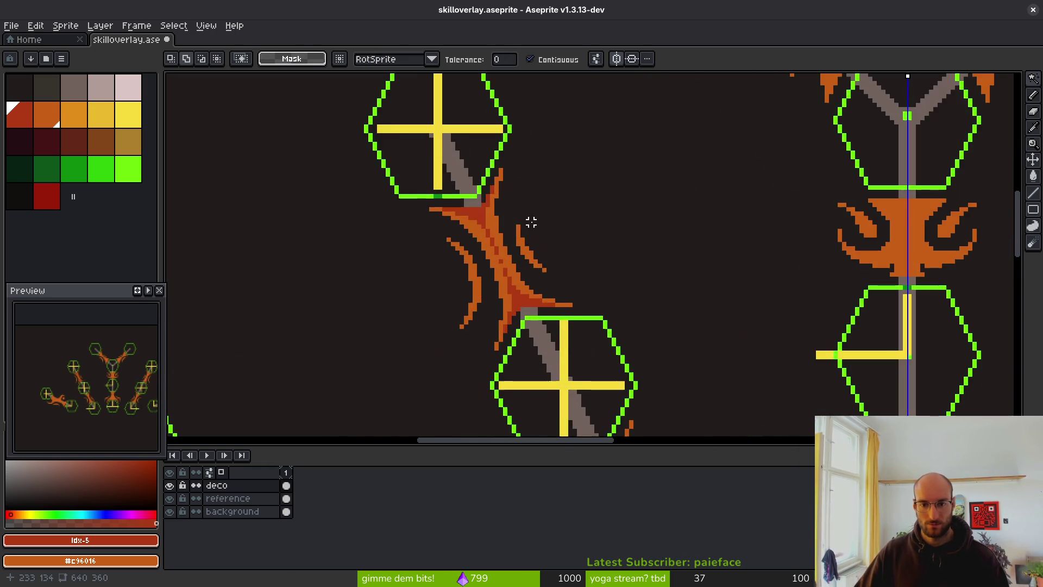
scroll(483, 223, "down", 3)
scroll(510, 250, "up", 3)
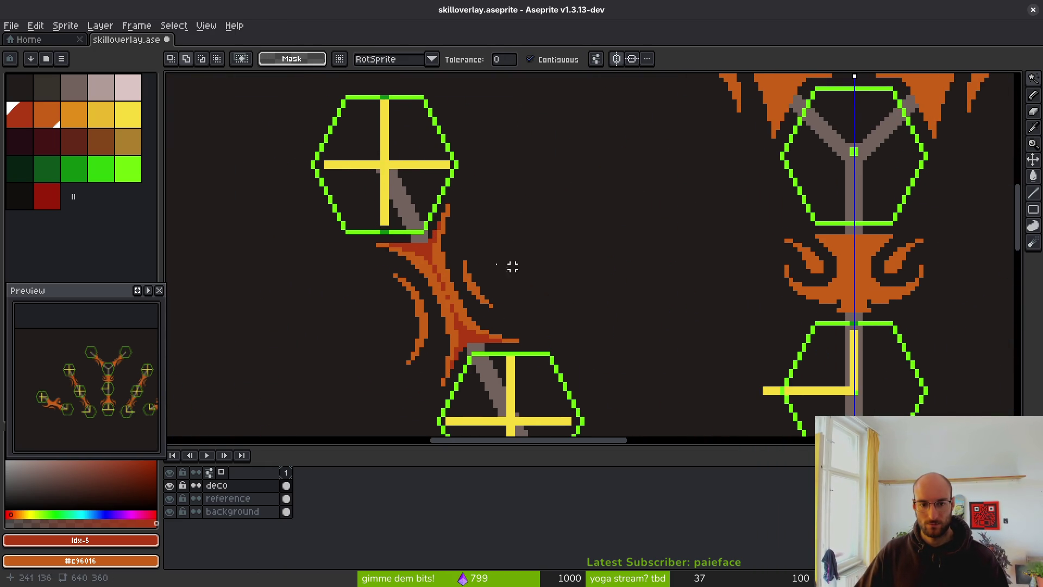
key("ctrl+z")
scroll(574, 268, "down", 2)
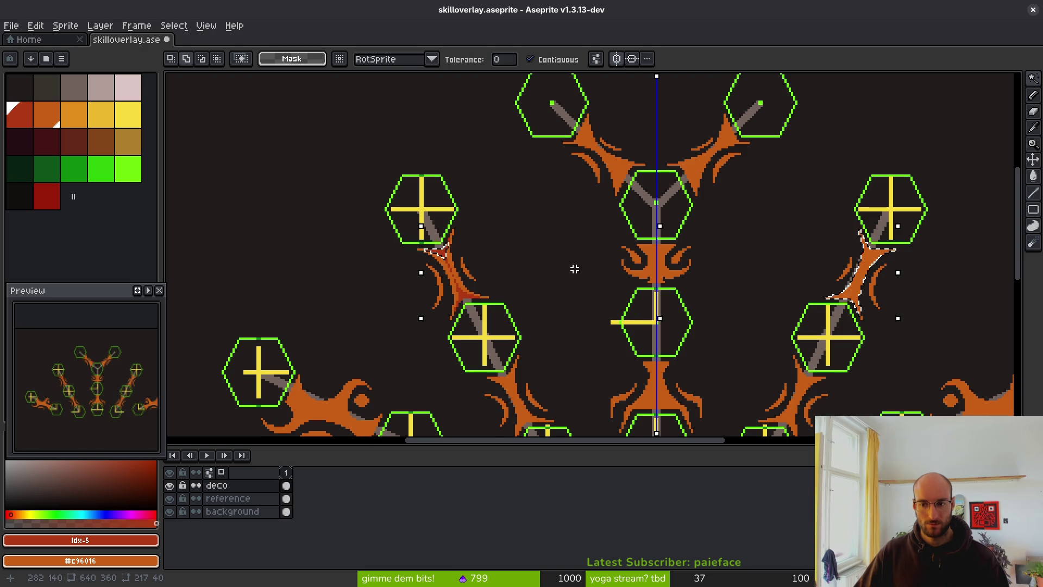
scroll(464, 263, "up", 1)
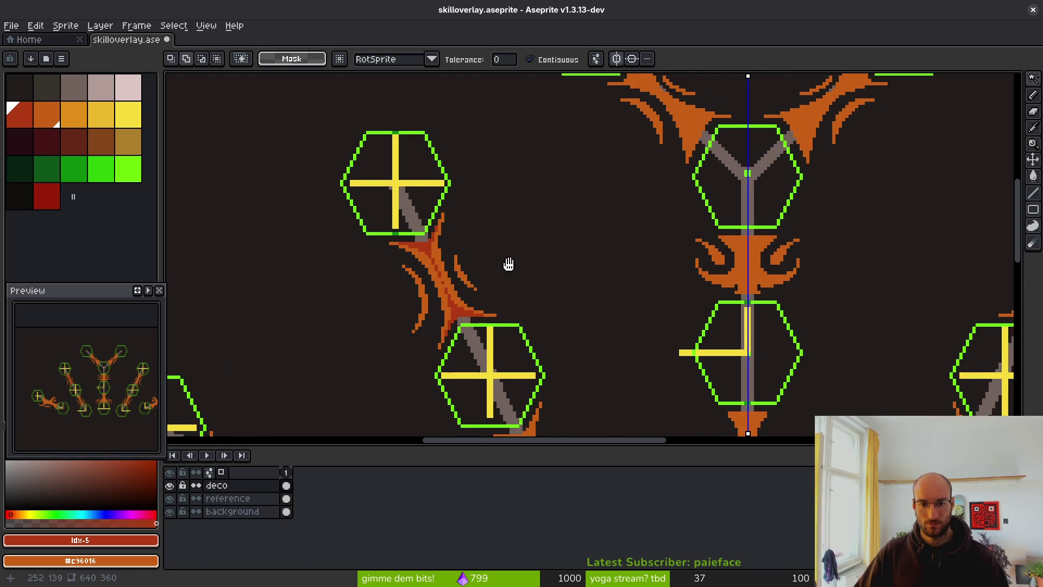
scroll(527, 264, "down", 2)
left_click(613, 59)
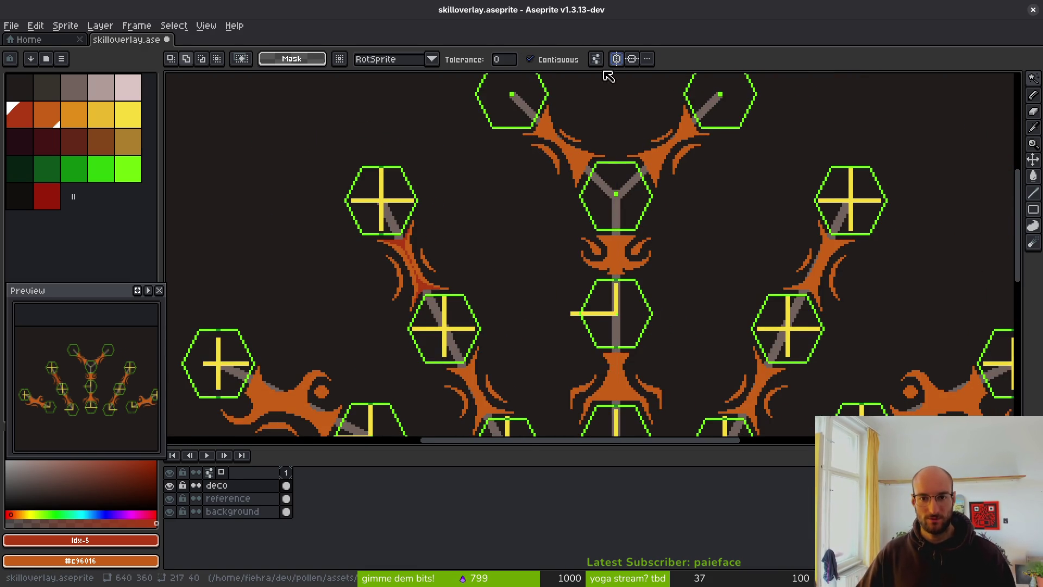
scroll(369, 265, "up", 2)
With mirror symmetry back on, pencil a dark red pixel onto an orange tendril strand
scroll(447, 206, "up", 3)
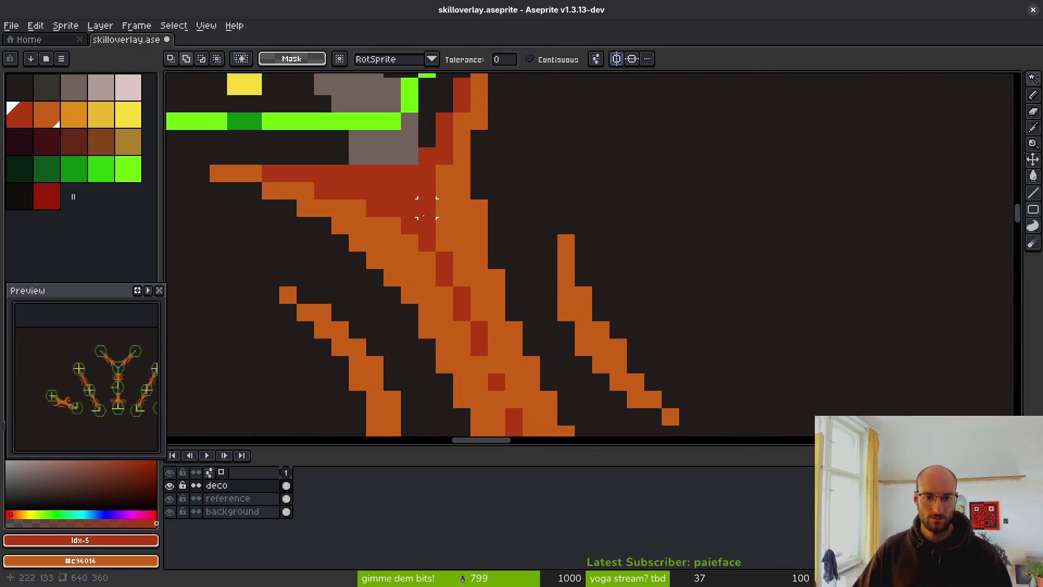
left_click(441, 179, "alt")
key("b")
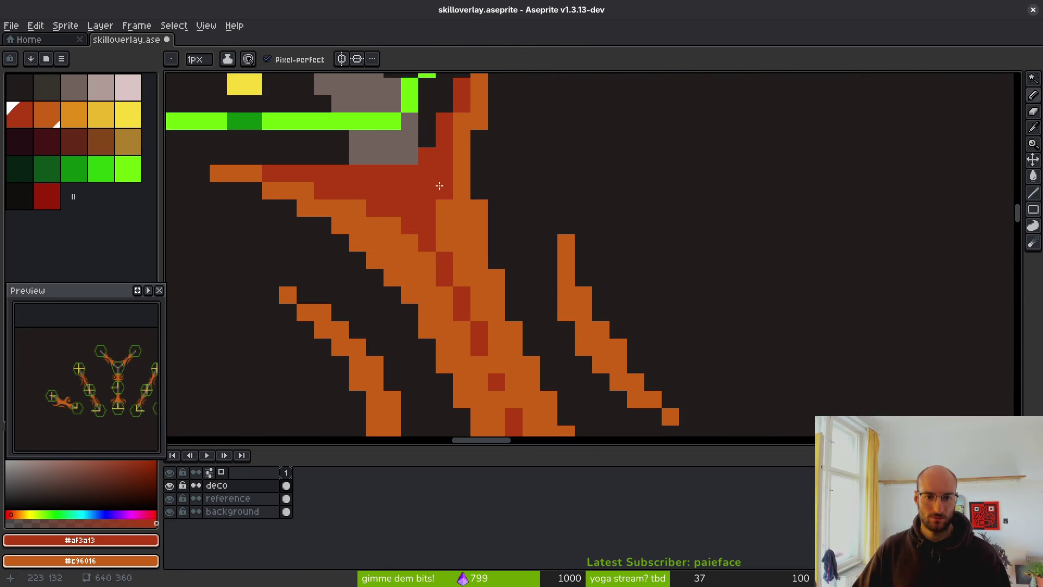
left_click(343, 59)
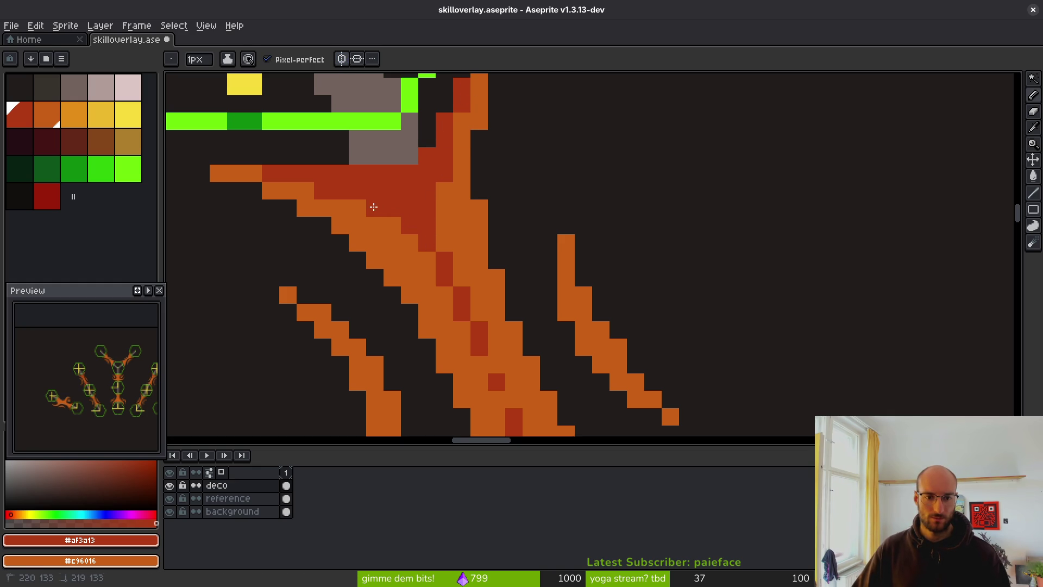
left_click(375, 242)
Bucket-fill the tendril core near the lower hexagon with dark red
mouse_move(496, 383)
left_mouse_down()
mouse_move(500, 210)
mouse_move(399, 121)
left_mouse_up()
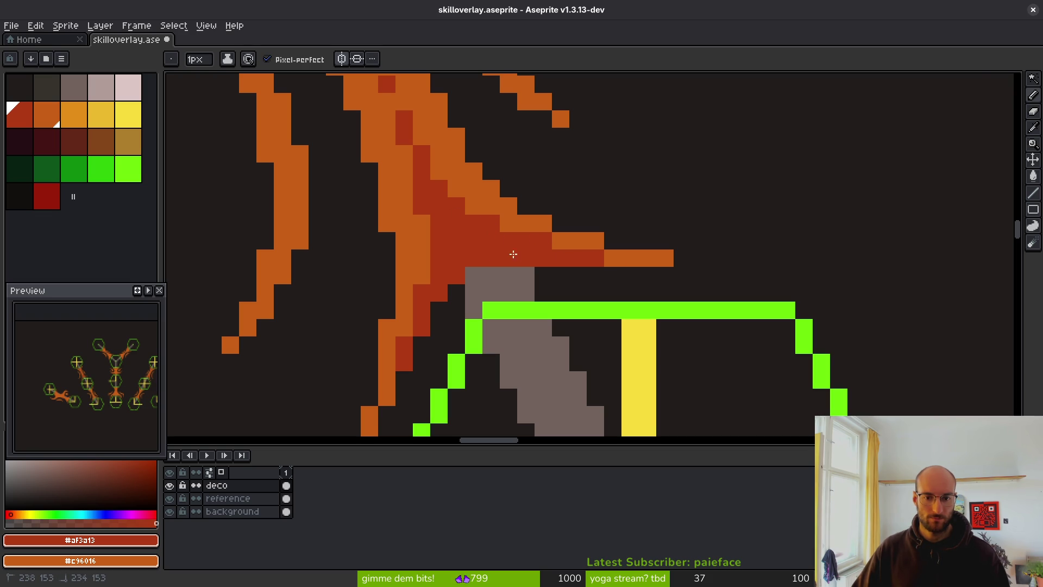
scroll(513, 254, "down", 4)
scroll(779, 244, "up", 2)
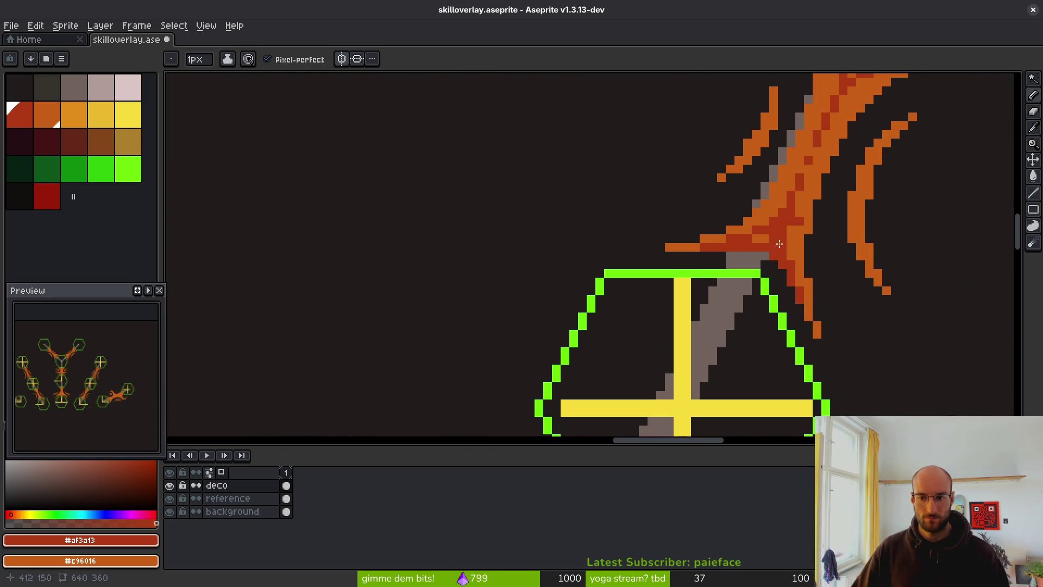
scroll(780, 244, "up", 3)
mouse_move(575, 328)
left_mouse_down()
mouse_move(627, 378)
mouse_move(559, 426)
left_mouse_up()
scroll(638, 289, "down", 2)
key("g")
left_click(615, 250)
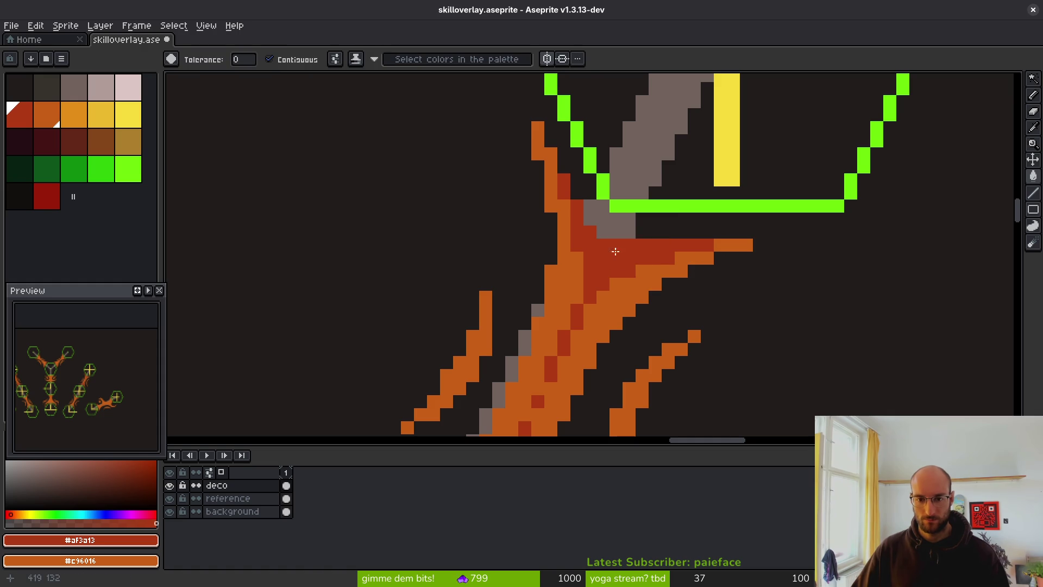
scroll(613, 272, "down", 5)
Switch to the 1px pencil with yellow as drawing colour and save skilloverlay.aseprite
key("b")
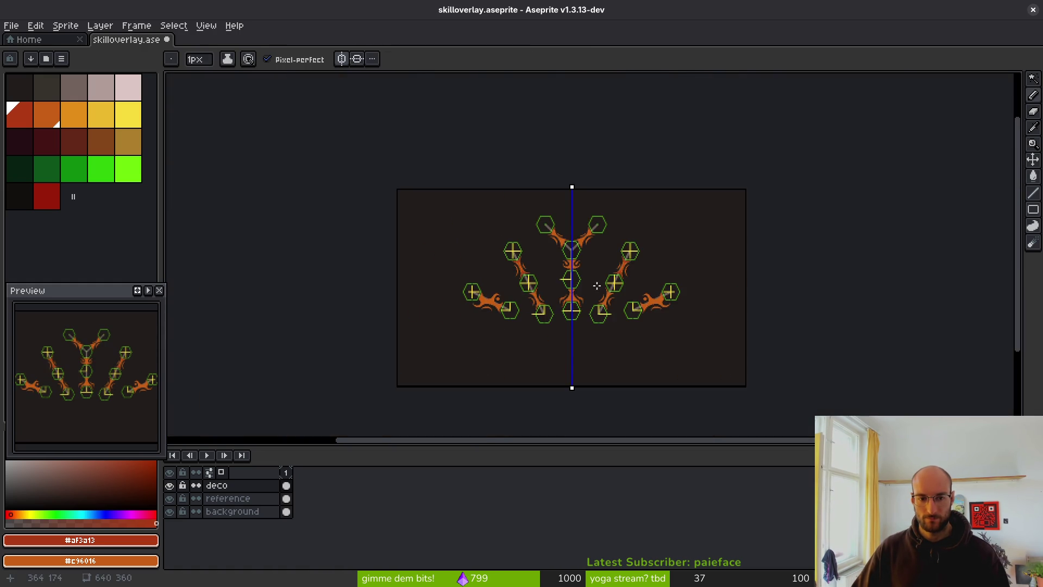
scroll(576, 280, "up", 3)
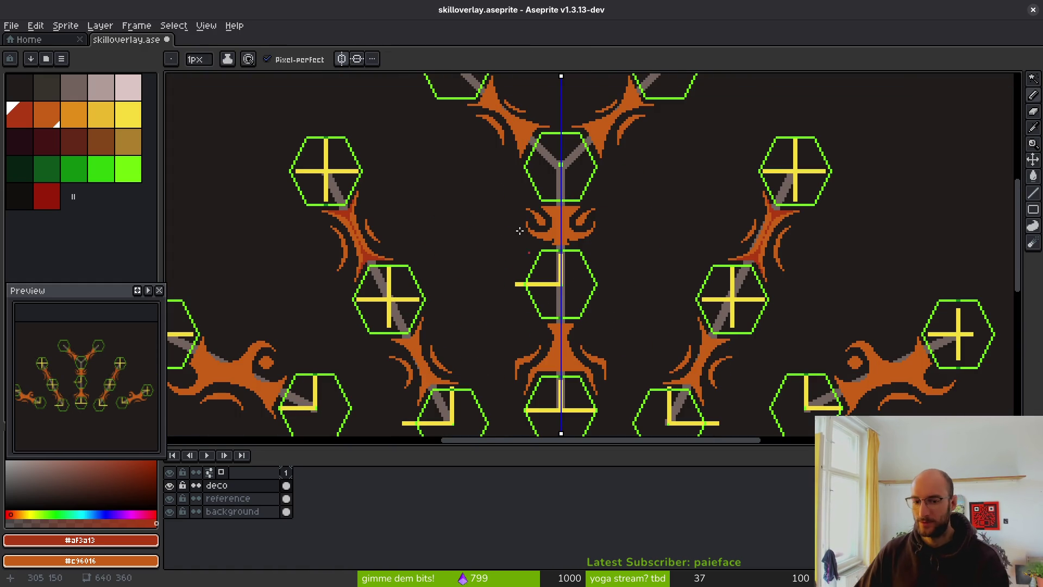
scroll(549, 253, "up", 3)
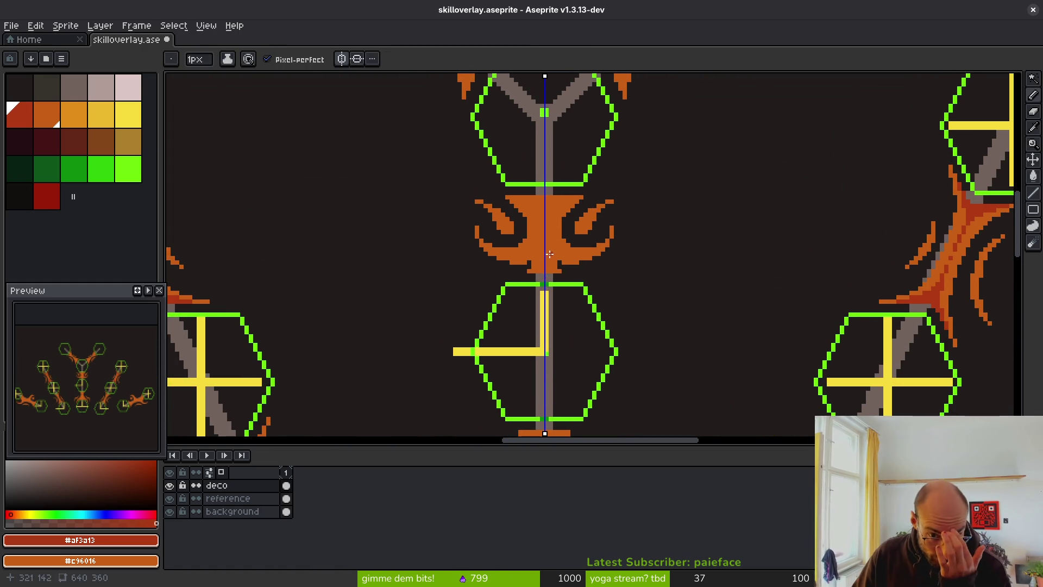
scroll(549, 254, "up", 2)
key("bracketright")
key("bracketright")
key("bracketright")
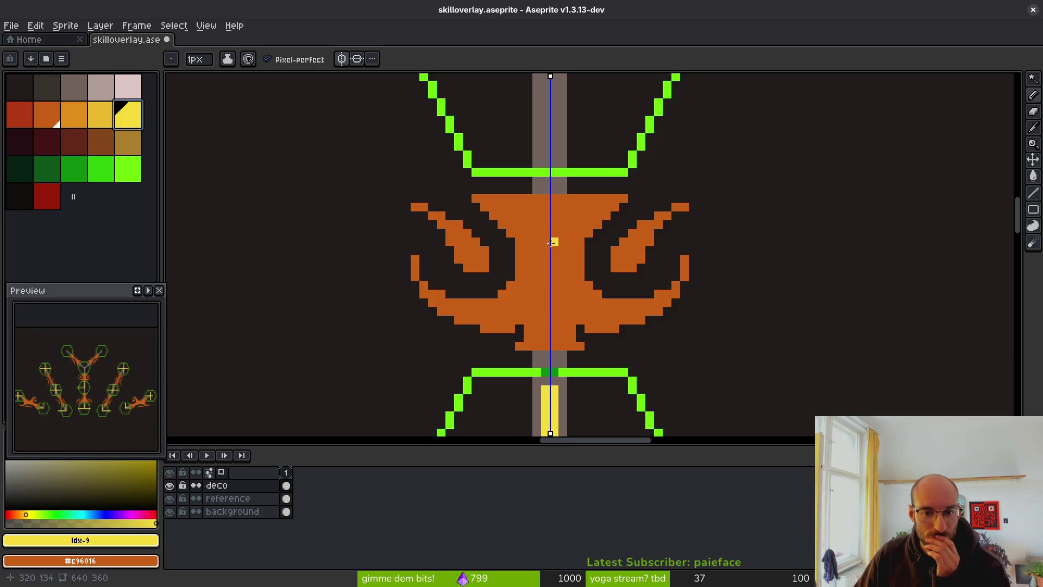
scroll(551, 242, "down", 3)
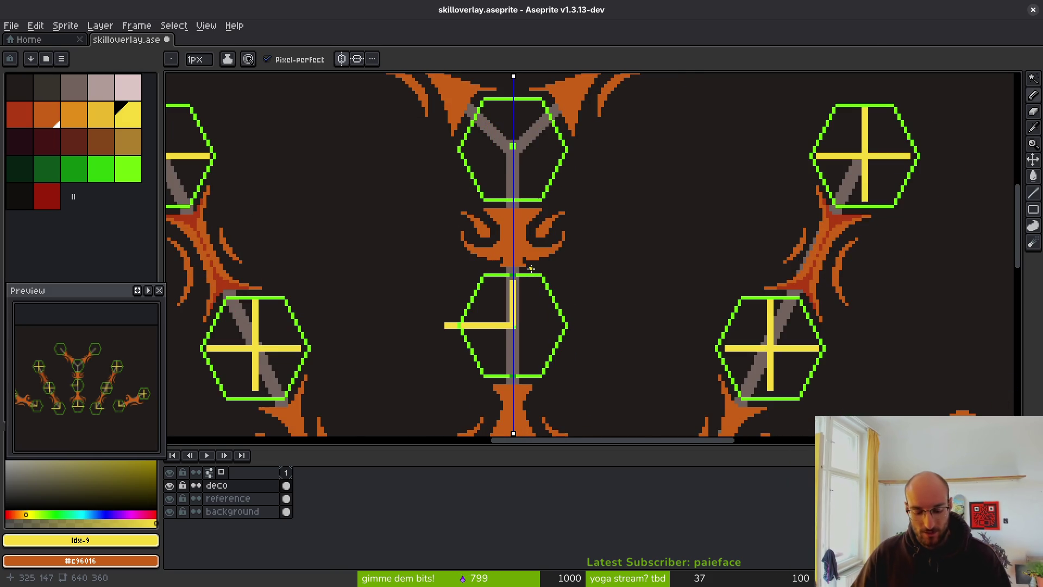
key("ctrl+s")
Zoom around the canvas to inspect the hexagon nodes, yellow crosses and orange ornaments
scroll(576, 264, "down", 3)
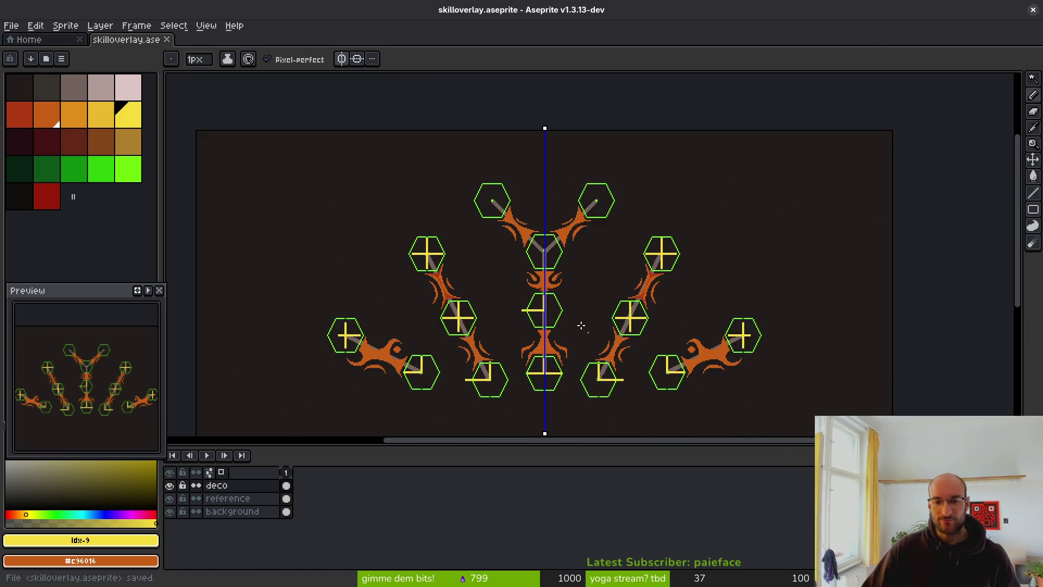
scroll(547, 309, "up", 1)
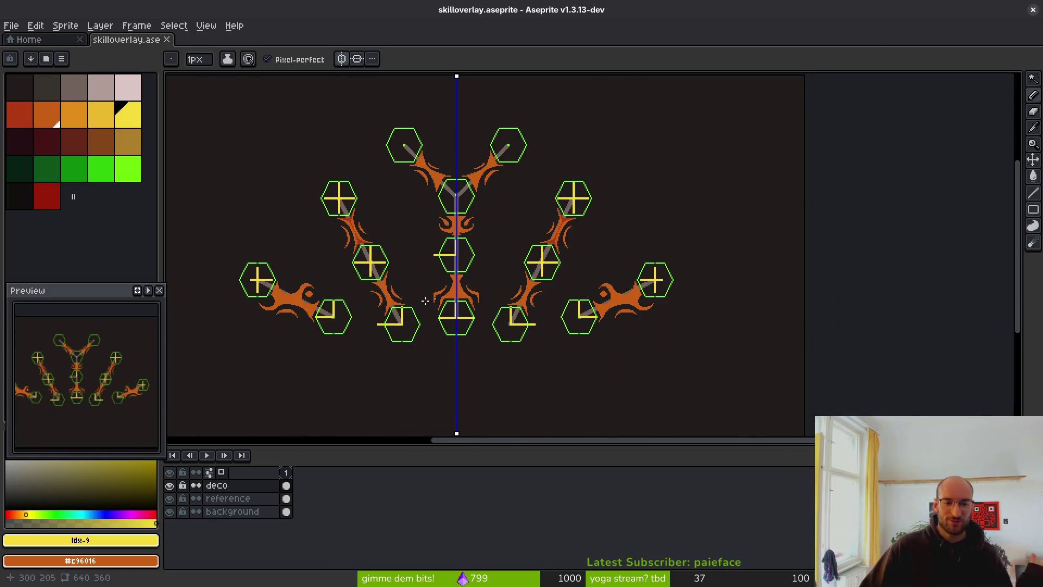
scroll(654, 320, "up", 5)
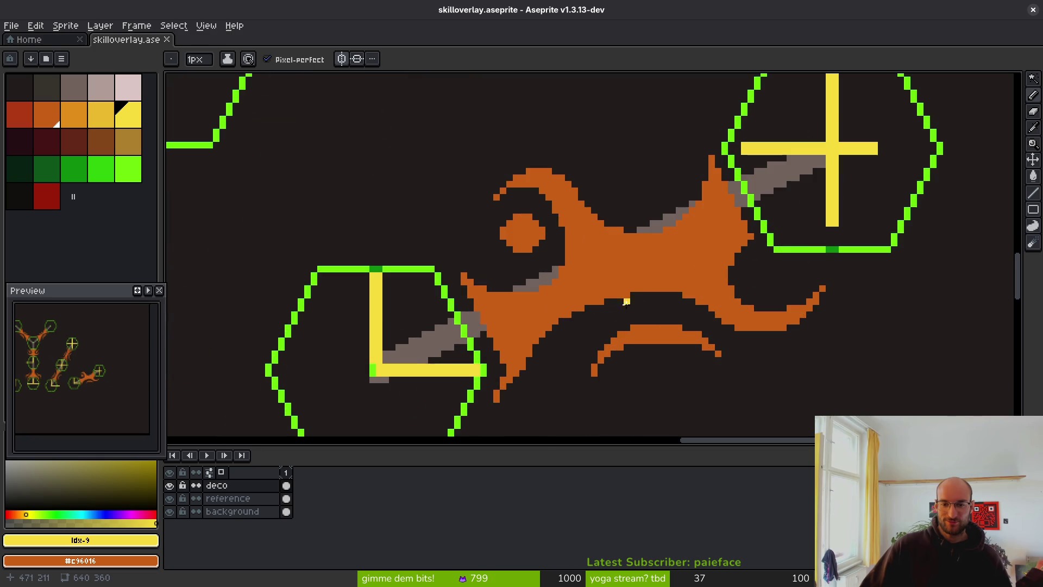
scroll(592, 354, "down", 3)
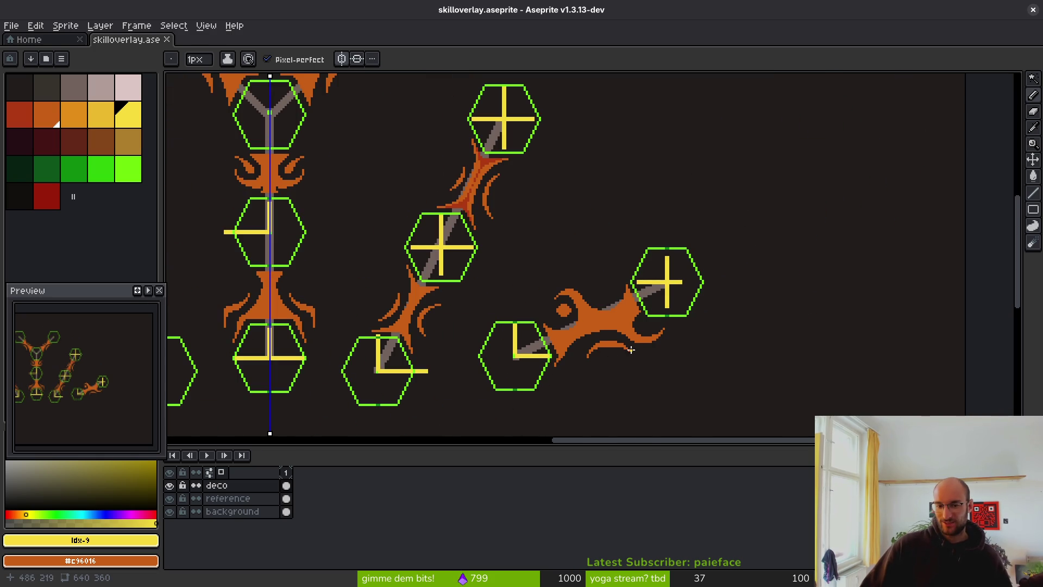
scroll(605, 359, "up", 1)
scroll(609, 356, "down", 2)
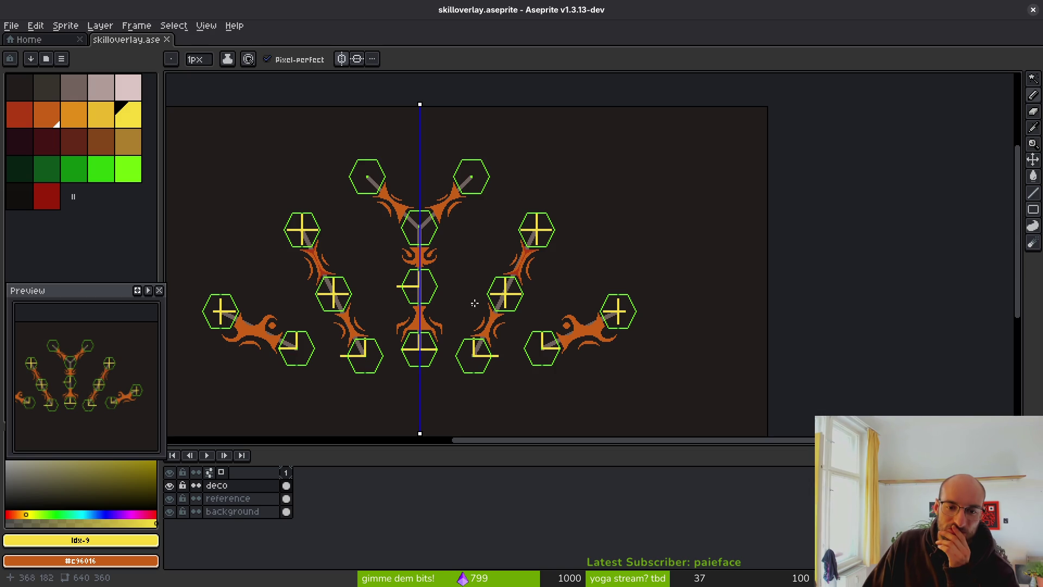
scroll(483, 295, "up", 2)
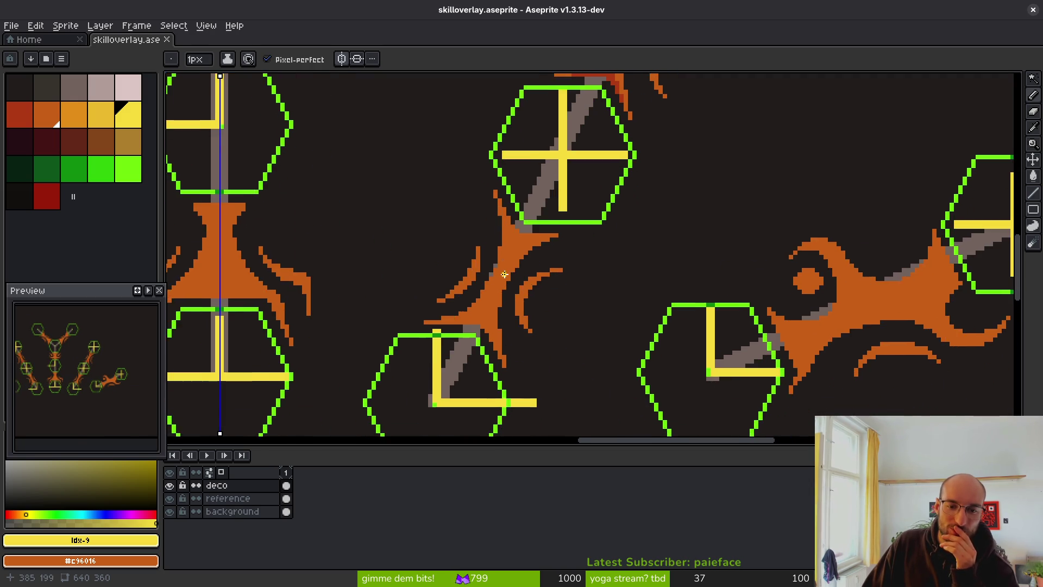
scroll(500, 308, "down", 1)
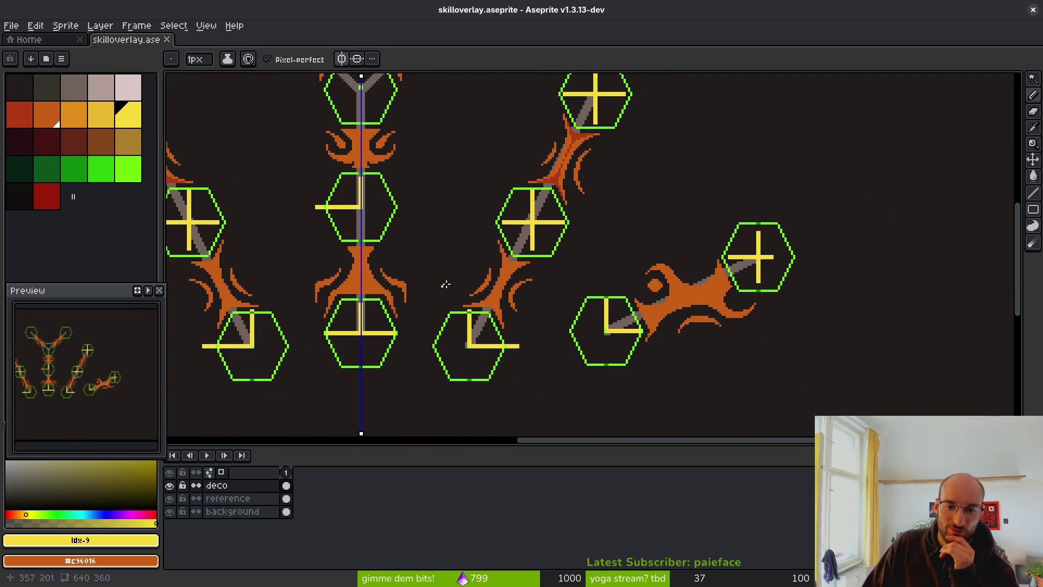
scroll(535, 308, "down", 4)
scroll(542, 296, "up", 5)
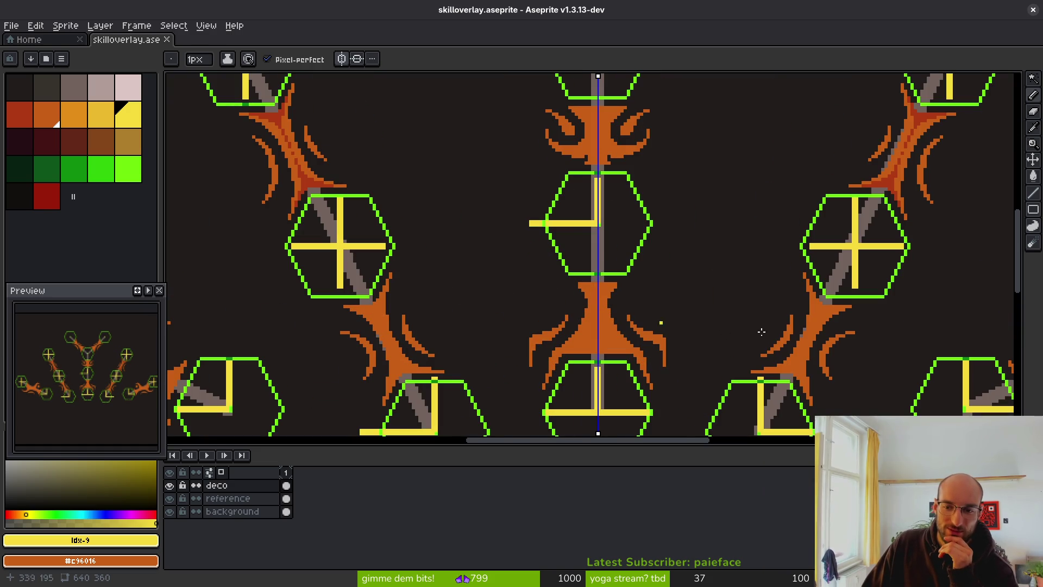
scroll(578, 324, "up", 3)
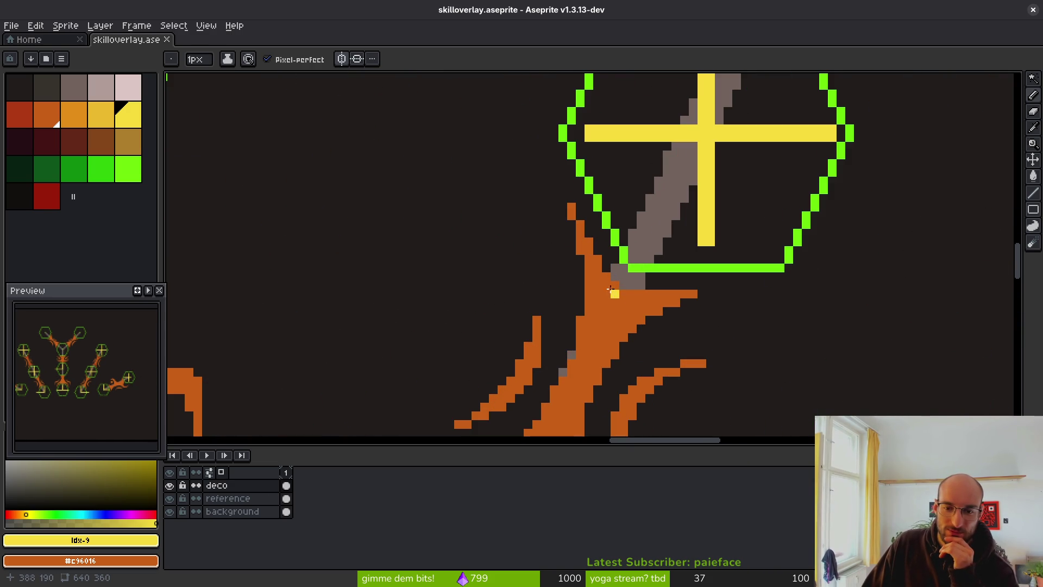
scroll(614, 296, "down", 2)
scroll(531, 230, "up", 2)
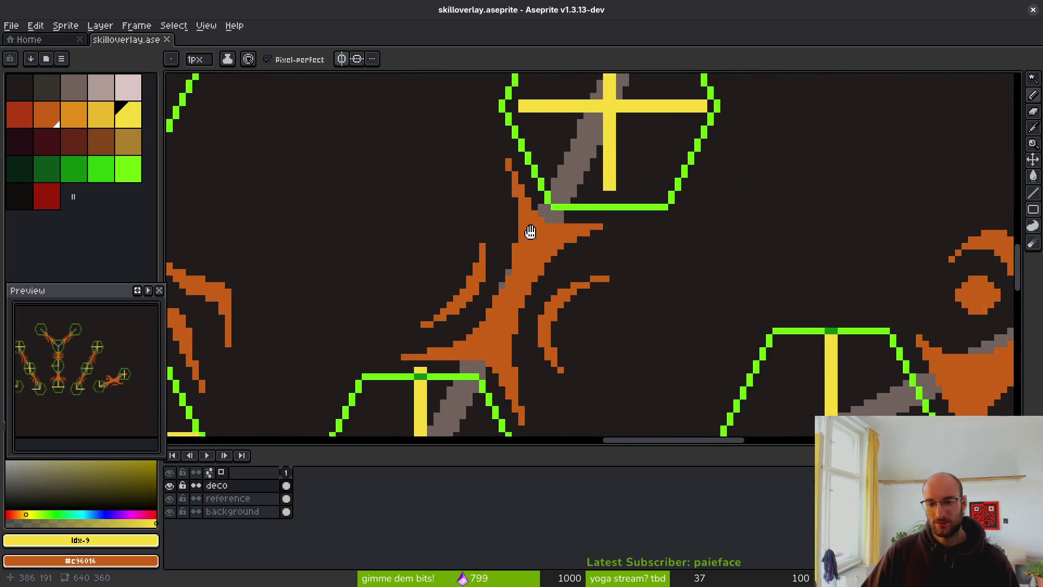
scroll(521, 266, "up", 3)
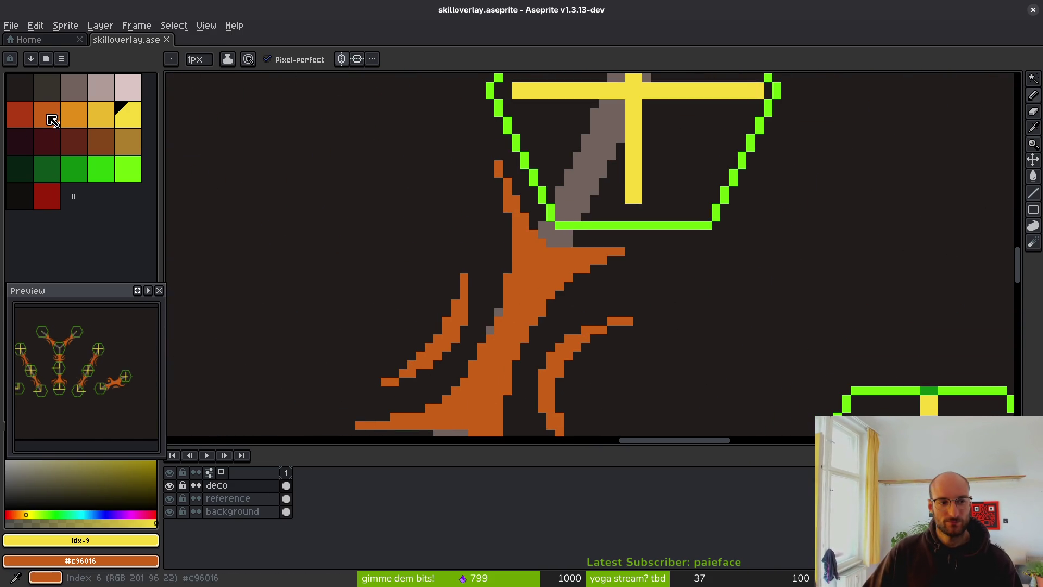
Paint dark red shading down the orange branch, reverting a stray pixel to orange
left_click(19, 115)
scroll(531, 263, "down", 2)
scroll(493, 242, "up", 3)
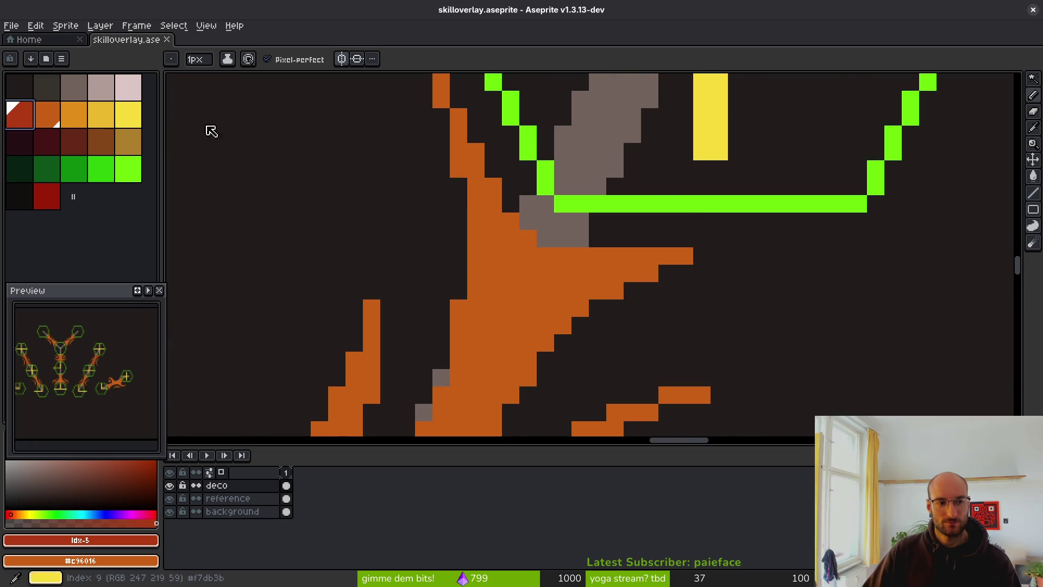
scroll(494, 189, "up", 1)
scroll(478, 174, "up", 2)
scroll(465, 136, "down", 1)
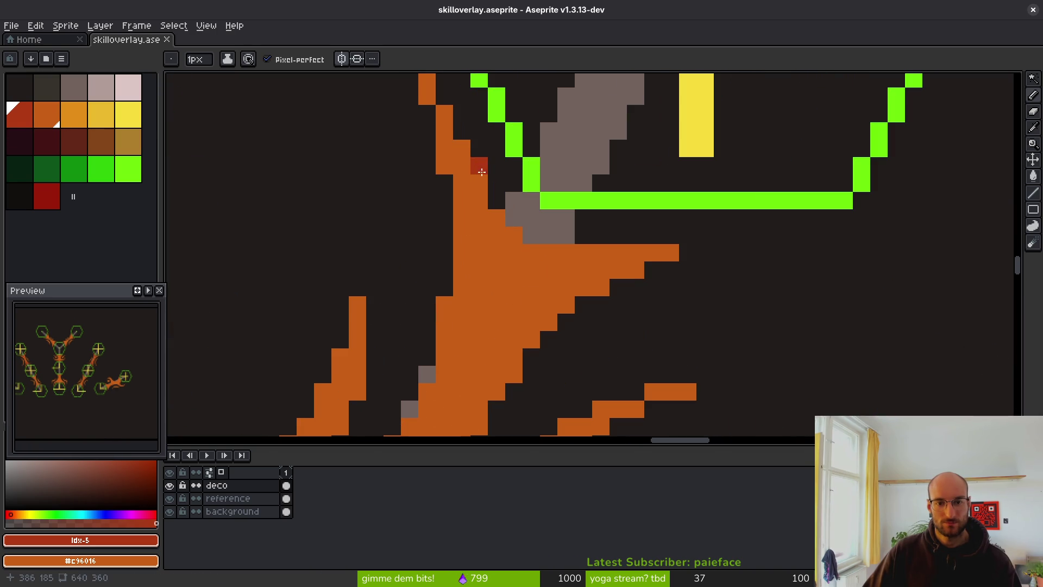
mouse_move(459, 145)
left_mouse_down()
mouse_move(477, 175)
mouse_move(490, 262)
mouse_move(469, 388)
left_mouse_up()
right_click(469, 387)
Extend the dark red shading up the branch, correcting stray pixels back to orange
mouse_move(513, 305)
left_mouse_down()
mouse_move(549, 270)
mouse_move(600, 252)
mouse_move(515, 265)
left_mouse_up()
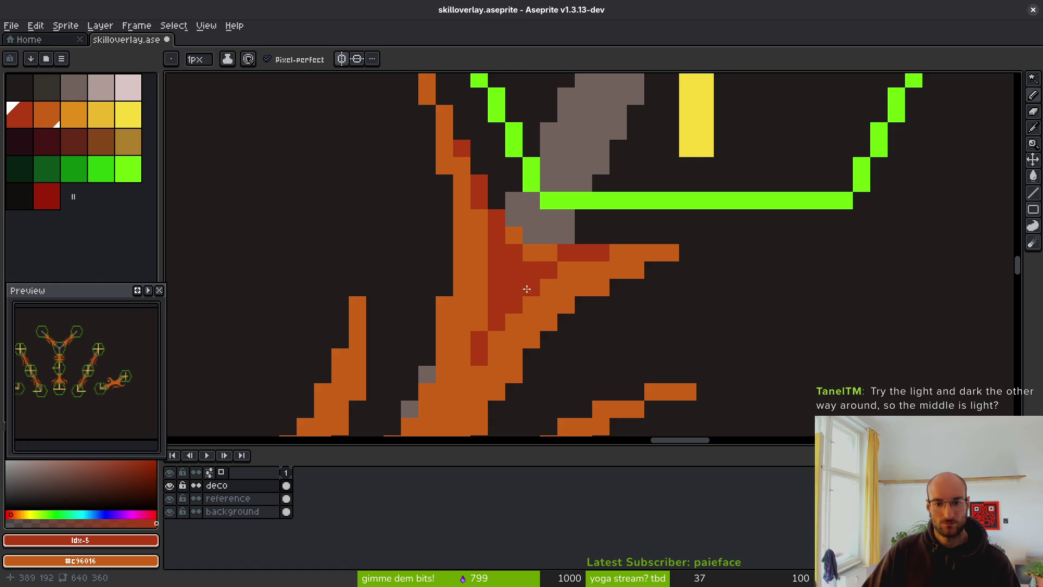
right_click(527, 289)
right_click(513, 304)
left_click(565, 298)
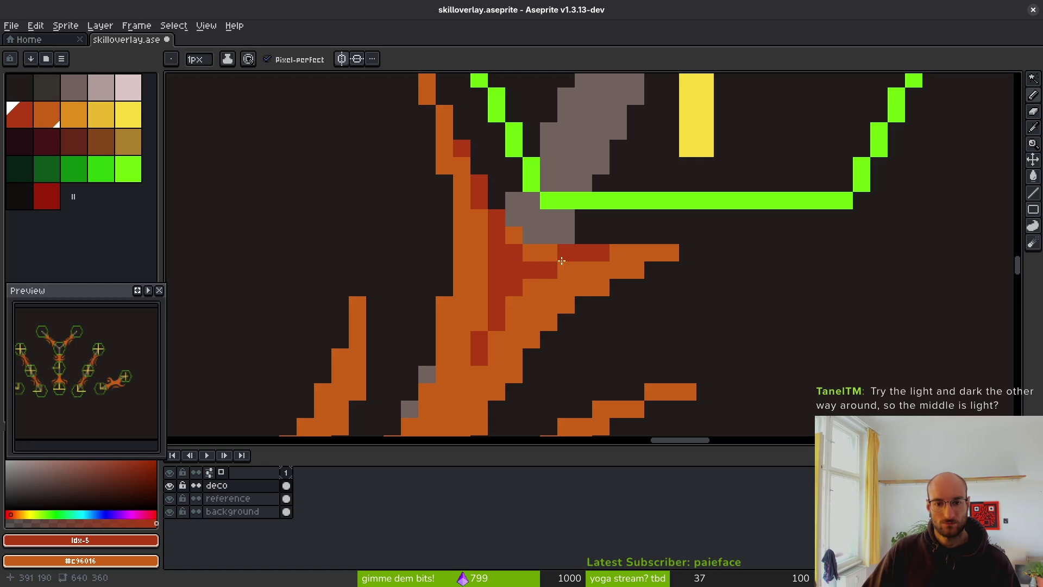
left_click_drag(561, 262, 514, 235)
left_click(566, 305)
Try a yellow bucket fill on the red shading, undo it, and open Replace Color
scroll(566, 305, "down", 4)
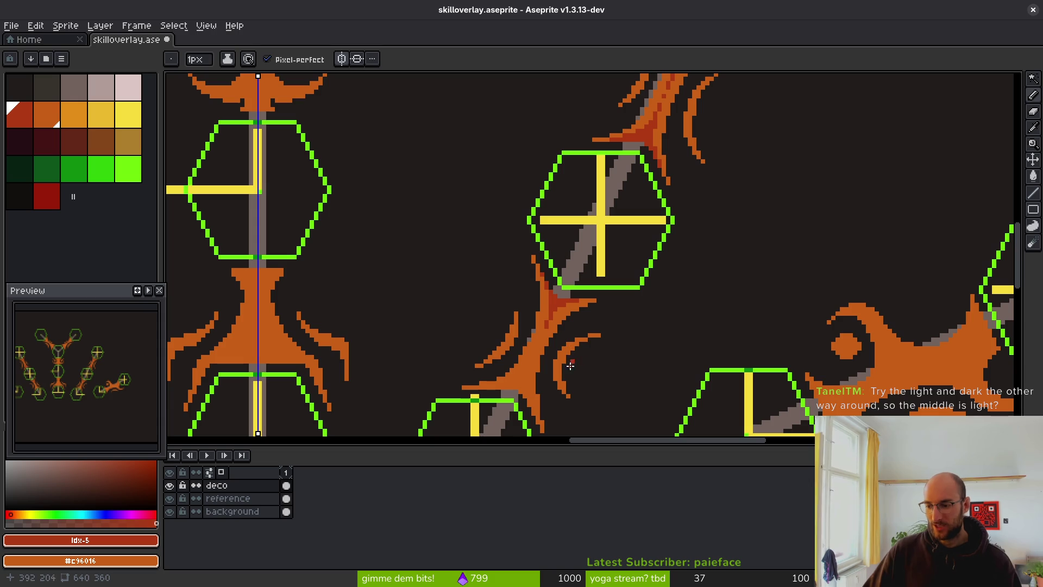
scroll(478, 309, "down", 1)
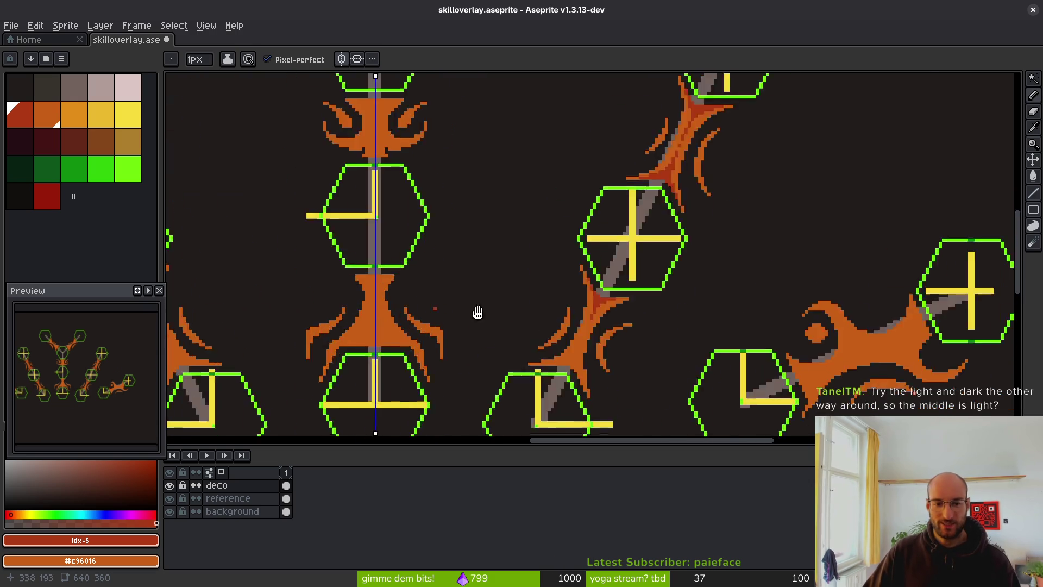
scroll(360, 240, "left", 5)
scroll(360, 241, "left", 5)
scroll(492, 212, "up", 2)
scroll(190, 103, "down", 1)
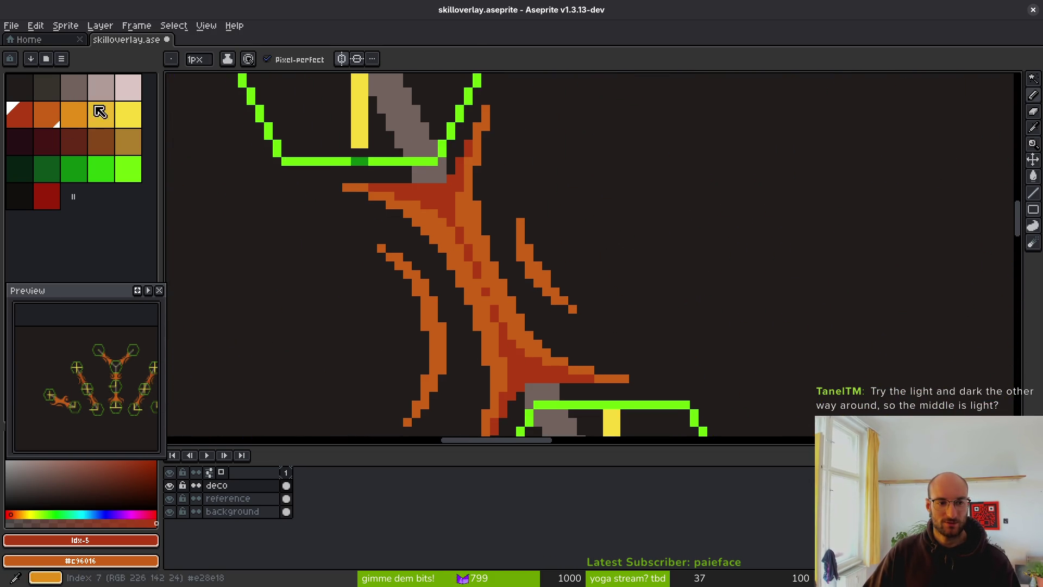
left_click(128, 114)
key("g")
left_click(431, 196)
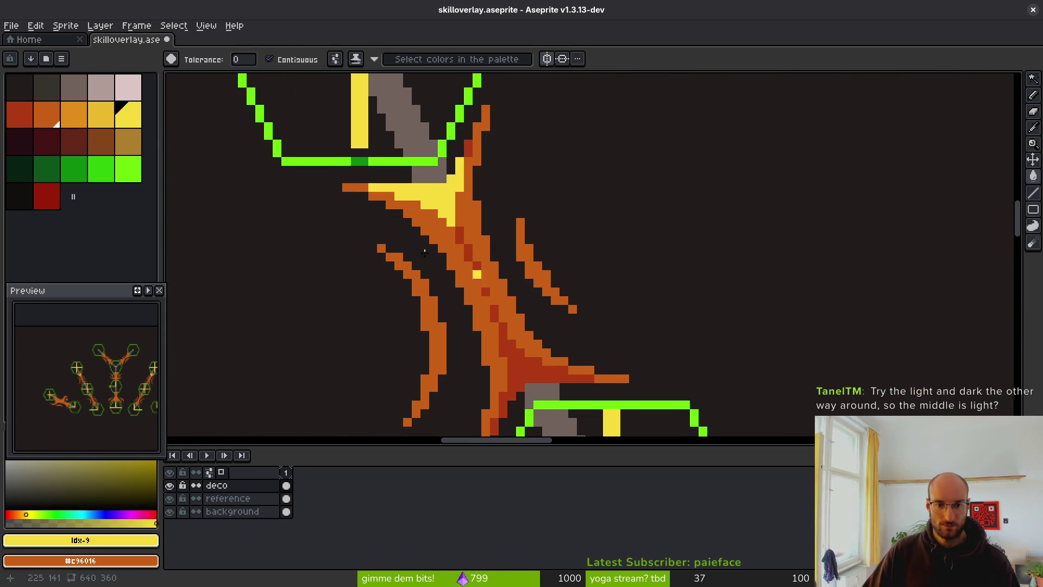
key("ctrl+z")
scroll(516, 242, "down", 5)
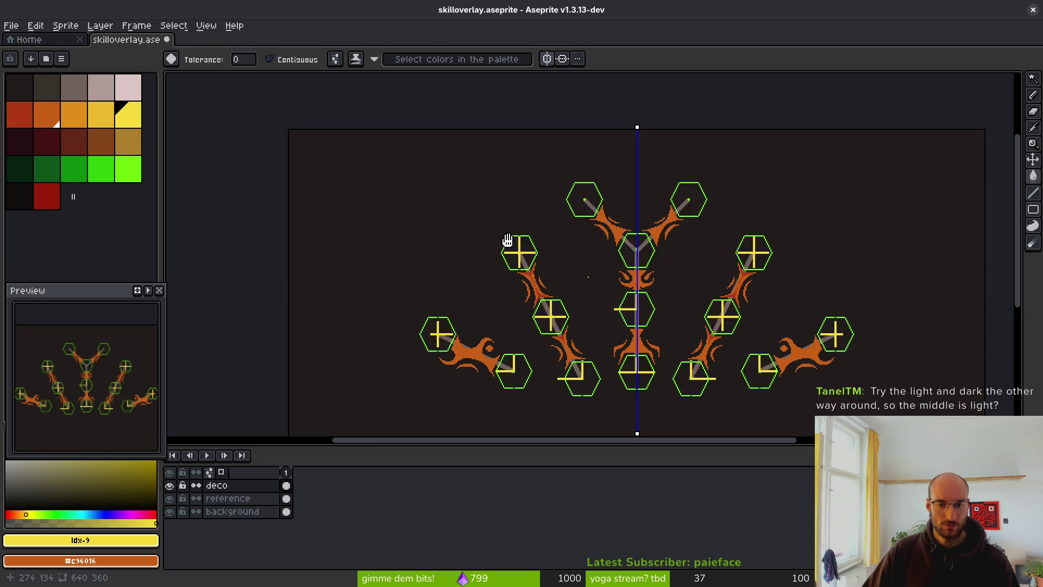
key("shift+r")
scroll(438, 226, "up", 4)
Replace dark red #af3a13 with yellow across the sprite
scroll(494, 146, "left", 3)
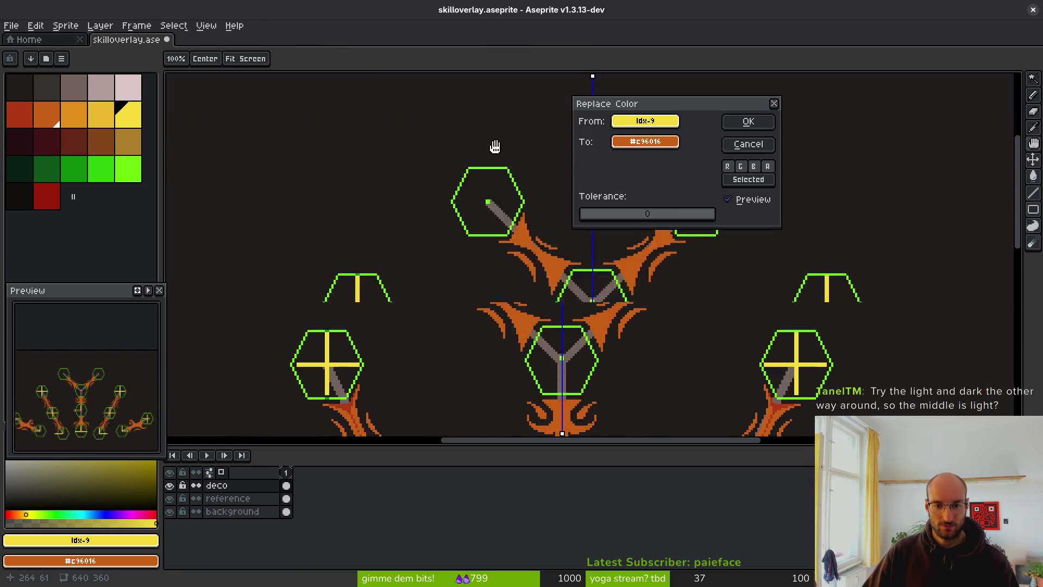
scroll(502, 154, "down", 2)
scroll(502, 154, "left", 1)
left_click(448, 237)
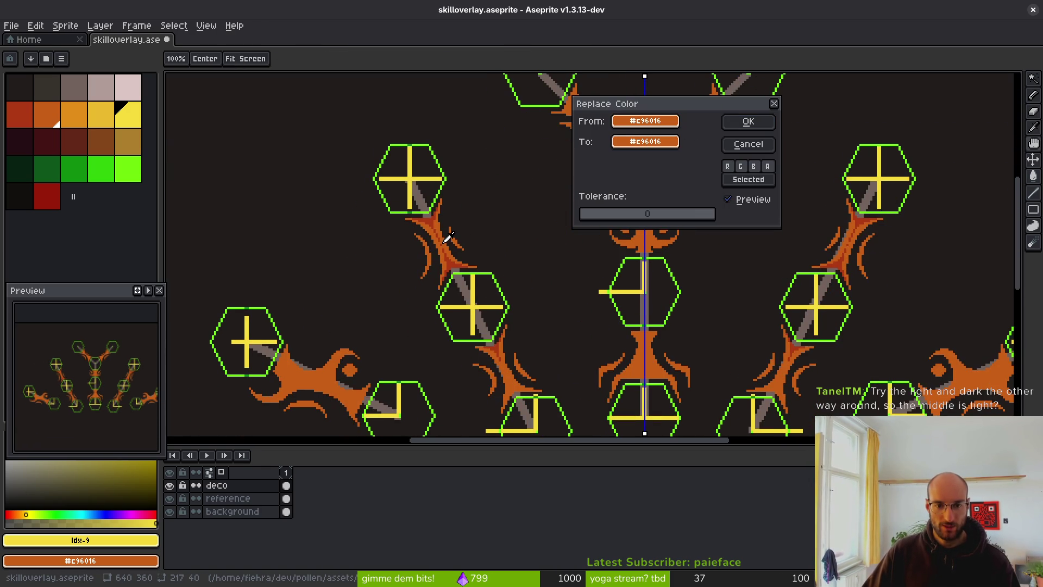
left_click_drag(448, 235, 435, 212)
mouse_move(619, 144)
left_mouse_down()
mouse_move(629, 144)
mouse_move(111, 110)
mouse_move(144, 115)
left_mouse_up()
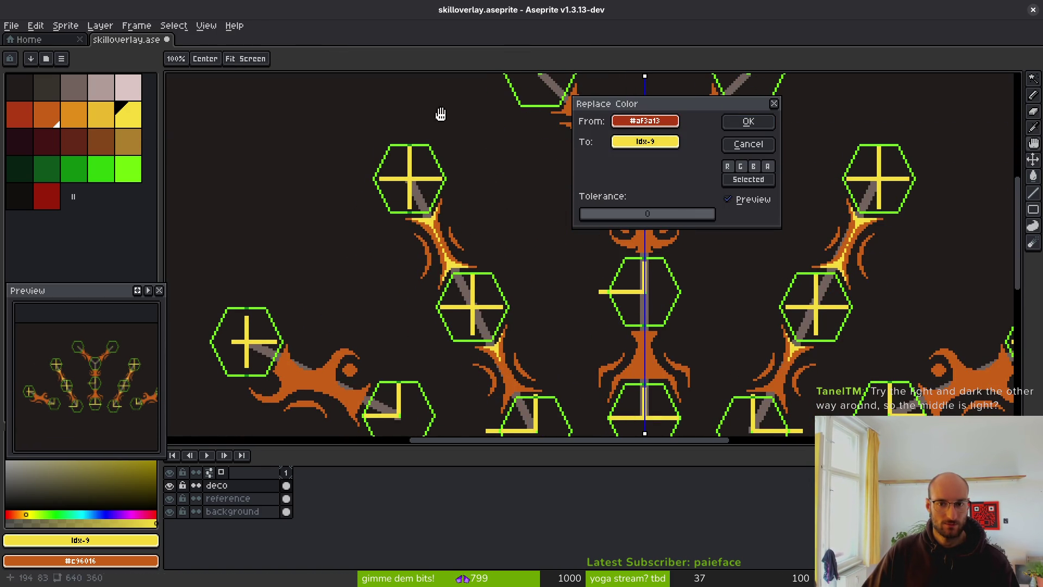
left_click(735, 121)
Replace orange #c96016 with the lighter idx-7 orange to make the ornaments golden
key("shift+r")
left_click_drag(645, 121, 440, 257)
mouse_move(649, 140)
left_mouse_down()
mouse_move(187, 135)
mouse_move(76, 112)
left_mouse_up()
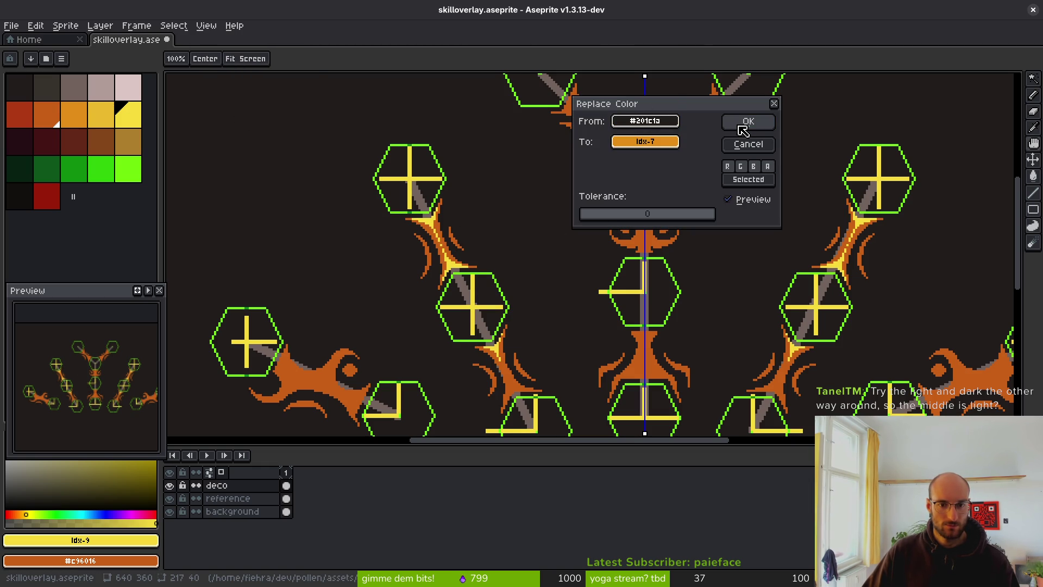
mouse_move(649, 120)
left_mouse_down()
mouse_move(483, 159)
mouse_move(441, 220)
left_mouse_up()
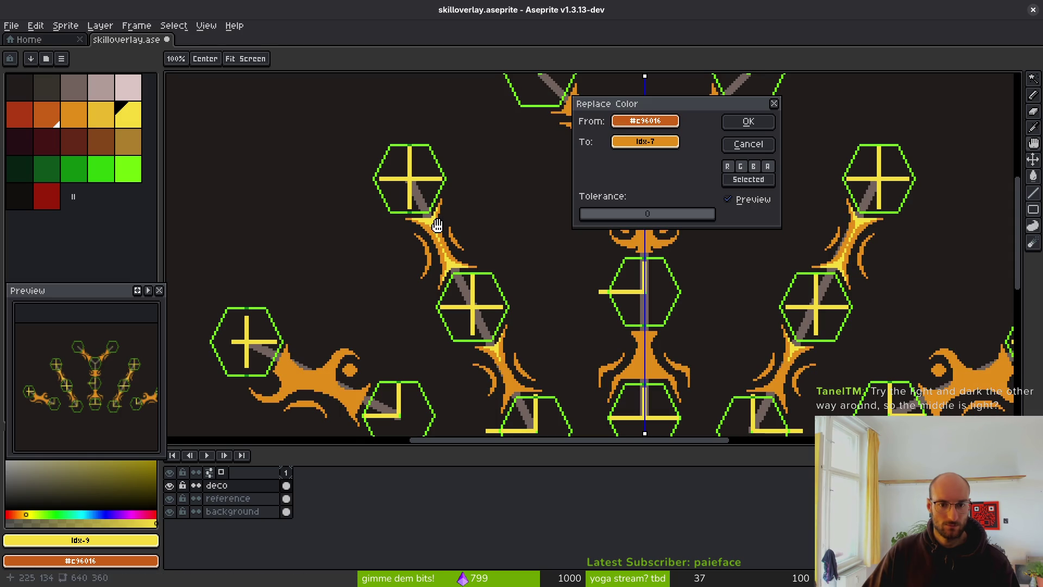
left_click(749, 121)
Draw a dark orange pencil line along the flame ornament's edge
scroll(647, 292, "down", 4)
scroll(633, 283, "up", 4)
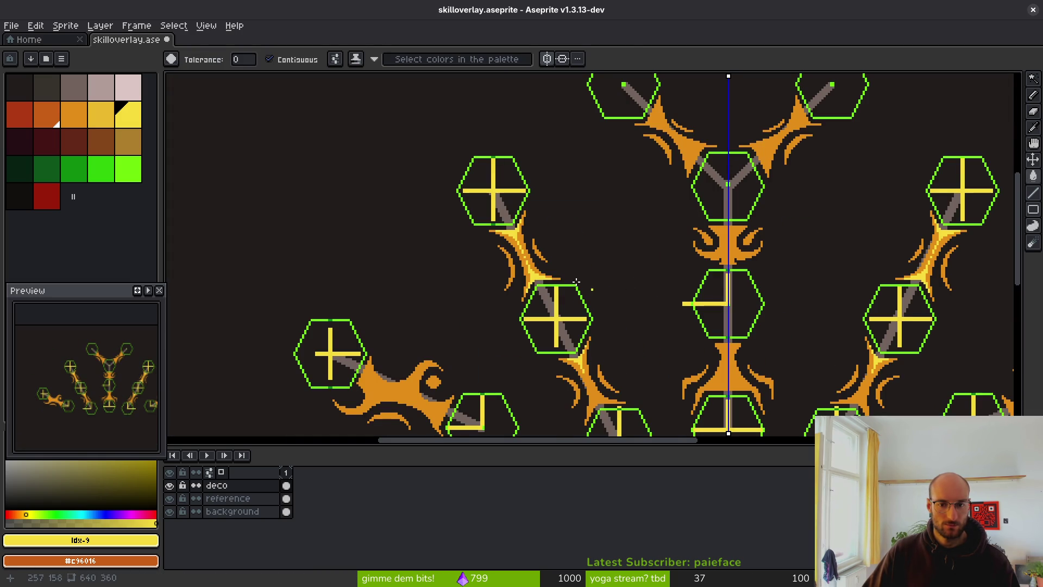
scroll(598, 274, "down", 1)
scroll(529, 259, "up", 1)
scroll(529, 258, "down", 1)
scroll(419, 149, "up", 1)
scroll(426, 240, "up", 2)
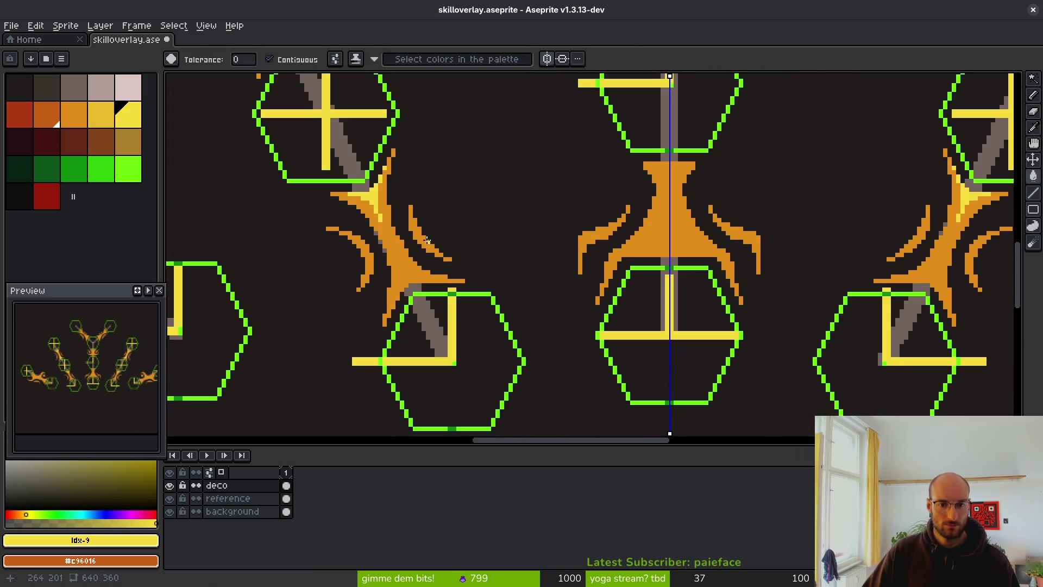
left_click_drag(510, 249, 452, 242)
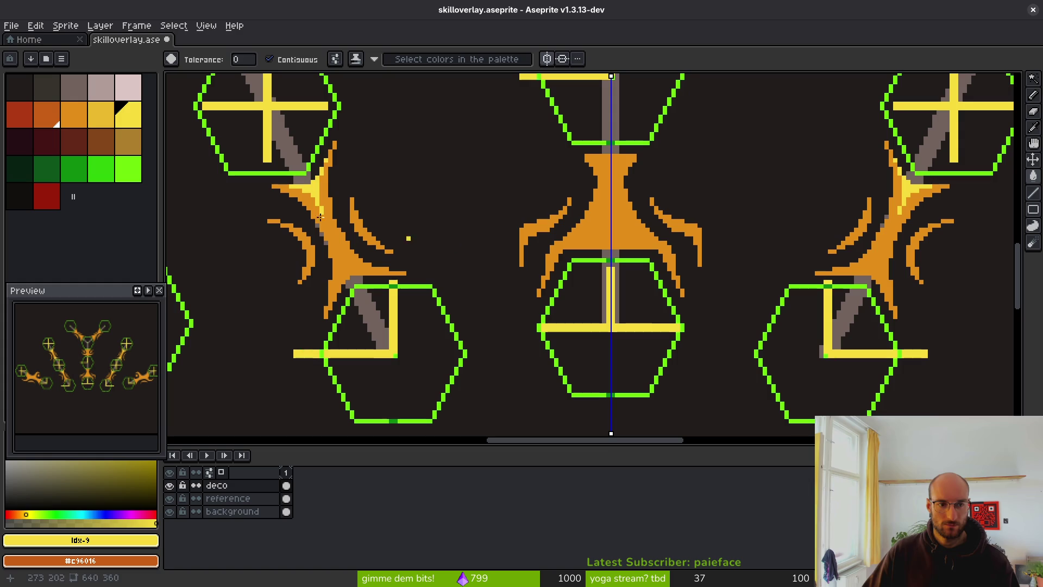
left_click(54, 122)
scroll(380, 206, "up", 1)
scroll(462, 228, "up", 1)
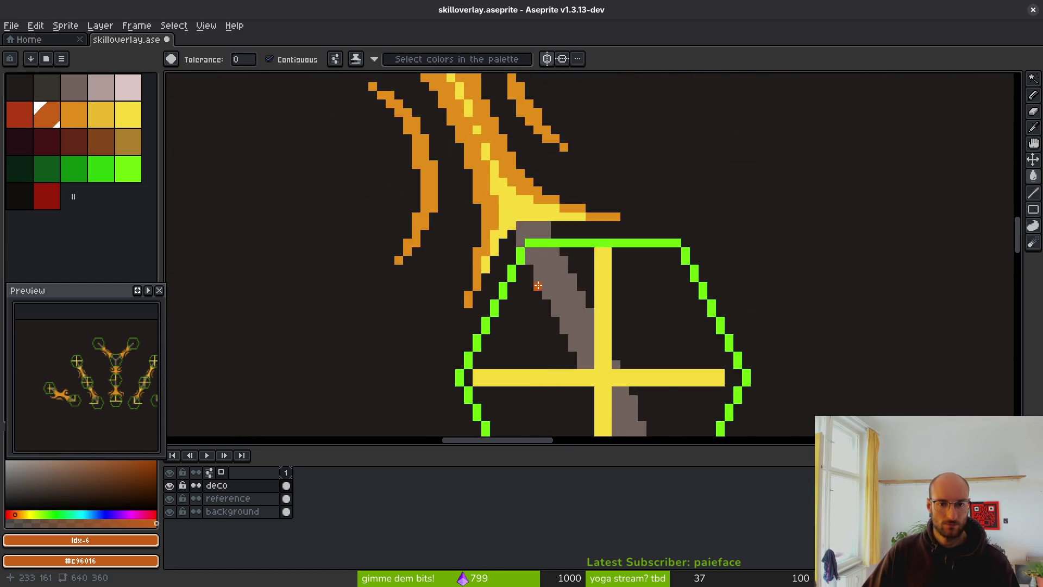
scroll(532, 250, "down", 1)
scroll(532, 250, "up", 3)
scroll(455, 130, "up", 1)
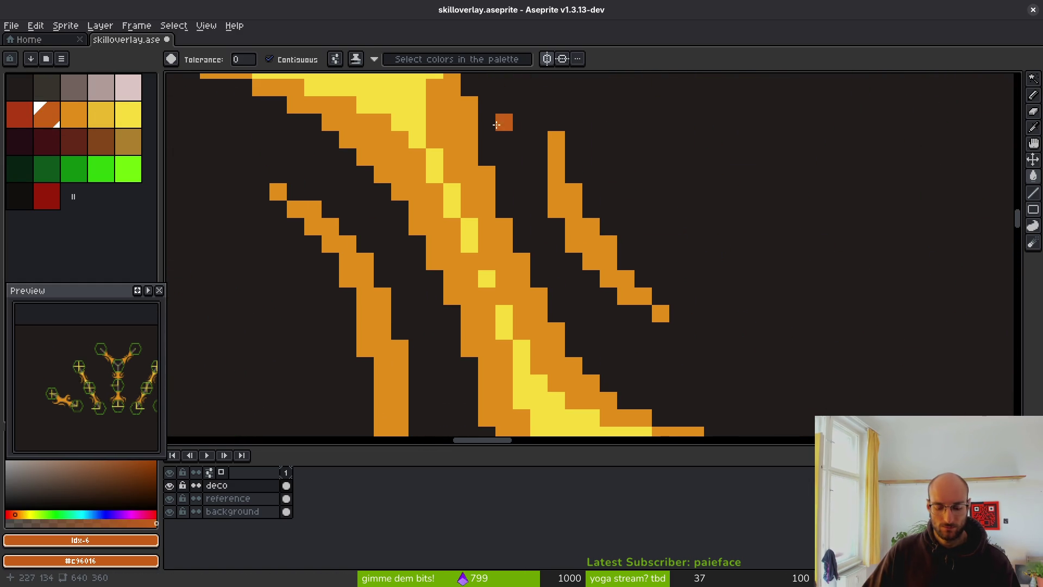
key("b")
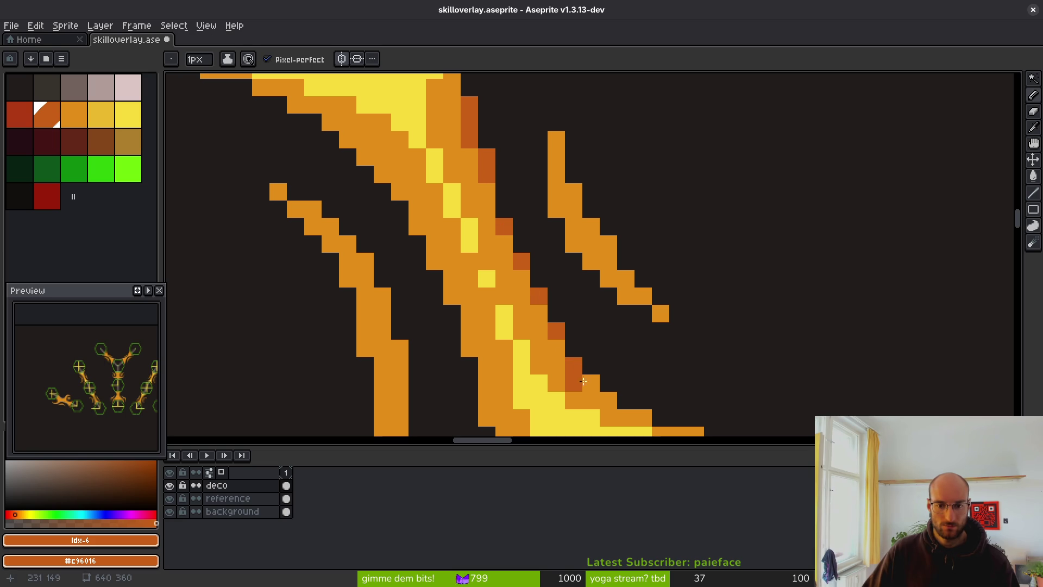
left_click_drag(583, 381, 605, 398)
Bucket-fill both thin arcs beside the flame and the arc's end pixel with dark orange
scroll(669, 399, "down", 3)
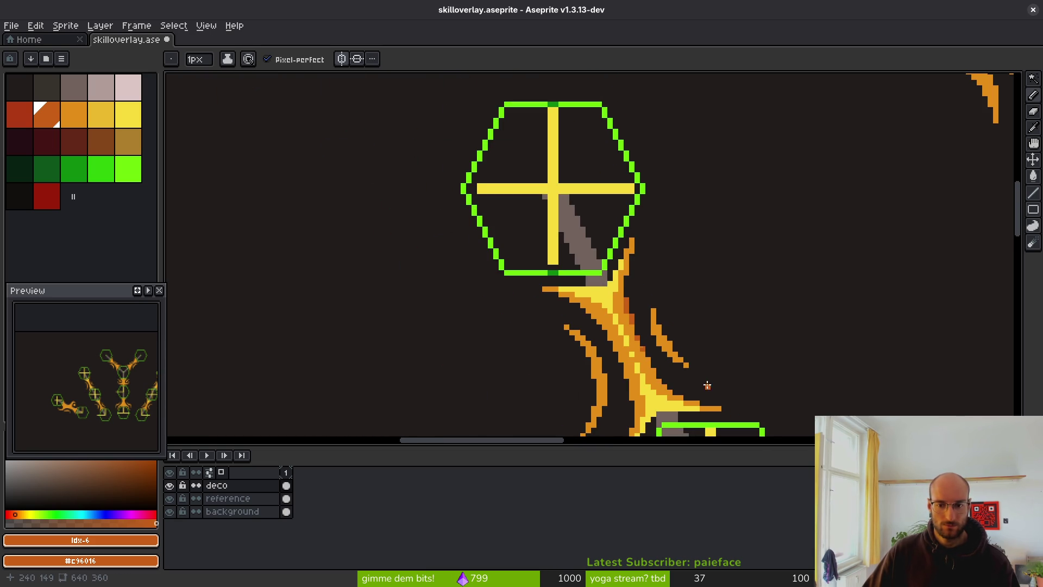
scroll(692, 381, "up", 4)
key("g")
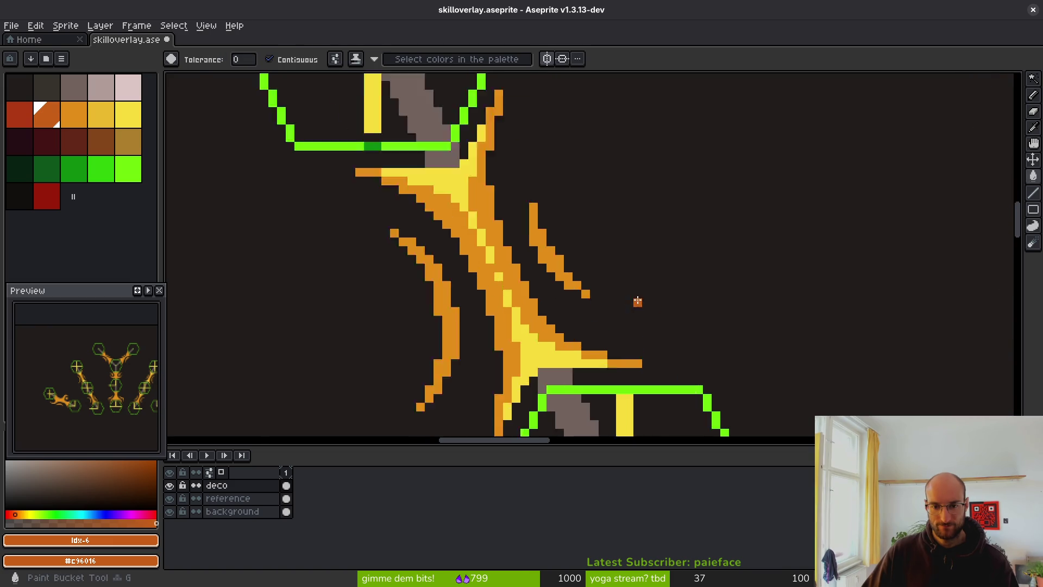
left_click(478, 217)
left_click(537, 287)
scroll(537, 288, "down", 3)
scroll(413, 217, "up", 3)
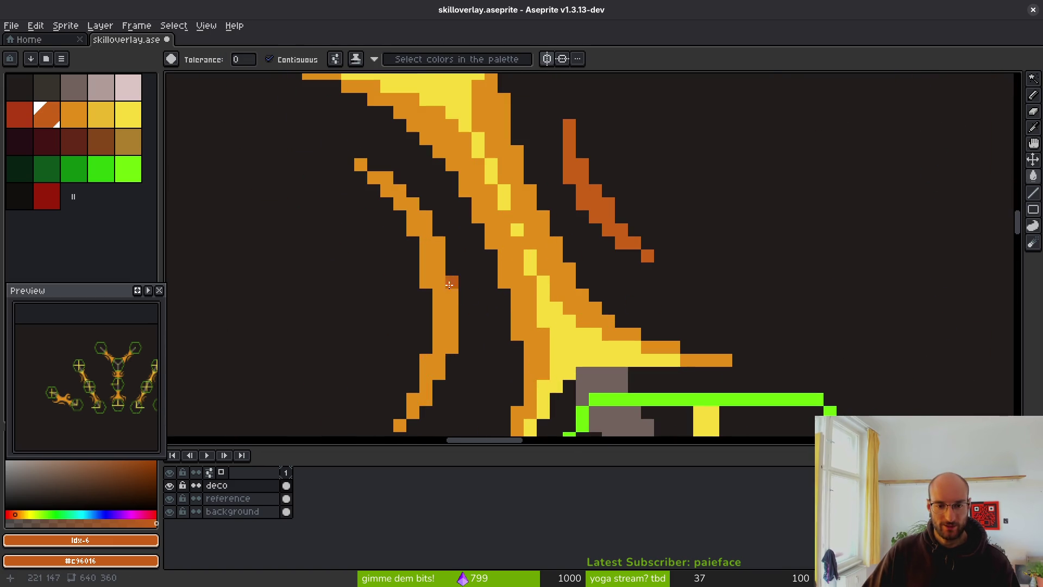
left_click(402, 205)
left_click(391, 422)
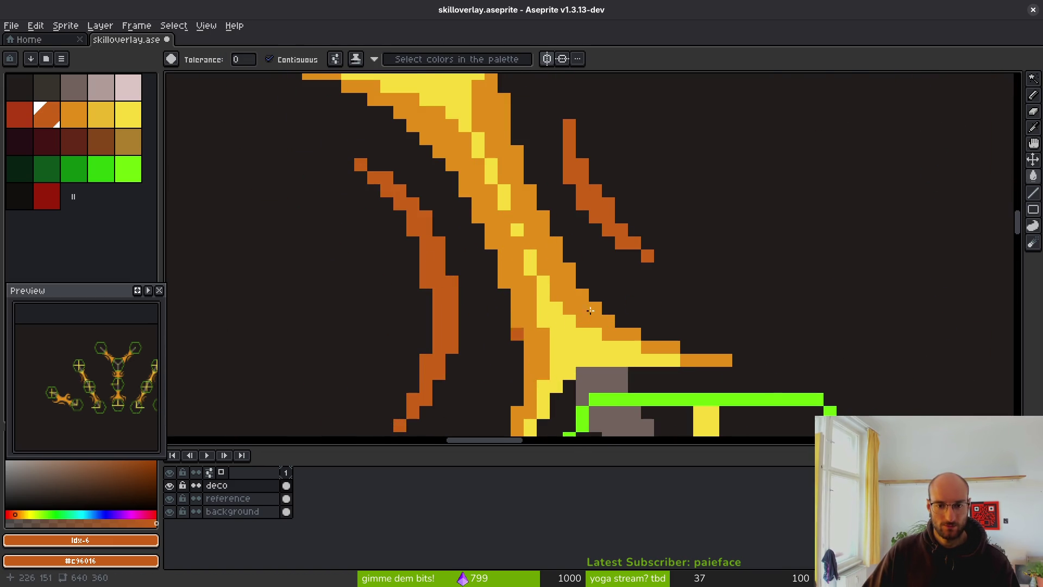
scroll(591, 311, "down", 6)
scroll(490, 285, "up", 1)
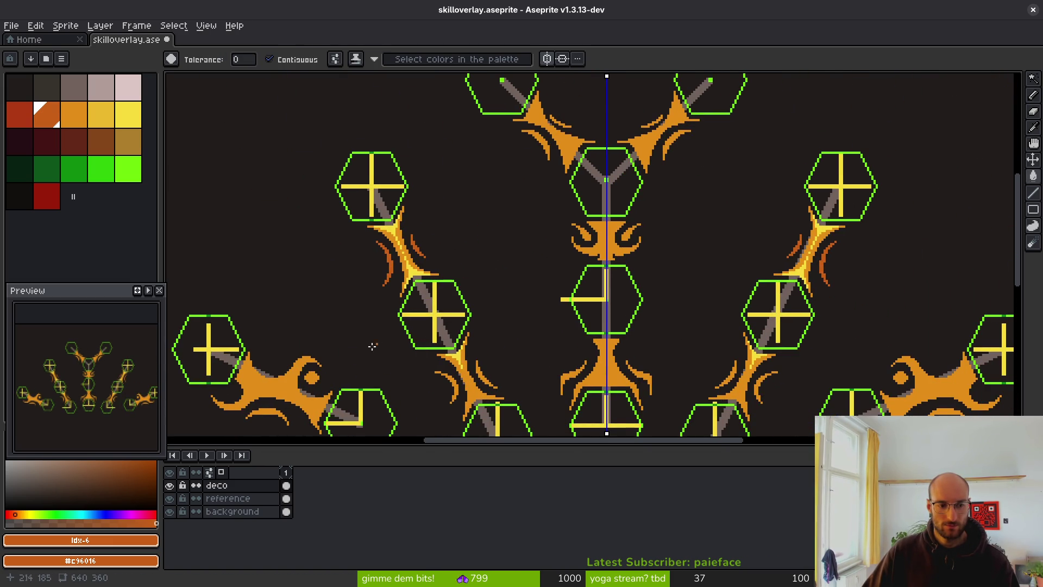
mouse_move(461, 311)
left_mouse_down()
mouse_move(351, 295)
mouse_move(465, 326)
mouse_move(561, 221)
mouse_move(664, 335)
left_mouse_up()
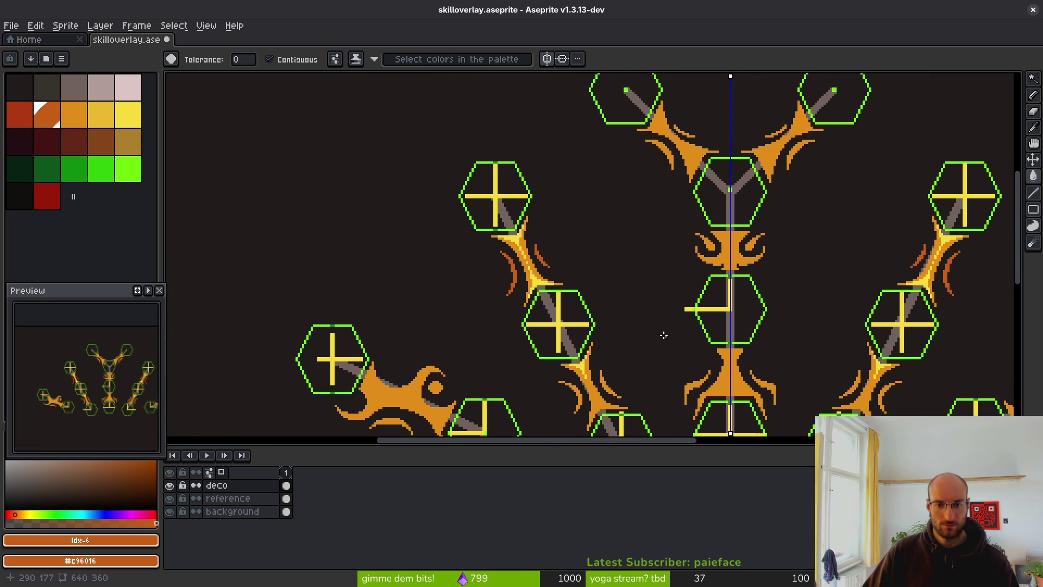
Fill the left and right thin arcs and the lone end pixel with red
left_click(20, 114)
scroll(501, 247, "up", 5)
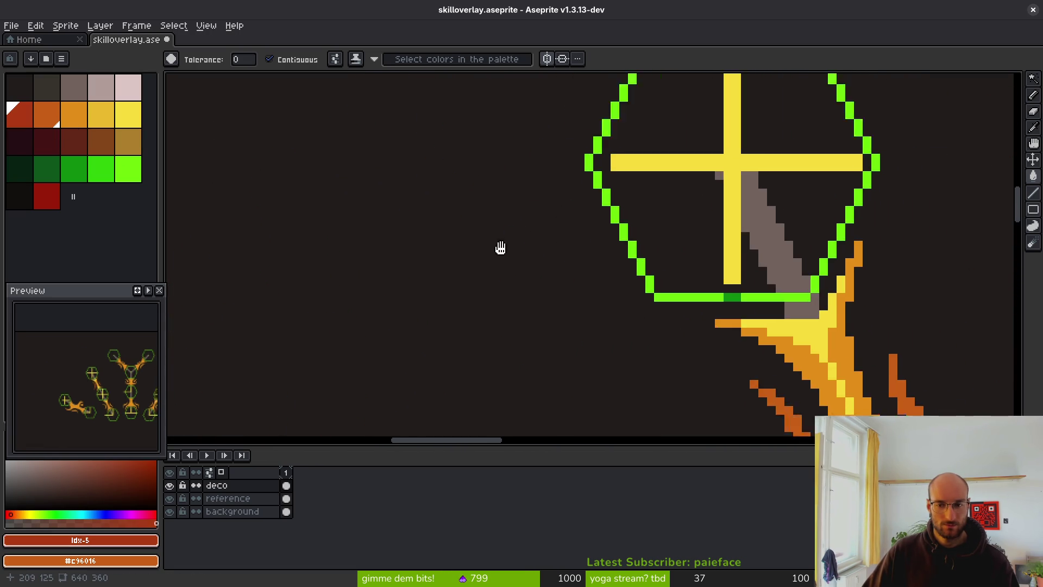
scroll(496, 230, "up", 2)
left_click(407, 263)
left_click(636, 209)
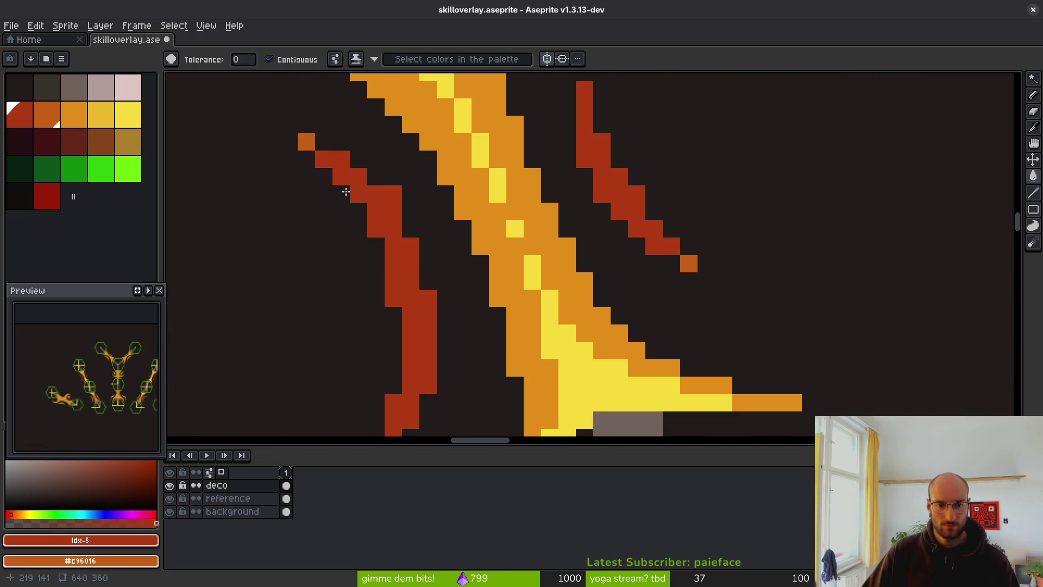
left_click(307, 144)
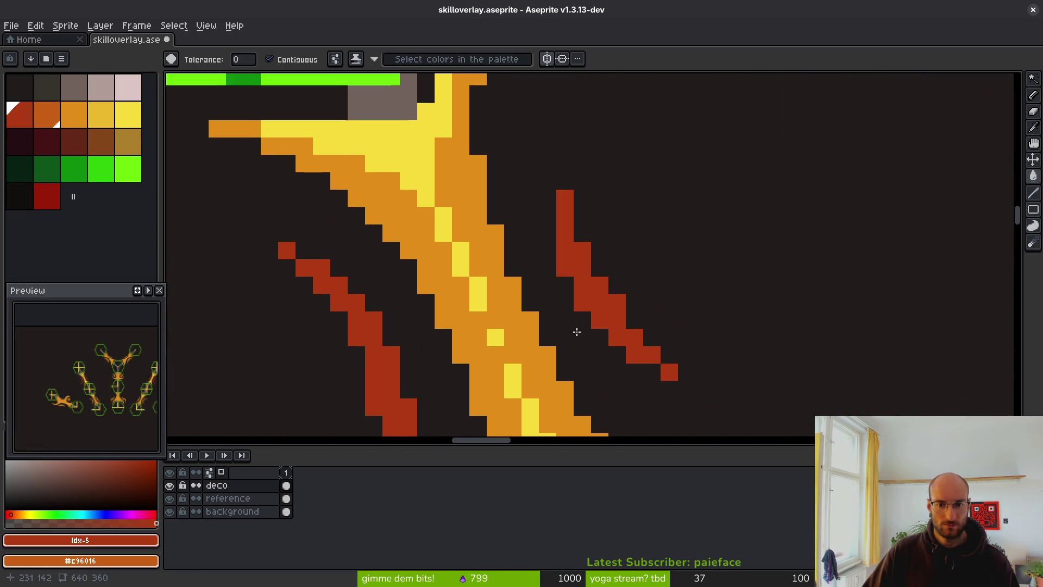
scroll(573, 275, "down", 2)
scroll(510, 275, "up", 1)
scroll(511, 275, "down", 5)
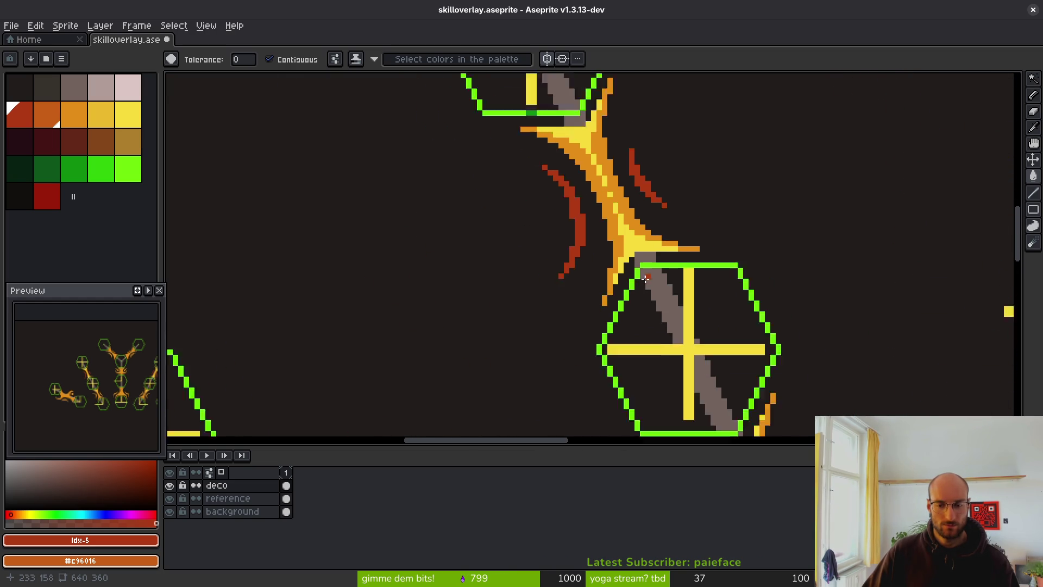
scroll(591, 266, "up", 4)
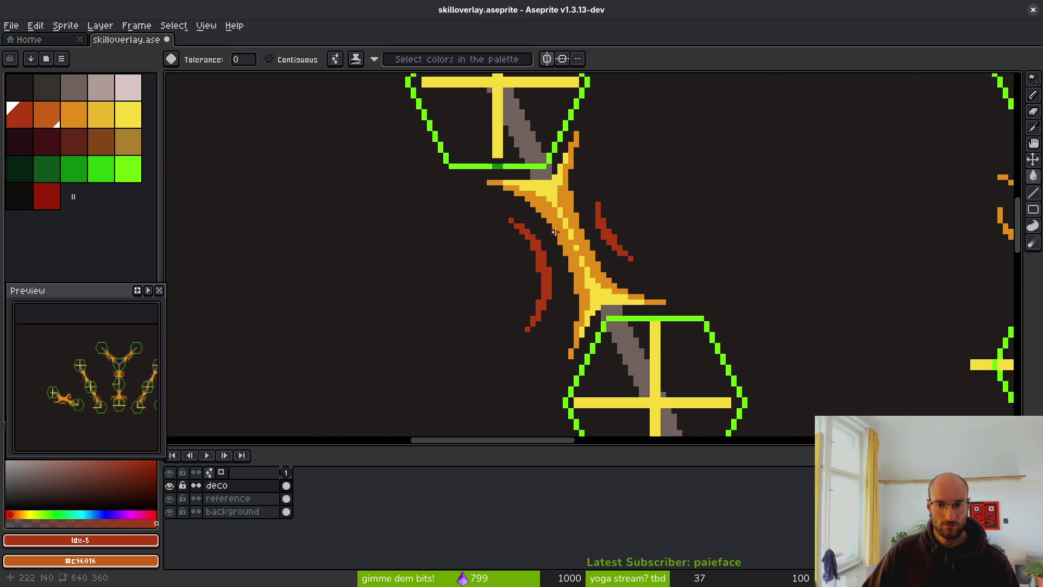
Set the drawing colour to yellow idx-8 and view the area above the flame
left_click(101, 114)
scroll(456, 186, "up", 3)
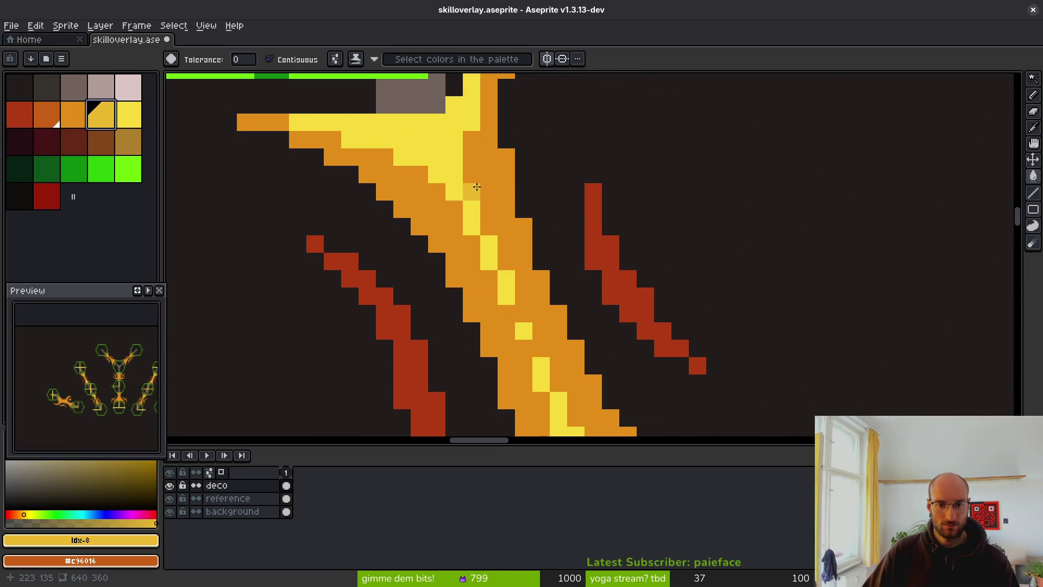
left_click_drag(437, 130, 462, 203)
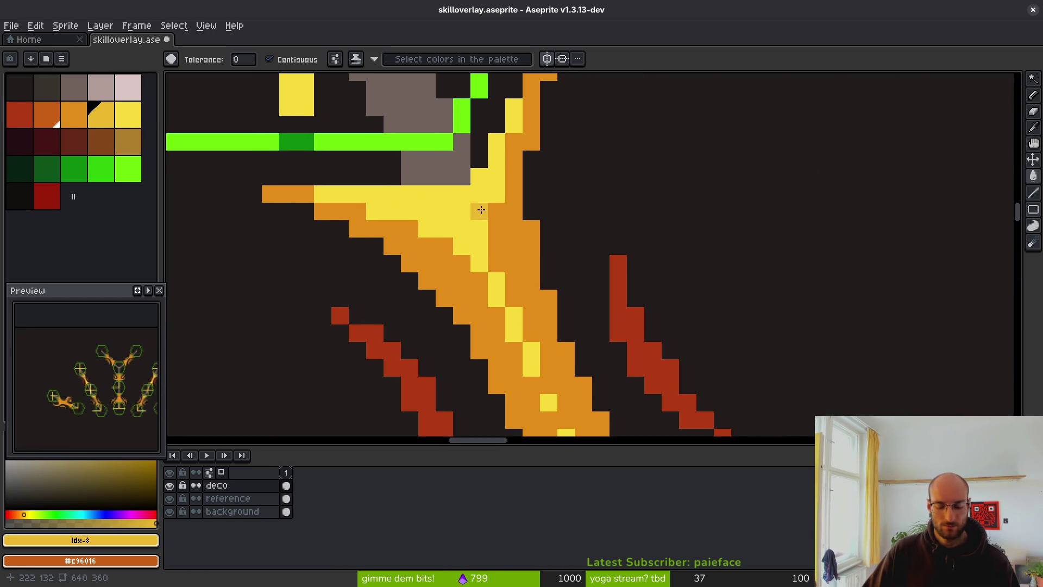
Bucket-fill the flame's bright-yellow core and lower yellow area with darker gold
left_click(475, 212)
scroll(478, 217, "down", 1)
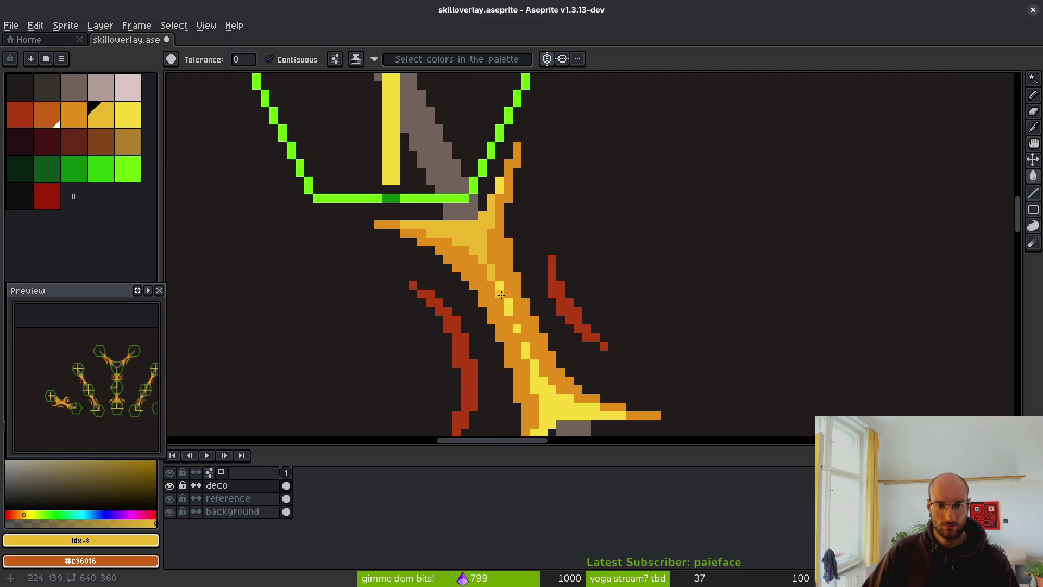
left_click(525, 352)
scroll(525, 352, "down", 1)
Choose bright yellow as the drawing colour and sample the flame's gold as secondary colour
left_click(136, 120)
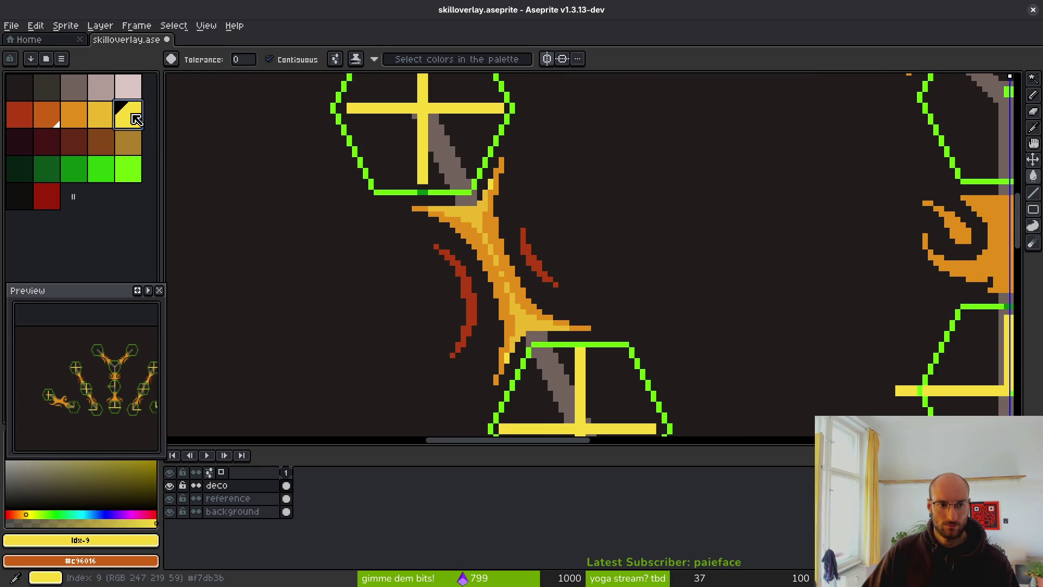
scroll(447, 240, "up", 5)
right_click(508, 185, "alt")
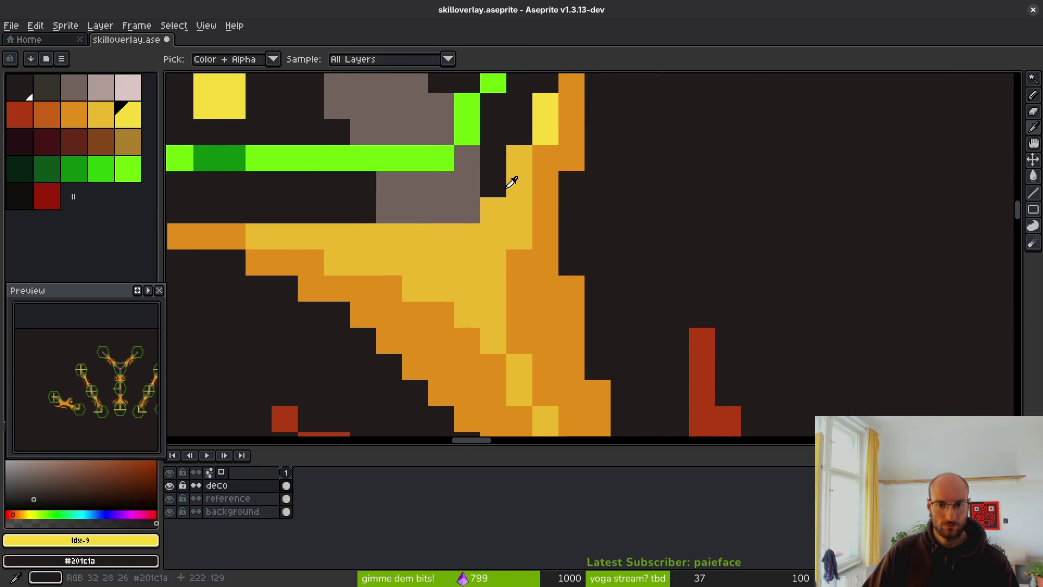
right_click(511, 185, "alt")
right_click(540, 125)
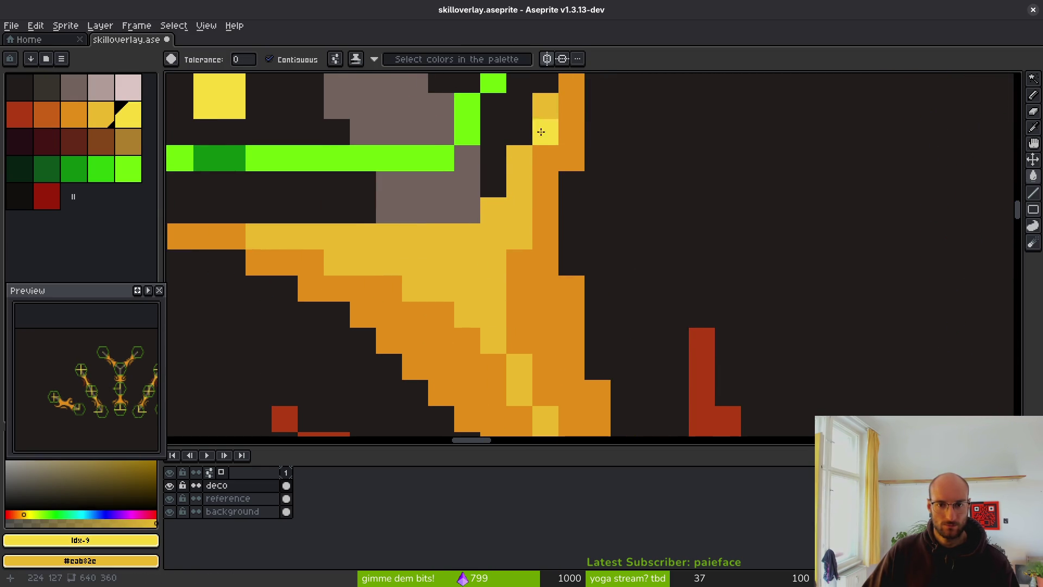
Undo a trial bright-yellow fill and pencil a few bright-yellow highlight pixels into the flame
left_click(456, 244)
key("ctrl+z")
key("b")
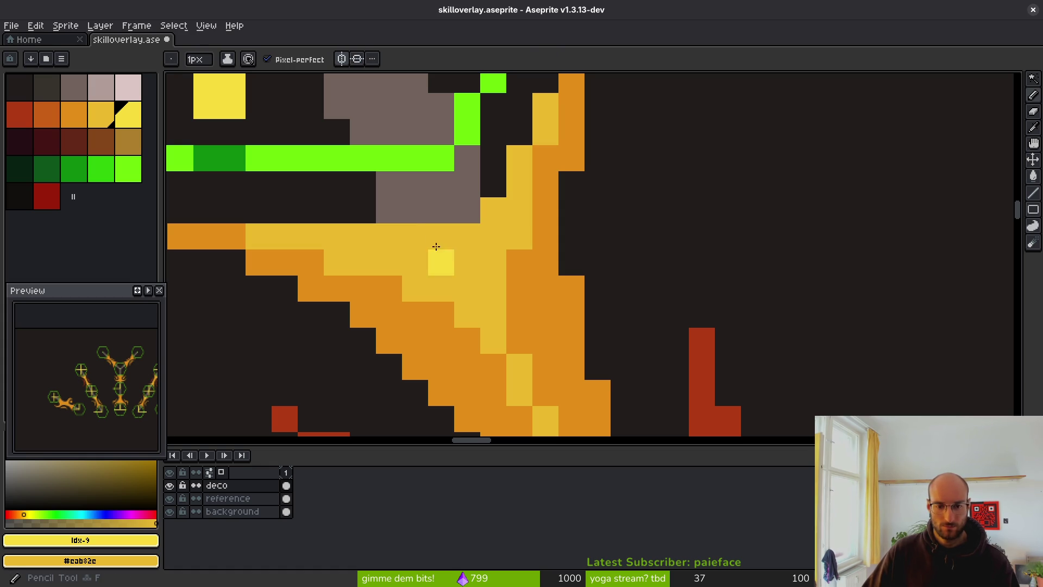
mouse_move(415, 237)
left_mouse_down()
mouse_move(458, 239)
mouse_move(493, 211)
left_mouse_up()
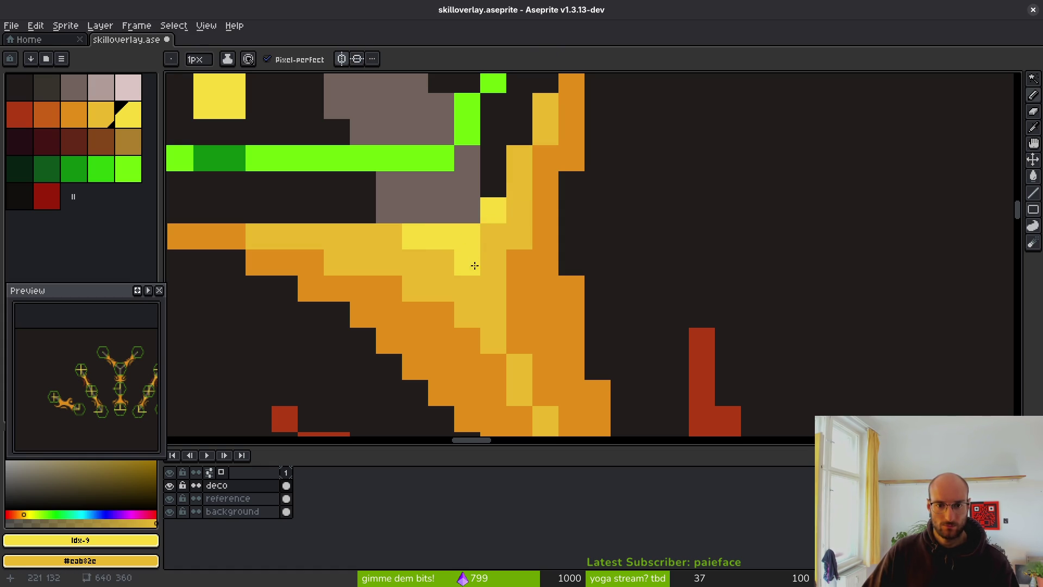
scroll(621, 377, "down", 5)
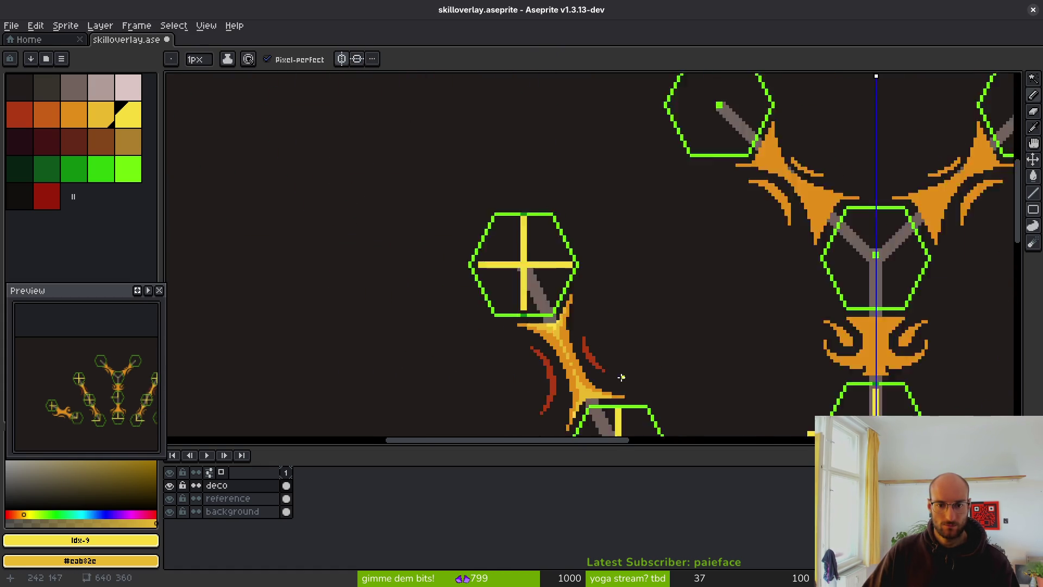
scroll(621, 377, "down", 1)
key("ctrl+z")
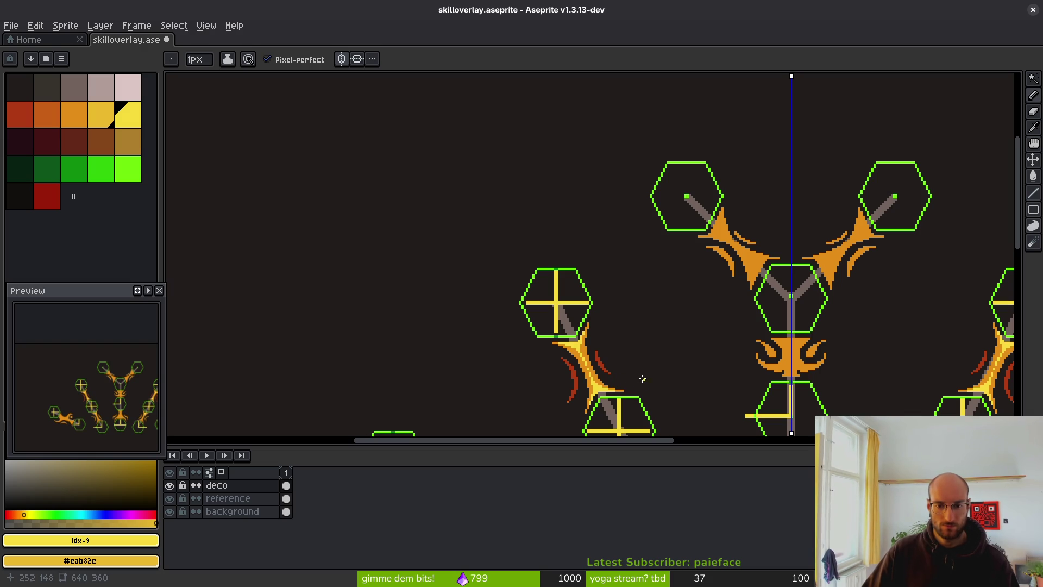
left_click_drag(642, 378, 523, 283)
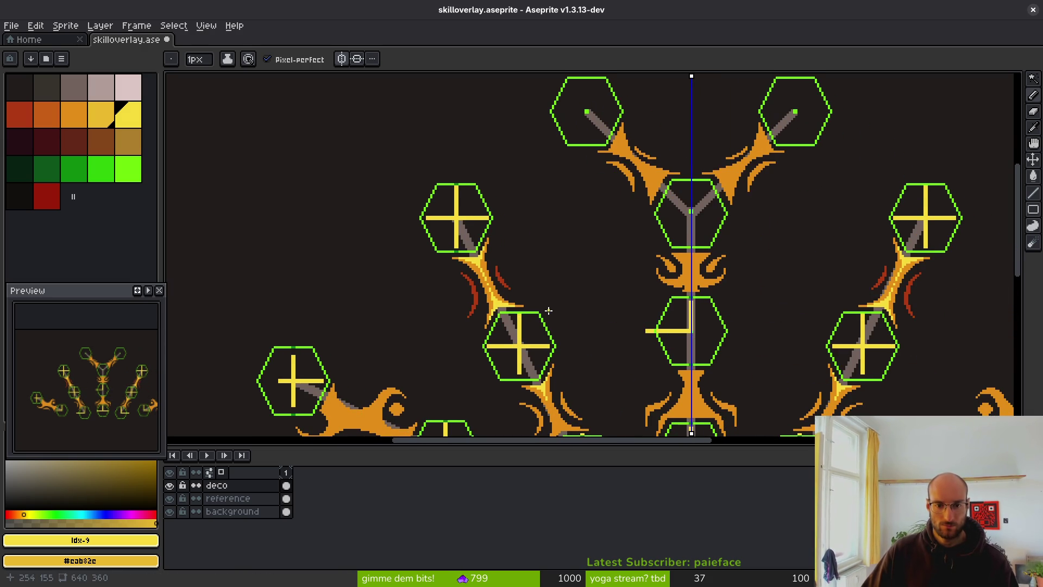
left_click_drag(573, 322, 409, 214)
scroll(543, 206, "up", 10)
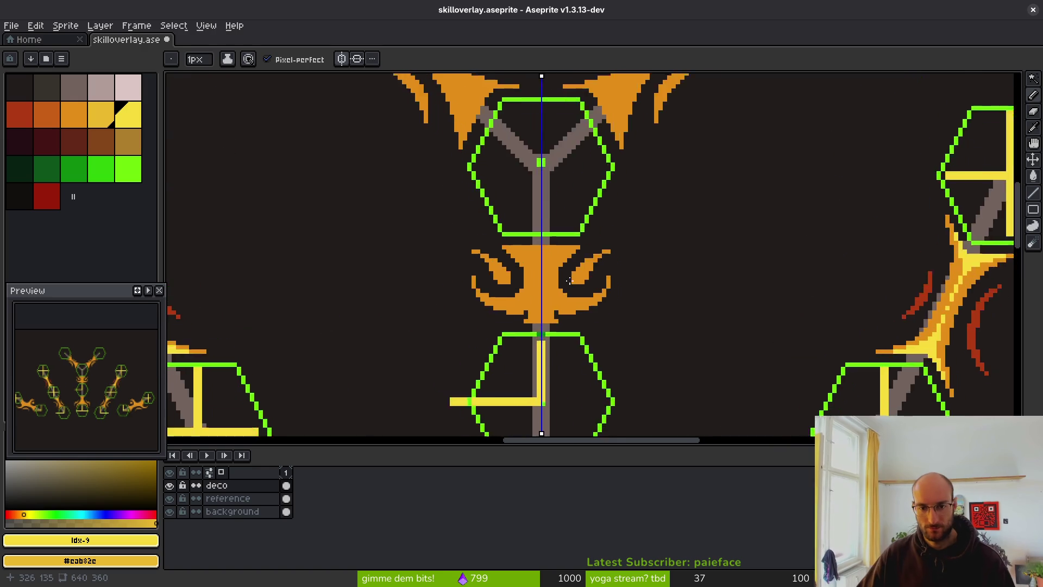
Draw mirrored yellow highlight lines down the central ornament's axis and diagonal arms
mouse_move(433, 176)
left_mouse_down()
mouse_move(485, 228)
mouse_move(515, 314)
mouse_move(516, 396)
left_mouse_up()
scroll(538, 229, "down", 2)
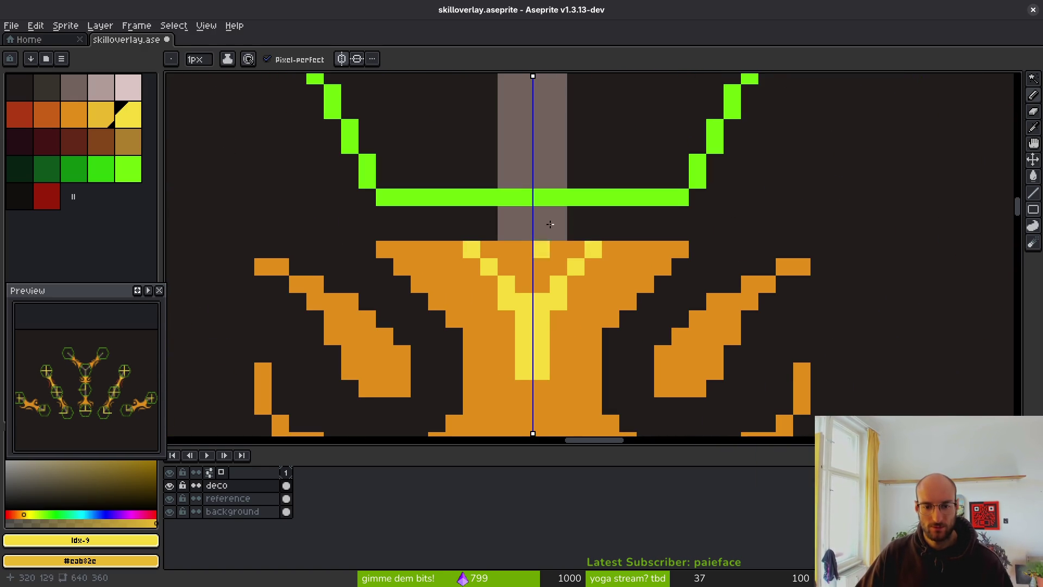
scroll(526, 217, "up", 2)
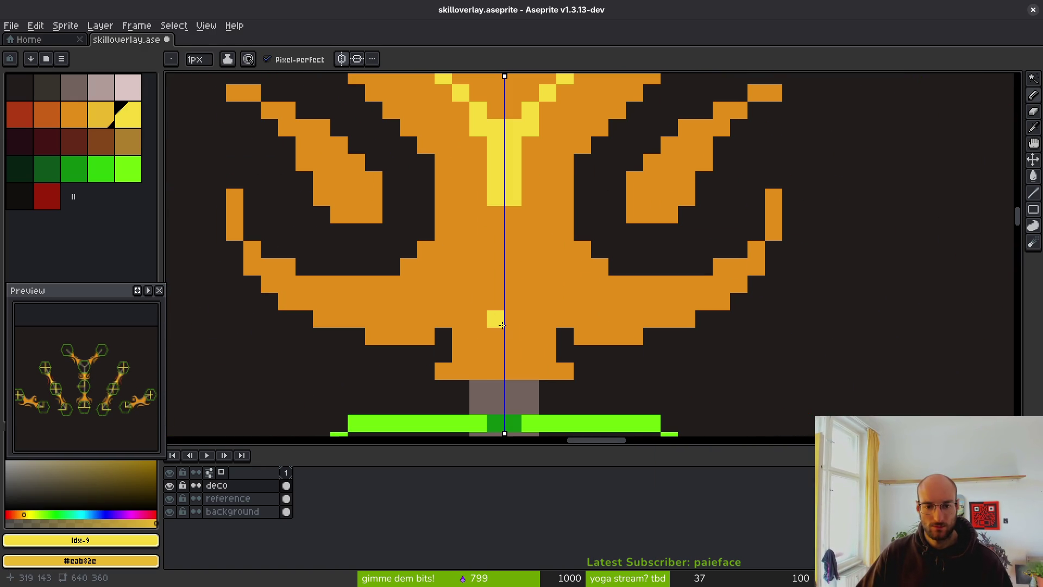
mouse_move(495, 318)
left_mouse_down()
mouse_move(474, 371)
mouse_move(504, 367)
left_mouse_up()
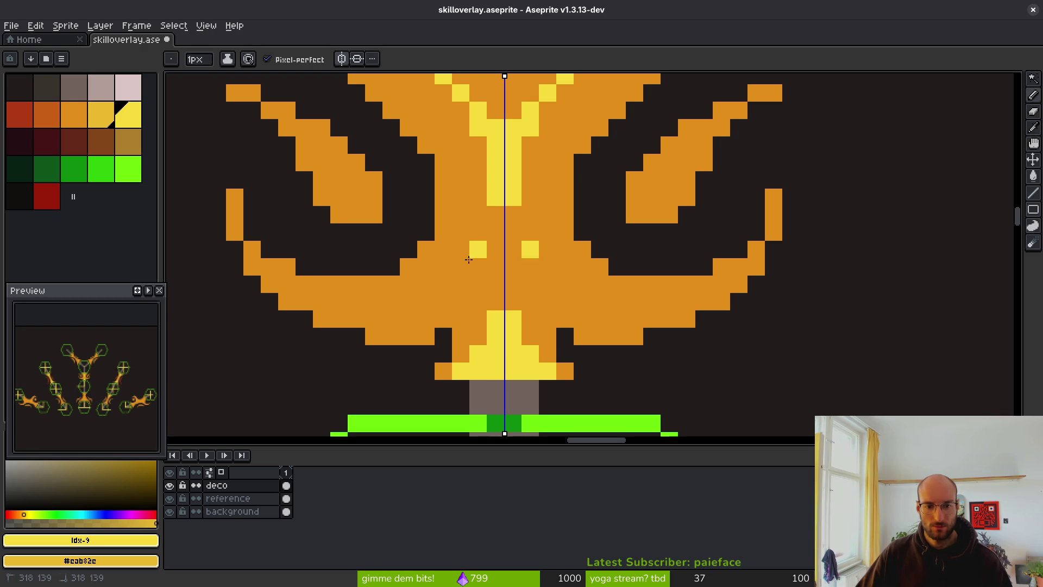
mouse_move(468, 259)
left_mouse_down()
mouse_move(433, 297)
mouse_move(353, 303)
left_mouse_up()
left_click_drag(462, 283, 489, 264)
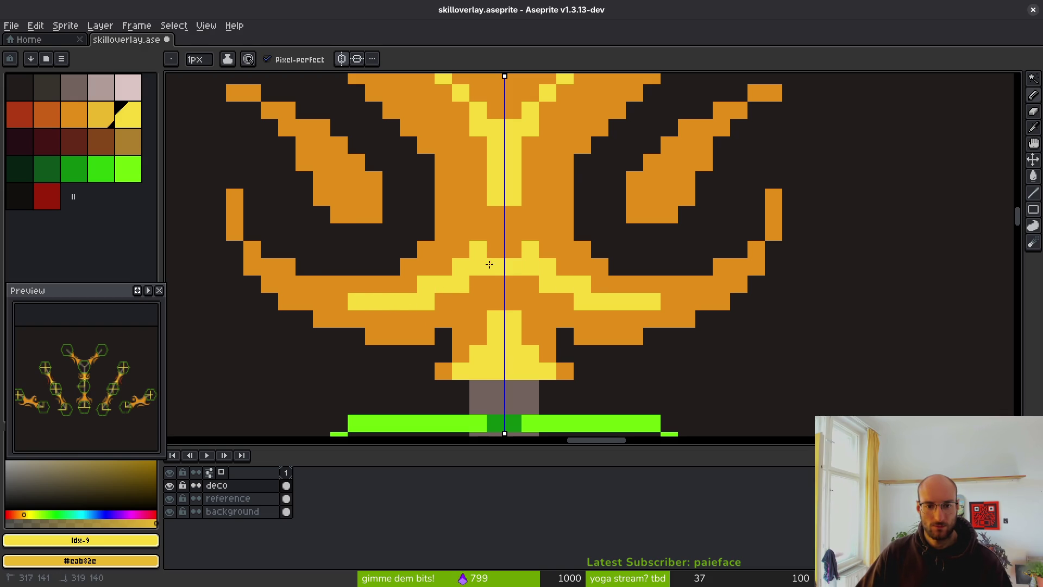
left_click_drag(498, 304, 507, 301)
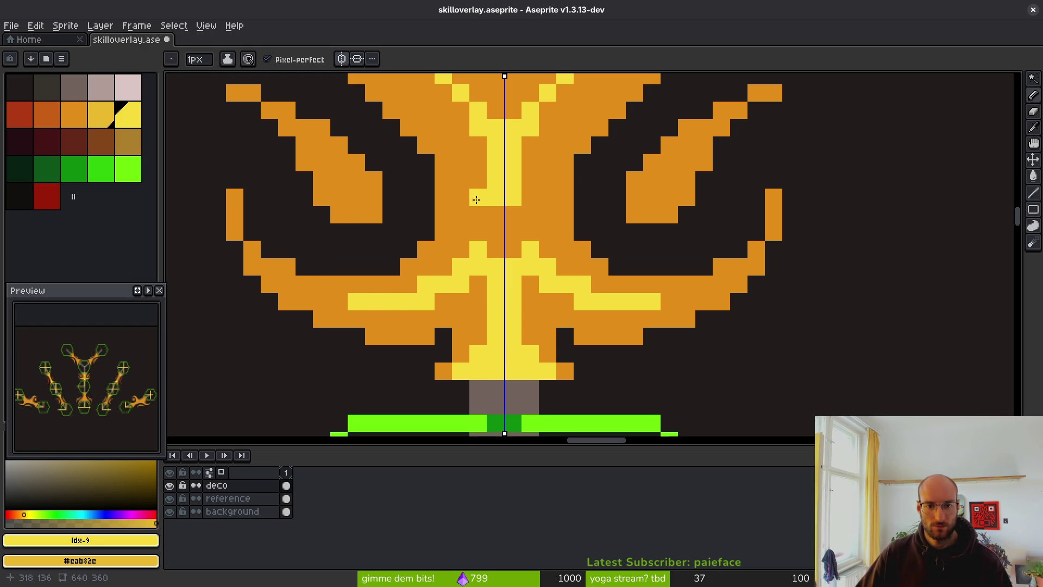
left_click_drag(476, 200, 470, 241)
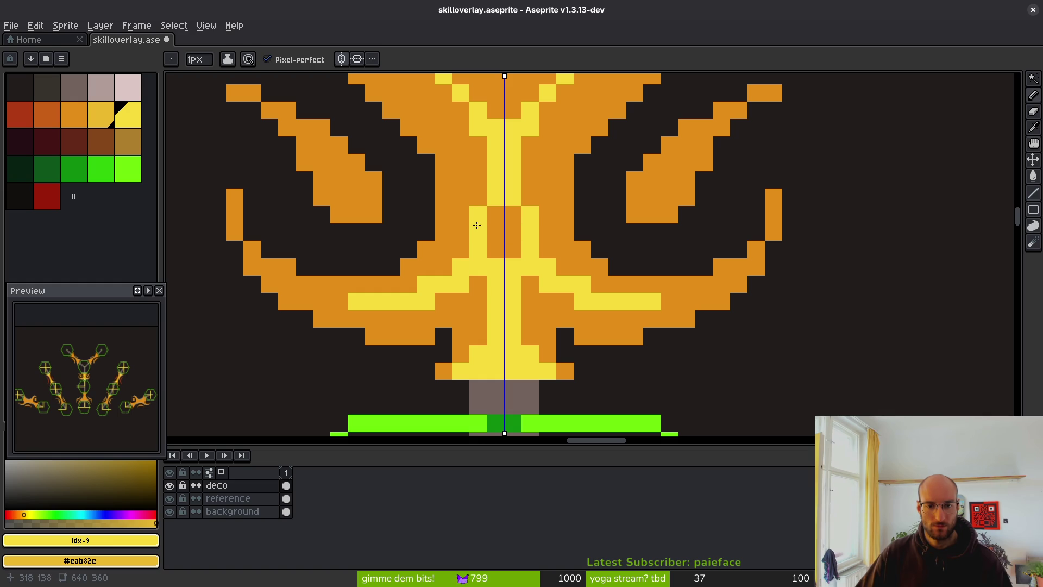
Eyedrop the ornament's orange, then bucket-fill the top centre area yellow and add a yellow pixel
left_click(473, 182, "alt")
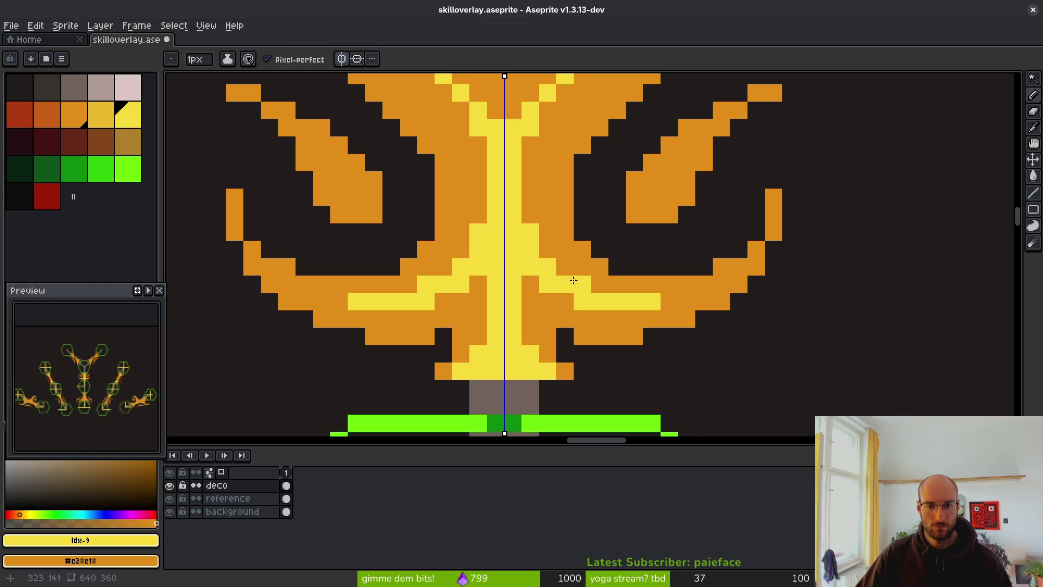
scroll(568, 314, "down", 5)
scroll(567, 313, "up", 5)
key("g")
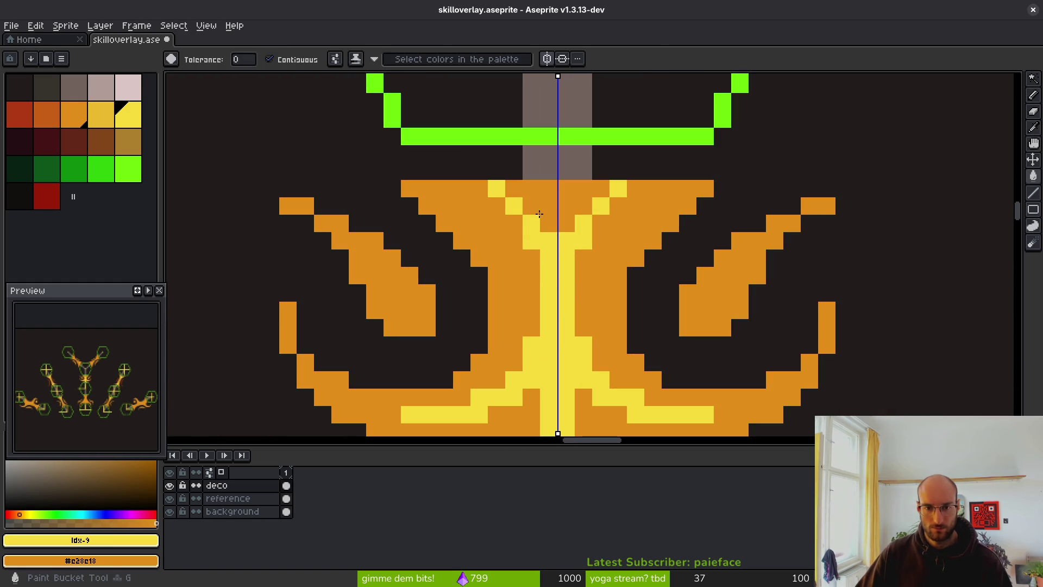
left_click(493, 187)
key("b")
left_click(479, 188)
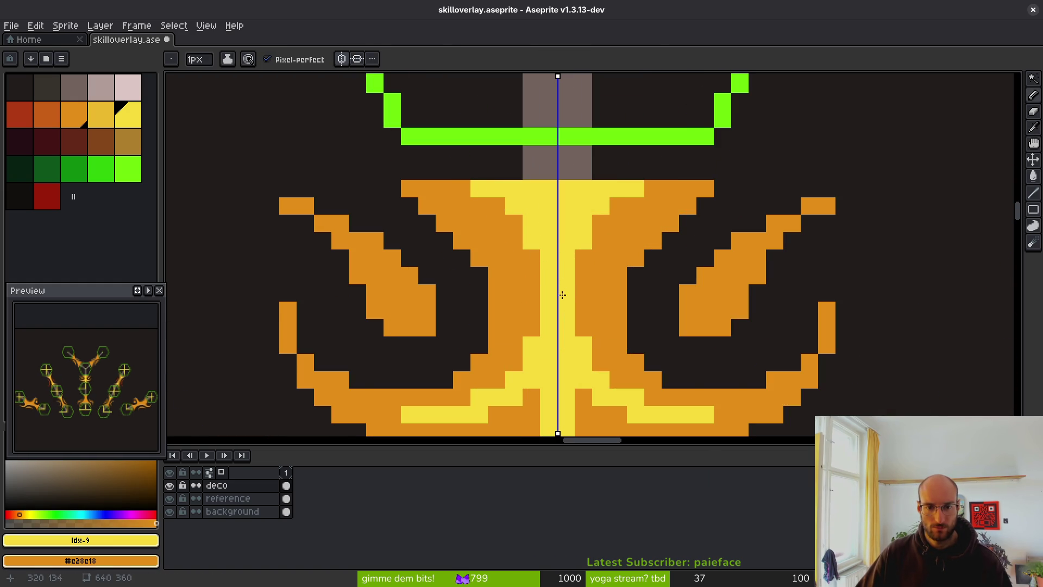
scroll(563, 295, "down", 3)
scroll(522, 247, "up", 3)
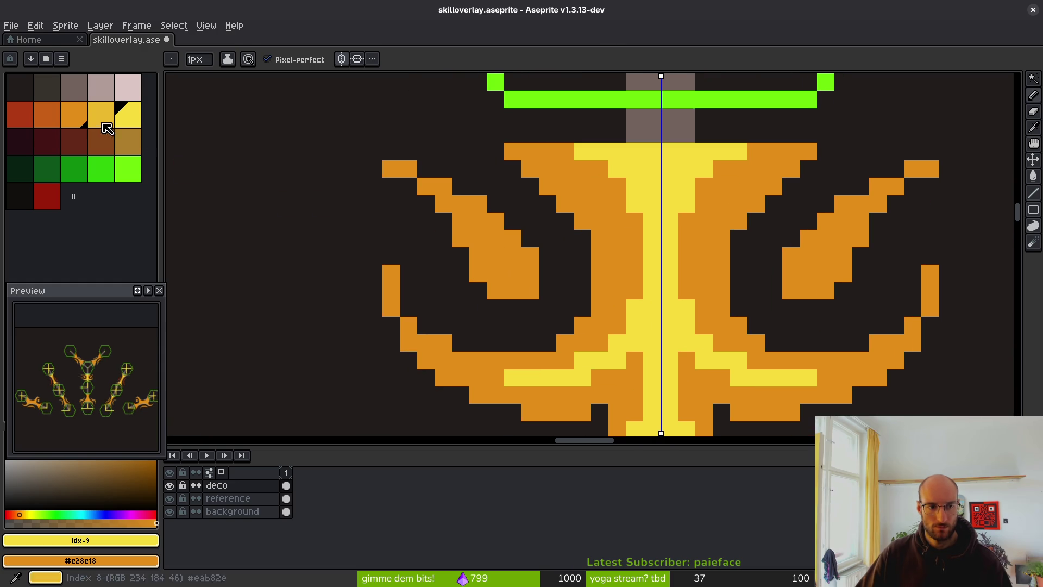
Set red as the secondary colour and bucket-fill the diagonal arms and top-left pixels red, mirrored
right_click(22, 111)
right_click(512, 255)
key("g")
right_click(486, 250)
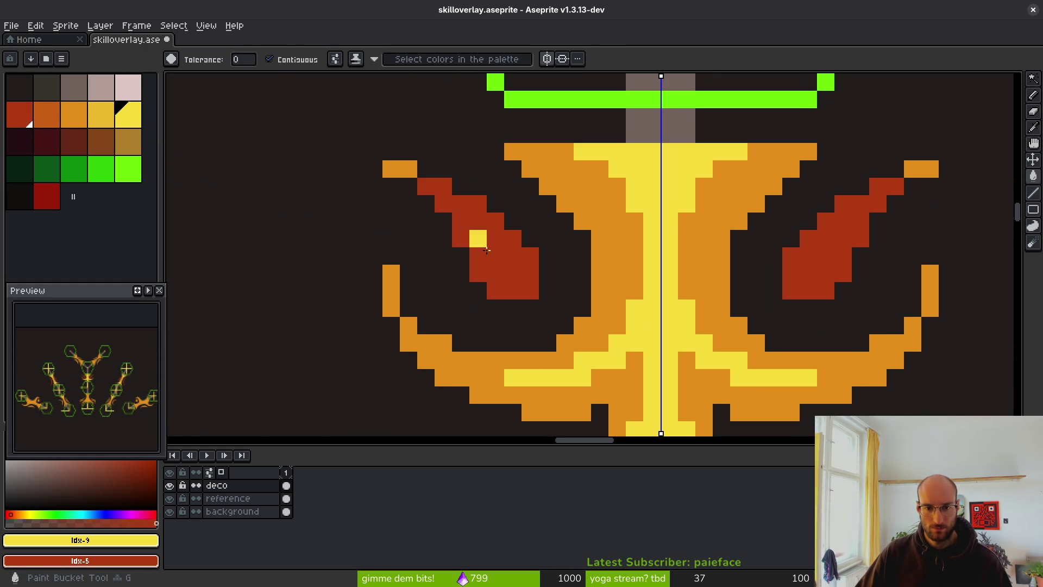
right_click(413, 169)
scroll(568, 293, "down", 8)
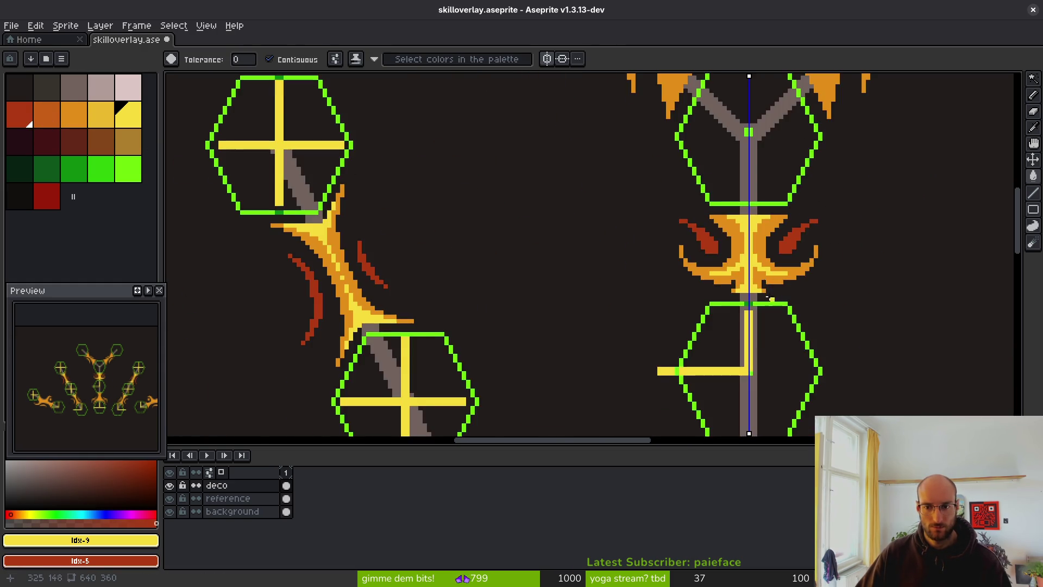
scroll(567, 292, "up", 3)
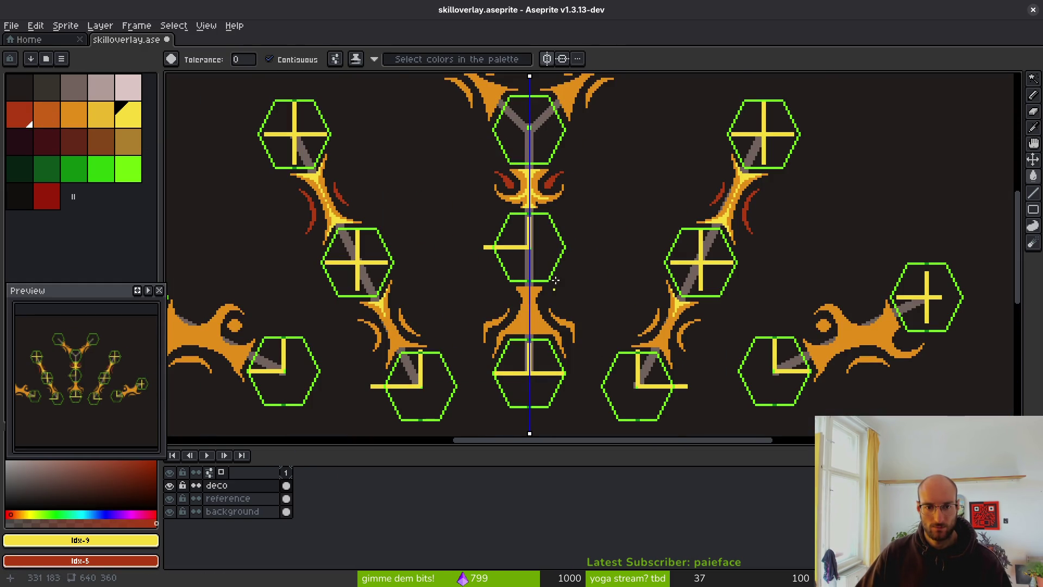
Save the overlay file with Ctrl+S
scroll(555, 280, "up", 3)
key("ctrl+s")
scroll(574, 284, "right", 3)
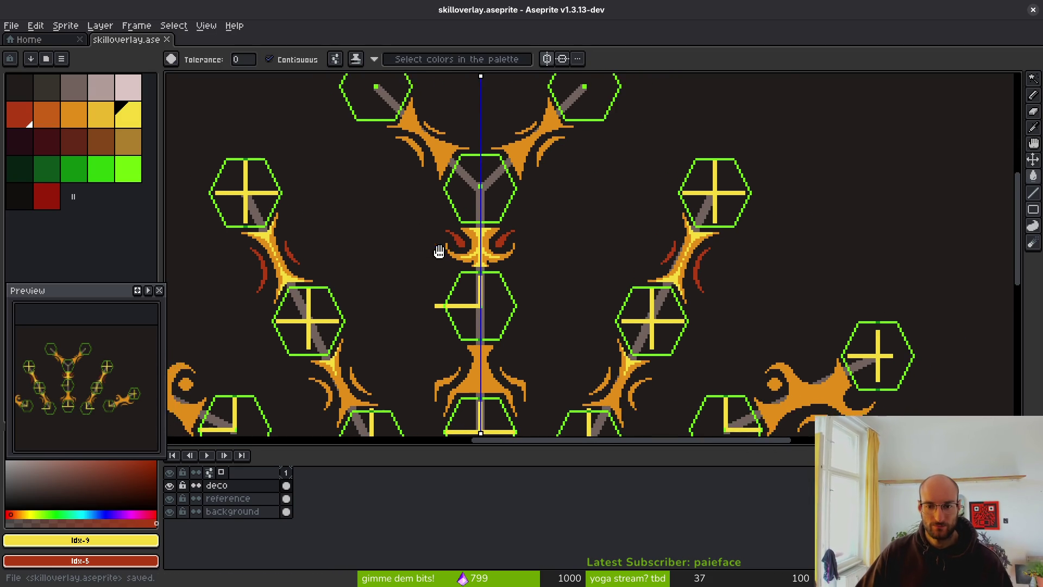
scroll(439, 252, "up", 2)
scroll(439, 251, "left", 5)
scroll(463, 270, "up", 2)
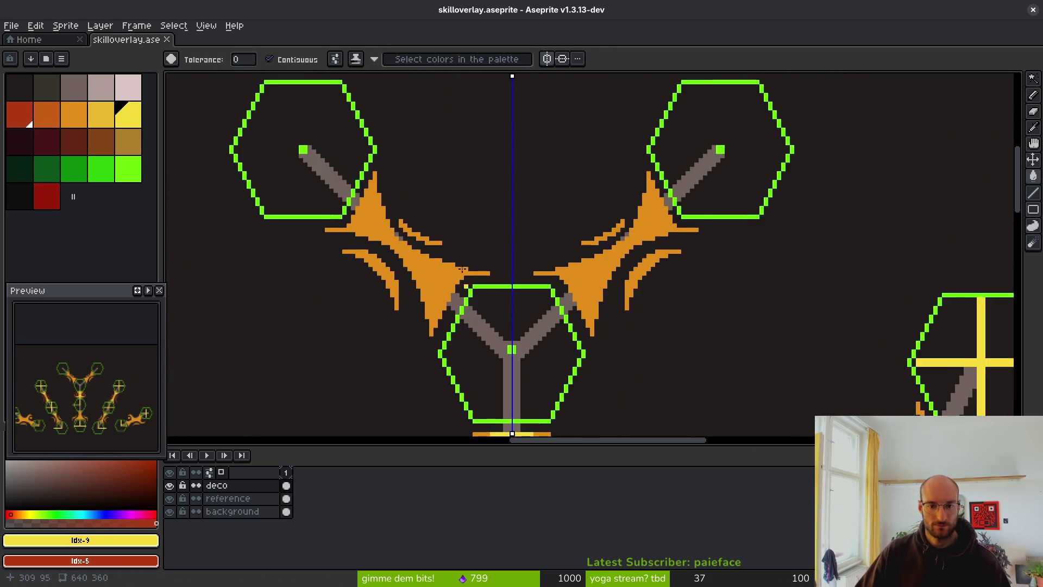
scroll(462, 270, "up", 2)
Pencil yellow highlights down the left wing and along its top, fixing stray red pixels to orange
key("f")
scroll(515, 254, "up", 2)
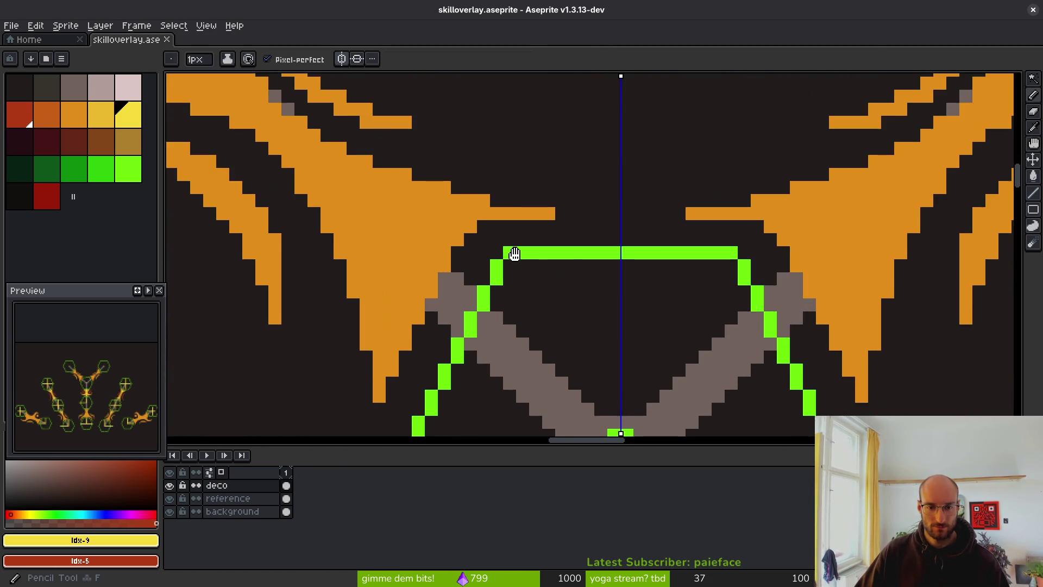
scroll(515, 255, "left", 3)
scroll(489, 239, "down", 1)
left_click_drag(448, 202, 472, 296)
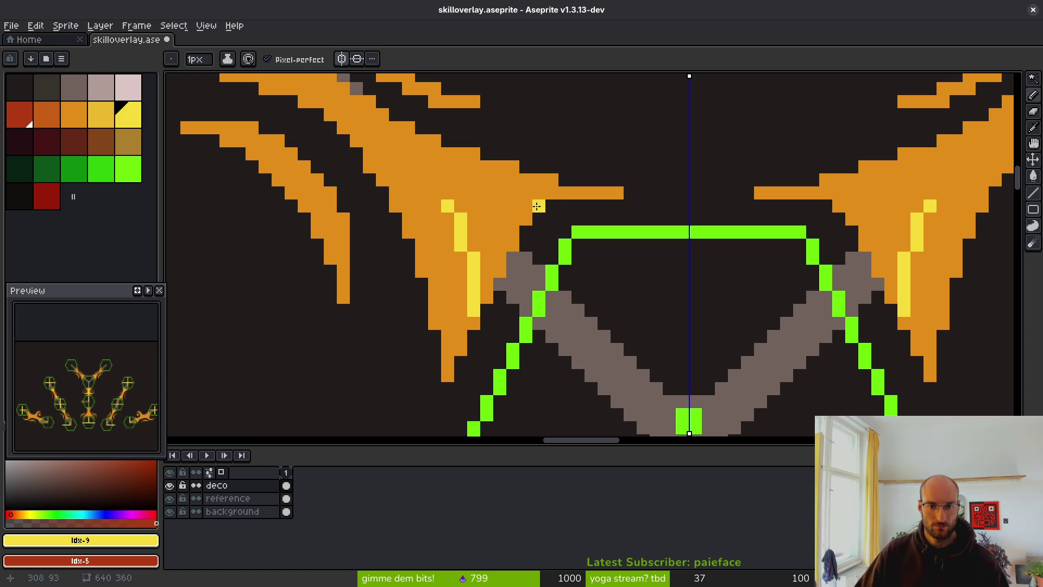
mouse_move(536, 206)
left_mouse_down()
mouse_move(480, 206)
mouse_move(395, 153)
mouse_move(545, 257)
mouse_move(579, 312)
left_mouse_up()
right_click(549, 249, "alt")
right_click(543, 257)
Draw yellow highlight pixels and lines down the flame's edge and across it
left_click(472, 210)
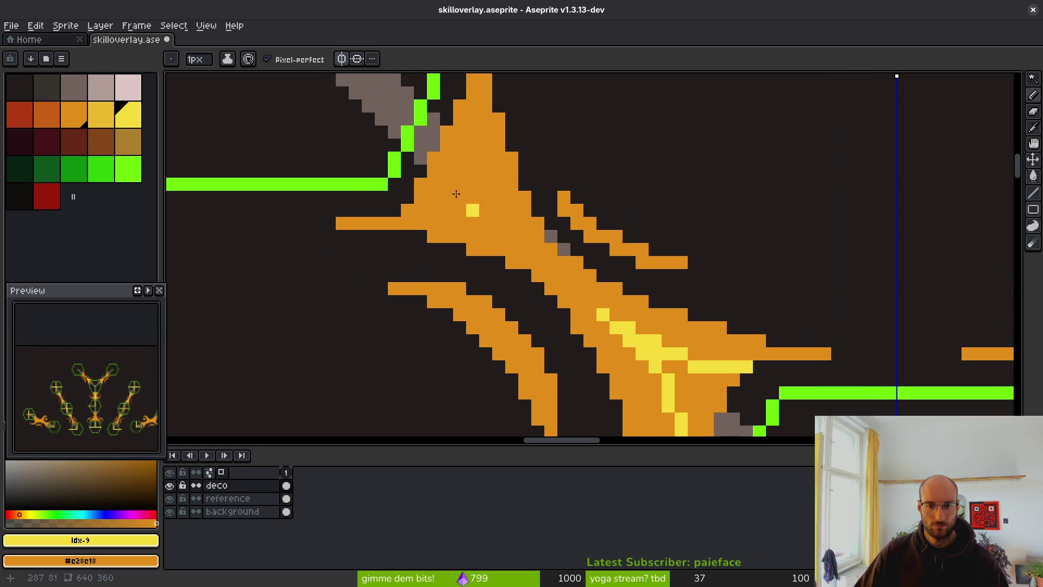
left_click_drag(478, 213, 506, 293)
left_click(495, 174)
left_click_drag(489, 187, 503, 267)
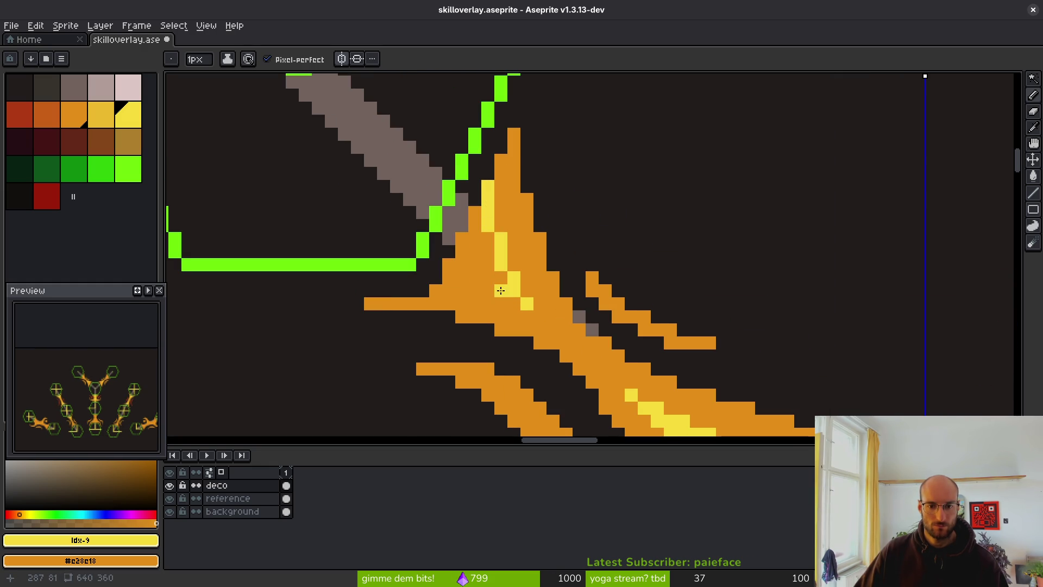
mouse_move(501, 291)
left_mouse_down()
mouse_move(459, 287)
mouse_move(495, 289)
left_mouse_up()
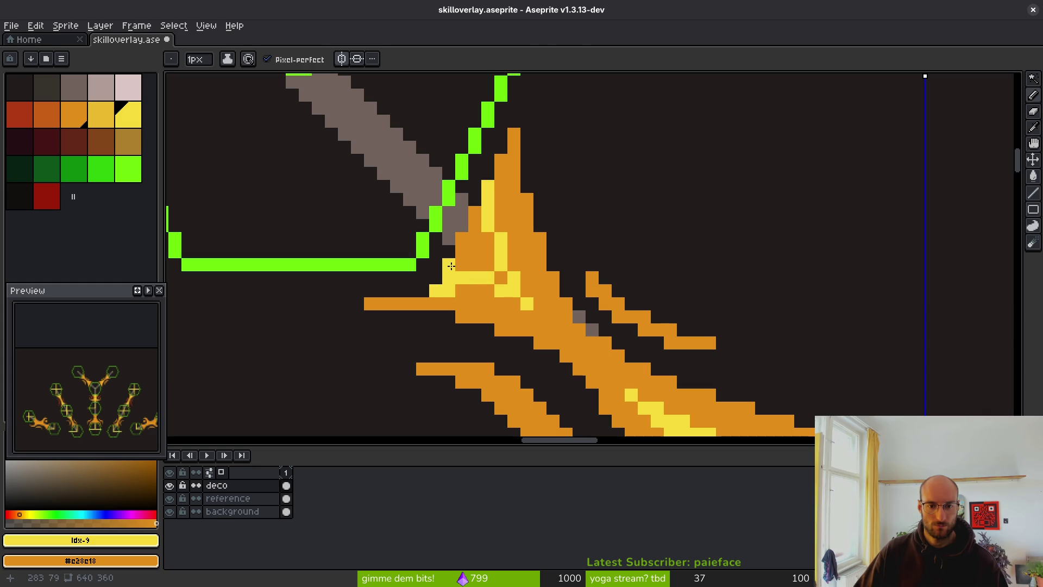
Bucket-fill the flame's small orange pockets yellow
key("g")
left_click(484, 263)
left_click(527, 291)
scroll(557, 328, "down", 5)
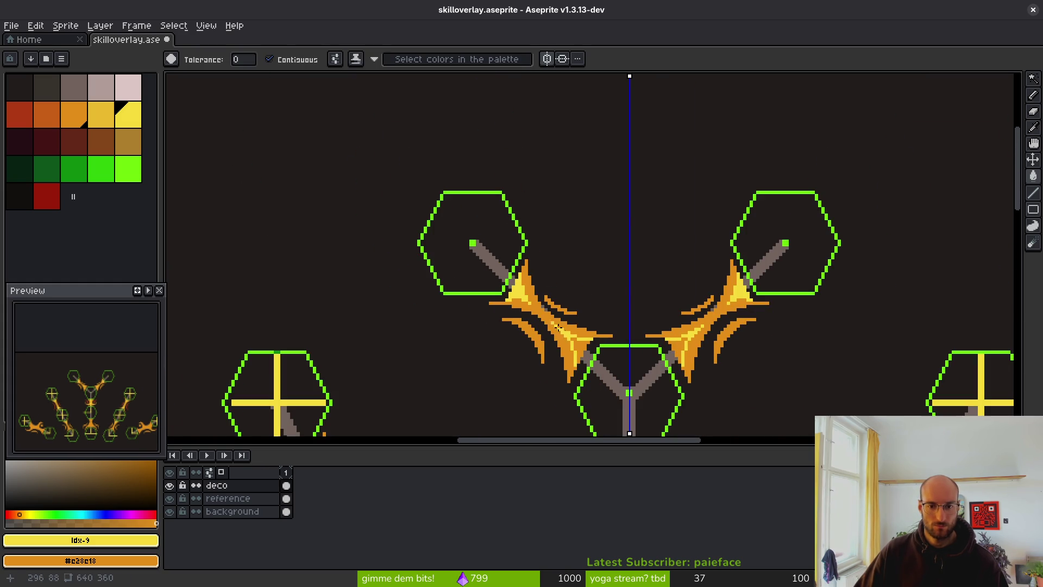
scroll(563, 339, "up", 5)
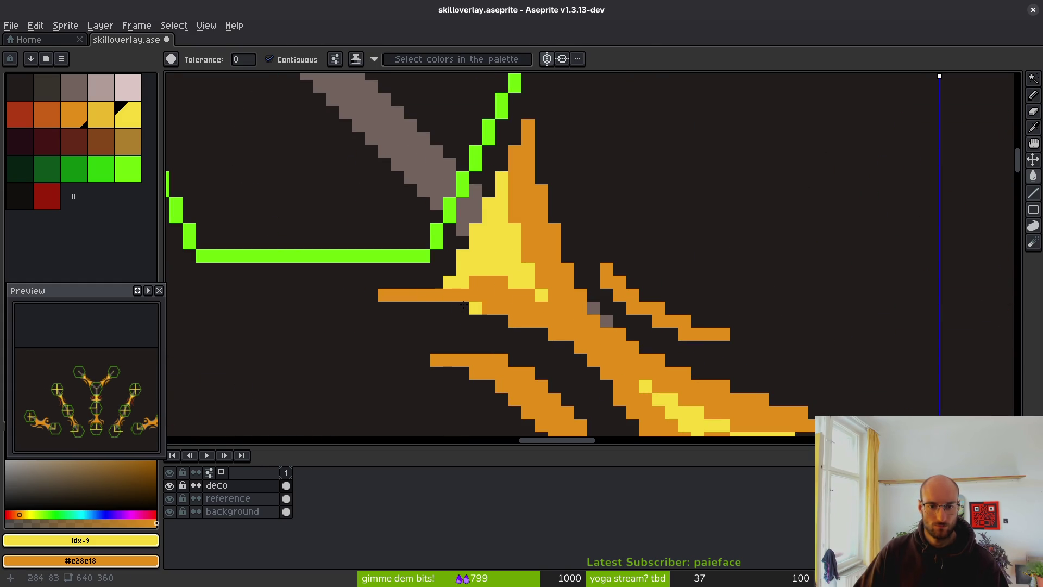
key("b")
scroll(544, 279, "down", 3)
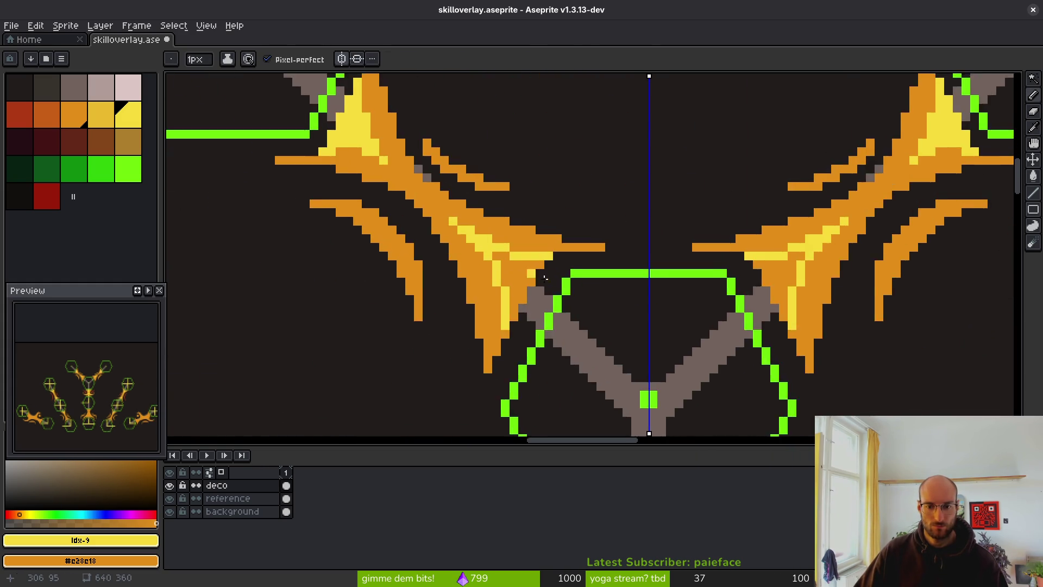
scroll(545, 279, "up", 5)
key("g")
left_click(474, 288)
scroll(519, 295, "down", 5)
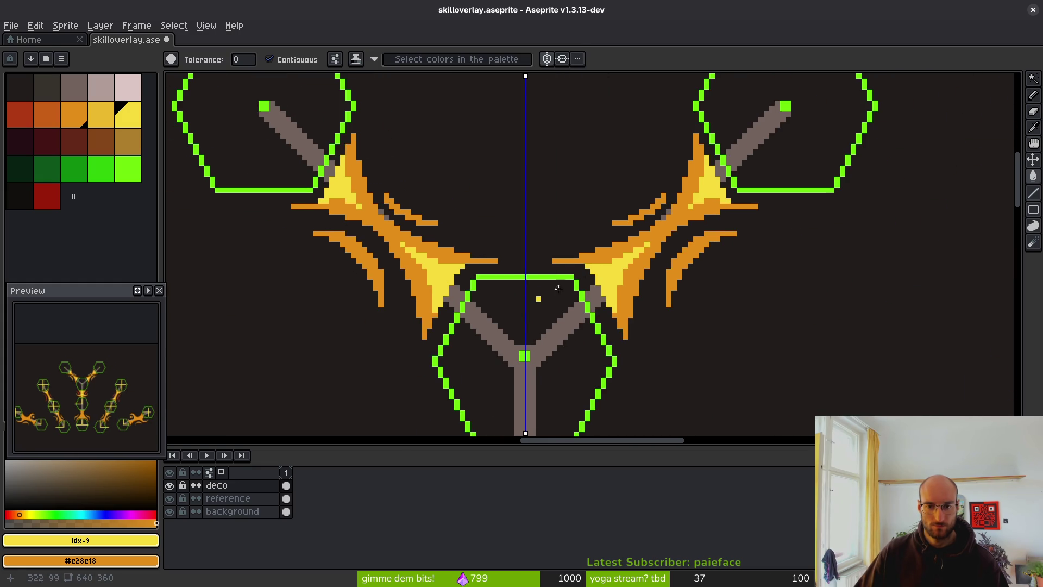
key("b")
scroll(625, 239, "down", 4)
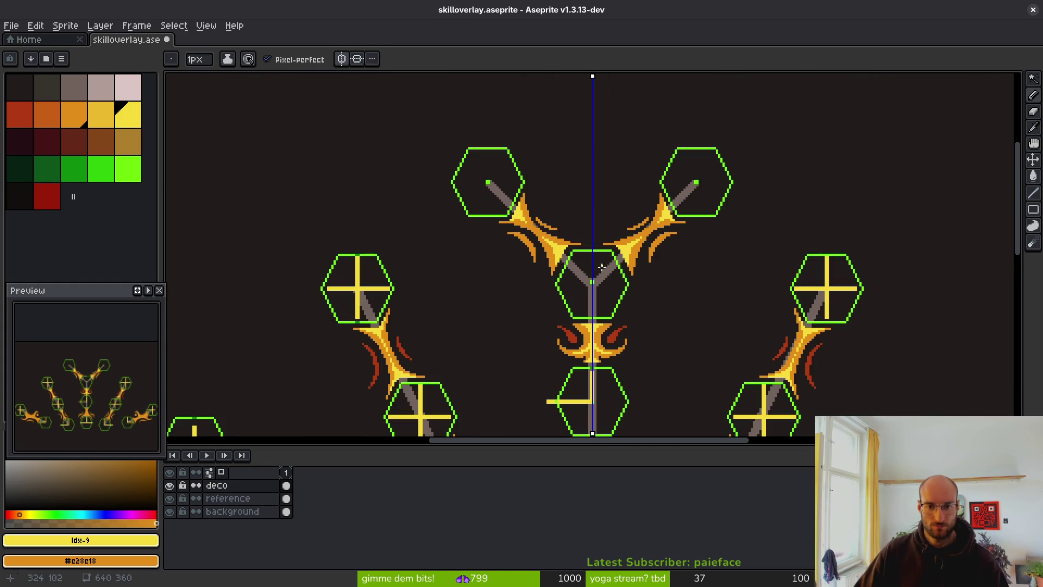
scroll(602, 267, "up", 3)
Pick red and fill the thin diagonal streak beside the flame red
left_click(21, 114)
scroll(604, 245, "up", 2)
left_click(603, 245)
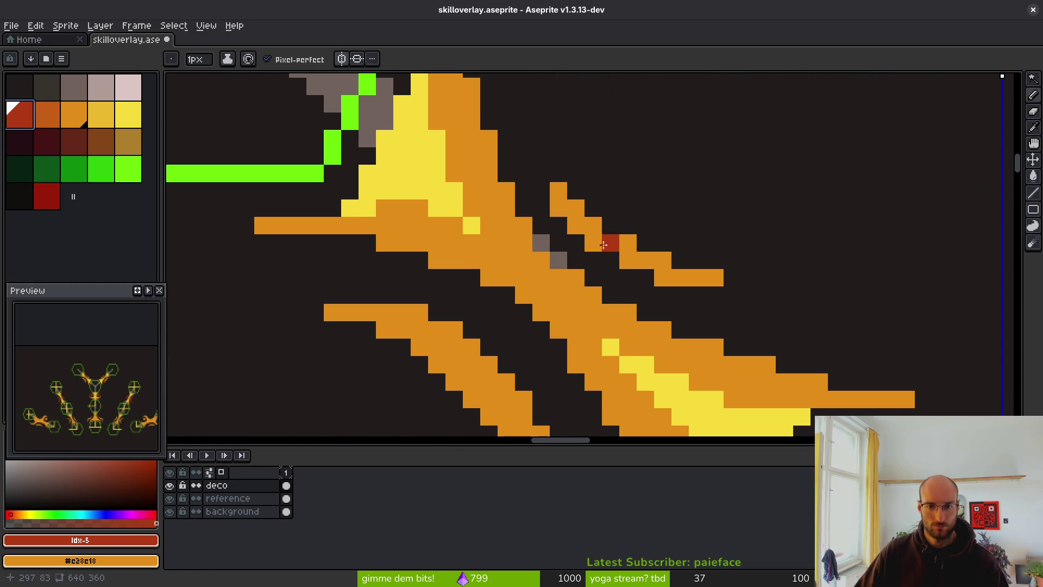
key("g")
left_click(625, 248)
scroll(490, 278, "down", 6)
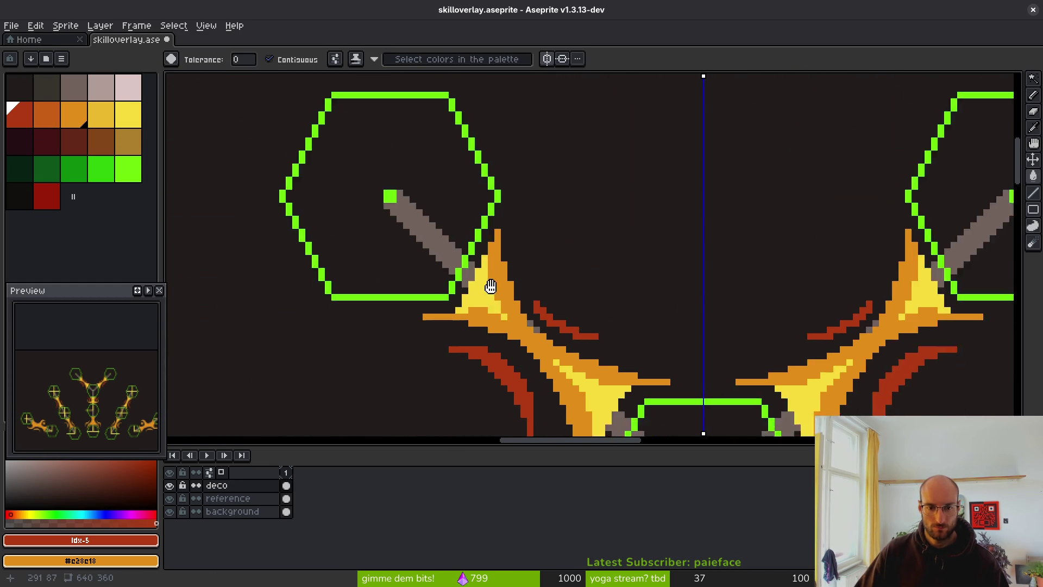
scroll(489, 278, "down", 3)
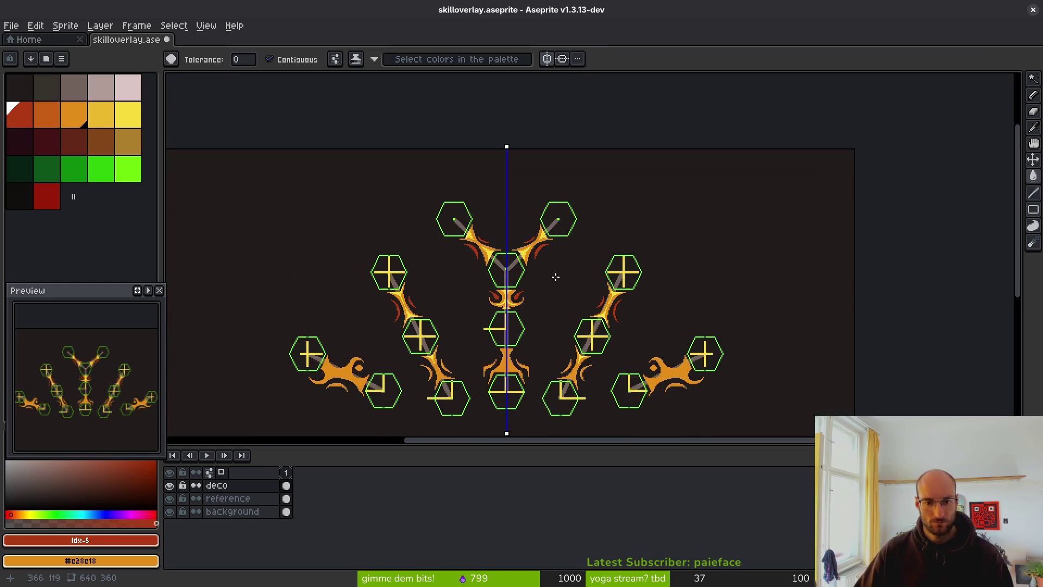
Save the overlay file again
left_click_drag(551, 330, 573, 217)
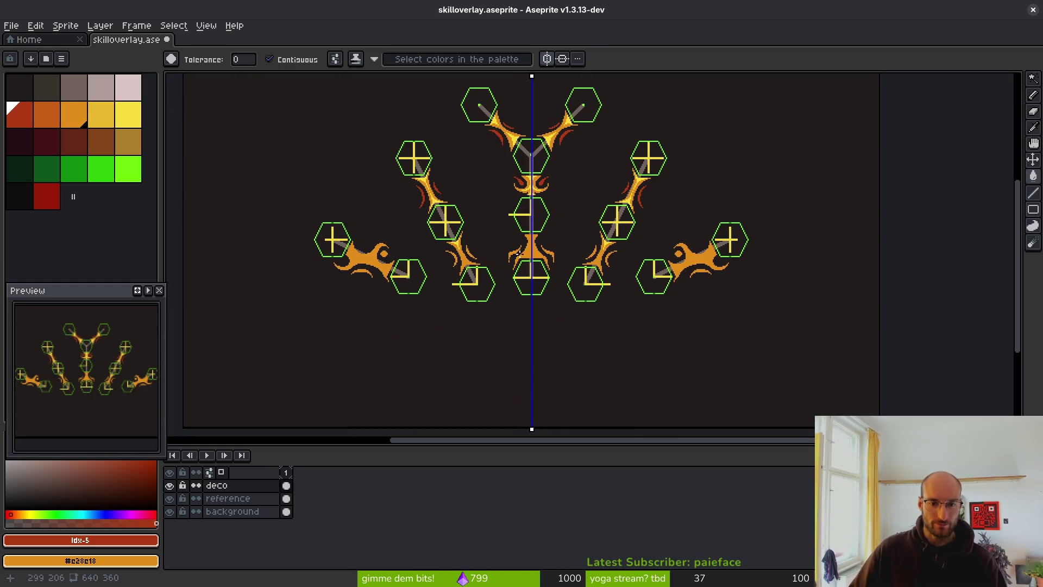
key("ctrl+s")
scroll(459, 275, "up", 4)
Bucket-fill the flame's small circle and lower arc red, undoing an accidental background fill
left_click(516, 202)
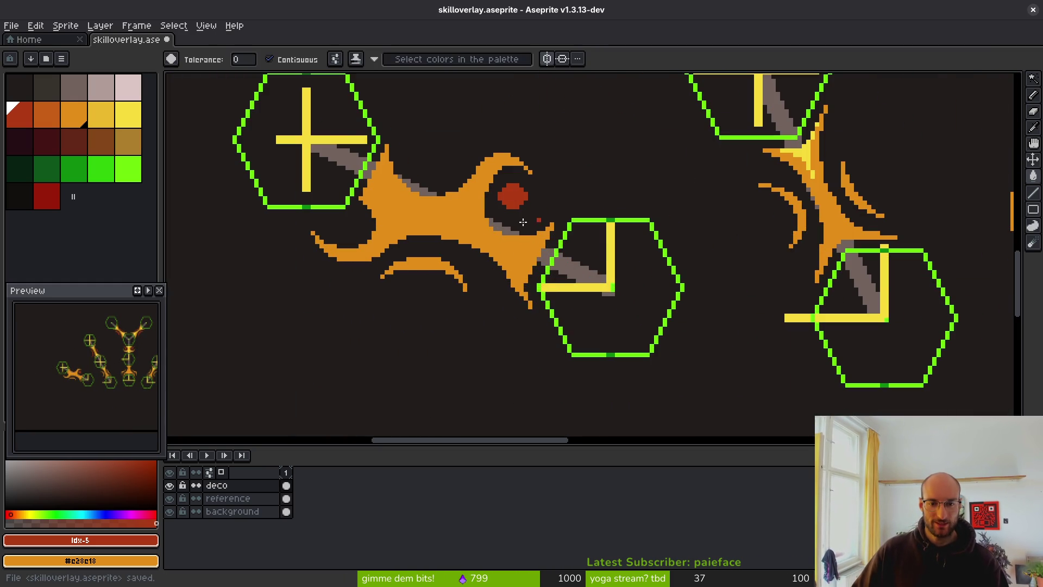
left_click(415, 269)
scroll(463, 289, "up", 3)
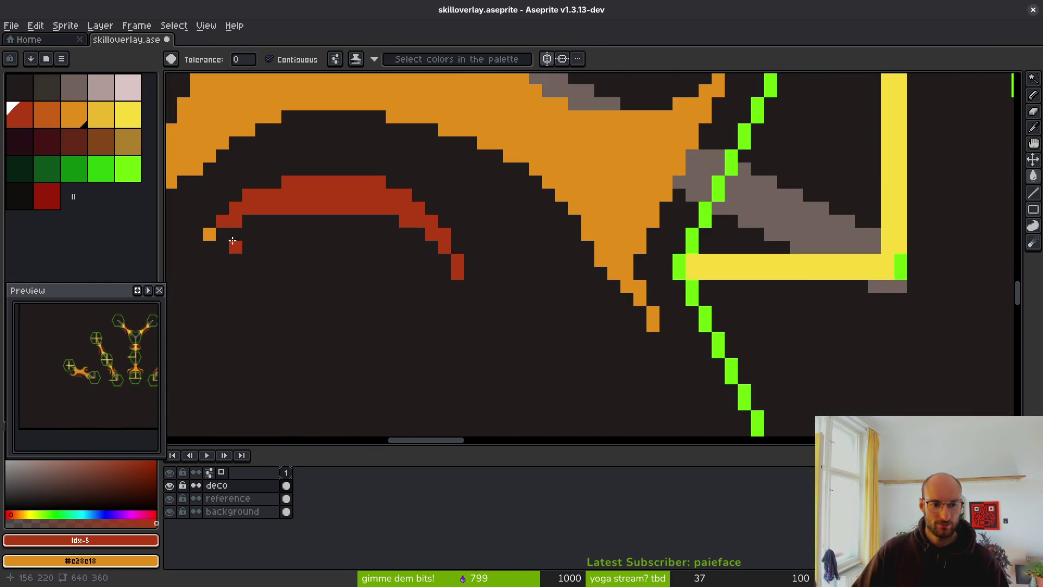
left_click(232, 241)
key("ctrl+z")
scroll(815, 293, "down", 3)
scroll(682, 239, "up", 2)
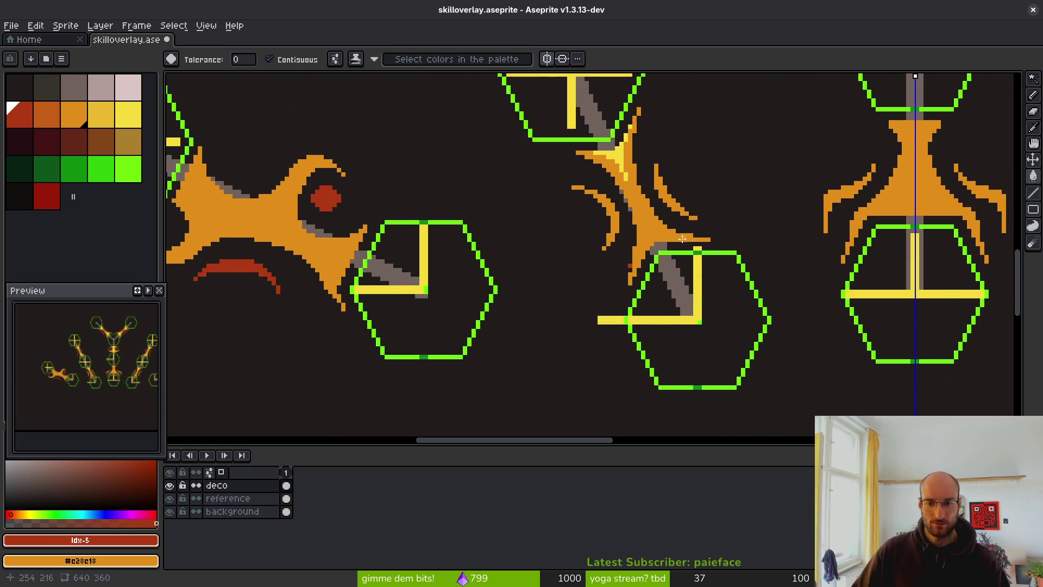
scroll(682, 239, "up", 3)
Fill the left, right and central flame arcs red, undoing another background misfill
left_click(541, 351)
left_click(698, 297)
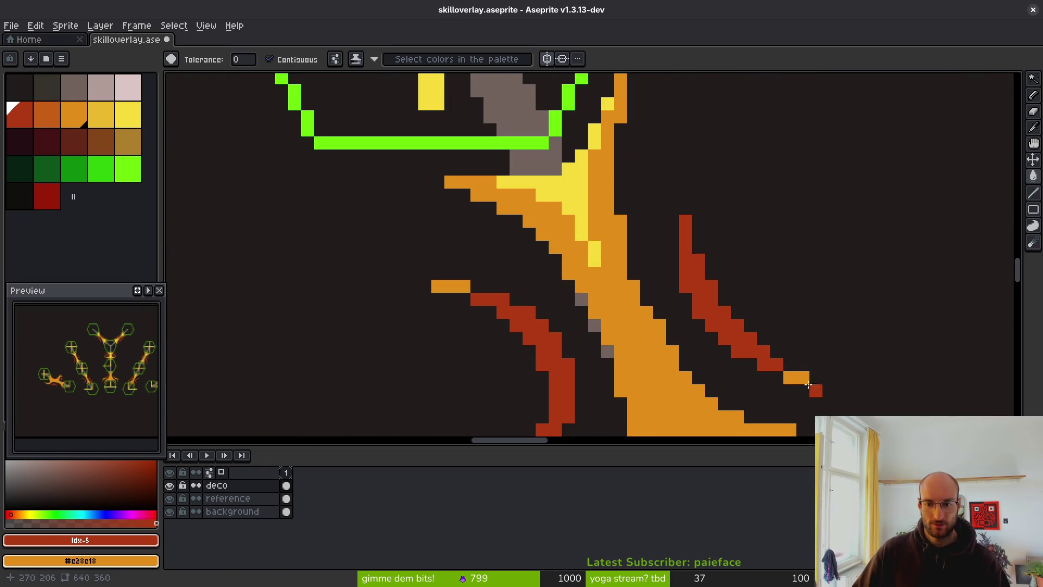
left_click(452, 298)
key("ctrl+z")
scroll(489, 304, "down", 3)
scroll(522, 320, "up", 3)
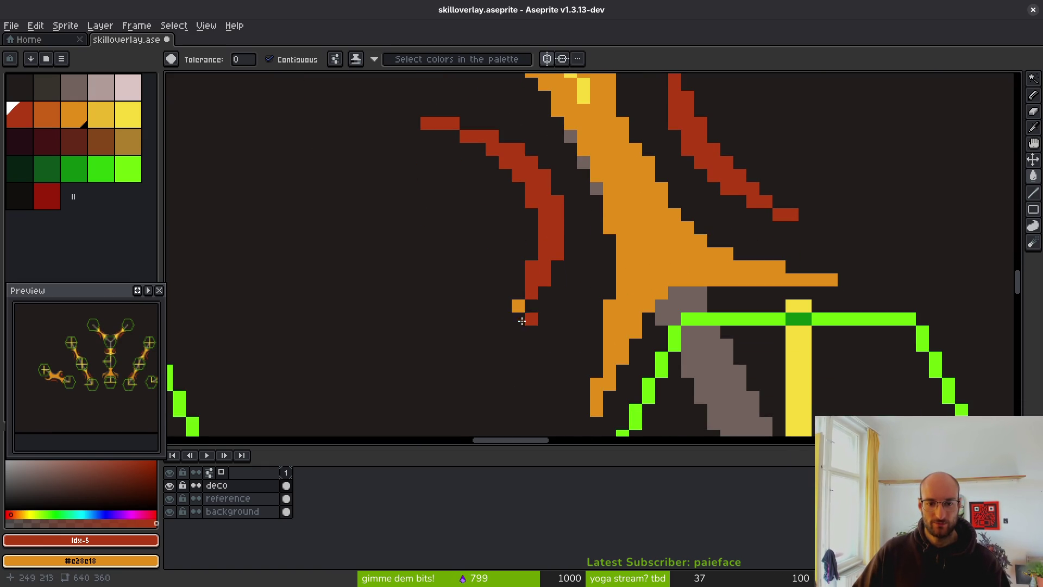
scroll(651, 283, "down", 3)
scroll(478, 271, "up", 3)
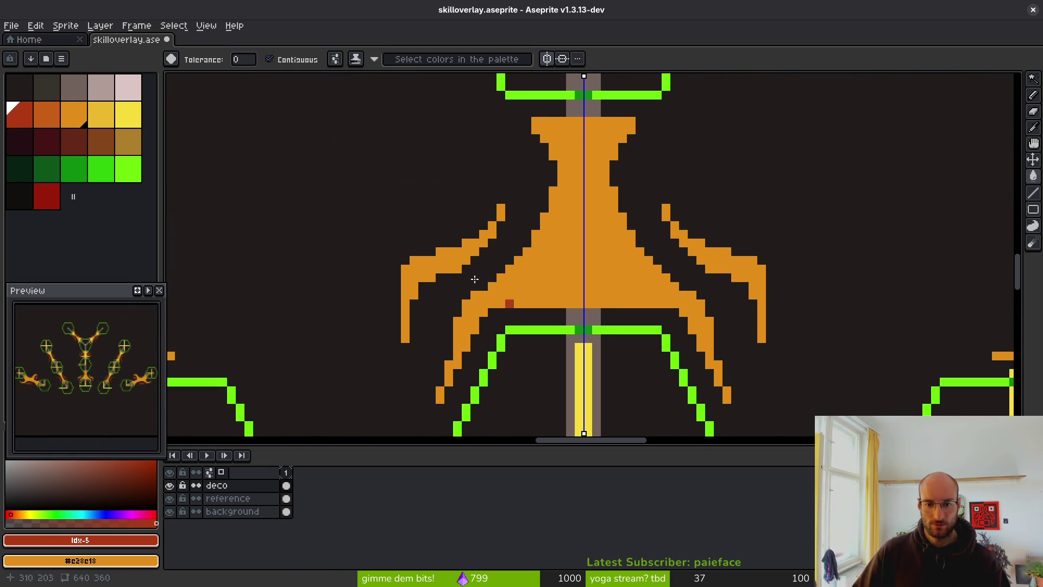
left_click(474, 251)
scroll(508, 219, "down", 3)
scroll(702, 280, "down", 2)
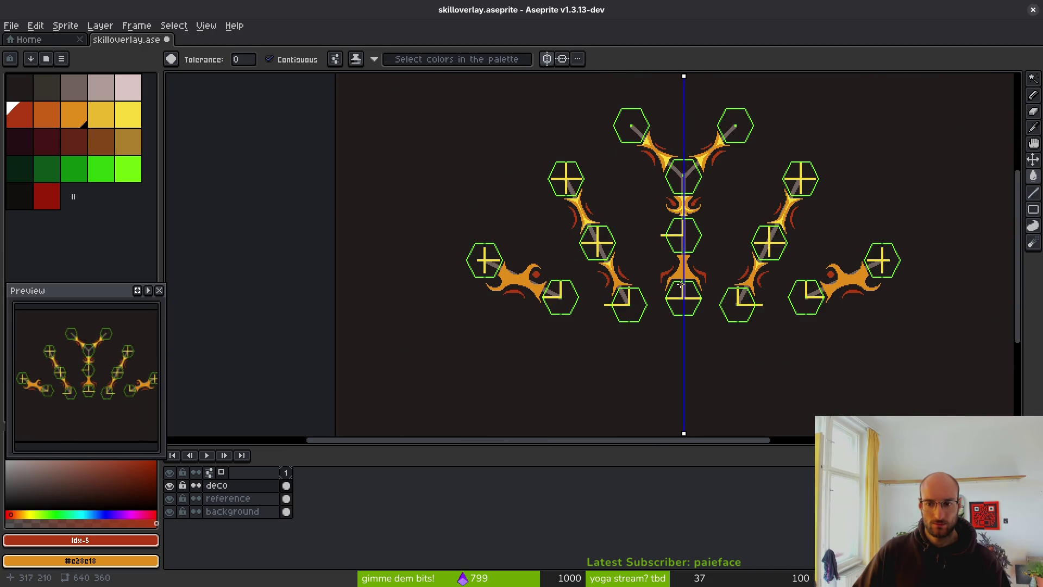
Pick yellow, then orange, from the palette
left_click(128, 114)
scroll(598, 282, "up", 5)
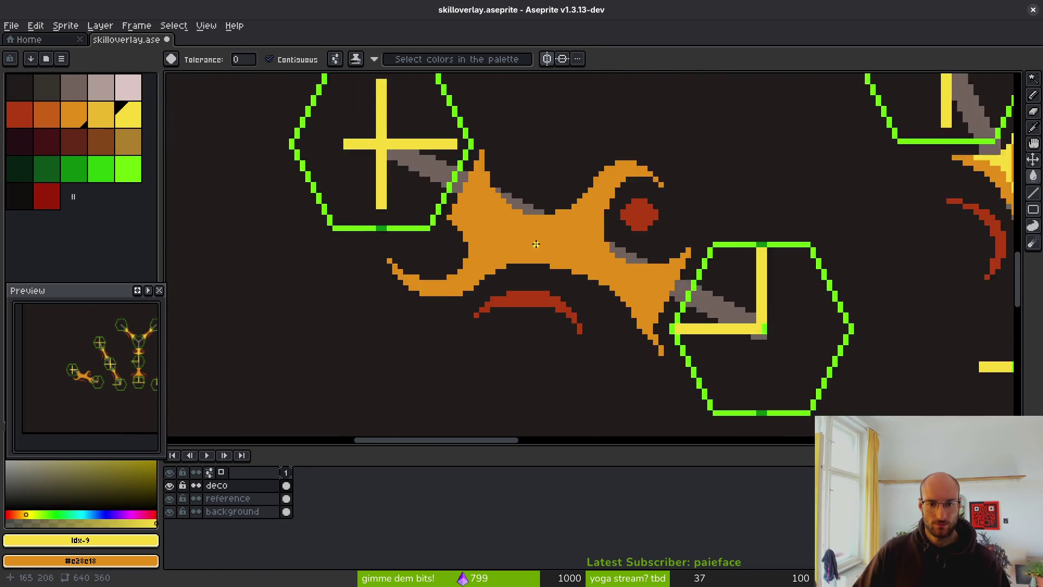
scroll(535, 244, "up", 2)
left_click(74, 114)
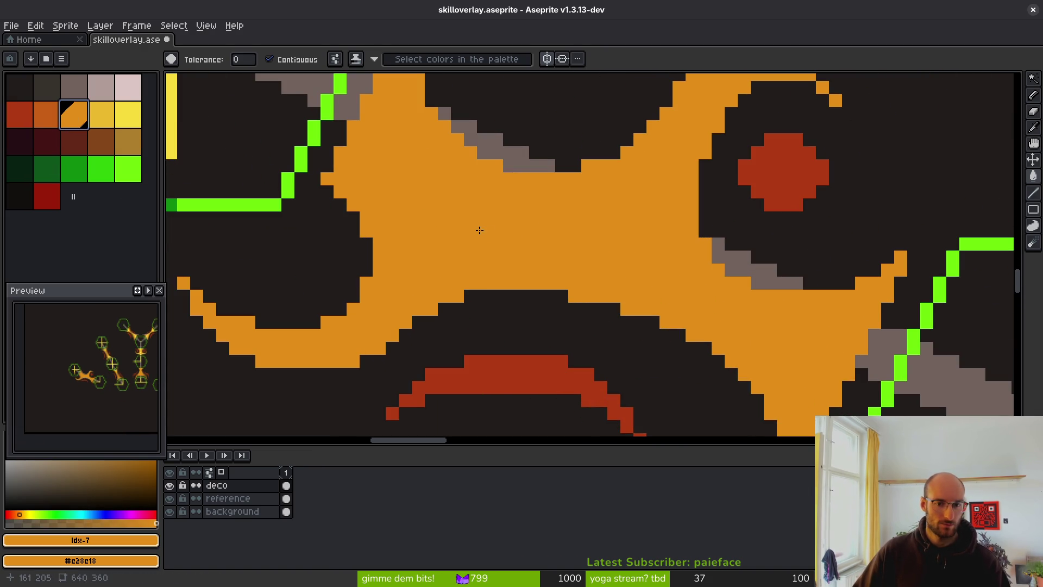
With yellow and the 1px Pencil, draw highlights along the upper-right curve and diagonal, undoing a stray column
left_click(128, 114)
scroll(496, 242, "up", 2)
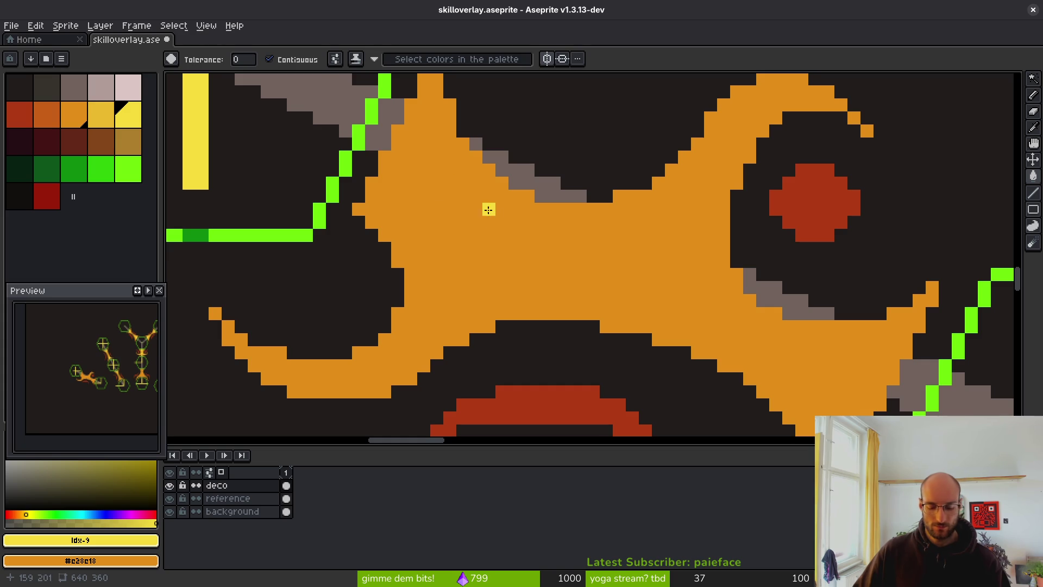
key("b")
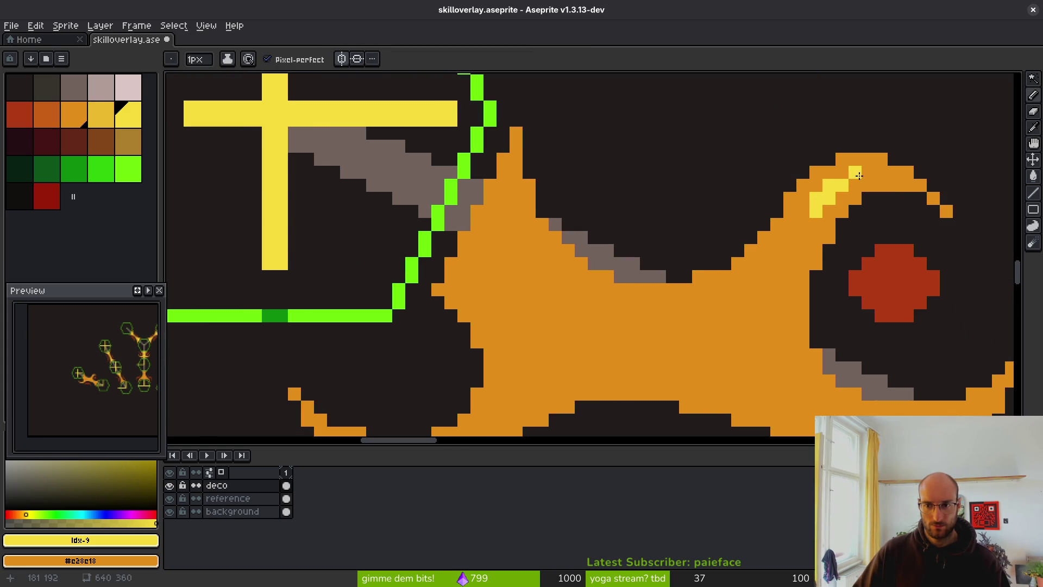
mouse_move(787, 256)
left_mouse_down()
mouse_move(733, 320)
mouse_move(598, 328)
mouse_move(519, 250)
left_mouse_up()
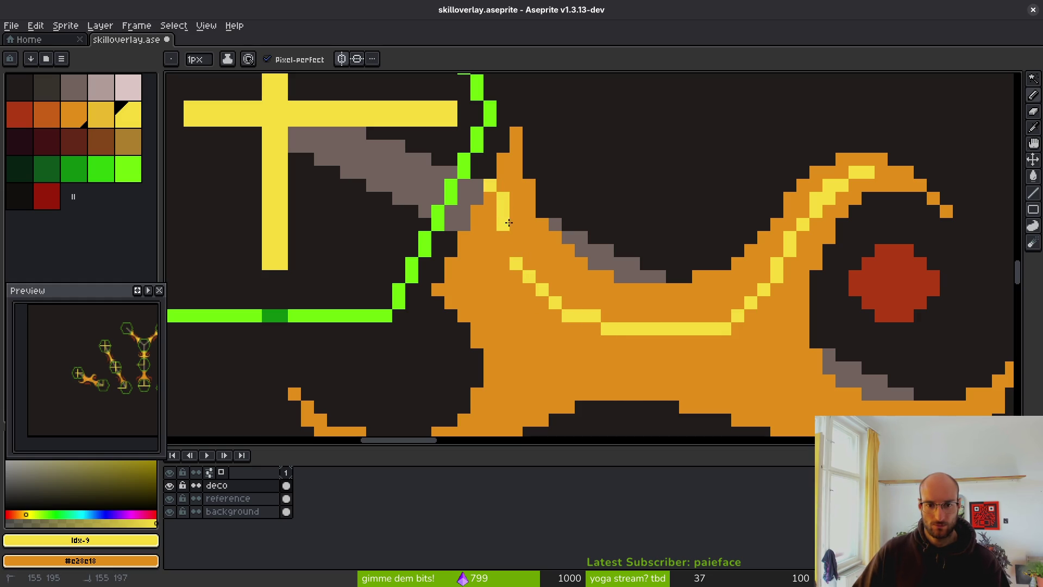
key("ctrl+z")
mouse_move(490, 183)
left_mouse_down()
mouse_move(489, 218)
mouse_move(535, 351)
left_mouse_up()
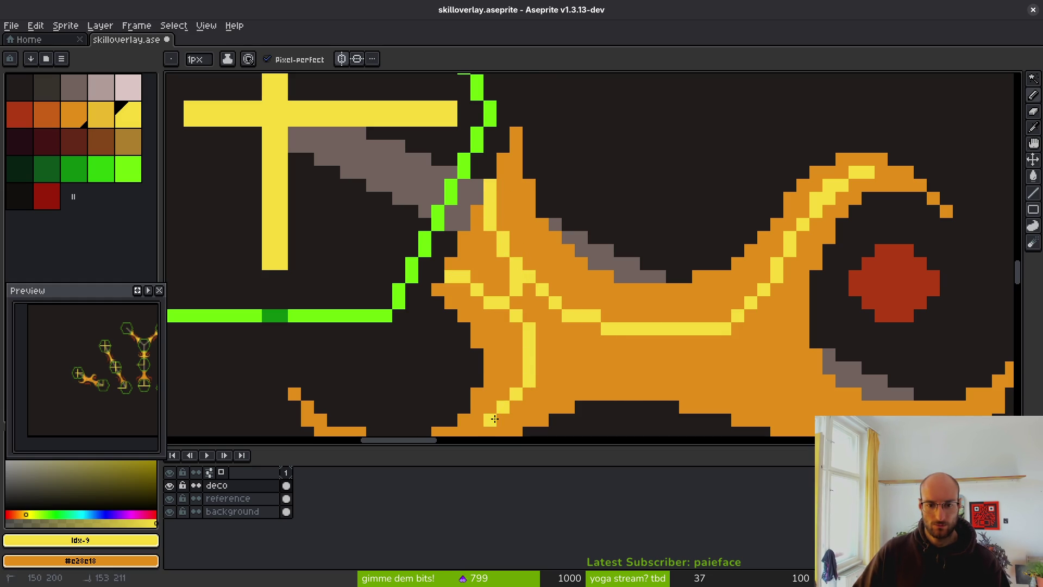
Add yellow highlights near the lower tip, across the orange body and along both arms
scroll(555, 381, "down", 3)
left_click(602, 285)
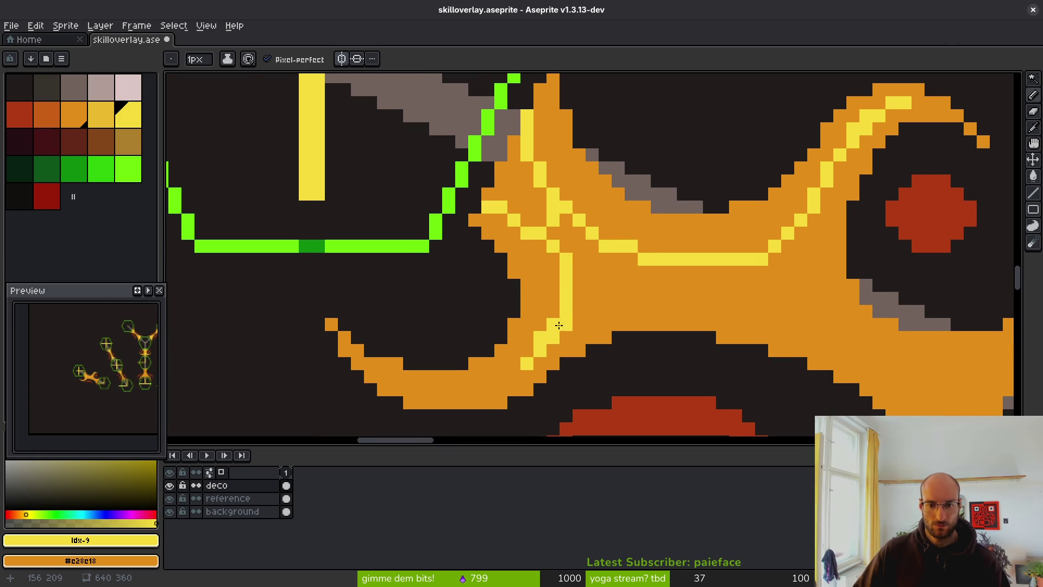
mouse_move(587, 299)
left_mouse_down()
mouse_move(646, 286)
mouse_move(727, 299)
left_mouse_up()
left_click_drag(864, 287, 532, 226)
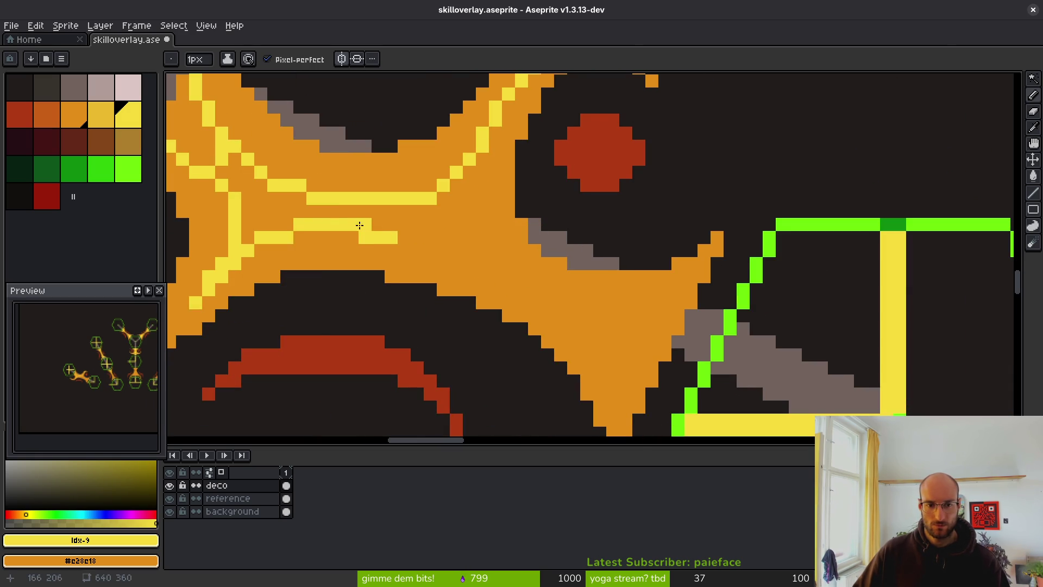
mouse_move(360, 225)
left_mouse_down()
mouse_move(524, 290)
mouse_move(574, 327)
mouse_move(627, 402)
left_mouse_up()
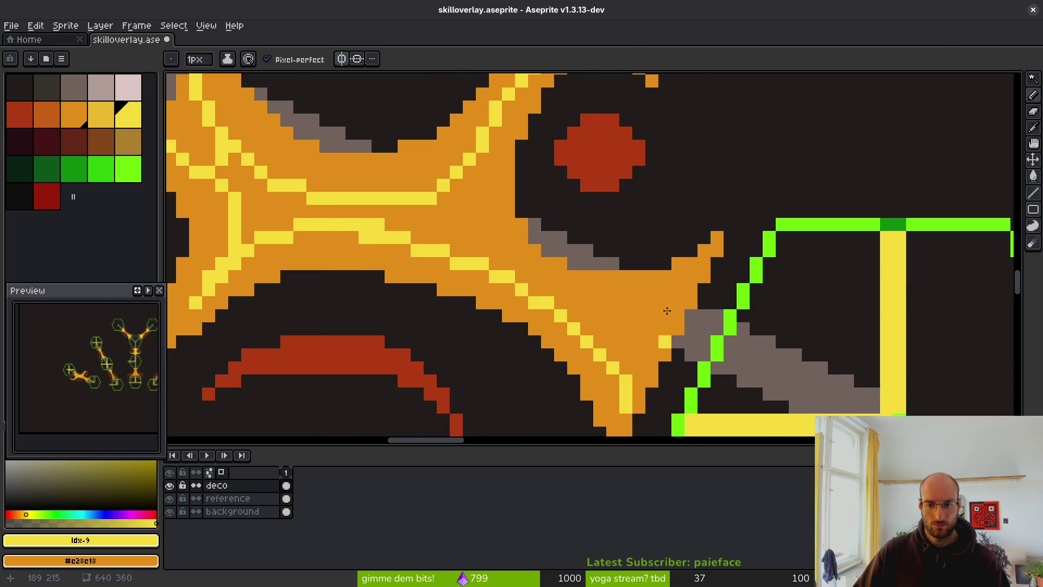
mouse_move(697, 294)
left_mouse_down()
mouse_move(640, 315)
mouse_move(529, 287)
mouse_move(466, 211)
mouse_move(545, 321)
left_mouse_up()
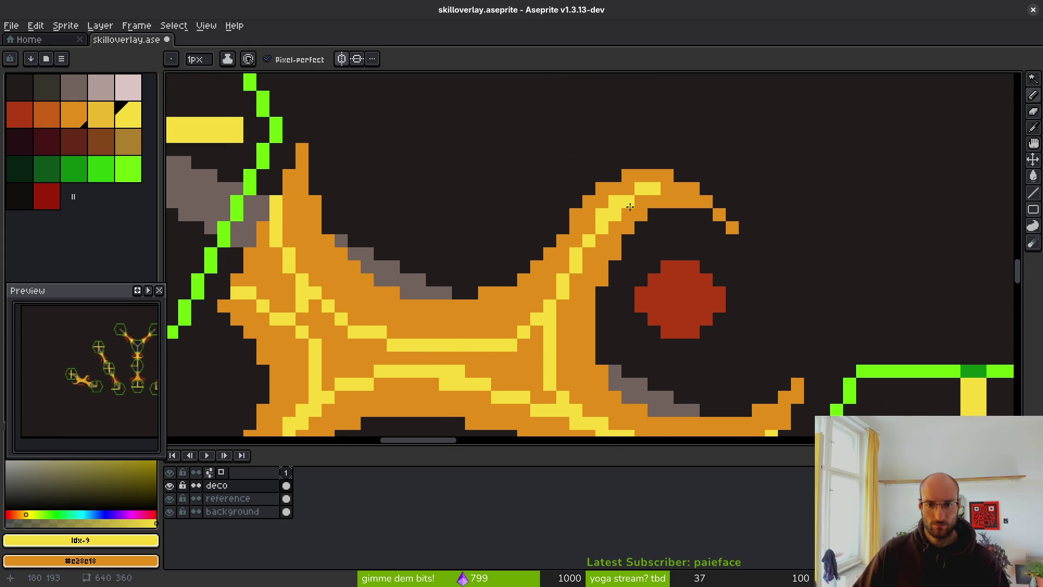
Repaint stray yellow pixels orange and extend a yellow line upward along the curling arm
left_click_drag(664, 190, 627, 203)
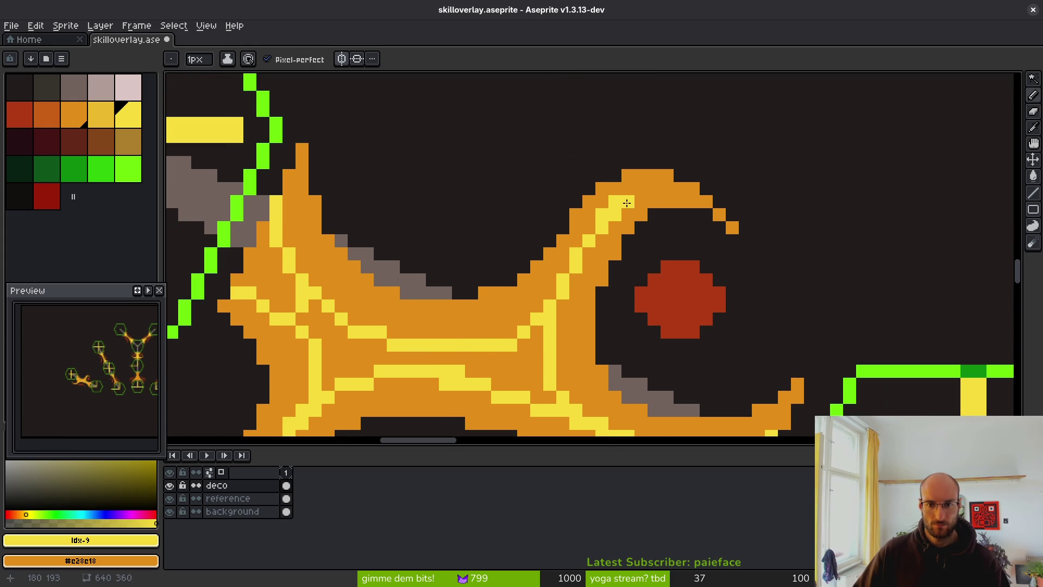
right_click(613, 228)
left_click(576, 289)
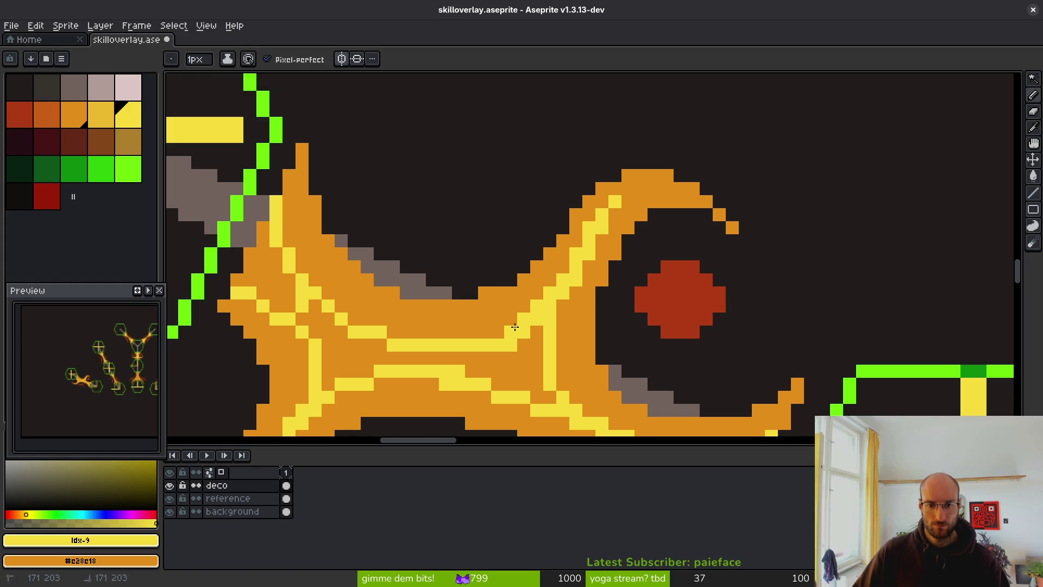
scroll(500, 256, "up", 3)
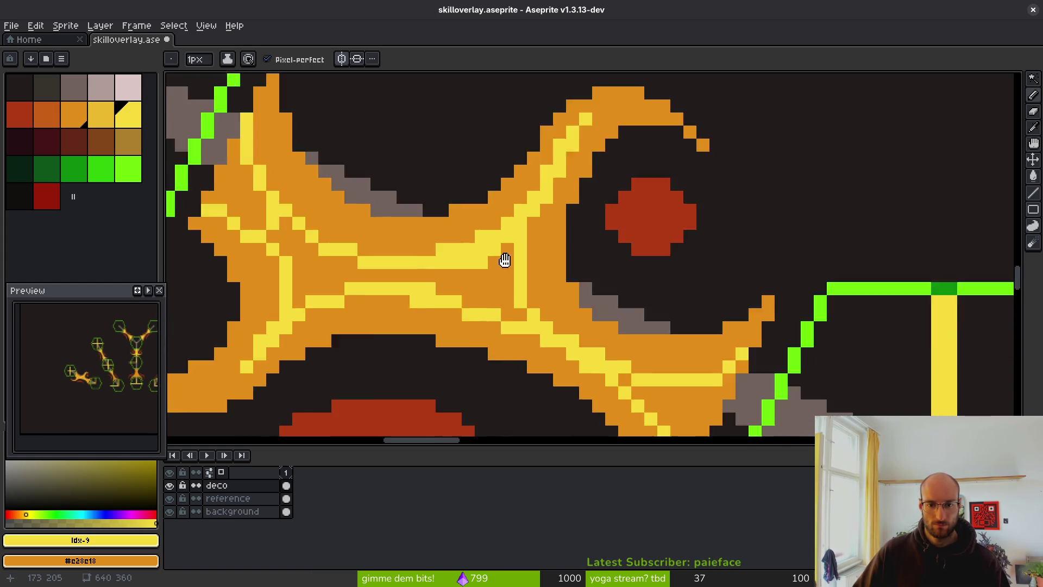
left_click_drag(530, 228, 559, 135)
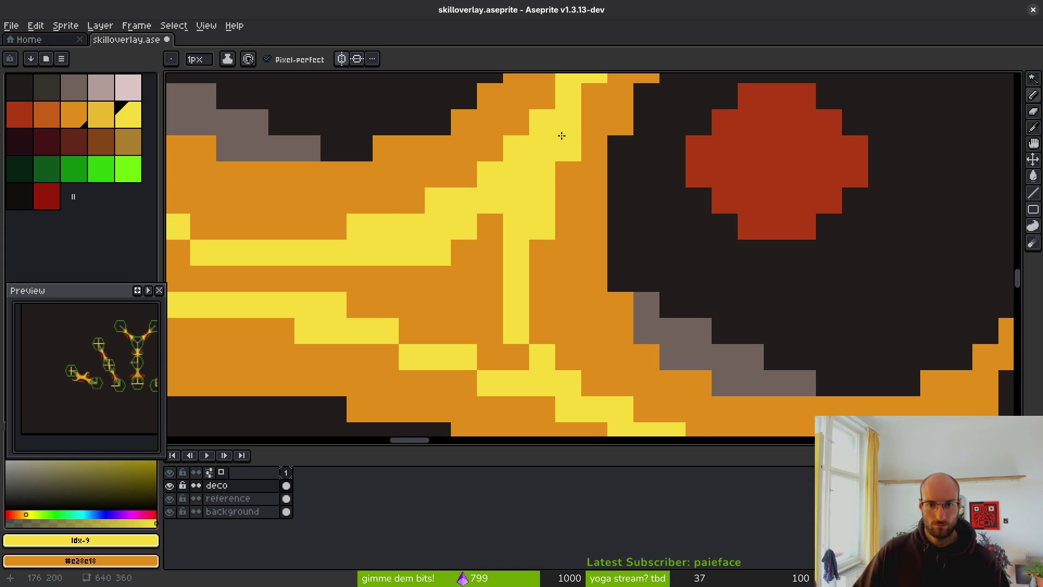
scroll(559, 135, "down", 3)
left_click_drag(564, 182, 564, 227)
scroll(565, 227, "up", 3)
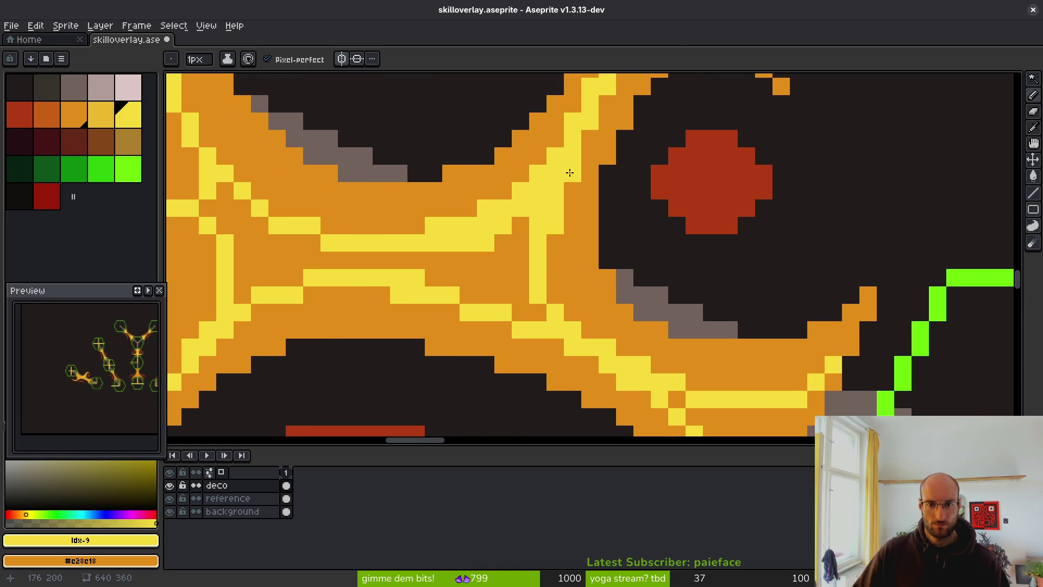
Flood-fill three orange patches in the flame ornament's centre with yellow using the Paint Bucket
key("g")
left_click(505, 277)
scroll(511, 277, "down", 4)
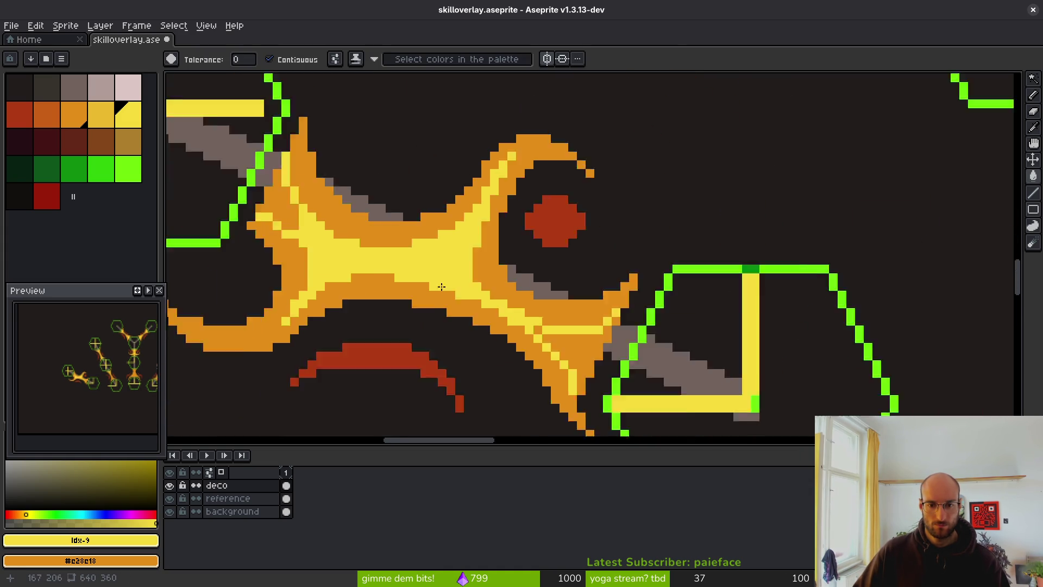
scroll(513, 277, "up", 3)
left_click(600, 281)
scroll(600, 280, "down", 3)
scroll(641, 315, "up", 4)
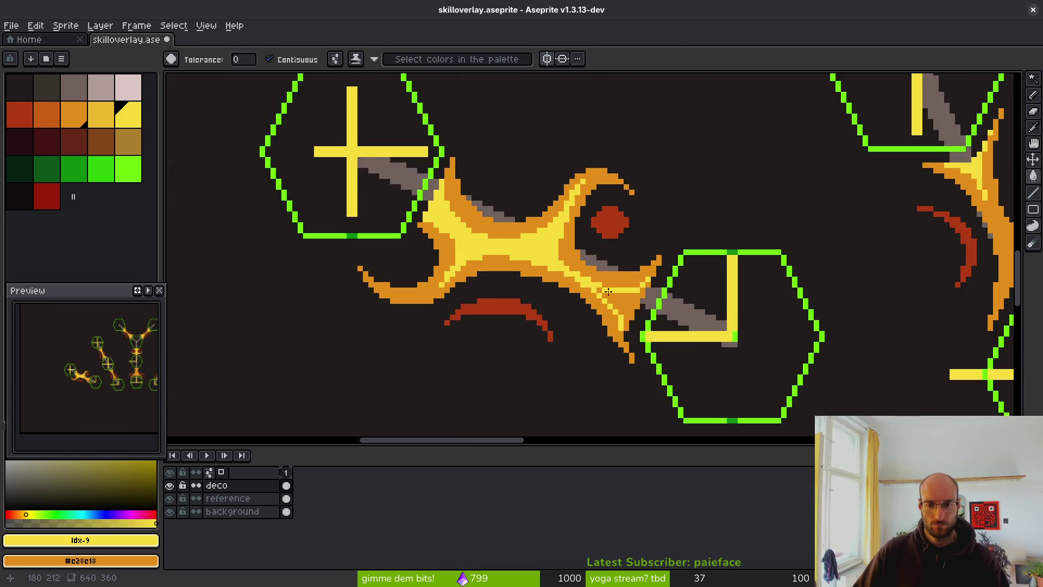
left_click(641, 315)
scroll(641, 315, "down", 3)
scroll(605, 291, "up", 2)
scroll(668, 244, "up", 2)
With the Pencil, paint a small patch, the centre notch and a right-arm edge pixel yellow
key("b")
left_click(665, 248)
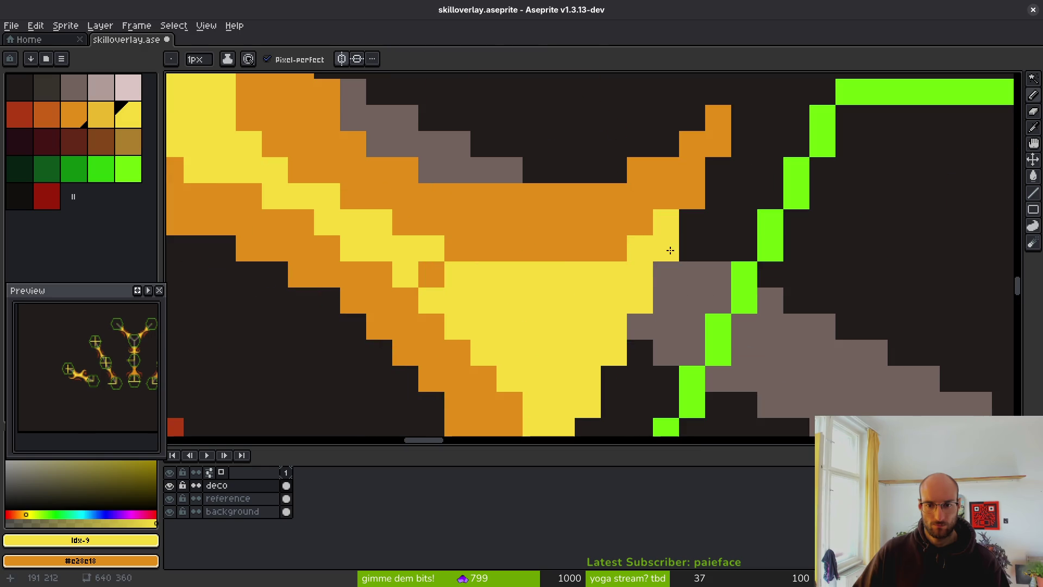
left_click(614, 248)
left_click(432, 274)
left_click(685, 191)
scroll(679, 217, "down", 2)
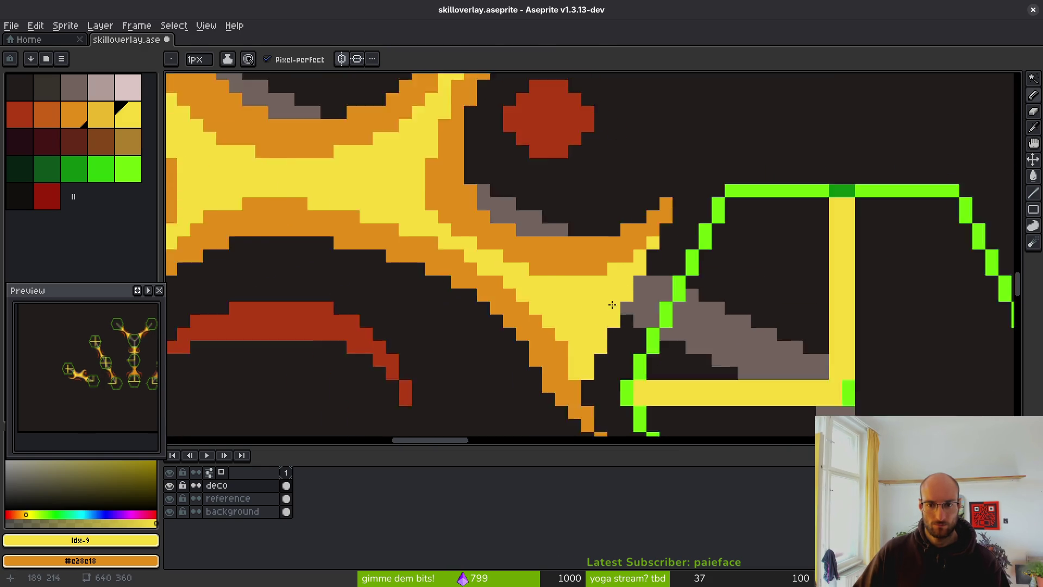
scroll(609, 312, "up", 2)
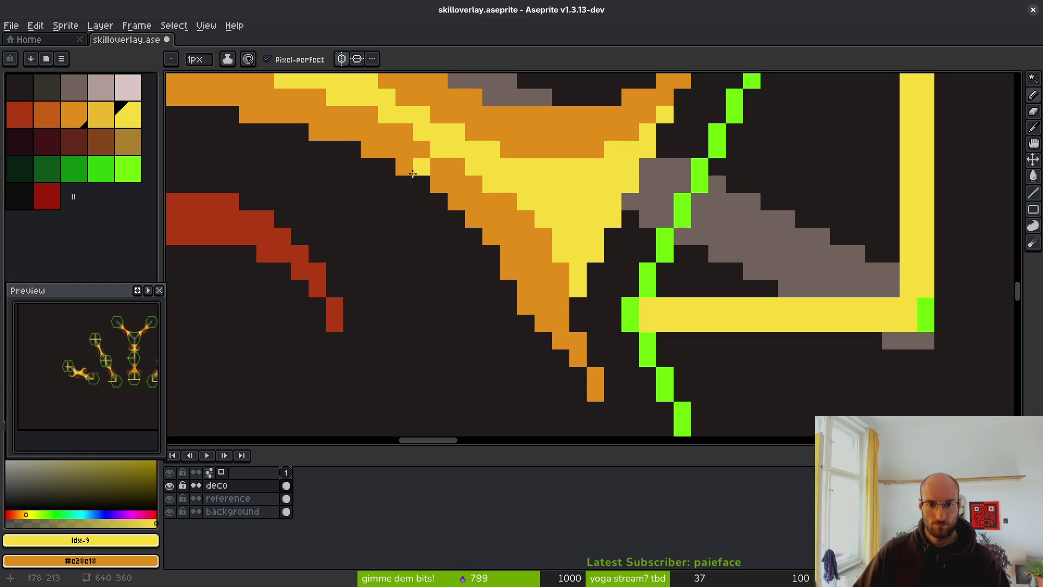
Turn two stray yellow pixels back to orange and add yellow pixels beside the highlight and the arm's inner edge
left_click_drag(511, 220, 624, 306)
right_click(603, 270)
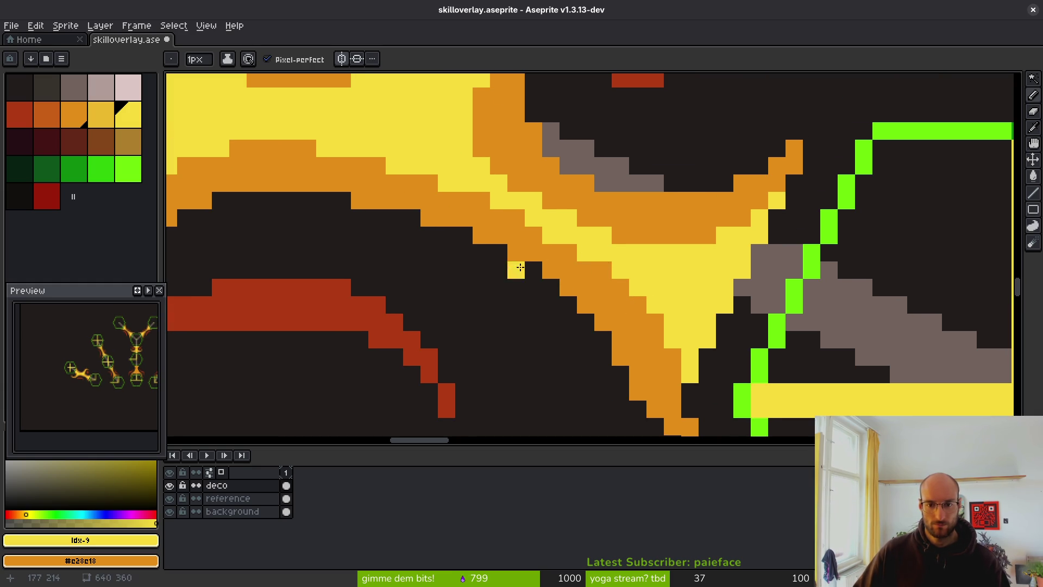
right_click(549, 249)
left_click_drag(549, 248, 552, 278)
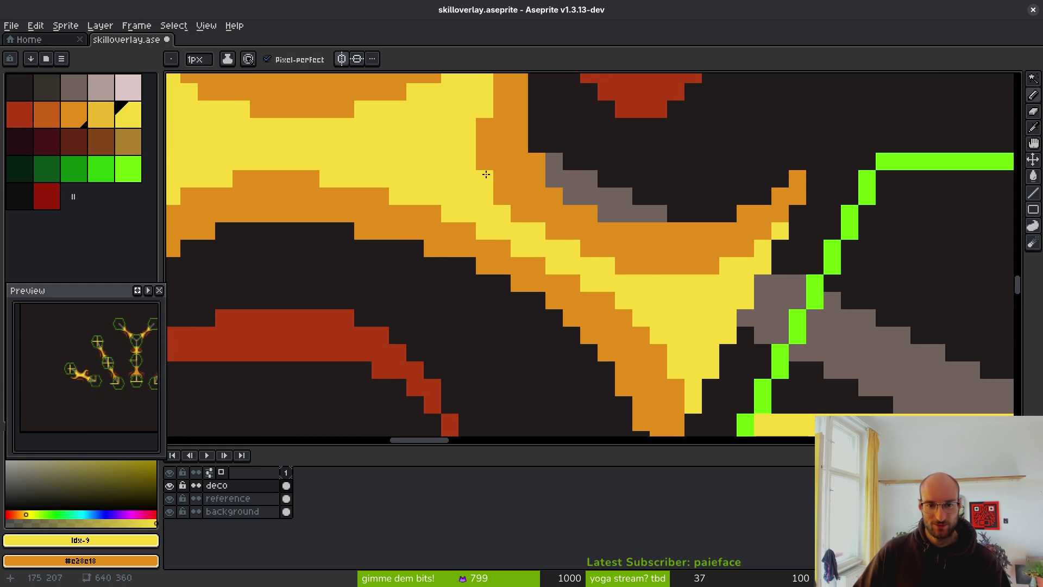
left_click(499, 196)
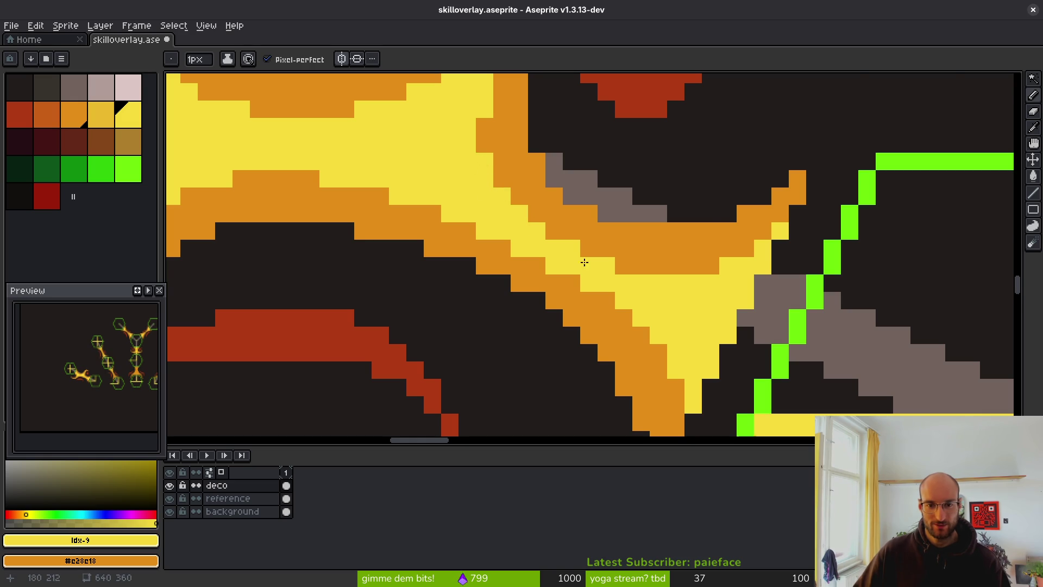
scroll(584, 262, "down", 5)
scroll(553, 274, "up", 5)
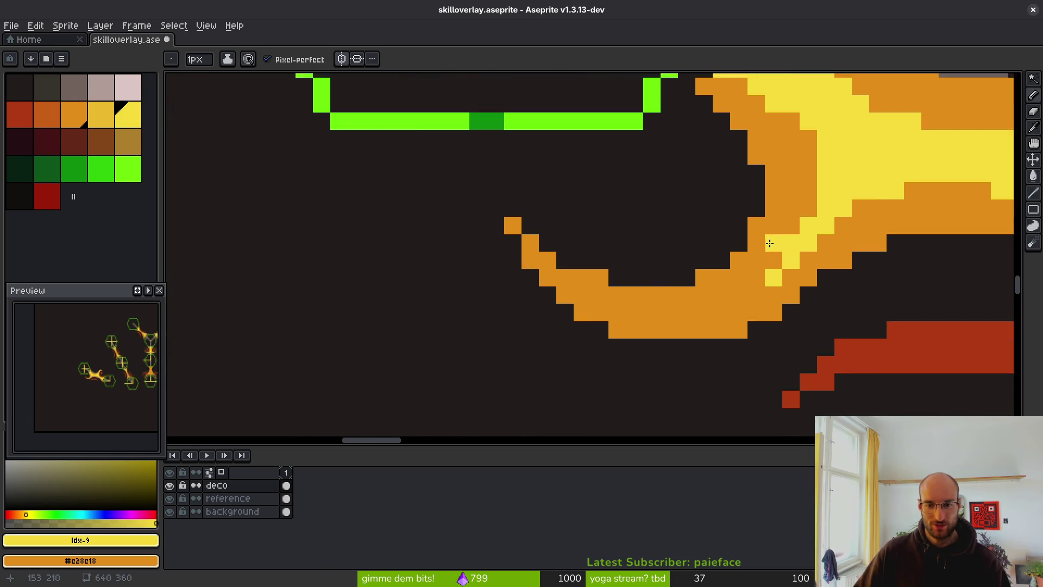
left_click(707, 347)
scroll(815, 314, "down", 3)
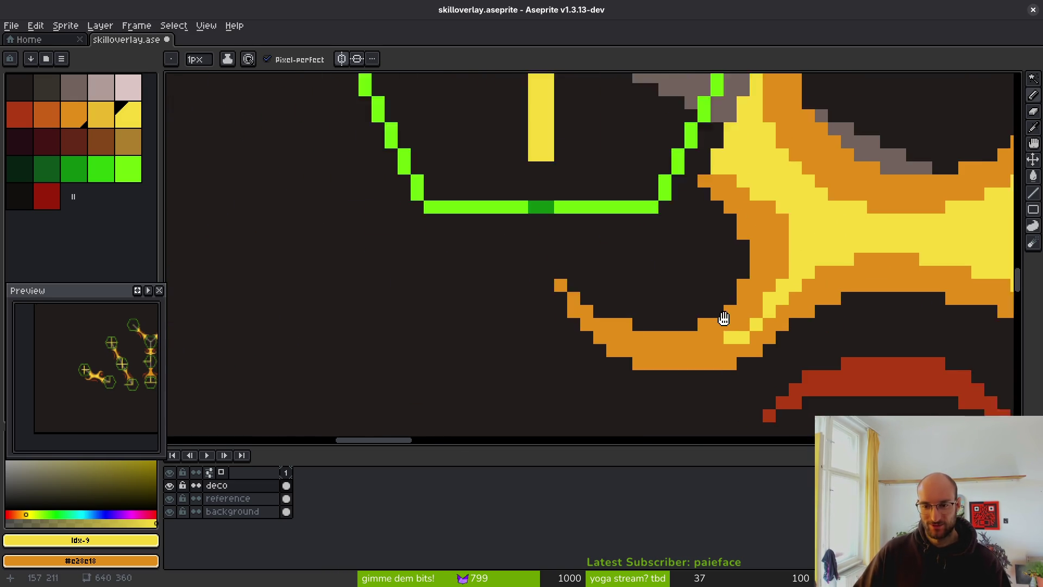
scroll(721, 309, "up", 2)
scroll(721, 253, "down", 3)
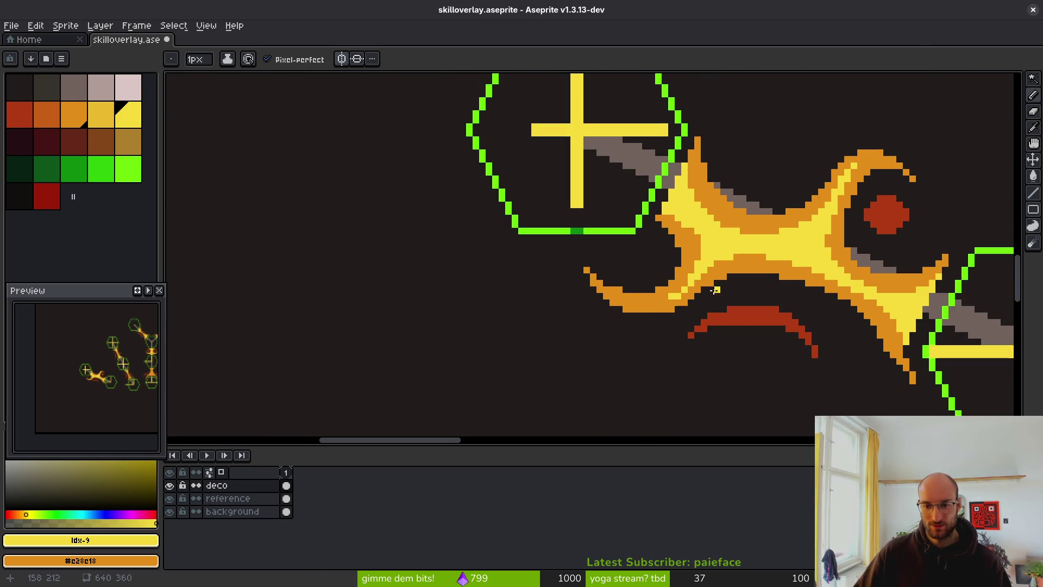
scroll(731, 244, "up", 3)
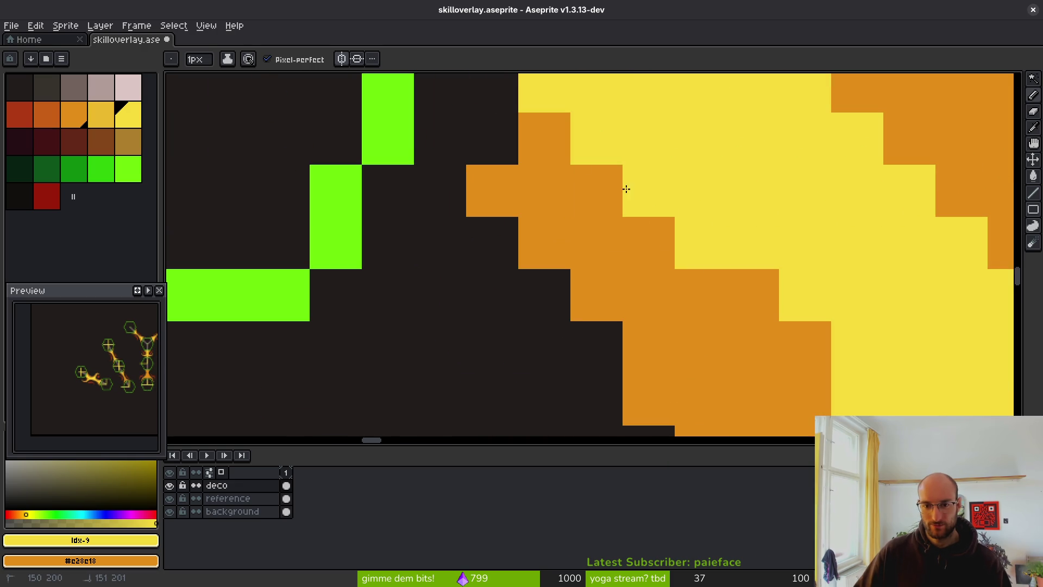
Turn three diagonal edge pixels of the left flame back to orange
right_click(596, 156)
right_click(649, 191)
right_click(689, 235)
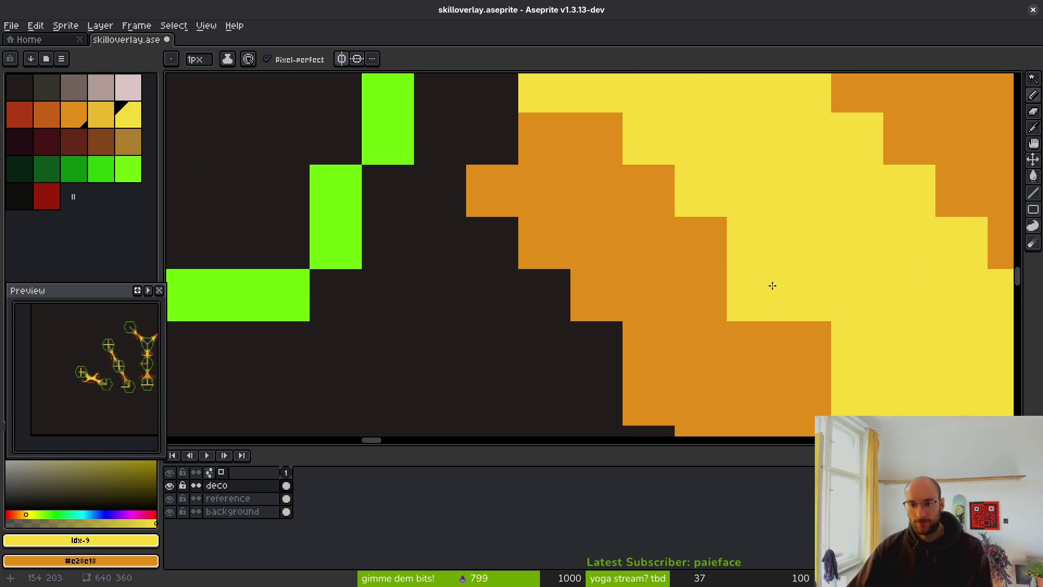
scroll(767, 288, "down", 4)
scroll(793, 323, "up", 5)
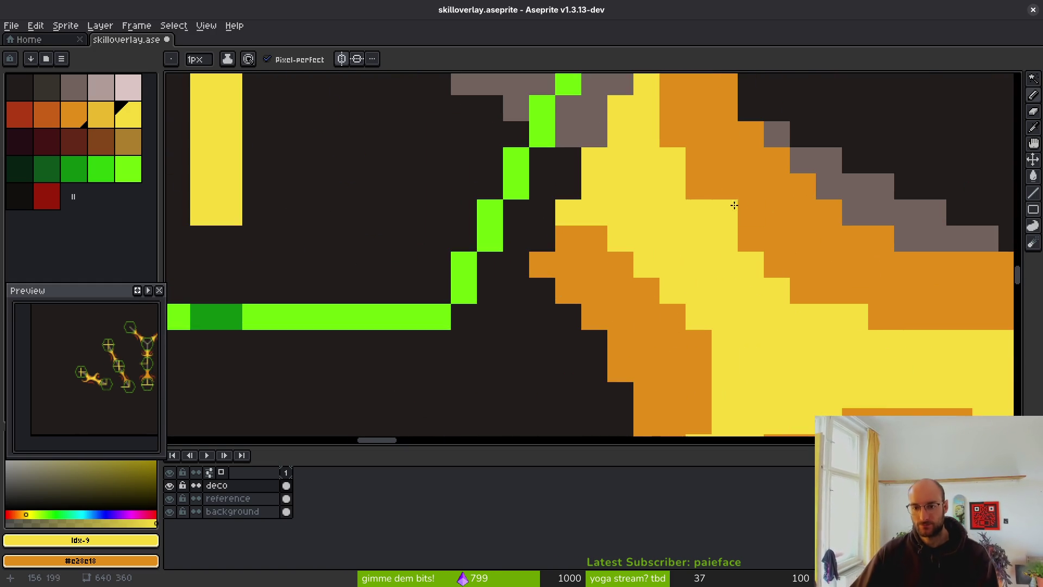
Paint several orange edge pixels and a column of orange pixels yellow
left_click(700, 313)
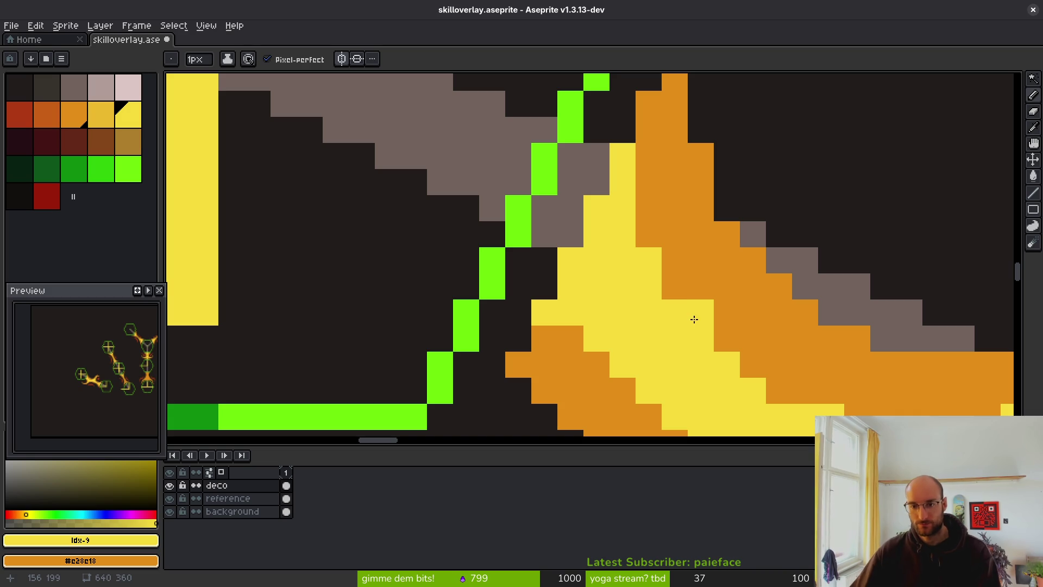
left_click(675, 286)
left_click(675, 260)
left_click(649, 129)
mouse_move(637, 134)
left_mouse_down()
mouse_move(647, 106)
mouse_move(649, 239)
left_mouse_up()
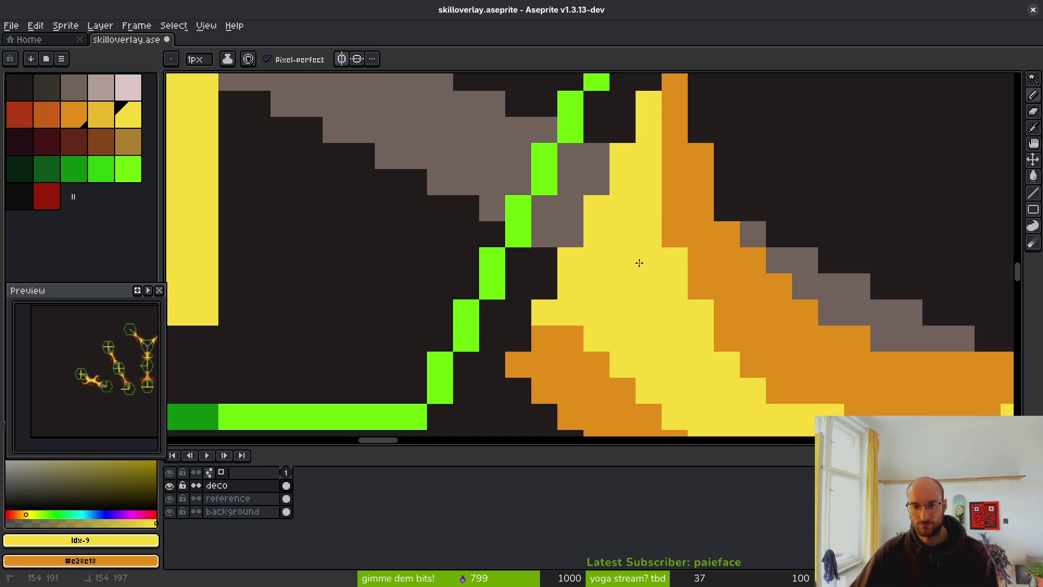
scroll(653, 304, "down", 3)
scroll(661, 272, "up", 1)
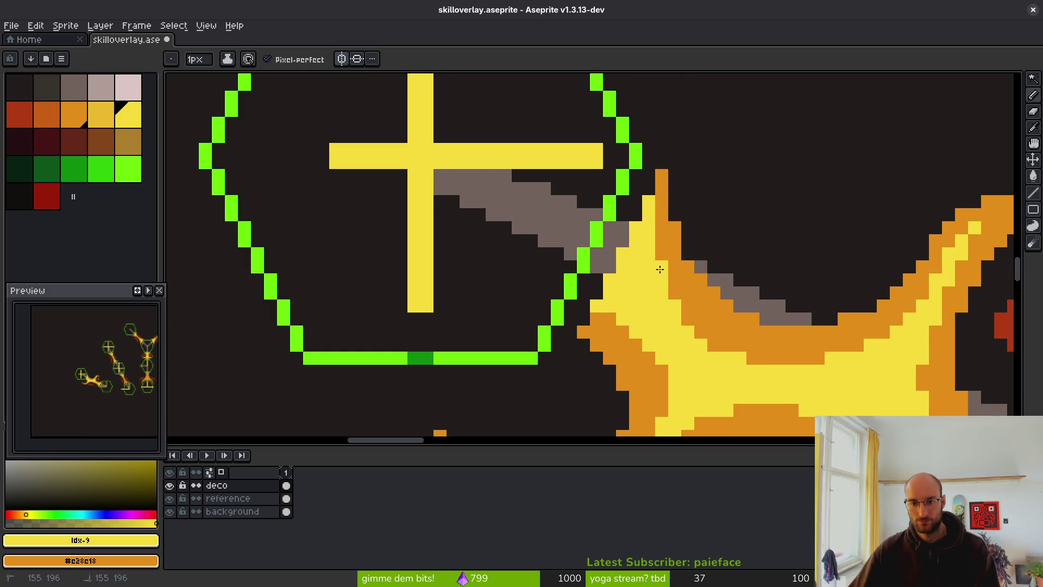
Paint two orange pixels on the flame's left edge yellow
left_click_drag(644, 296, 568, 210)
scroll(570, 277, "up", 2)
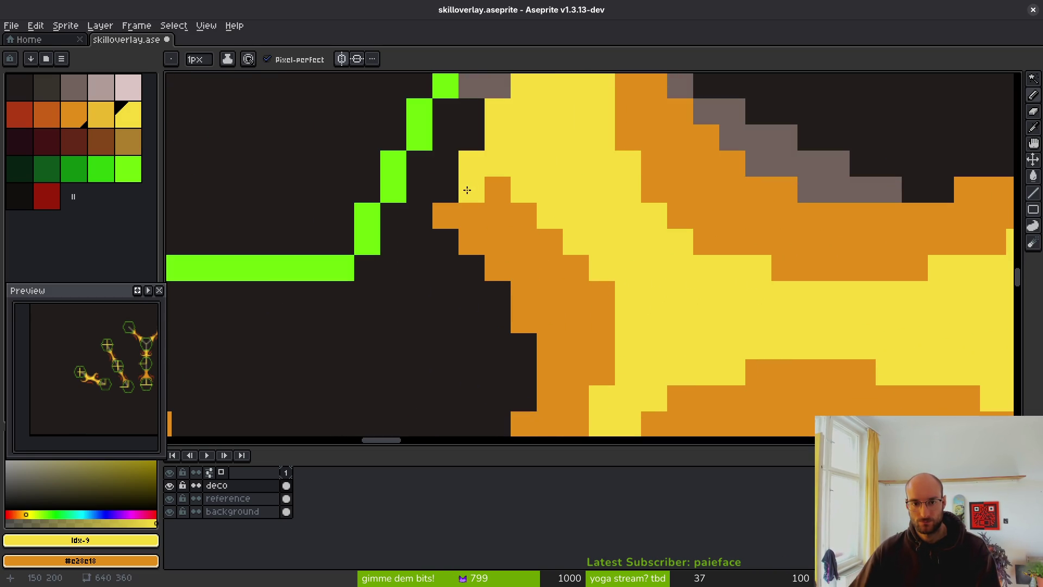
mouse_move(473, 189)
left_mouse_down()
mouse_move(543, 212)
mouse_move(477, 205)
mouse_move(478, 215)
left_mouse_up()
scroll(728, 347, "down", 4)
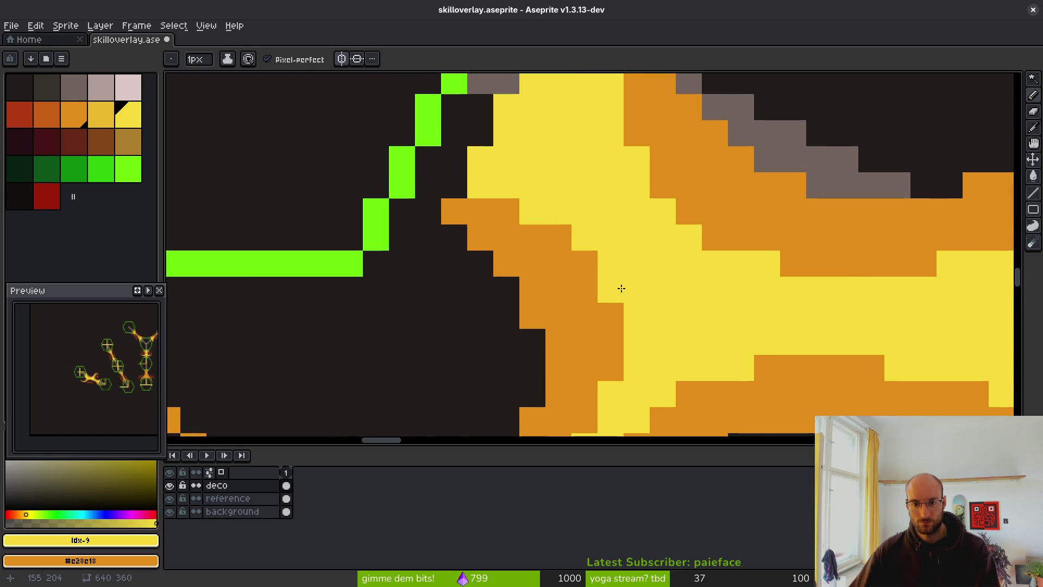
scroll(753, 360, "down", 3)
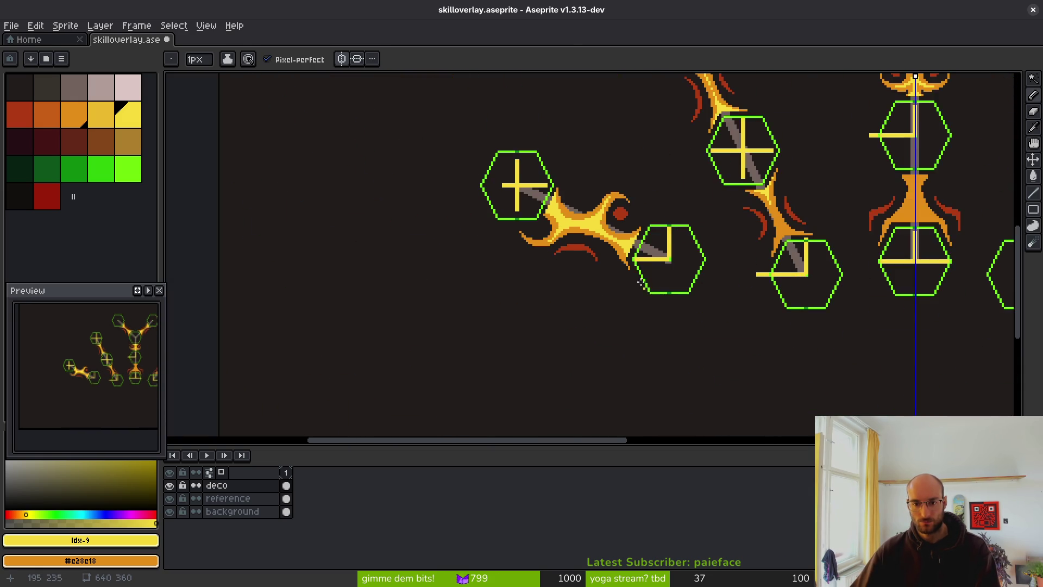
Zoom in on the flame tip and paint five of its orange pixels yellow
scroll(554, 239, "up", 4)
scroll(554, 239, "up", 2)
left_click(478, 336)
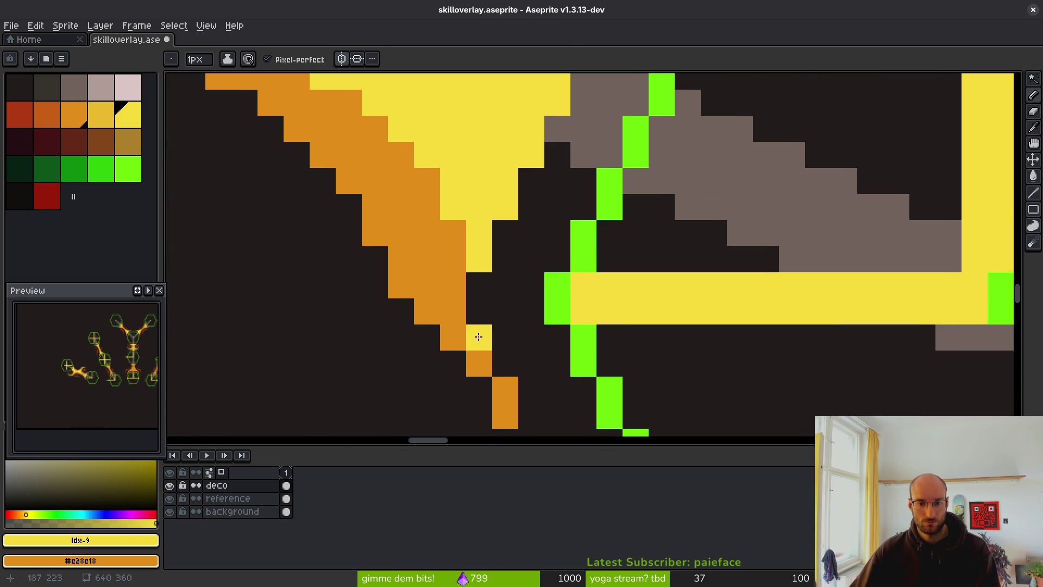
left_click(453, 233)
left_click(427, 181)
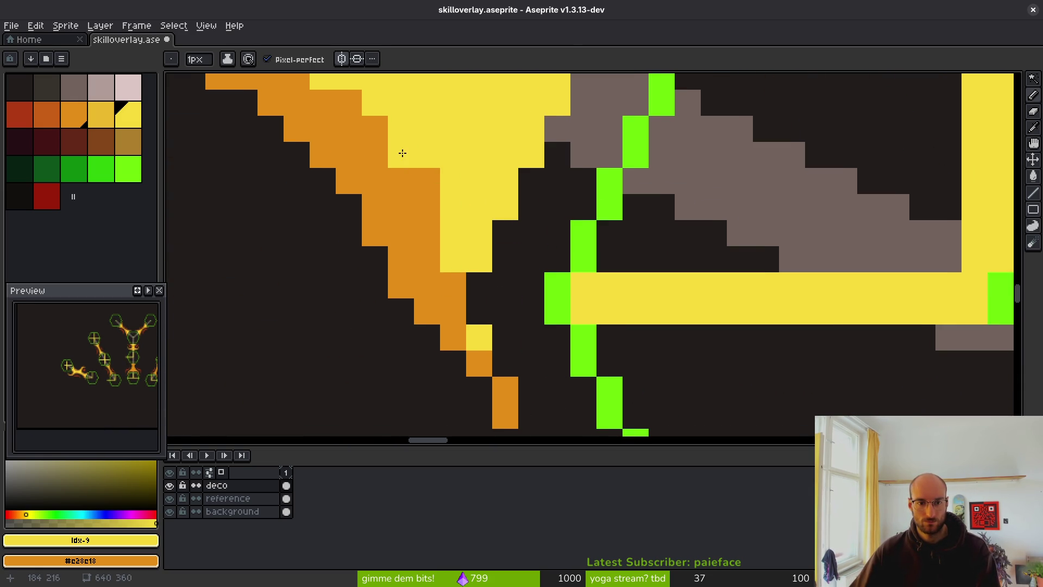
left_click(427, 207)
left_click(453, 285)
scroll(476, 277, "down", 1)
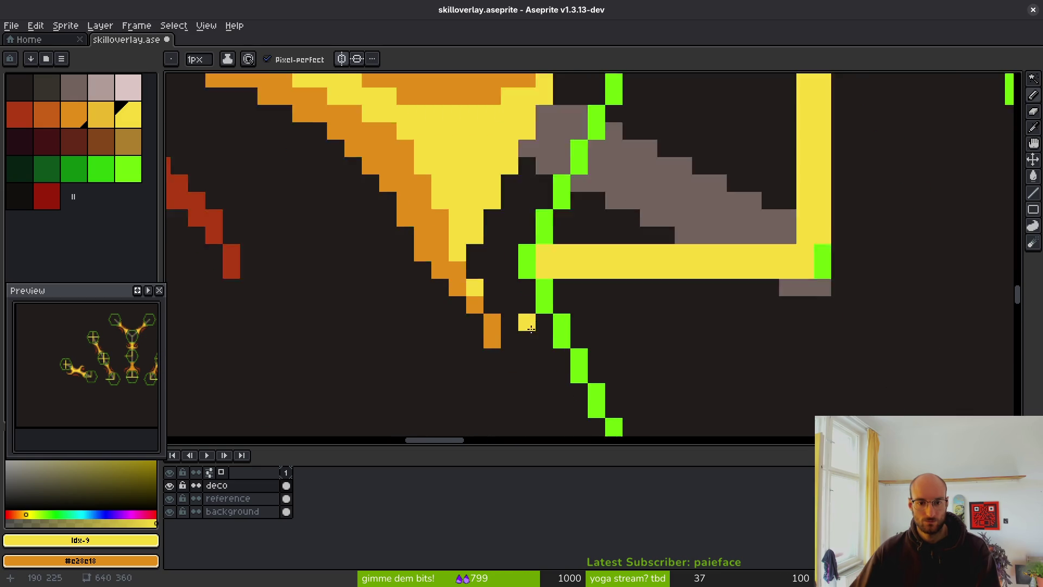
scroll(476, 277, "up", 1)
scroll(589, 353, "down", 2)
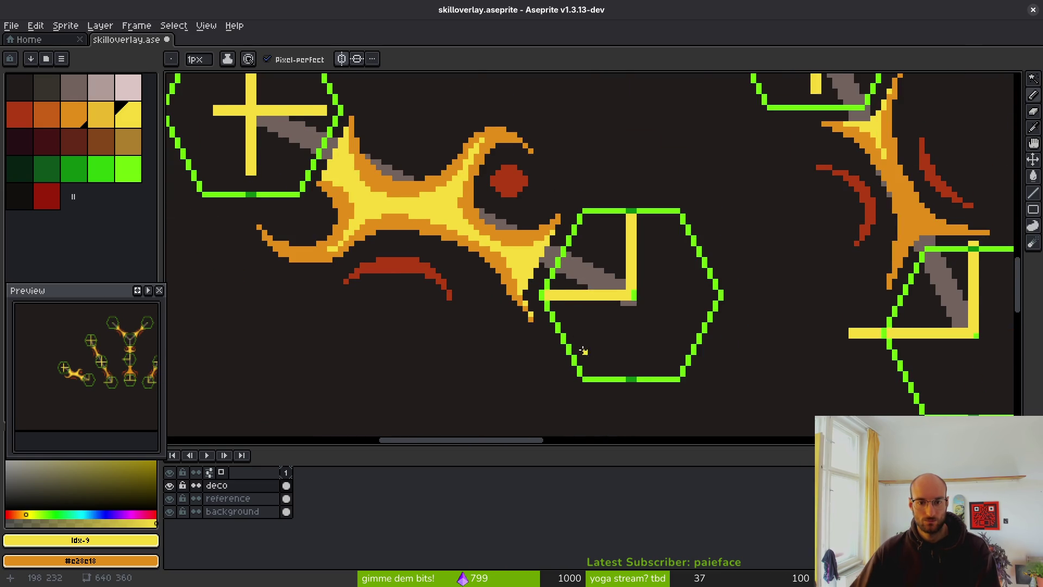
scroll(583, 350, "down", 1)
scroll(511, 304, "up", 5)
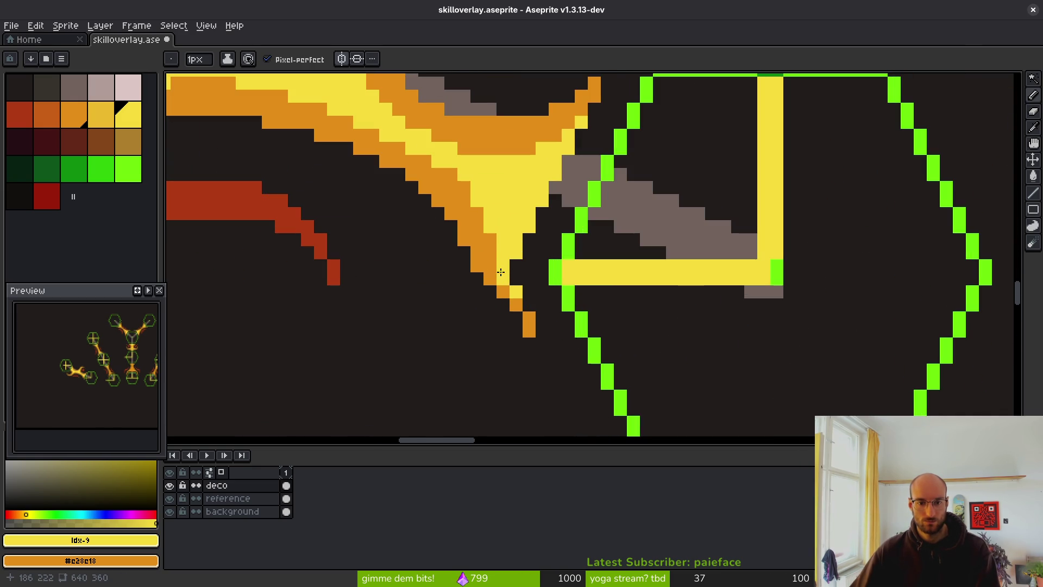
scroll(482, 209, "down", 5)
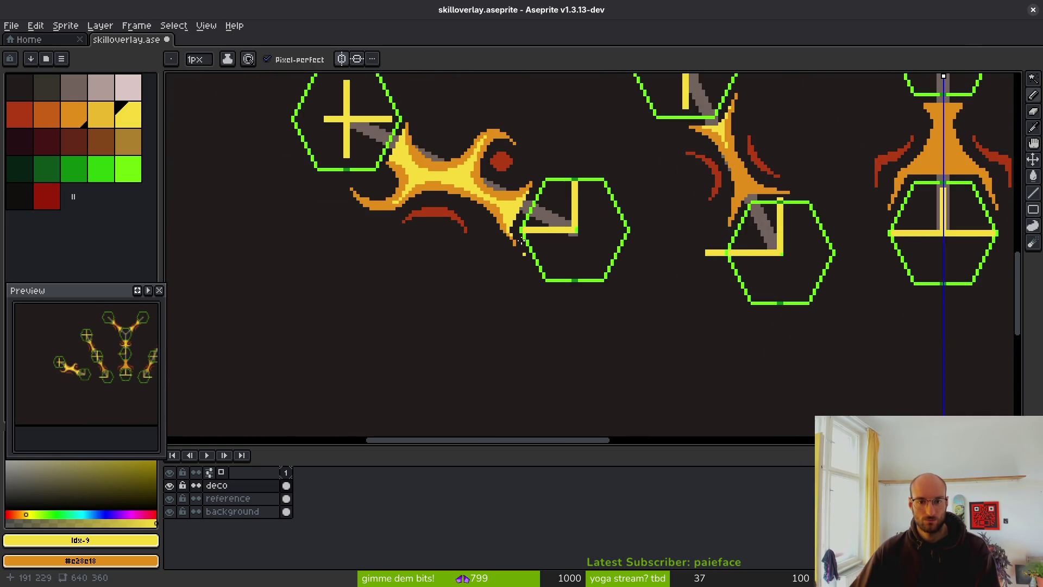
scroll(521, 241, "up", 5)
Pick the flame's orange and extend the orange diagonal at the tip by two pixels
left_click(514, 260, "alt")
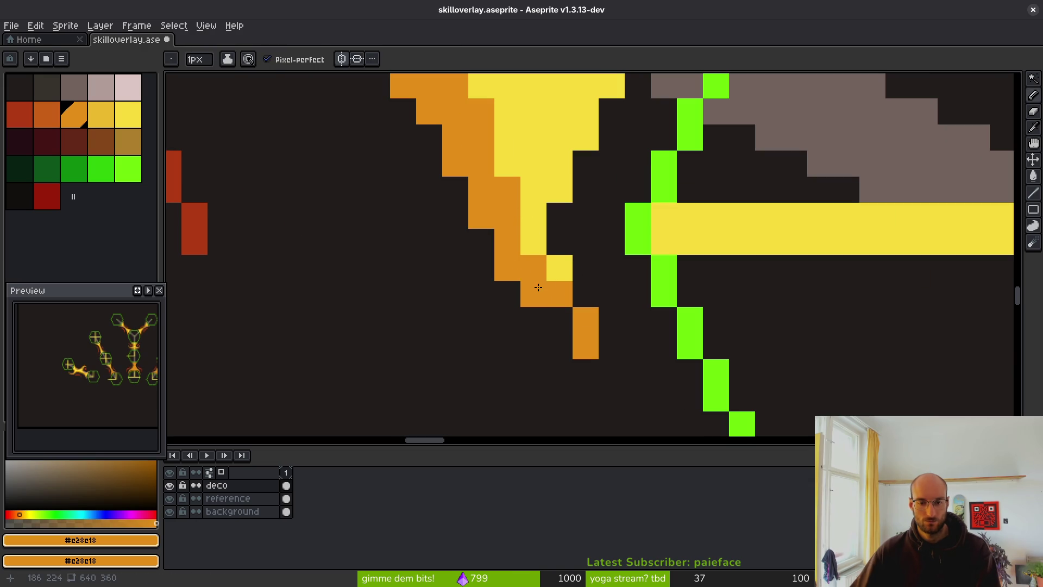
left_click(559, 320)
left_click(609, 367)
scroll(609, 367, "down", 5)
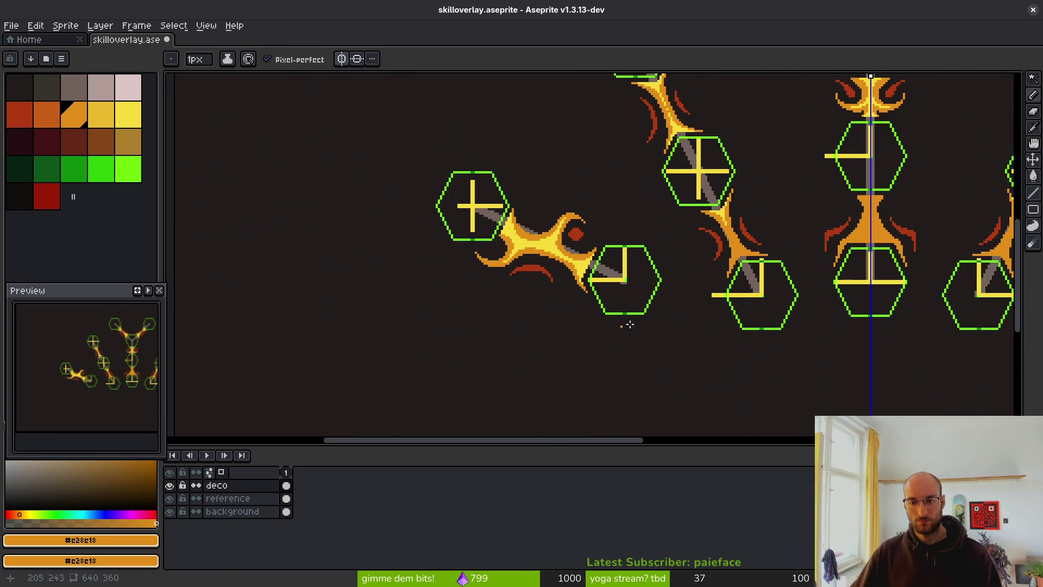
scroll(608, 330, "right", 5)
Select yellow and draw a mirrored yellow diagonal down to the central flame's centre
left_click(135, 118)
scroll(594, 272, "up", 5)
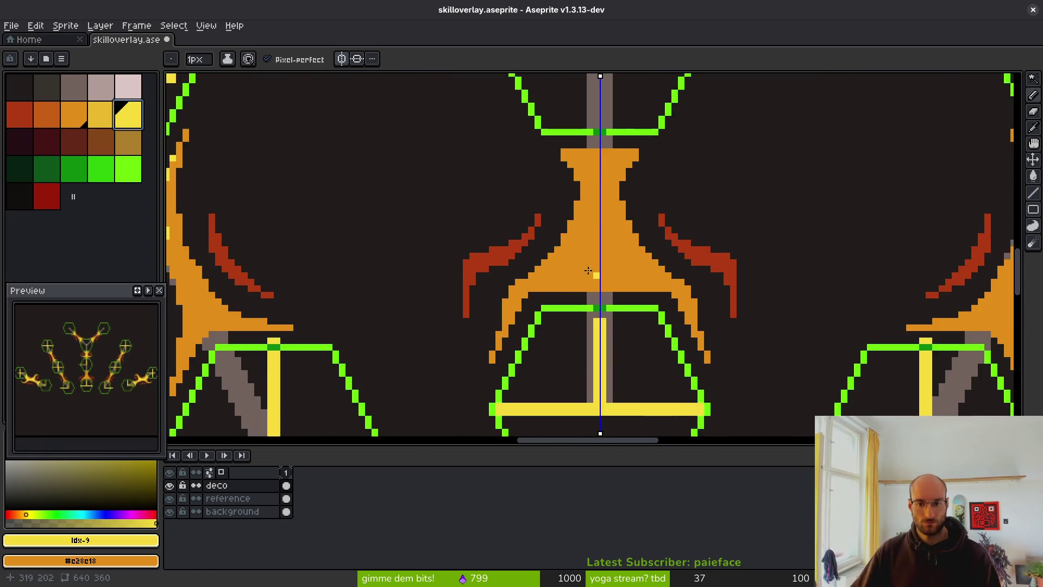
left_click(545, 108)
mouse_move(544, 108)
left_mouse_down()
mouse_move(591, 174)
mouse_move(591, 296)
mouse_move(649, 99)
mouse_move(620, 198)
mouse_move(568, 269)
mouse_move(497, 295)
left_mouse_up()
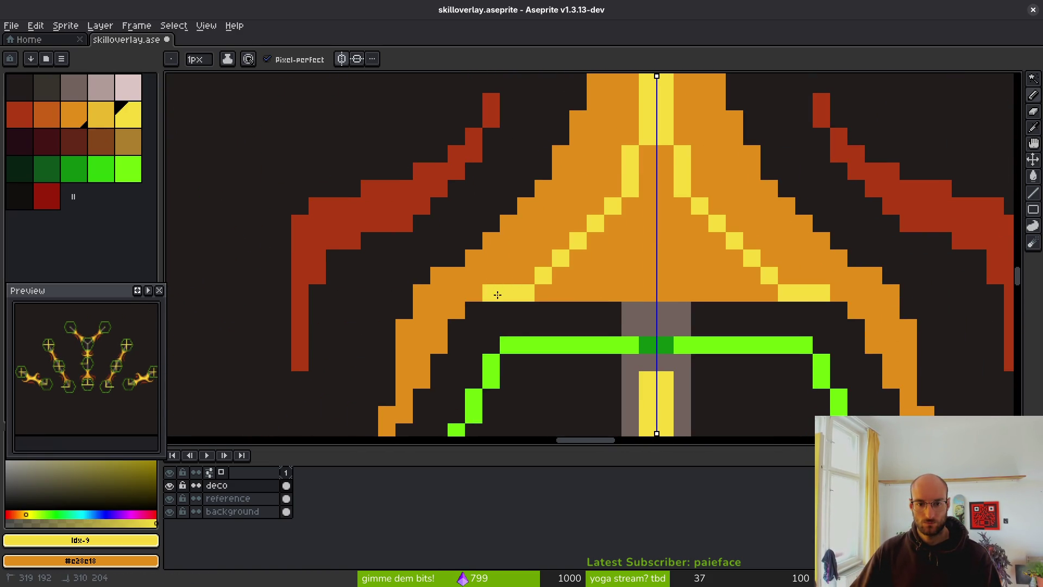
Flood-fill the central flame's orange interior with yellow
key("g")
left_click(612, 283)
scroll(681, 290, "down", 1)
scroll(682, 290, "down", 2)
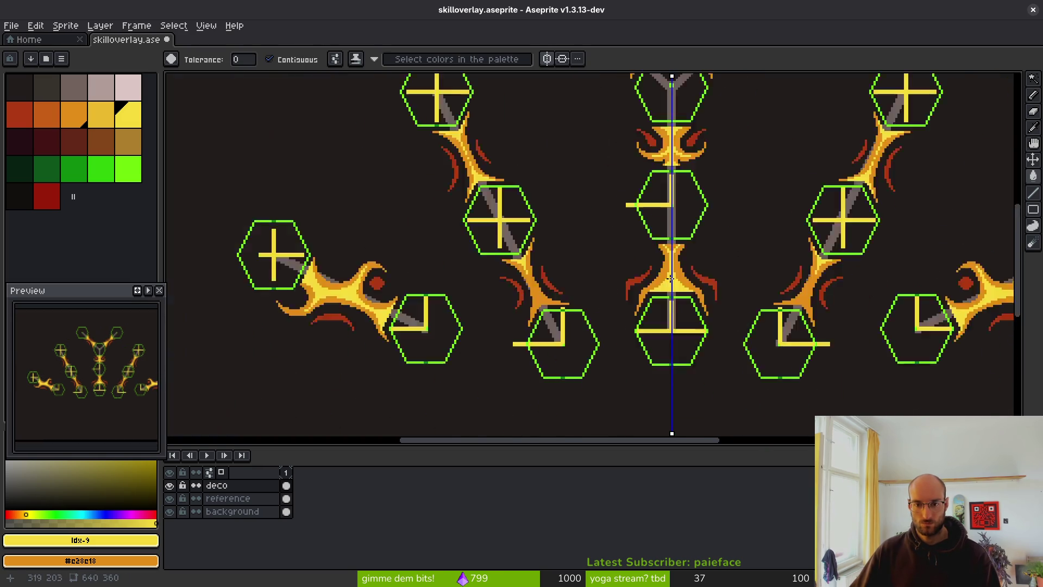
scroll(651, 280, "up", 3)
Pencil a short mirrored yellow stroke and a stepped yellow line down-left over the orange
key("b")
left_click_drag(635, 196, 659, 112)
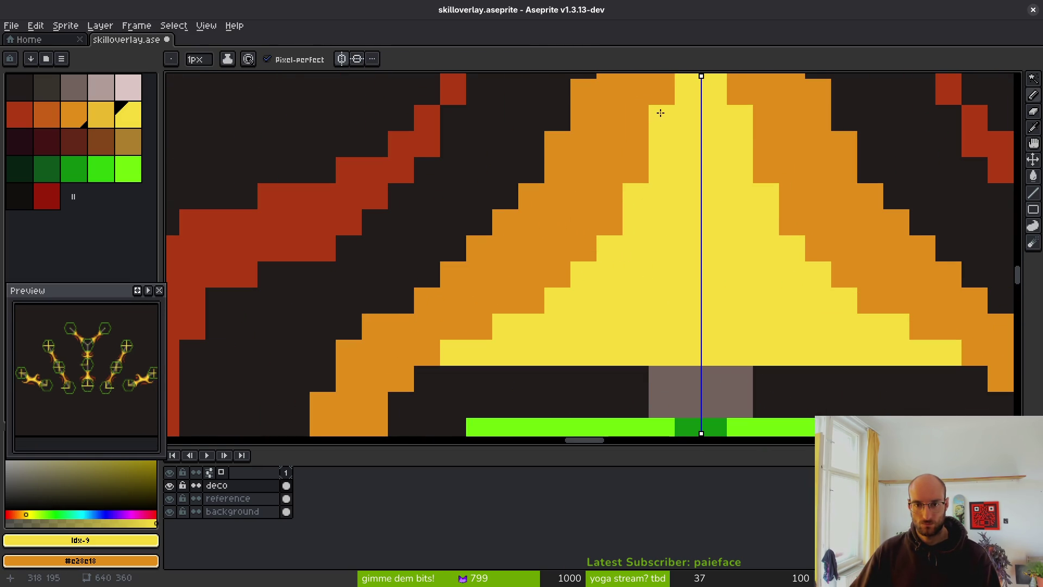
scroll(701, 278, "down", 2)
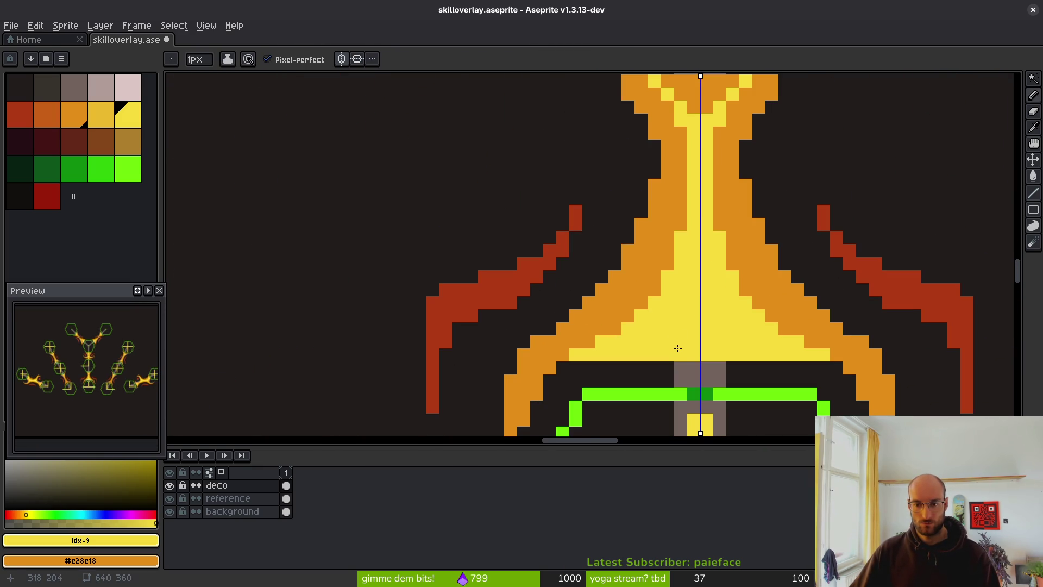
scroll(678, 347, "down", 2)
scroll(665, 256, "up", 3)
mouse_move(447, 276)
left_mouse_down()
mouse_move(407, 296)
mouse_move(380, 330)
mouse_move(353, 396)
mouse_move(359, 374)
mouse_move(408, 347)
left_mouse_up()
scroll(408, 348, "down", 3)
scroll(562, 321, "up", 1)
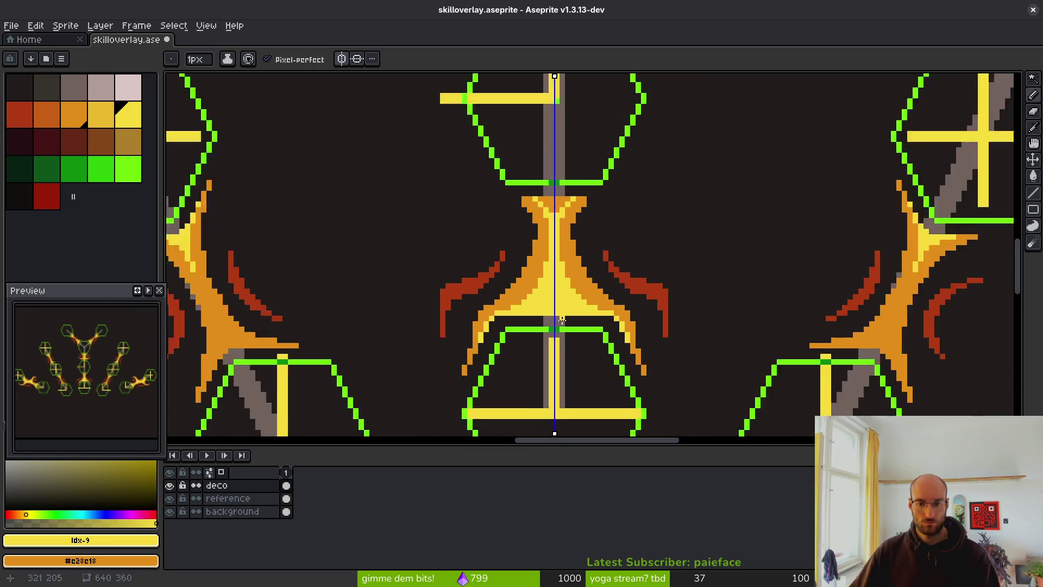
scroll(562, 321, "up", 1)
scroll(559, 325, "up", 1)
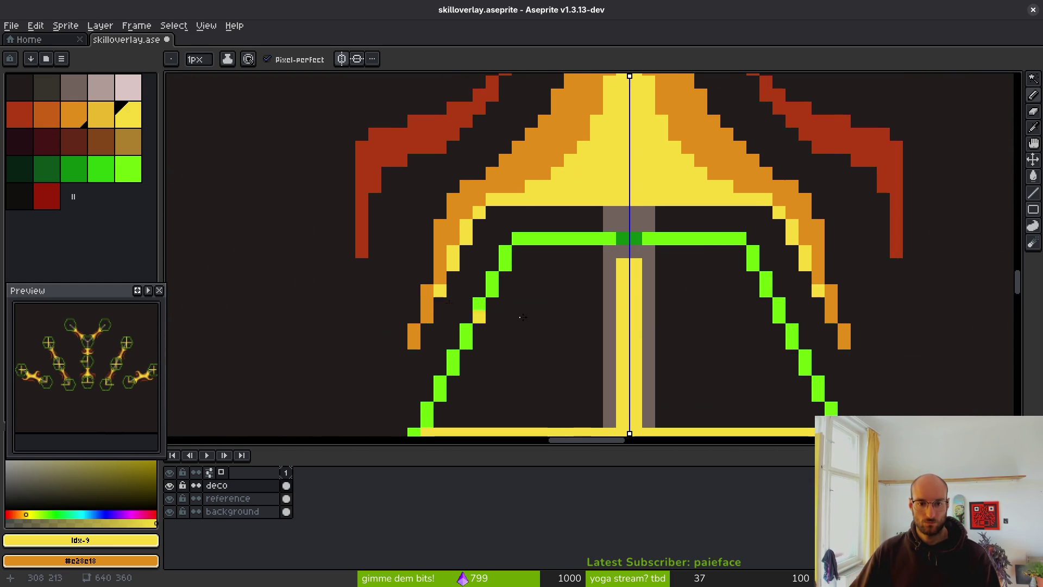
scroll(522, 317, "down", 2)
scroll(559, 360, "down", 2)
scroll(494, 280, "up", 3)
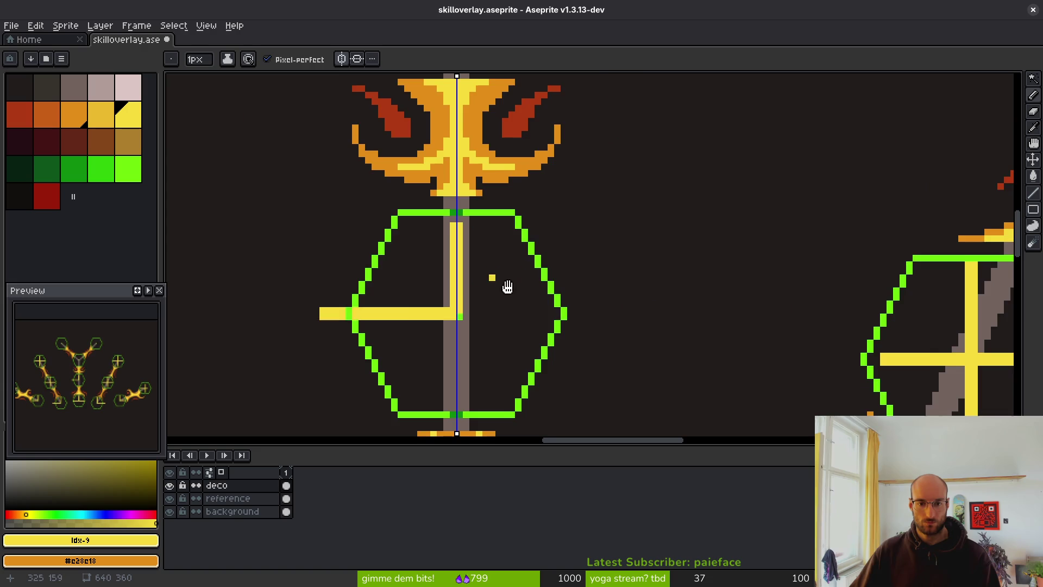
scroll(610, 167, "down", 1)
scroll(622, 284, "up", 1)
scroll(622, 284, "up", 2)
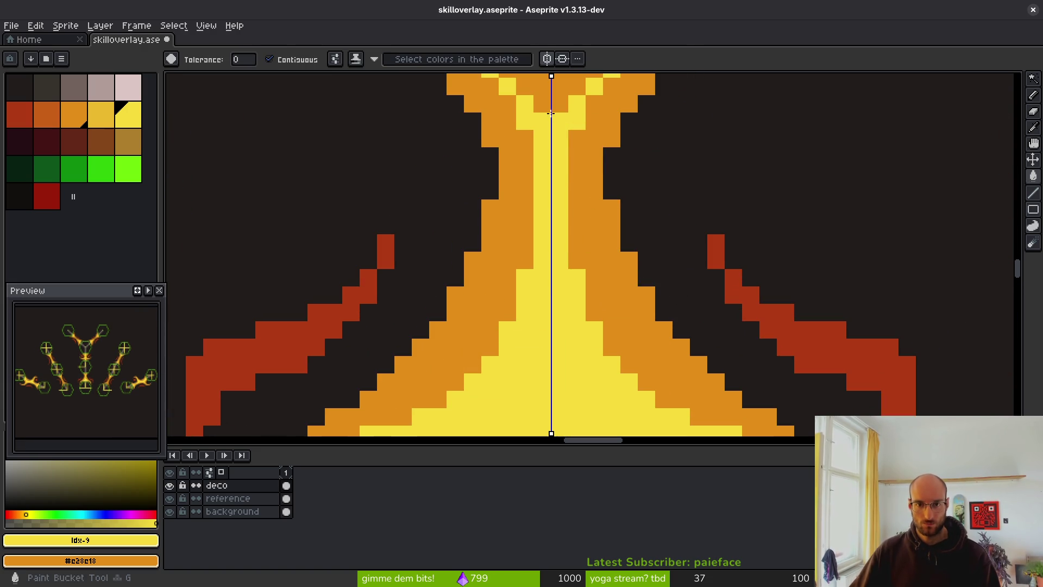
scroll(566, 330, "down", 3)
scroll(566, 330, "down", 1)
scroll(569, 296, "up", 3)
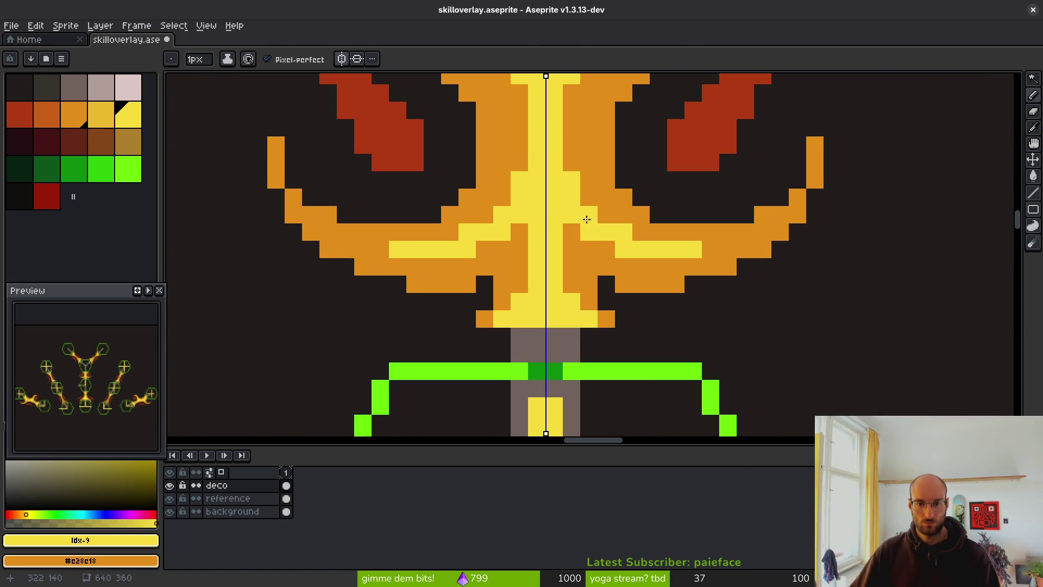
Fix mismatched flame pixels between orange and yellow and add a mirrored yellow diagonal up-left
right_click(569, 237)
left_click(567, 286)
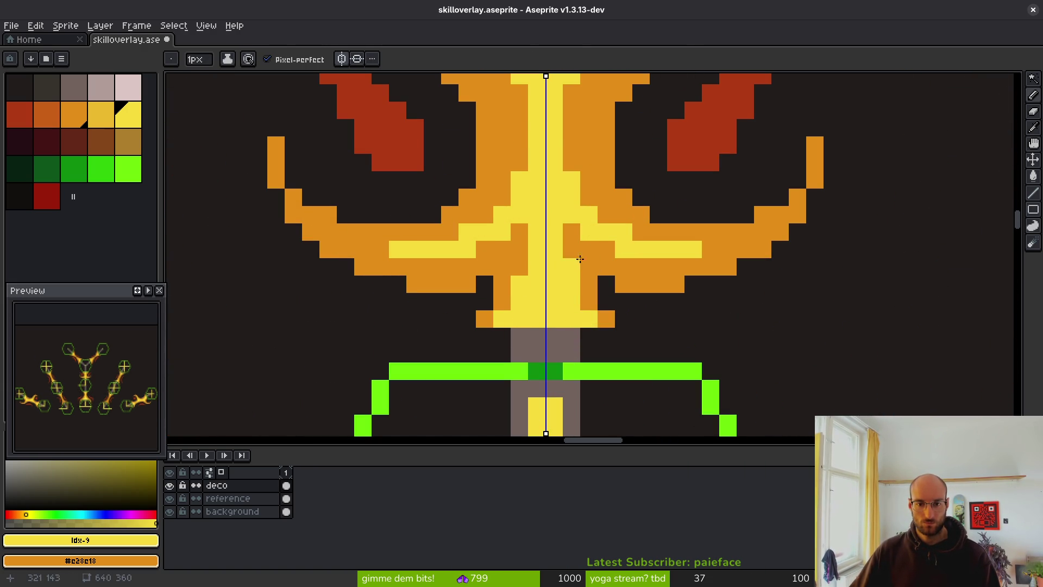
right_click(569, 159)
left_click(566, 150)
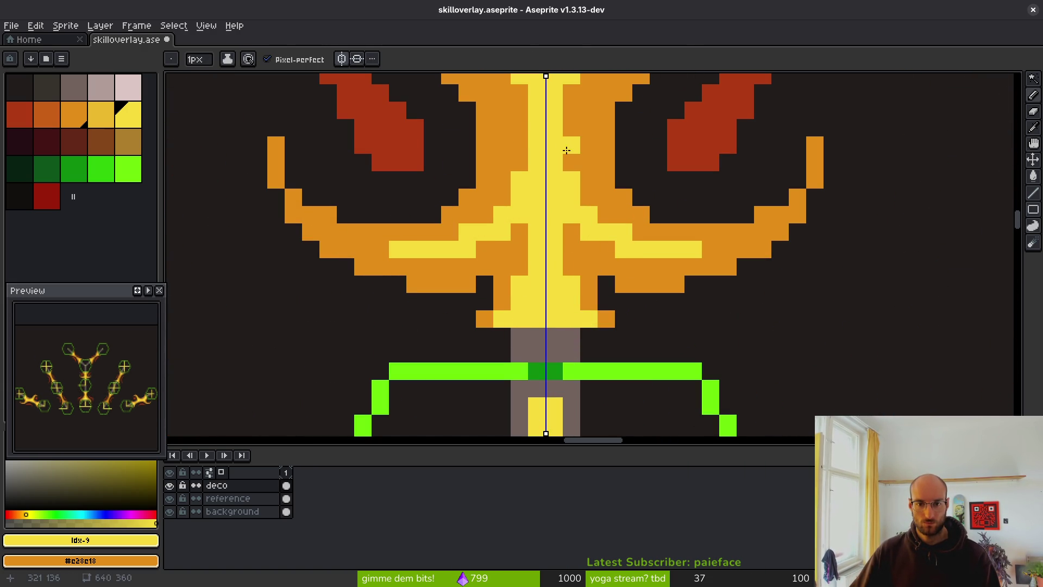
left_click(586, 196)
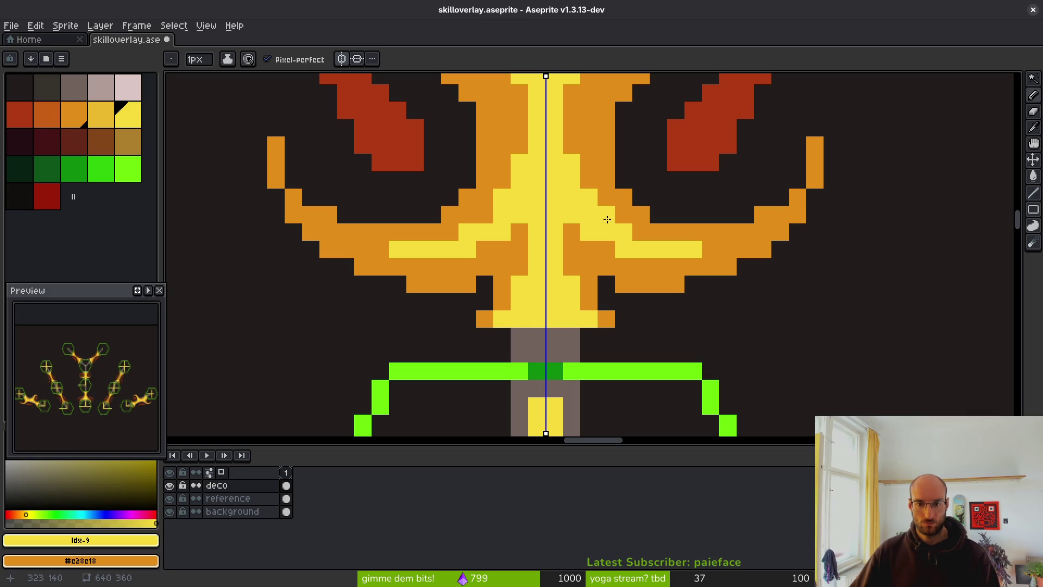
scroll(714, 271, "down", 4)
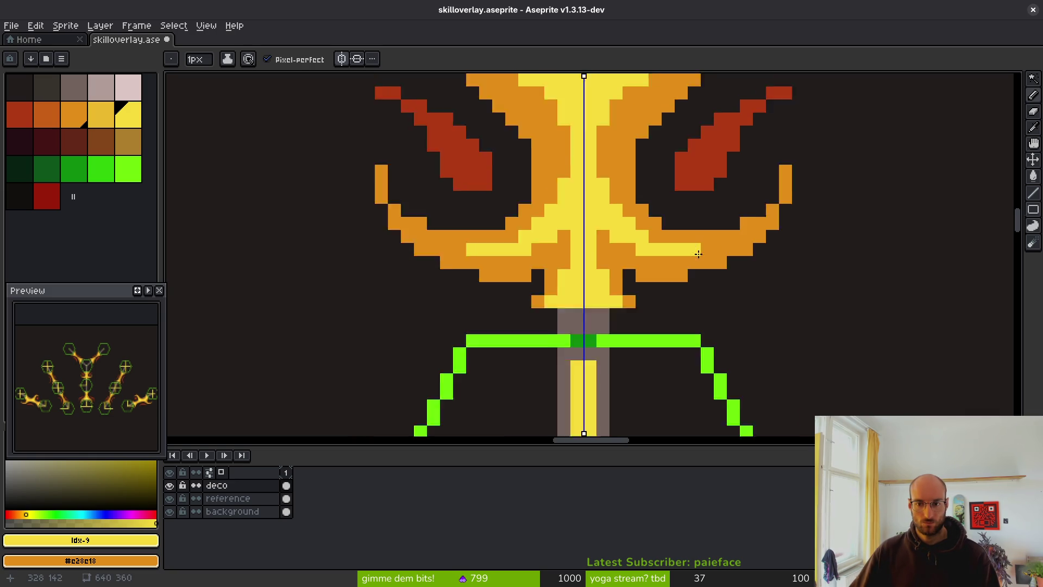
scroll(665, 244, "up", 3)
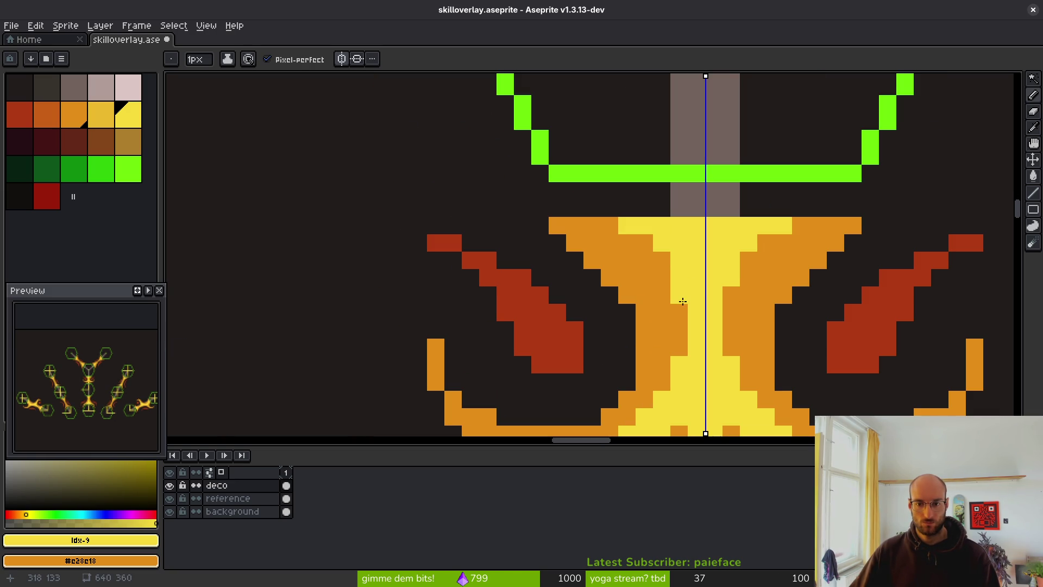
left_click_drag(682, 301, 643, 235)
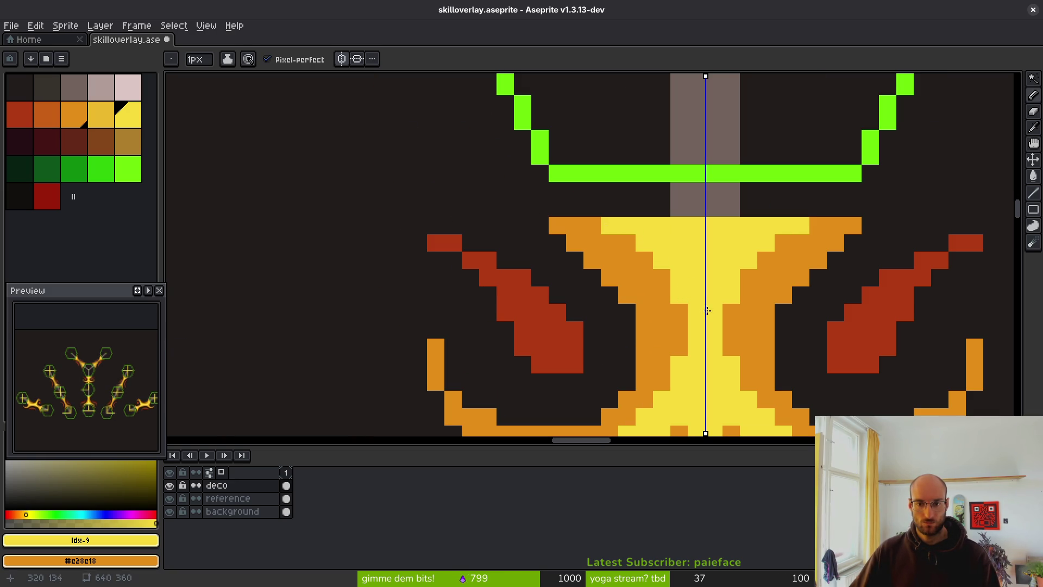
scroll(707, 310, "down", 5)
Save skilloverlay.aseprite with Ctrl+S
key("ctrl+s")
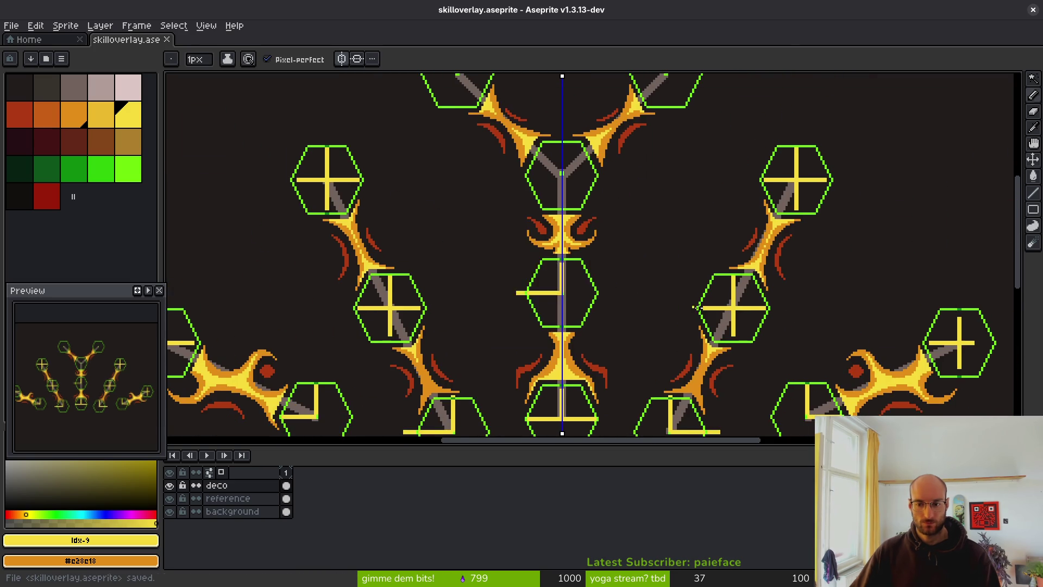
scroll(697, 308, "down", 4)
scroll(647, 288, "up", 5)
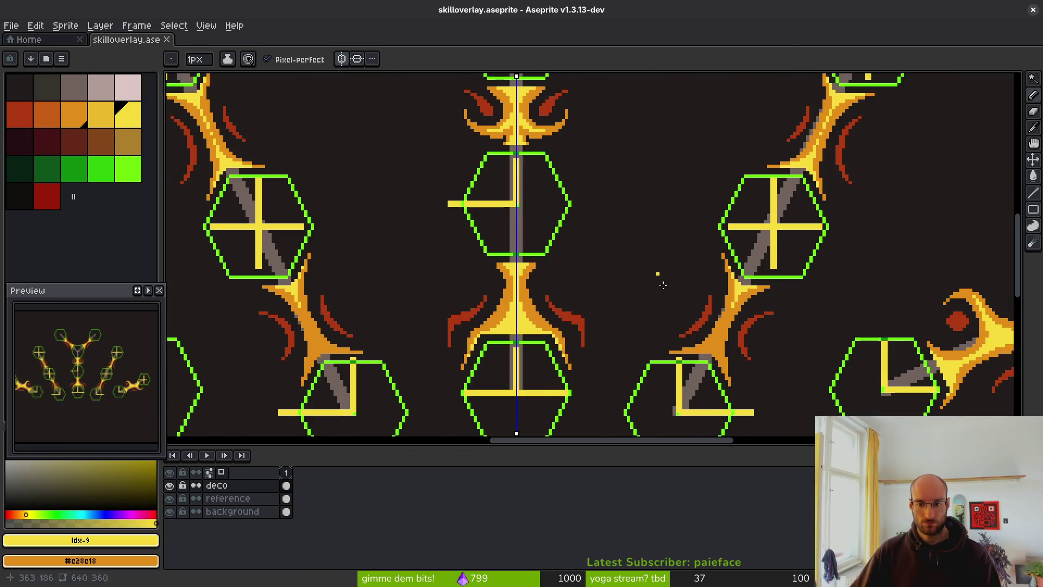
scroll(662, 285, "up", 8)
key("ctrl+s")
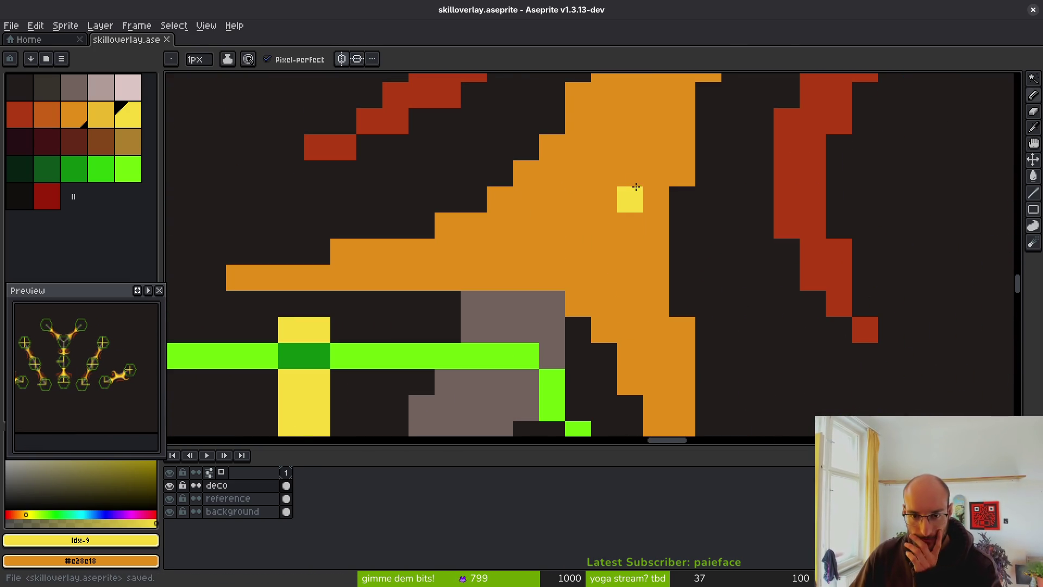
scroll(631, 201, "down", 3)
scroll(625, 239, "up", 2)
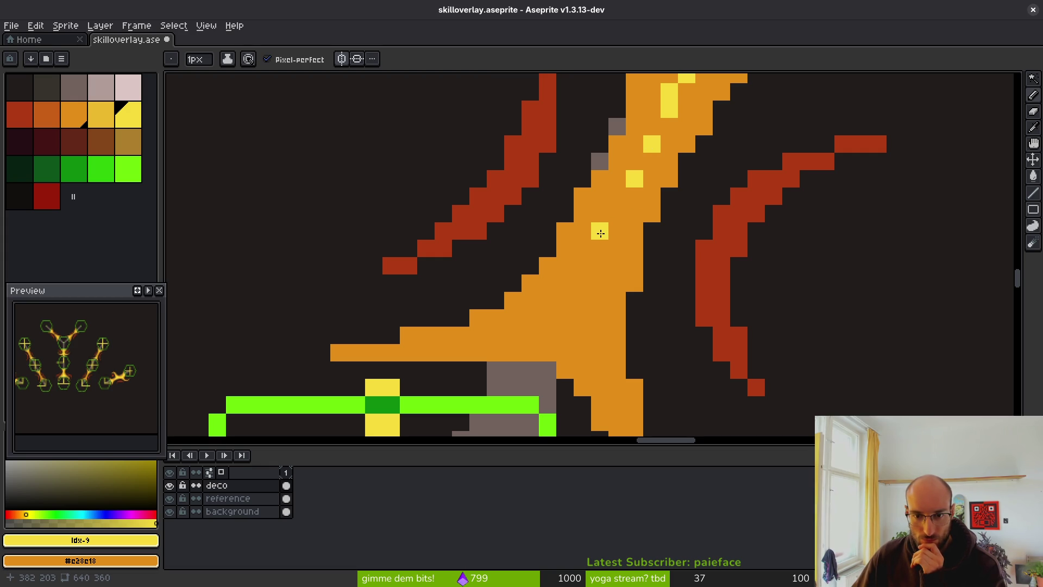
Paint yellow highlight lines along the diagonal flame down toward the grey block
mouse_move(600, 243)
left_mouse_down()
mouse_move(513, 333)
mouse_move(441, 351)
left_mouse_up()
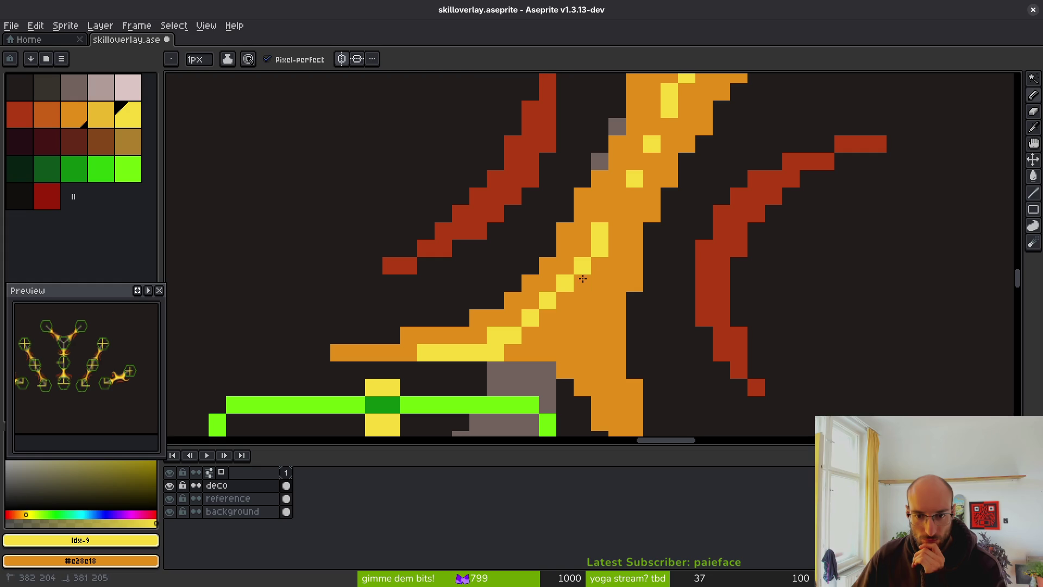
left_click_drag(582, 279, 572, 369)
left_click_drag(551, 329, 515, 346)
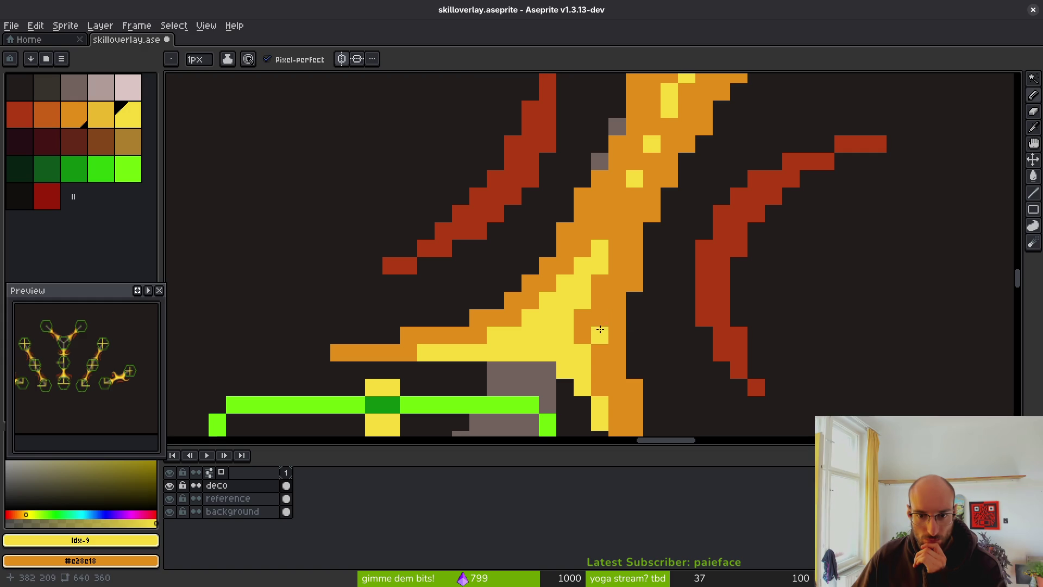
Turn stray yellow highlight pixels back to orange and zoom out to check the hexagon markers
right_click(574, 271)
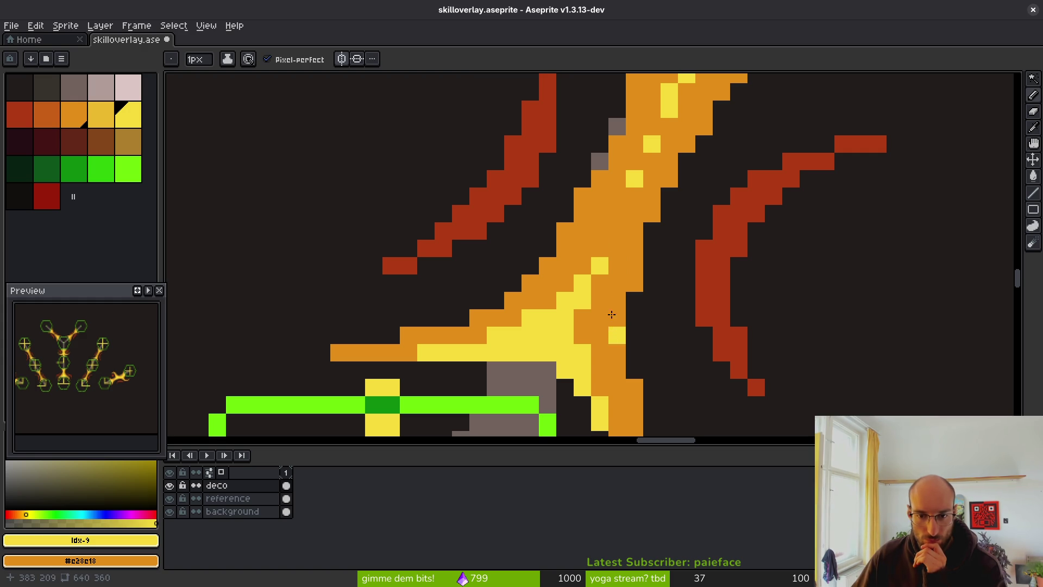
right_click(579, 320)
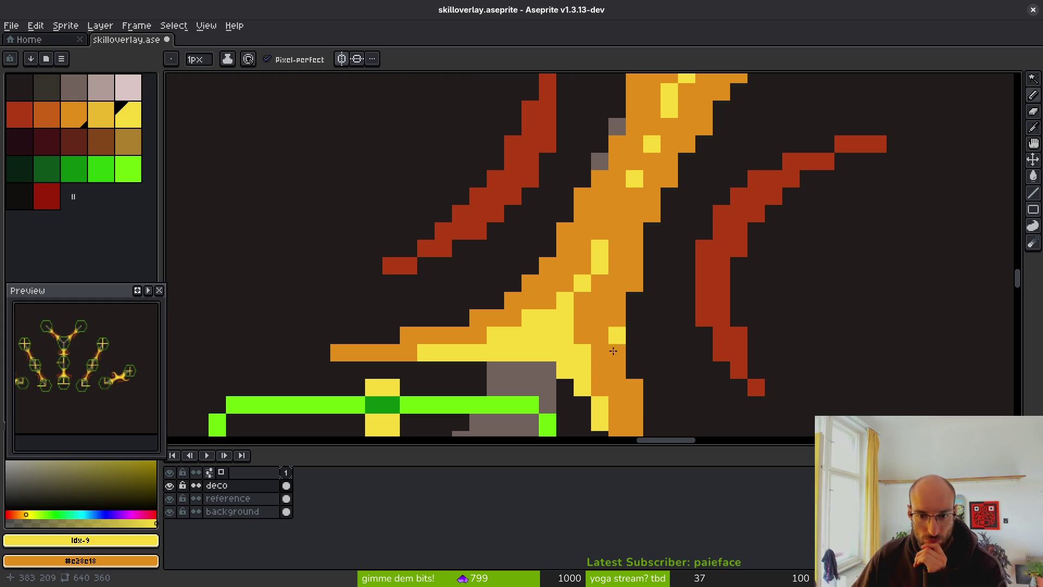
scroll(585, 352, "down", 2)
scroll(597, 369, "up", 1)
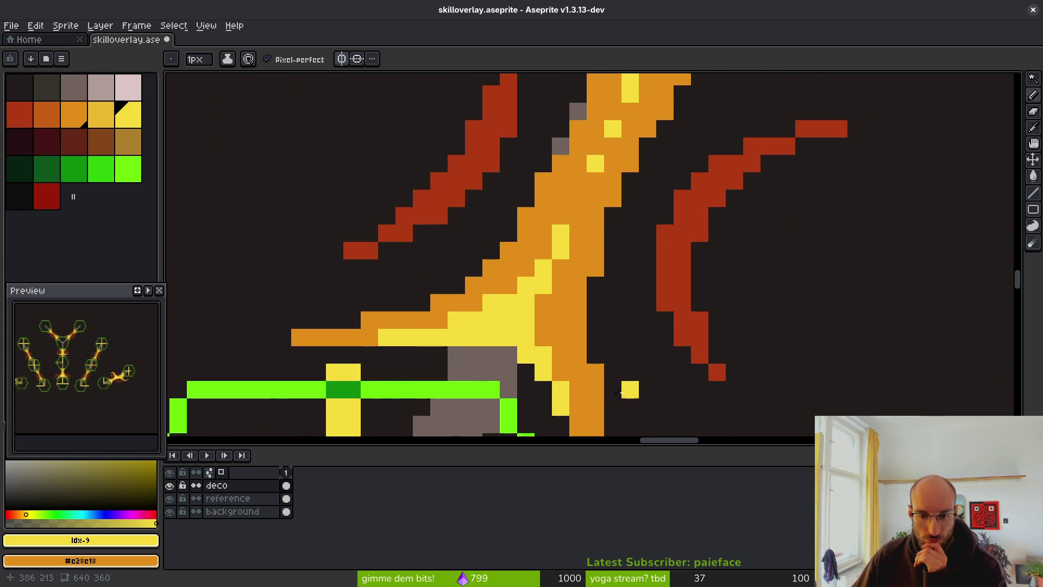
scroll(624, 394, "down", 3)
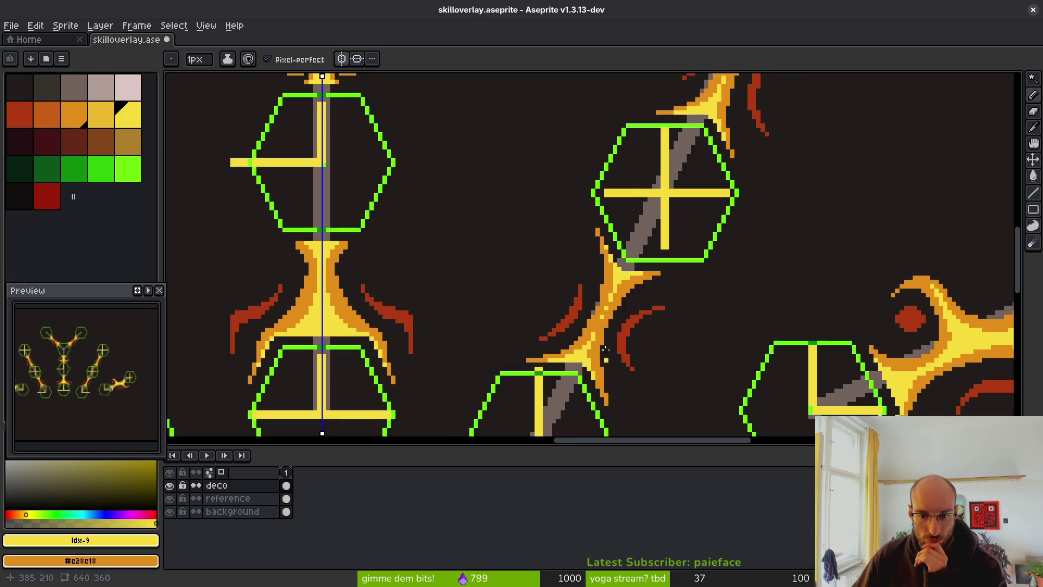
scroll(605, 349, "up", 2)
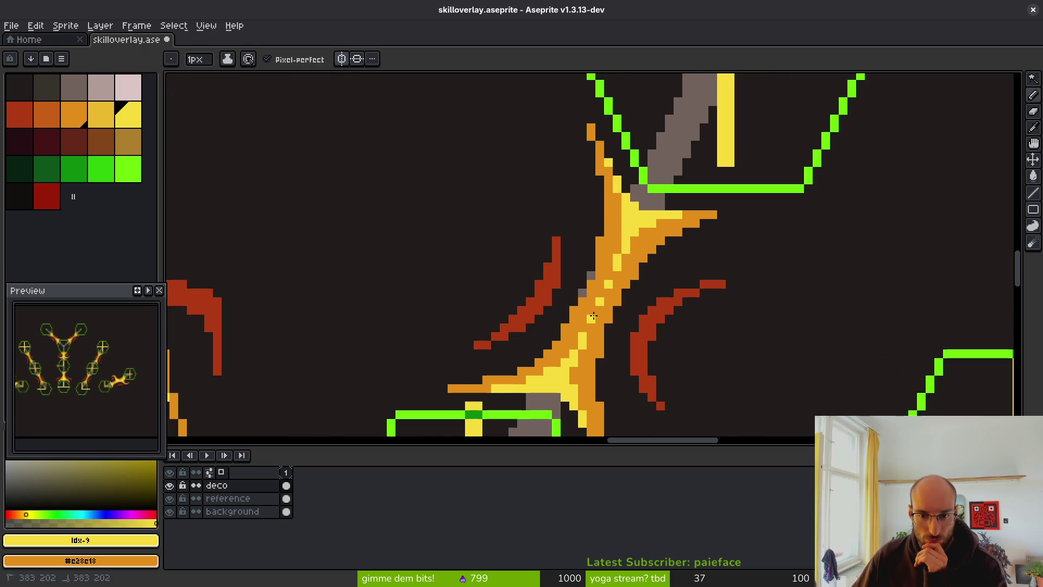
scroll(651, 382, "down", 3)
left_click_drag(840, 369, 771, 288)
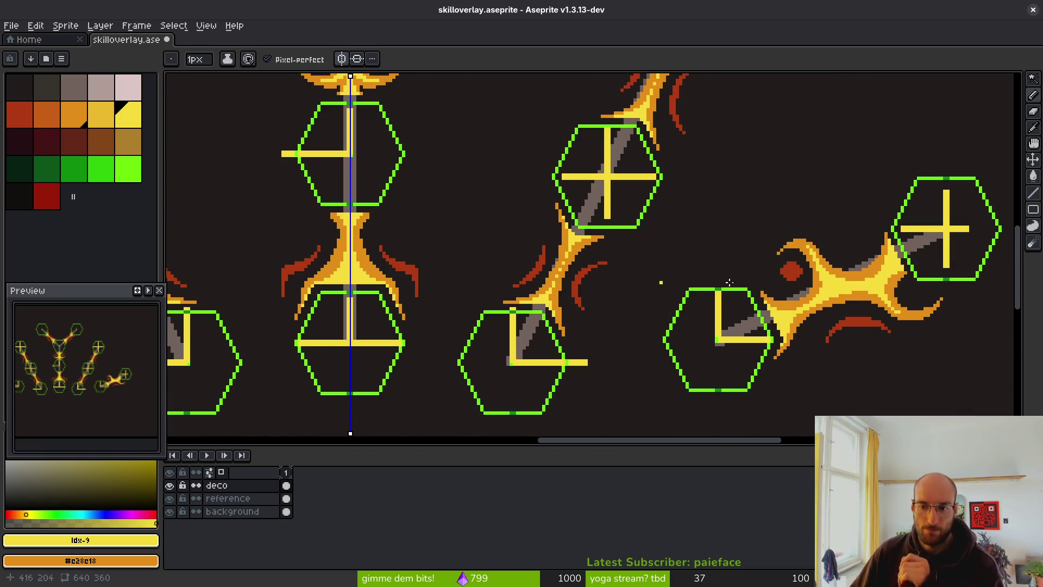
scroll(645, 247, "down", 3)
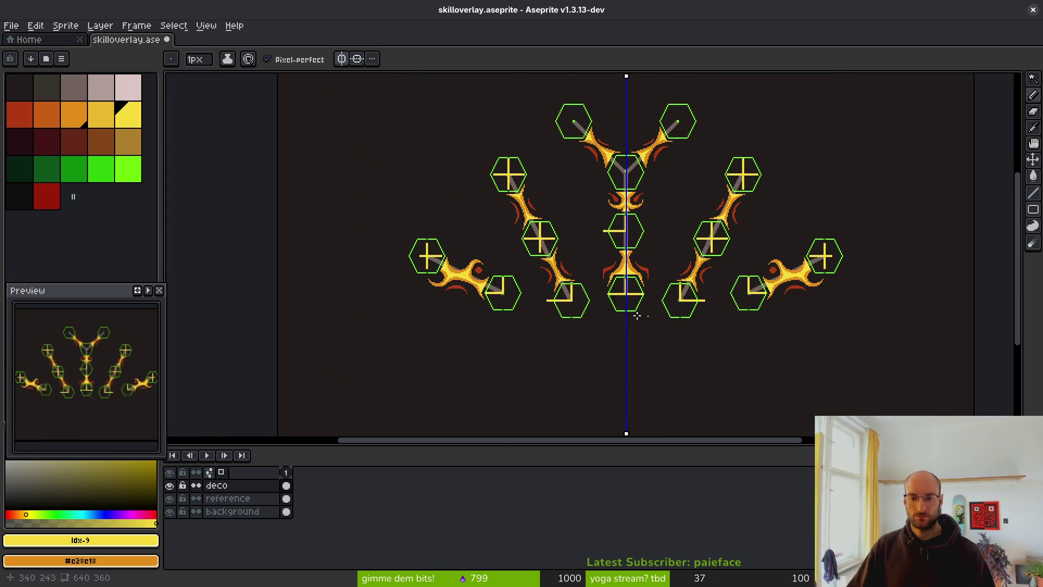
Save the skilloverlay file
key("ctrl+s")
left_click_drag(575, 254, 533, 289)
scroll(511, 282, "down", 3)
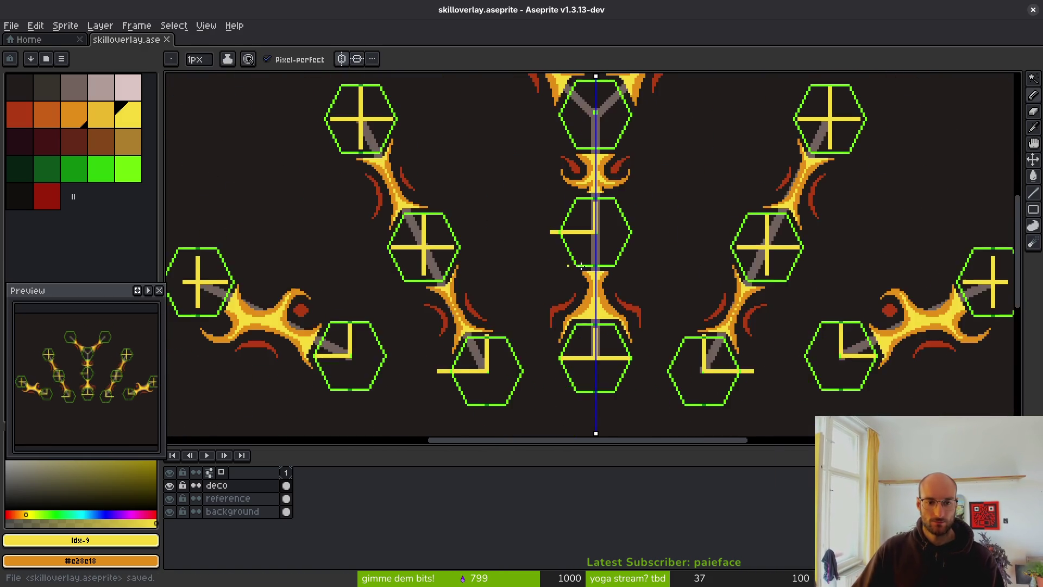
key("ctrl+e")
key("Escape")
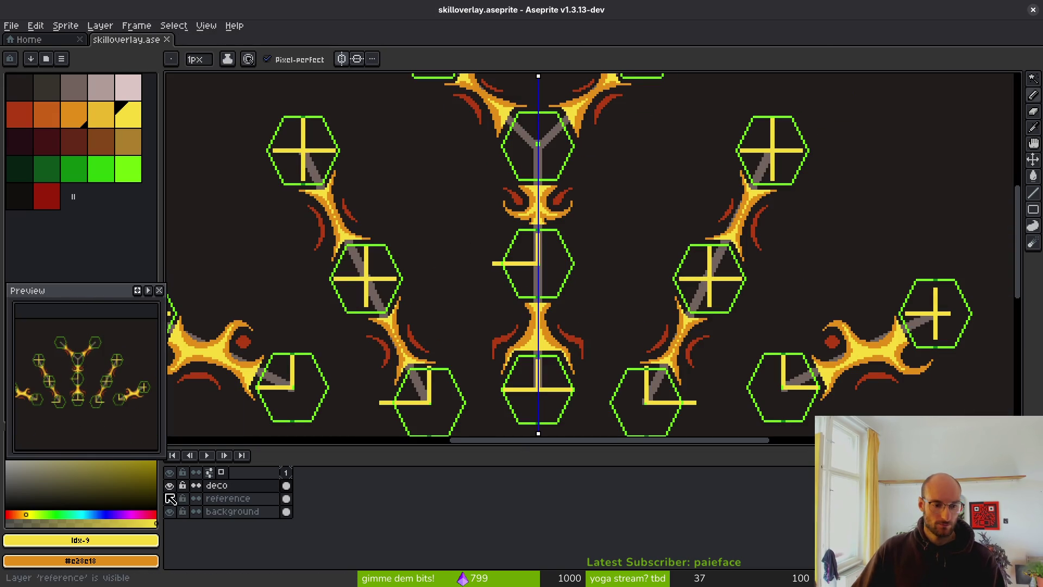
Hide the reference and background layers and export only the visible ornaments as a sprite sheet
left_click(169, 498)
left_click(170, 511)
scroll(551, 366, "down", 2)
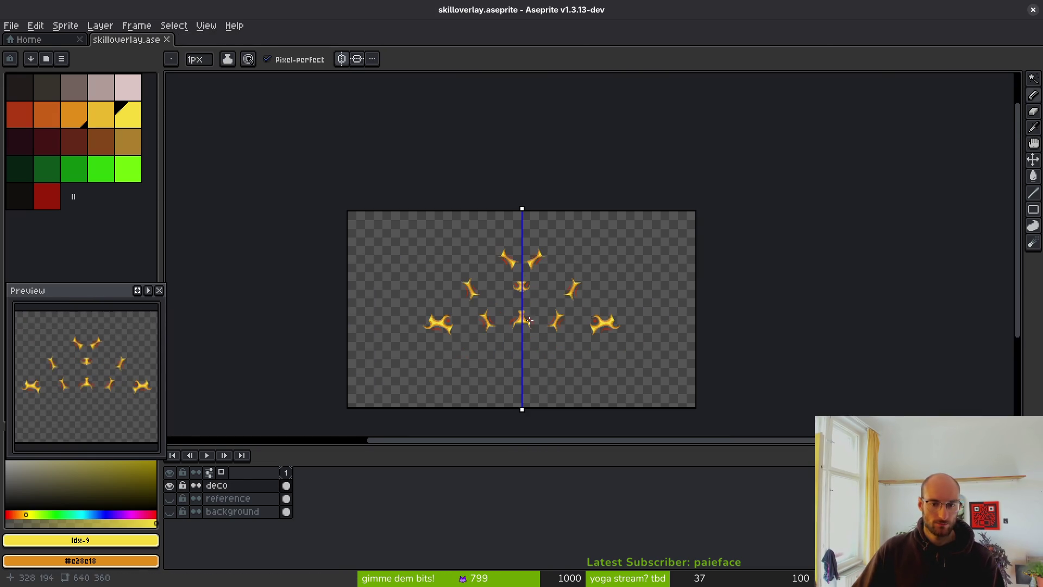
scroll(598, 305, "up", 2)
key("ctrl+e")
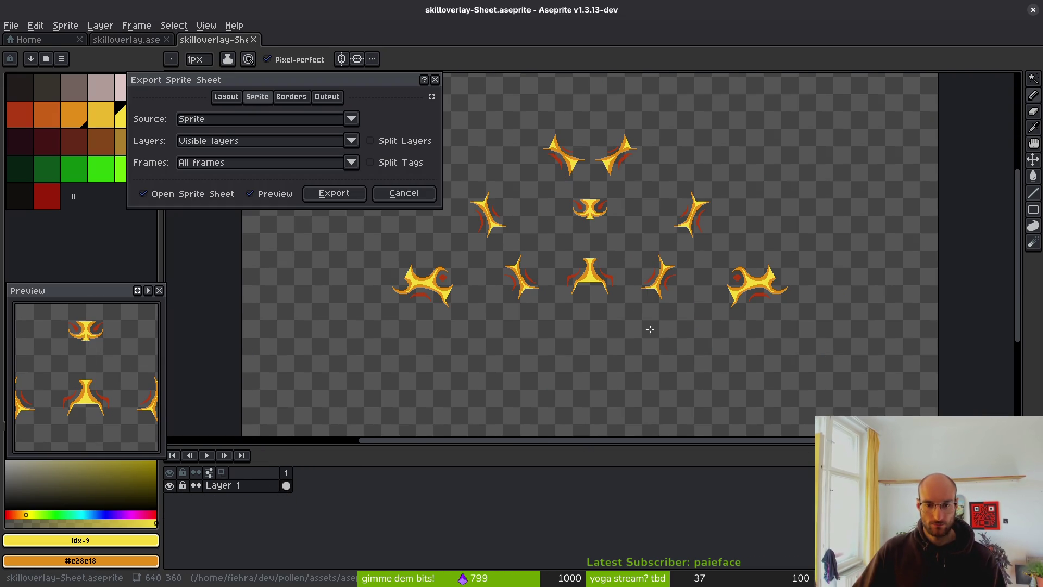
left_click(342, 195)
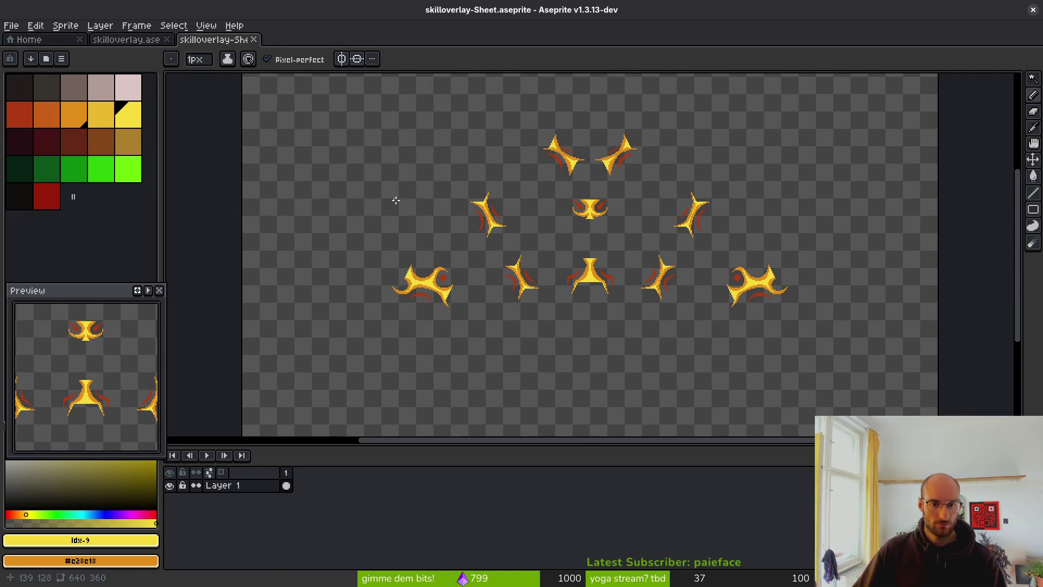
Export the sheet over skilltreeOverlay.png in art/ui, confirming the overwrite
key("ctrl+alt+shift+s")
left_click(264, 49)
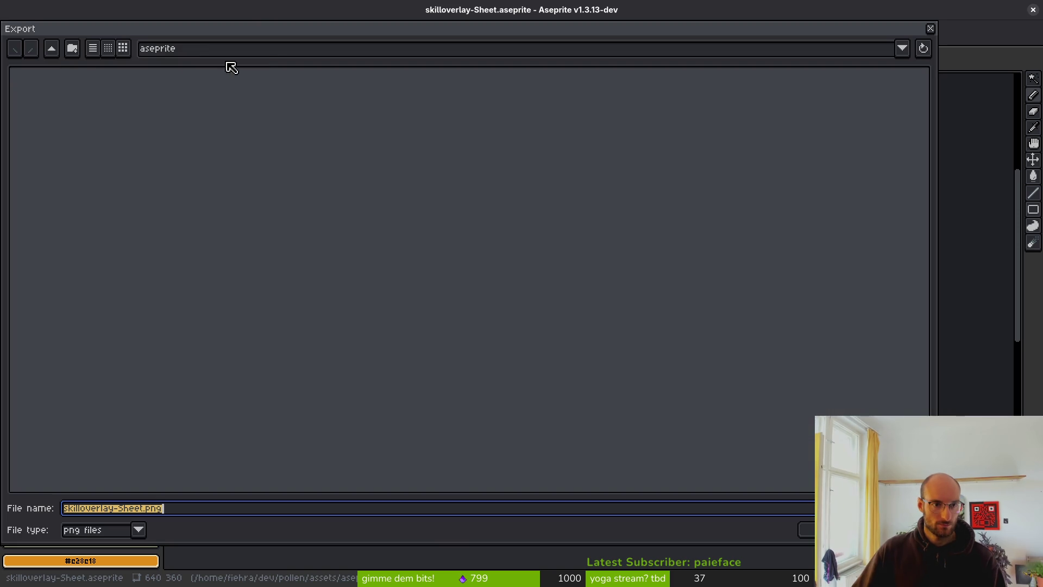
left_click(57, 50)
double_click(41, 105)
left_click(679, 112)
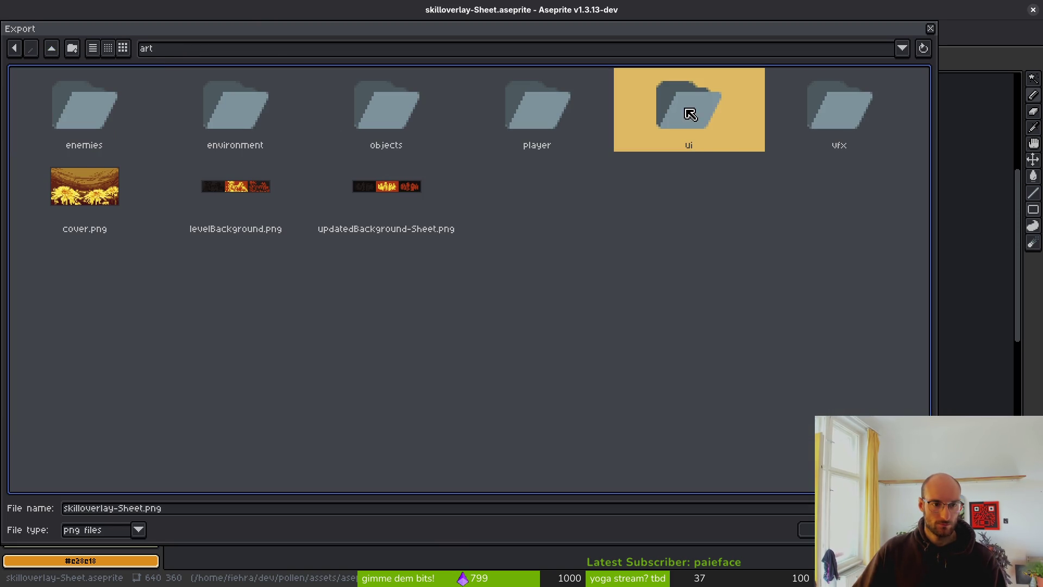
double_click(690, 114)
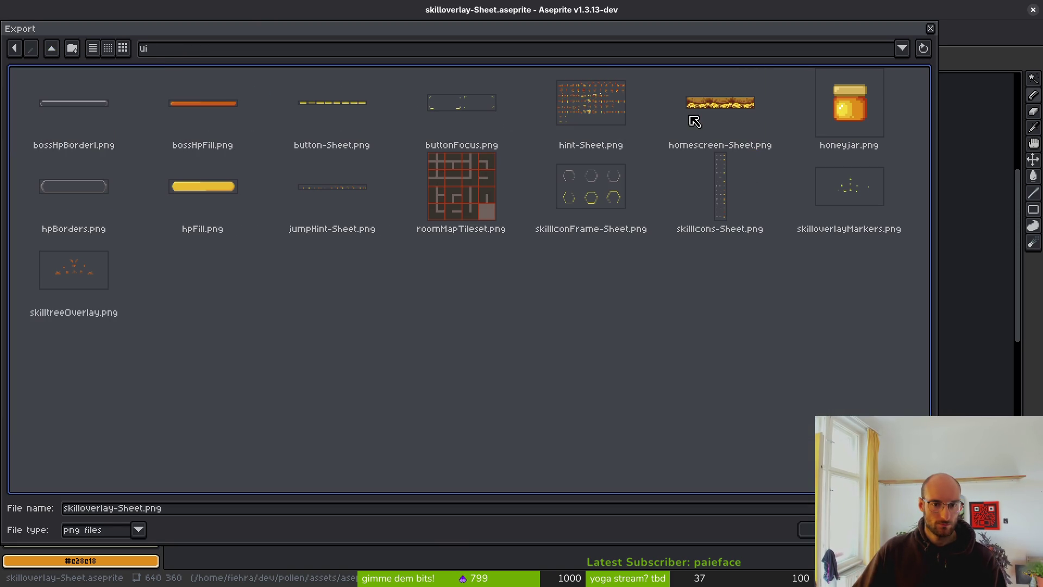
left_click(843, 177)
left_click(103, 285)
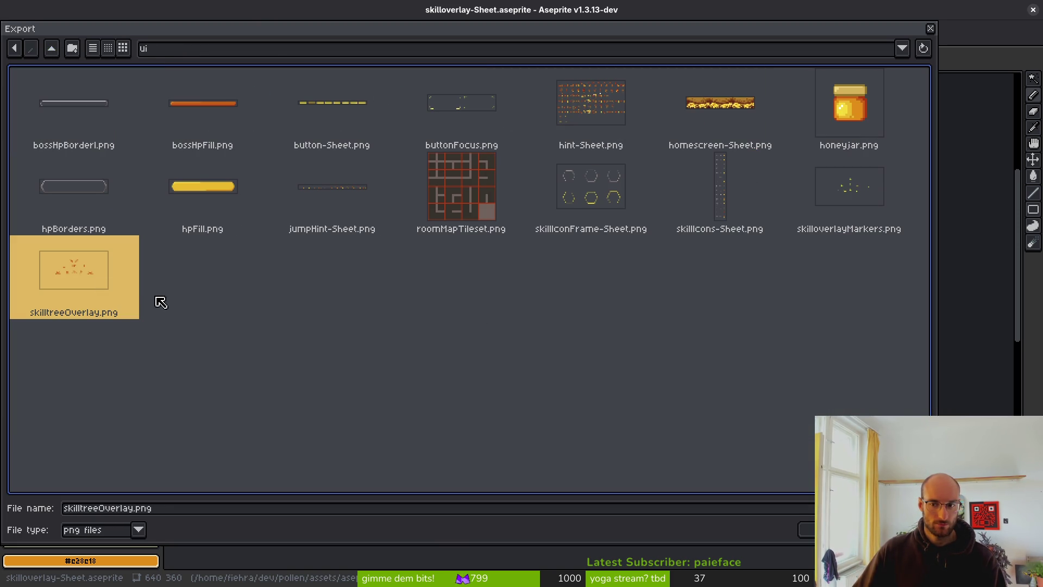
left_click(807, 529)
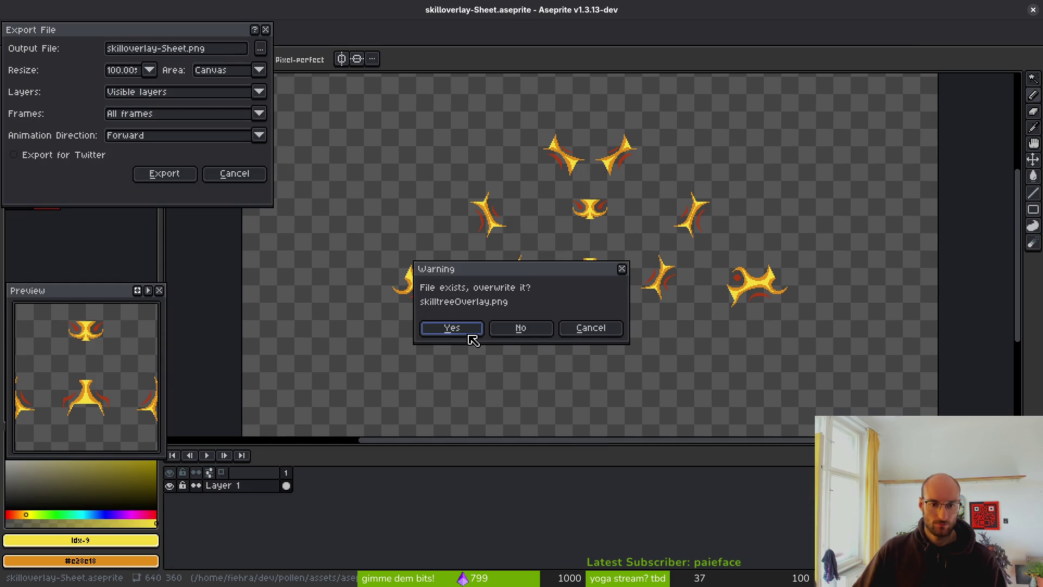
left_click(471, 333)
left_click(165, 174)
Check the reimported ornaments in Godot's skills_overlay scene, then return to Aseprite
key("alt+Tab")
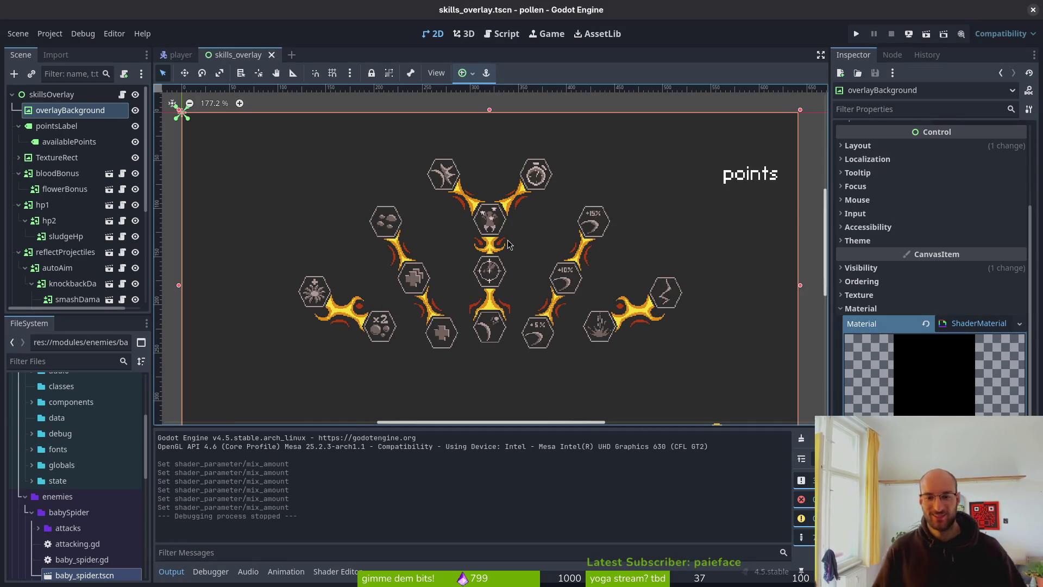
key("alt+Tab")
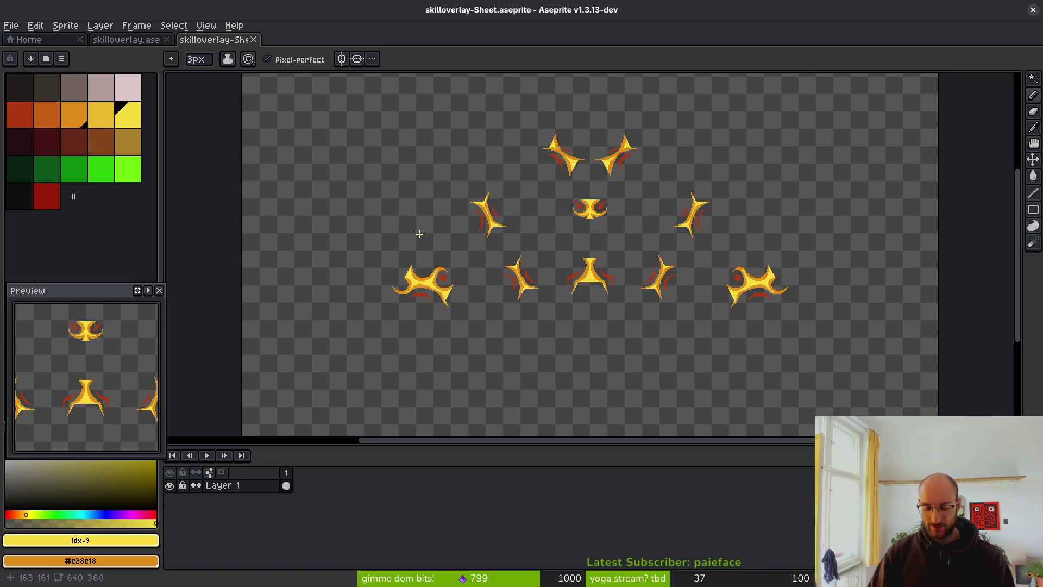
From the Home tab, browse up to assets/aseprite and select skillIcons.aseprite
key("ctrl+p")
key("Escape")
left_click(30, 39)
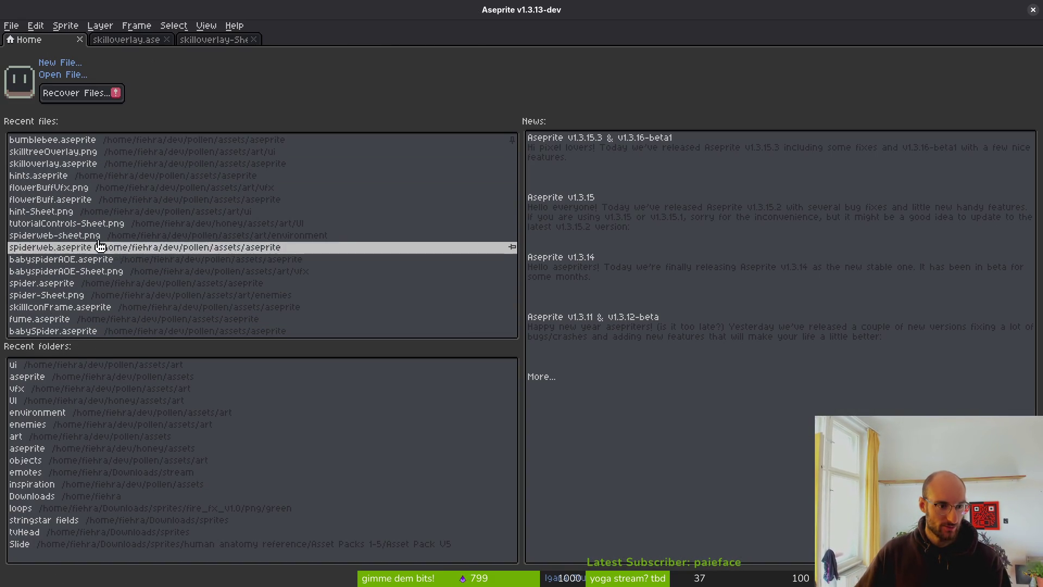
left_click(65, 76)
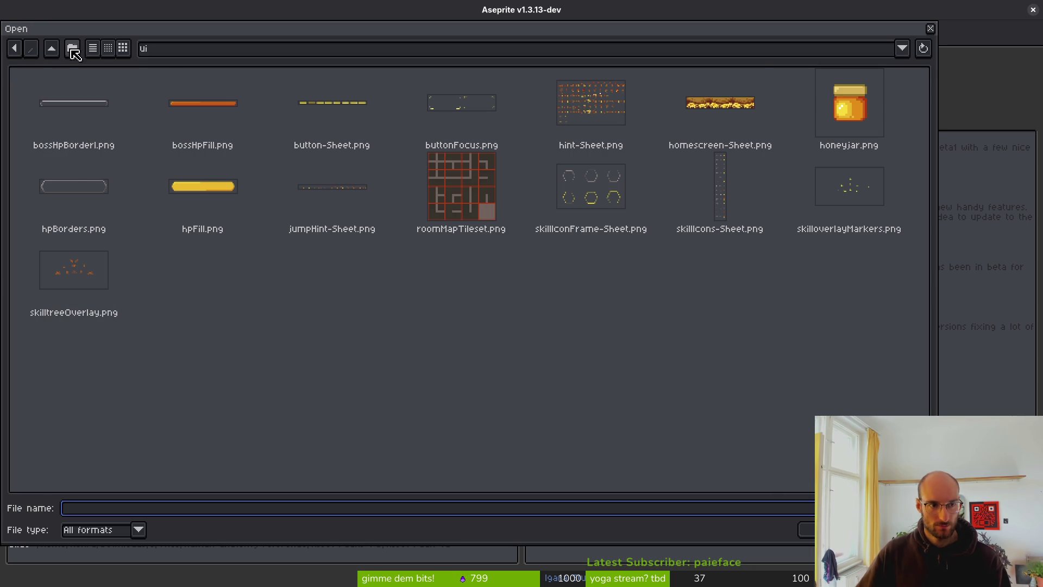
left_click(52, 50)
left_click(54, 49)
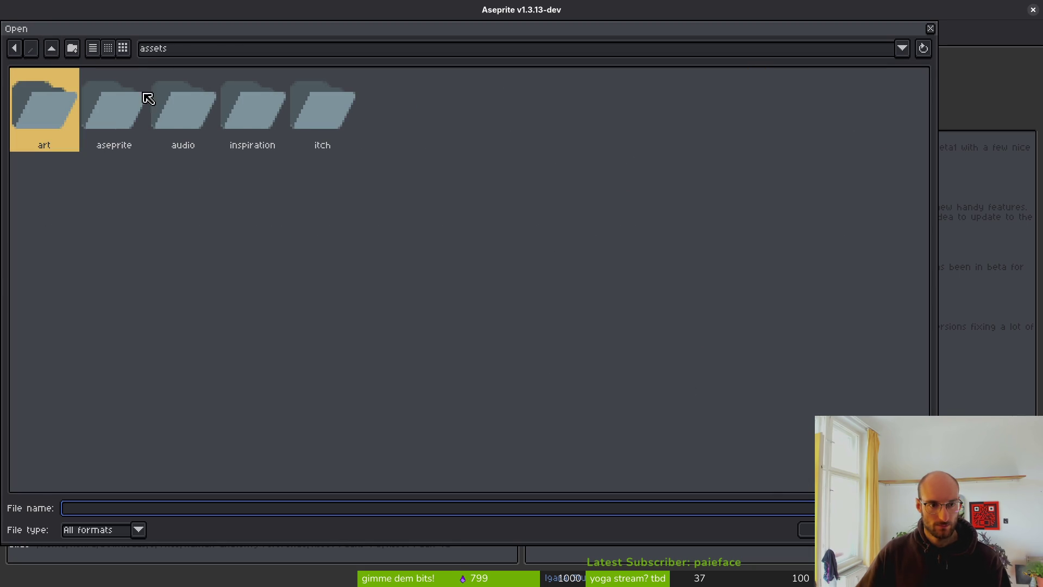
double_click(144, 98)
scroll(706, 271, "down", 3)
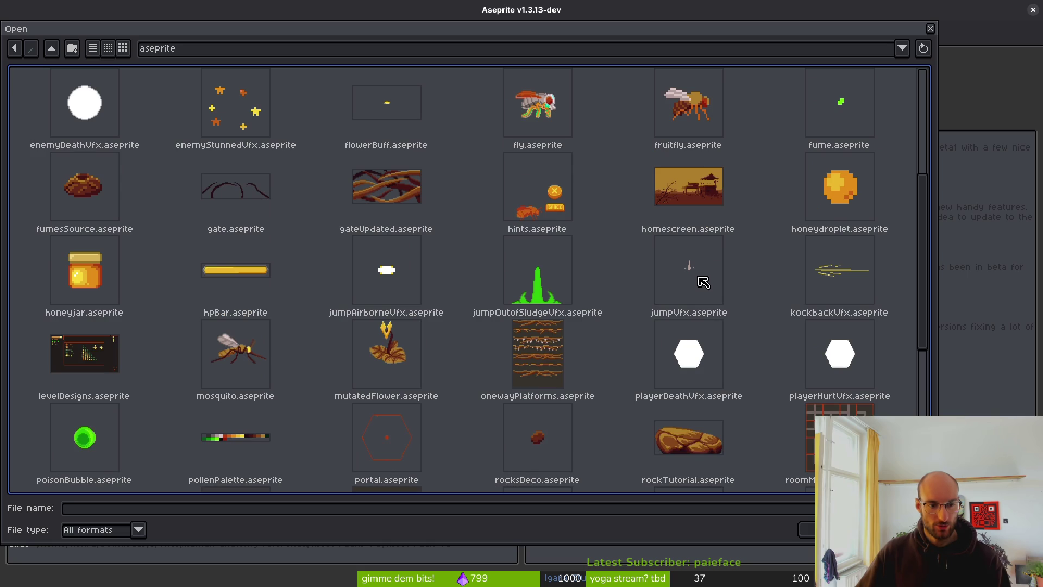
scroll(700, 288, "down", 3)
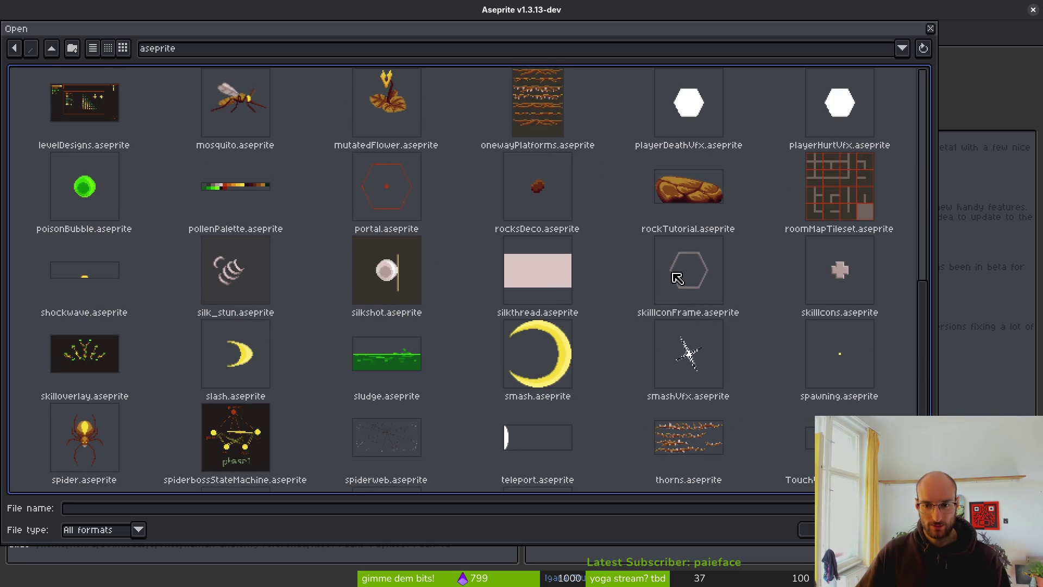
left_click(835, 275)
Open skillIcons.aseprite and step through the first icon frames comparing the pink crosses
key("Return")
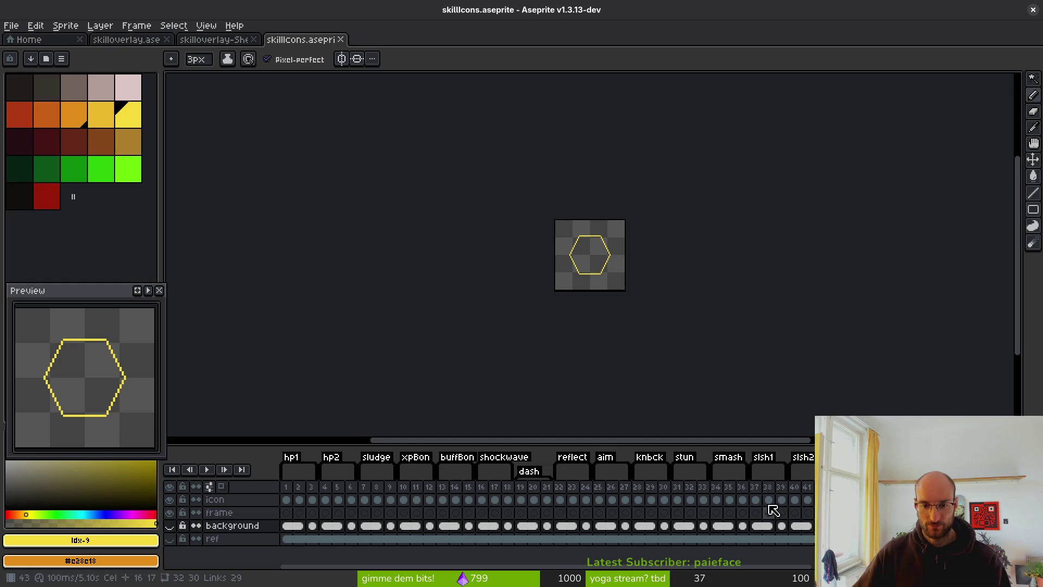
left_click(288, 498)
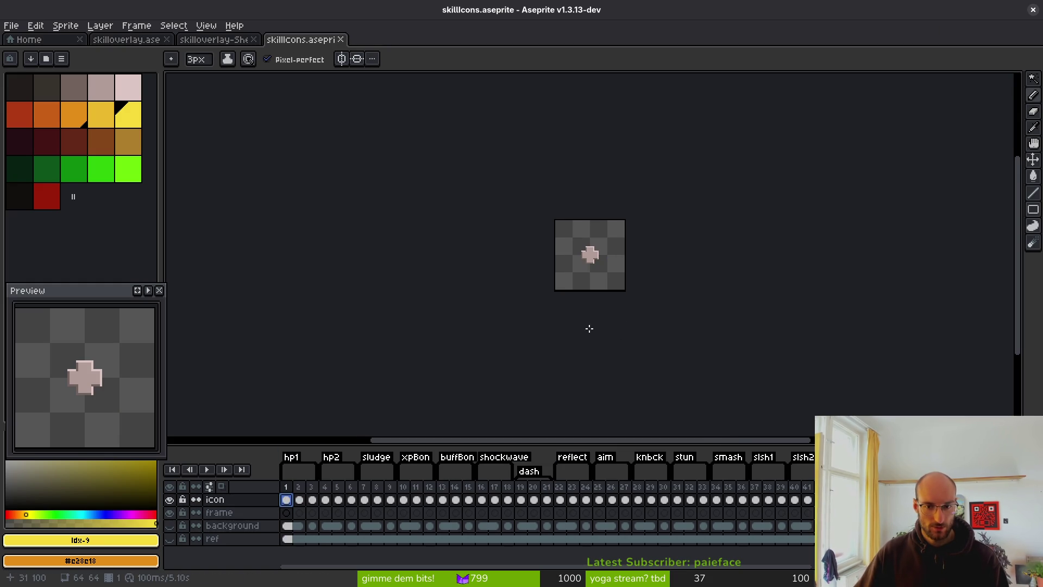
scroll(589, 326, "up", 4)
key("Right")
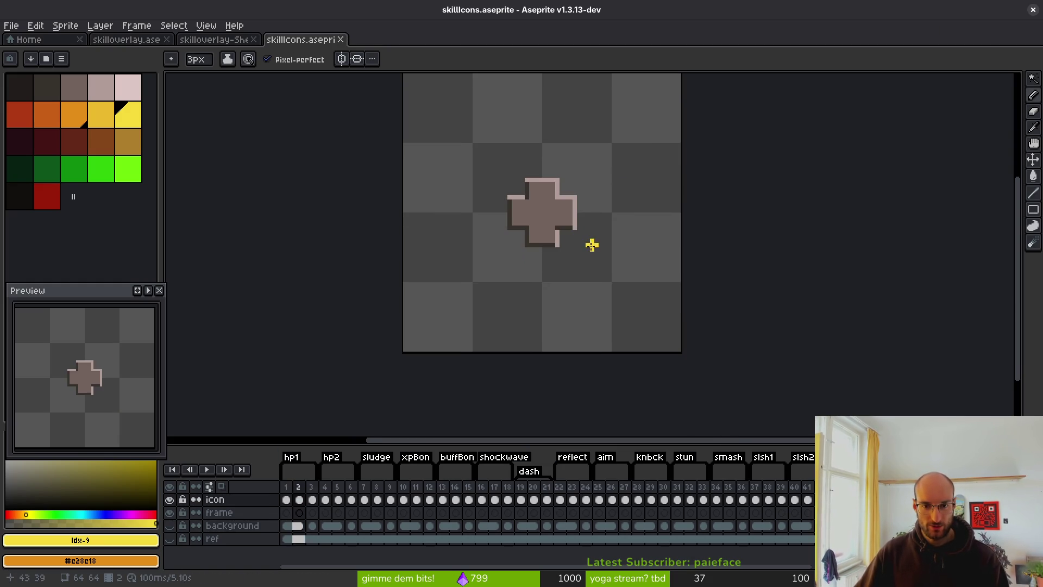
key("Right")
key("Left")
key("Right")
key("Right")
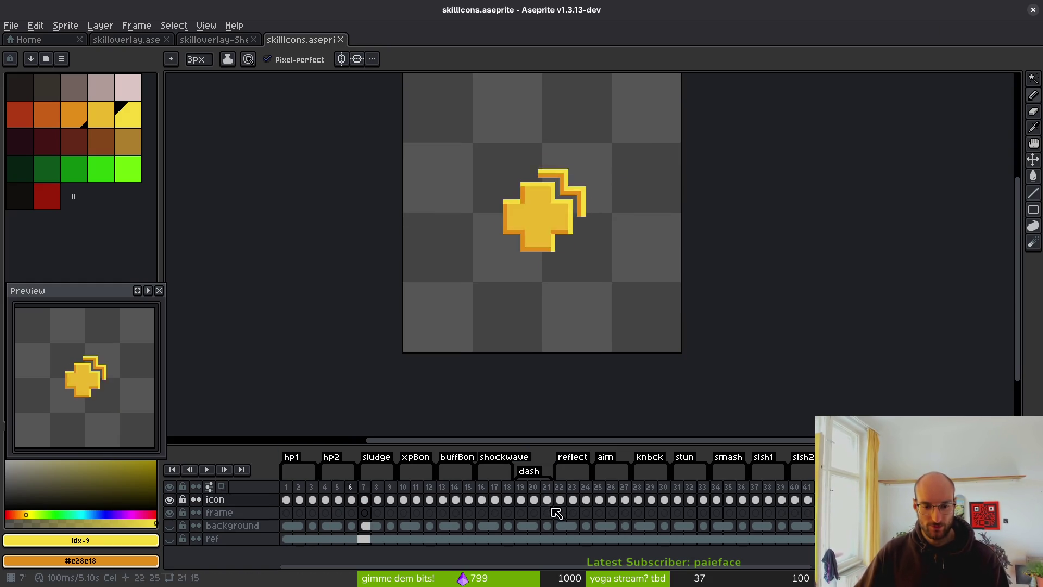
Jump to frame 37, step toward frame 39, and play the hp1 tag in a loop
key("Right")
left_click(755, 499)
key("Right")
key("Right")
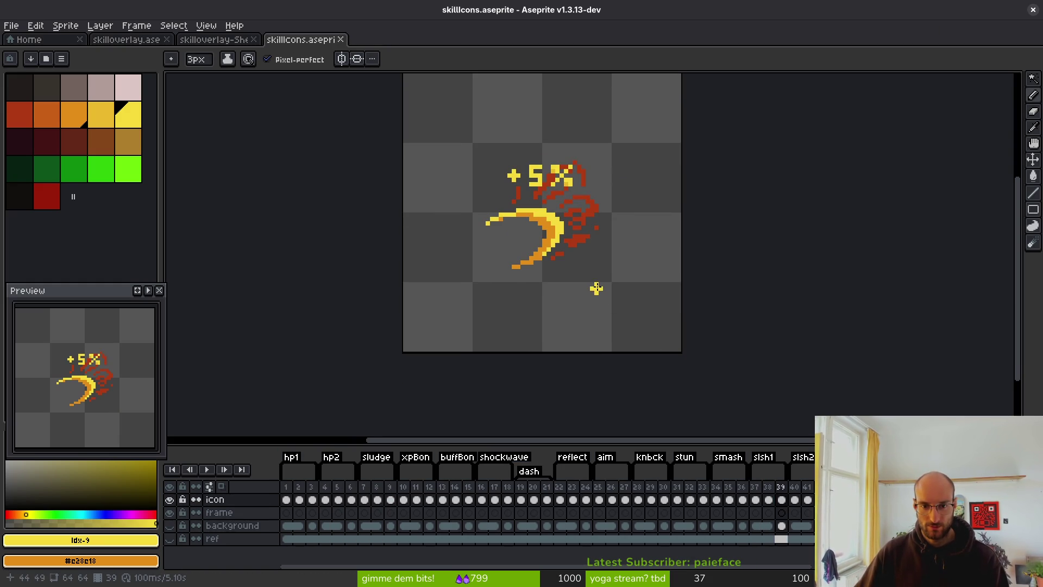
key("Right")
key("Left")
key("Right")
key("Right")
key("Right")
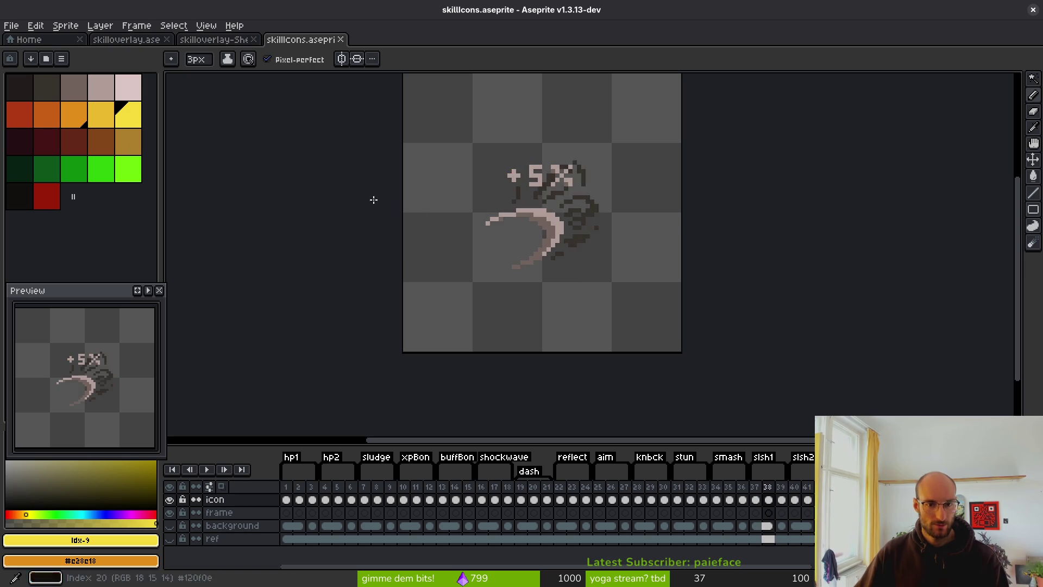
key("Return")
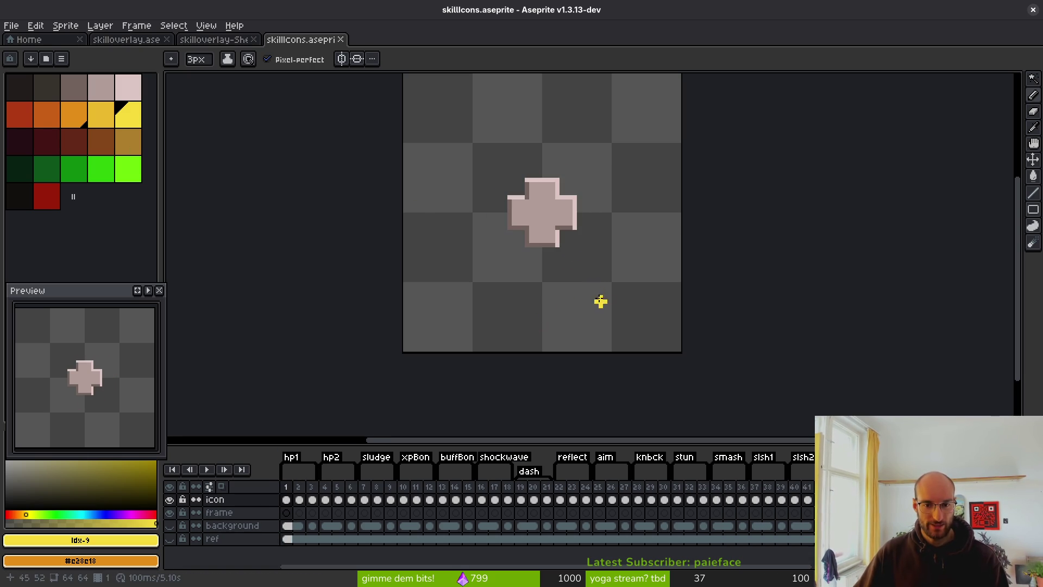
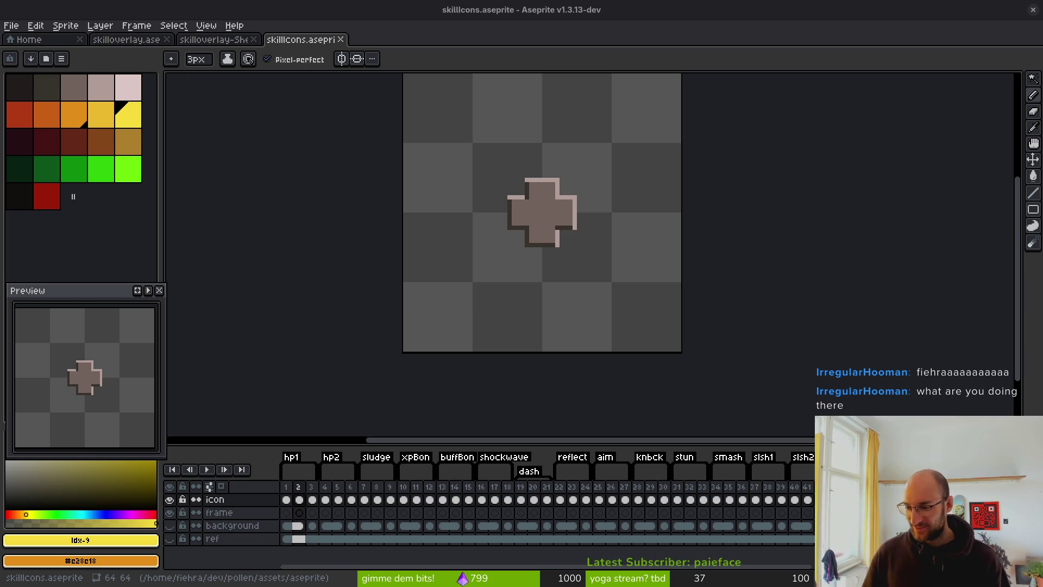
Compare the lighter and darker grey crosses in frames 1 and 2
key("super")
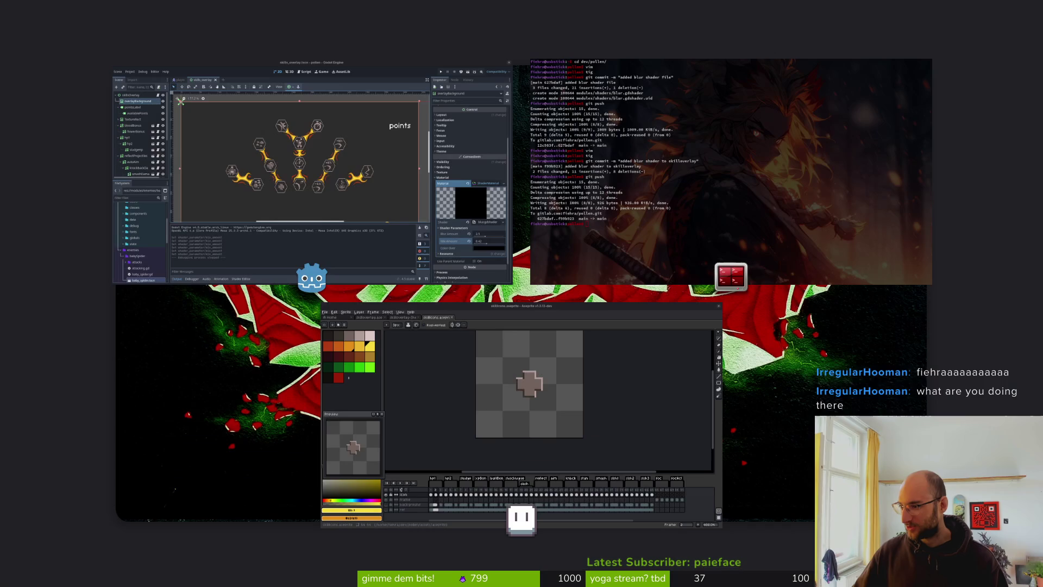
key("super")
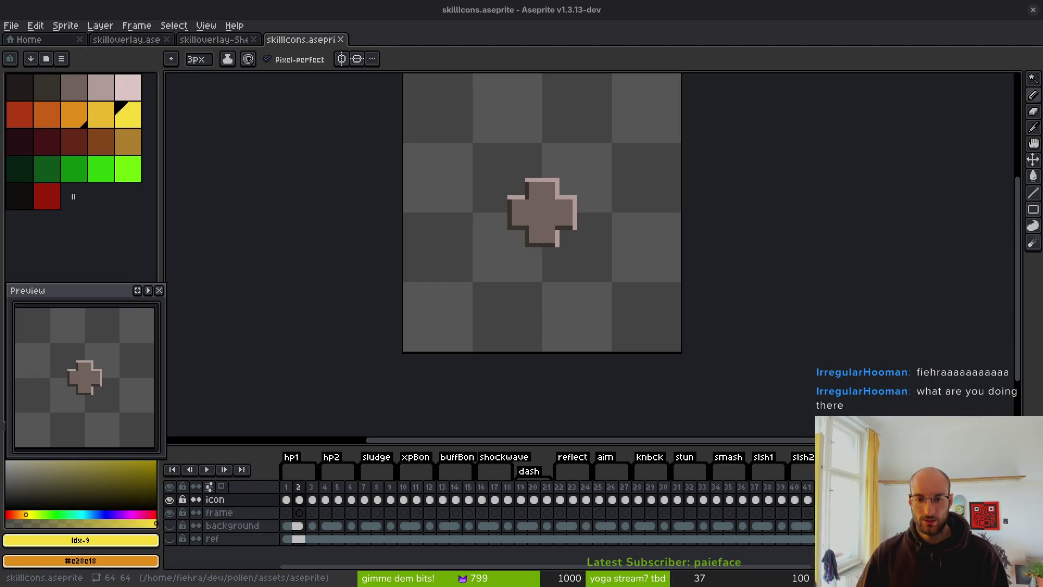
left_click(286, 500)
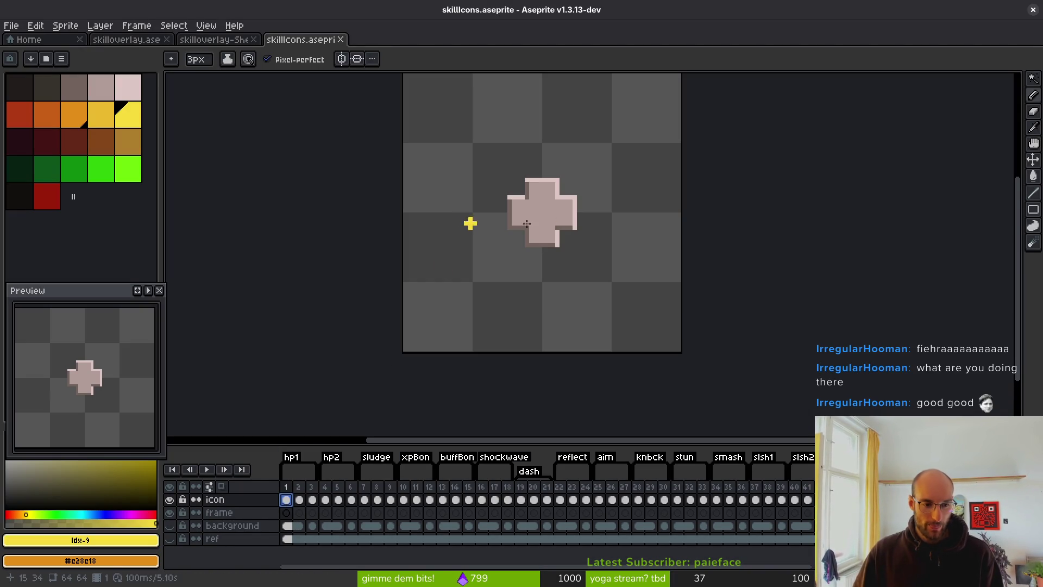
left_click(299, 499)
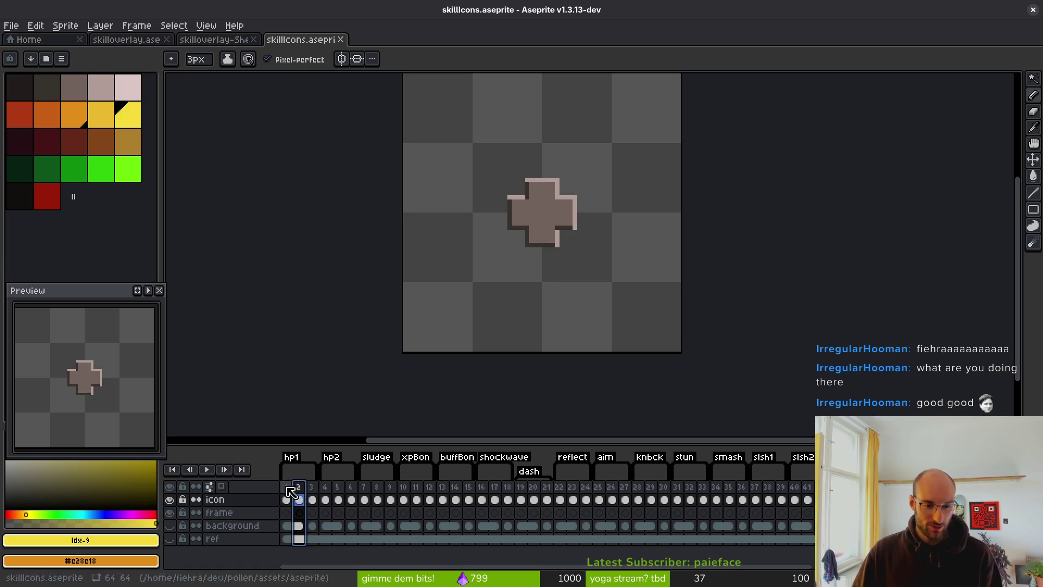
left_click(286, 499)
left_click(300, 499)
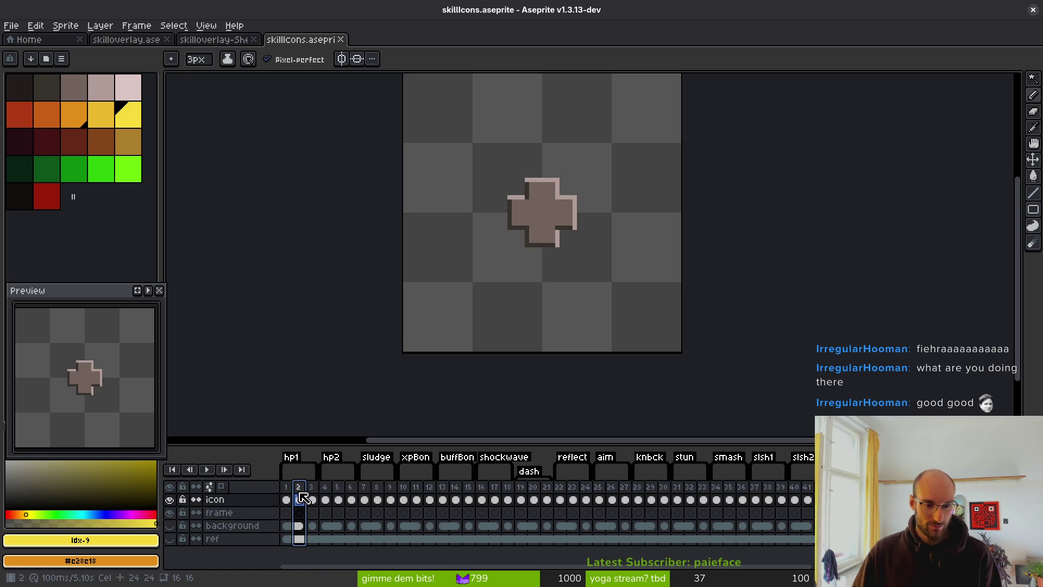
Drag the frame-2 cel to swap the two crosses, then check both frames
left_click(286, 499)
left_click(299, 499)
left_click_drag(300, 500, 301, 495)
left_click(286, 499)
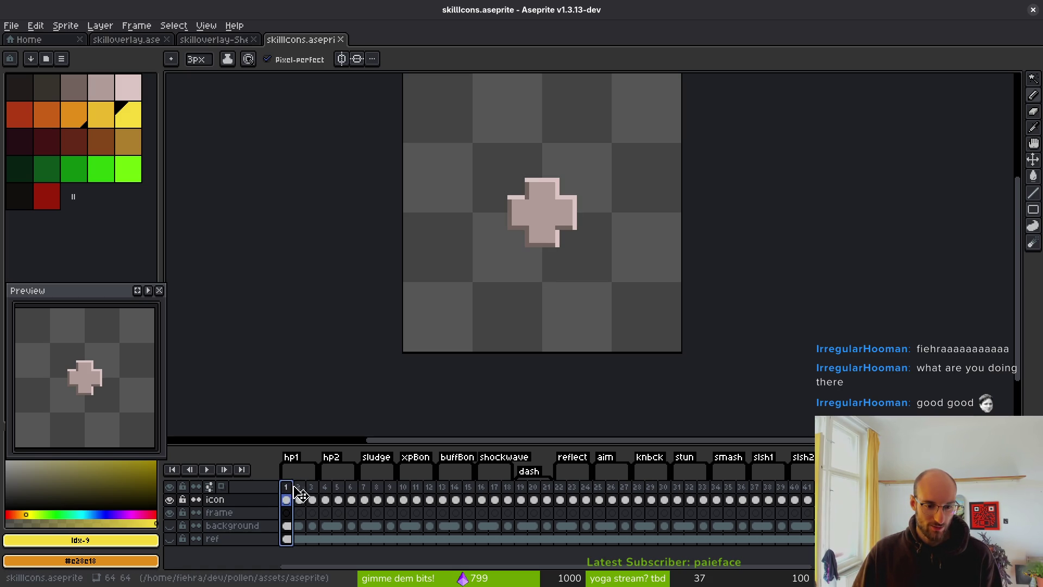
left_click(302, 503)
left_click(287, 497)
left_click(304, 502)
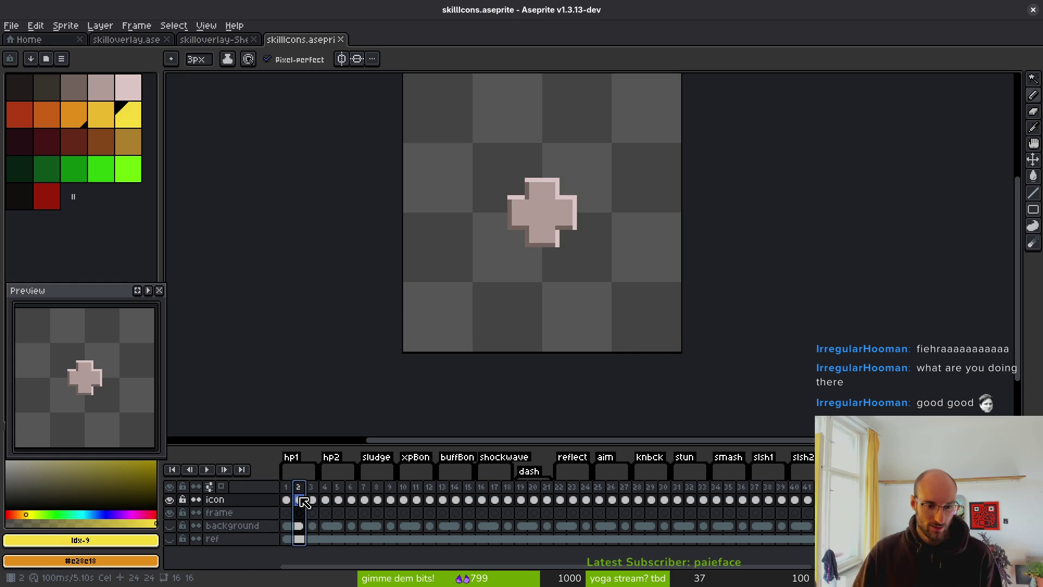
Fill the cross's light interior with dark red
left_click(24, 115)
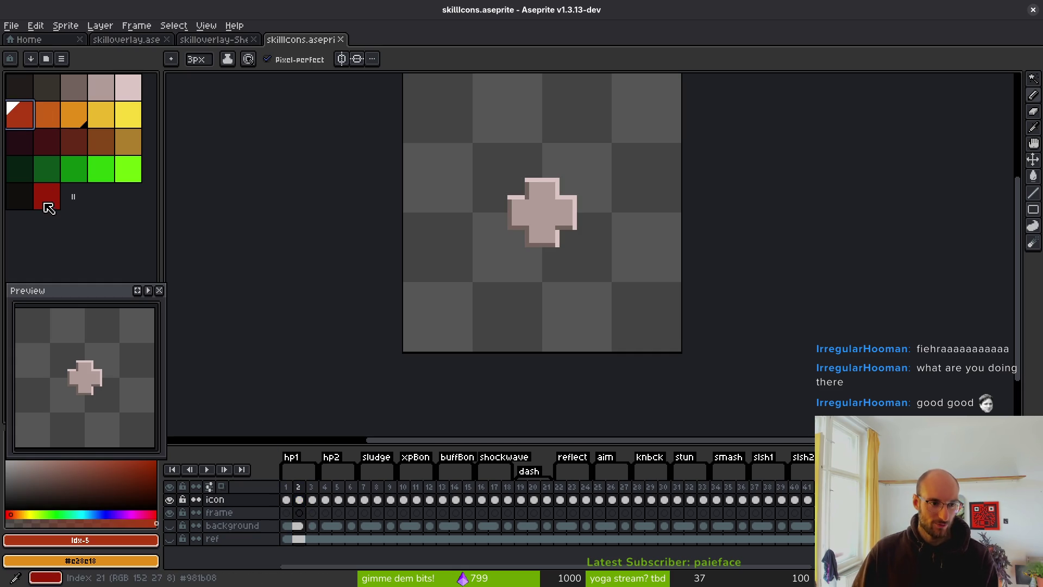
left_click(47, 140)
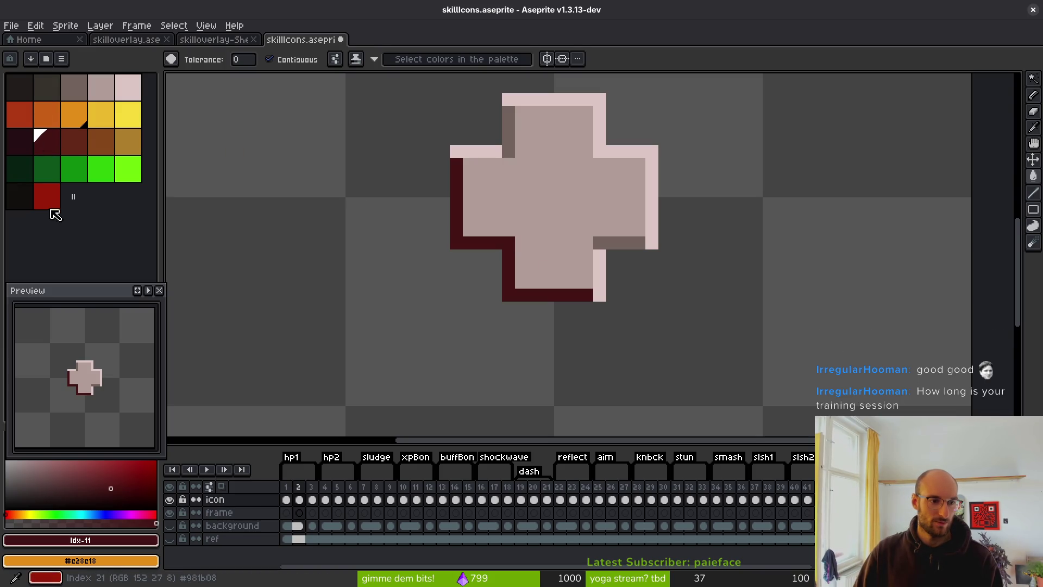
left_click(51, 202)
left_click(547, 216)
Fill the cross's top and right outline and bottom-right strip red-orange
left_click(22, 116)
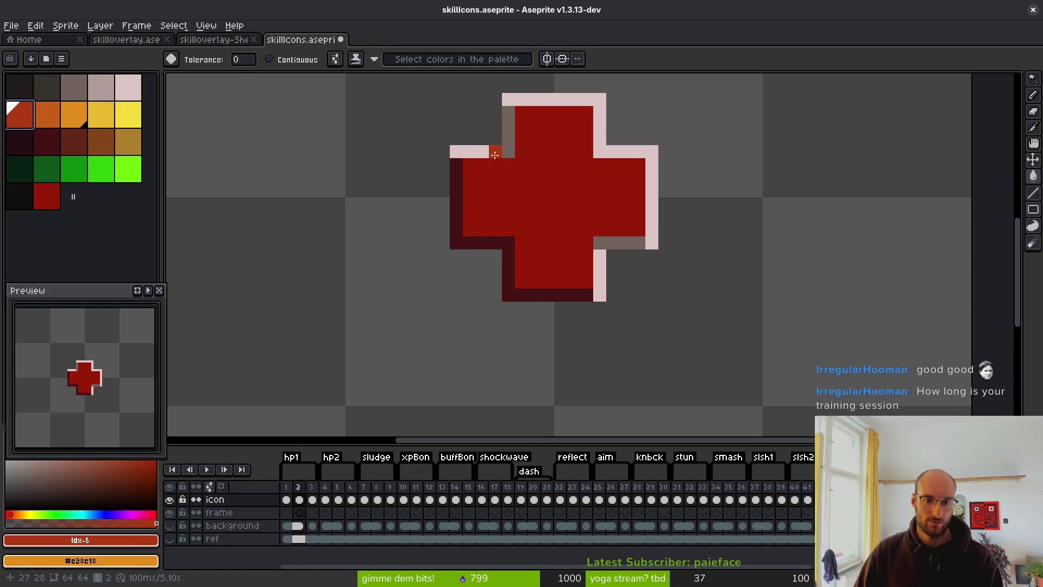
left_click(495, 155)
left_click(634, 157)
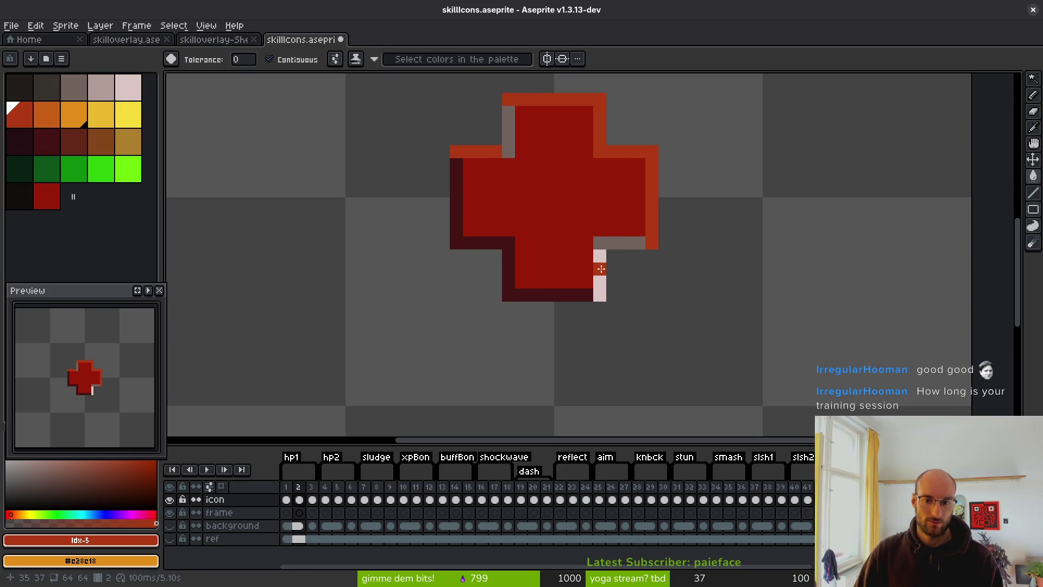
left_click(601, 268)
Fill the top-left and bottom-right shading strips maroon
left_click(47, 141)
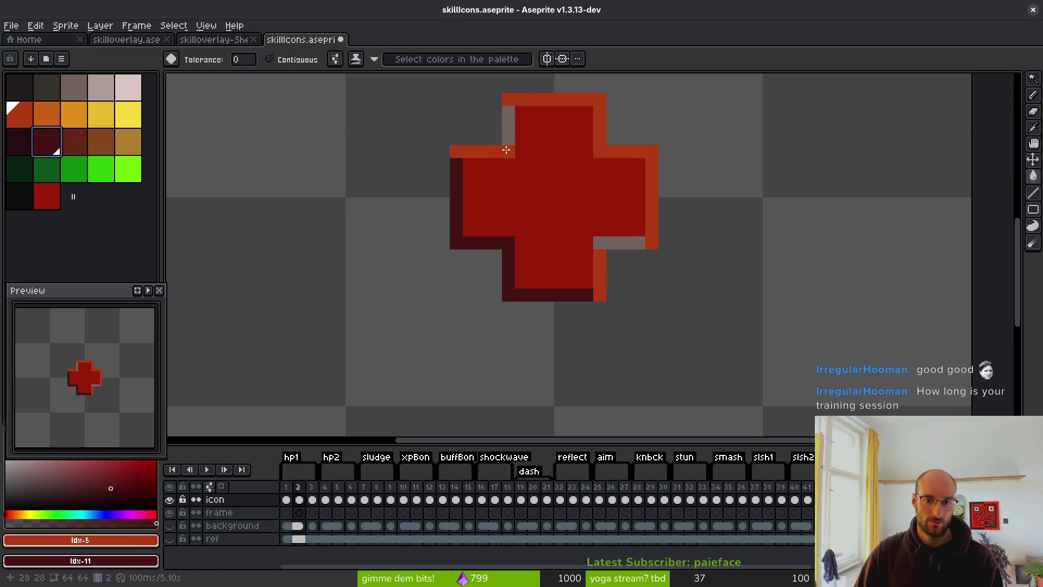
left_click(507, 150)
left_click(634, 244)
scroll(625, 304, "down", 4)
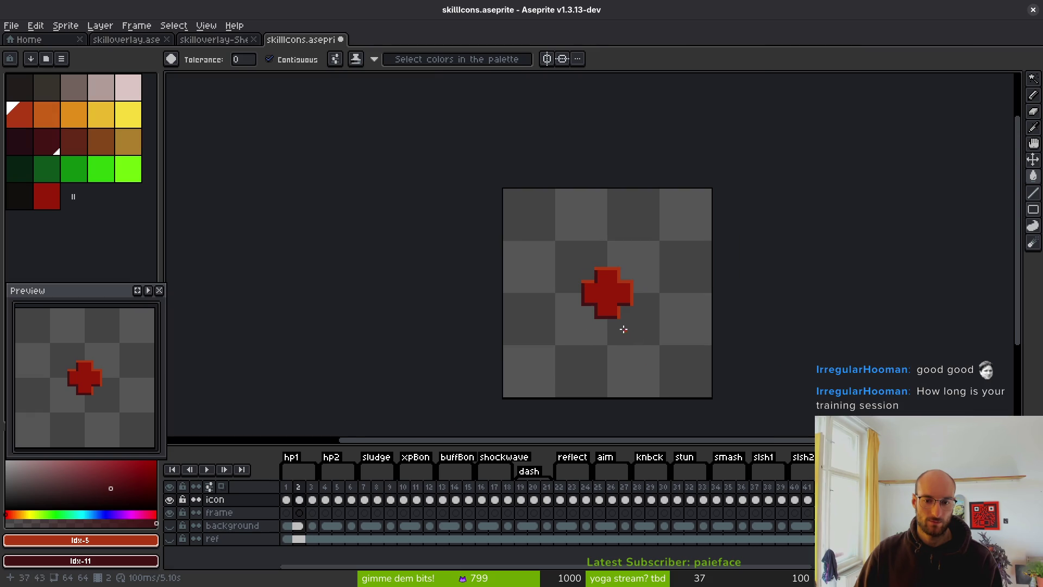
scroll(623, 329, "up", 2)
Test orange on the outline, undo it, and reselect red-orange
left_click(47, 114)
scroll(526, 252, "up", 2)
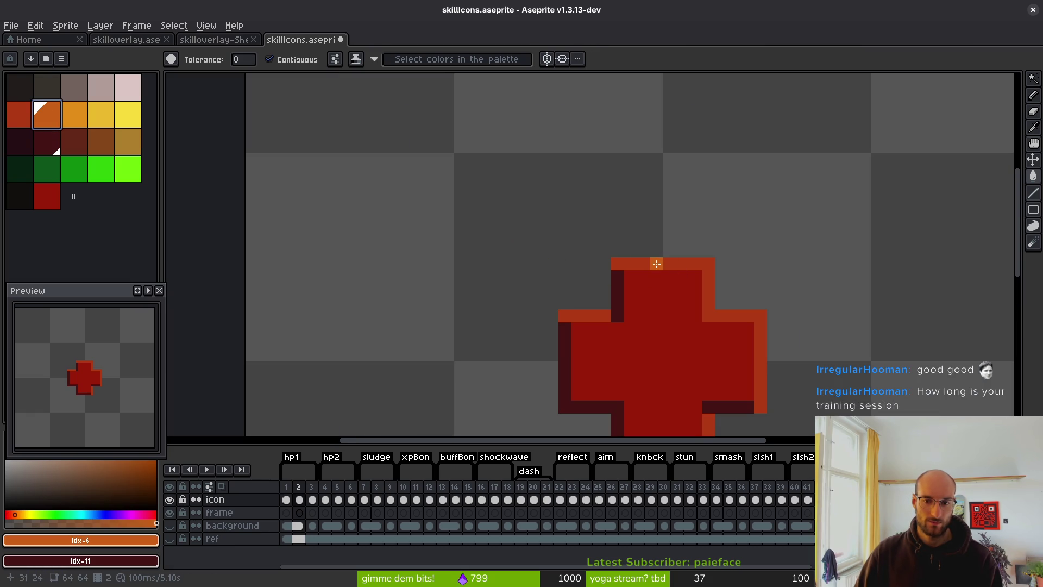
left_click(656, 264)
left_click(577, 315)
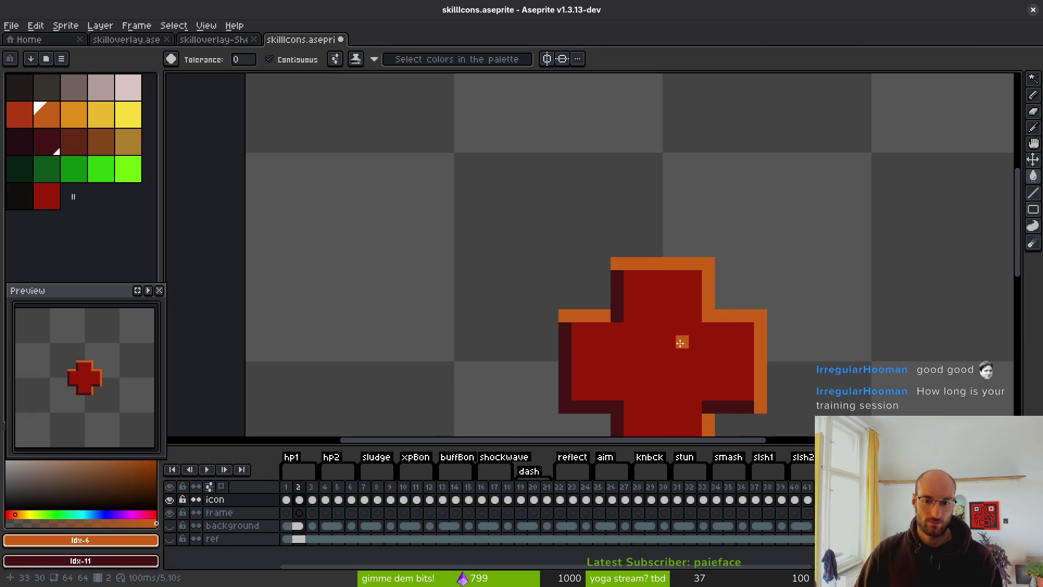
scroll(556, 324, "down", 4)
key("ctrl+z")
key("ctrl+z")
key("ctrl+z")
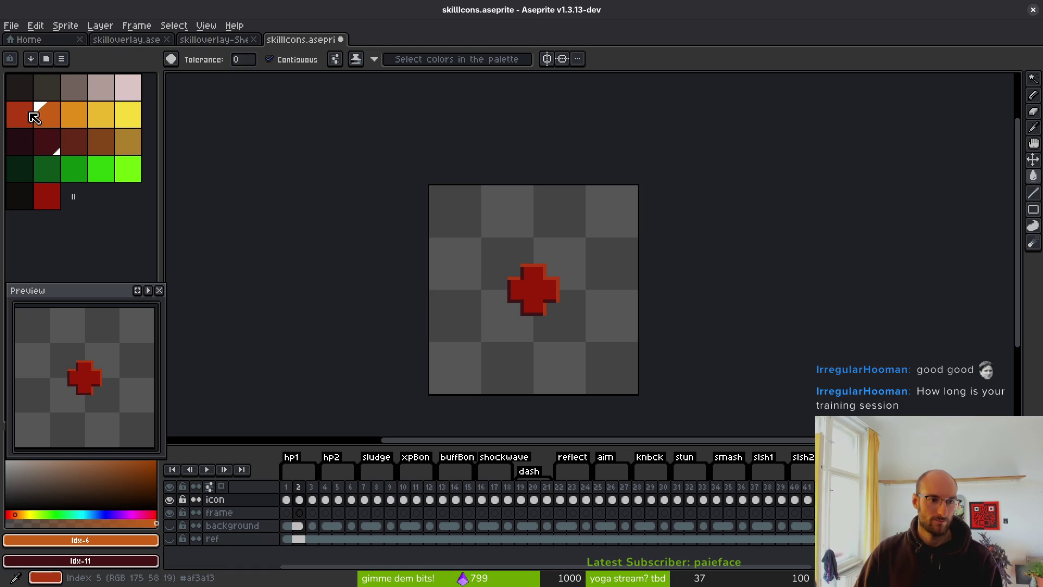
left_click(20, 114)
scroll(536, 274, "up", 3)
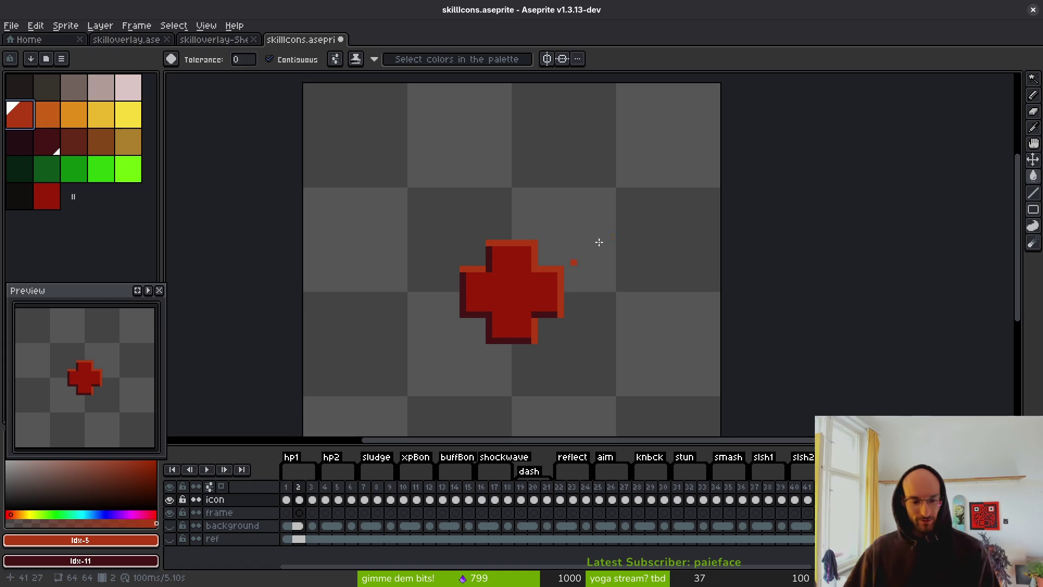
Step through the icon frames and play the animation
key("period")
key("minus")
key("Return")
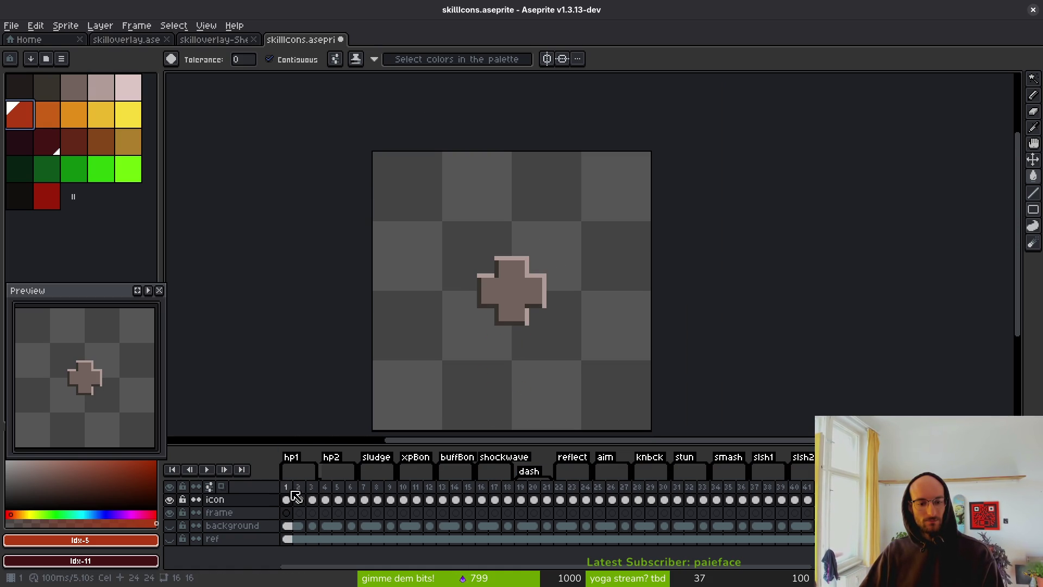
Select all frames and export them as a sprite sheet with Visible layers and Selected frames
left_click_drag(287, 486, 846, 487)
key("ctrl+e")
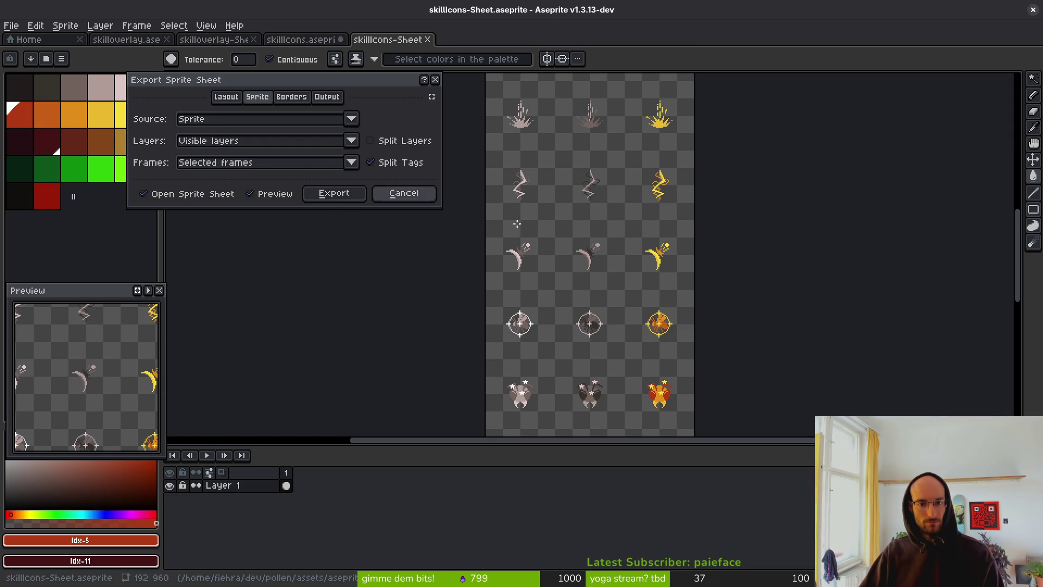
scroll(625, 228, "down", 3)
scroll(625, 229, "up", 5)
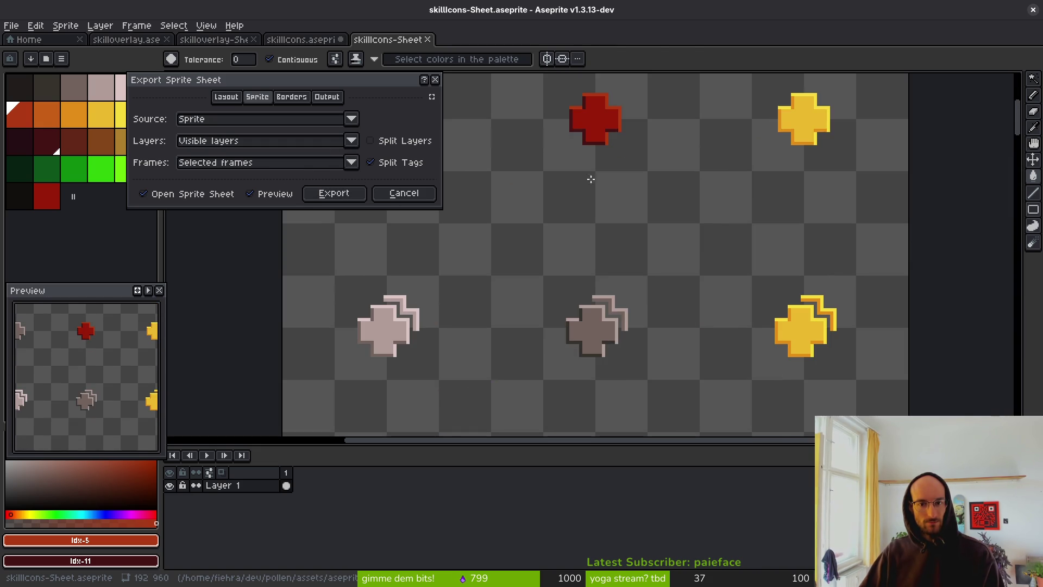
left_click(334, 194)
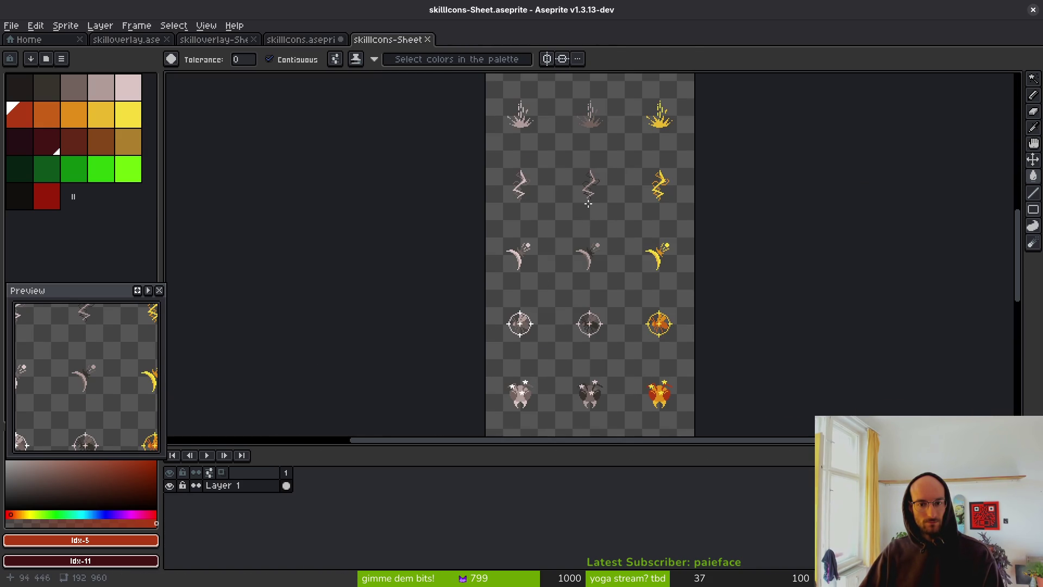
scroll(530, 327, "up", 3)
scroll(533, 336, "up", 3)
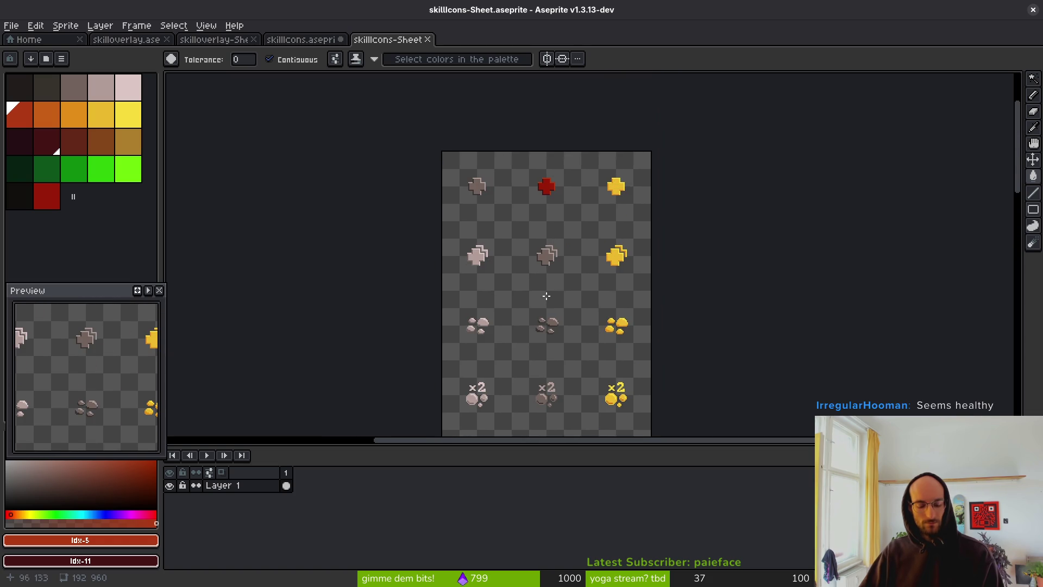
Open Export As and browse to the assets/art/ui folder
key("ctrl+alt+shift+s")
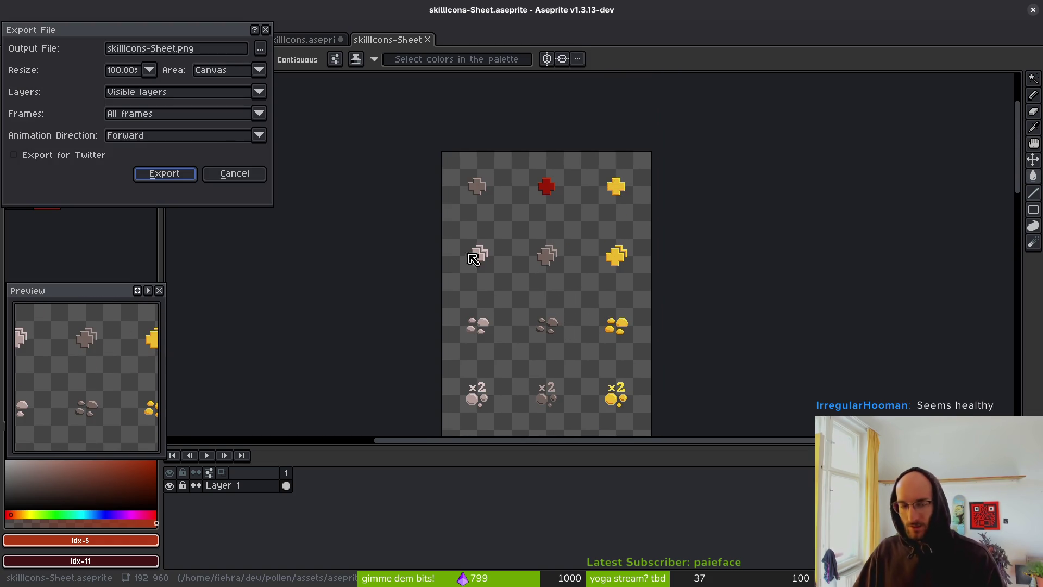
left_click(260, 48)
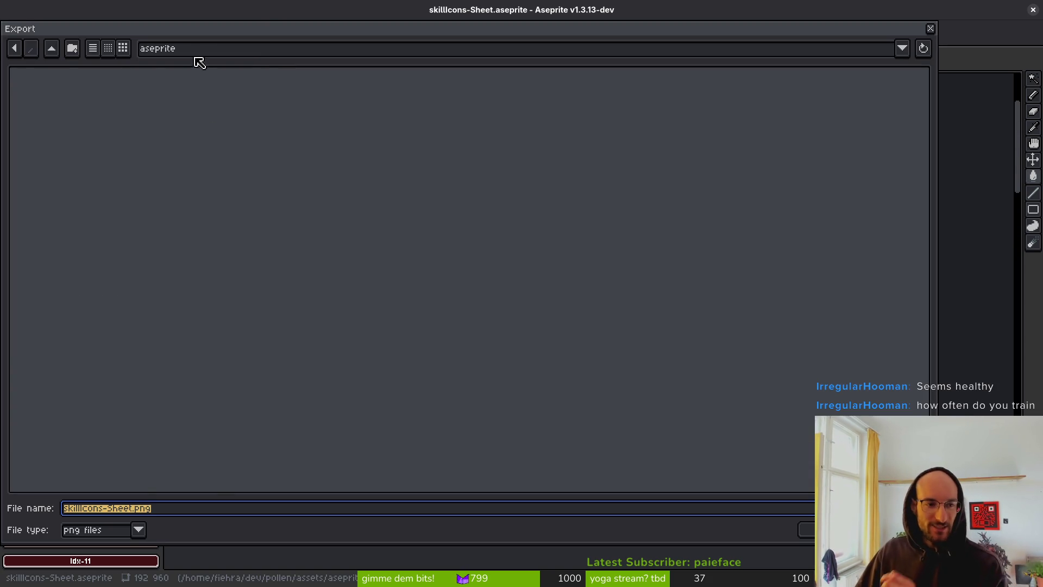
left_click(52, 48)
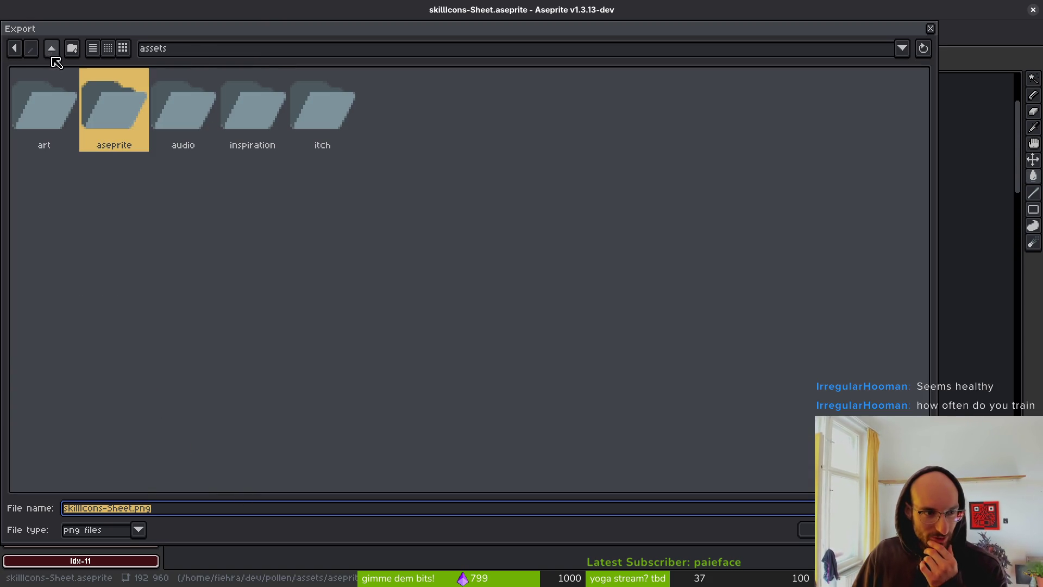
left_click(61, 112)
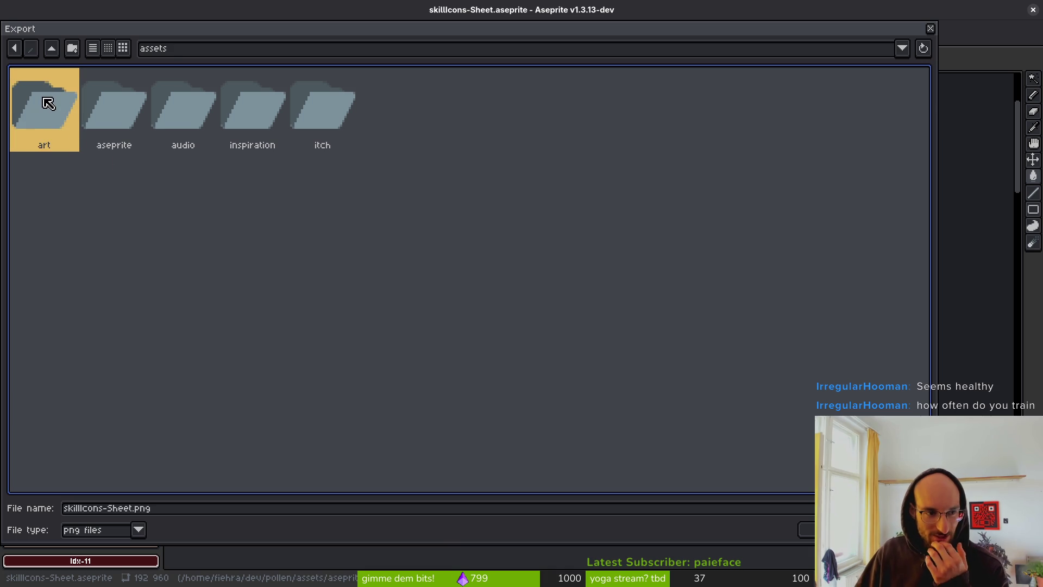
double_click(49, 103)
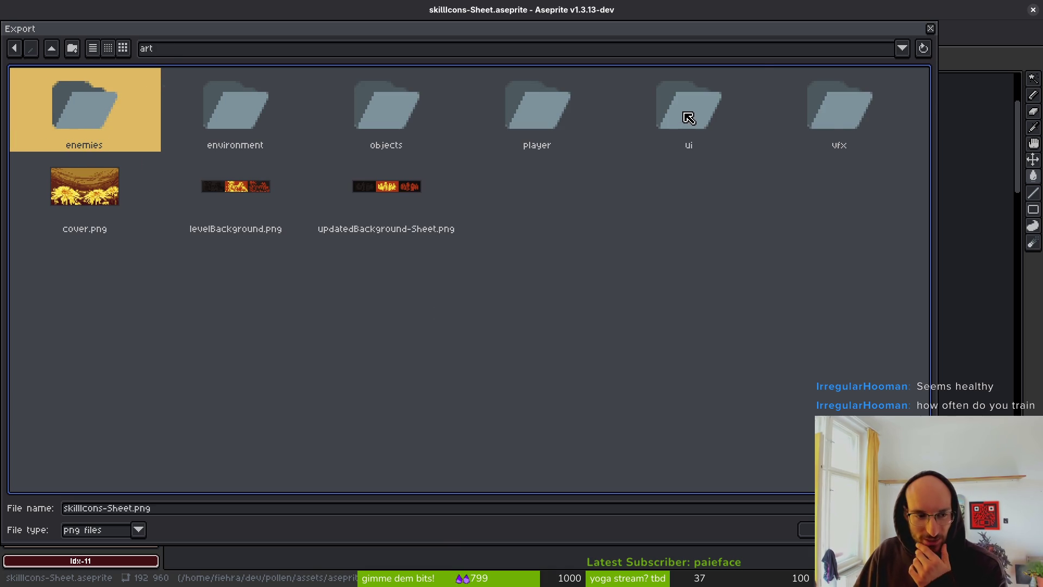
double_click(688, 117)
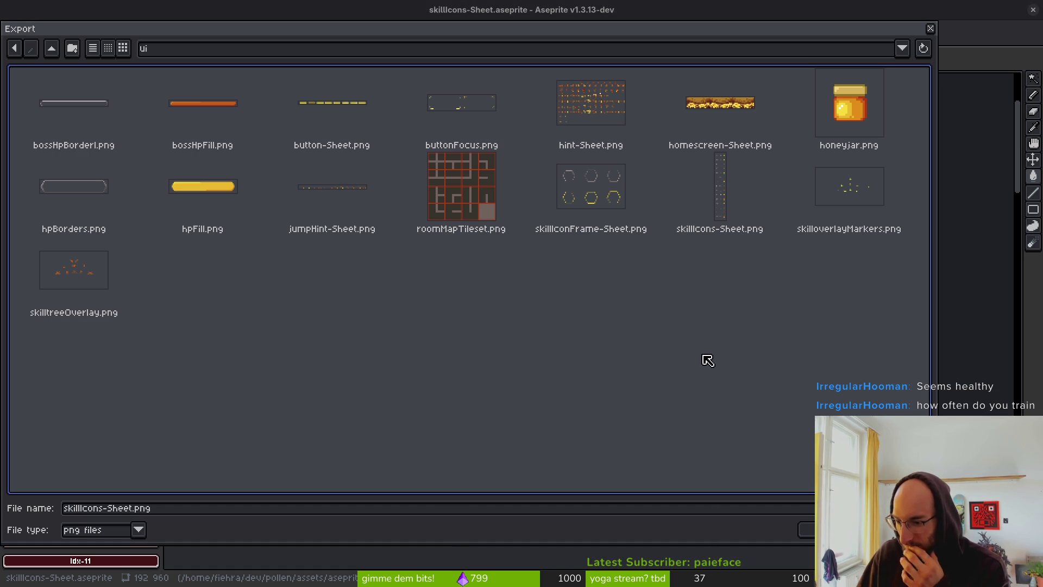
Choose skillIcons-Sheet.png, confirm overwriting it, and export the PNG
left_click(51, 49)
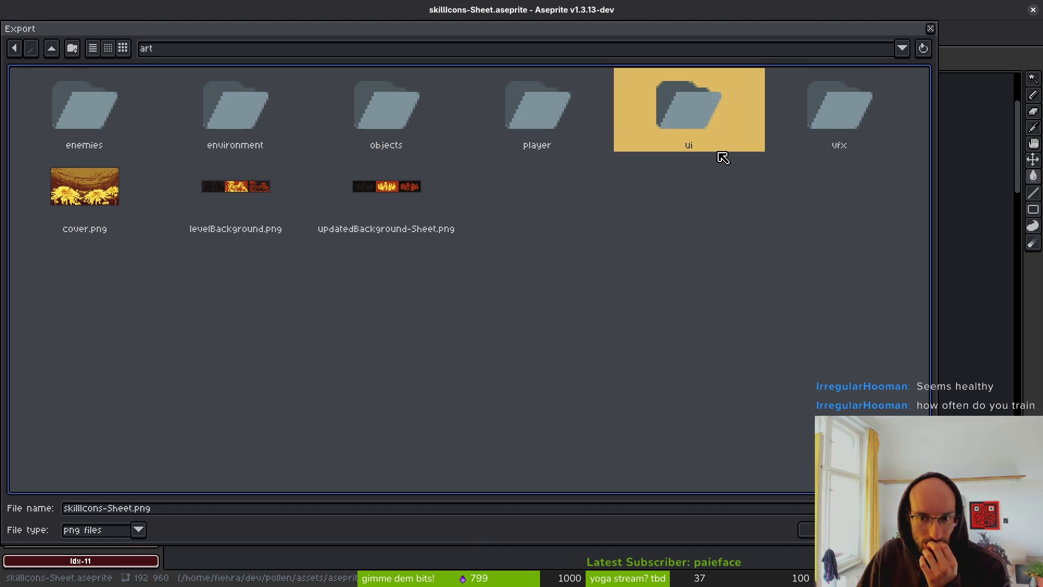
double_click(693, 102)
double_click(727, 191)
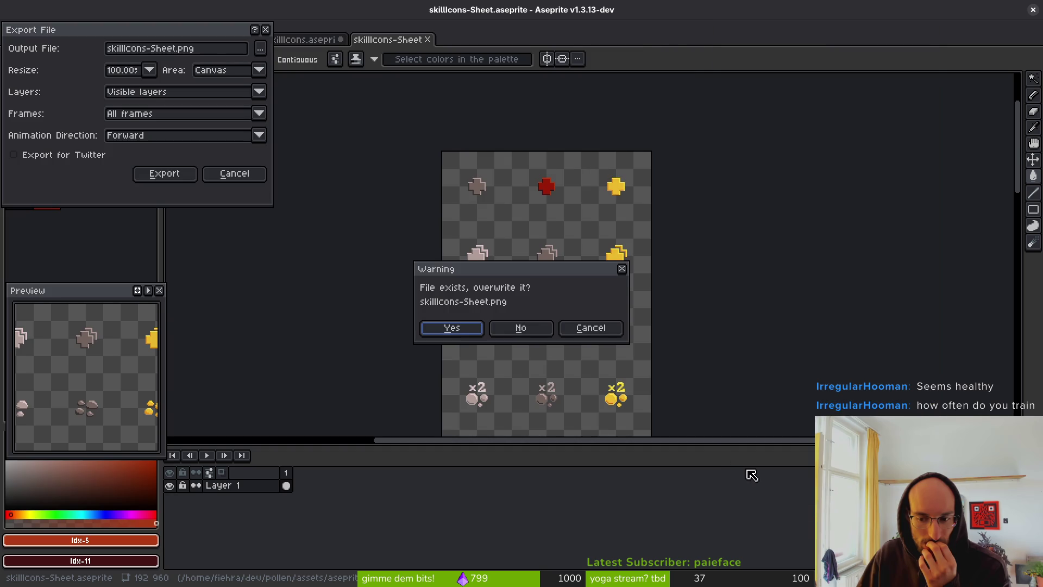
left_click(452, 328)
left_click(179, 177)
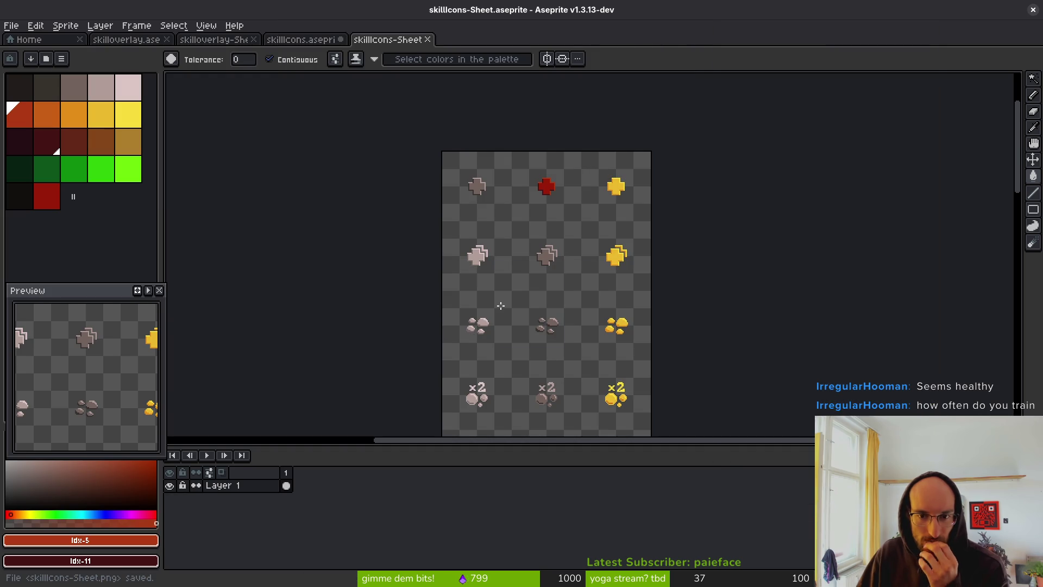
key("alt+Tab")
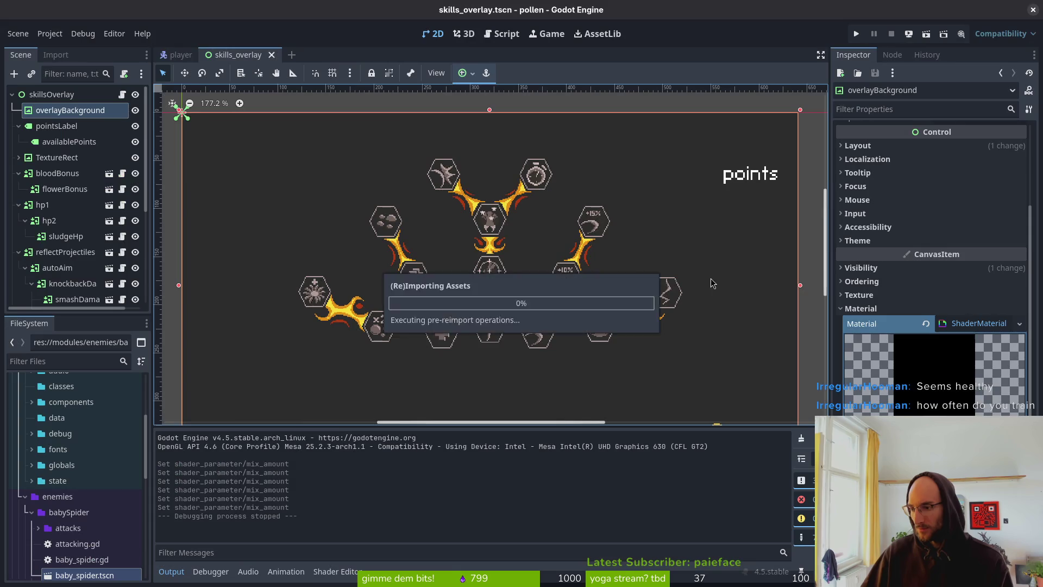
Run the game and move focus between Increase Health and Reflect Projectiles in the skill tree
left_click(854, 34)
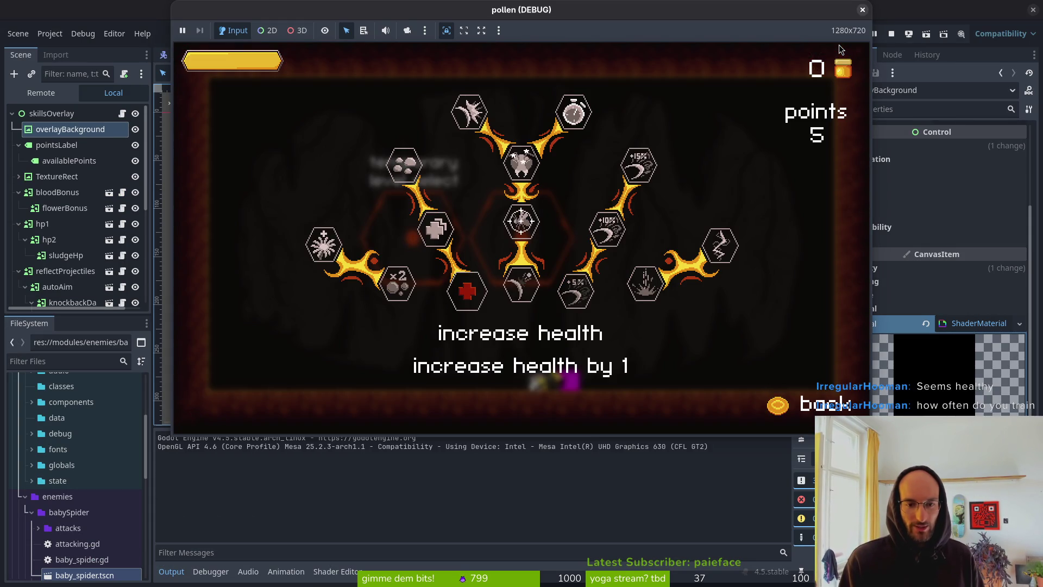
key("Left")
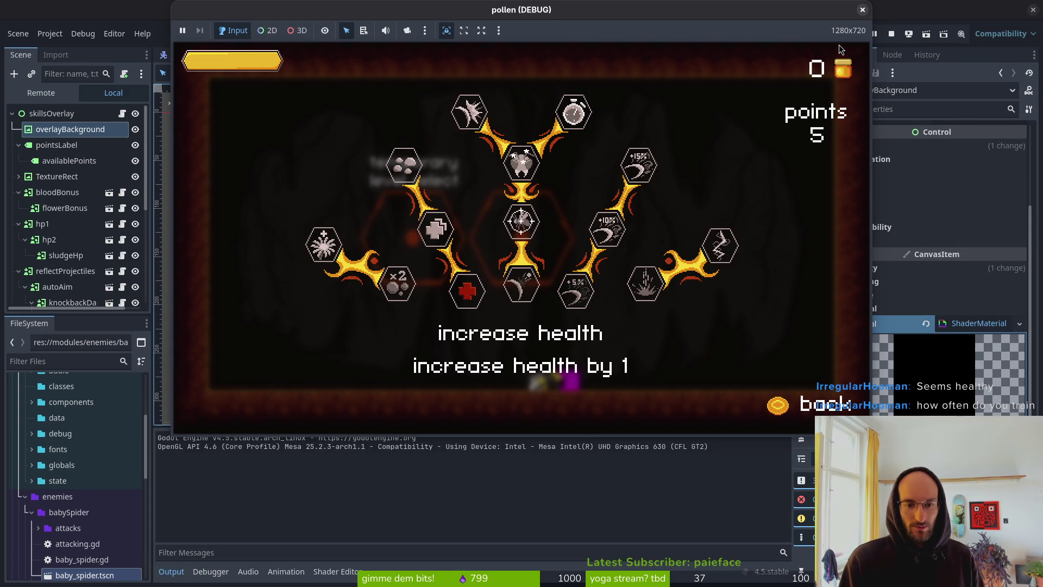
key("Right")
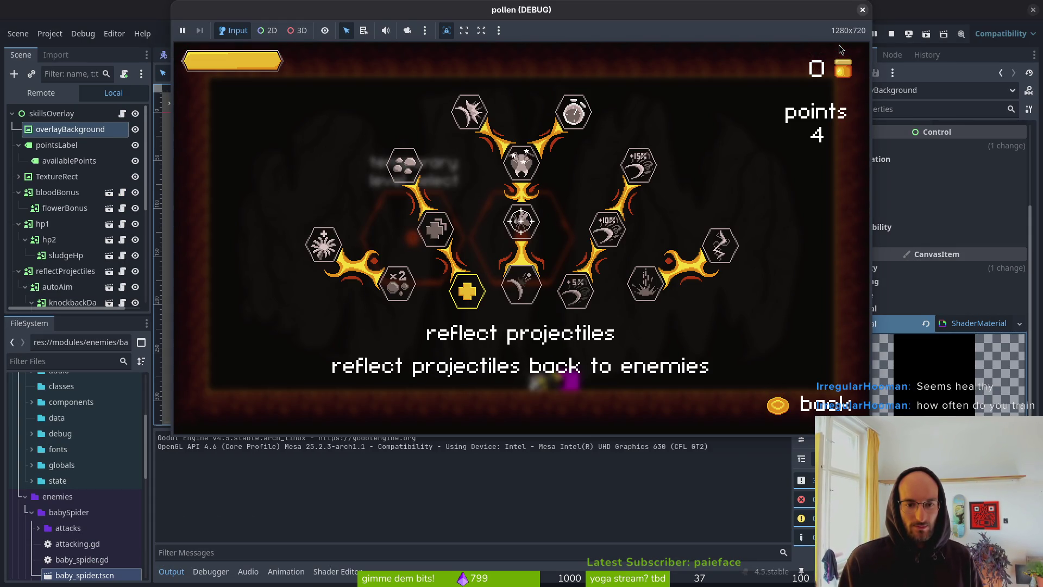
key("Left")
key("Right")
key("Left")
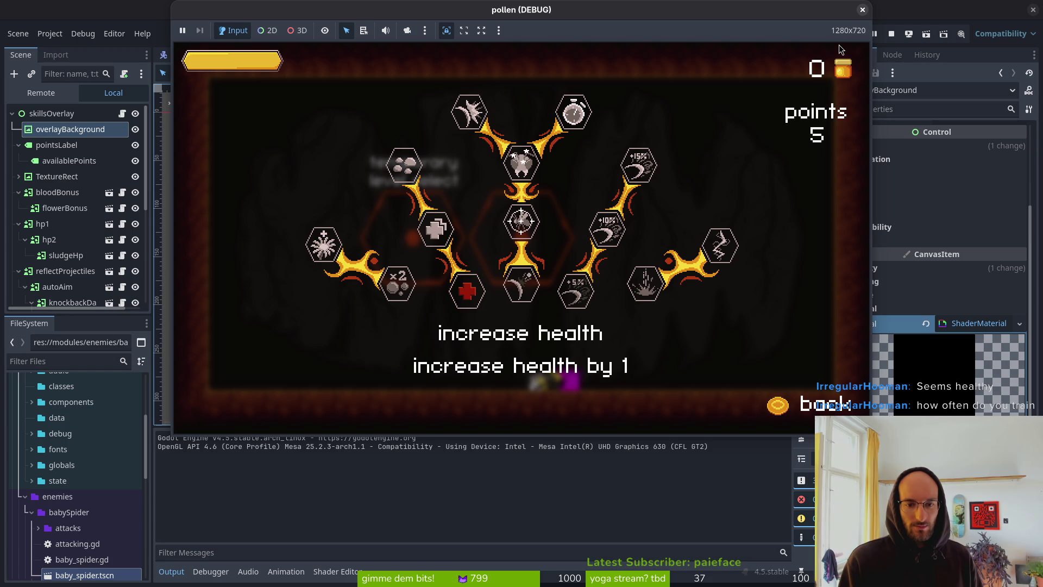
key("Right")
key("Right")
key("Left")
key("Left")
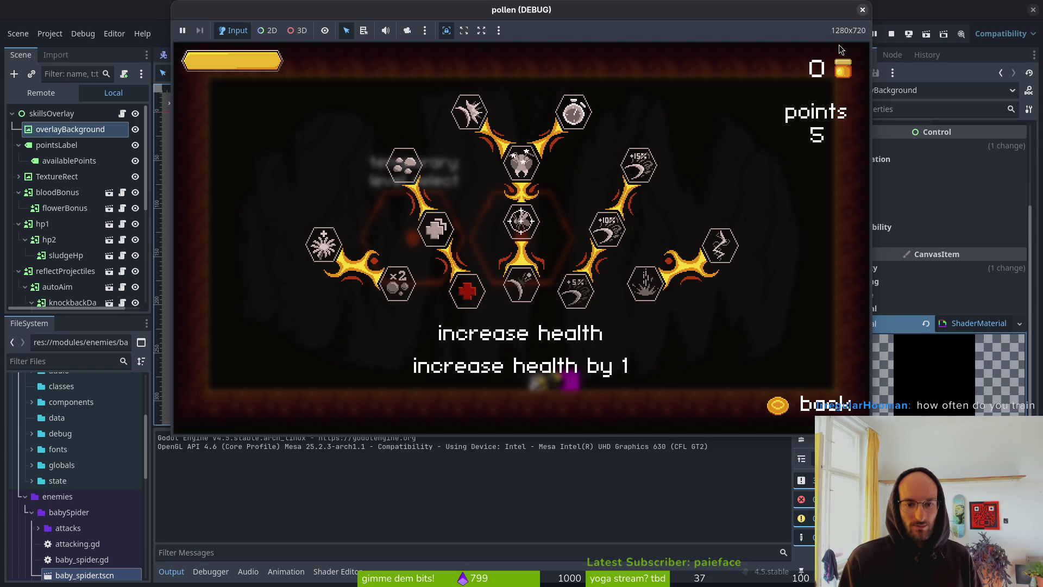
key("Right")
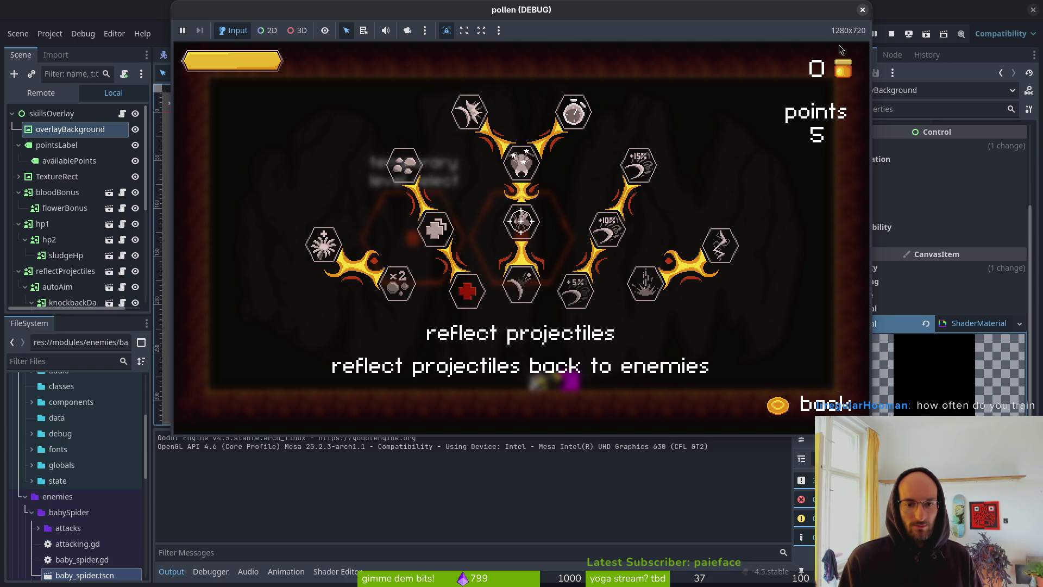
key("Left")
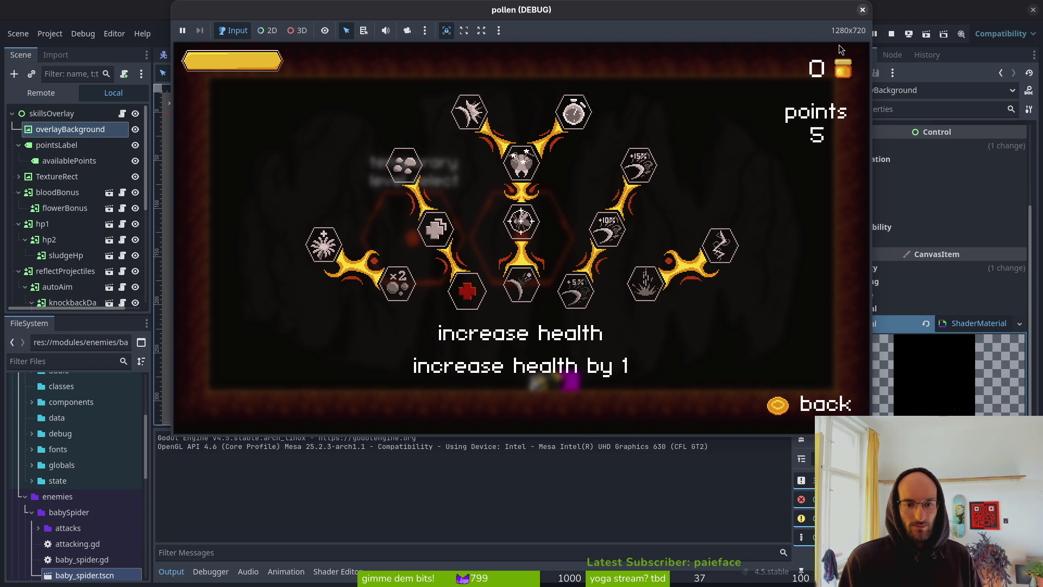
key("Right")
key("Left")
Unlock Increase Health, refund the point, then close the game and return to Aseprite
key("Return")
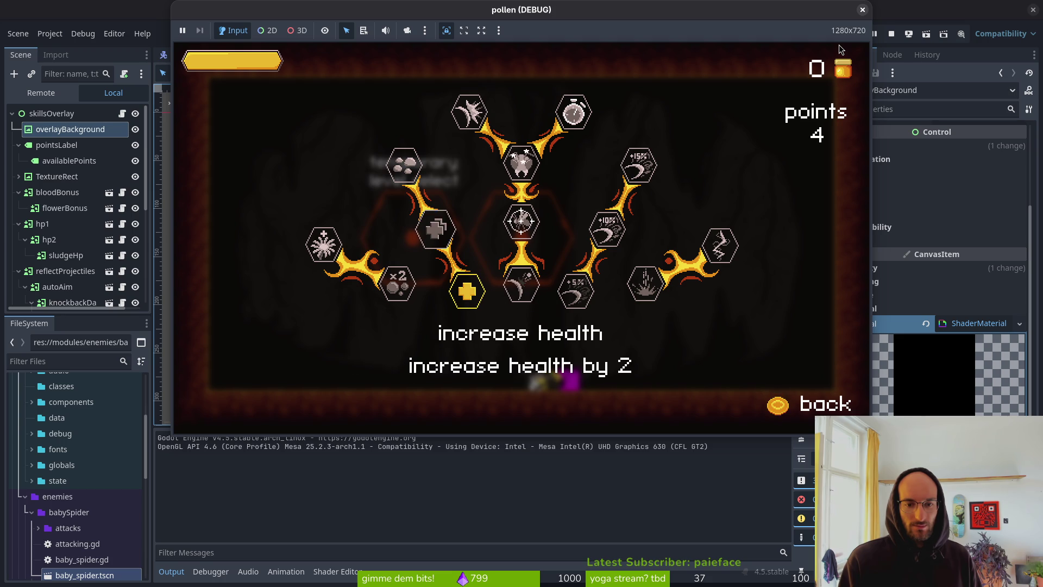
key("Right")
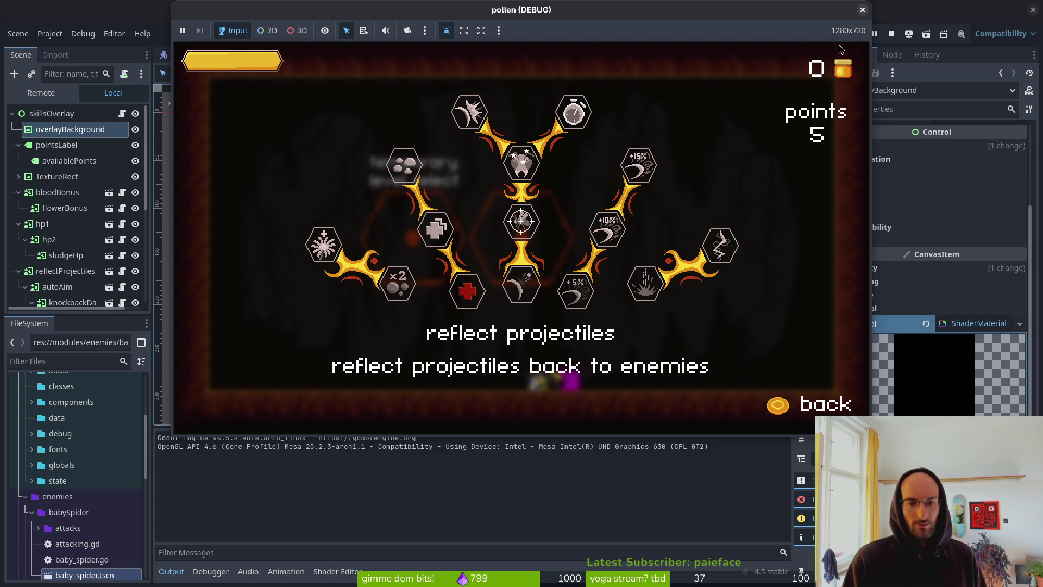
key("Up")
key("Down")
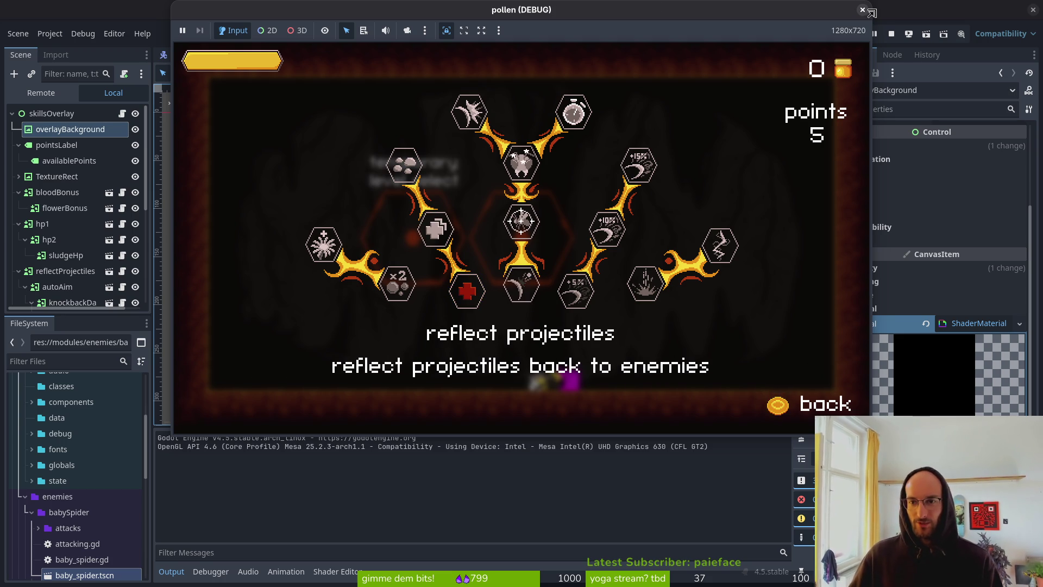
key("F8")
key("alt+Tab")
In the skillIcons sprite, select the hexagon frames 49–51
left_click(304, 40)
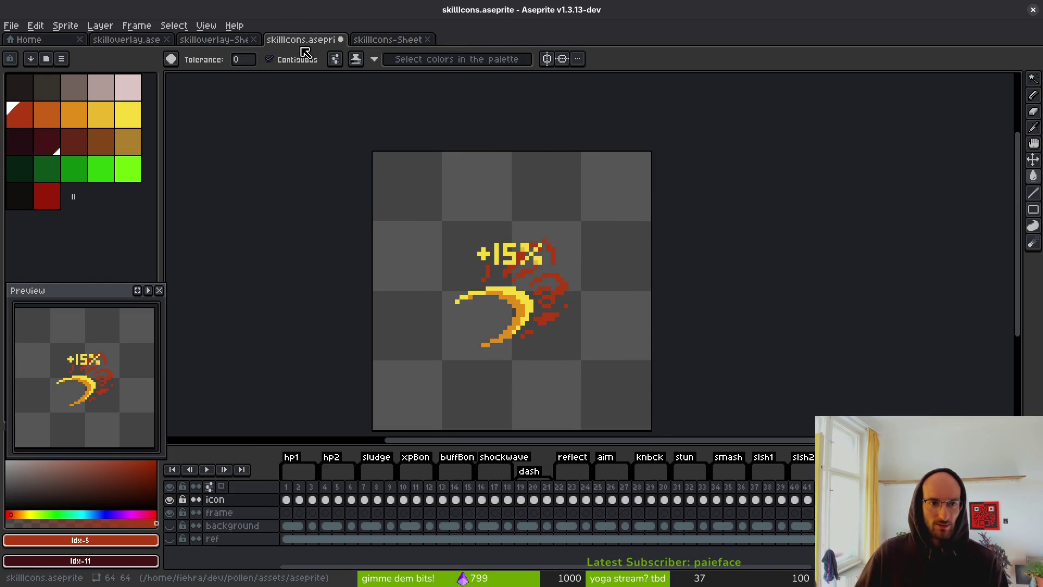
key("Left")
key("Left")
key("Left")
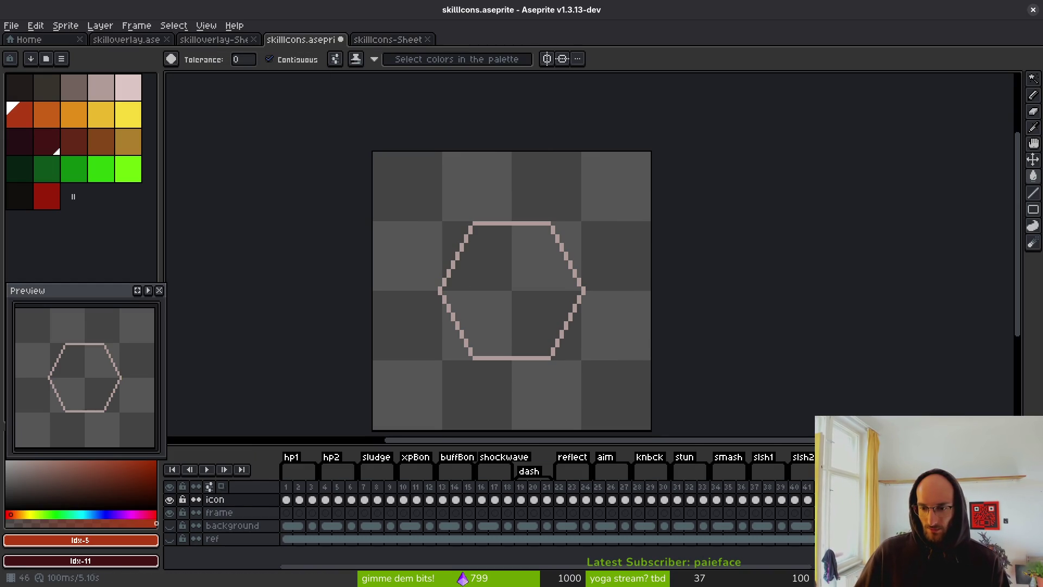
key("Right")
key("Right")
key("Right")
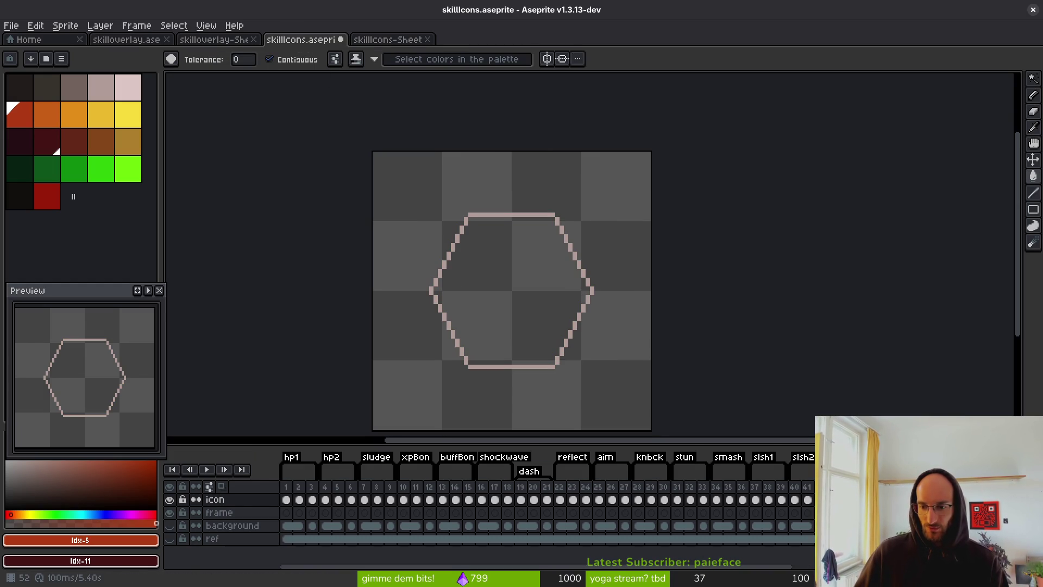
key("Left")
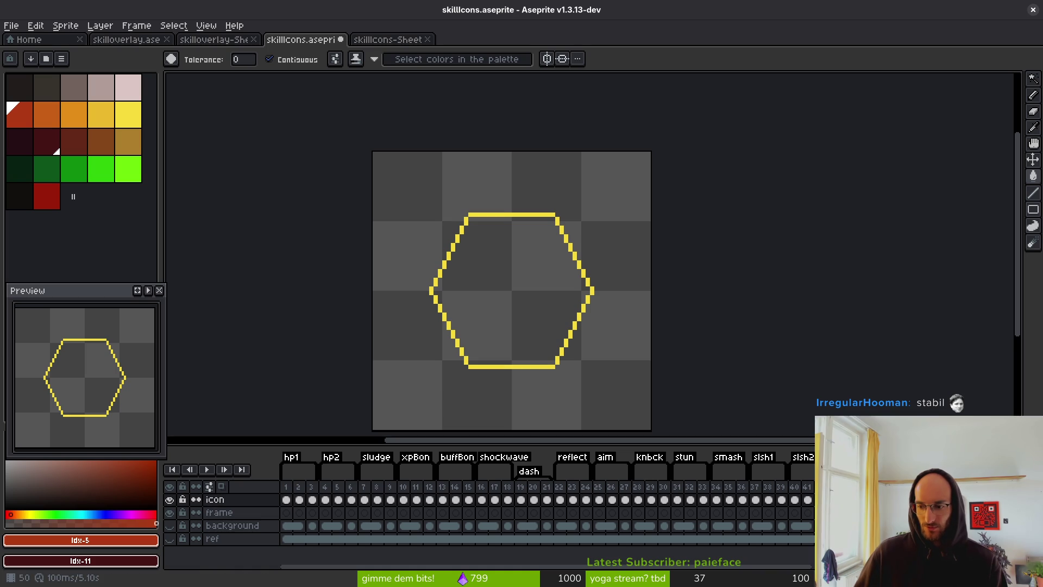
key("shift+Right")
key("shift+Right")
key("Right")
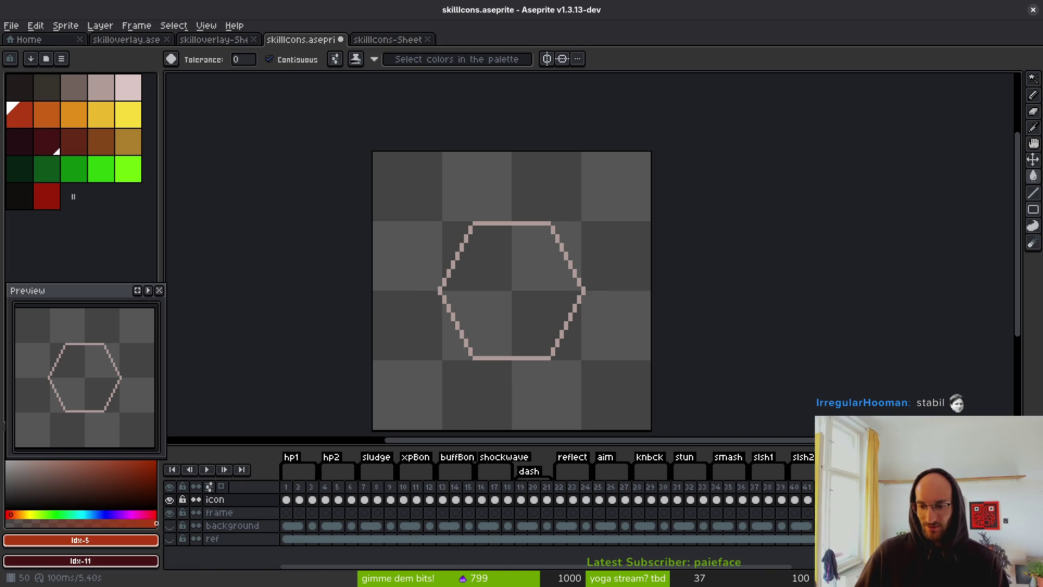
key("Right")
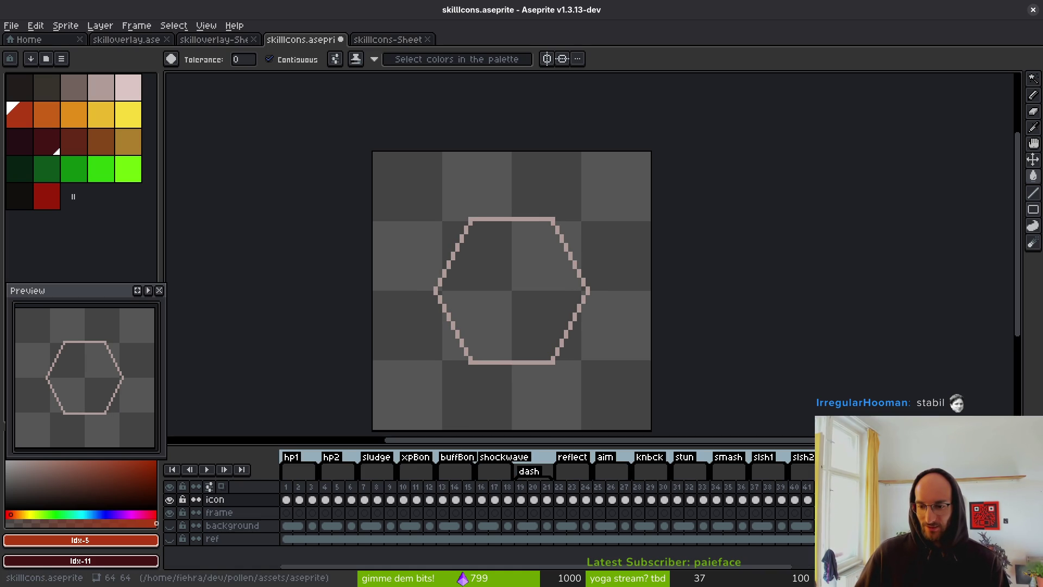
key("Left")
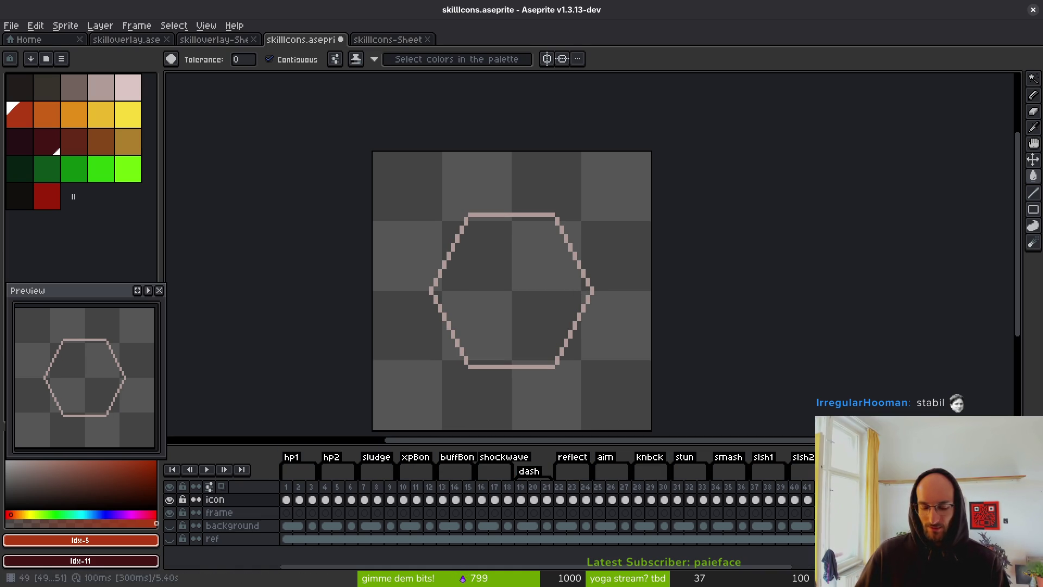
Add a new tag named 'unlocked' to the selected frames
key("F2")
type("unlcoke")
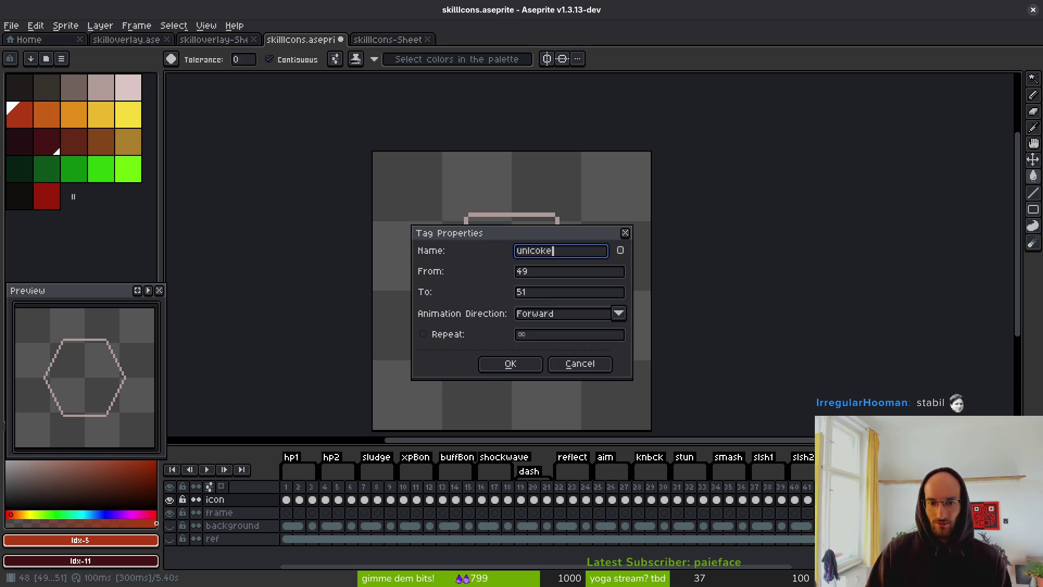
key("BackSpace")
key("BackSpace")
key("BackSpace")
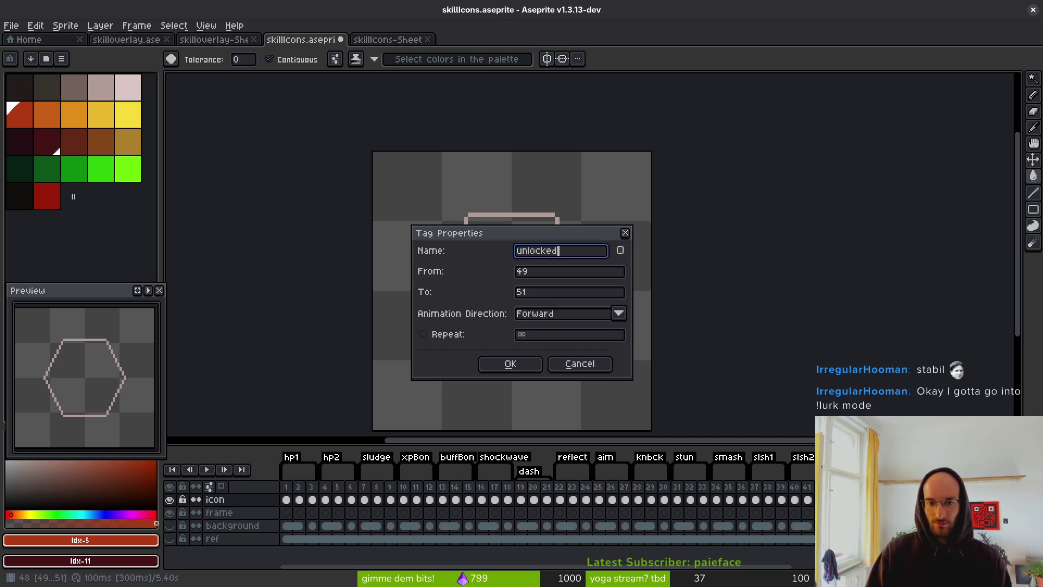
key("Return")
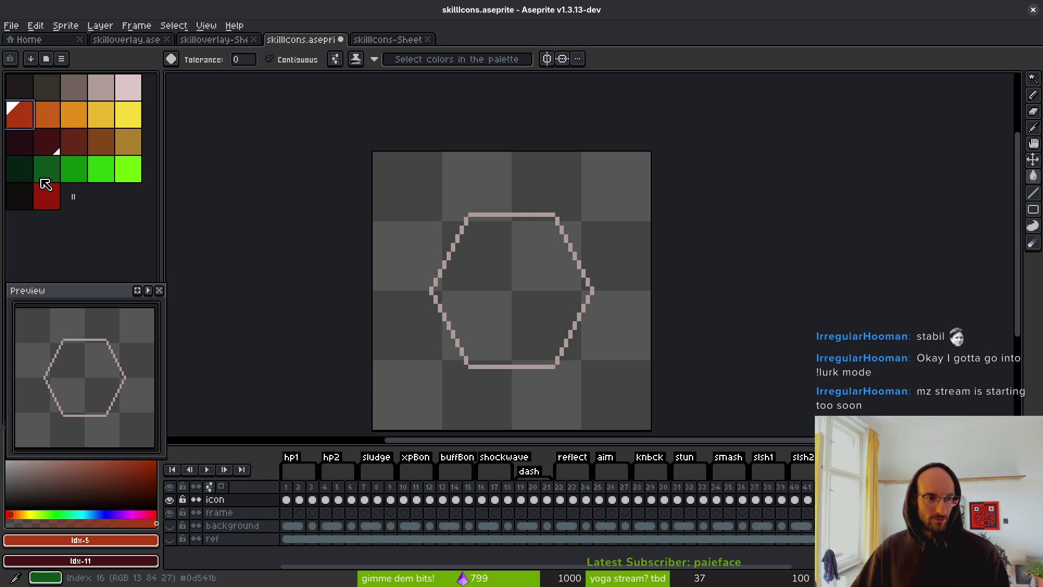
Choose the red palette colour for the outlines
left_click(47, 195)
scroll(469, 264, "up", 3)
left_click(46, 142)
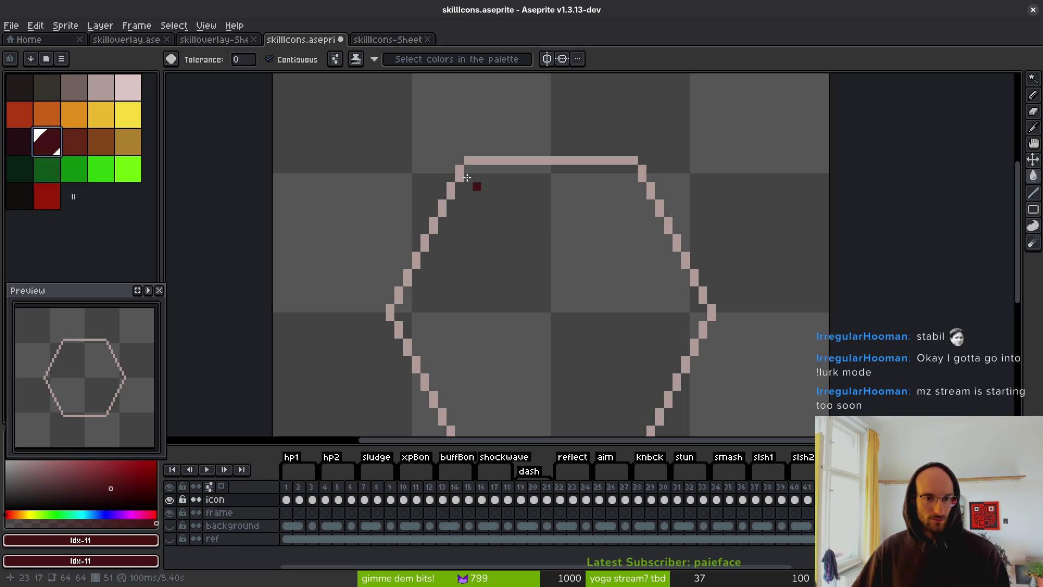
left_click(47, 195)
scroll(576, 255, "down", 2)
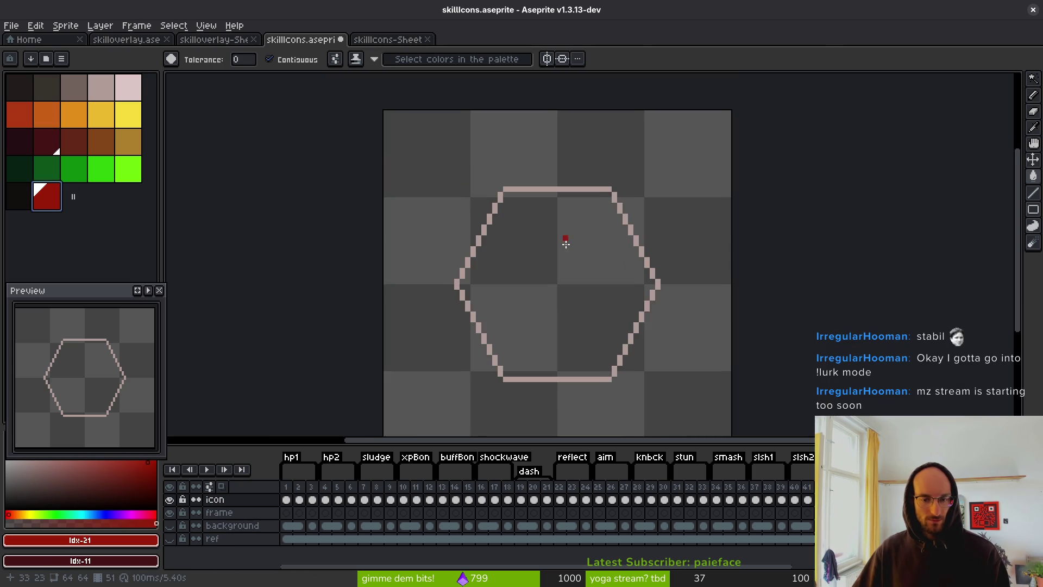
Retry Replace Color past the 'no active image' error and switch to the frame layer
key("shift+o")
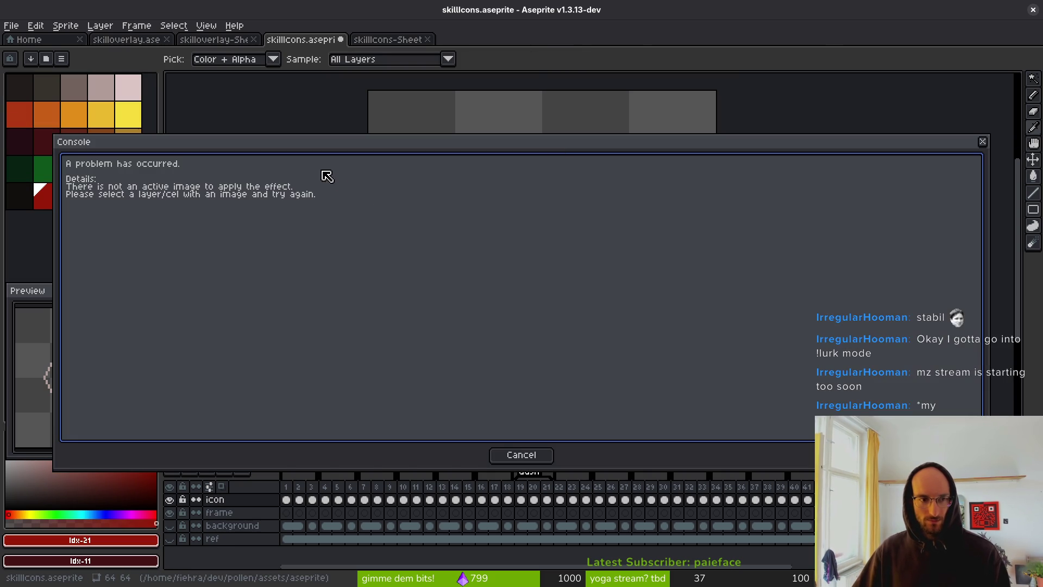
key("Escape")
key("shift+o")
key("Escape")
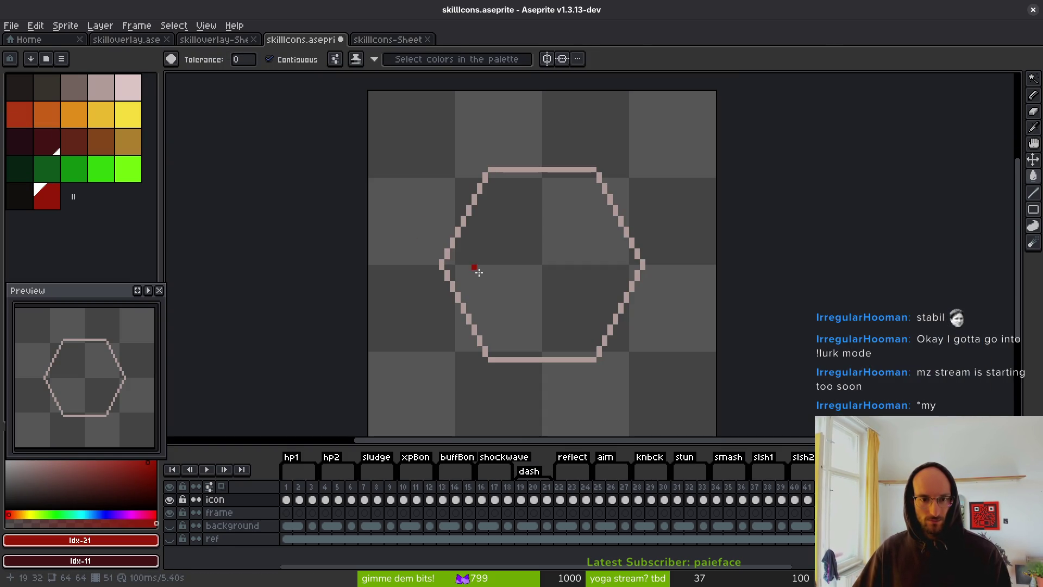
key("shift+o")
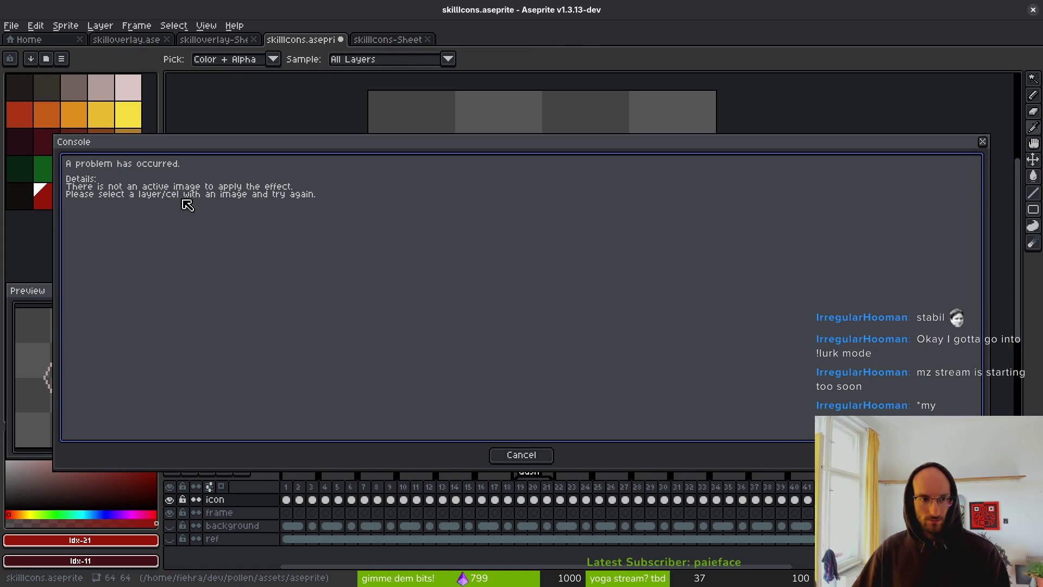
key("Escape")
key("w")
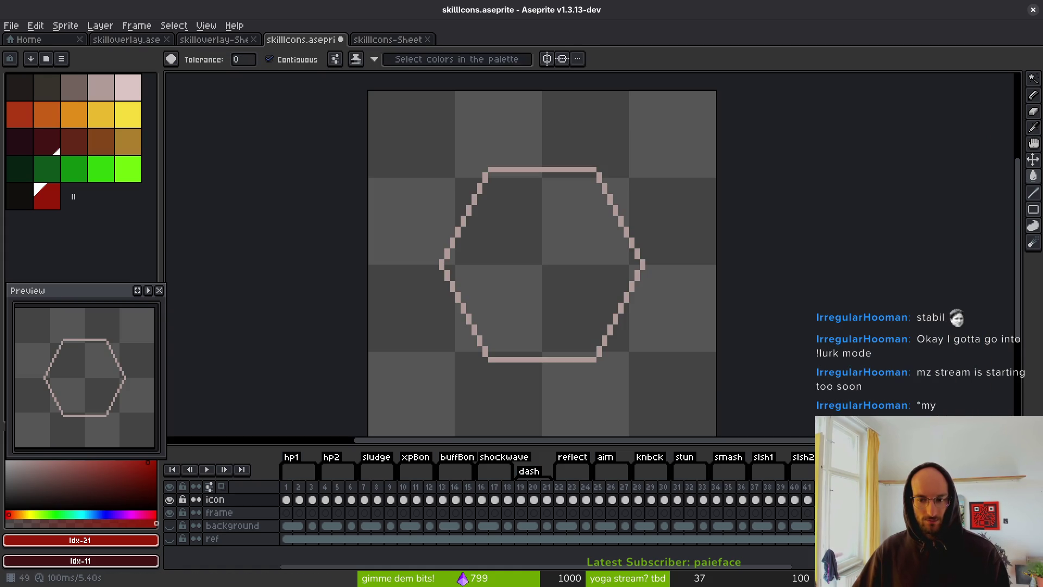
key("Down")
Replace the outline's pink with red, then undo the result
key("shift+r")
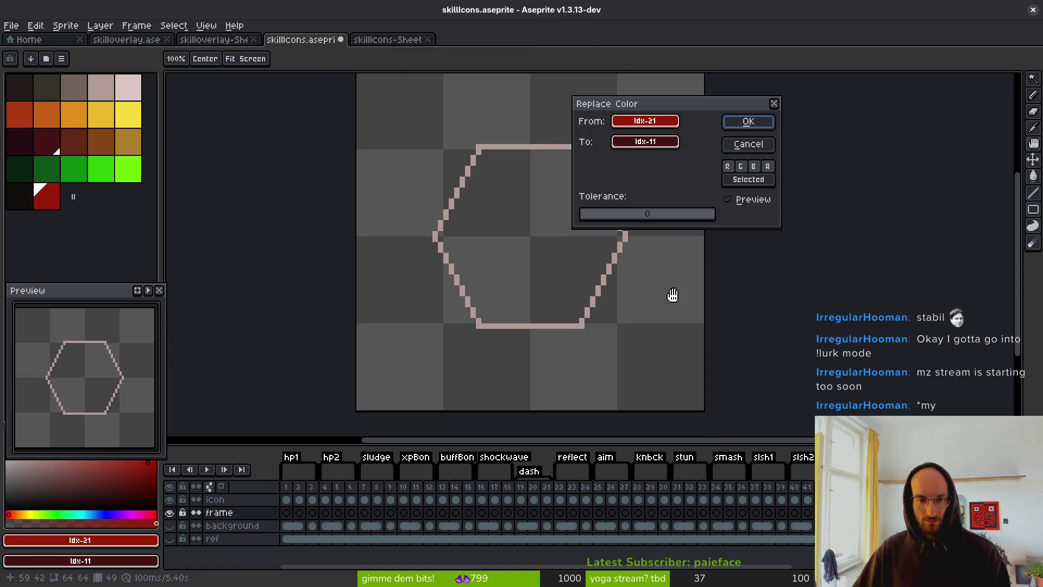
left_click_drag(648, 140, 645, 121)
mouse_move(645, 120)
left_mouse_down()
mouse_move(511, 163)
mouse_move(526, 147)
left_mouse_up()
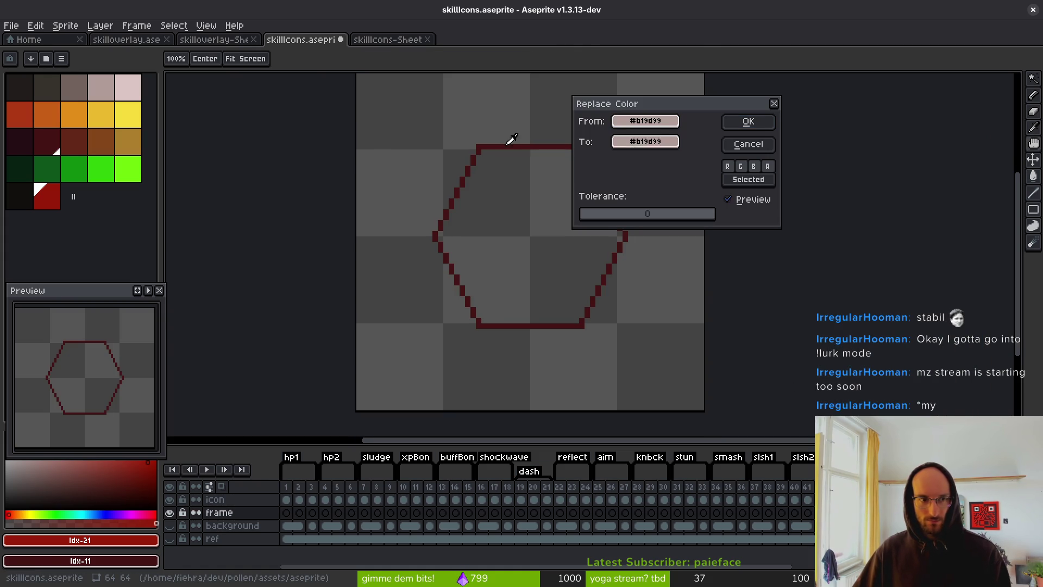
left_click(758, 122)
key("g")
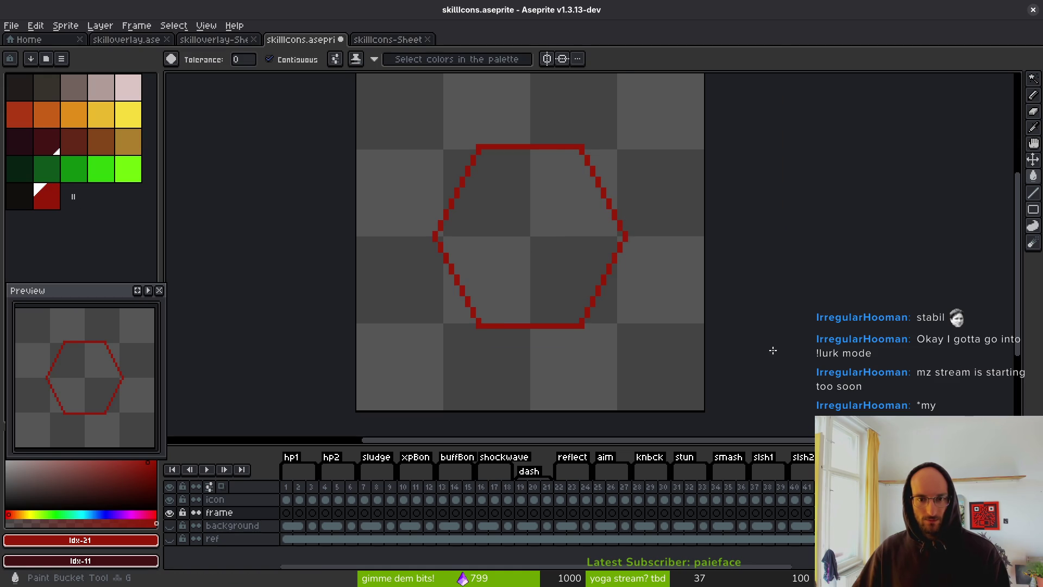
key("ctrl+z")
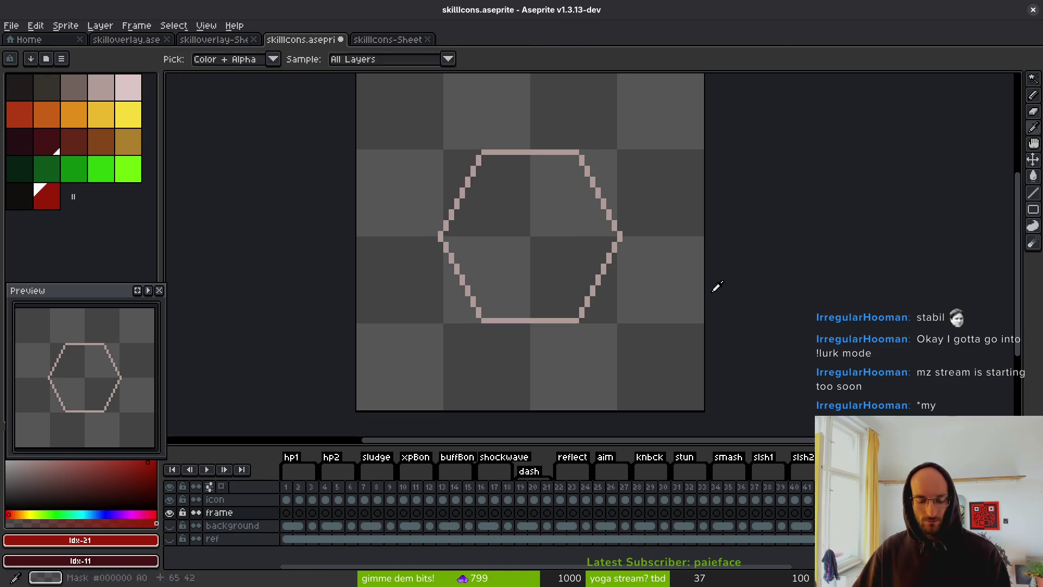
Replace the outline's pink with a darker red and set the secondary colour to it
key("shift+r")
left_click_drag(648, 126, 527, 147)
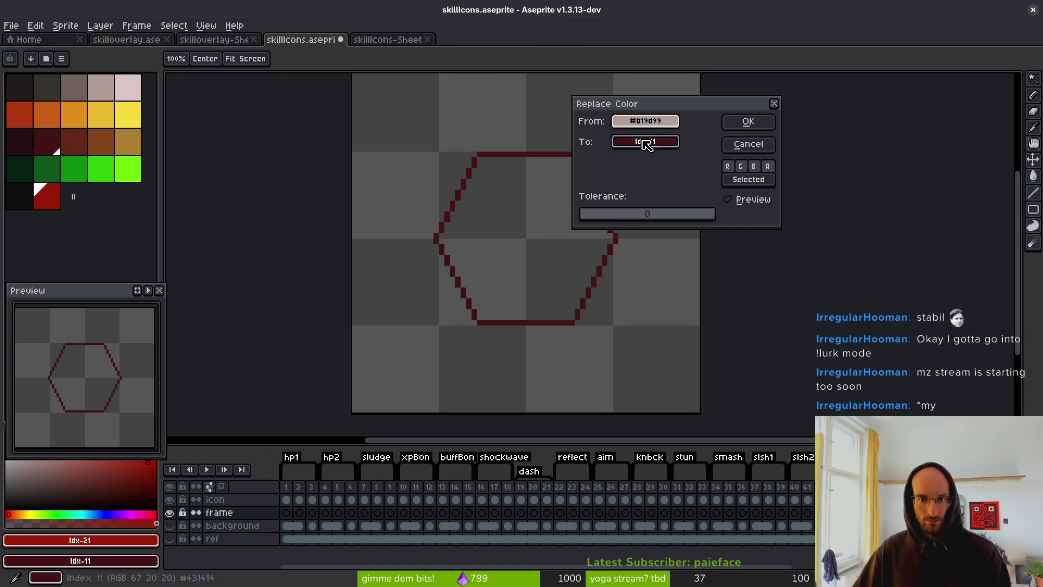
mouse_move(644, 142)
left_mouse_down()
mouse_move(59, 163)
mouse_move(57, 192)
left_mouse_up()
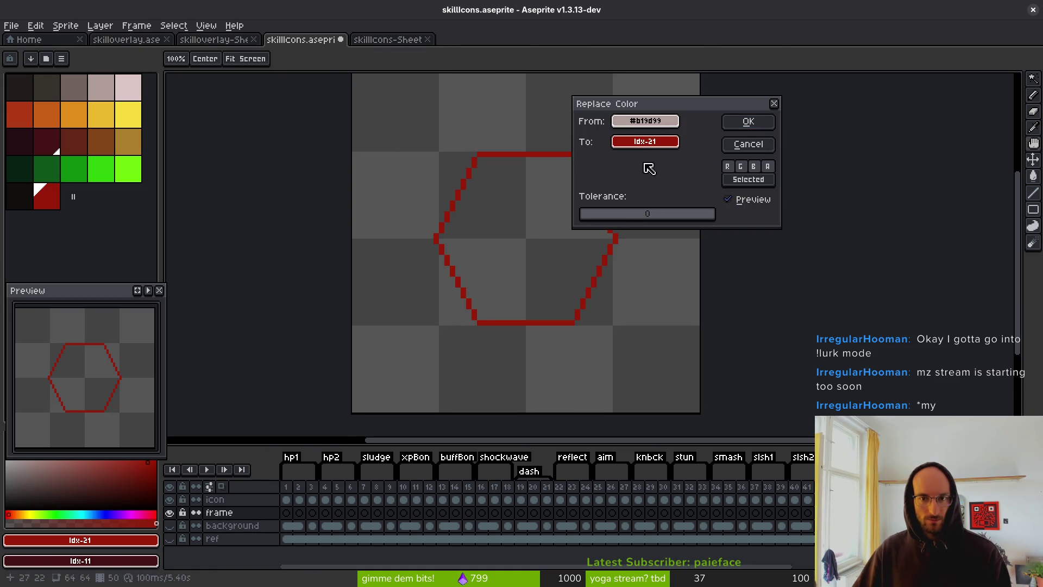
left_click(748, 122)
right_click(56, 198)
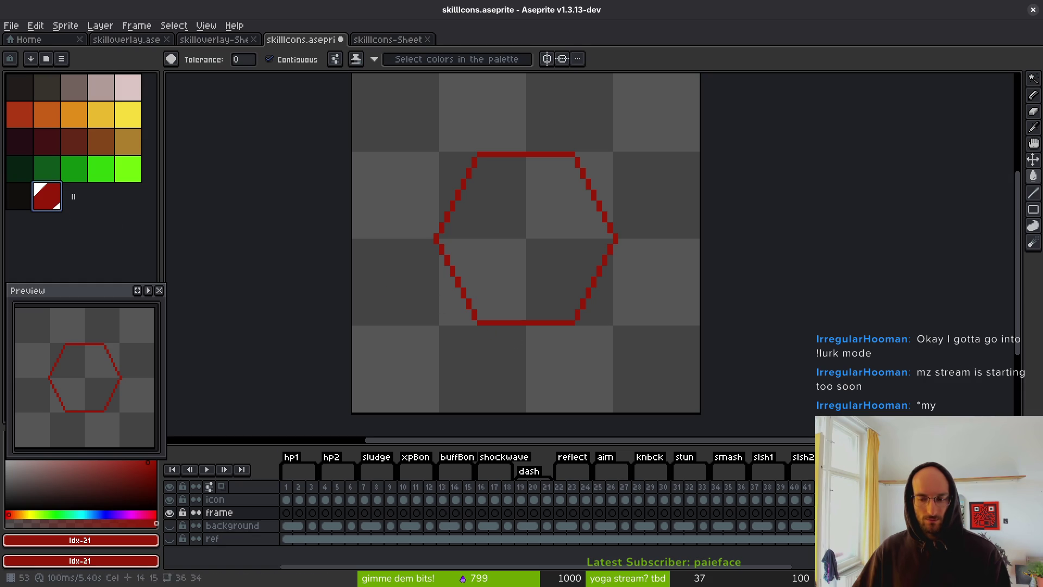
Replace the remaining grey hexagon outline colour with red
key("ctrl+z")
key("shift+r")
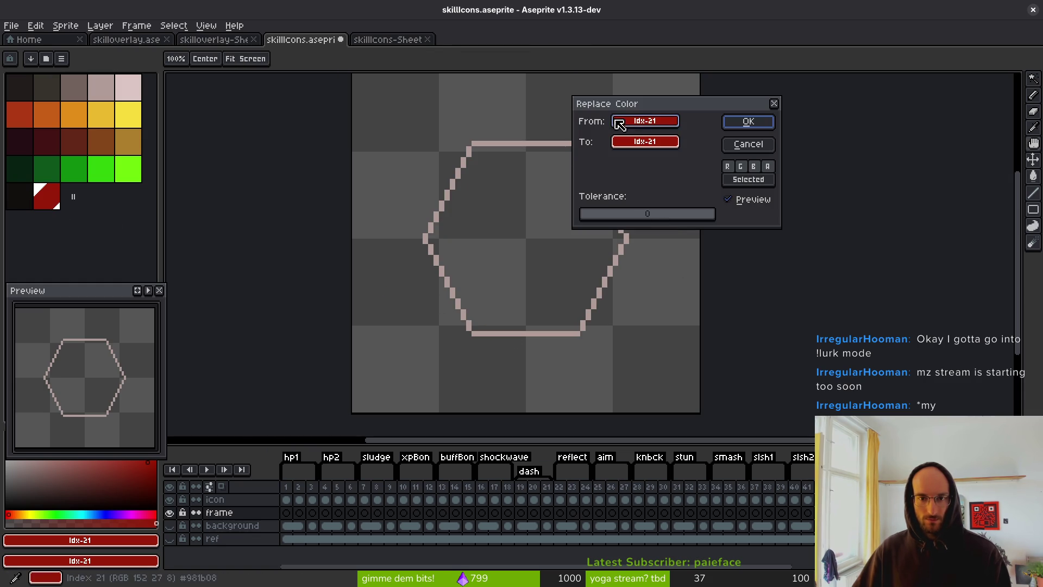
left_click(549, 142)
left_click(749, 122)
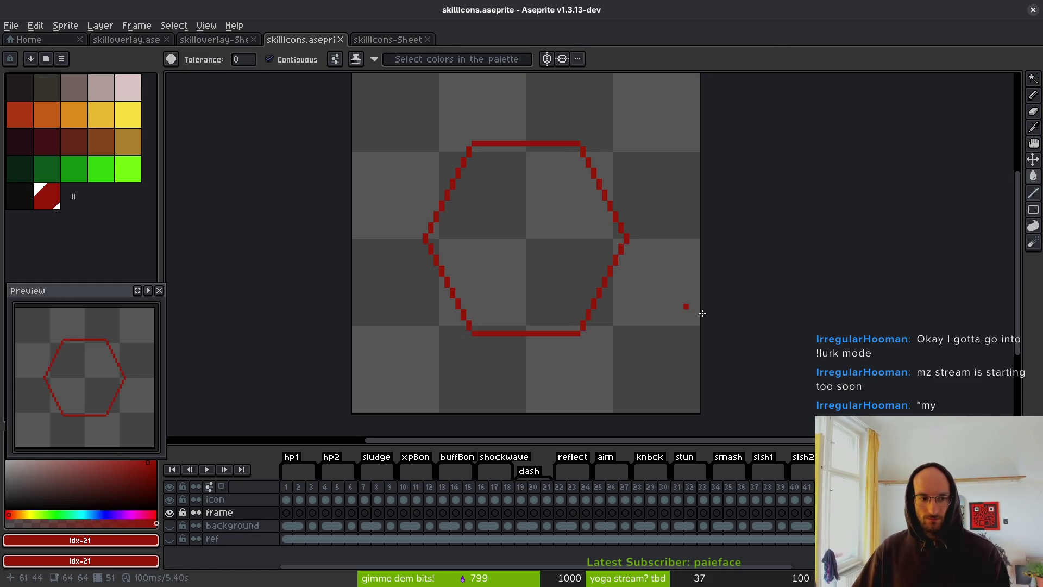
left_click(291, 492)
Compare the crosses in frames 2, 4 and 5, then select frame 5's icon-layer cel
left_click(306, 492)
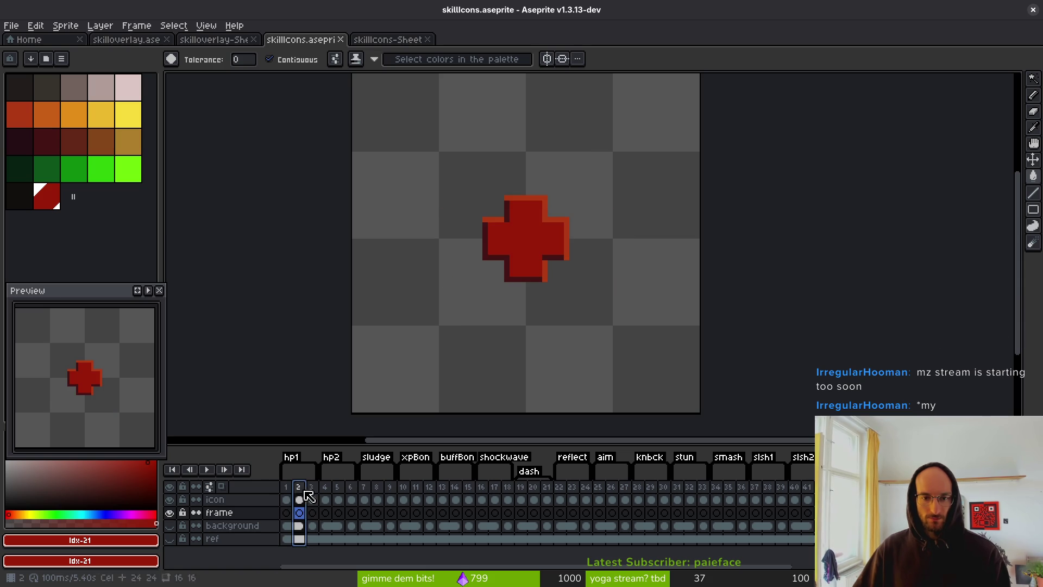
left_click(326, 491)
left_click(337, 491)
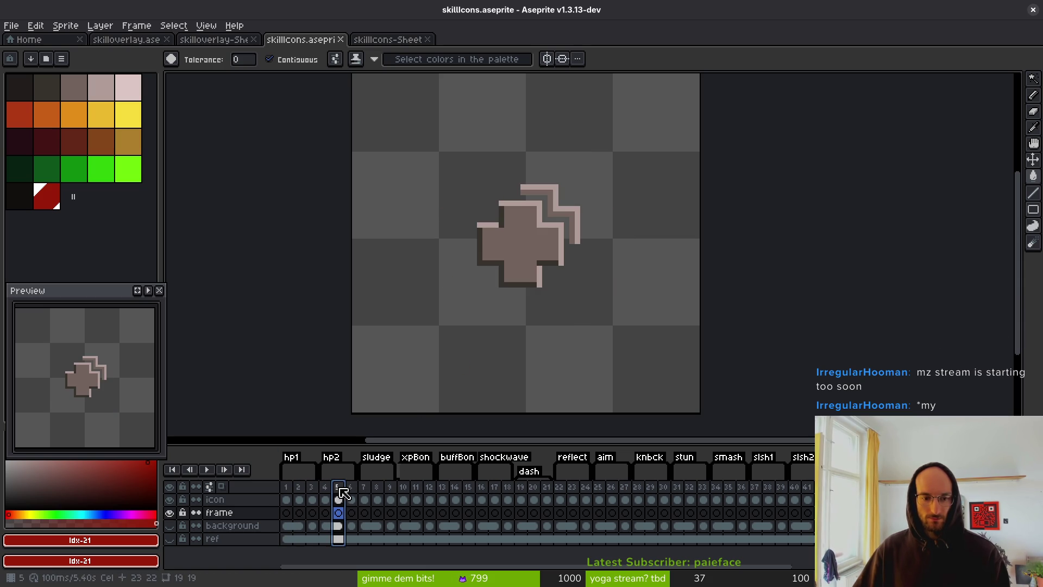
left_click(327, 490)
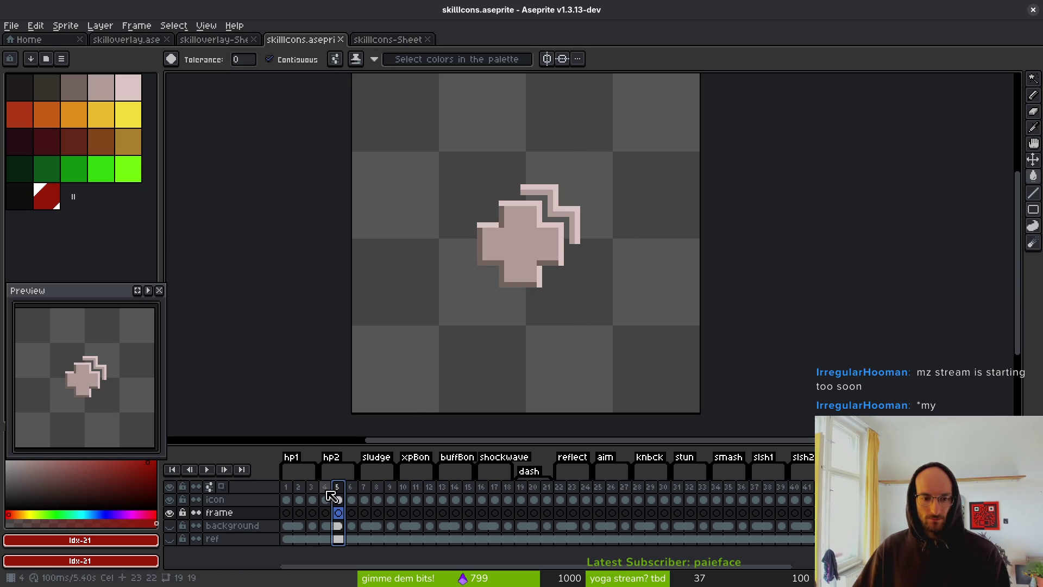
left_click(342, 494)
left_click(343, 494)
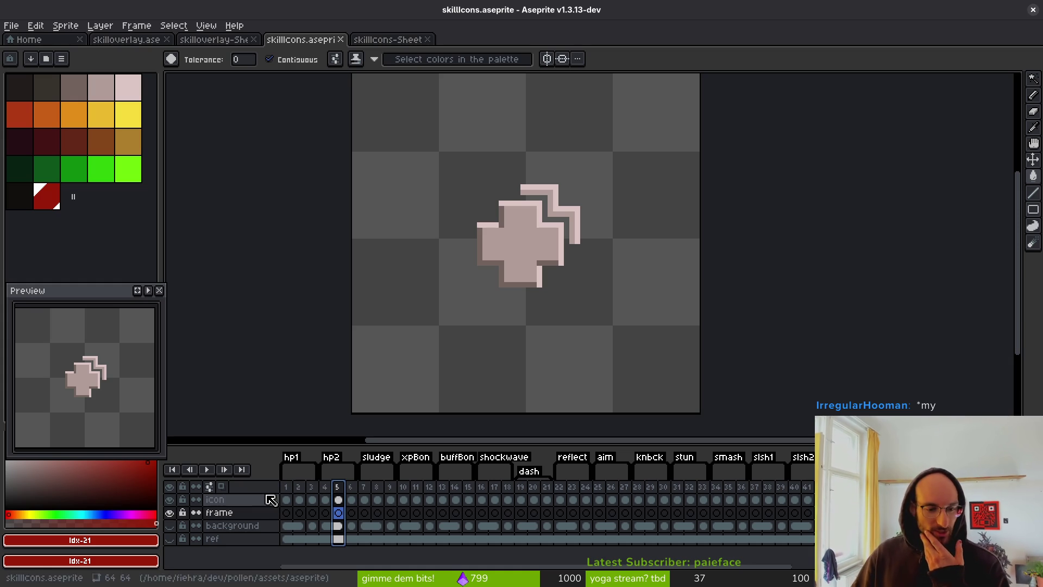
left_click(328, 488)
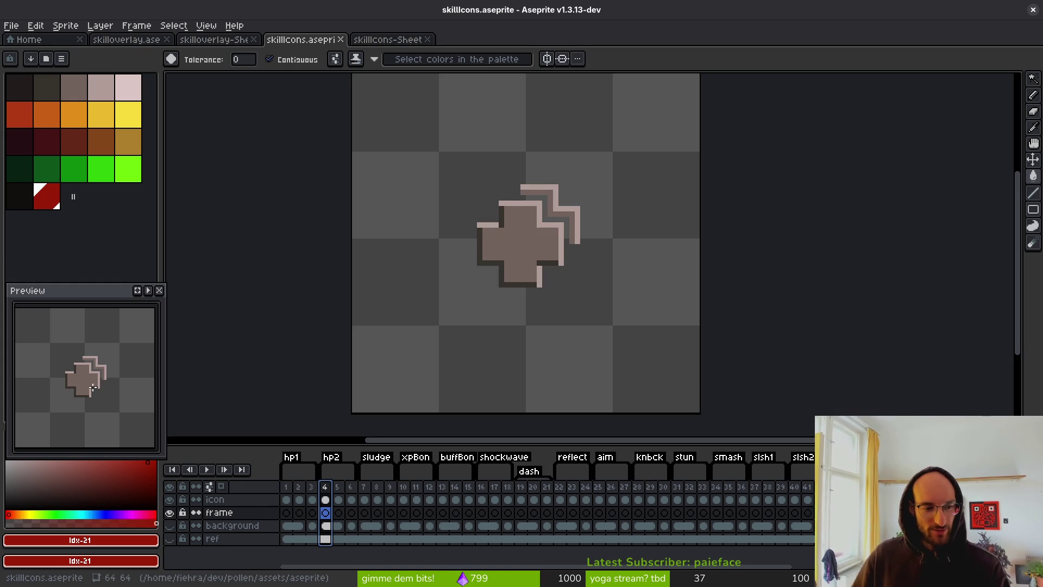
left_click(342, 487)
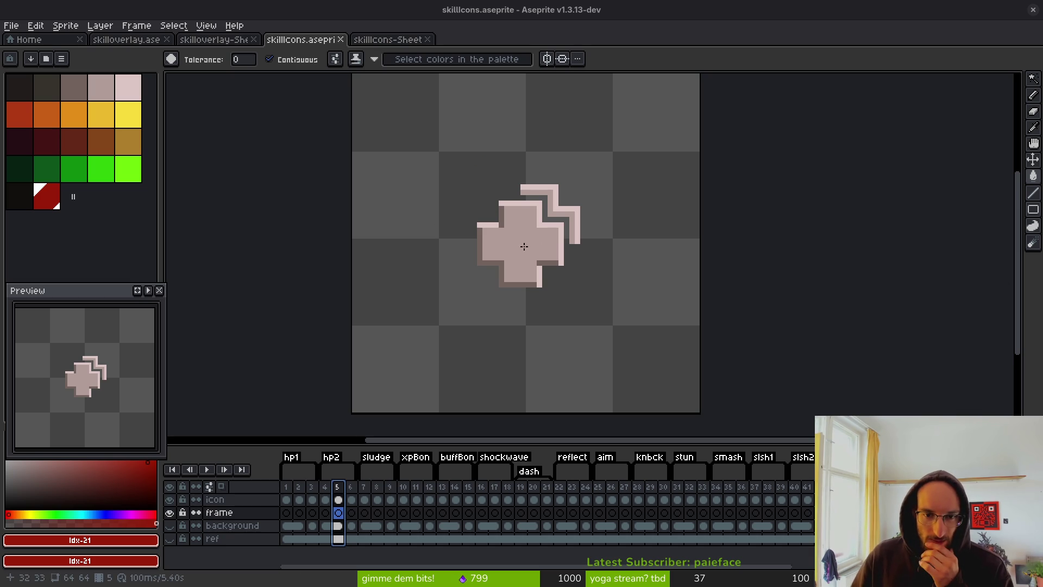
scroll(524, 247, "up", 2)
left_click(338, 499)
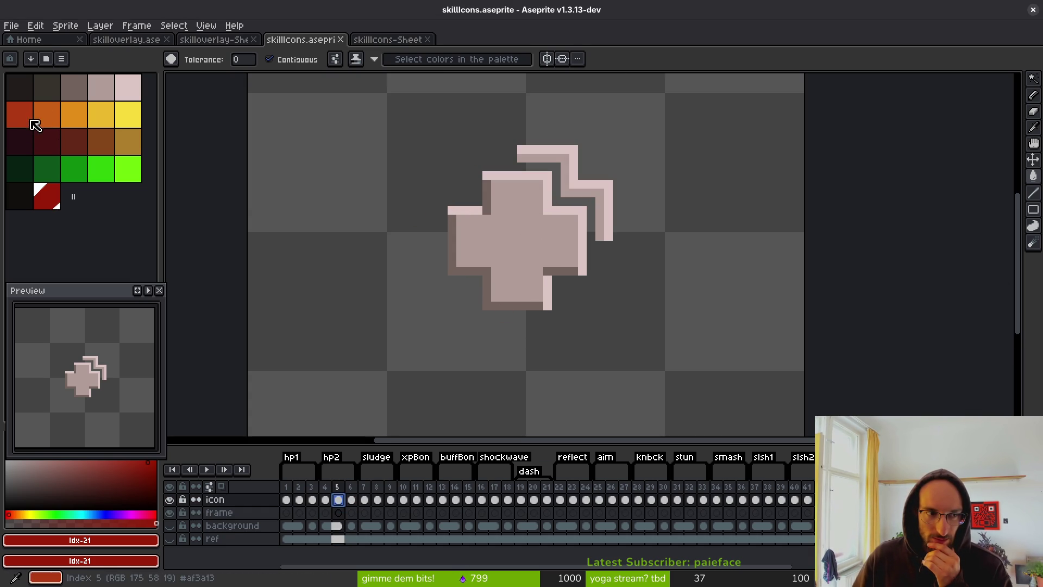
Fill the three edges of the frame 2 cross with orange
key("Left")
key("Left")
key("Left")
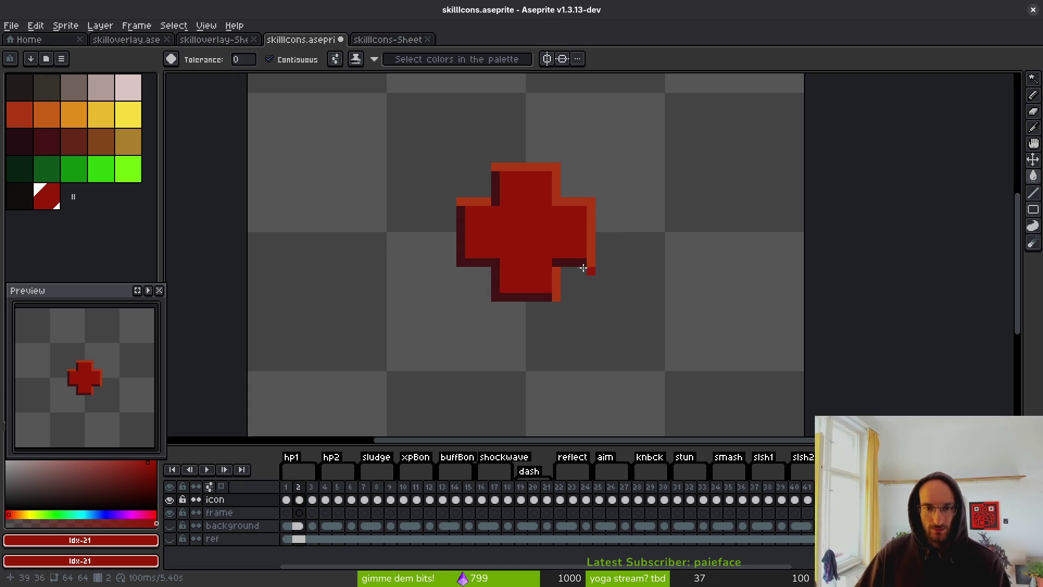
left_click(38, 111)
scroll(553, 196, "up", 4)
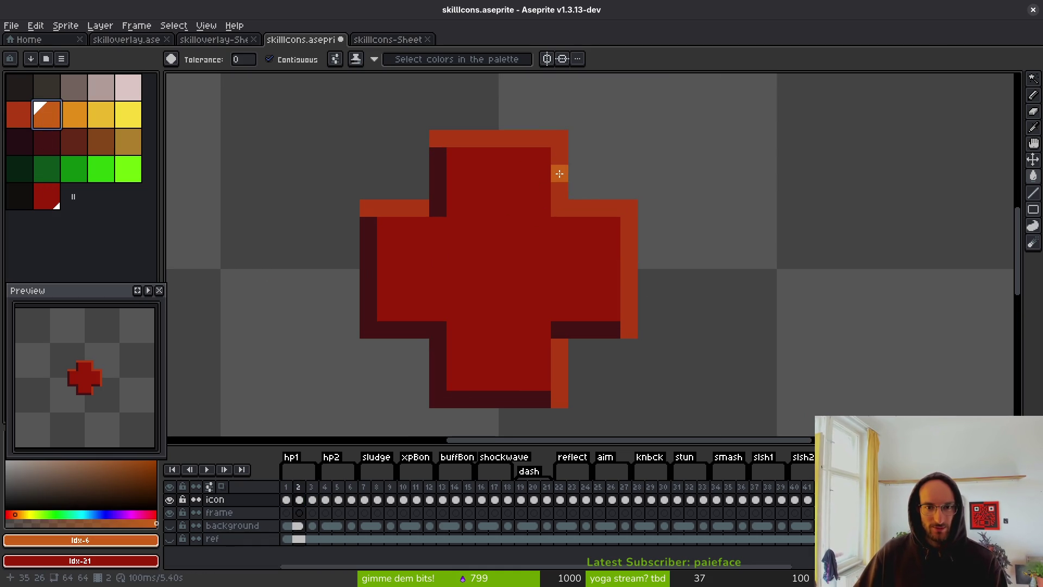
left_click(559, 174)
left_click(403, 208)
left_click(559, 365)
Recentre the sprite and fill the cross's interior red-orange
scroll(628, 364, "down", 4)
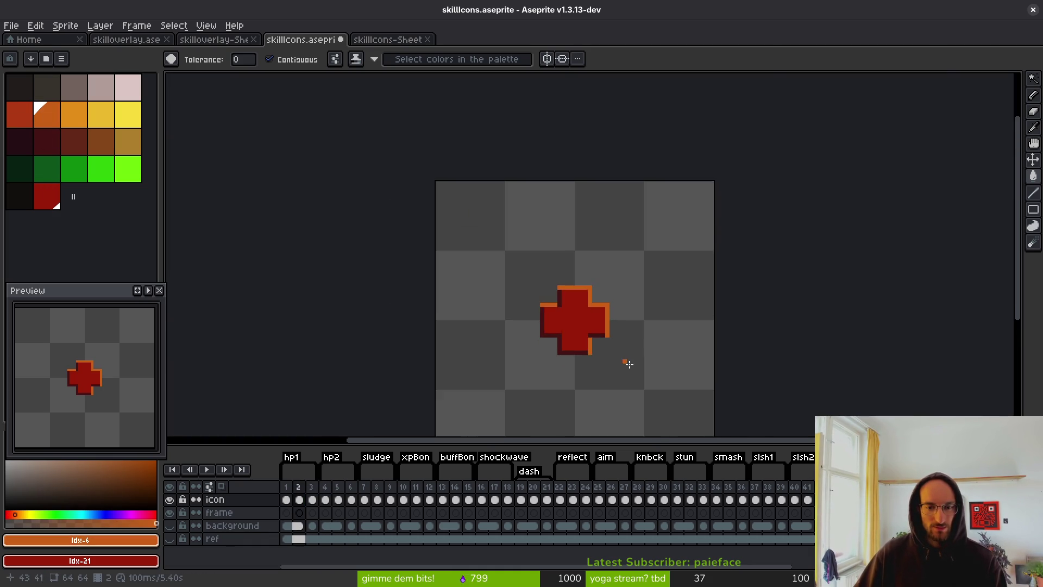
scroll(628, 364, "down", 4)
left_click_drag(590, 356, 478, 306)
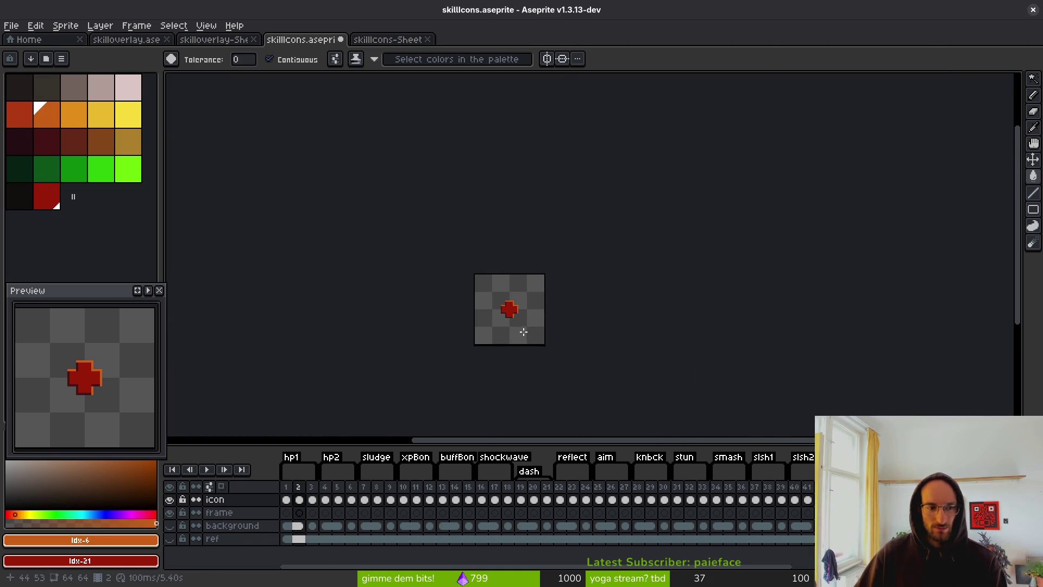
scroll(521, 329, "up", 8)
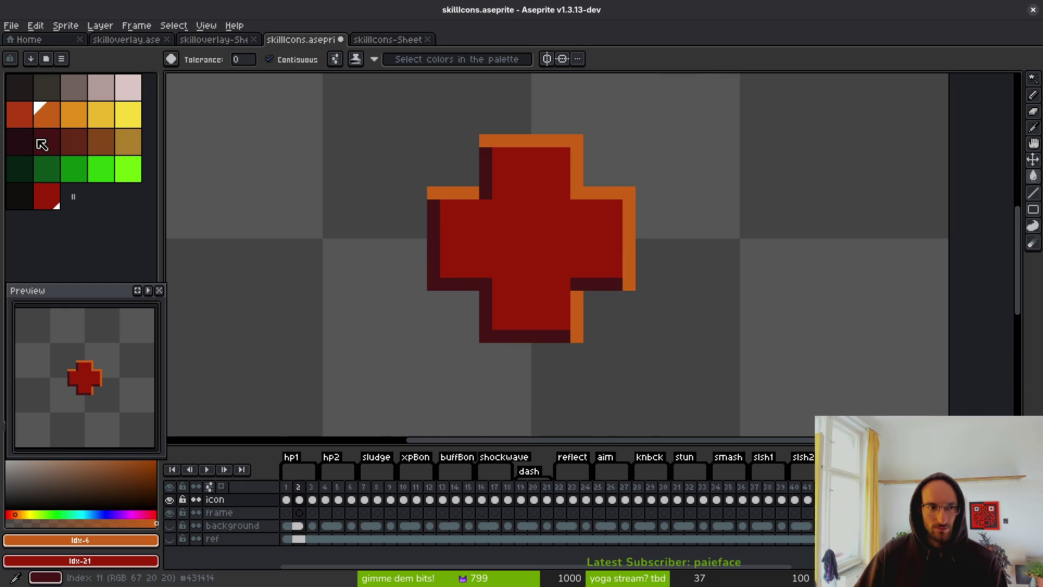
left_click(24, 115)
left_click(558, 259)
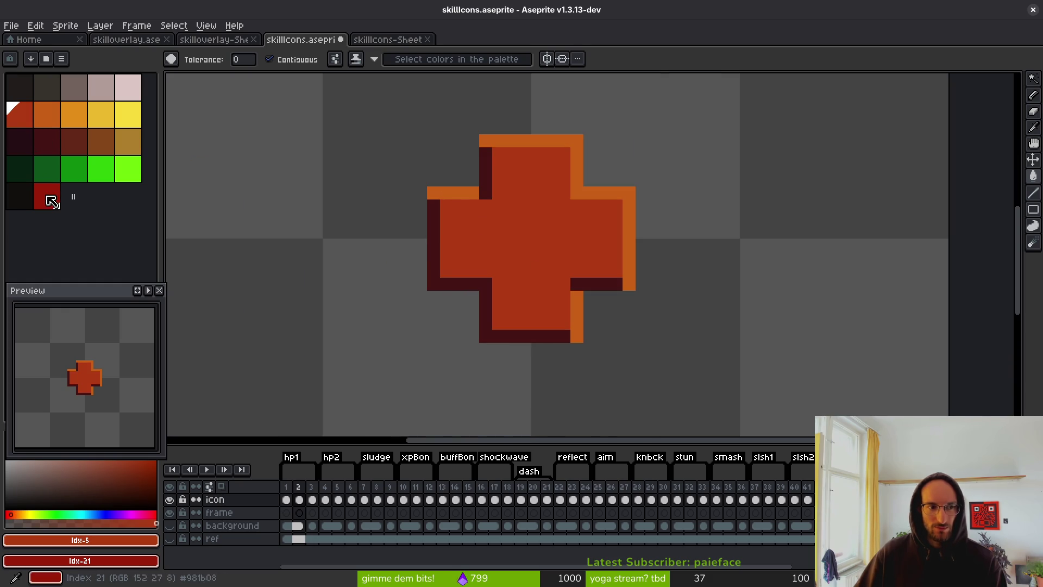
Fill the dark outline strips on the top, left, bottom and right-arm underside with red
right_click(486, 177)
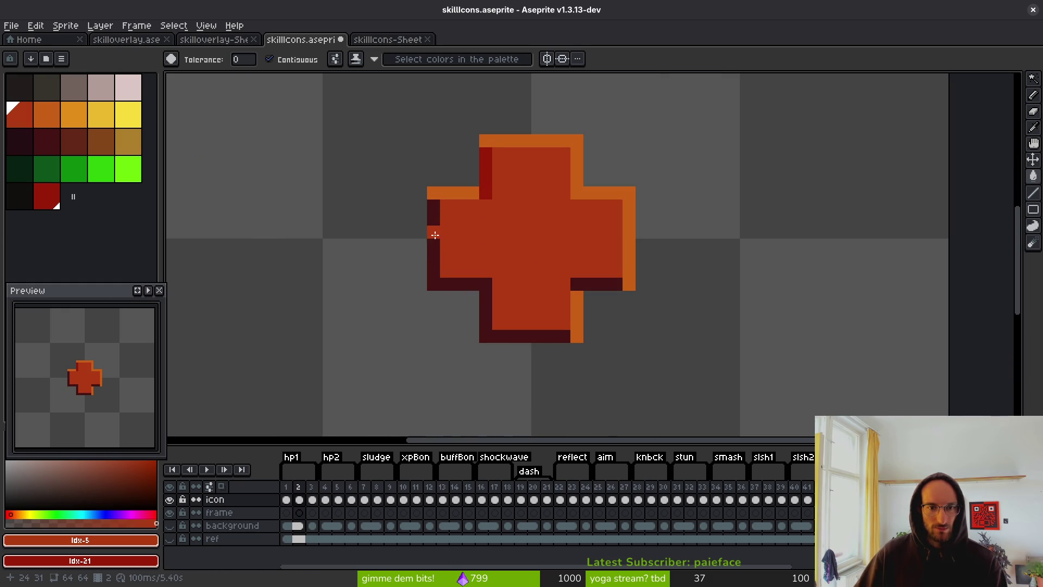
right_click(435, 235)
right_click(590, 284)
scroll(617, 356, "down", 4)
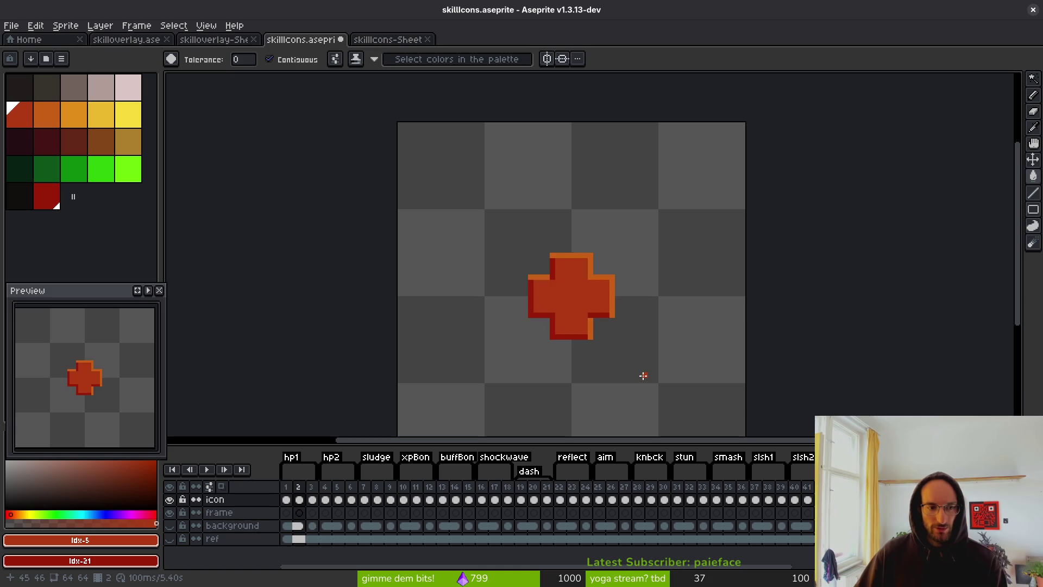
Flip between frames to compare the recoloured frame 2 cross with the grey one
key("Right")
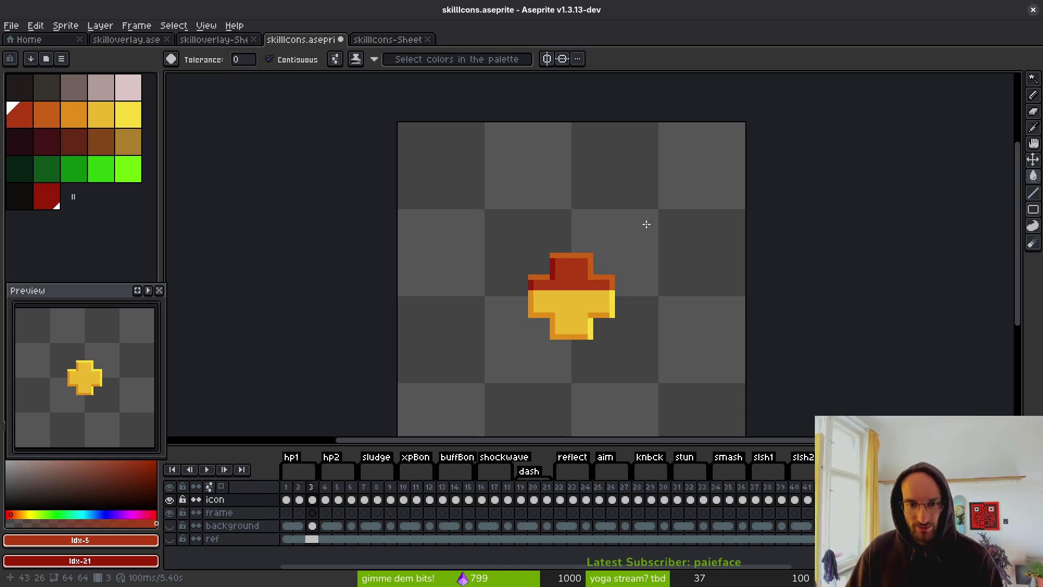
key("Right")
key("Left")
key("Left")
key("Left")
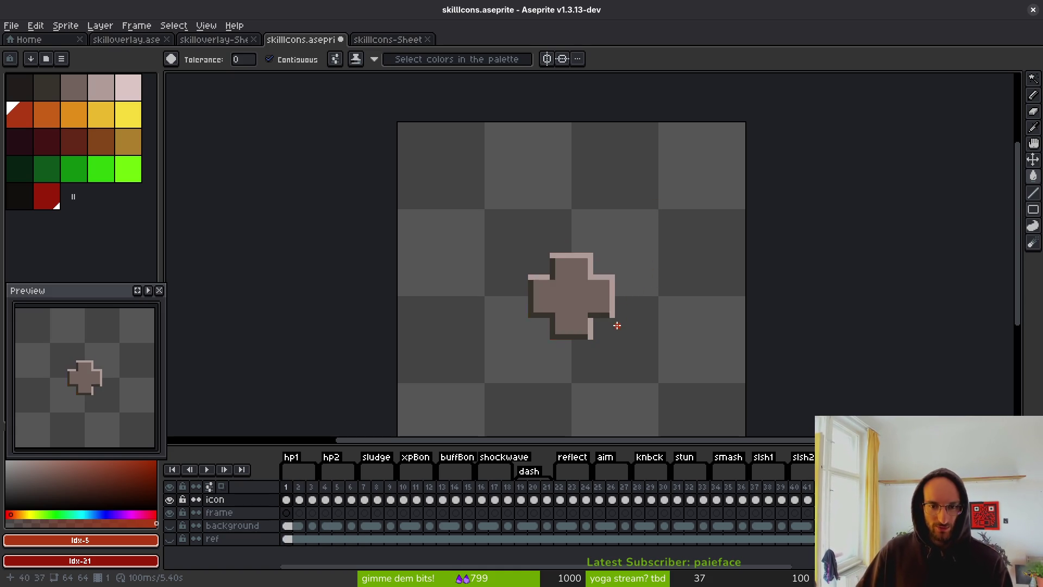
key("Right")
key("Left")
key("Right")
key("Right")
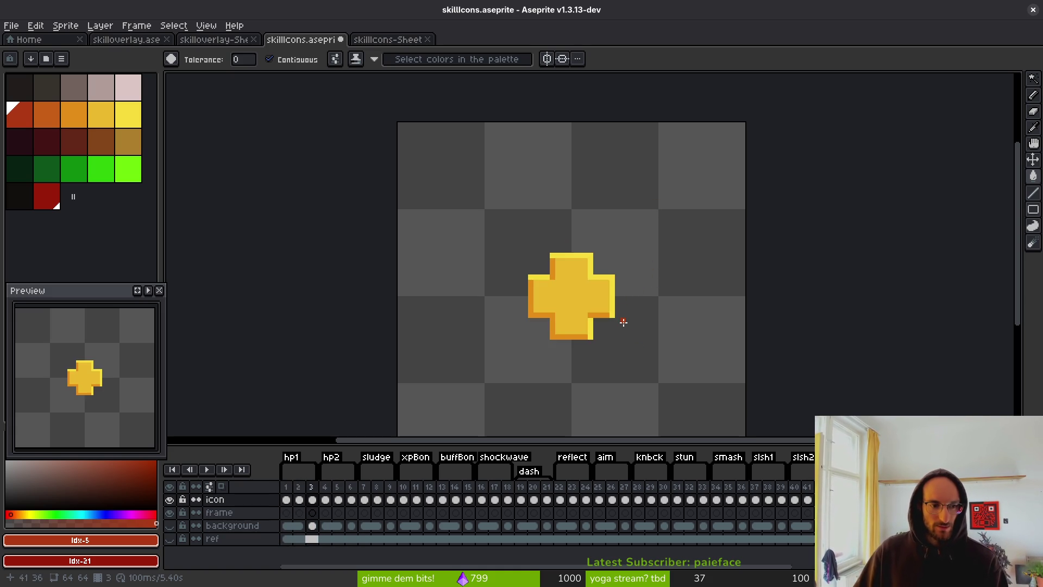
key("Left")
key("Right")
key("Left")
key("Right")
key("Right")
key("Right")
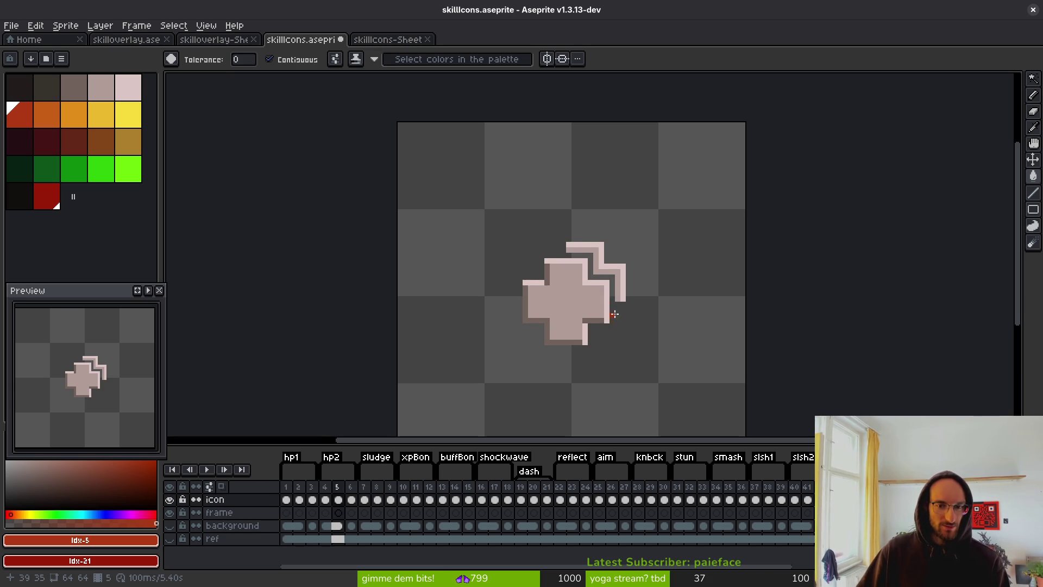
Compare the crosses in frames 4 and 5, then switch to the Godot editor
scroll(614, 314, "up", 1)
key("Left")
key("Right")
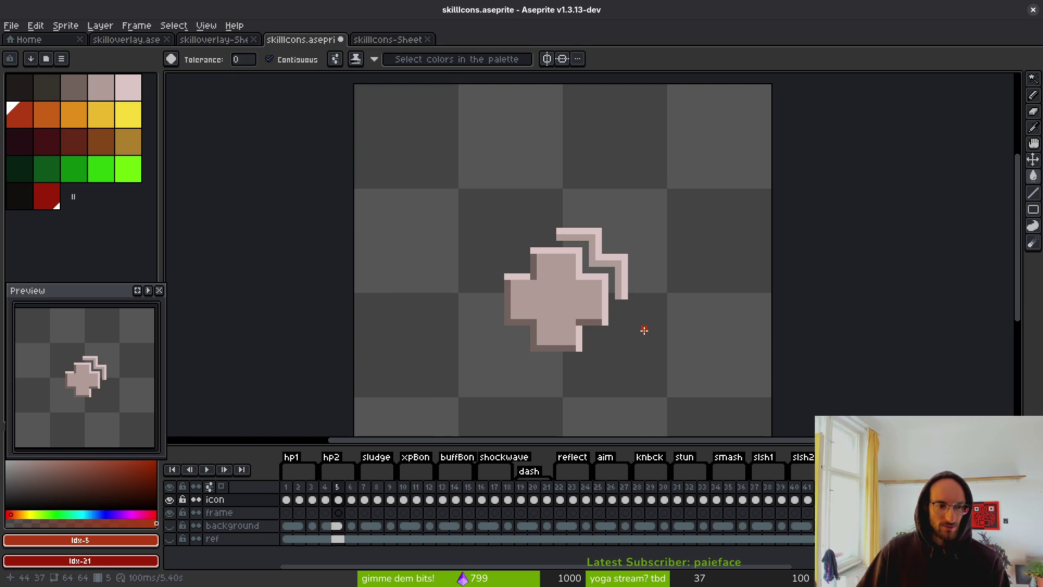
key("Left")
key("Right")
key("Left")
key("Right")
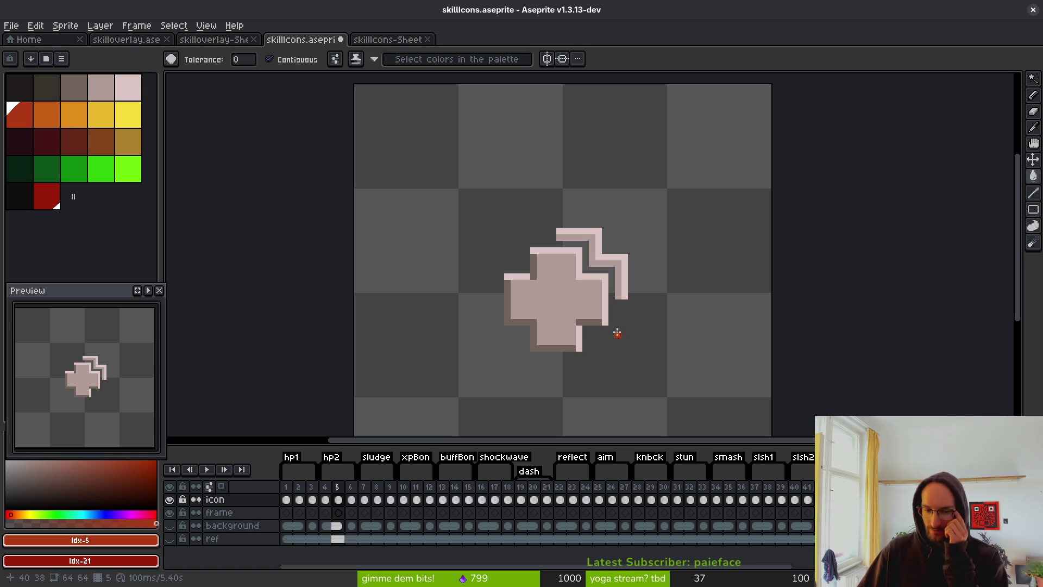
key("Left")
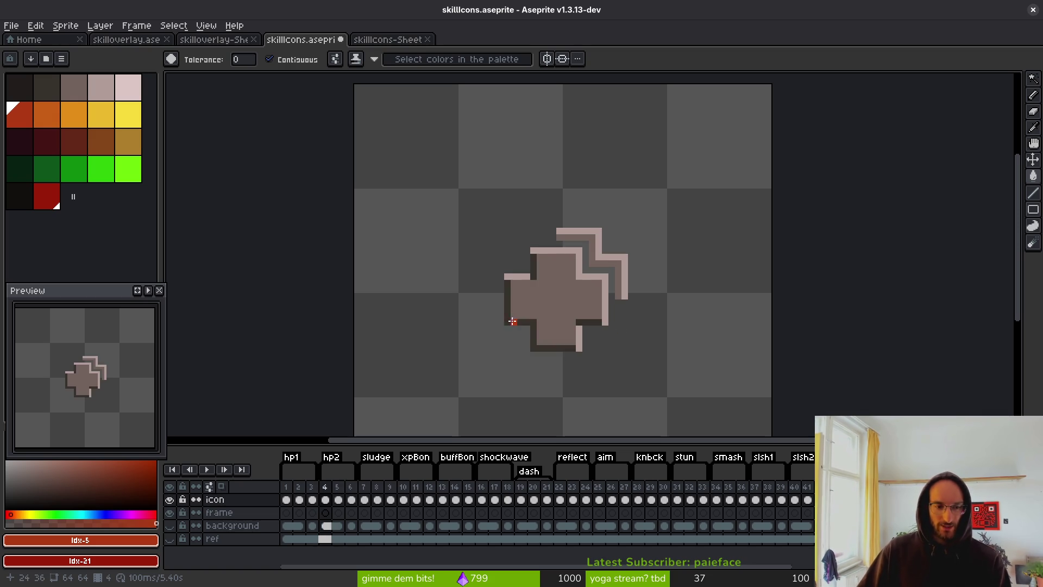
key("Right")
key("Left")
key("Right")
key("alt+Tab")
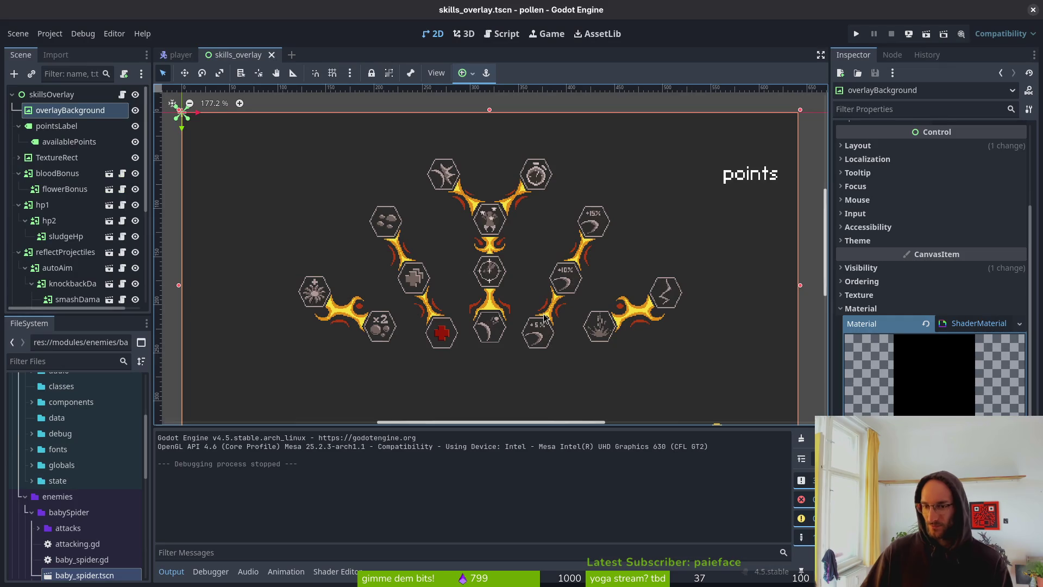
Run the game, open the skill tree, and repeatedly buy and refund the health skill
key("F5")
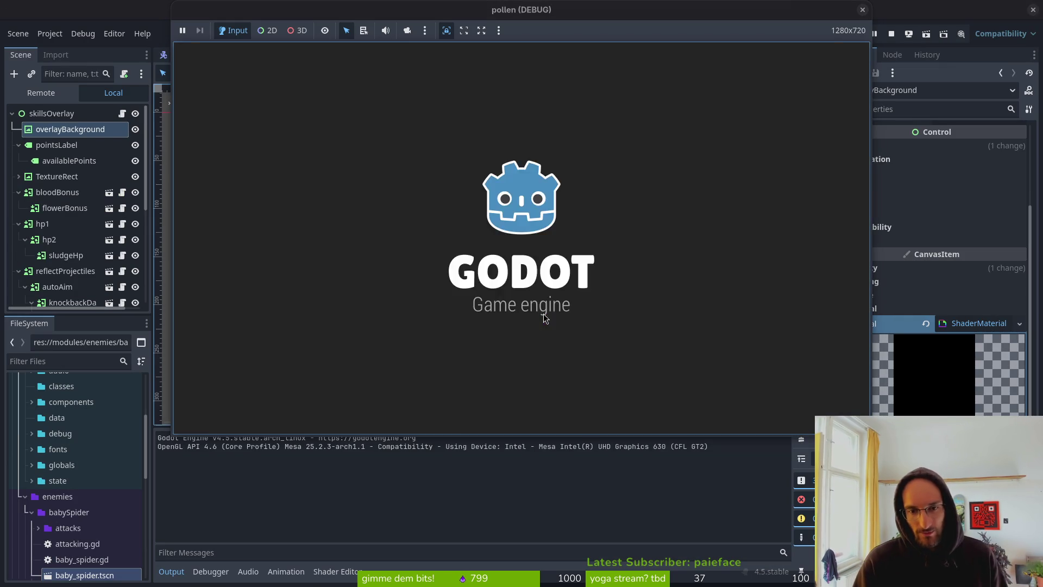
key("d")
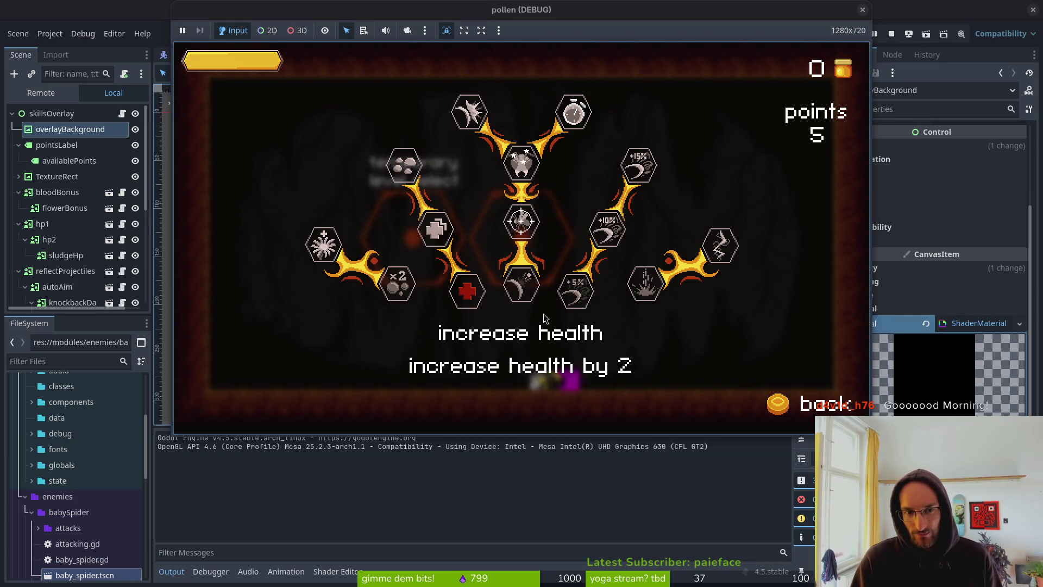
key("Down")
key("Return")
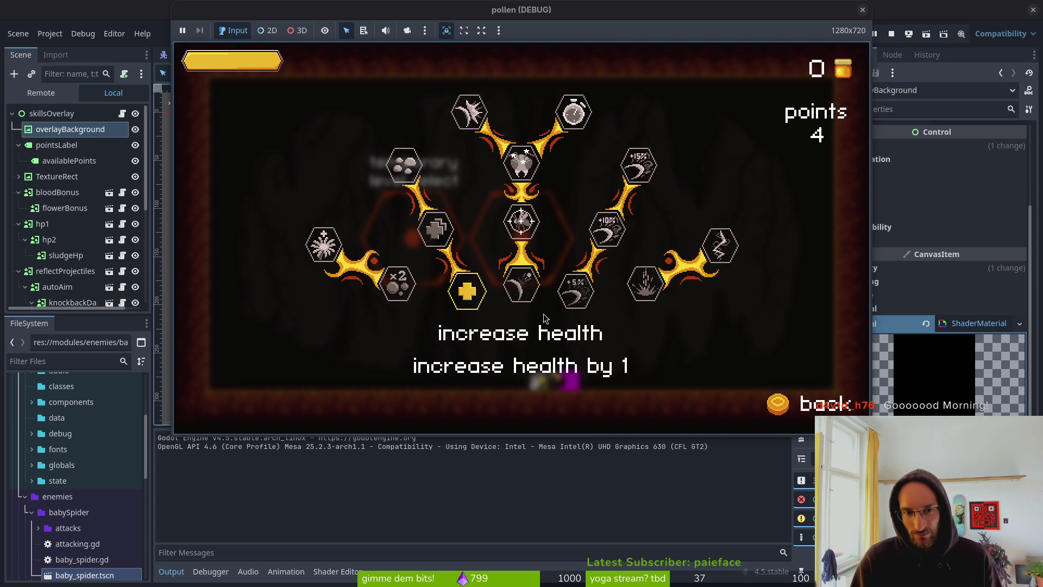
key("Return")
key("Return")
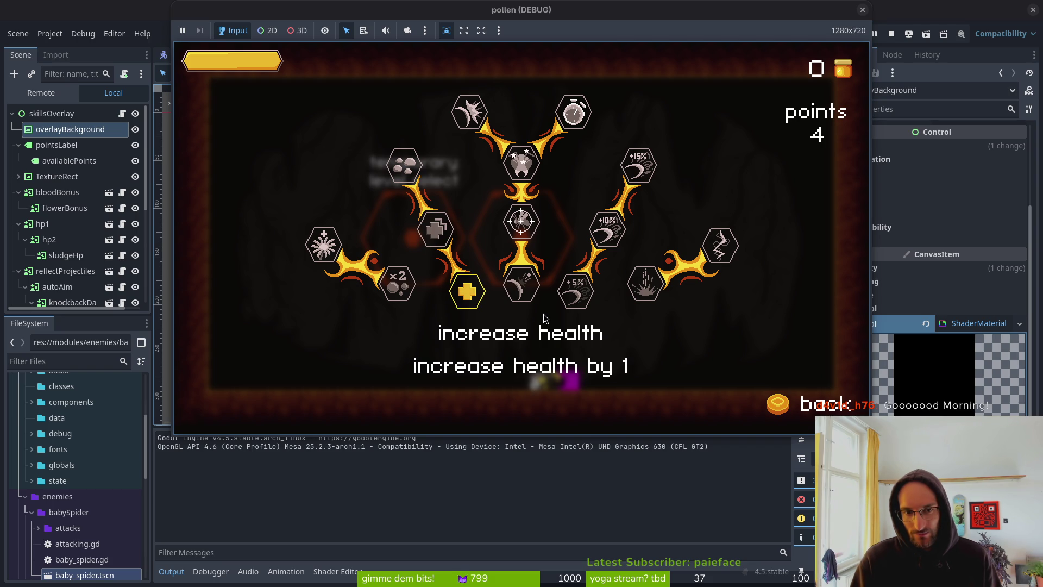
key("Return")
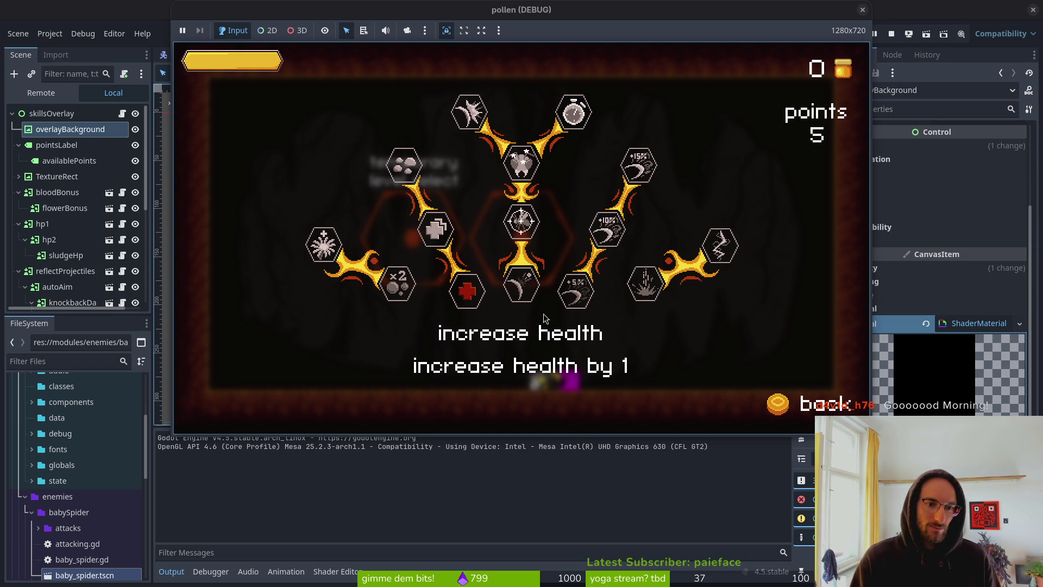
key("Return")
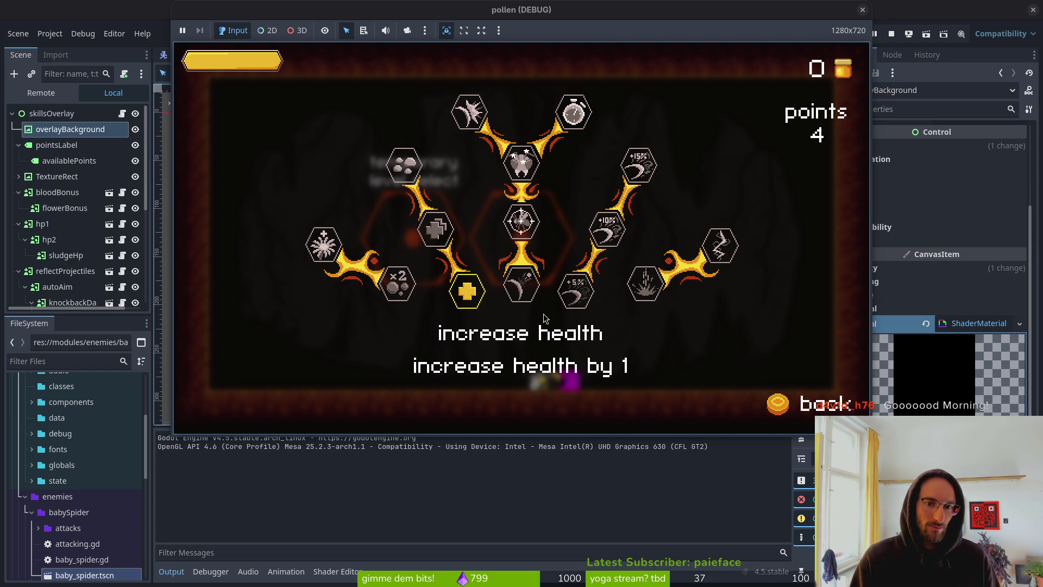
Buy the moon skill, buy and refund reflect auto aim, browse neighbouring skills, then stop the game
key("Return")
key("Right")
key("Return")
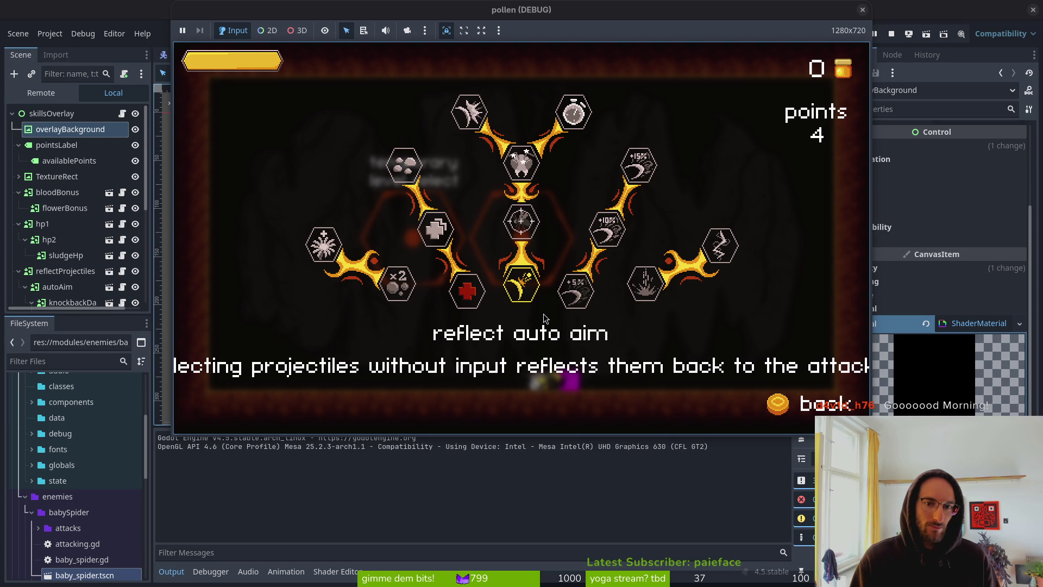
key("Return")
key("Return")
key("Return")
key("Return")
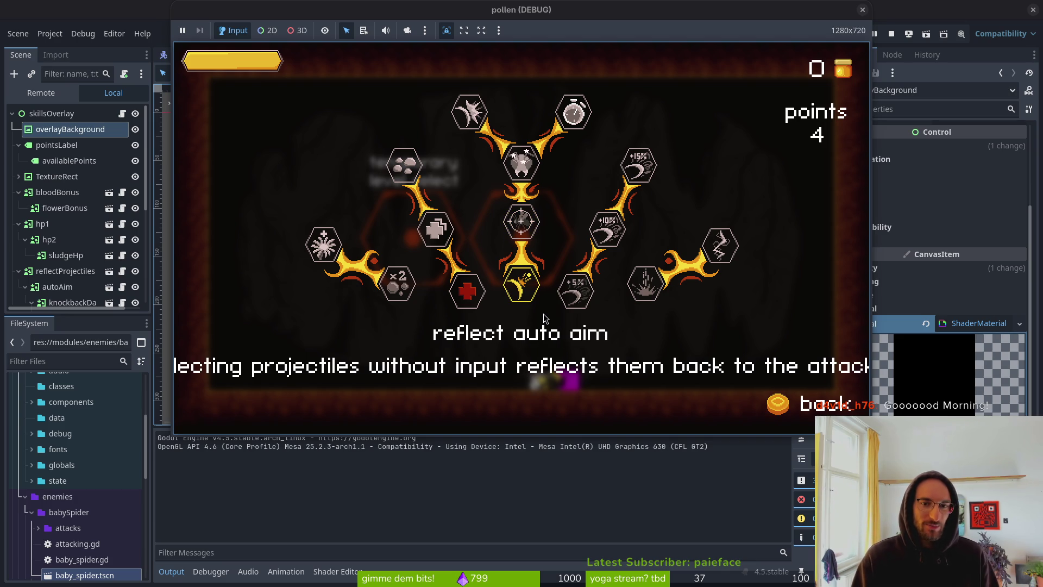
key("Return")
key("Return")
key("Return")
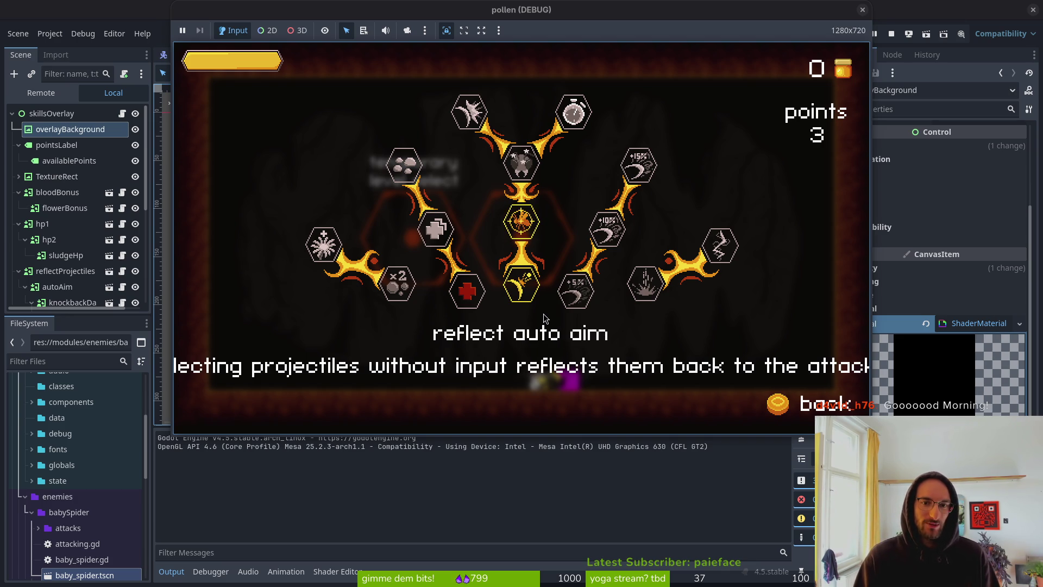
key("Return")
key("Return")
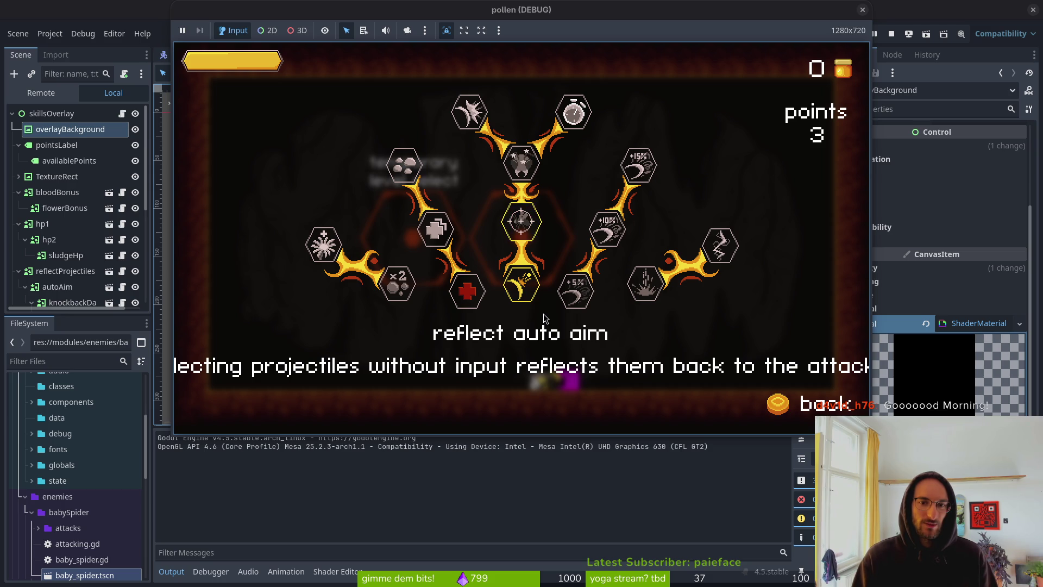
key("Return")
key("Return")
key("Return")
key("Up")
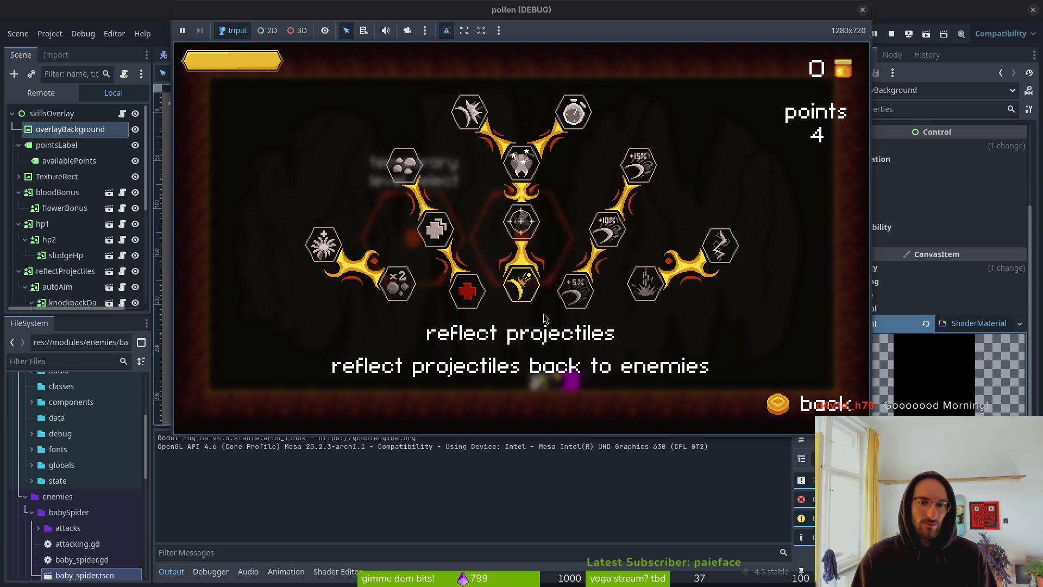
key("Return")
key("Right")
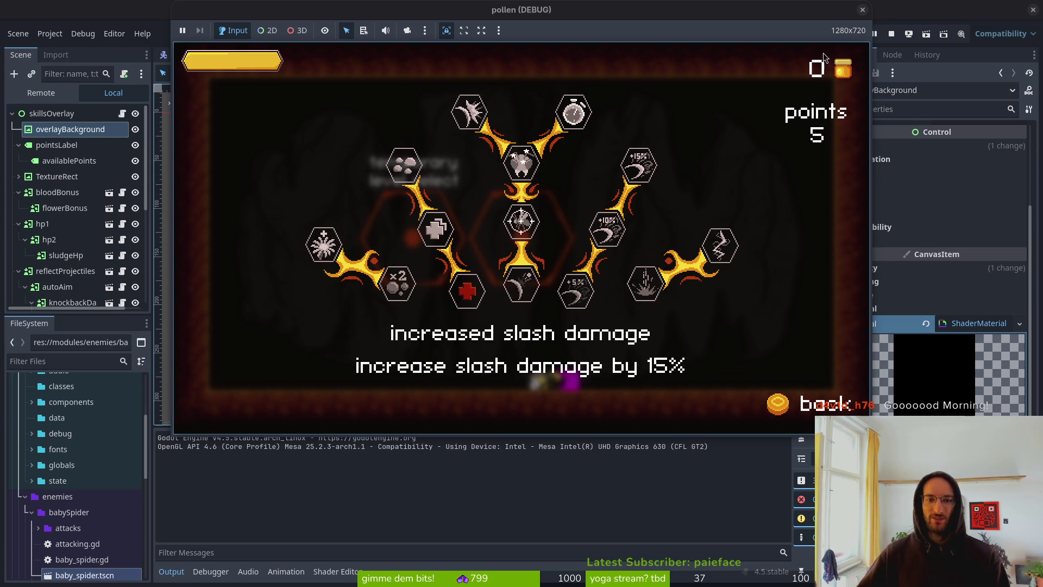
key("Left")
key("Right")
key("F8")
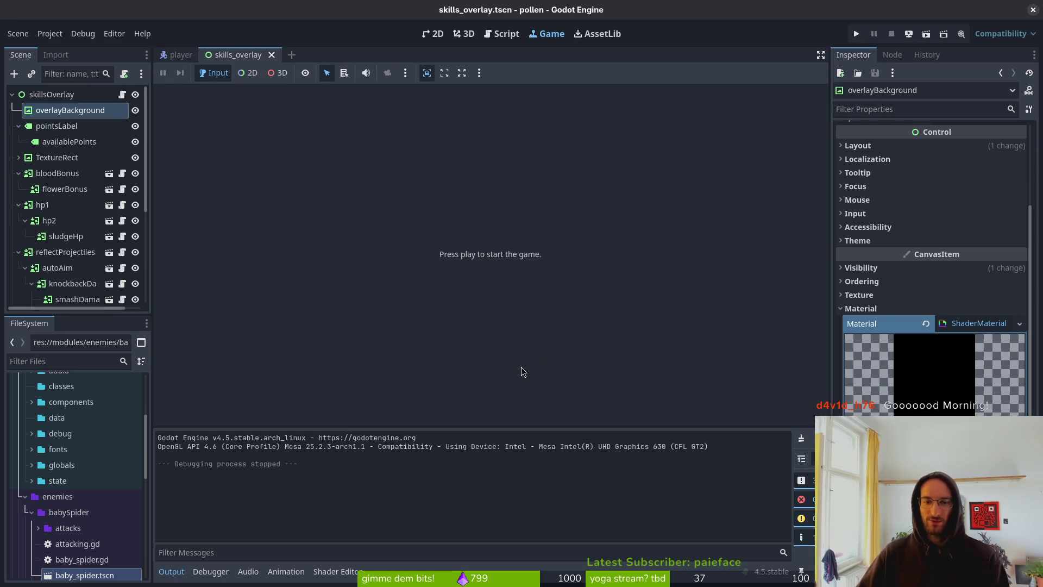
key("alt+Tab")
Browse frames 1–5 and eyedrop frame 5 icon's body and highlight colours
left_click(286, 486)
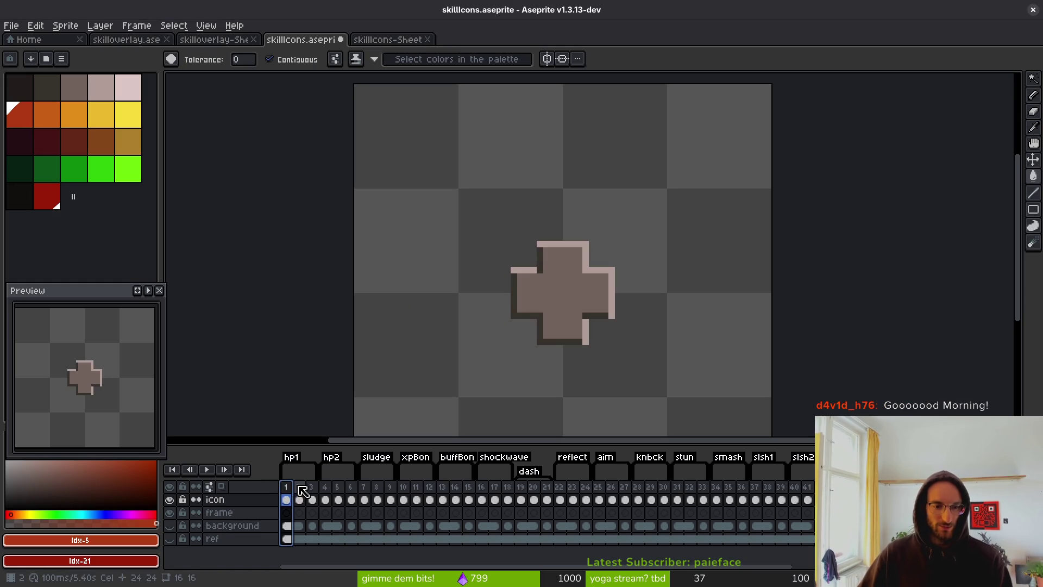
left_click(299, 486)
left_click(287, 486)
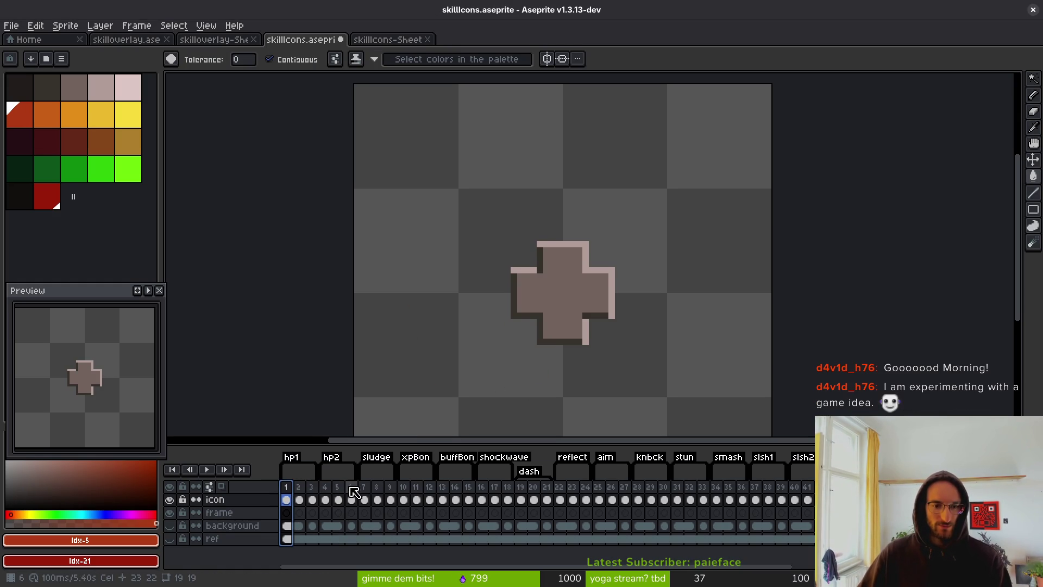
left_click(325, 487)
left_click(338, 488)
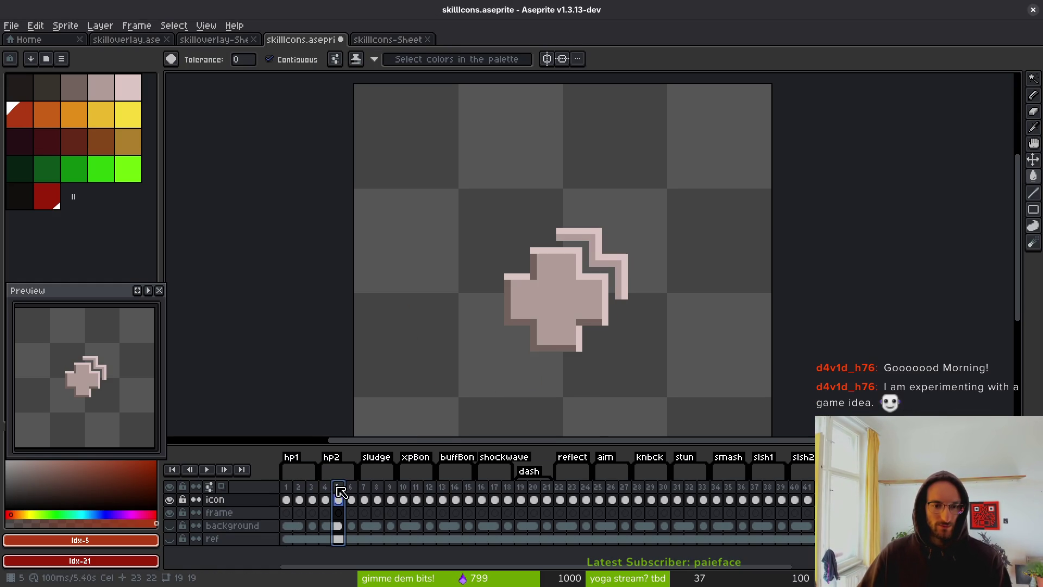
left_click(557, 298, "alt")
right_click(585, 271, "alt")
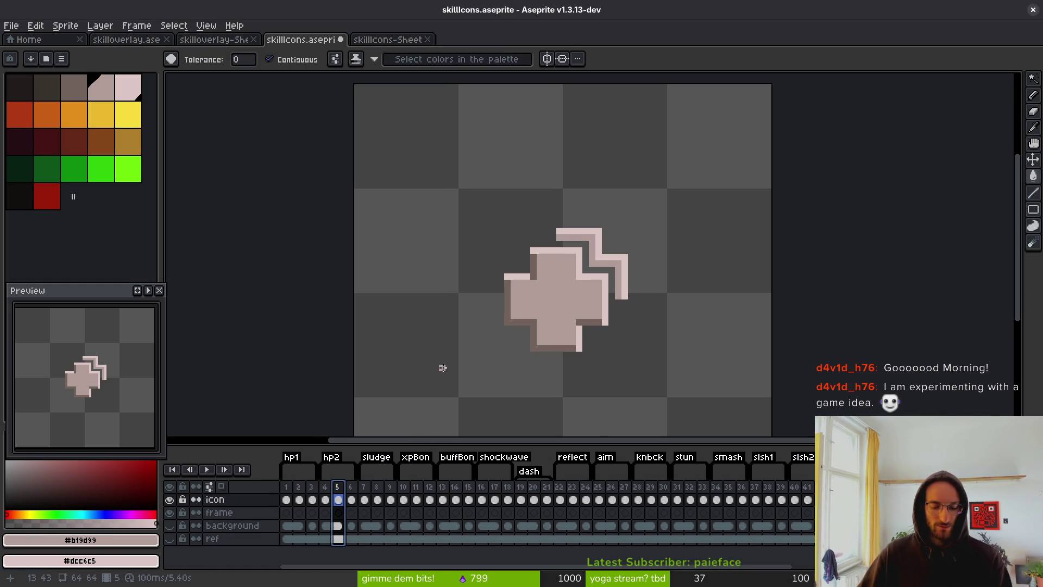
Step back through the frames from the red cross and return to frame 1
key("Left")
key("Left")
key("Left")
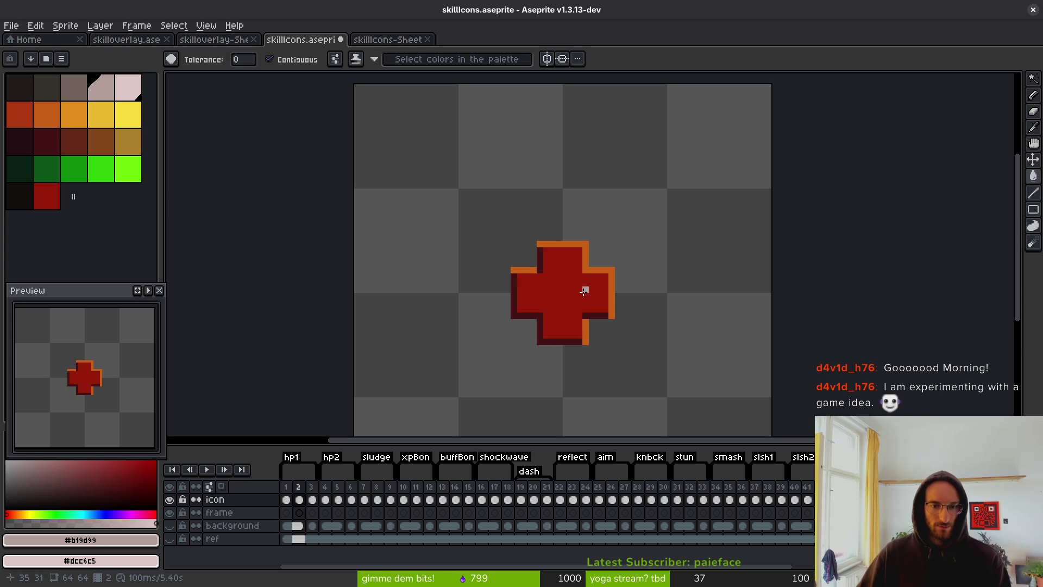
key("Left")
key("Left")
key("Left")
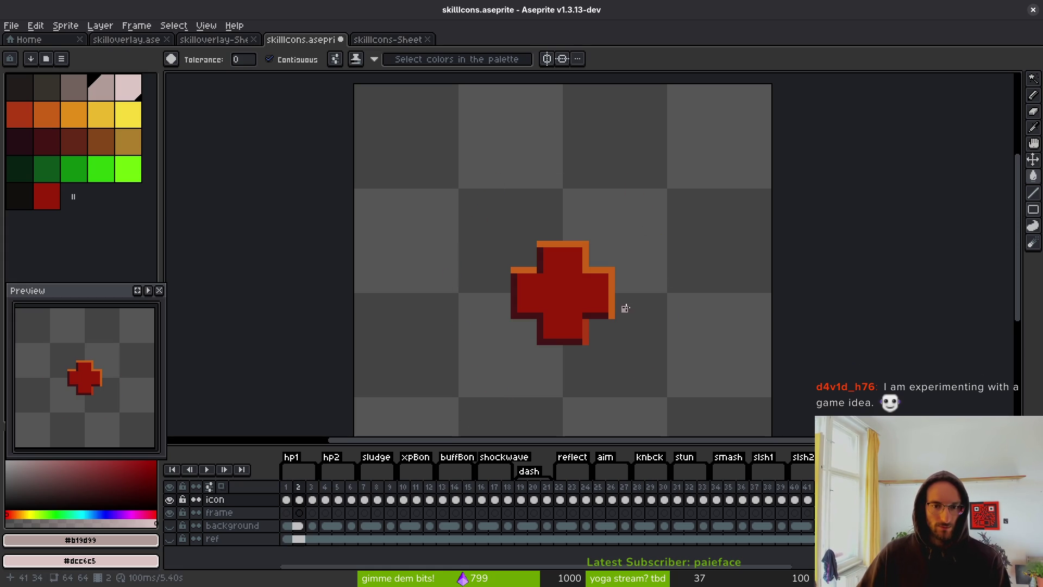
key("Left")
key("Left")
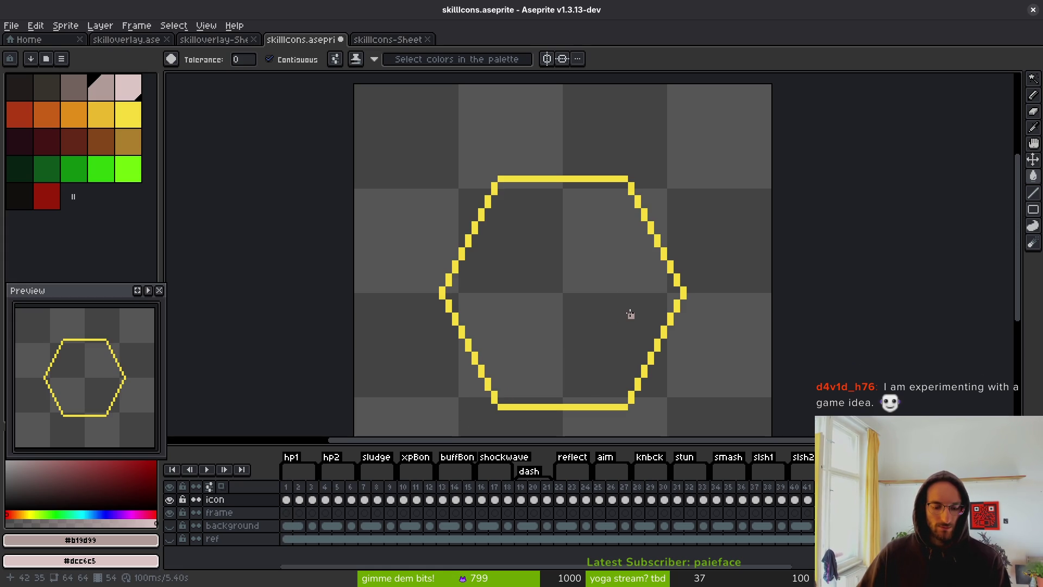
key("Left")
key("Left")
key("Left")
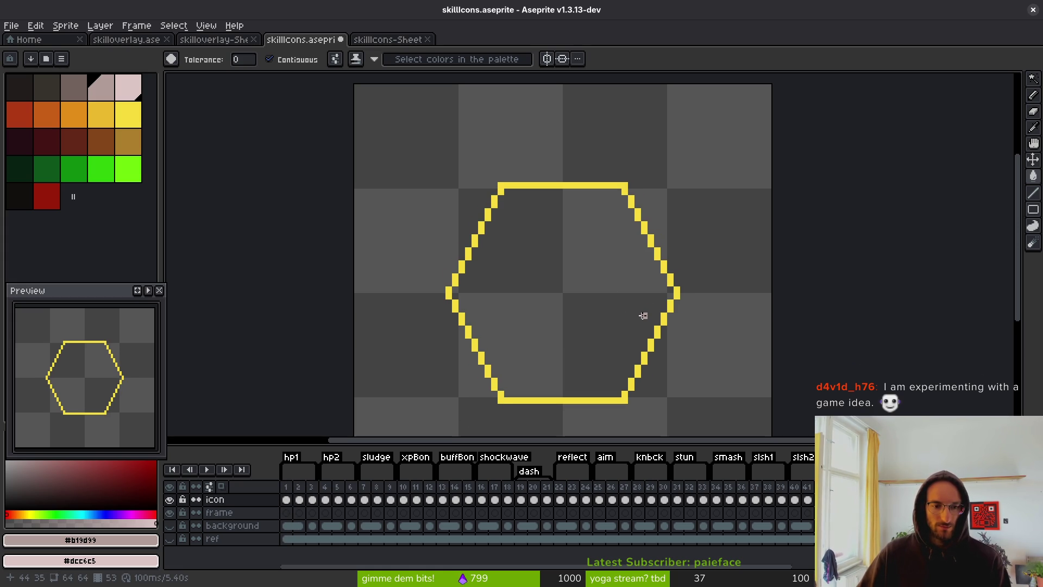
key("Home")
Undo and redo the cross recolours to compare the grey and red versions
key("ctrl+z")
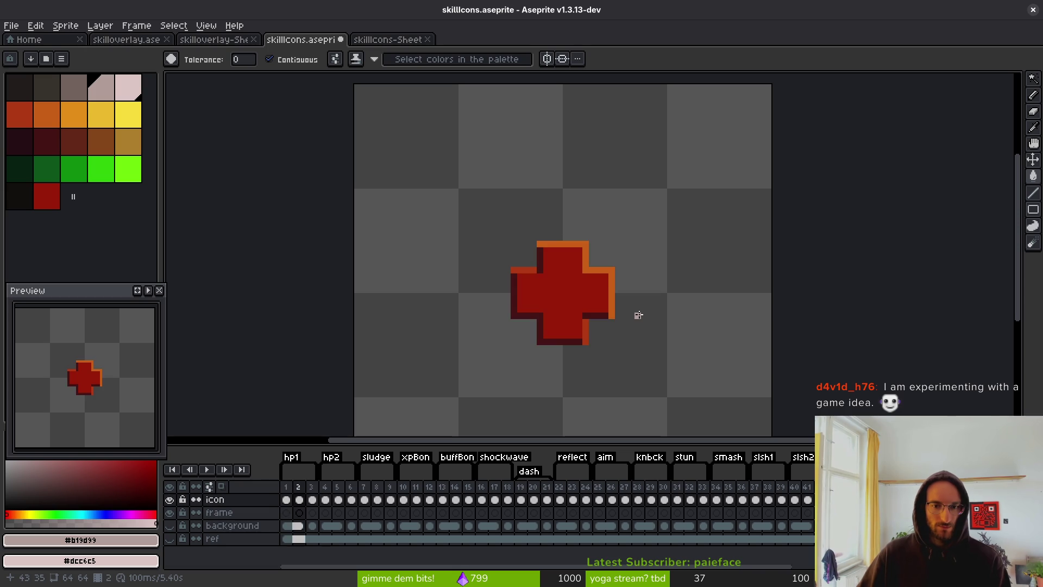
key("ctrl+y")
key("ctrl+z")
key("ctrl+y")
key("ctrl+z")
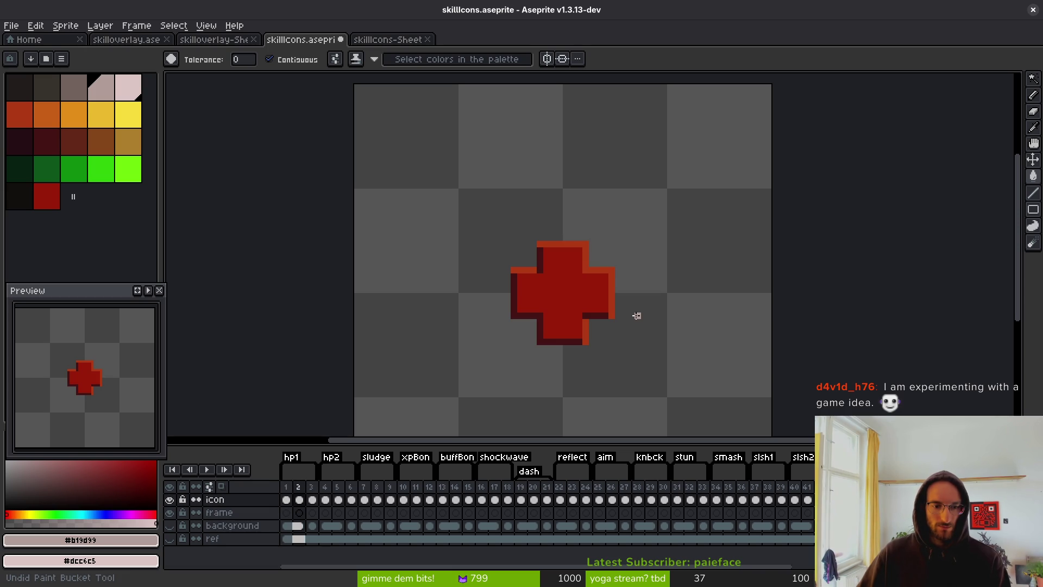
key("ctrl+z")
key("ctrl+z")
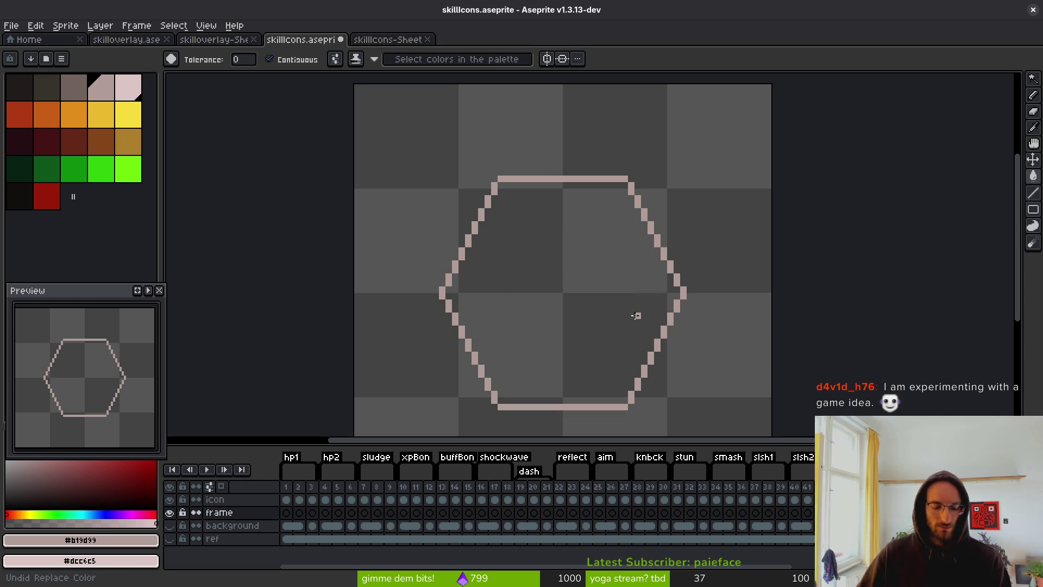
key("ctrl+y")
key("ctrl+y")
key("ctrl+y")
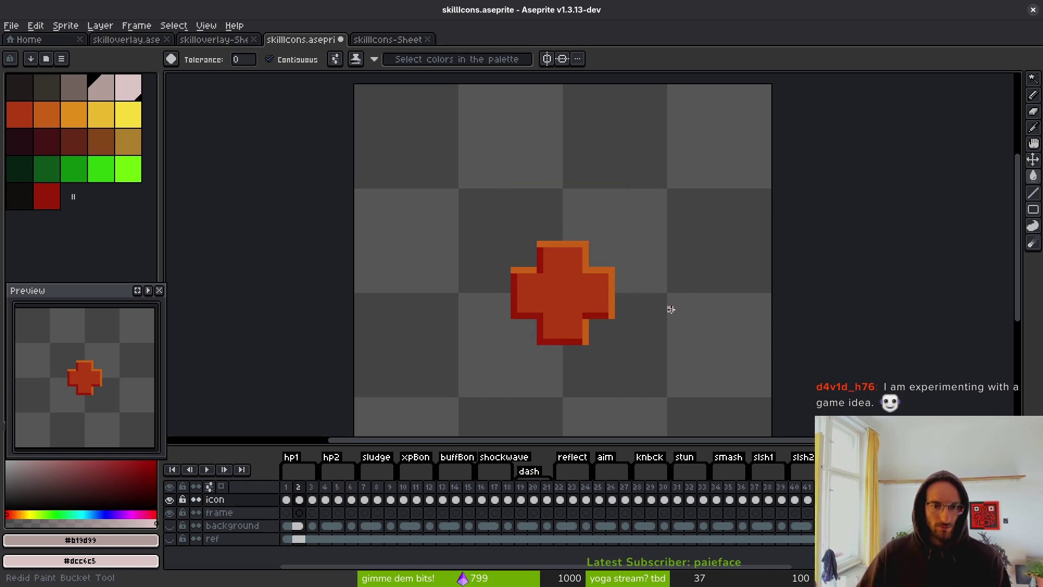
key("ctrl+z")
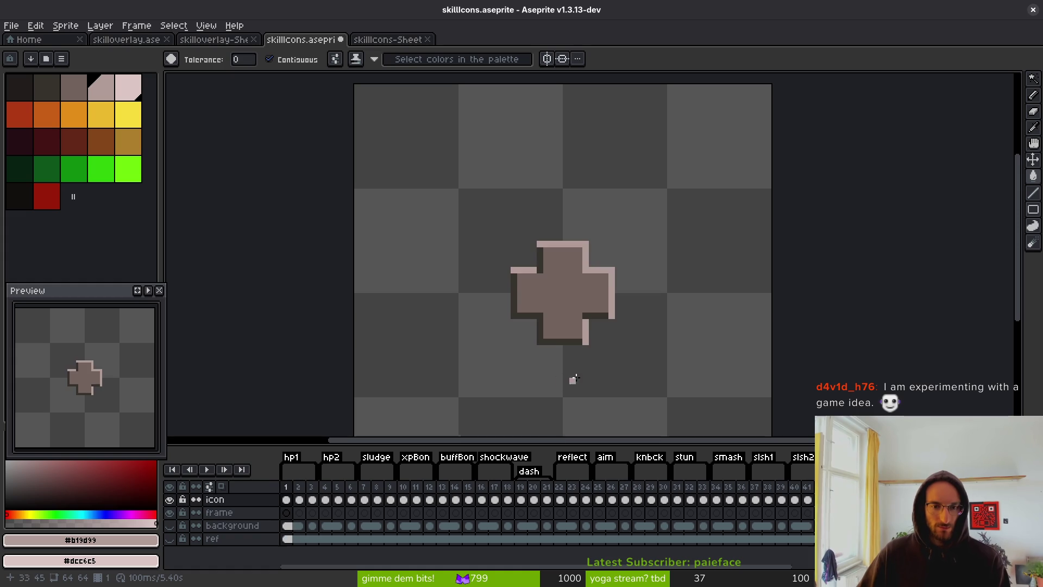
key("ctrl+y")
Try and revert a darker strip under the right arm, then pick the cross's red, orange and light pink
left_click(598, 317)
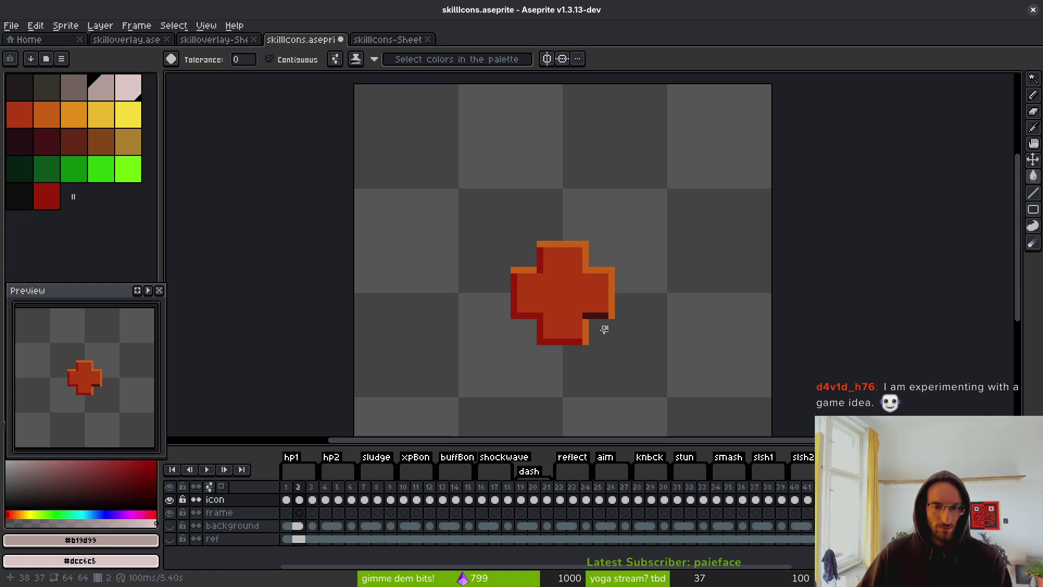
key("ctrl+z")
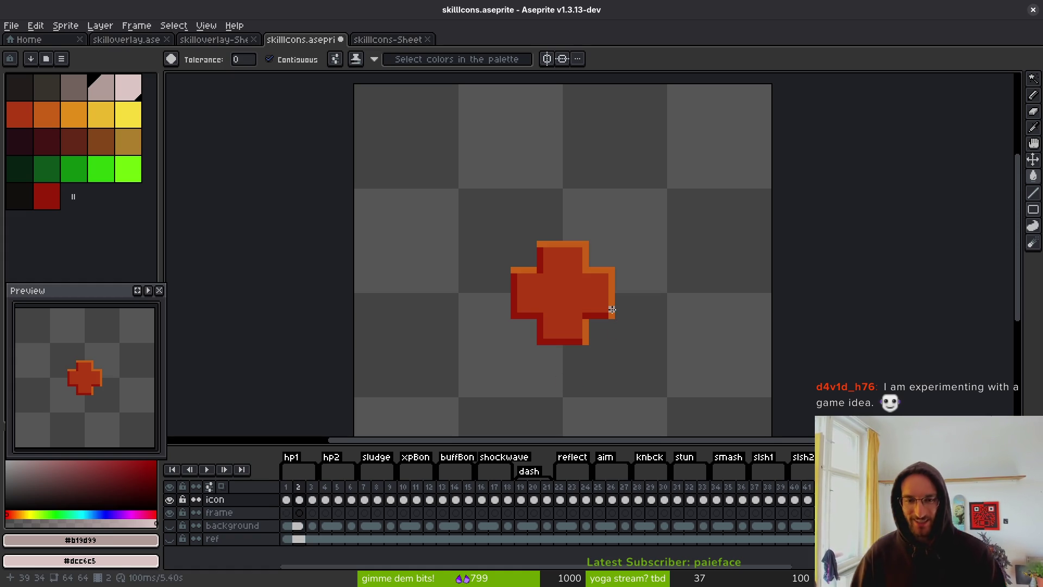
left_click(563, 295, "alt")
right_click(597, 270, "alt")
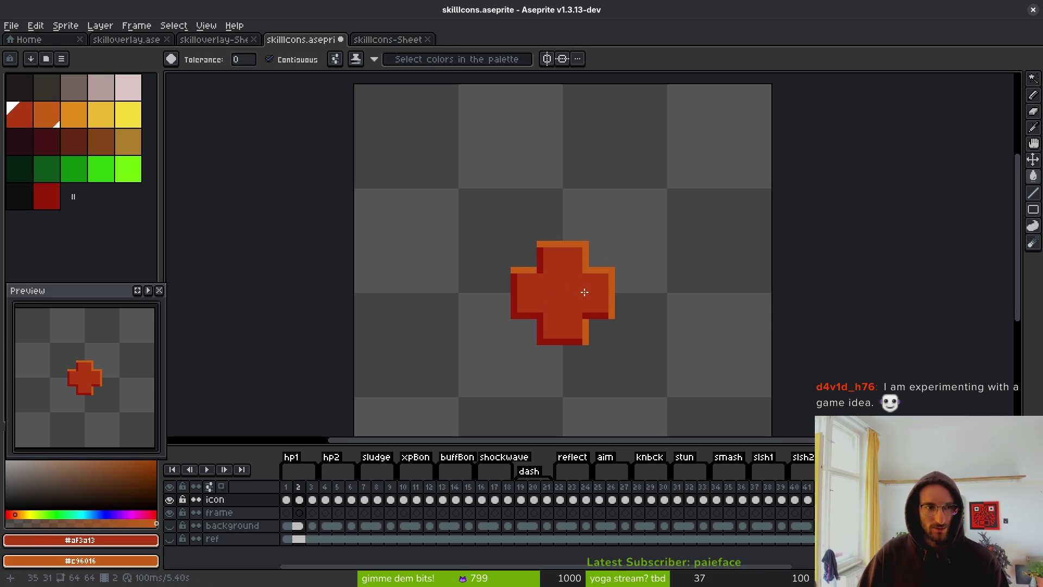
left_click(127, 88)
Set the neighbouring pink as background colour and return to frame 1's cross
right_click(111, 96)
scroll(570, 278, "up", 2)
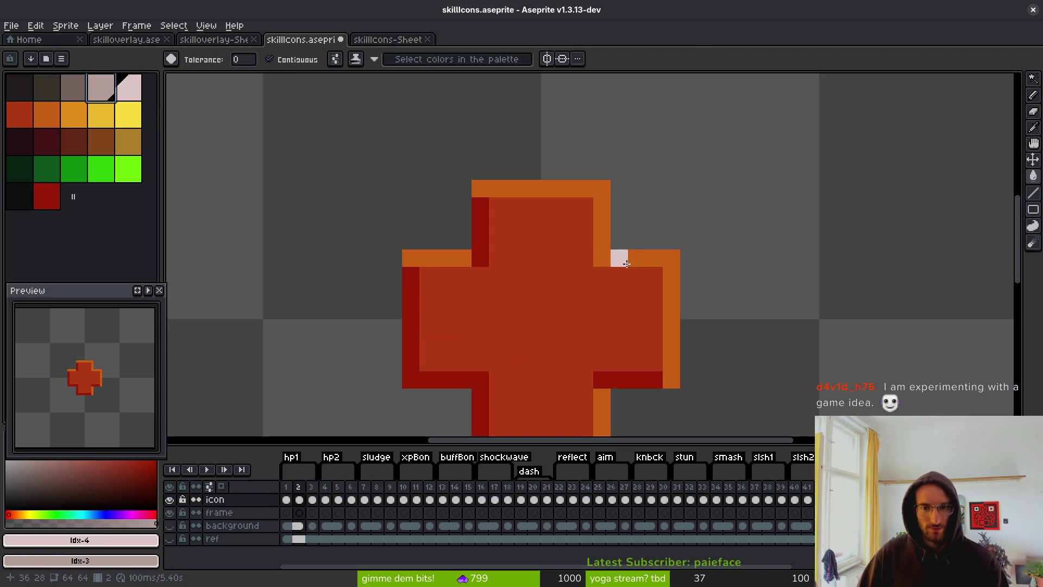
key("Right")
key("Right")
key("Left")
key("Left")
key("Left")
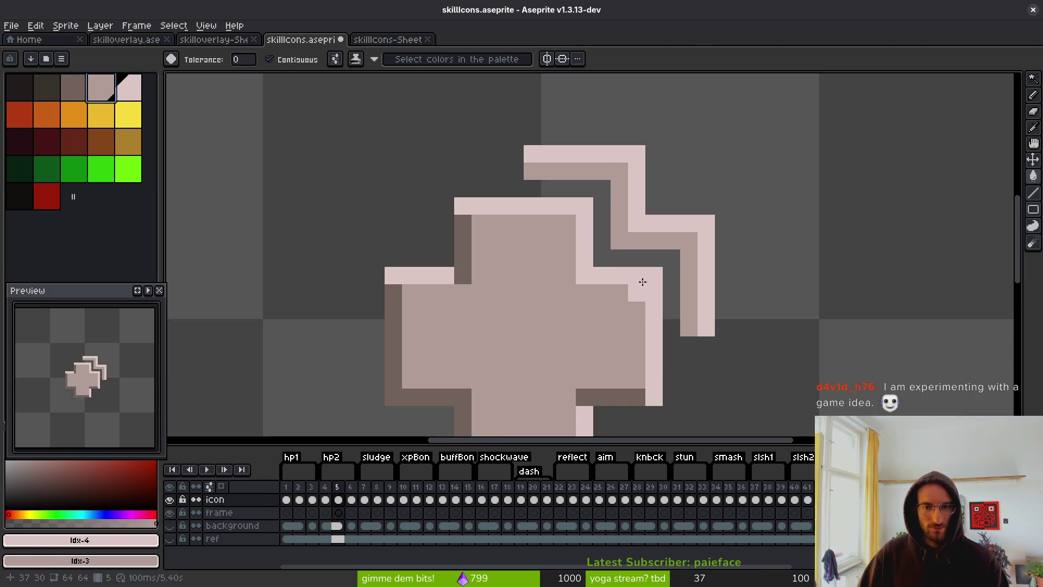
key("Left")
key("Right")
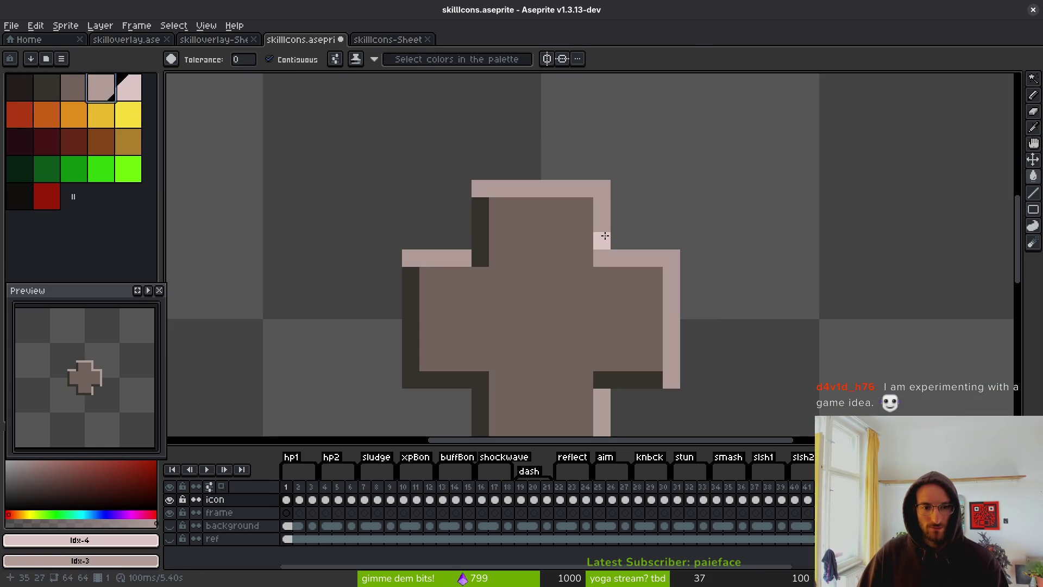
key("Right")
key("Left")
Fill the cross body and its top, left-arm and bottom-right outline strips lighter pink
left_click(605, 236)
left_click(436, 255)
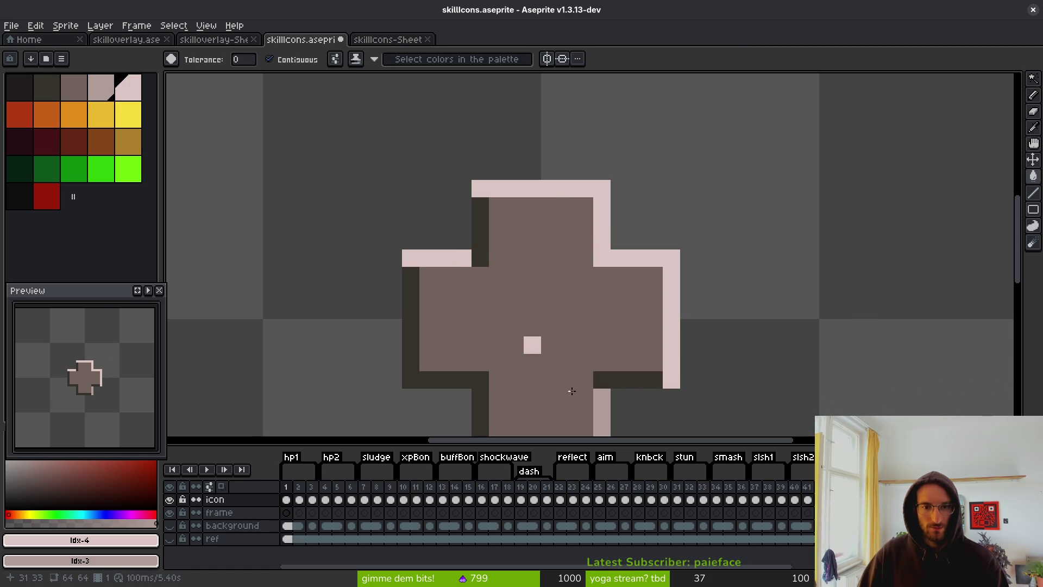
left_click(601, 410)
left_click(567, 326)
left_click_drag(445, 326, 427, 206)
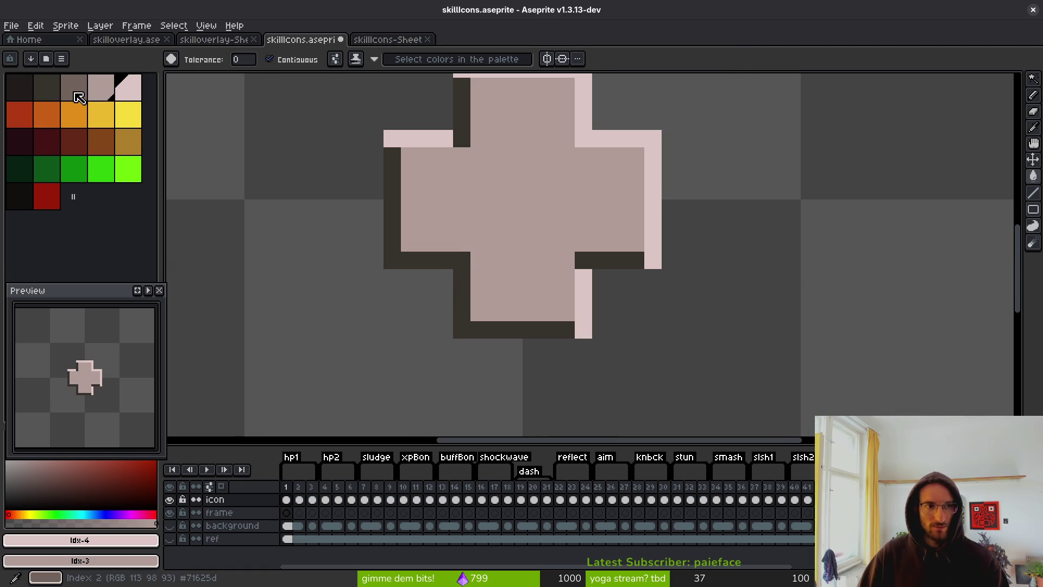
Shade the left, bottom, upper-arm and lower-right outline strips brown
left_click(74, 88)
left_click(392, 259)
left_click(467, 112)
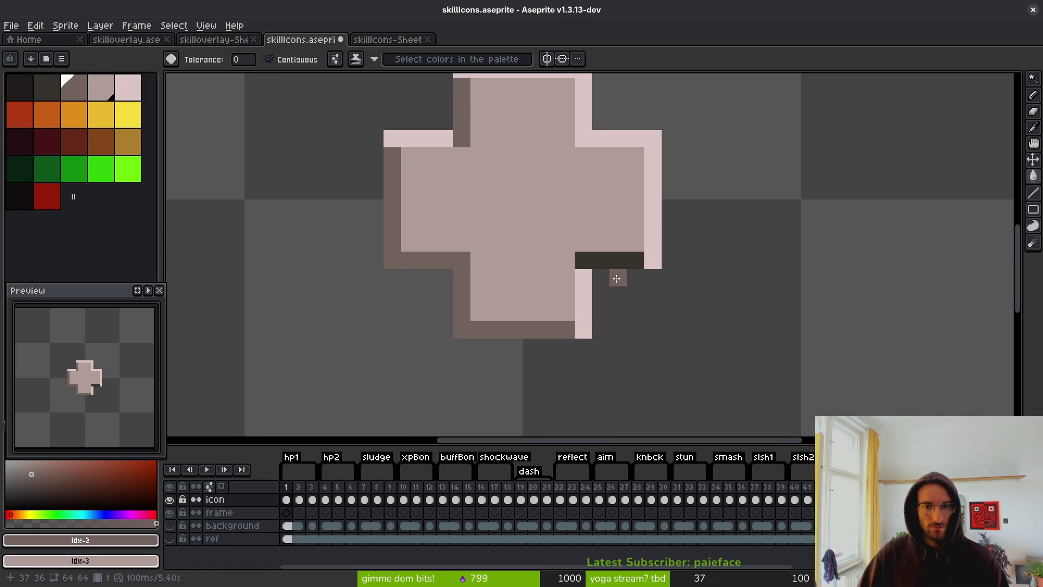
left_click(618, 259)
scroll(614, 275, "down", 5)
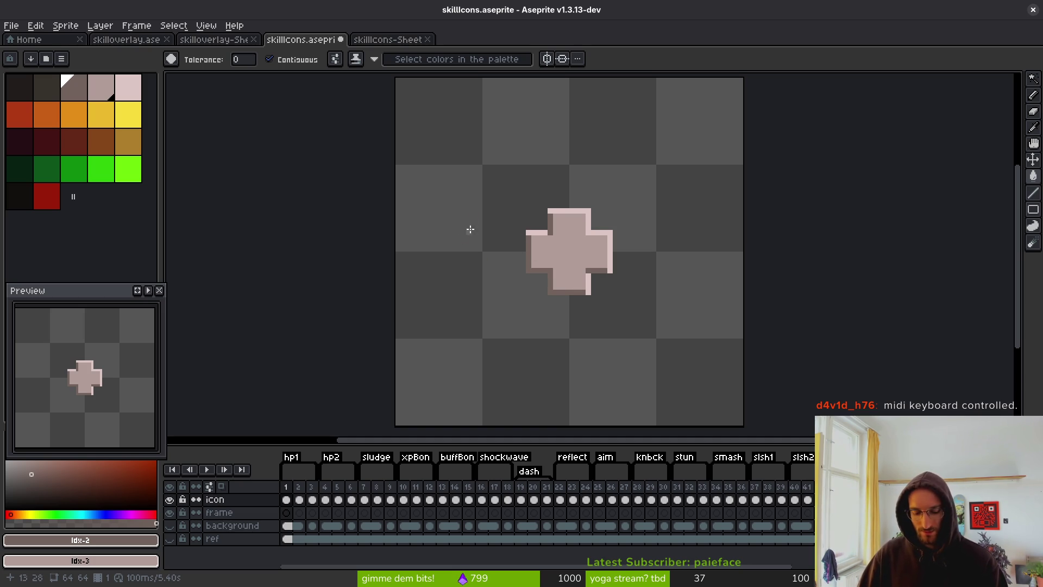
Step through the recoloured frames and settle on frame 5's cel in the icon layer
key("Right")
key("Right")
key("Right")
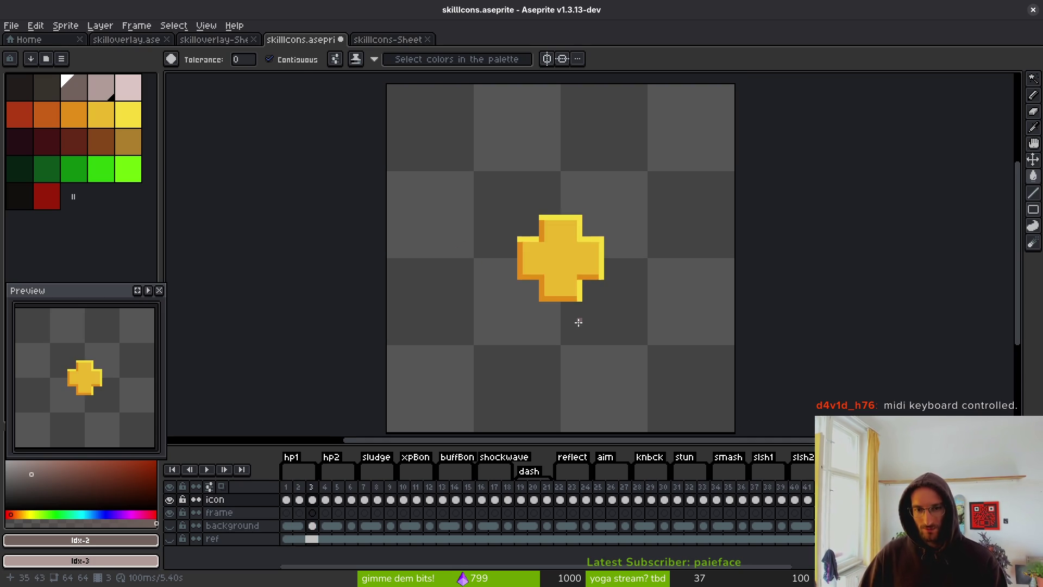
key("Right")
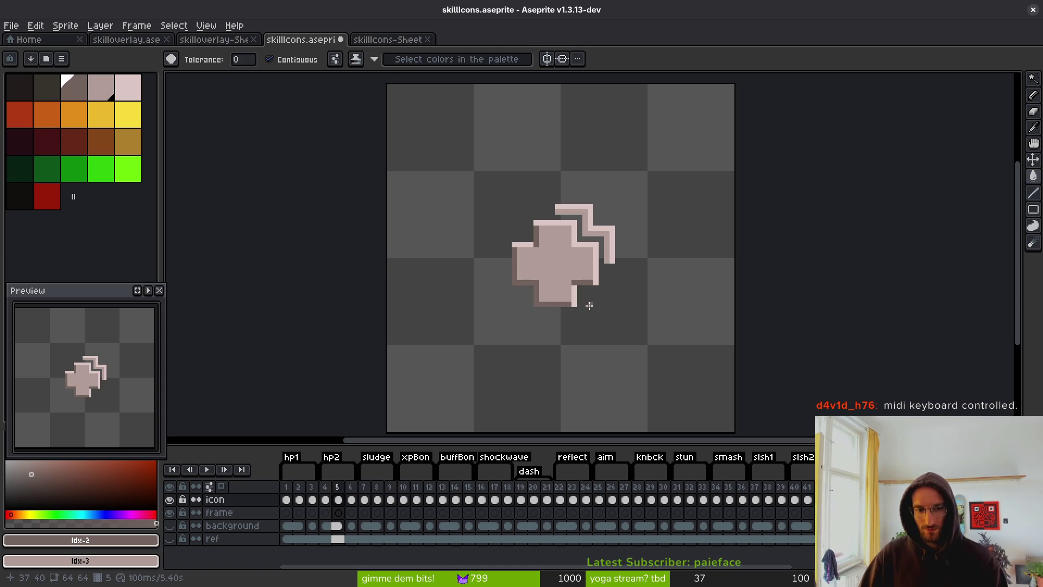
key("Right")
key("Left")
key("Left")
key("Right")
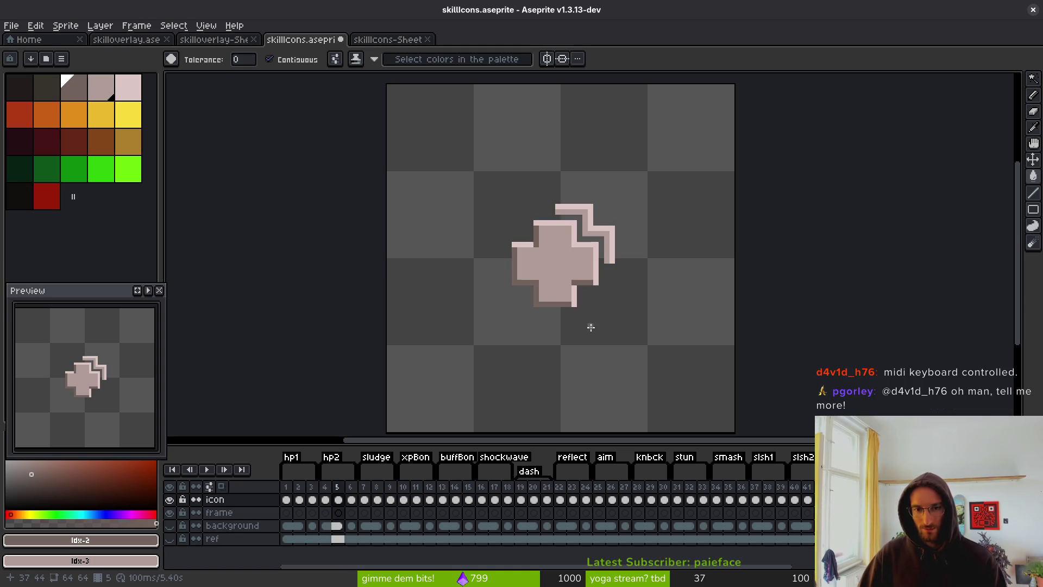
key("Right")
key("Left")
left_click(338, 499)
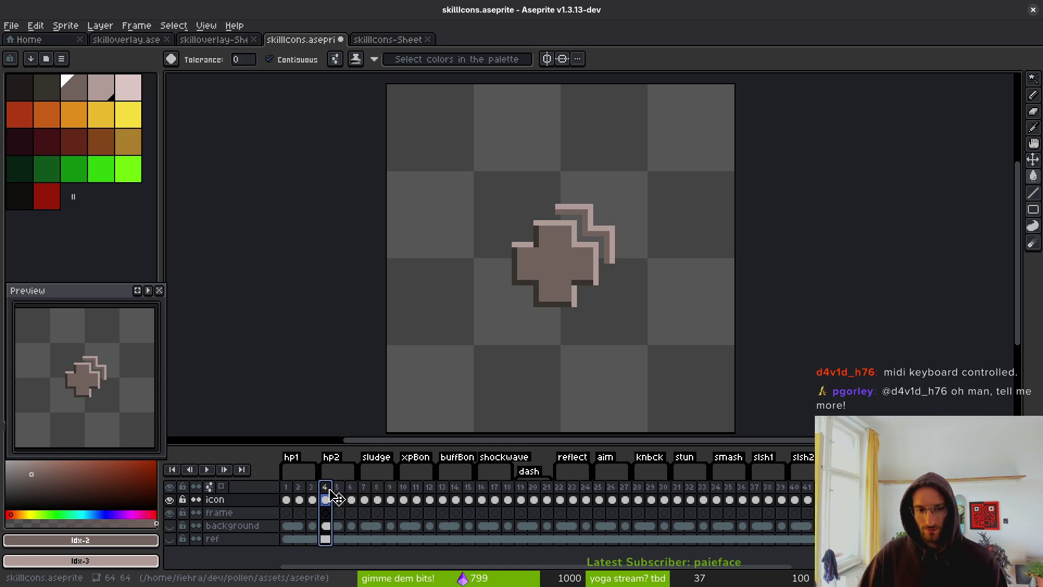
left_click(376, 499)
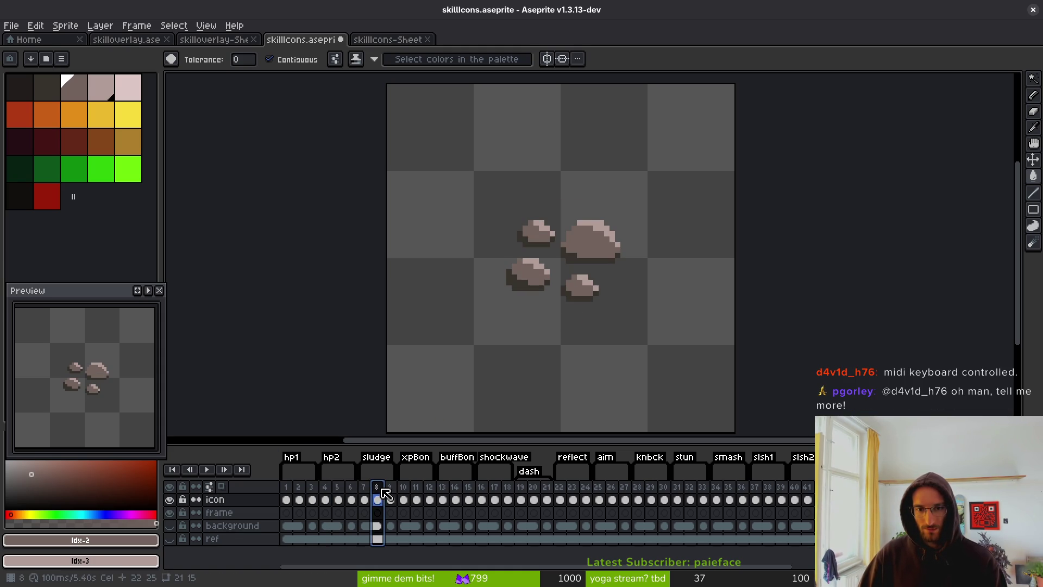
left_click(325, 499)
left_click(338, 499)
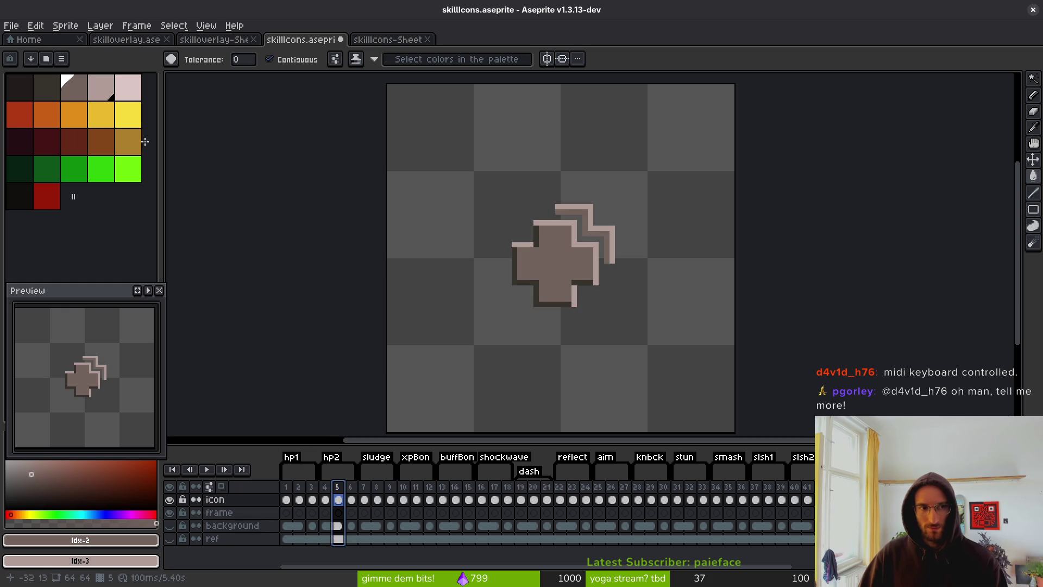
Fill the frame 5 double-cross and zigzag band red with orange highlights
left_click(25, 126)
right_click(51, 117)
scroll(577, 261, "up", 2)
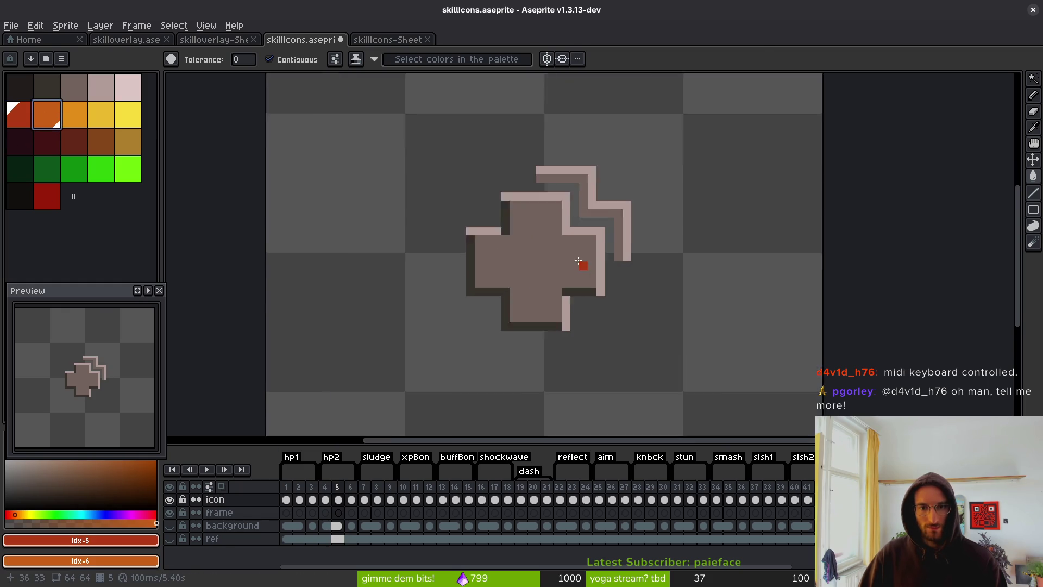
left_click(594, 237)
left_click(586, 171)
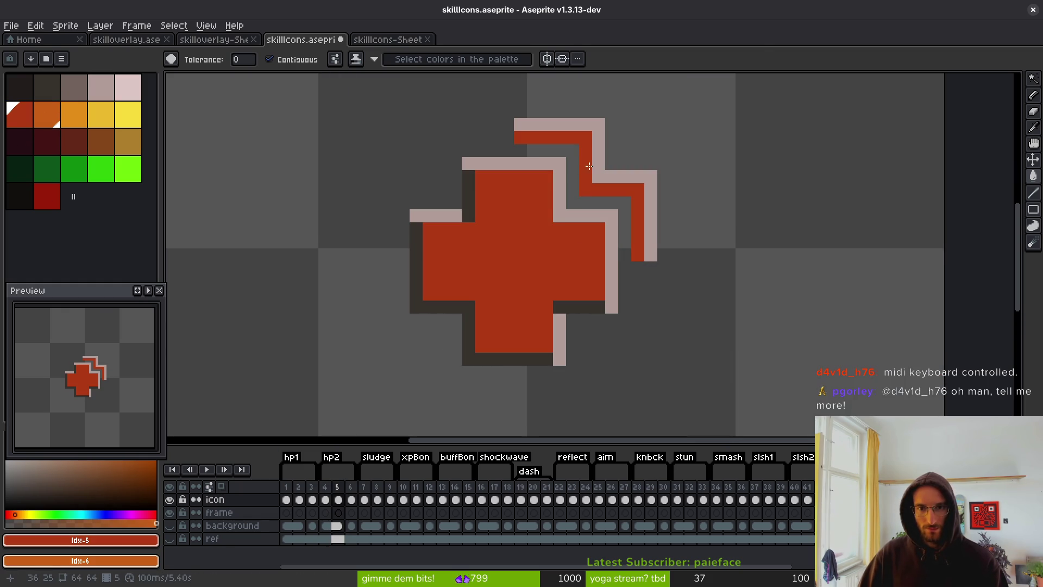
right_click(598, 163)
right_click(573, 188)
key("ctrl+z")
right_click(559, 190)
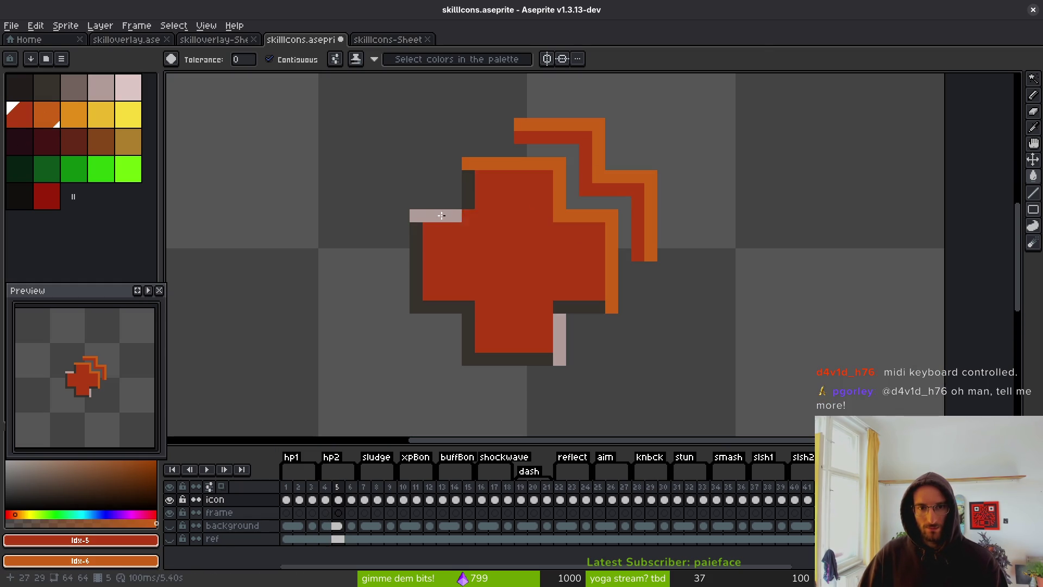
right_click(434, 216)
left_click(559, 320)
right_click(565, 317)
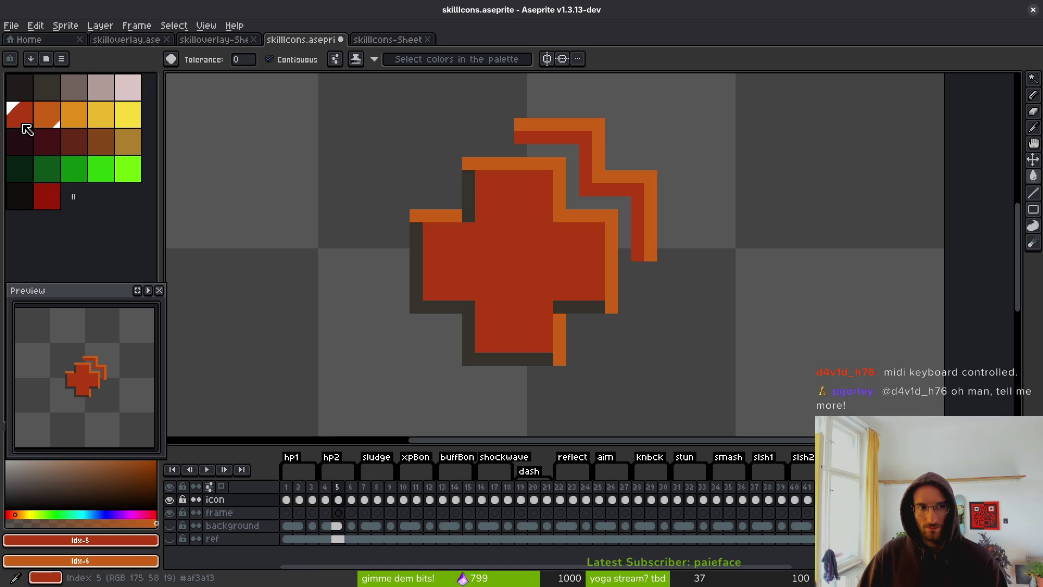
Add dark red shading on the cross top and left arm, then move to frame 6
left_click(50, 209)
left_click(467, 209)
left_click(455, 280)
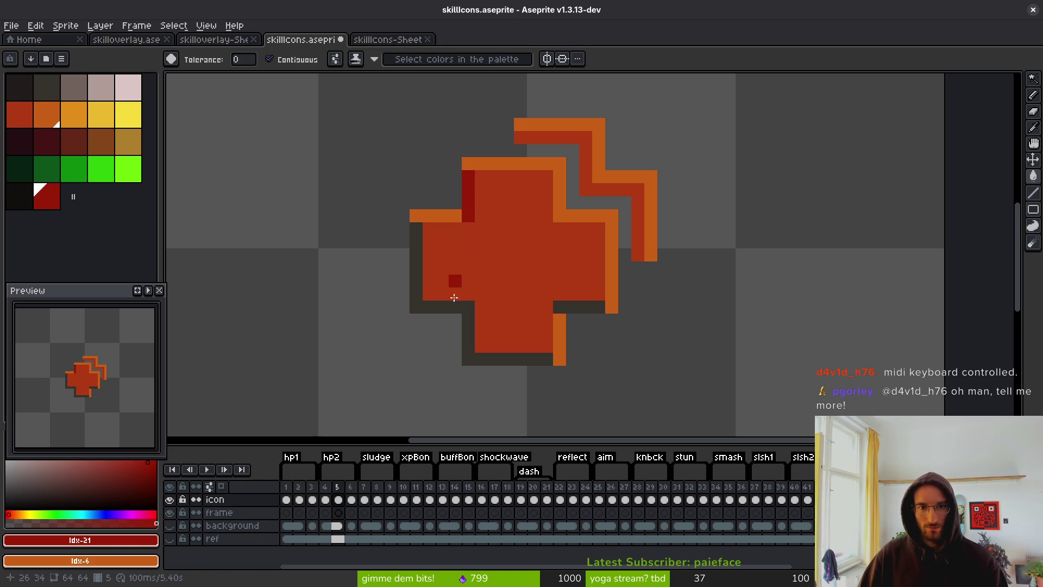
scroll(573, 318, "down", 2)
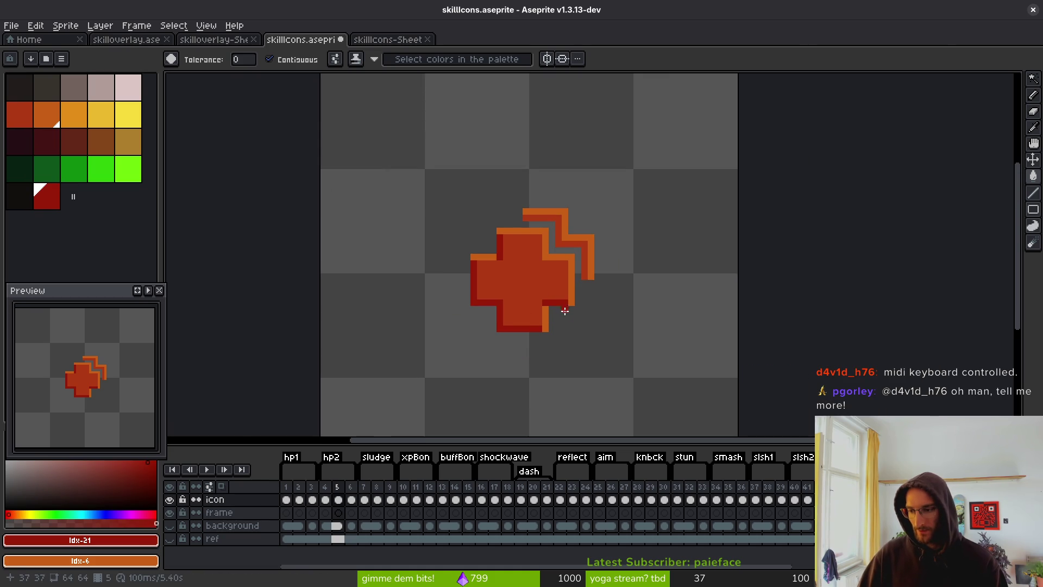
left_click_drag(594, 291, 536, 276)
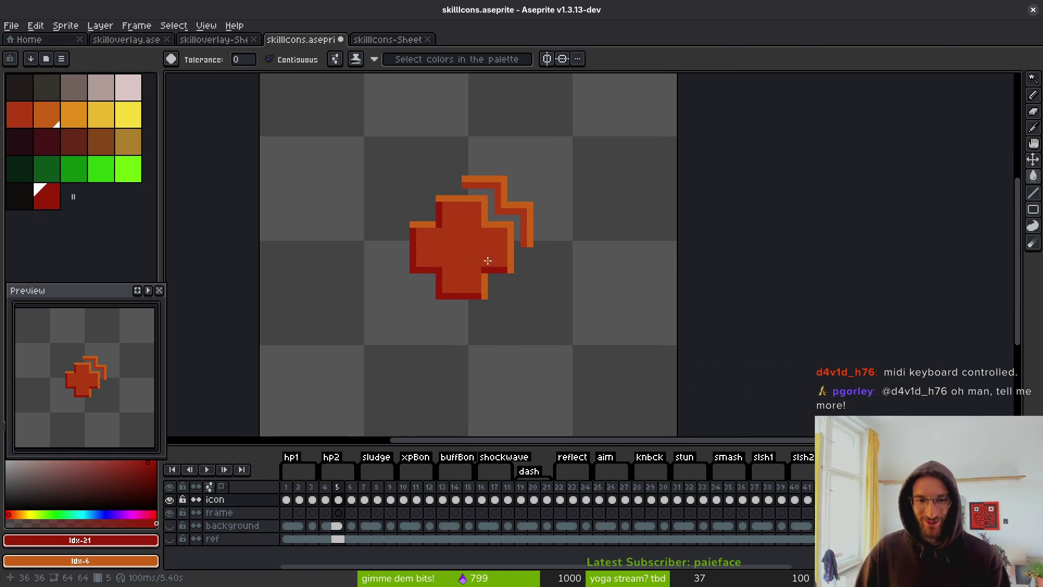
key("comma")
key("period")
key("period")
key("period")
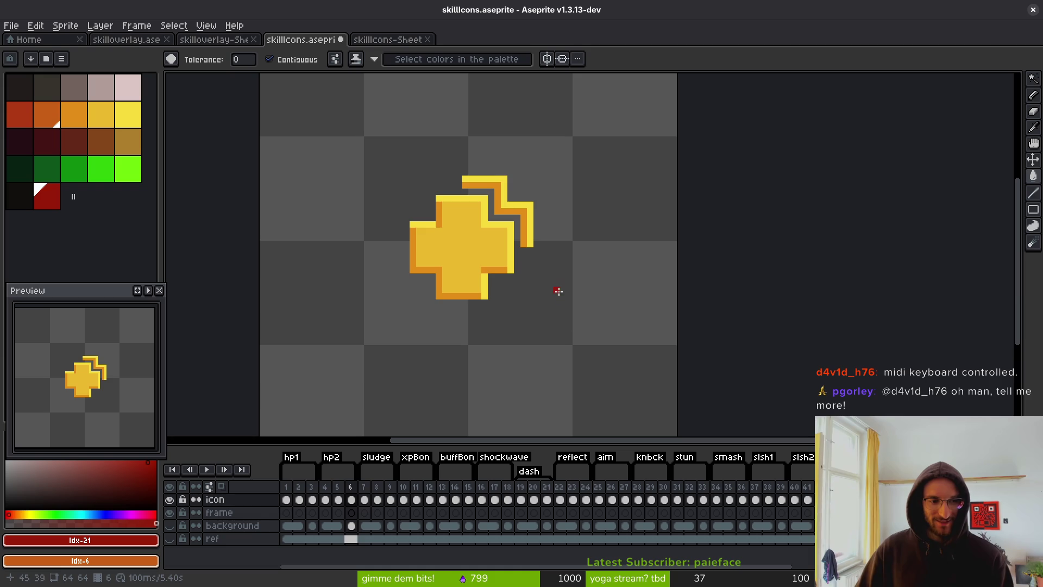
On frame 8, fill the dark shadows of all four sludge rocks with red
key("period")
key("comma")
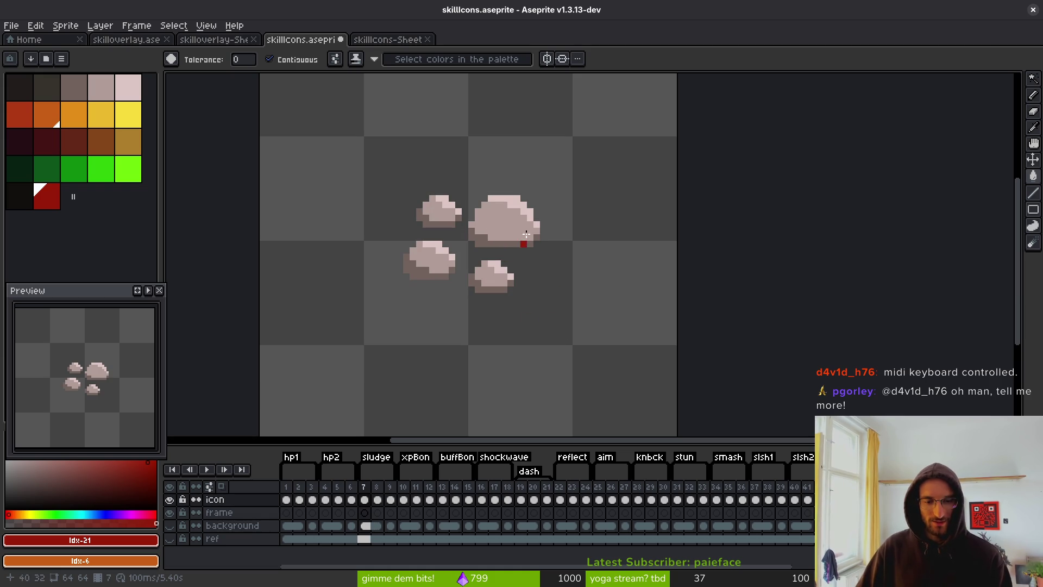
key("period")
scroll(501, 226, "up", 1)
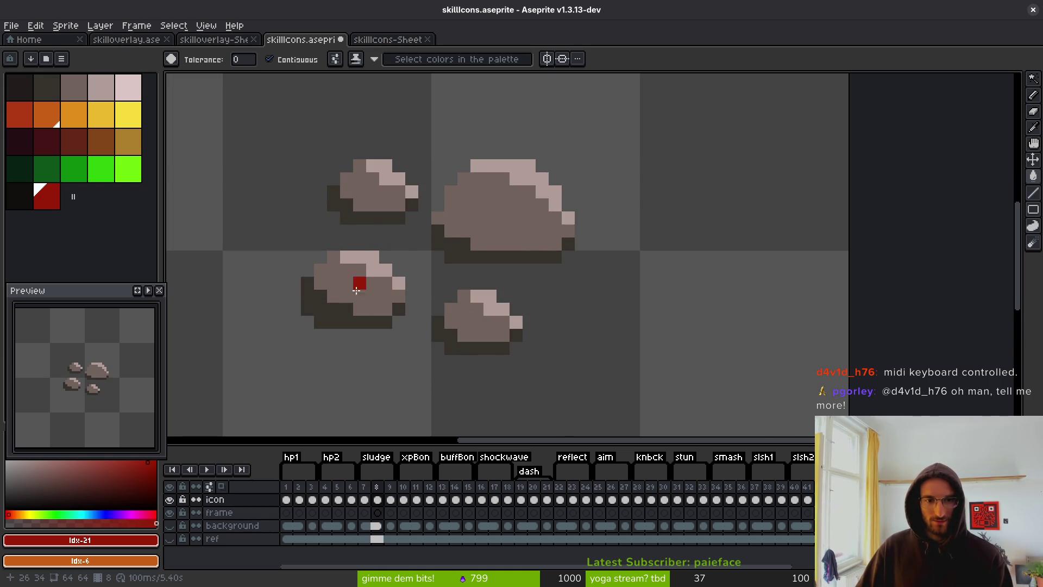
left_click(332, 309)
left_click(372, 216)
left_click(411, 204)
left_click(454, 246)
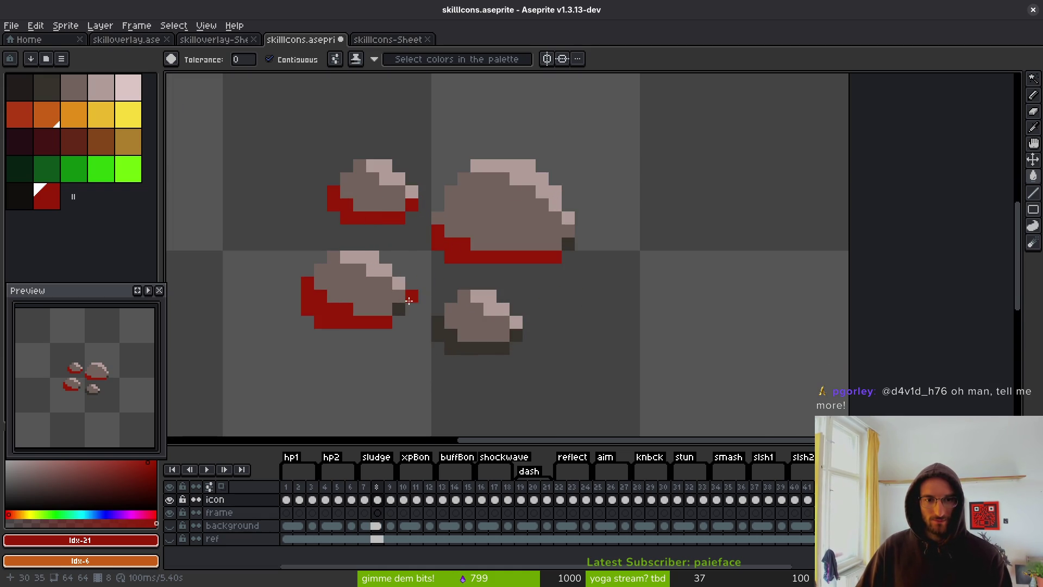
left_click(457, 346)
left_click(583, 252)
left_click(516, 335)
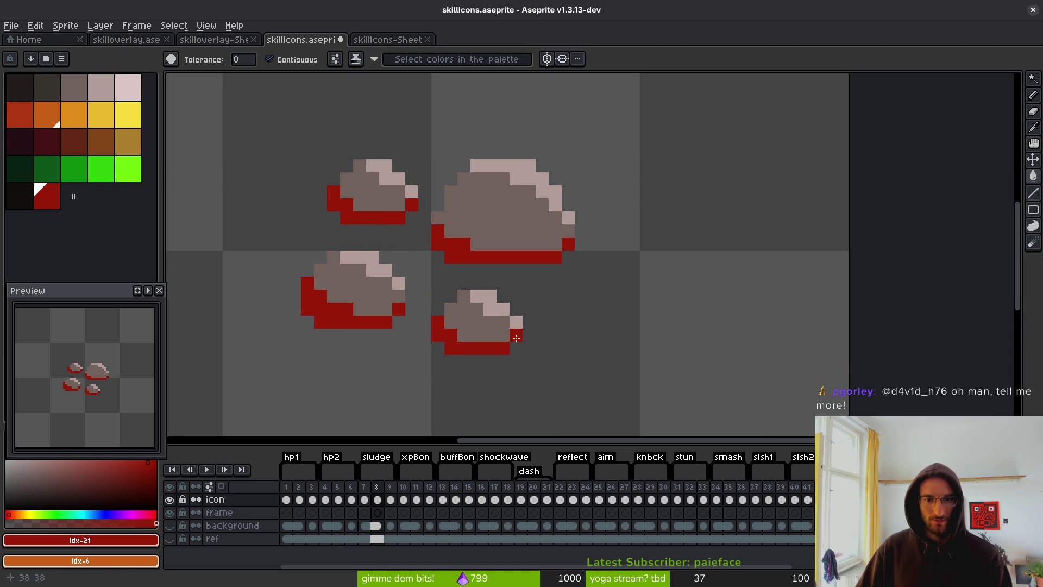
Fill the rock highlights with orange, undoing two misplaced fills
right_click(511, 176)
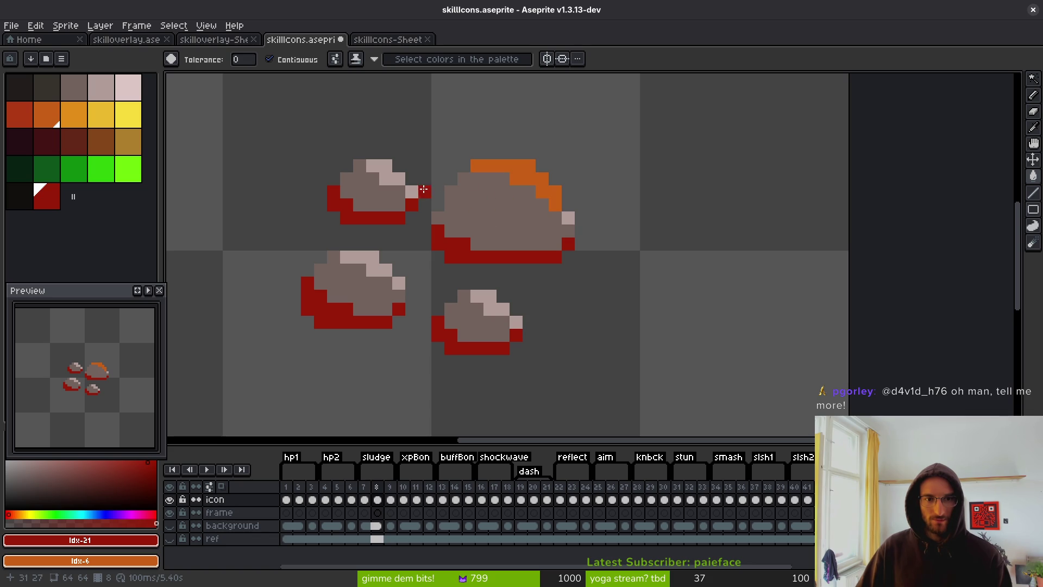
right_click(397, 179)
right_click(411, 192)
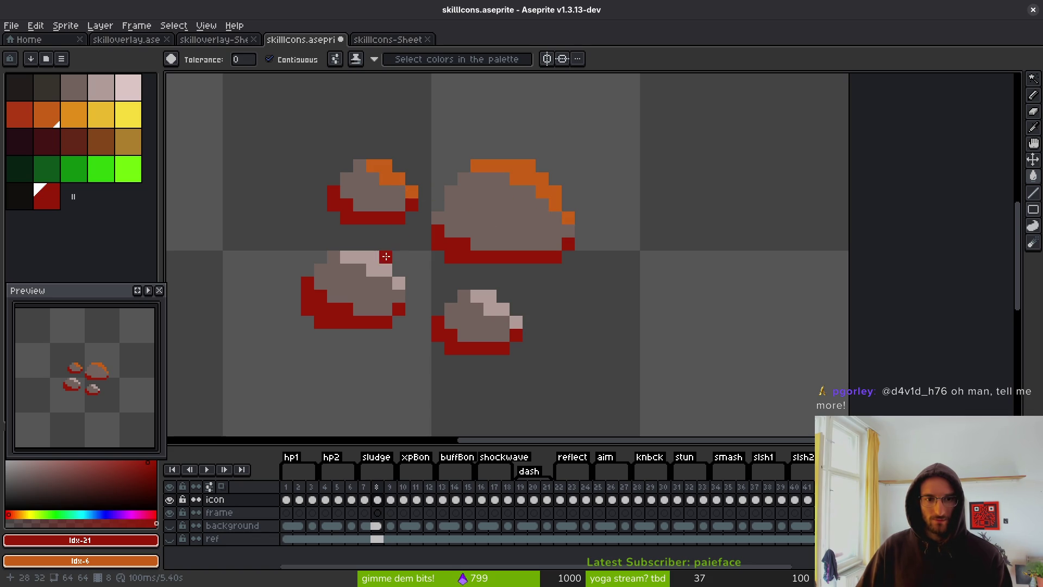
right_click(383, 261)
right_click(478, 312)
key("ctrl+z")
key("ctrl+z")
right_click(499, 311)
right_click(385, 269)
right_click(515, 321)
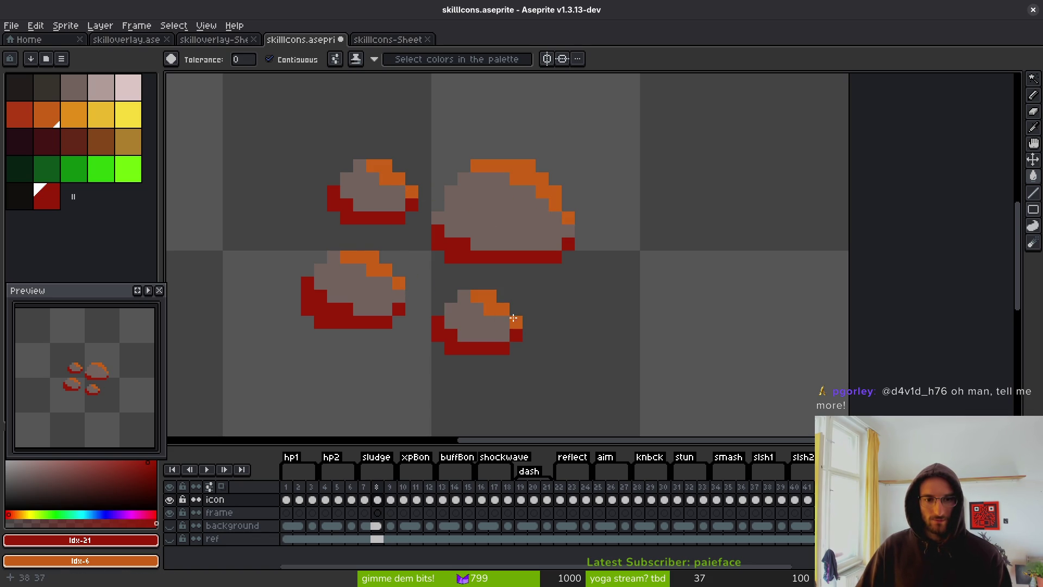
Fill the remaining grey rock bodies with red-orange
left_click(19, 114)
left_click(505, 233)
left_click(345, 187)
left_click(353, 293)
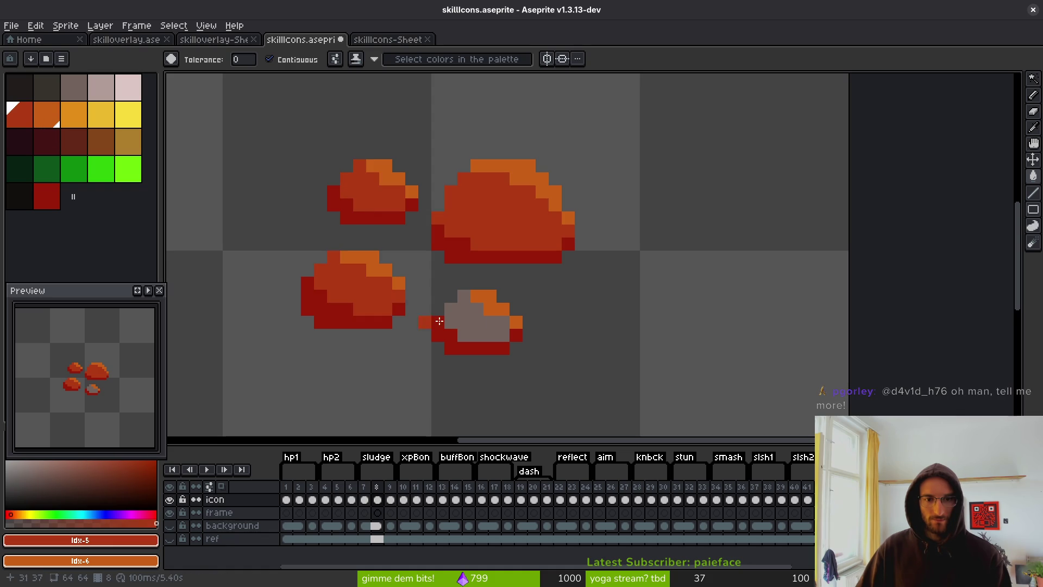
left_click(466, 307)
scroll(575, 313, "down", 4)
key("Right")
On frame 11's x2 icon, fill the large, medium and small grey rocks with red
key("Left")
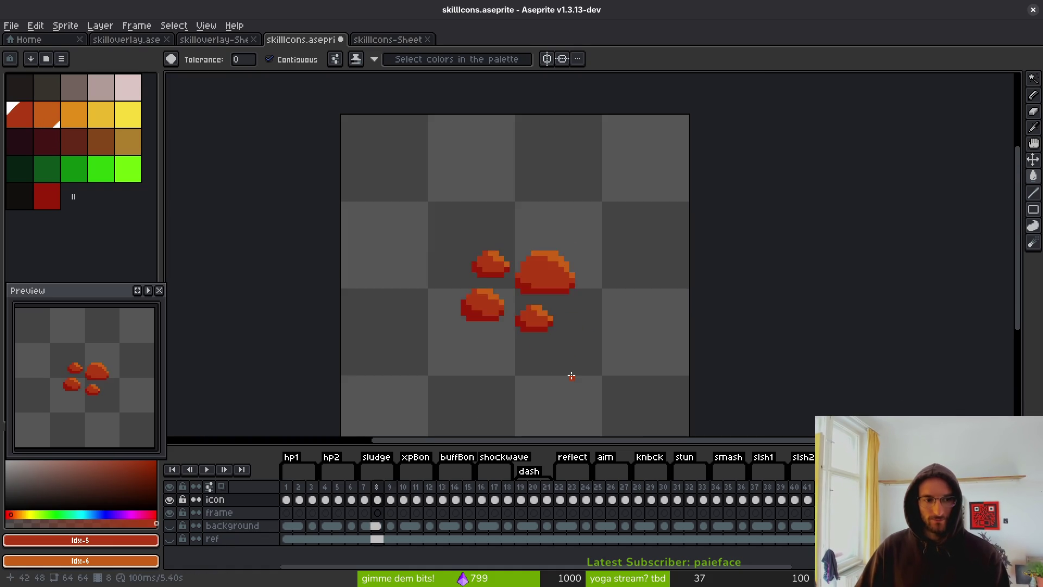
key("Right")
key("Right")
key("Right")
key("Left")
key("Right")
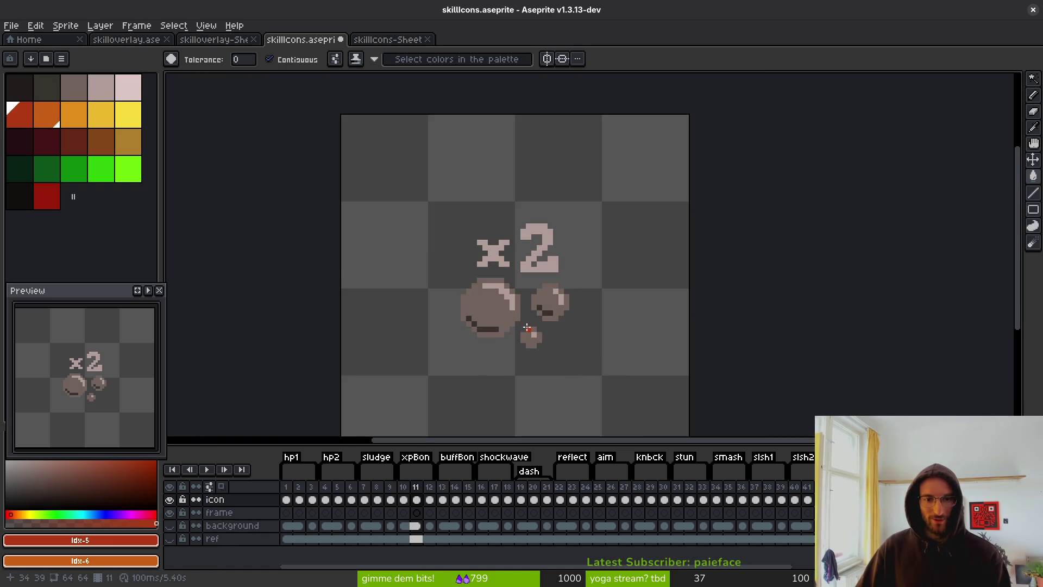
key("Left")
key("Right")
key("Left")
key("Right")
key("Right")
scroll(467, 303, "up", 4)
key("Left")
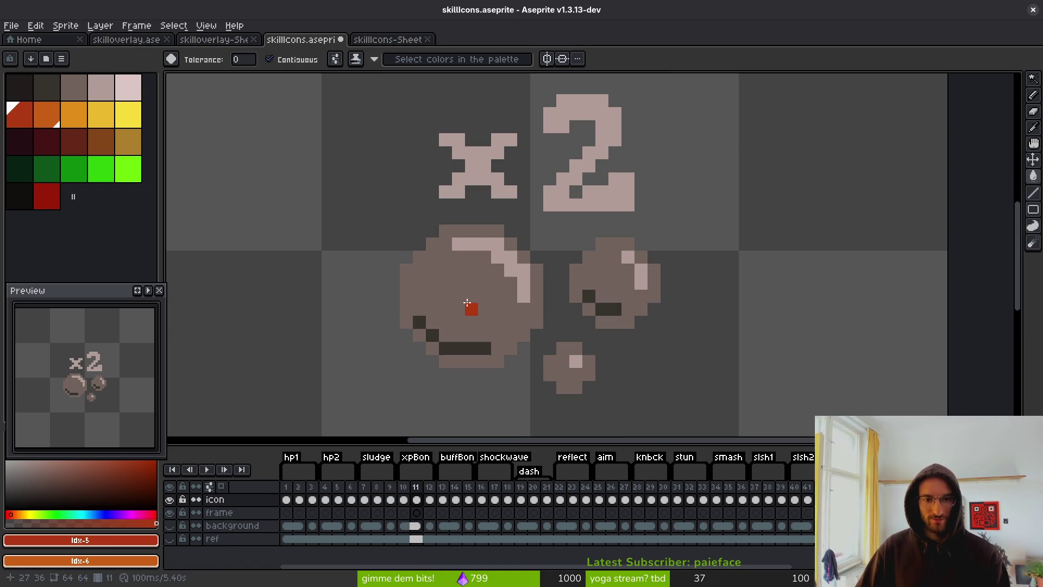
left_click(473, 307)
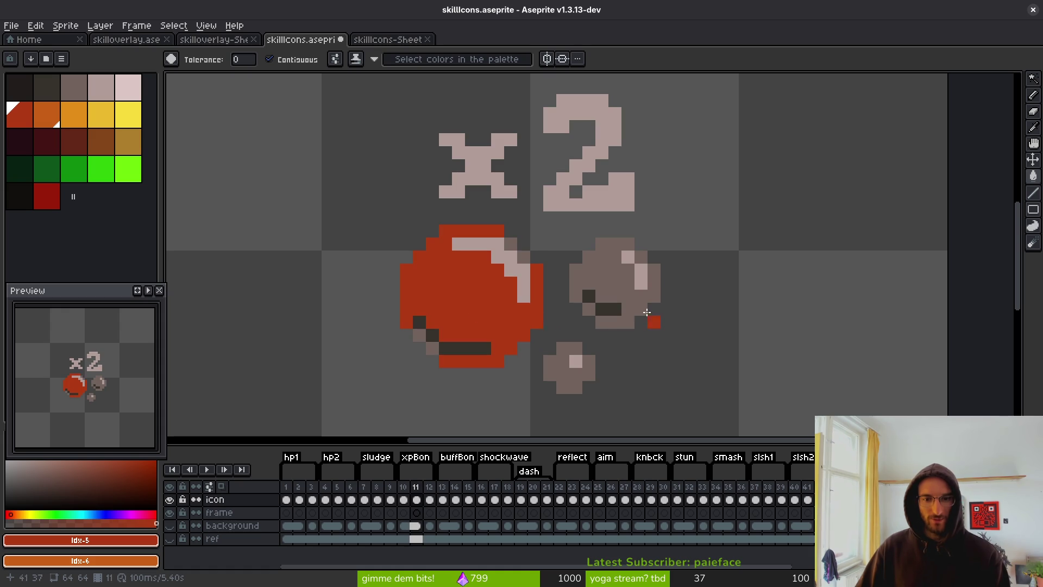
left_click(614, 283)
left_click(564, 374)
Replace the grey rock shading colour with the rock red using Replace Color
key("shift+r")
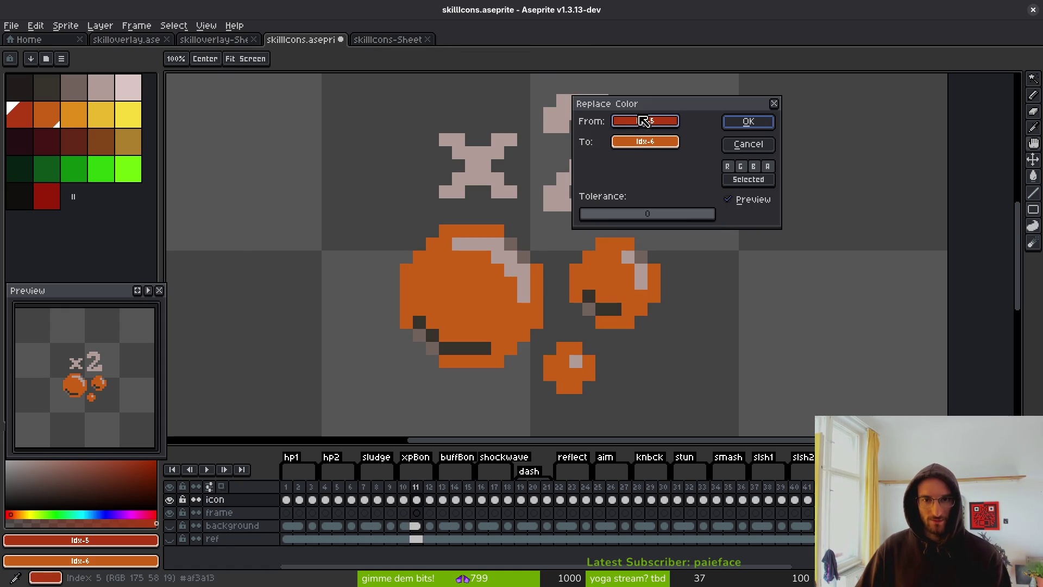
left_click(512, 238)
left_click(492, 269)
left_click(515, 240)
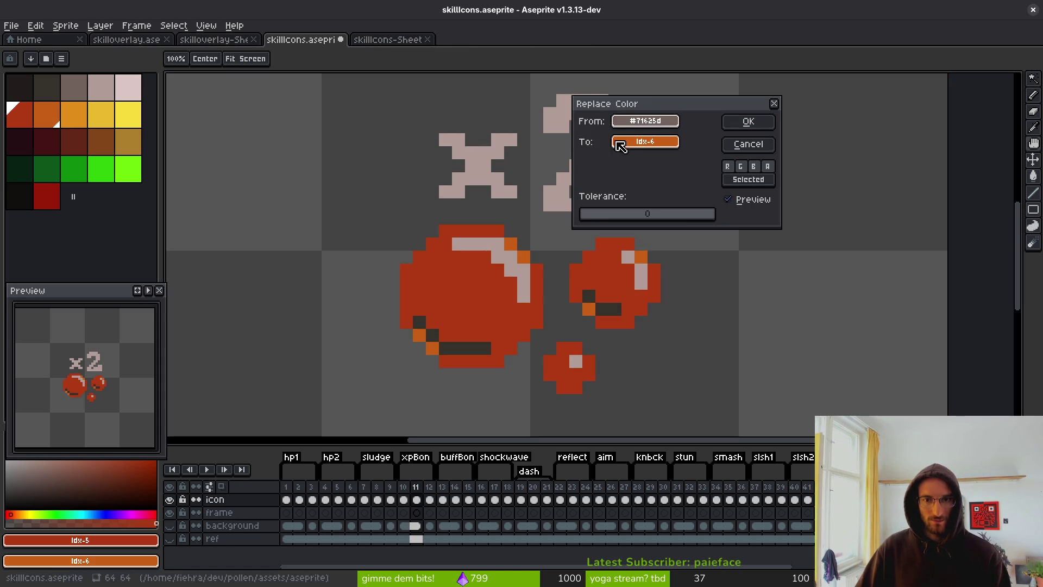
right_click(516, 272)
left_click(748, 121)
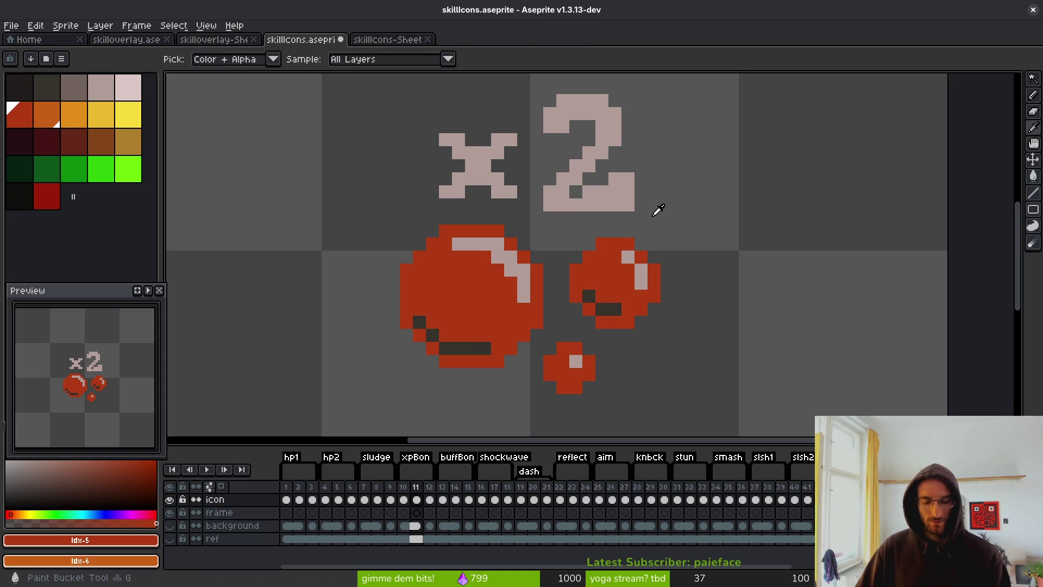
Replace the grey of the x2 label with orange
key("shift+r")
left_click(479, 159)
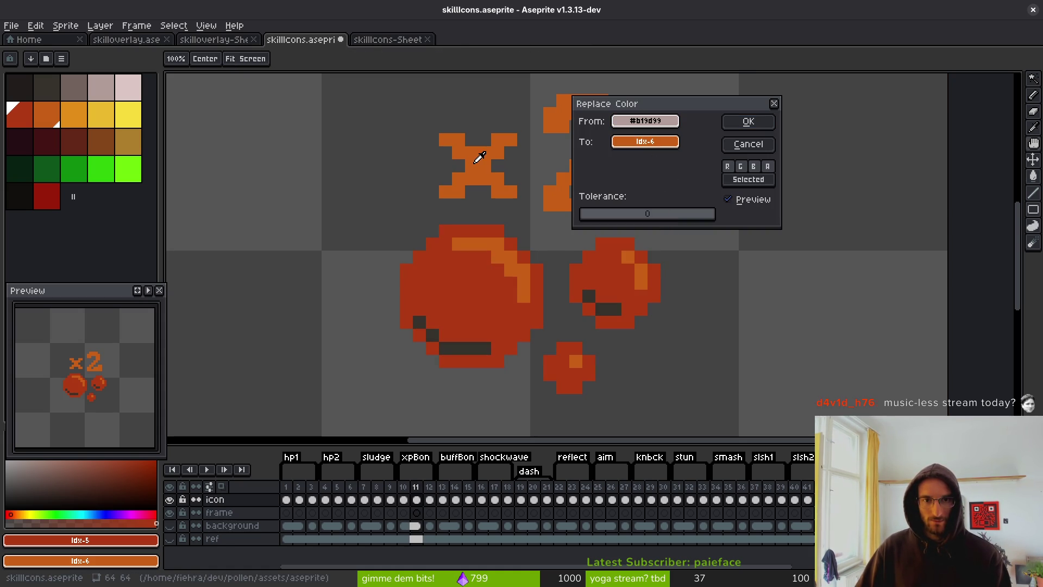
left_click(748, 121)
Try replacing the dark shading with dark red, then cancel that recolour
key("shift+r")
left_click(593, 292)
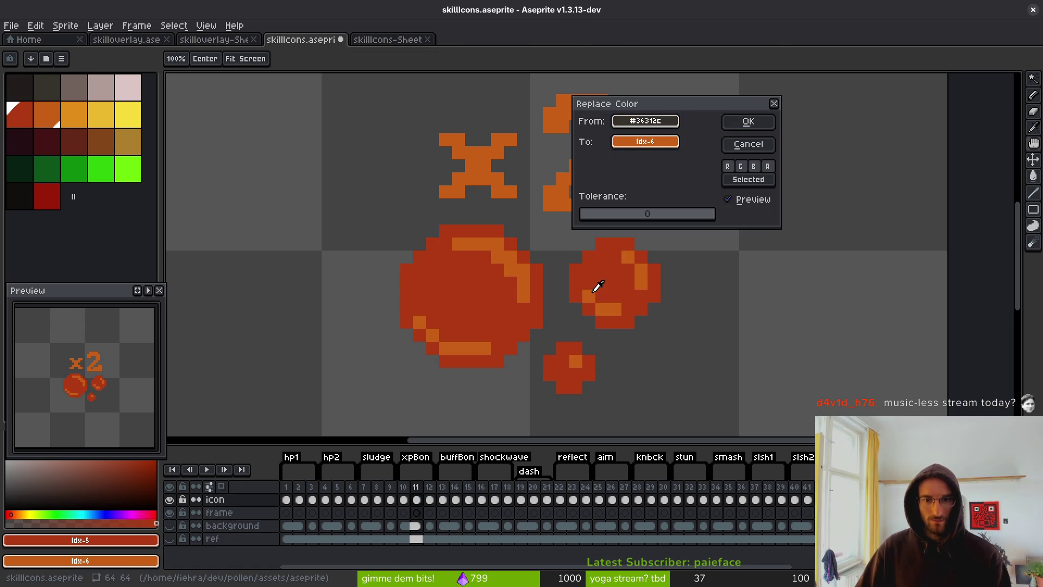
left_click_drag(643, 142, 49, 193)
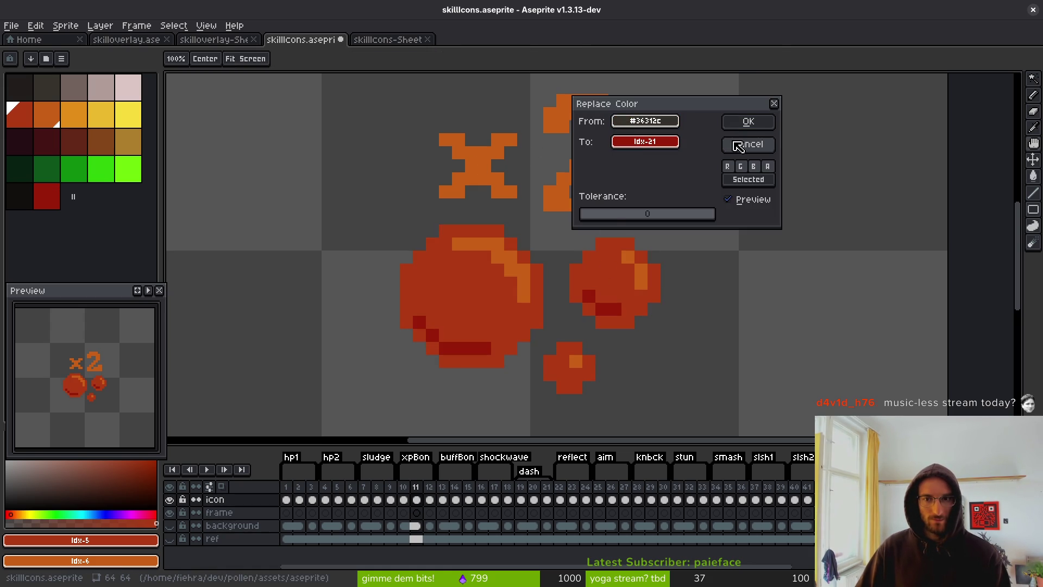
left_click(738, 146)
scroll(596, 355, "down", 1)
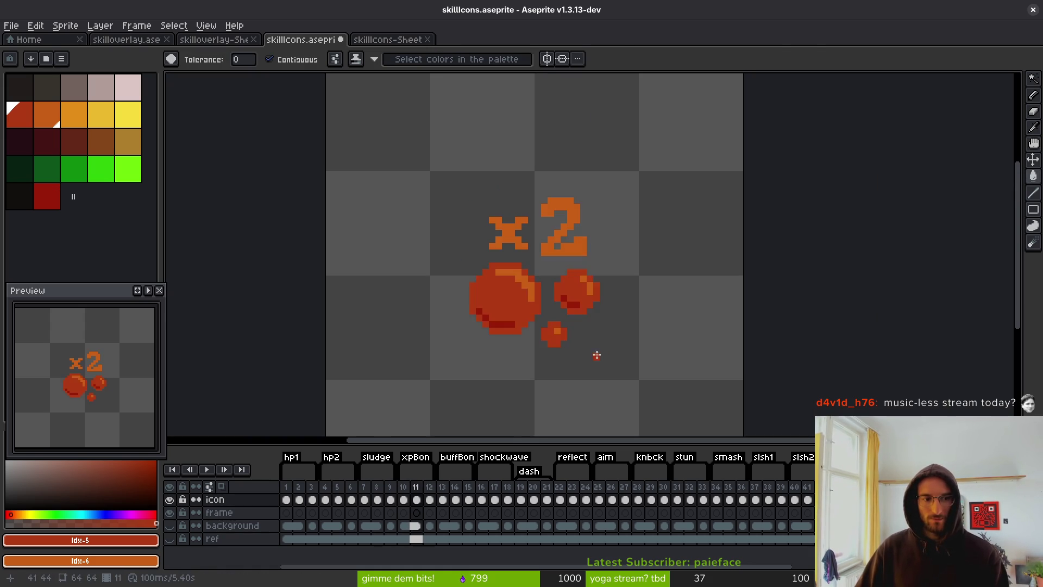
key("Right")
key("Right")
key("Right")
On frame 14's burst icon, replace the pale colour with orange
scroll(569, 338, "up", 3)
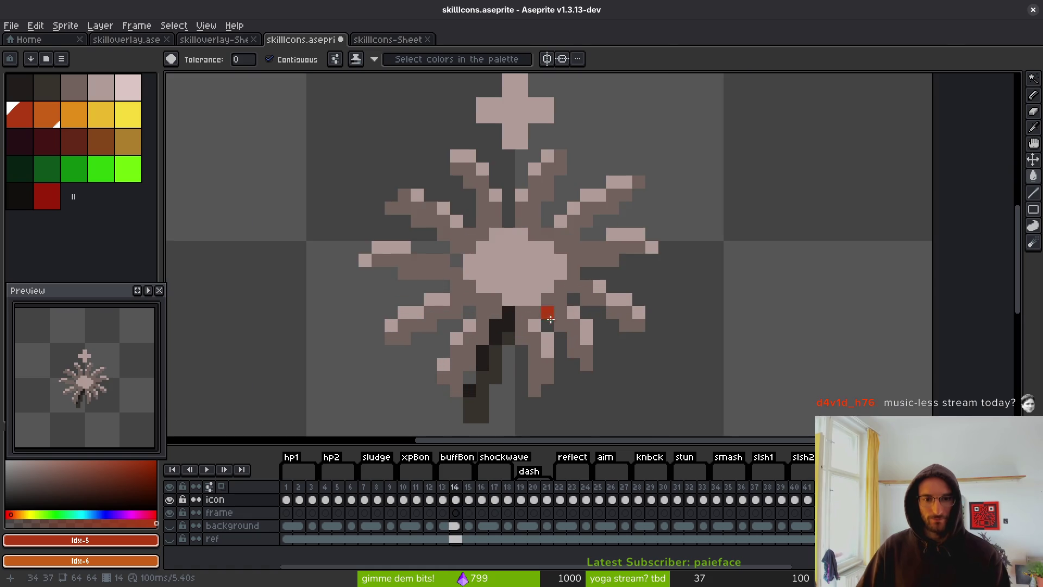
scroll(549, 303, "down", 2)
key("shift+r")
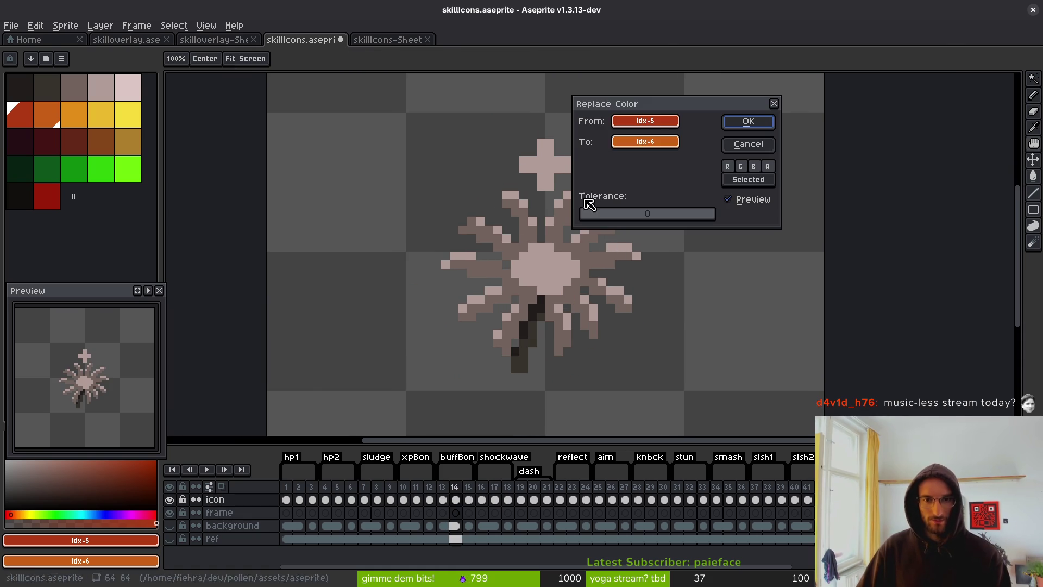
left_click(555, 256)
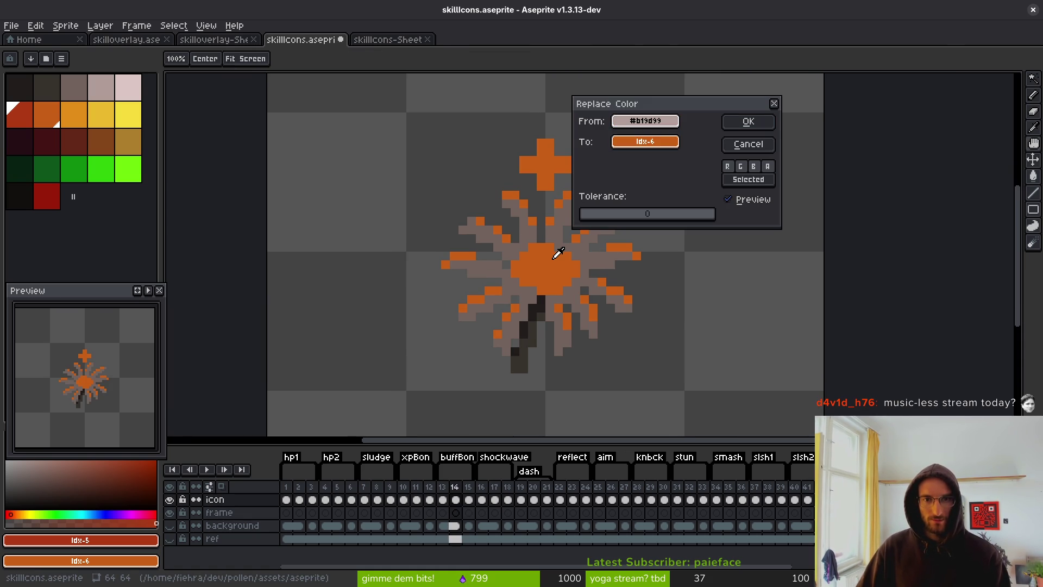
left_click(745, 122)
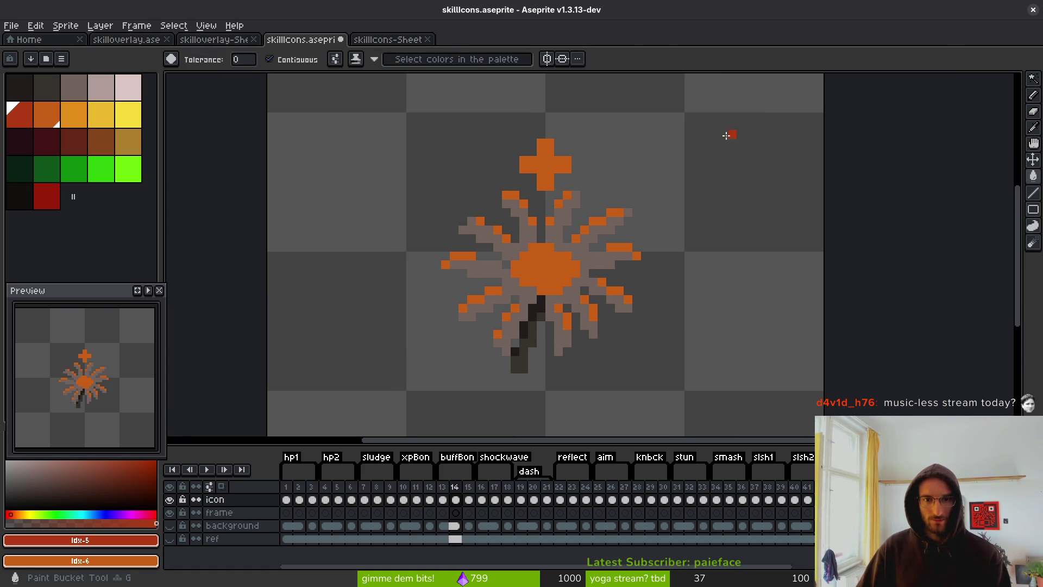
Replace the grey of the rays with red
key("shift+r")
left_click(568, 202)
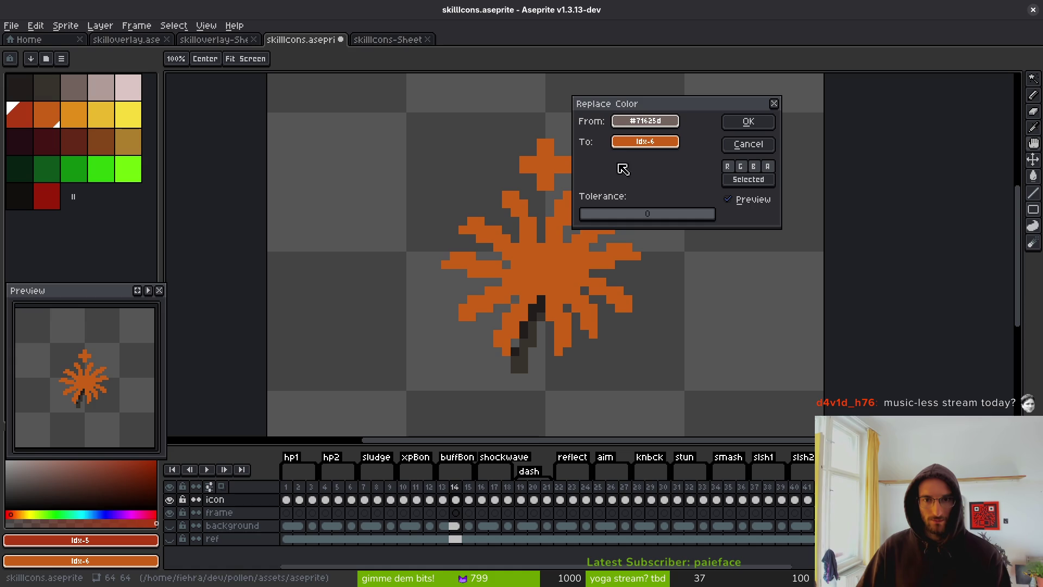
right_click(285, 147)
right_click(34, 121)
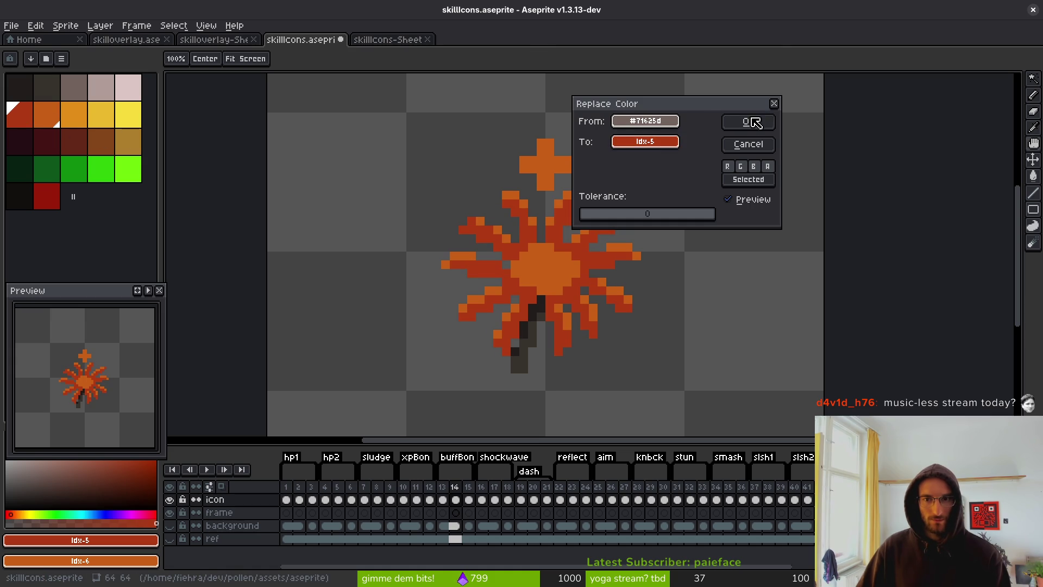
left_click(748, 122)
Replace the dark brown with dark red
key("shift+r")
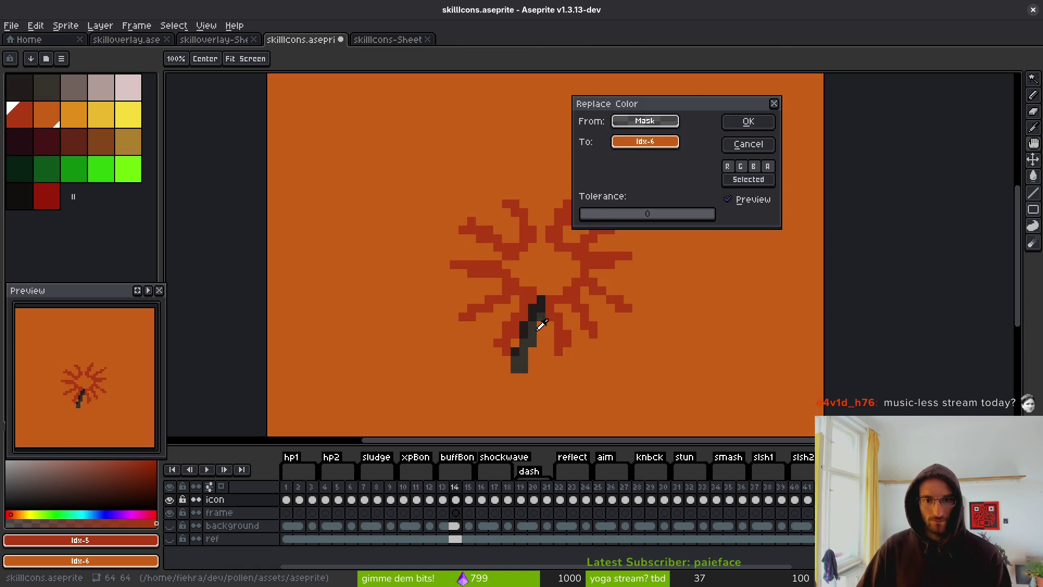
left_click(519, 364)
right_click(337, 201)
right_click(49, 196)
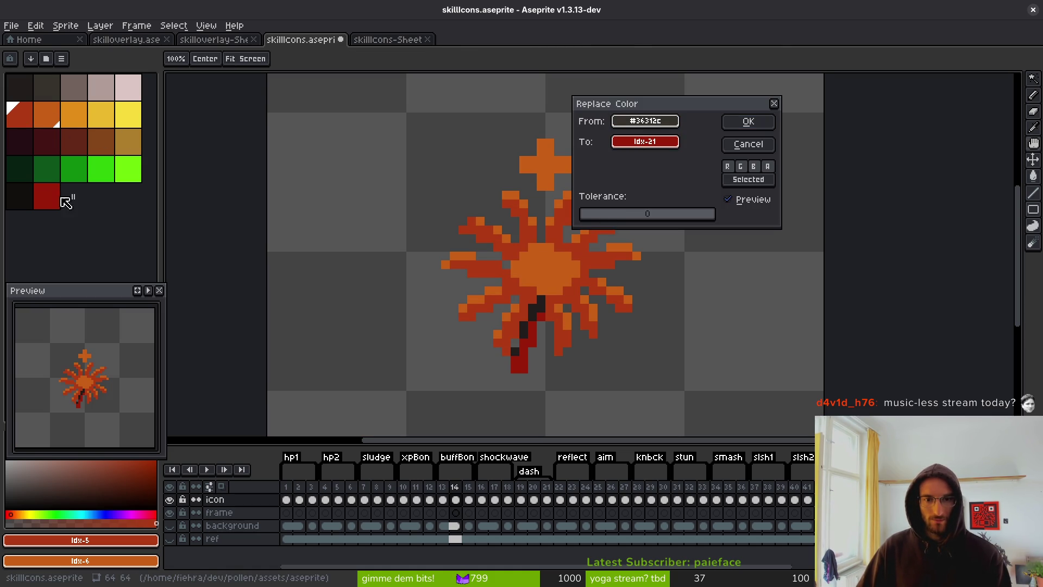
left_click(747, 123)
Replace the darkest colour of the stem with the deep dark red
key("shift+r")
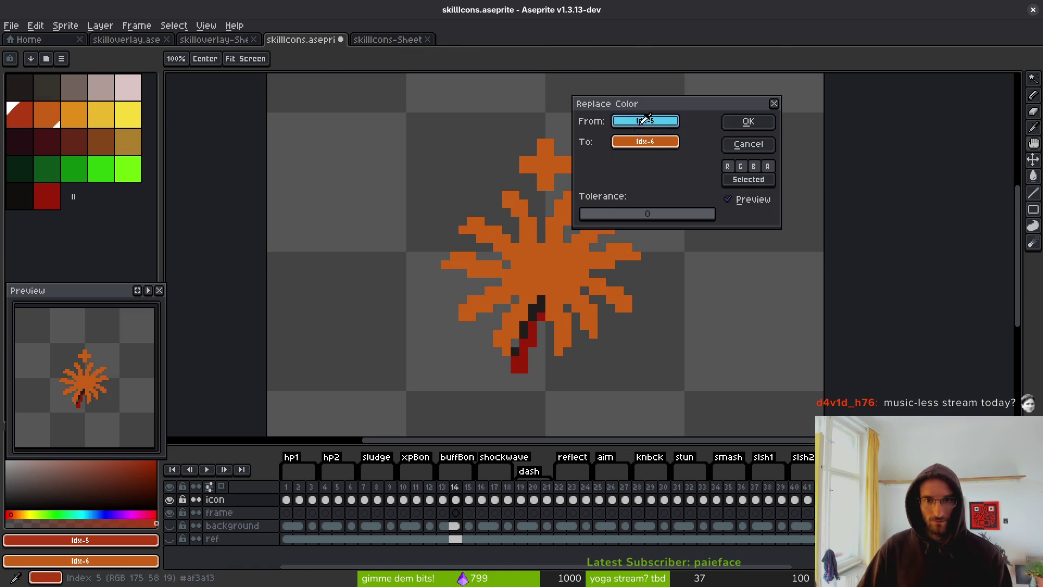
left_click(540, 302)
right_click(260, 164)
right_click(59, 144)
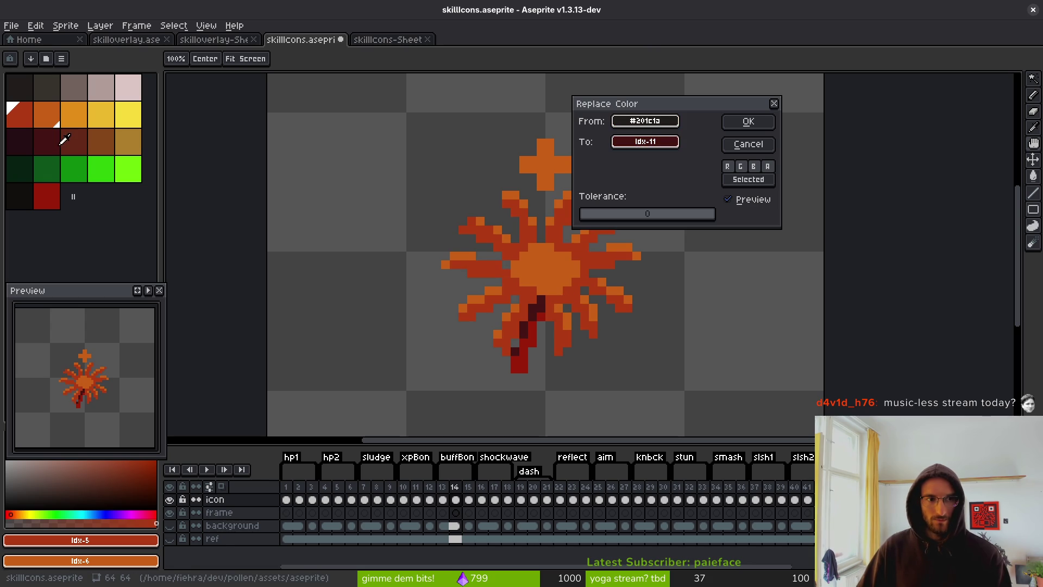
right_click(61, 142)
right_click(57, 144)
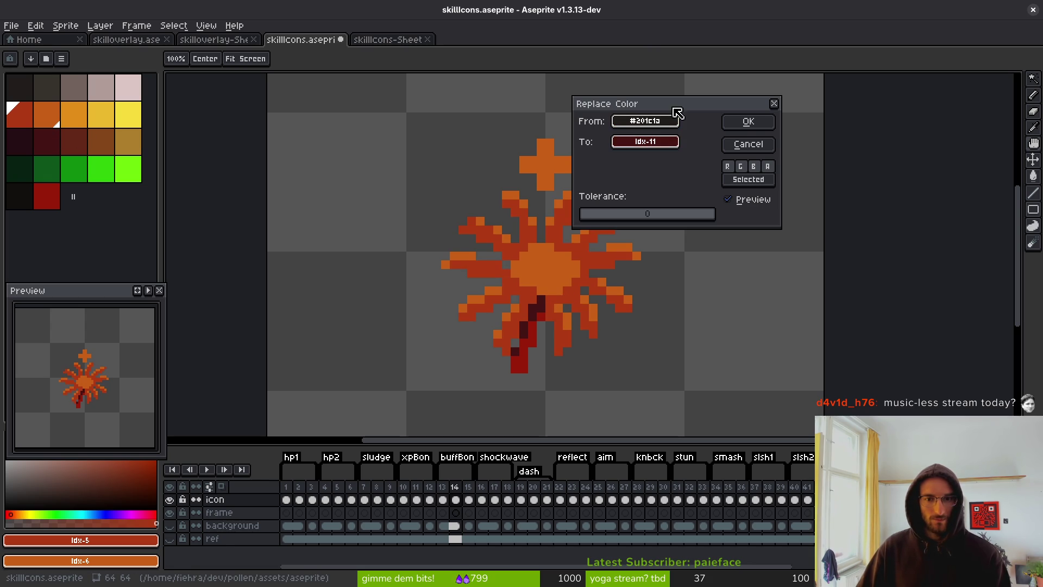
left_click(742, 125)
scroll(612, 325, "down", 2)
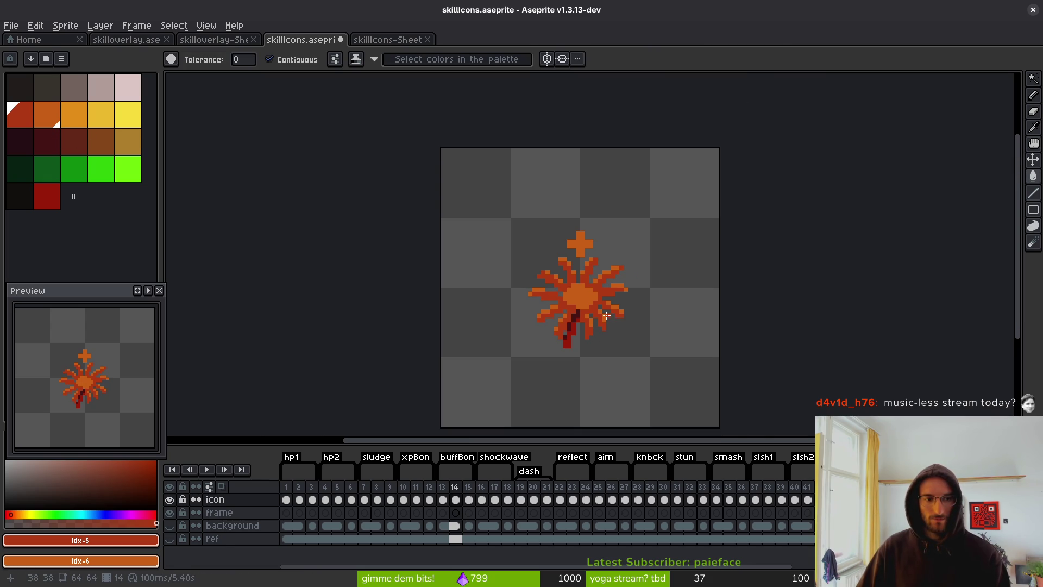
On frame 17, fill the pale splash base with red
key("Right")
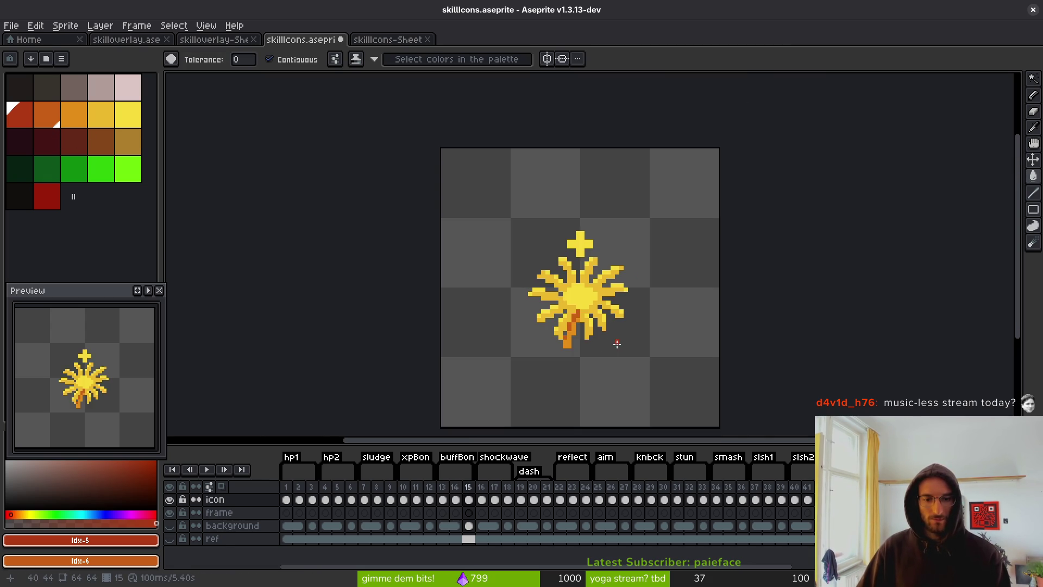
key("Right")
key("Right")
key("Left")
key("Right")
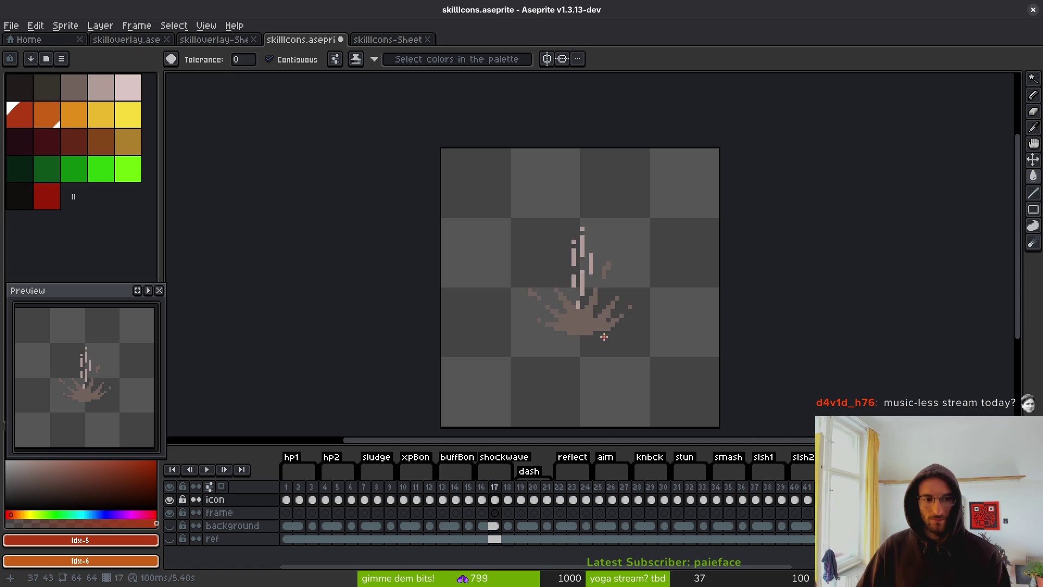
scroll(600, 318, "up", 2)
key("Left")
key("Right")
scroll(547, 305, "up", 3)
left_click(483, 282)
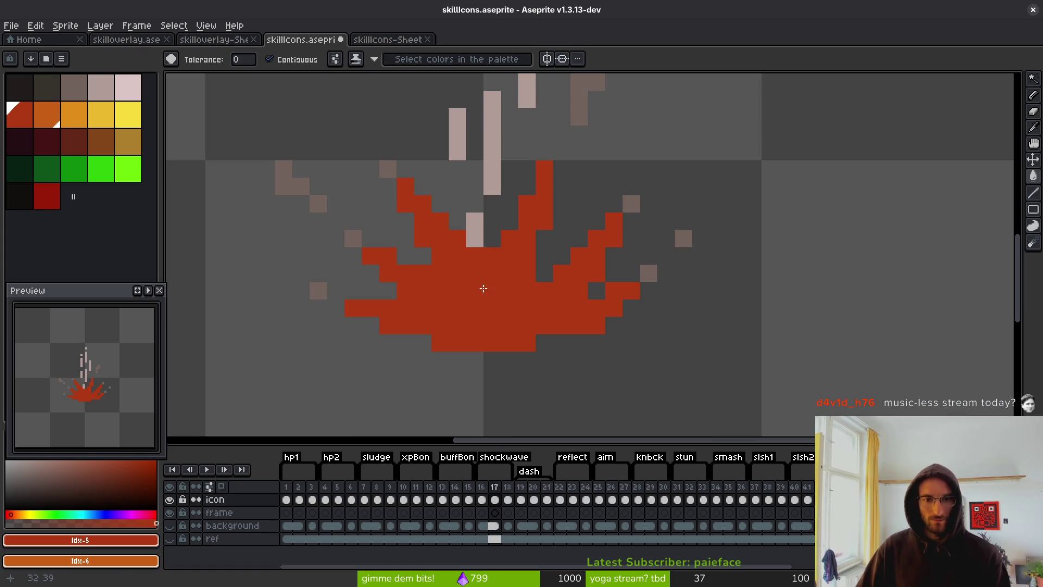
scroll(552, 251, "down", 2)
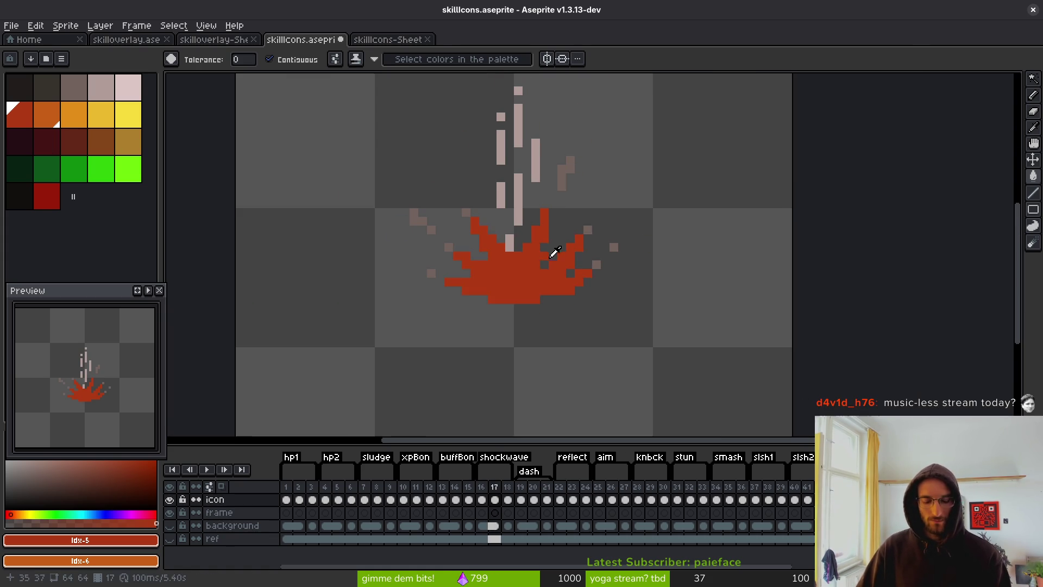
Replace the splash's grey with red via Replace Color
key("shift+r")
left_click(437, 215)
left_click(425, 222)
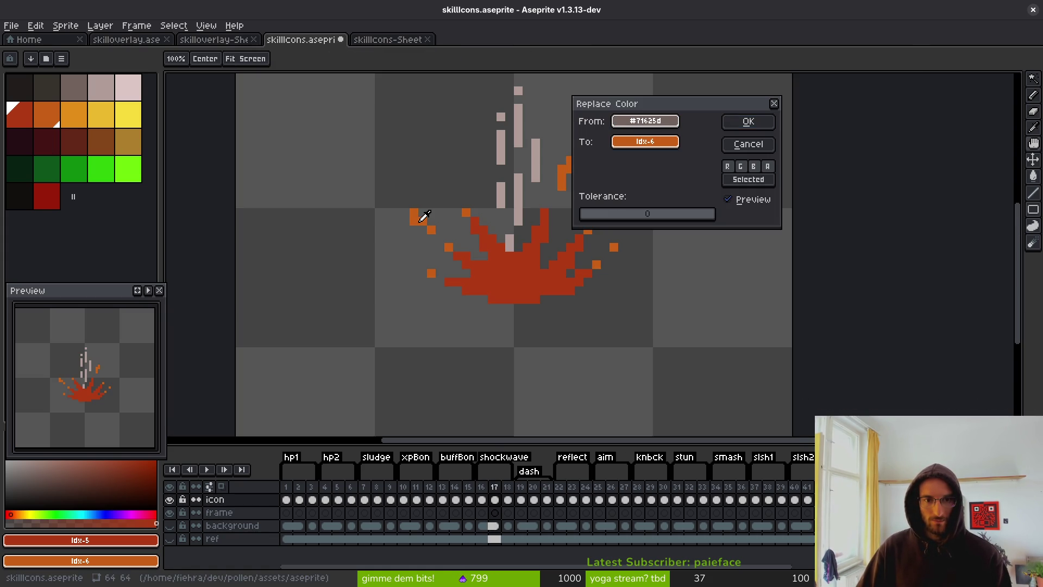
left_click(536, 269)
key("Return")
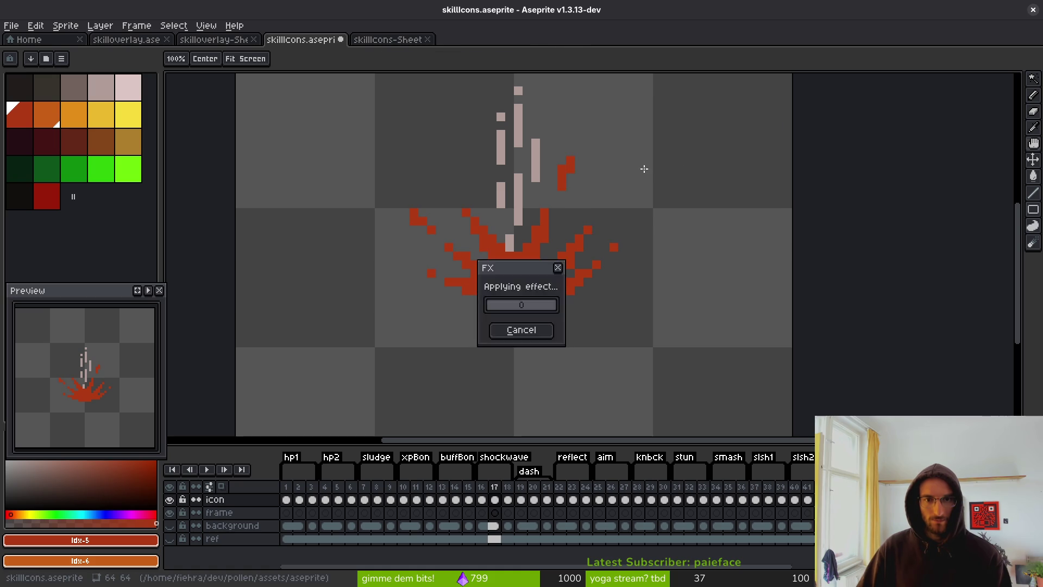
Replace the pale streak colour with orange
key("shift+r")
left_click(519, 130)
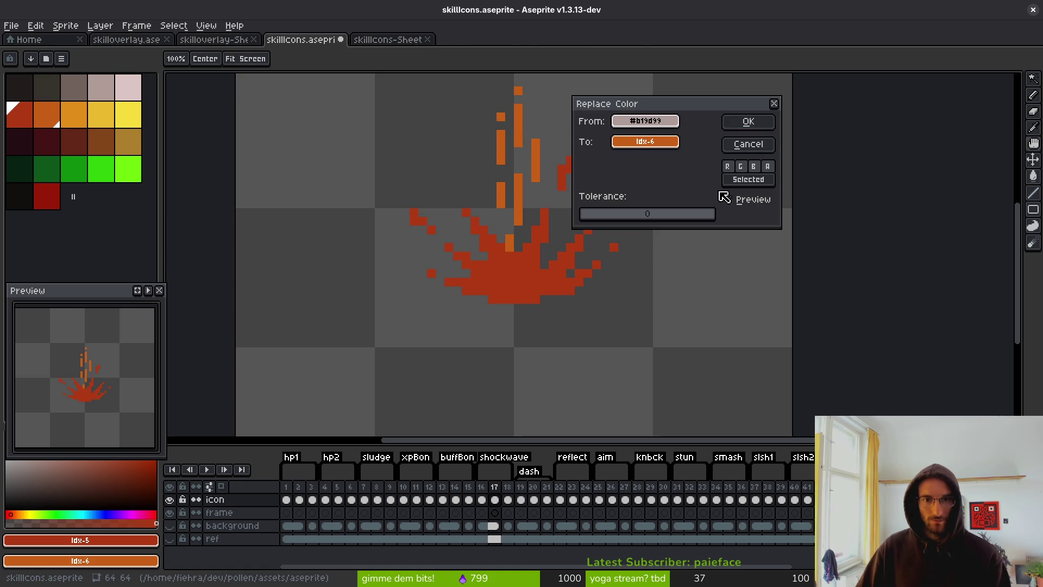
left_click(748, 121)
scroll(628, 267, "down", 3)
Step through the frames to the frame 20 lightning-bolt icon
key("Right")
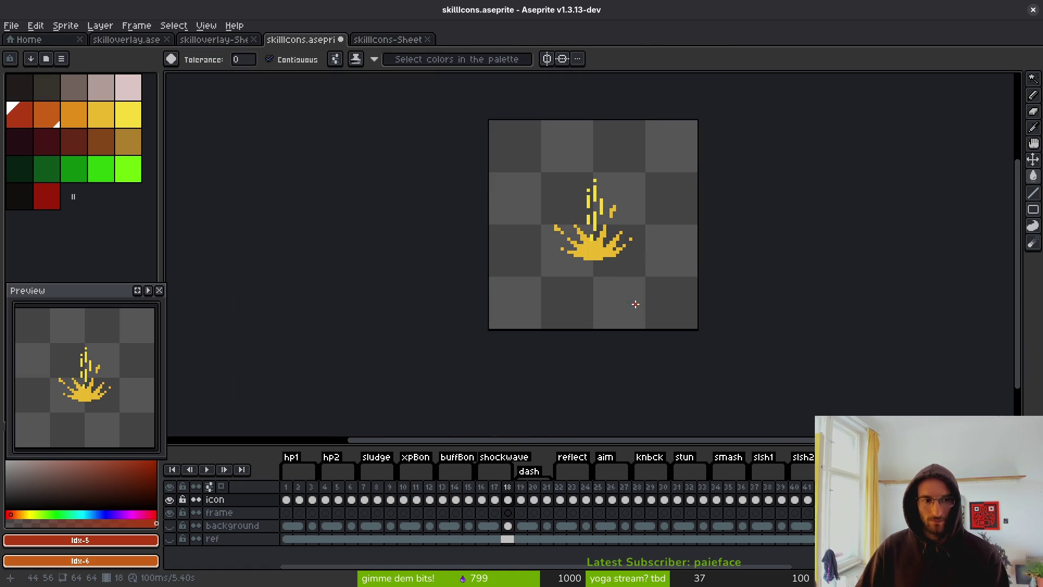
key("Right")
key("Left")
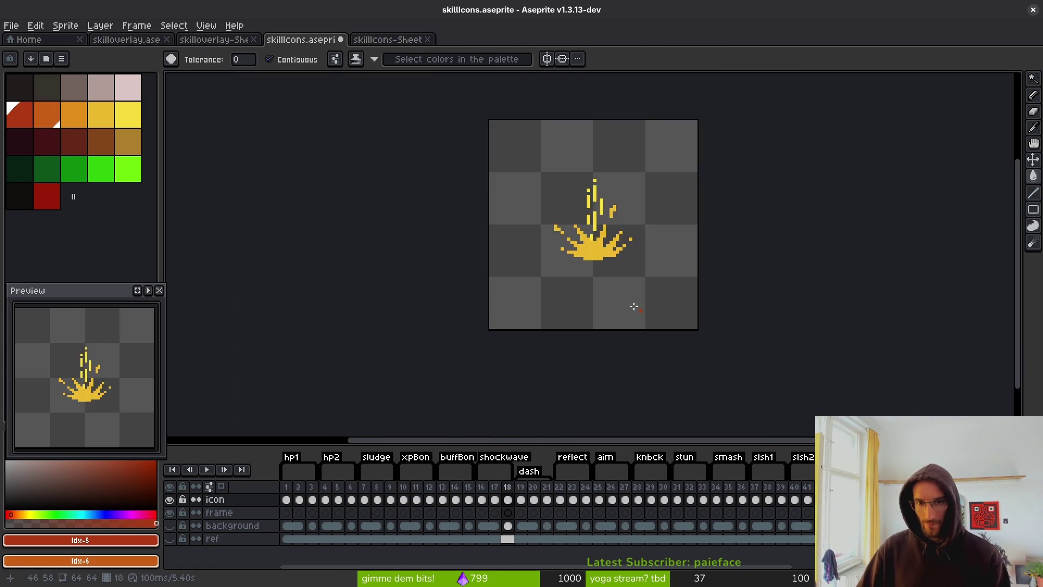
key("Right")
key("Right")
key("Left")
key("Right")
scroll(635, 316, "up", 2)
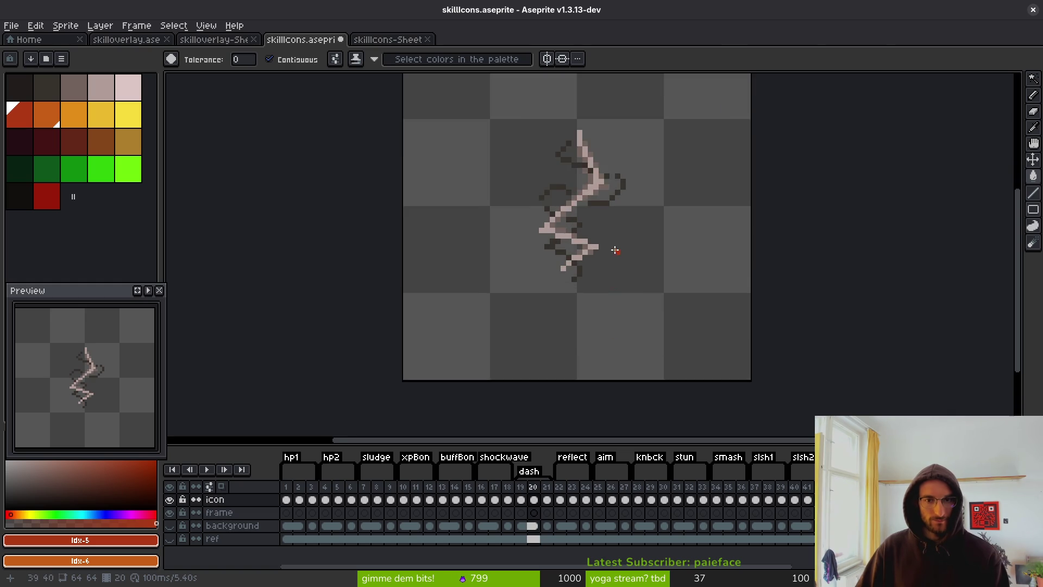
In Godot, show the skills_overlay scene in 2D, deselect all nodes, and save it
key("alt+Tab")
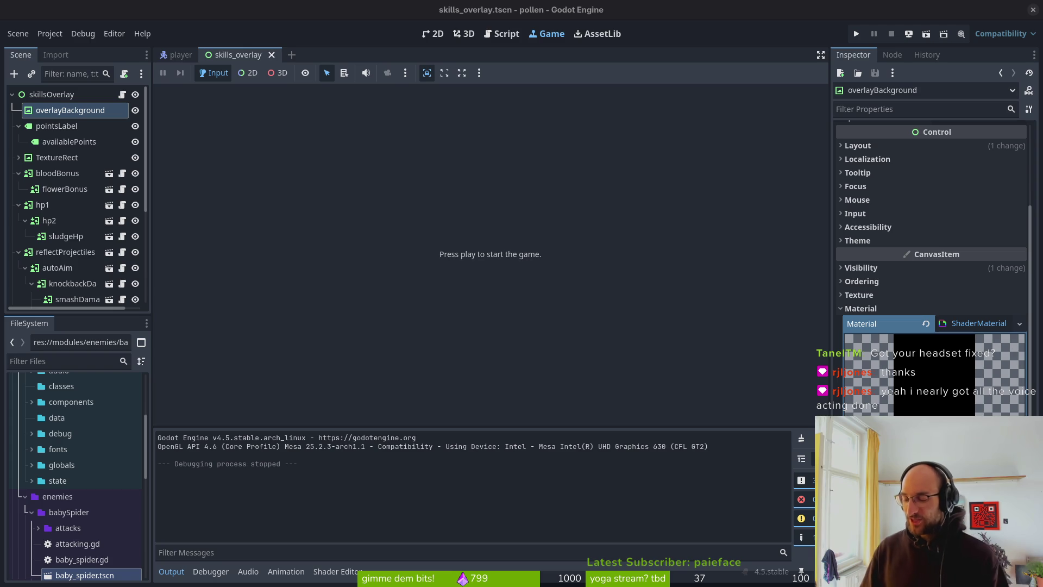
left_click(433, 34)
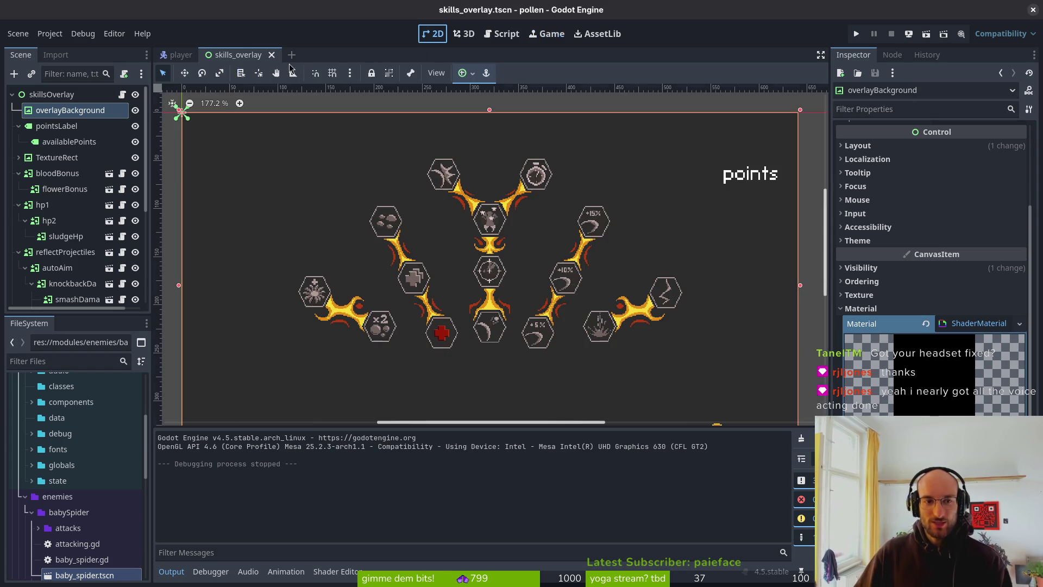
left_click(557, 311)
key("ctrl+s")
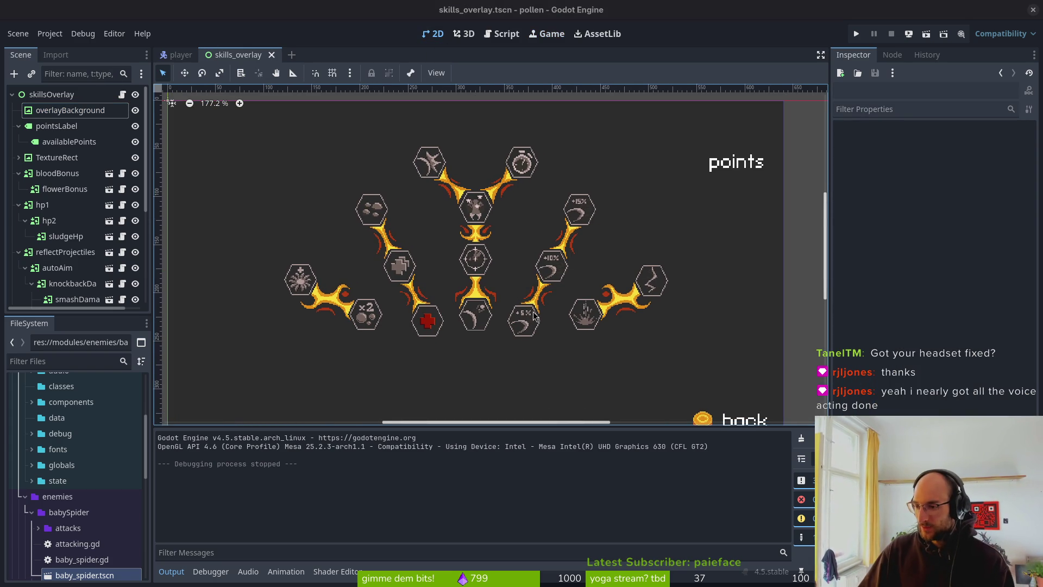
Zoom out on the reflect icon in Aseprite, then bring up Firefox on the YouTube tab
key("alt+Tab")
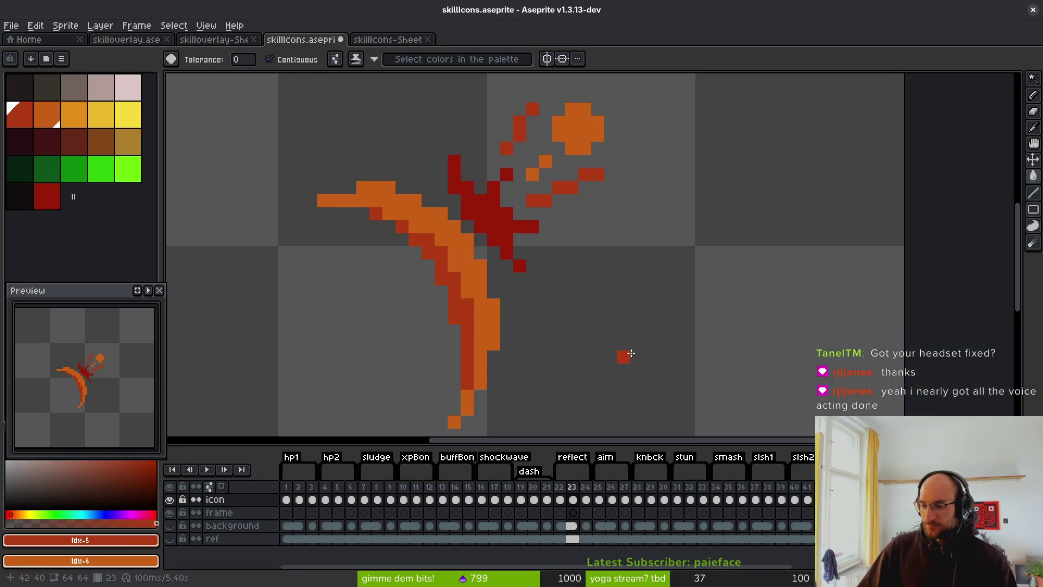
scroll(503, 272, "down", 3)
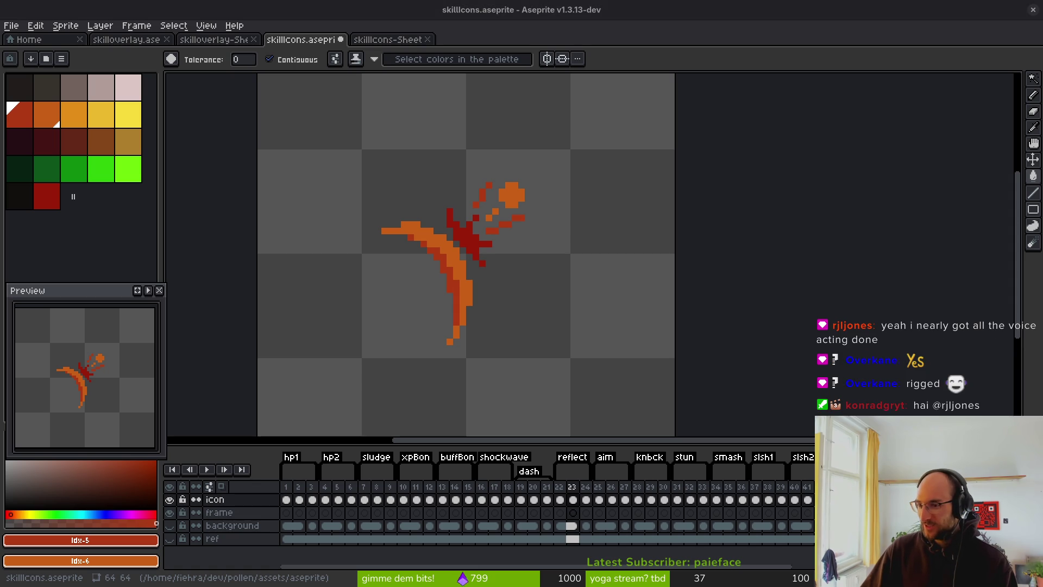
key("super+minus")
key("ctrl+Tab")
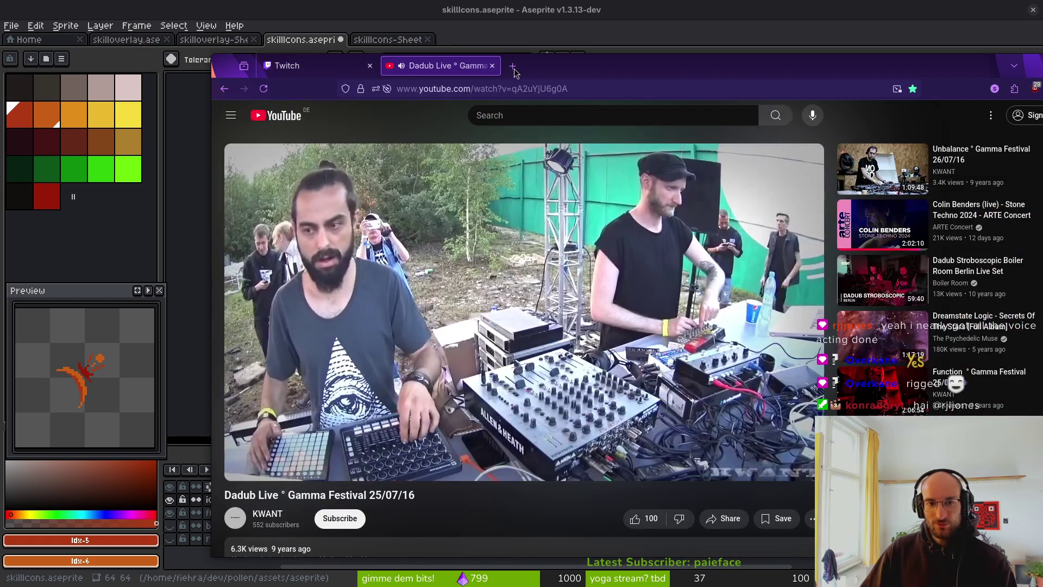
Scroll the stream manager's Activity Feed, then hide Firefox to return to Aseprite
key("ctrl+Tab")
scroll(660, 407, "down", 10)
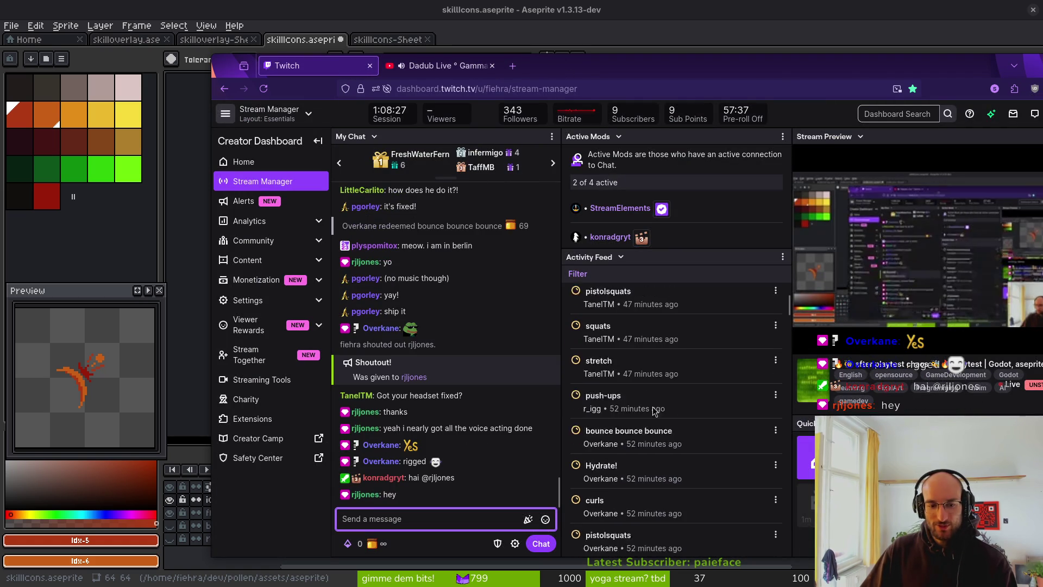
scroll(660, 408, "down", 5)
scroll(660, 407, "up", 10)
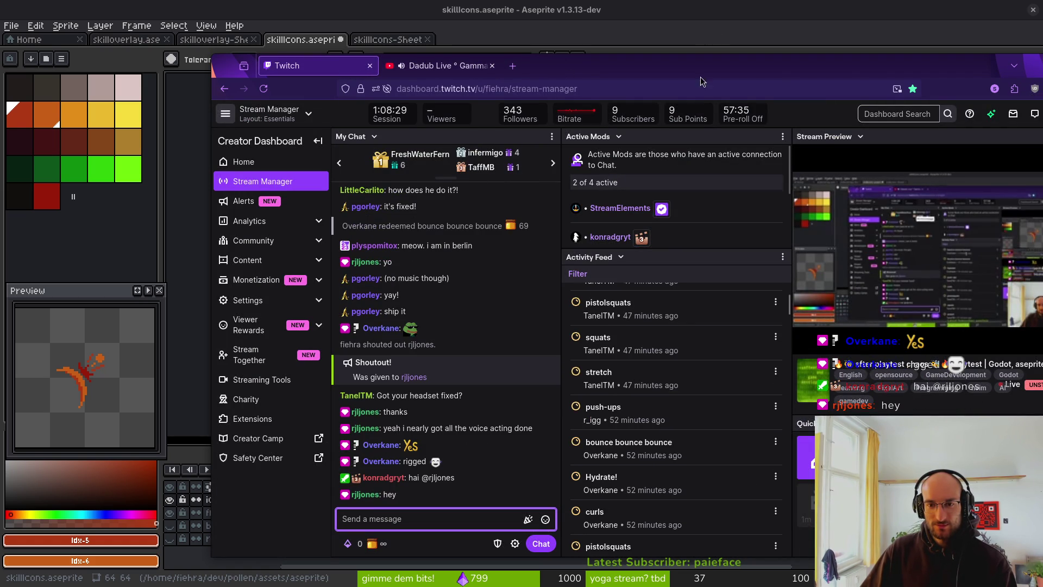
key("super+minus")
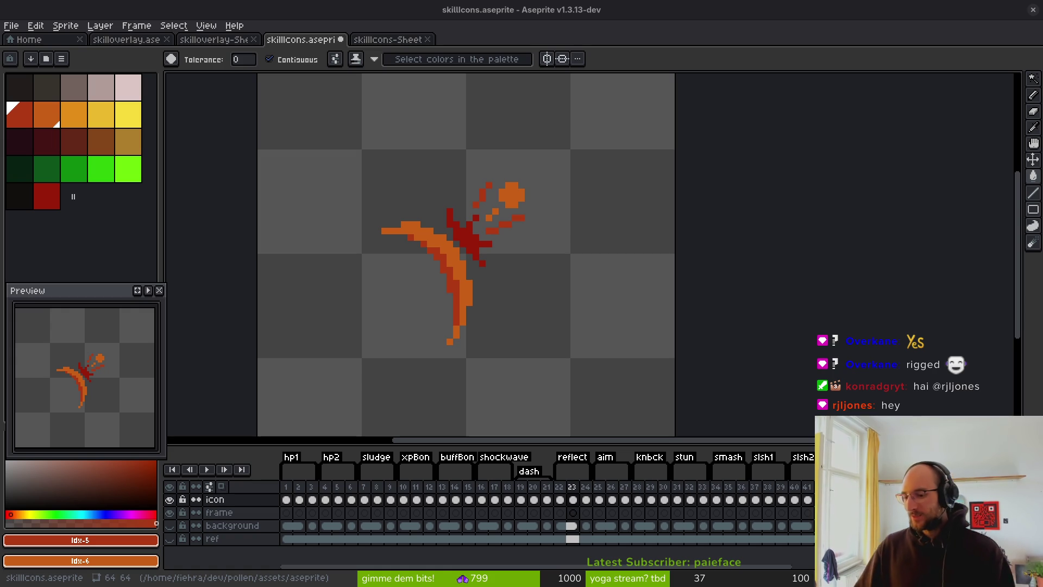
Go to the crosshair icon frame and replace the circle's pink with orange
key("Right")
key("Right")
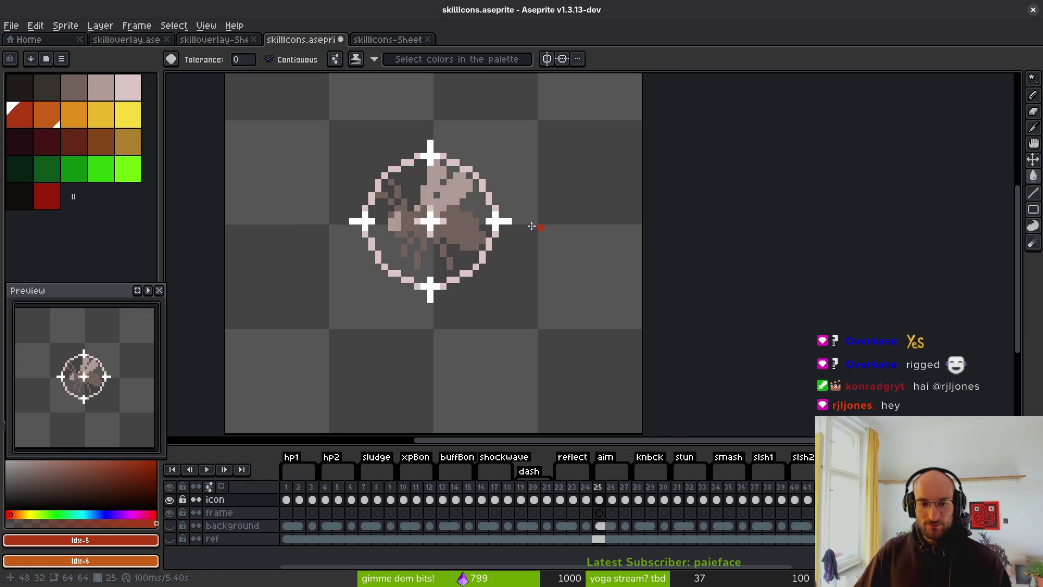
key("Right")
key("Left")
key("Right")
scroll(497, 239, "up", 2)
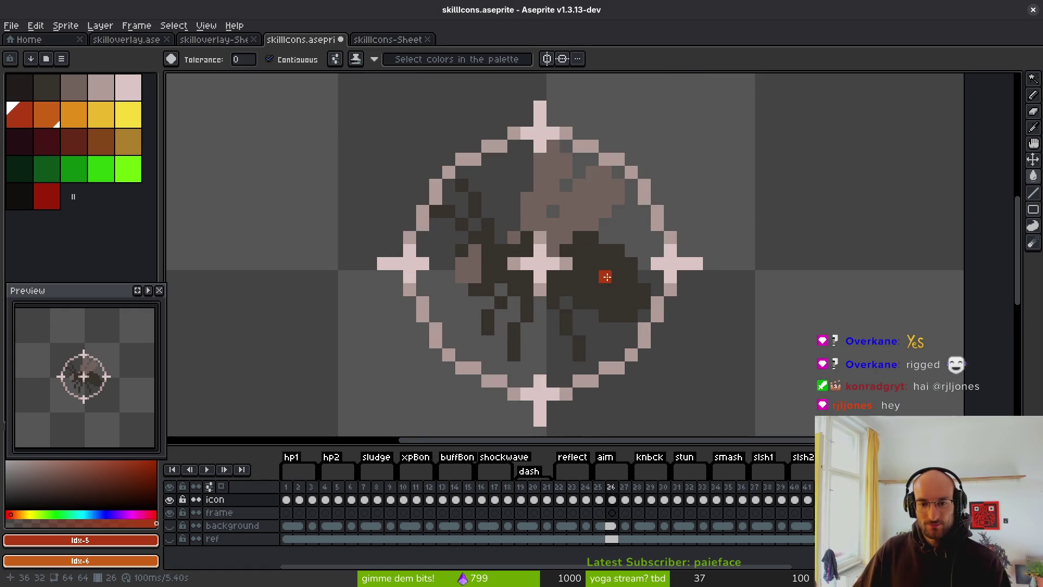
scroll(605, 275, "down", 2)
key("shift+r")
left_click(643, 260)
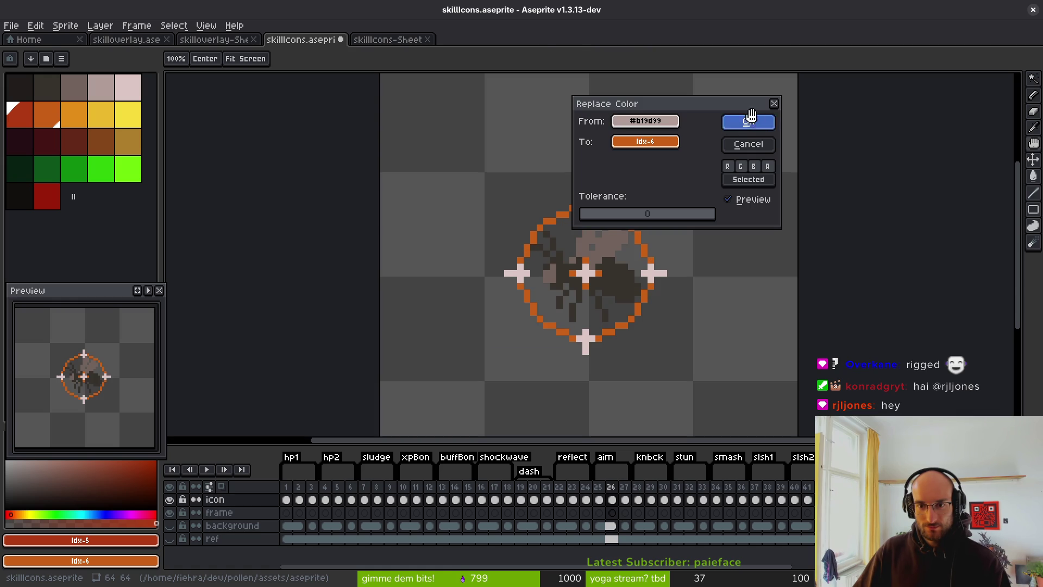
left_click(748, 122)
Recolour the white crosses to a lighter orange
key("shift+r")
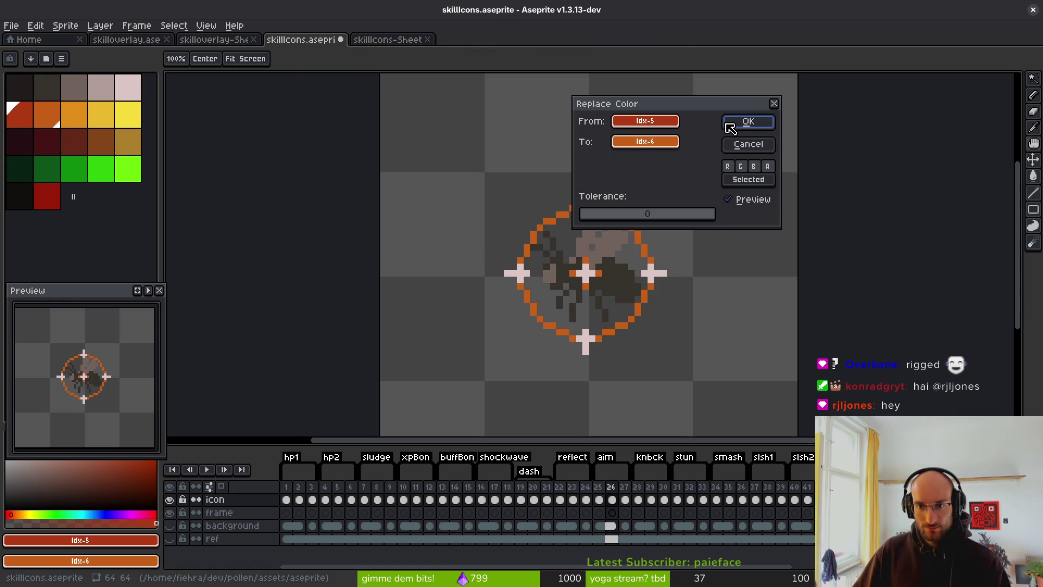
mouse_move(663, 123)
left_mouse_down()
mouse_move(744, 239)
mouse_move(749, 279)
mouse_move(649, 263)
left_mouse_up()
mouse_move(687, 143)
left_mouse_down()
mouse_move(186, 147)
mouse_move(80, 109)
left_mouse_up()
left_click(749, 123)
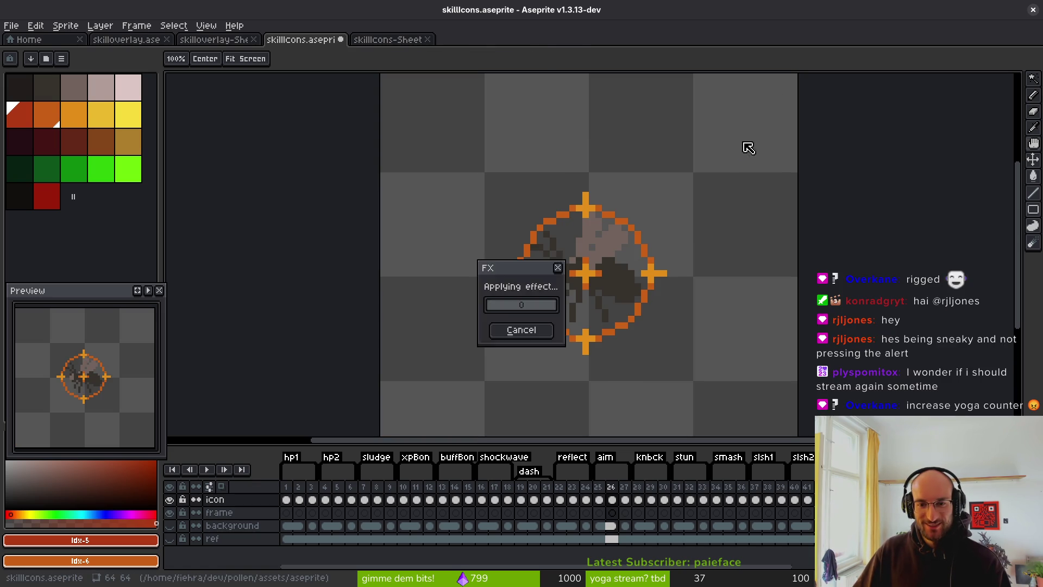
Replace the bug's light body colour with red
key("shift+r")
mouse_move(644, 120)
left_mouse_down()
mouse_move(689, 179)
mouse_move(624, 263)
mouse_move(614, 238)
left_mouse_up()
left_click_drag(645, 141, 489, 131)
left_click_drag(134, 126, 27, 128)
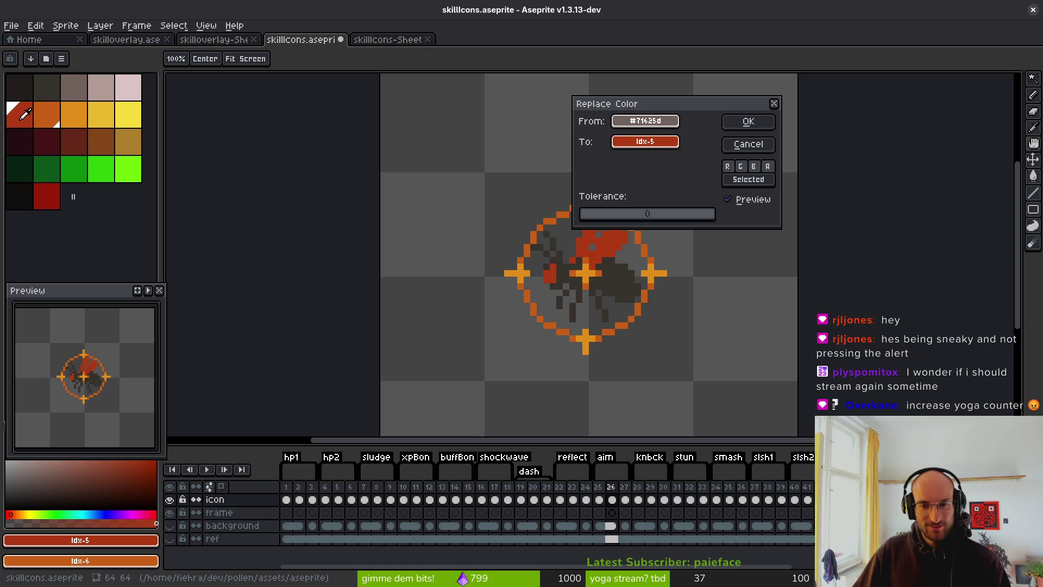
left_click(748, 121)
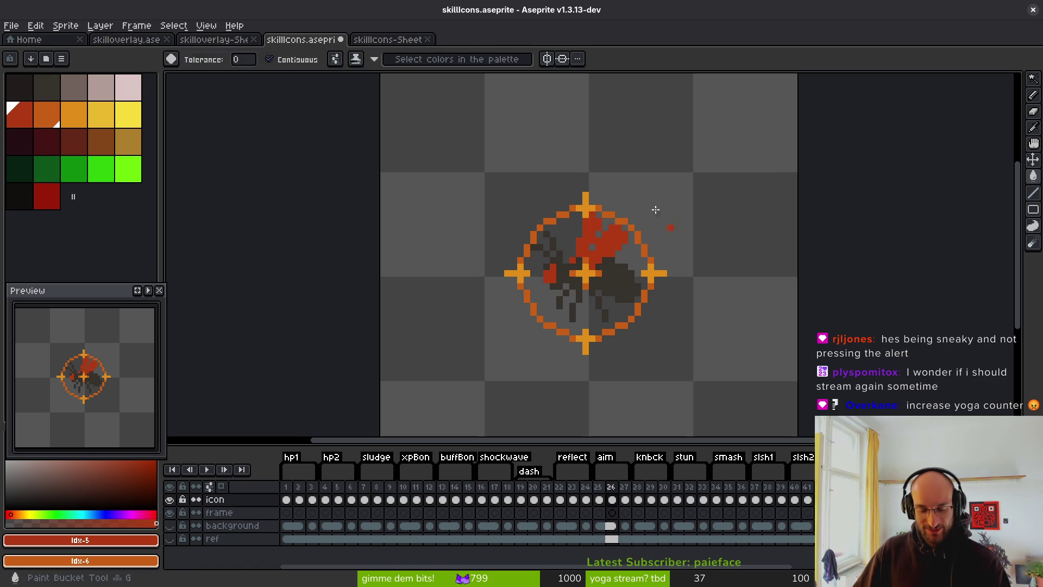
Turn the bug's dark pixels deep red and compare against the grey original frame
key("shift+r")
mouse_move(644, 120)
left_mouse_down()
mouse_move(652, 226)
mouse_move(626, 275)
left_mouse_up()
left_click_drag(671, 142, 53, 192)
left_click(741, 121)
scroll(607, 309, "down", 4)
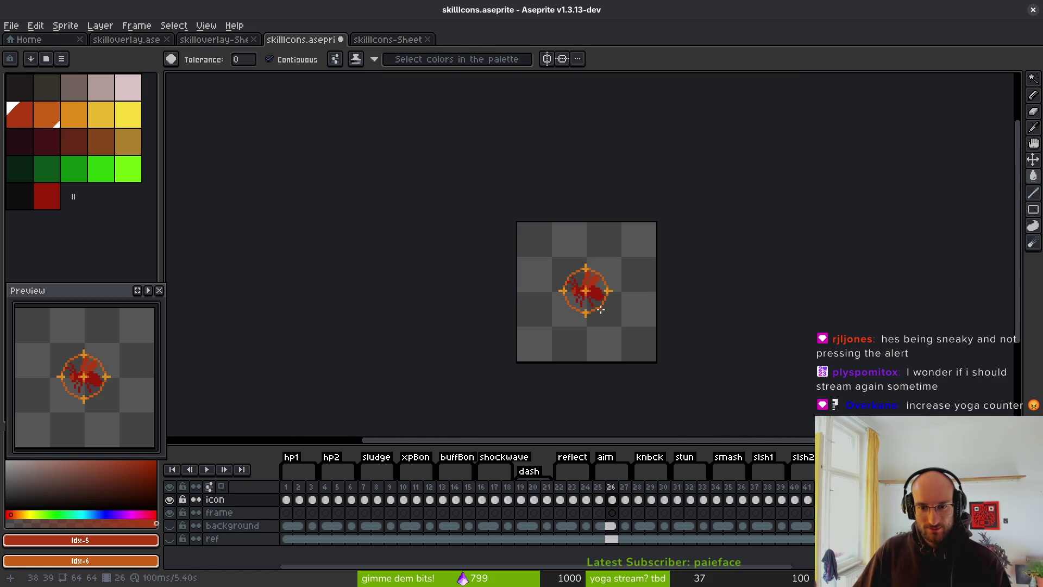
key("Left")
key("Right")
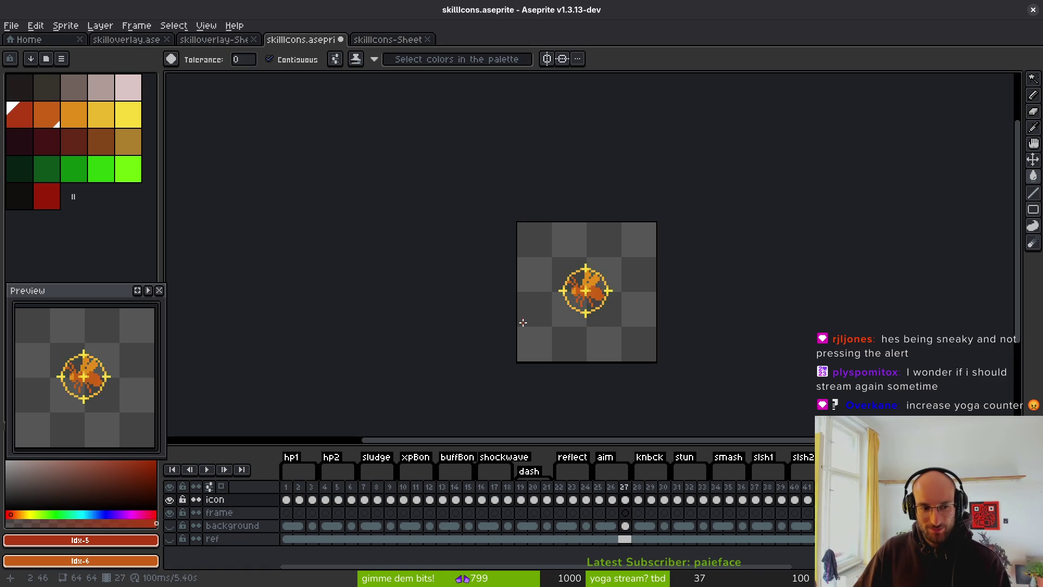
scroll(596, 293, "up", 2)
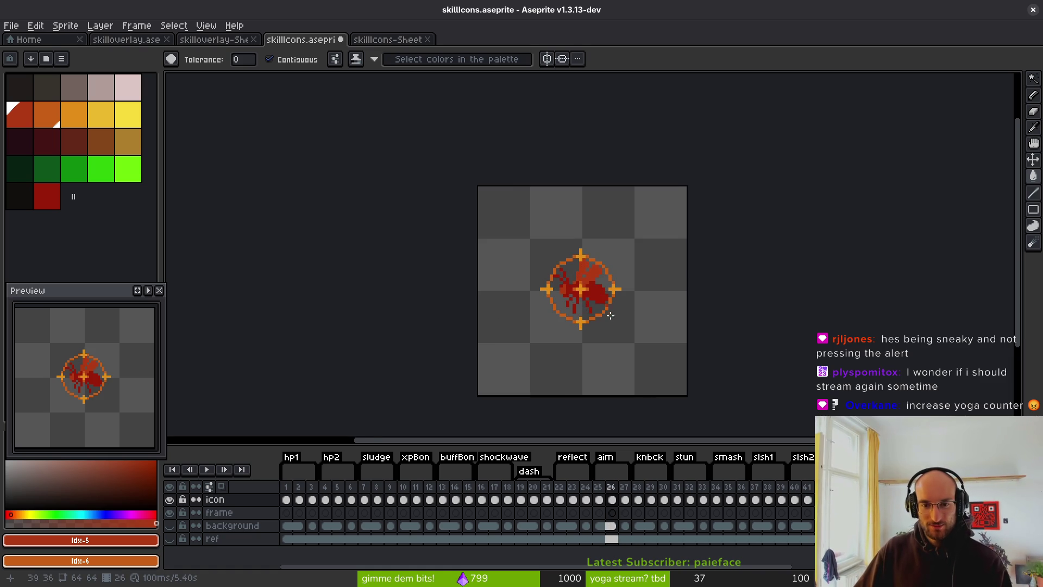
On the knockback frame, try orange legs and red wings, then undo them
key("Right")
key("Right")
key("Right")
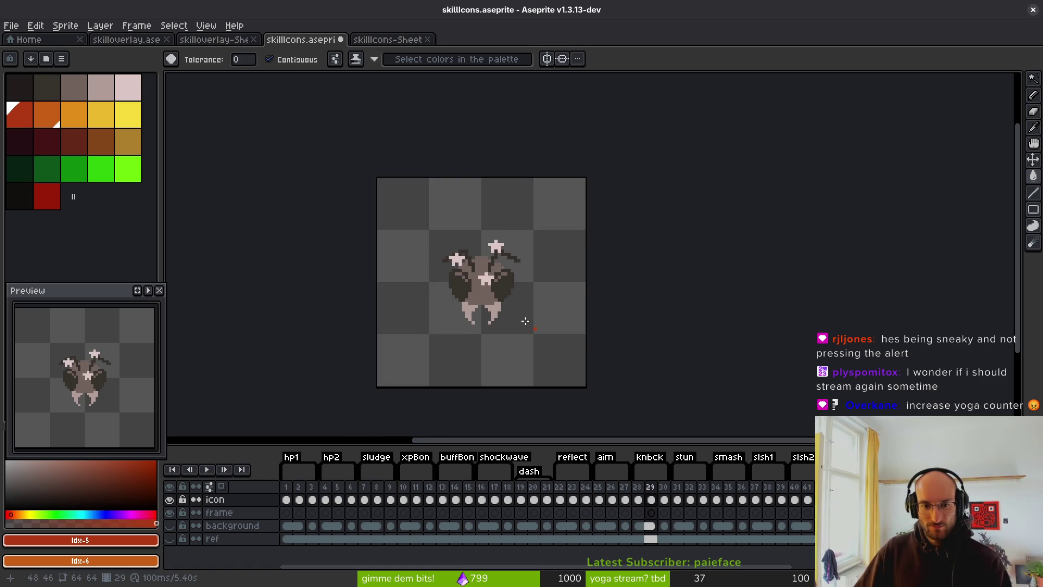
scroll(607, 317, "up", 1)
key("shift+r")
left_click(579, 300)
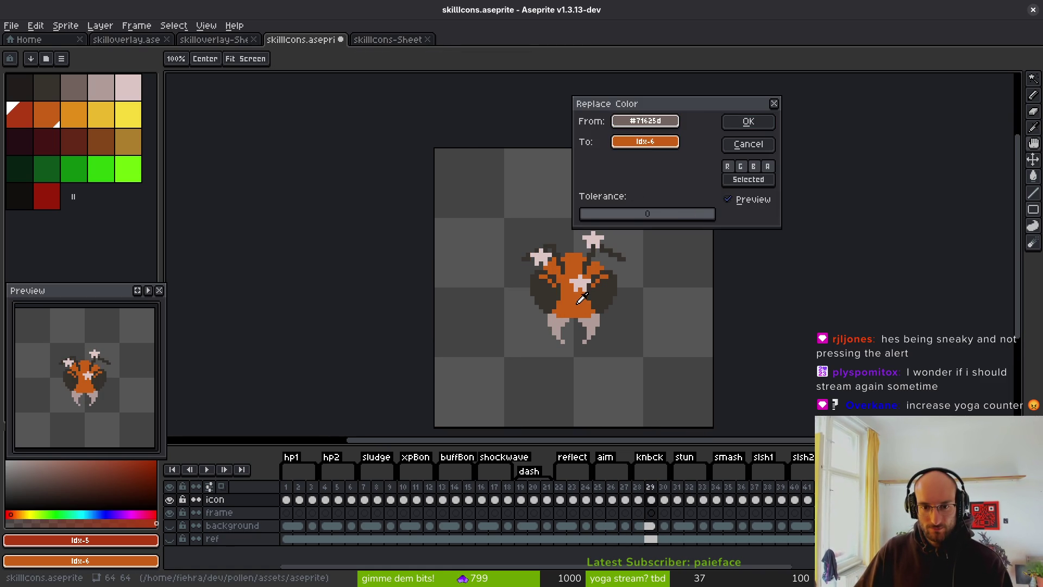
left_click(598, 323)
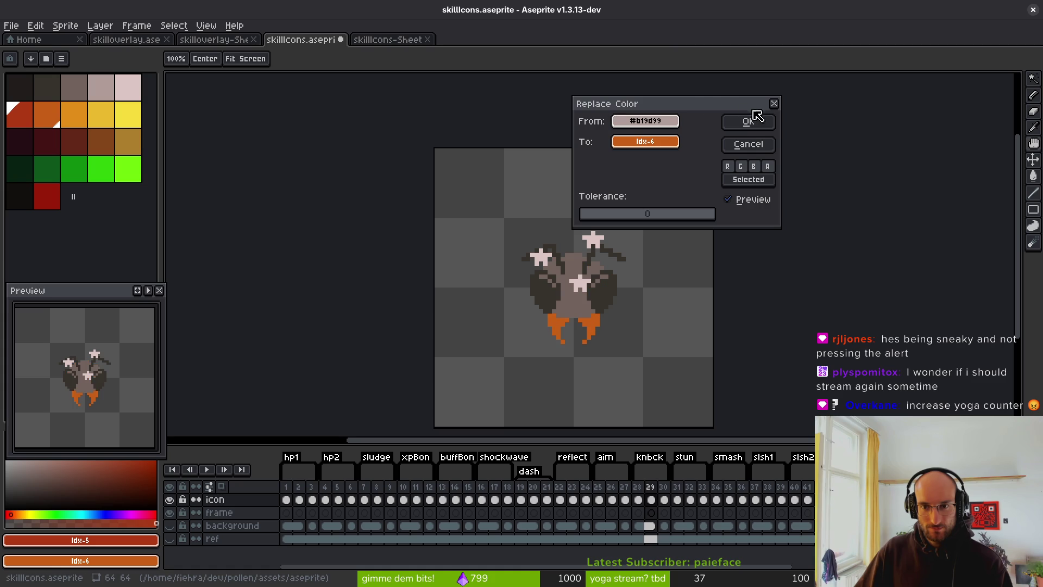
left_click(745, 122)
key("shift+r")
left_click(543, 294)
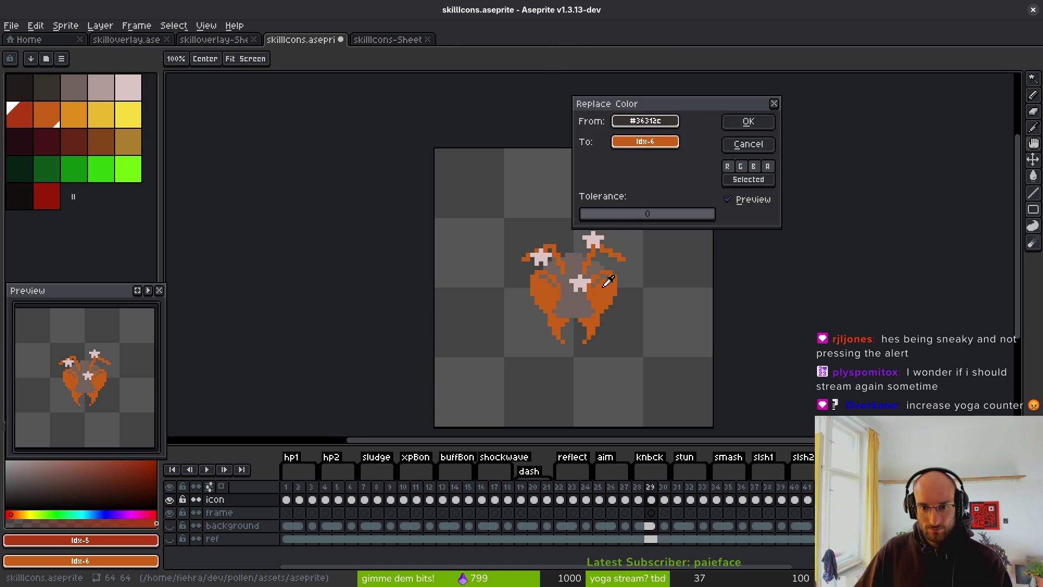
right_click(44, 109)
right_click(25, 111)
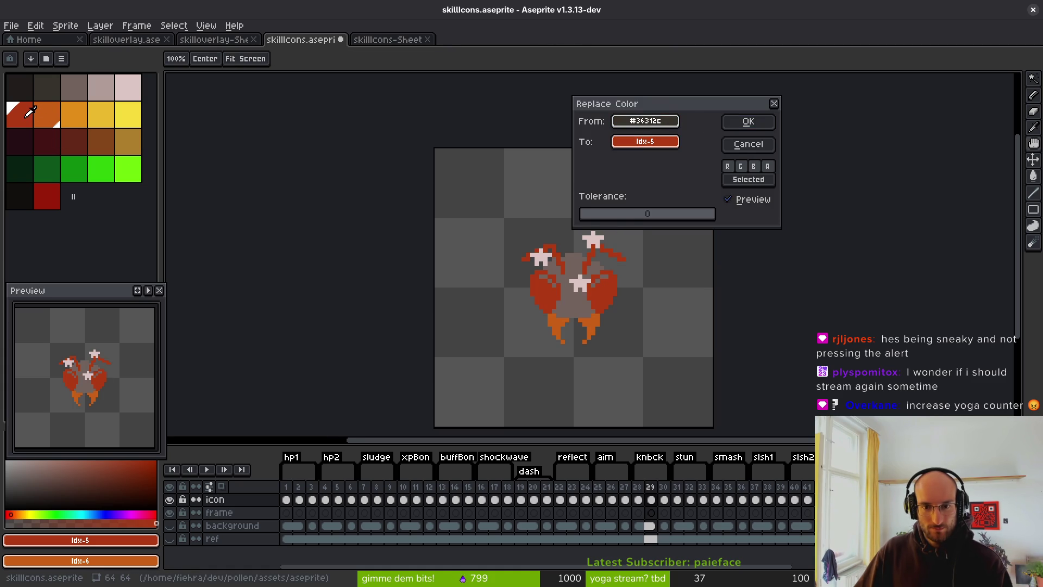
left_click(760, 126)
key("ctrl+z")
key("ctrl+z")
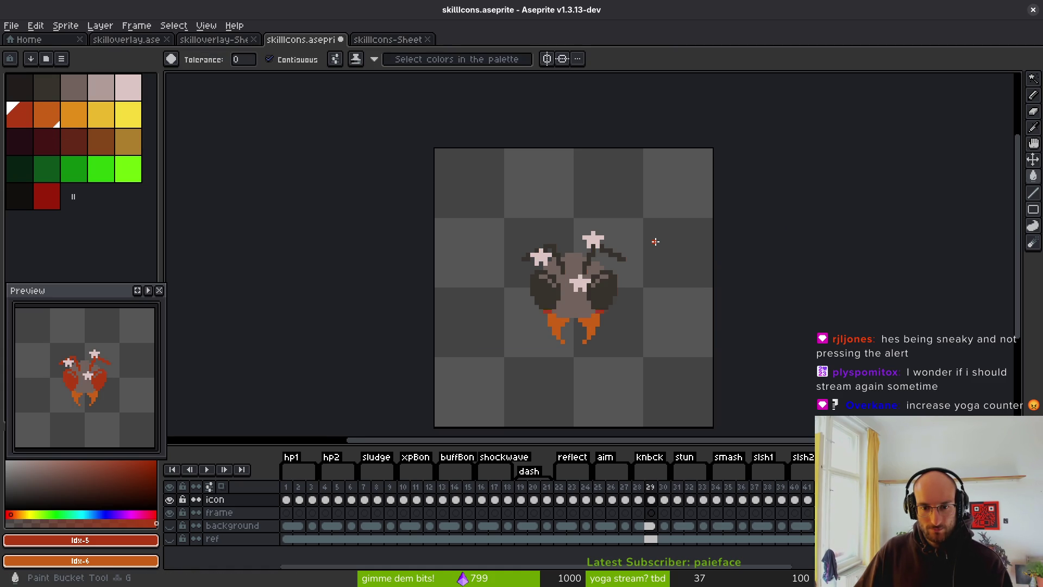
Recolour the knockback icon's stars to light orange
key("shift+r")
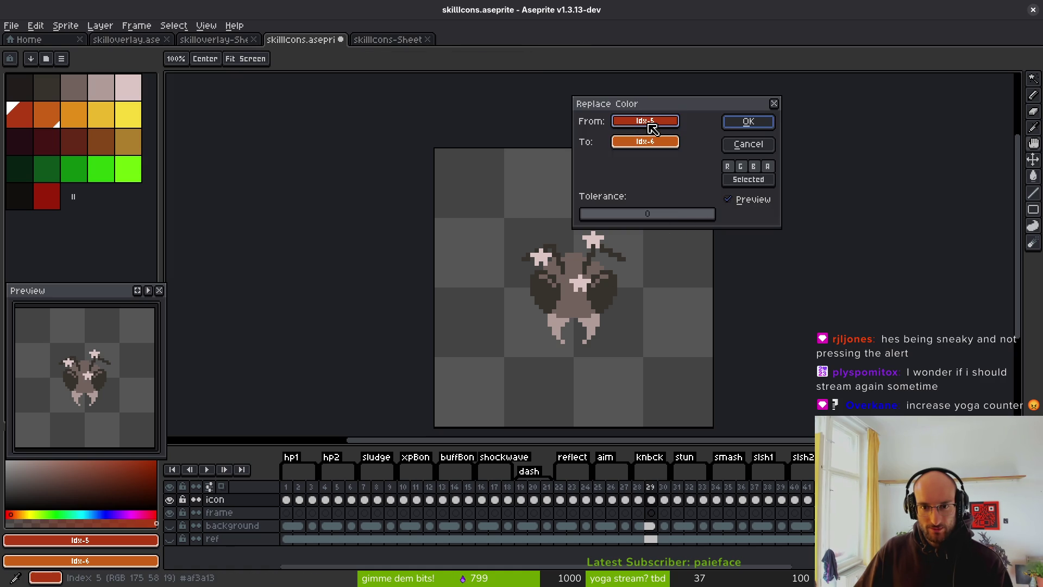
left_click_drag(654, 122, 592, 241)
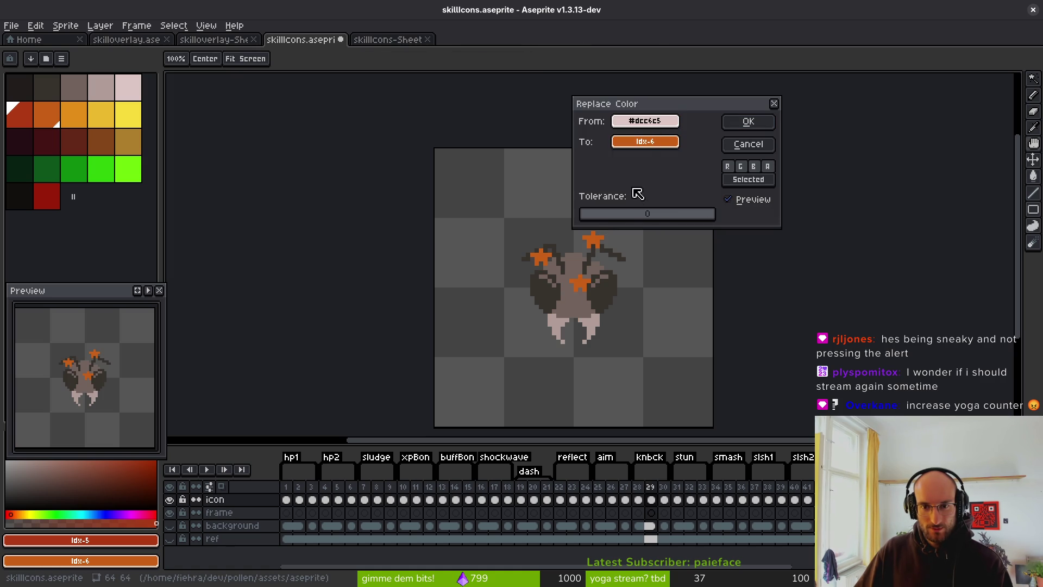
mouse_move(645, 141)
left_mouse_down()
mouse_move(121, 105)
mouse_move(89, 113)
left_mouse_up()
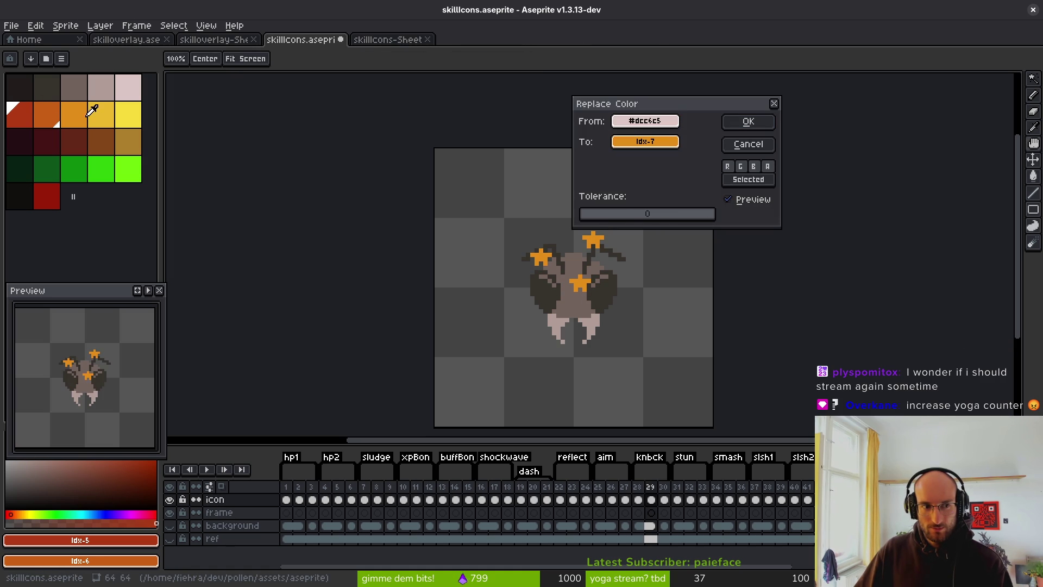
left_click(744, 122)
Turn the legs orange and the body red
key("shift+r")
mouse_move(645, 121)
left_mouse_down()
mouse_move(598, 206)
mouse_move(559, 325)
left_mouse_up()
left_click(756, 126)
key("shift+r")
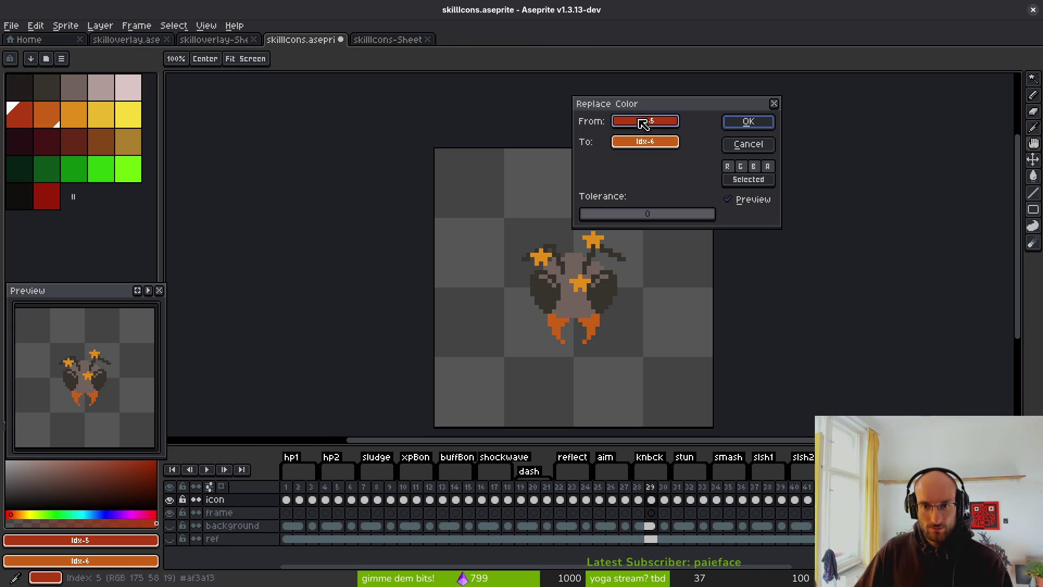
left_click_drag(642, 121, 586, 302)
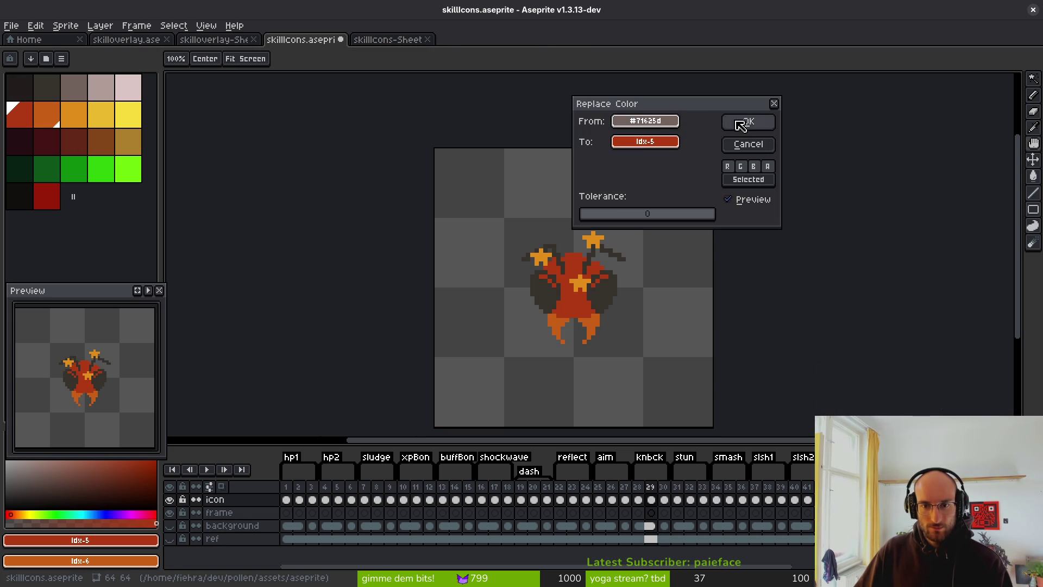
left_click(742, 121)
Replace the wings' dark colour with deep red
key("shift+r")
mouse_move(645, 120)
left_mouse_down()
mouse_move(634, 212)
mouse_move(606, 288)
left_mouse_up()
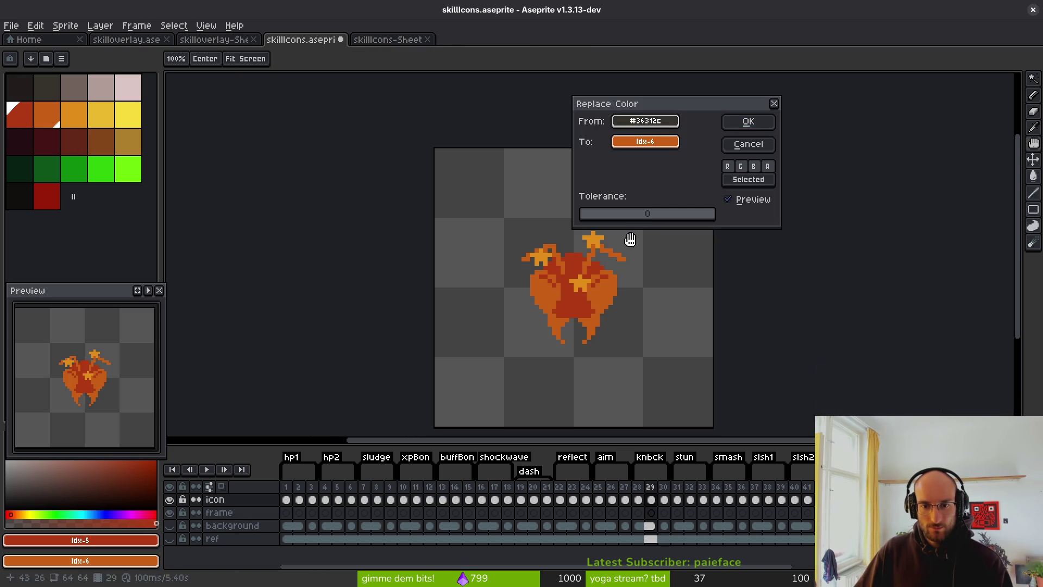
mouse_move(645, 142)
left_mouse_down()
mouse_move(517, 168)
mouse_move(58, 194)
left_mouse_up()
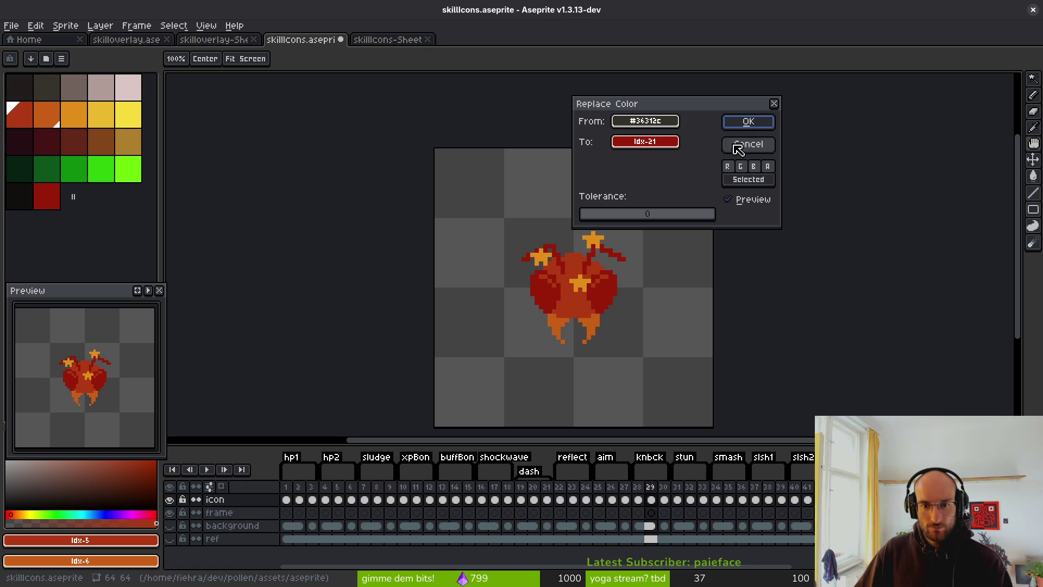
left_click(748, 122)
Step between frames to reach the next knockback icon frame
key("Right")
key("Left")
key("Right")
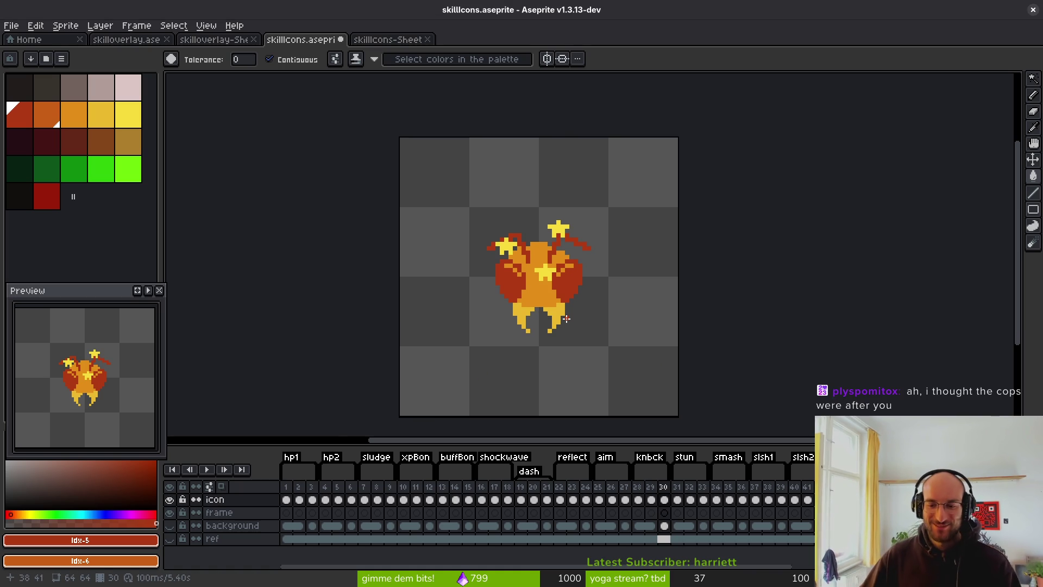
Go to the stopwatch frame and turn its light outline orange
key("Right")
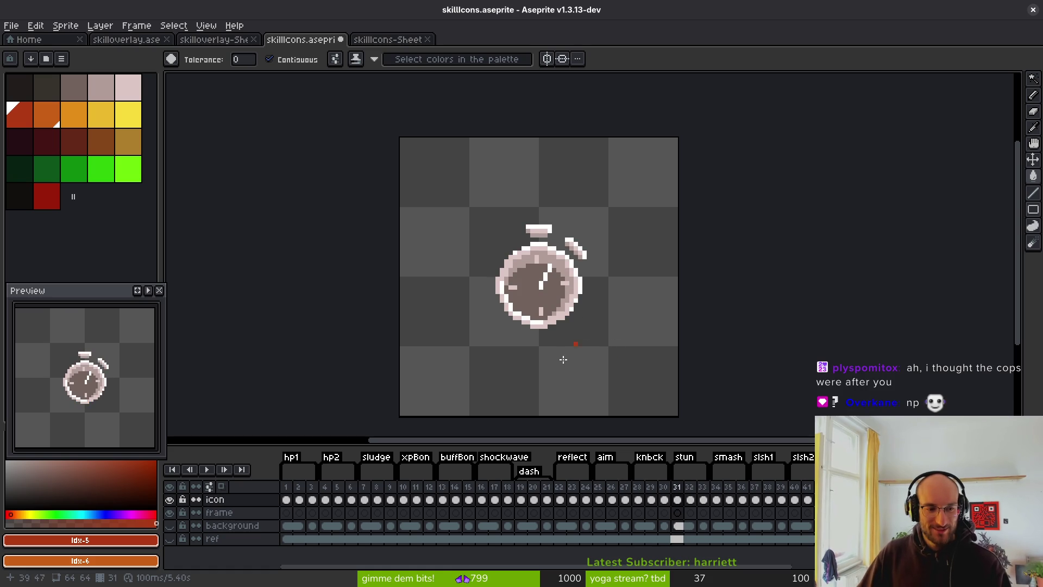
scroll(571, 352, "down", 3)
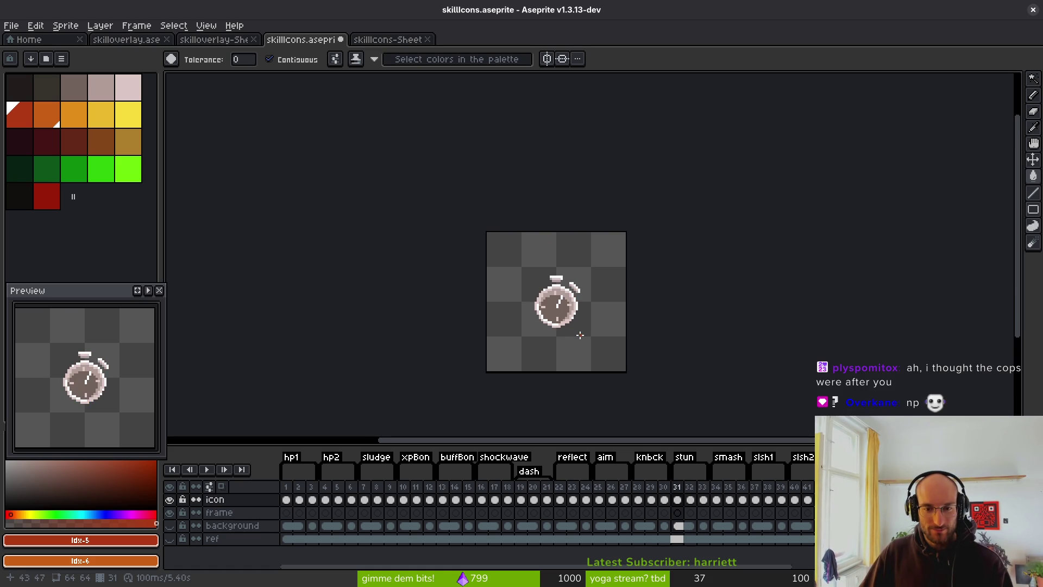
key("Right")
scroll(576, 331, "up", 3)
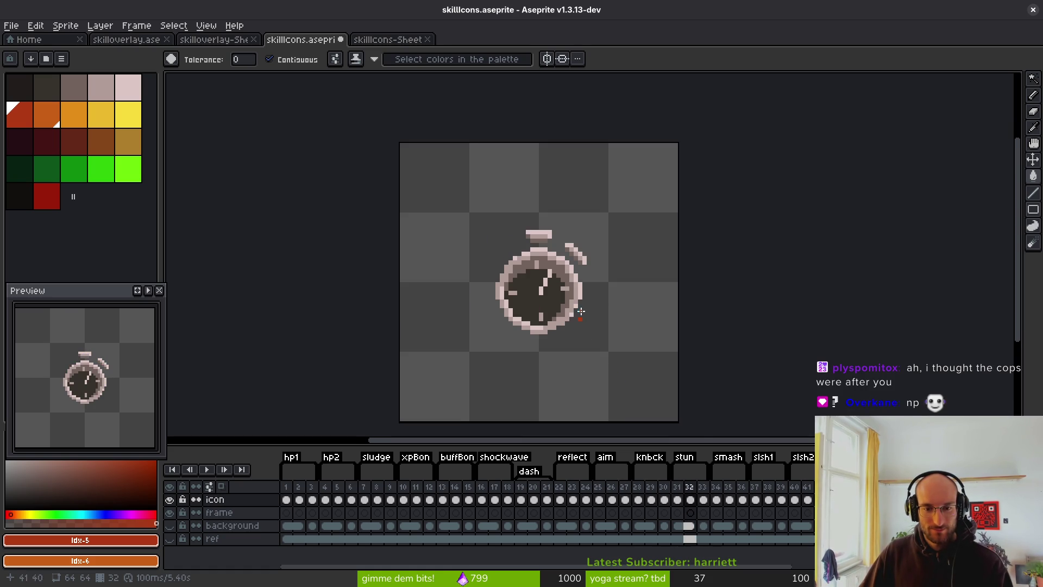
key("i")
key("shift+r")
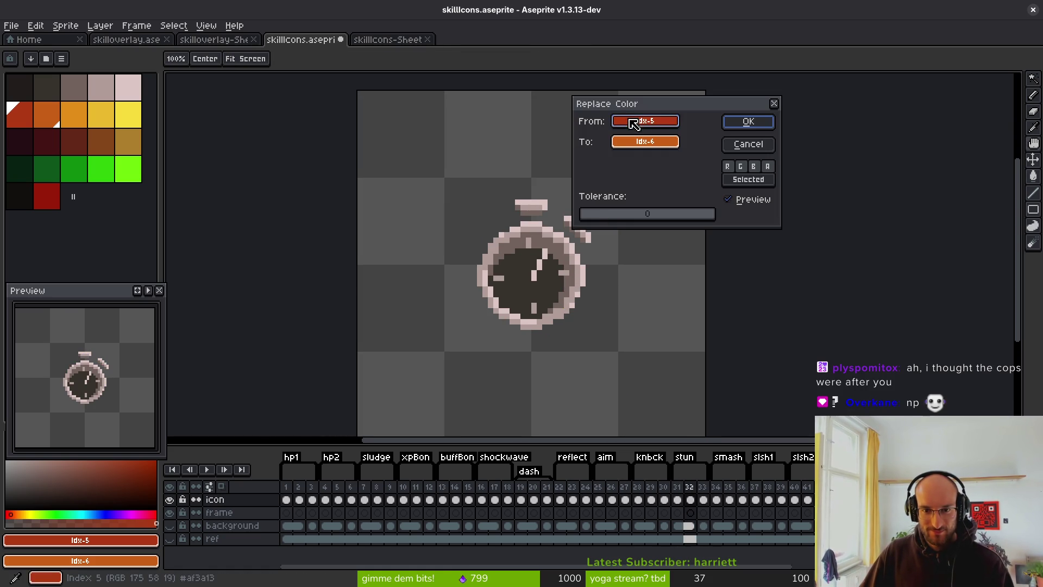
left_click_drag(631, 120, 536, 205)
left_click(728, 117)
Recolour the grey ring red and the brownish ring deep red
key("shift+r")
mouse_move(644, 142)
left_mouse_down()
mouse_move(38, 173)
mouse_move(27, 105)
left_mouse_up()
left_click(768, 126)
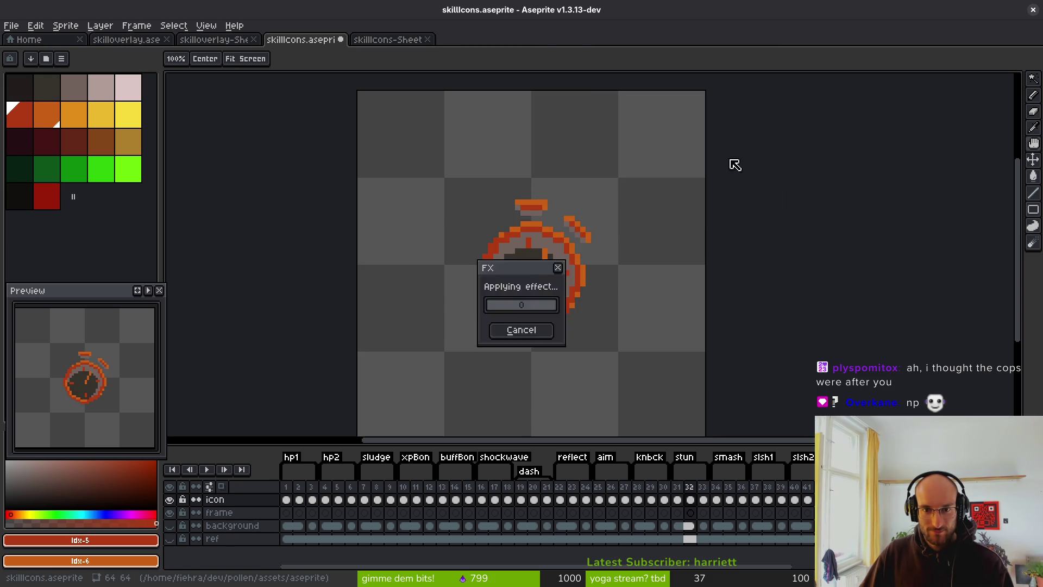
key("shift+r")
left_click(563, 246)
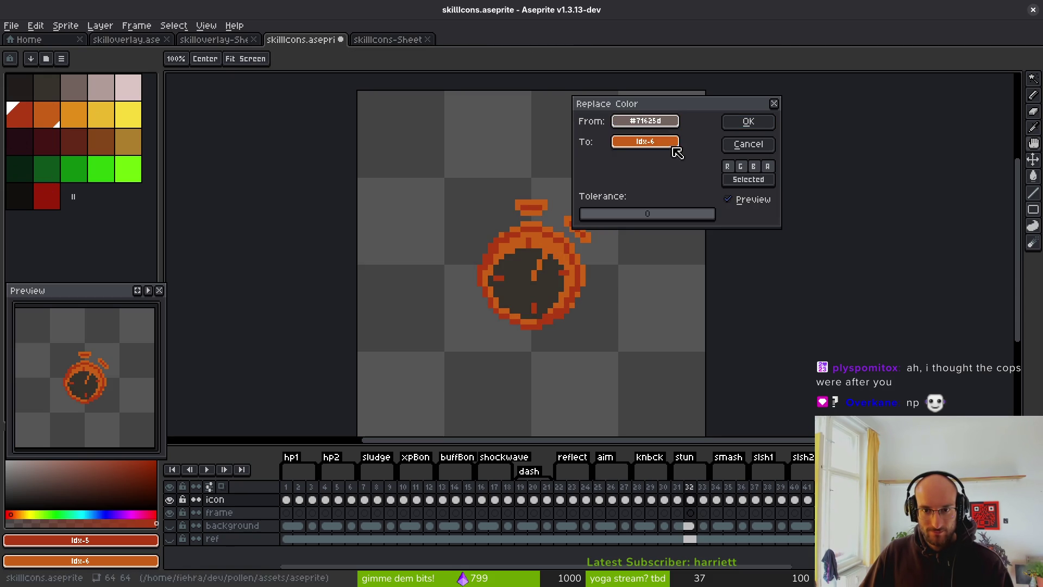
mouse_move(673, 147)
left_mouse_down()
mouse_move(596, 168)
mouse_move(54, 198)
left_mouse_up()
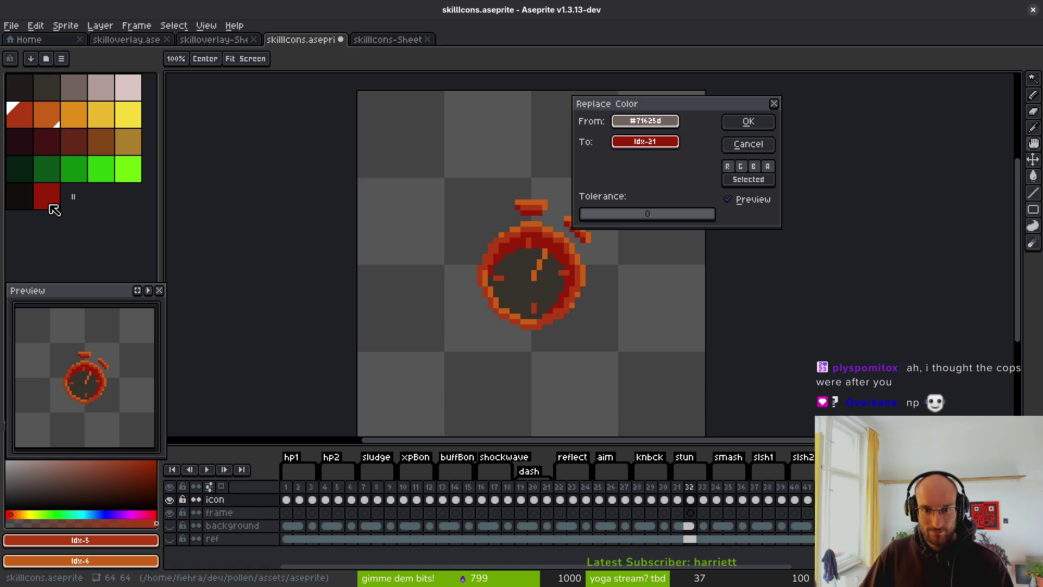
left_click(744, 122)
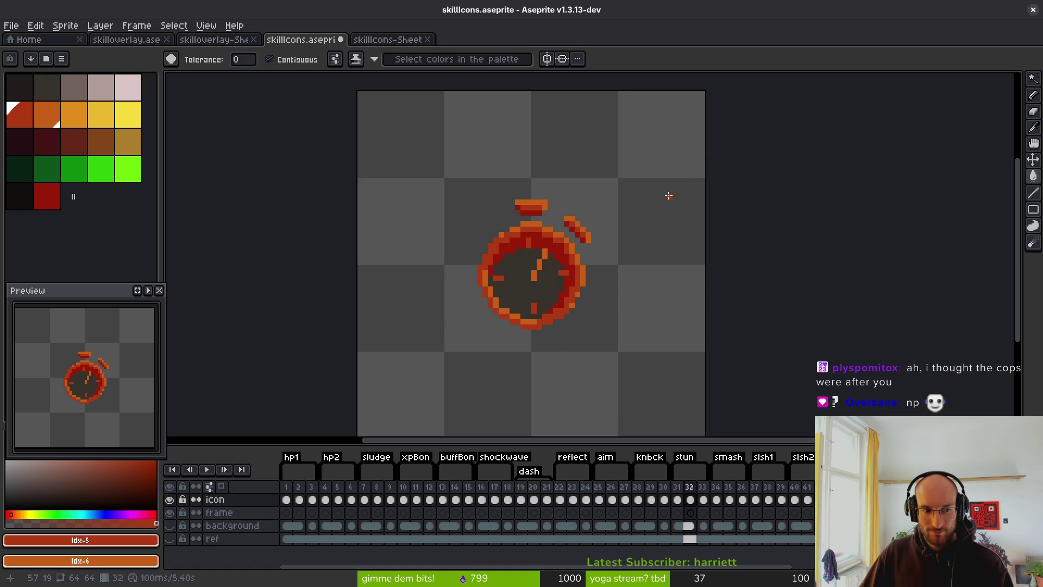
Fill the clock face with dark maroon, then undo the stopwatch recolours
key("shift+r")
left_click(557, 259)
right_click(336, 143)
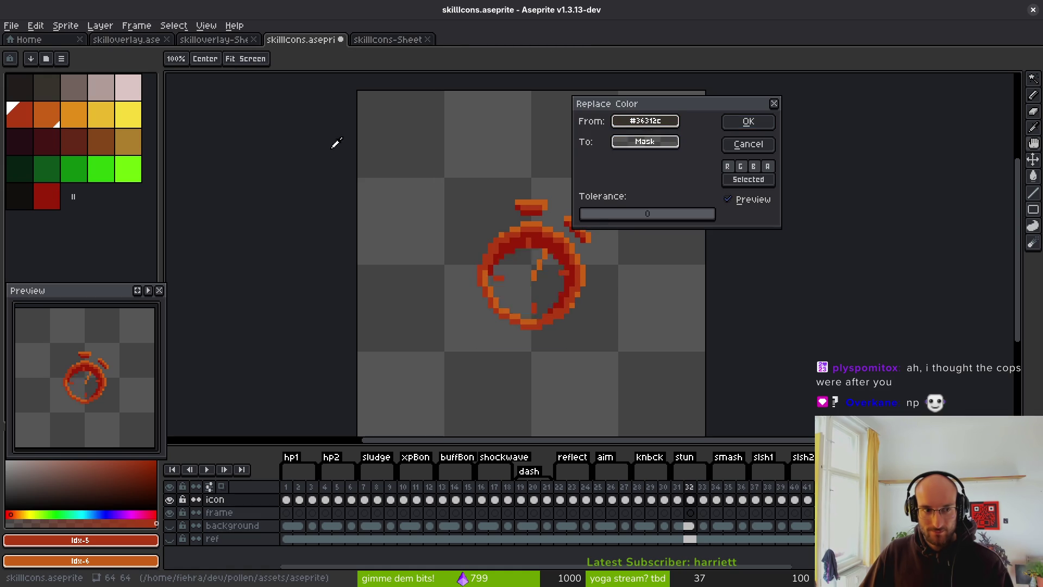
right_click(52, 139)
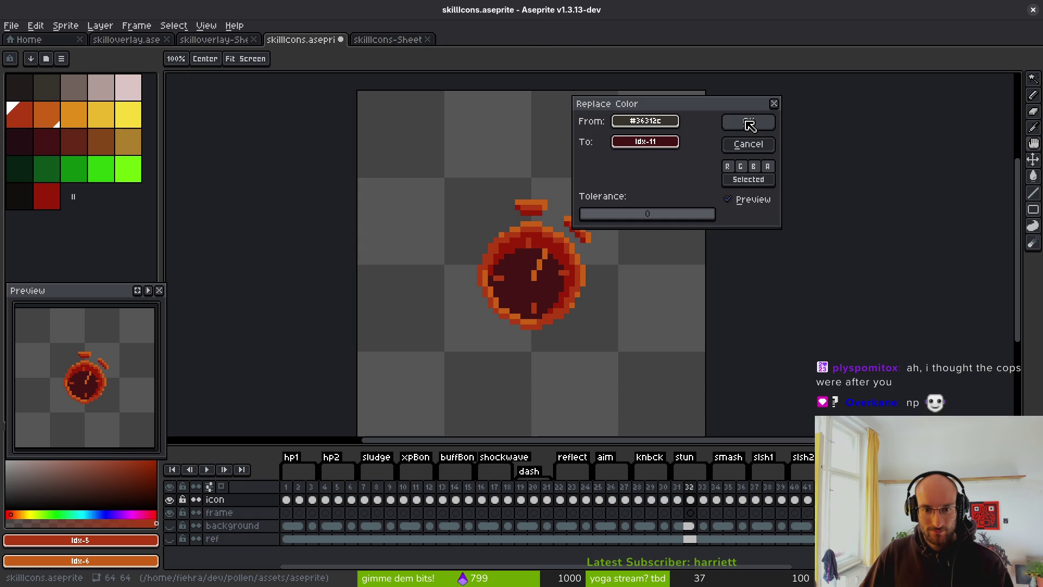
left_click(750, 126)
key("ctrl+z")
key("ctrl+z")
key("ctrl+z")
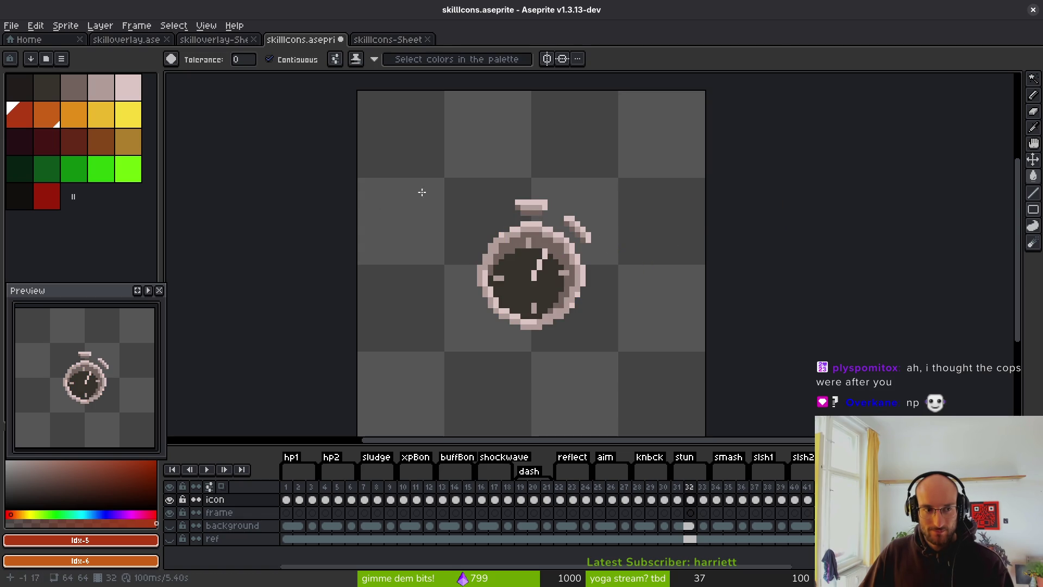
Recolour the stopwatch's lightest pixels yellow-orange and its mid-grey outline orange
key("shift+r")
mouse_move(645, 121)
left_mouse_down()
mouse_move(554, 180)
mouse_move(547, 196)
left_mouse_up()
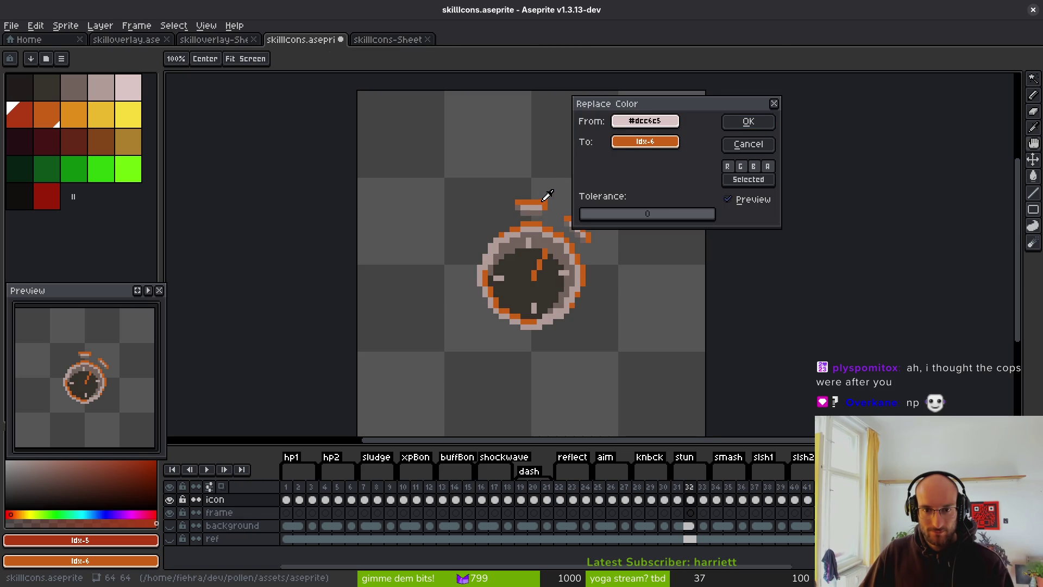
mouse_move(645, 141)
left_mouse_down()
mouse_move(319, 144)
mouse_move(77, 110)
left_mouse_up()
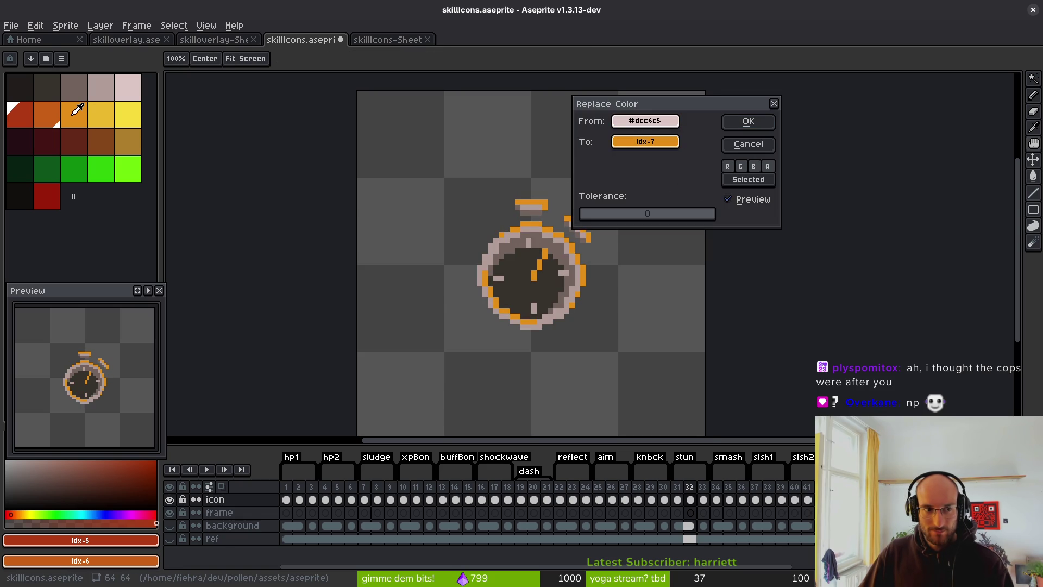
left_click(748, 124)
key("shift+r")
left_click_drag(644, 120, 531, 227)
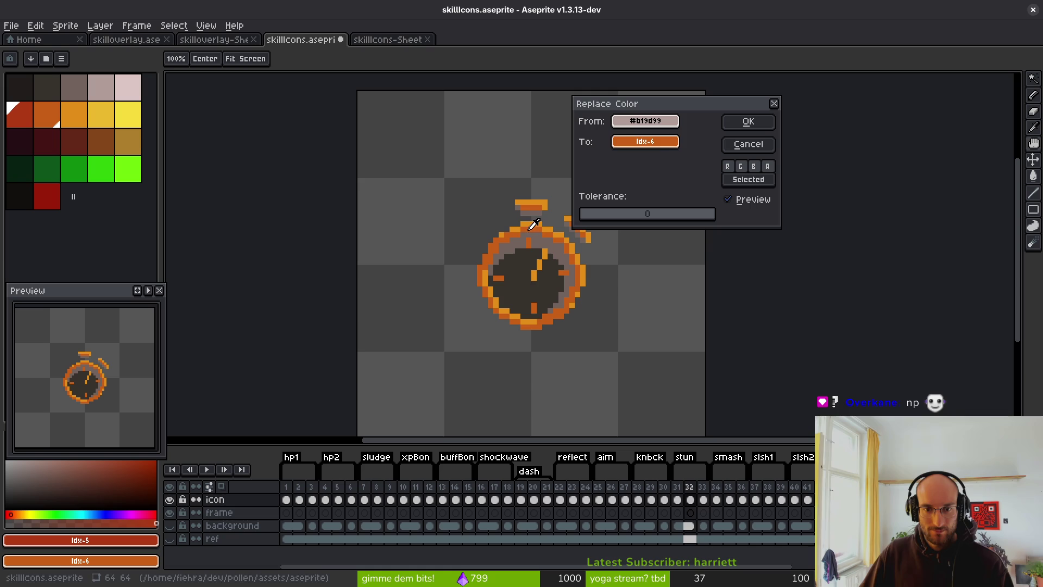
left_click(762, 122)
Turn the darker grey shade red and the watch face dark red
key("shift+r")
left_click_drag(645, 121, 563, 219)
left_click_drag(644, 142, 46, 114)
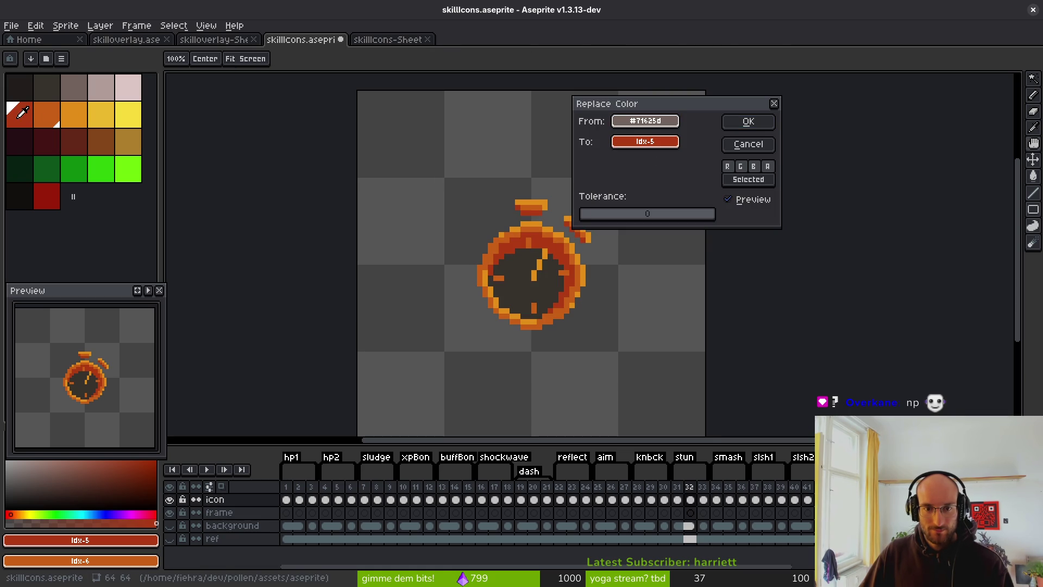
left_click(749, 121)
key("shift+r")
mouse_move(655, 127)
left_mouse_down()
mouse_move(560, 272)
mouse_move(645, 143)
mouse_move(20, 141)
mouse_move(46, 196)
left_mouse_up()
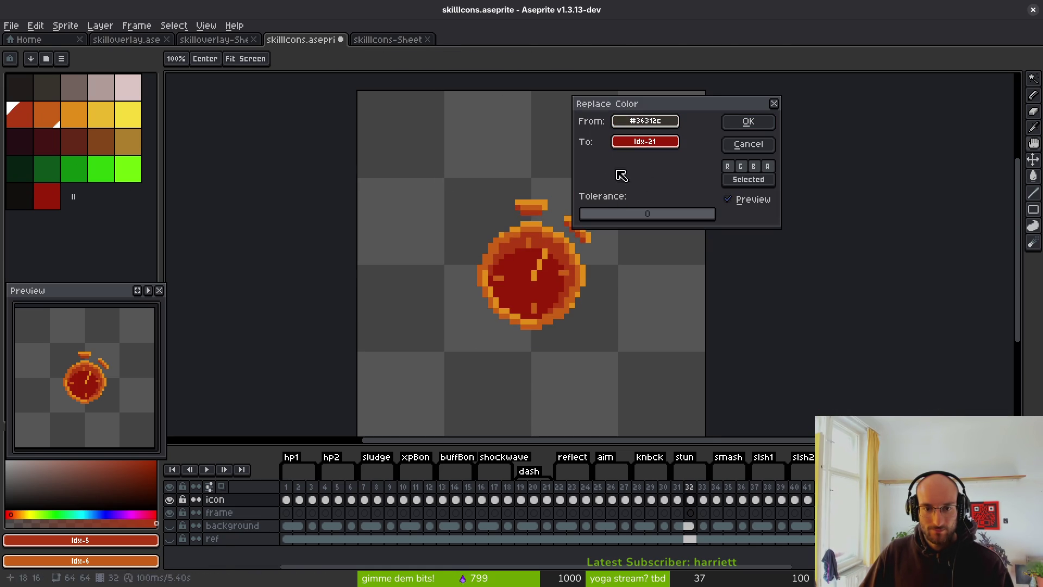
left_click(748, 122)
Toggle undo and redo to compare the recoloured stopwatch with the grey version
key("ctrl+z")
key("ctrl+y")
key("ctrl+z")
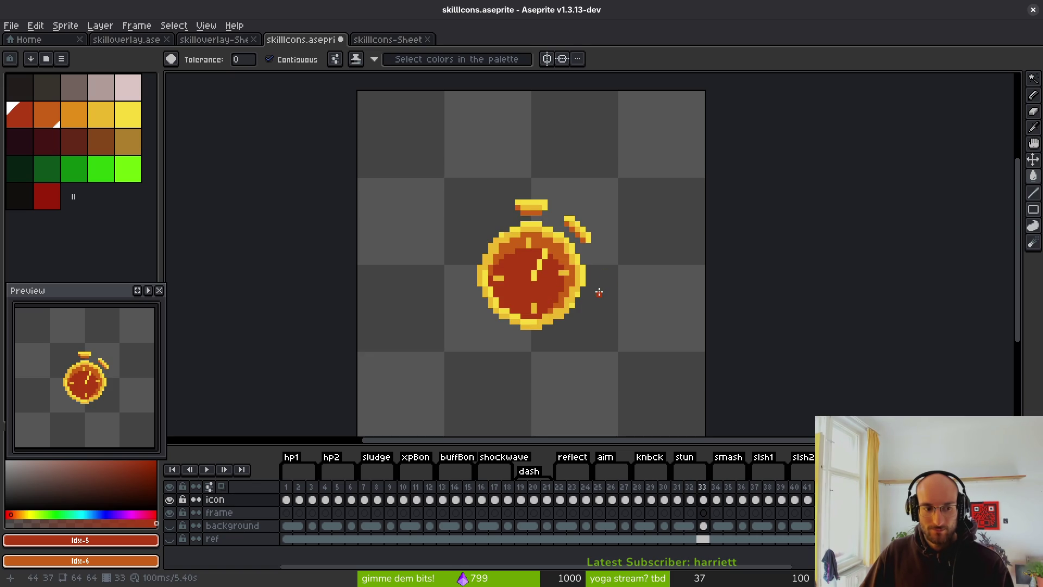
key("ctrl+y")
key("ctrl+z")
key("ctrl+y")
Compare the frame 32 stopwatch against the brighter one in frame 33
key("Right")
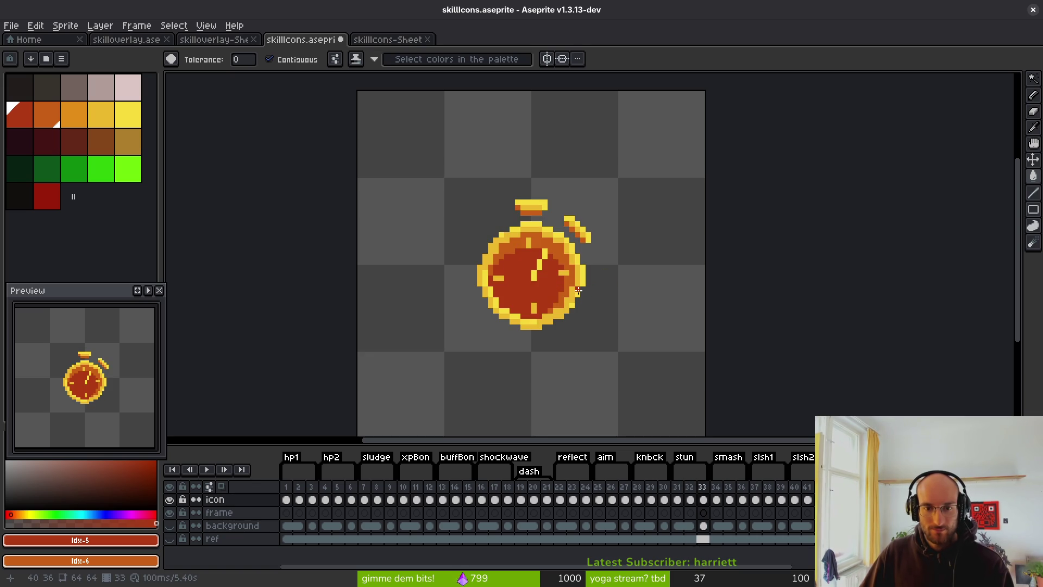
scroll(592, 306, "up", 1)
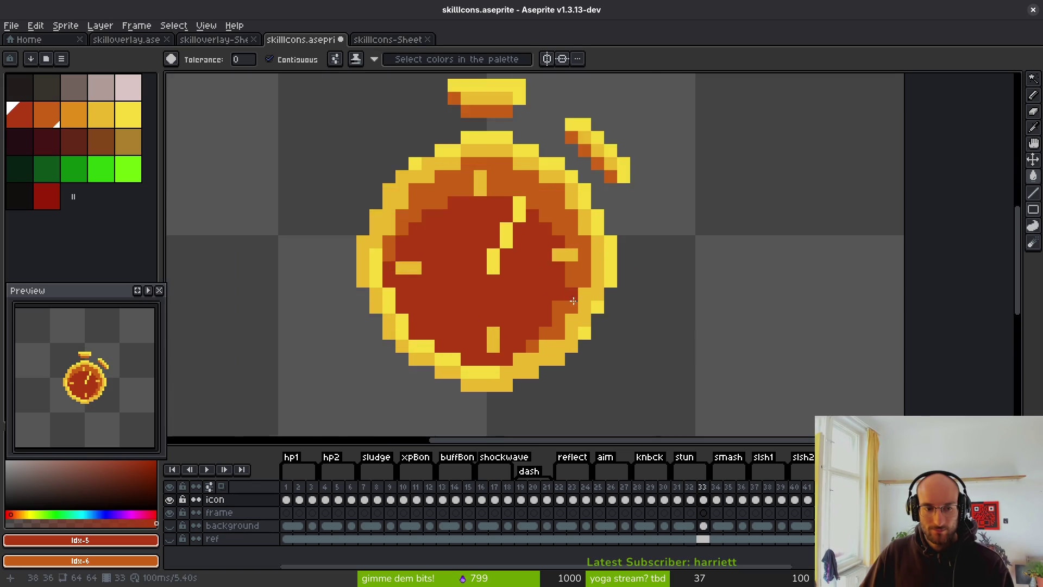
scroll(594, 307, "down", 2)
scroll(605, 314, "down", 3)
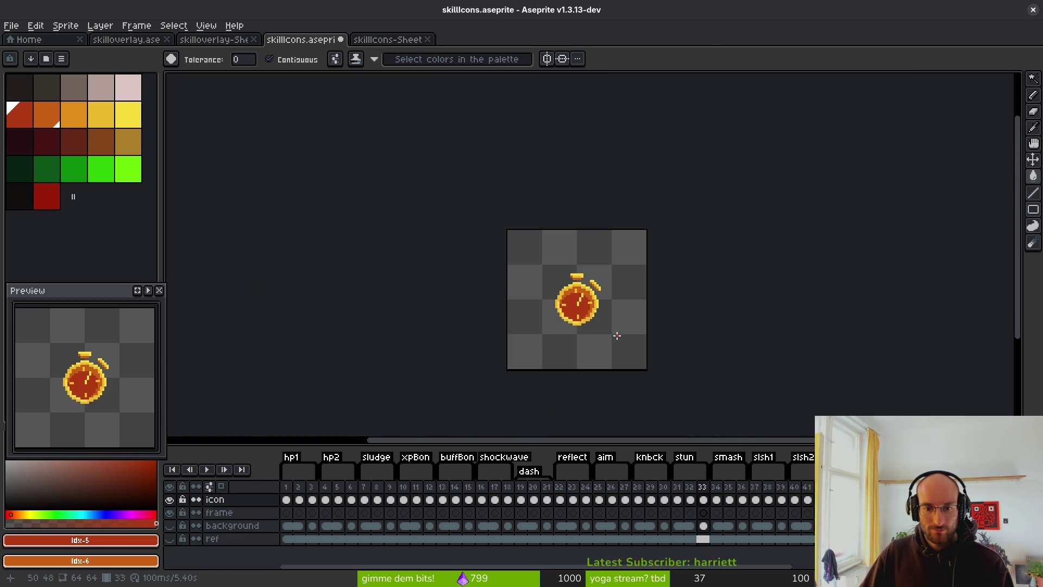
scroll(595, 312, "up", 5)
key("Left")
key("Right")
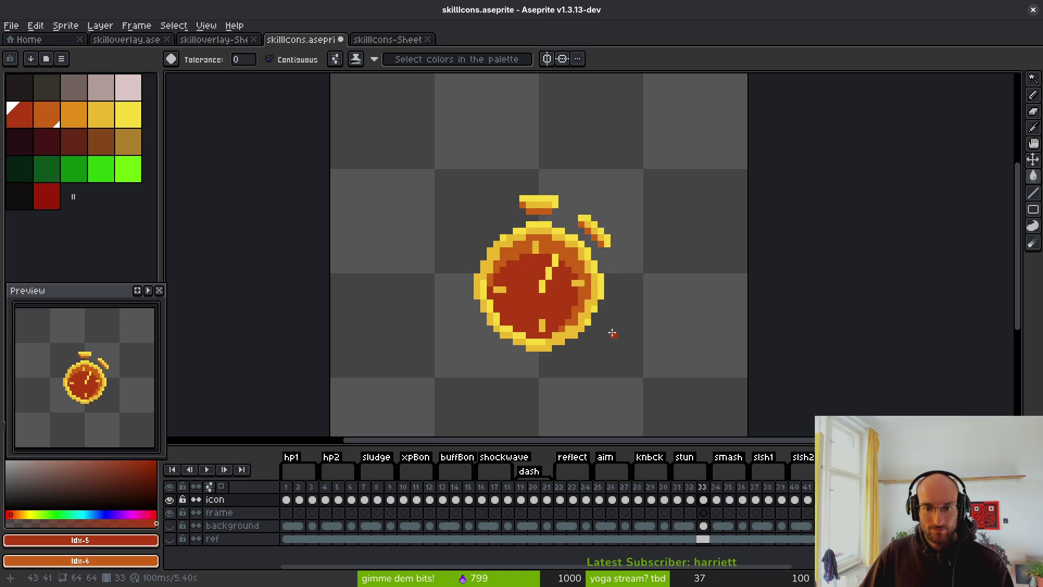
scroll(614, 334, "down", 2)
key("Left")
key("Right")
key("Left")
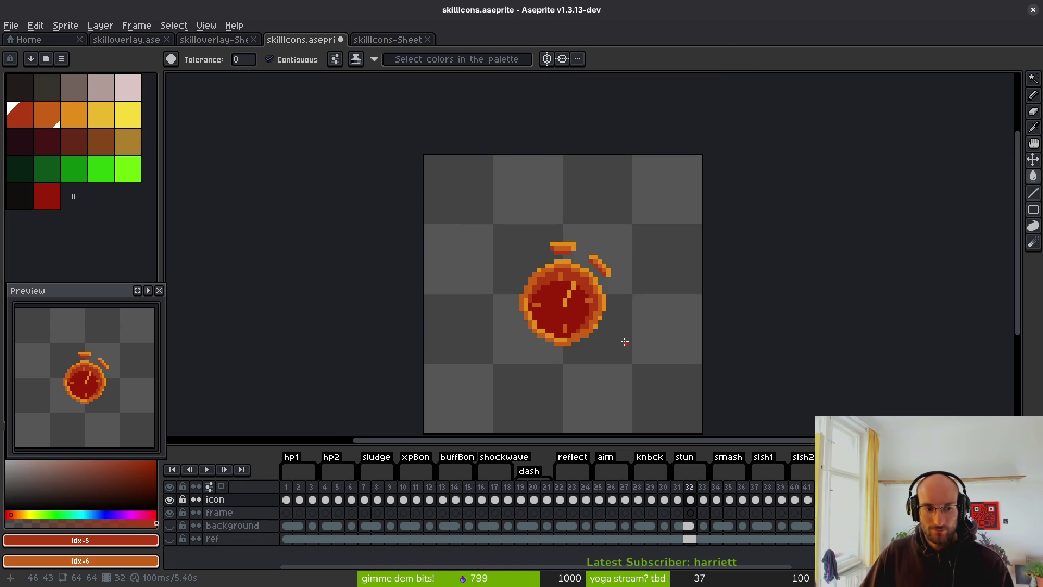
Try recolouring the stopwatch's red face to dark maroon
left_click_drag(578, 307, 562, 293)
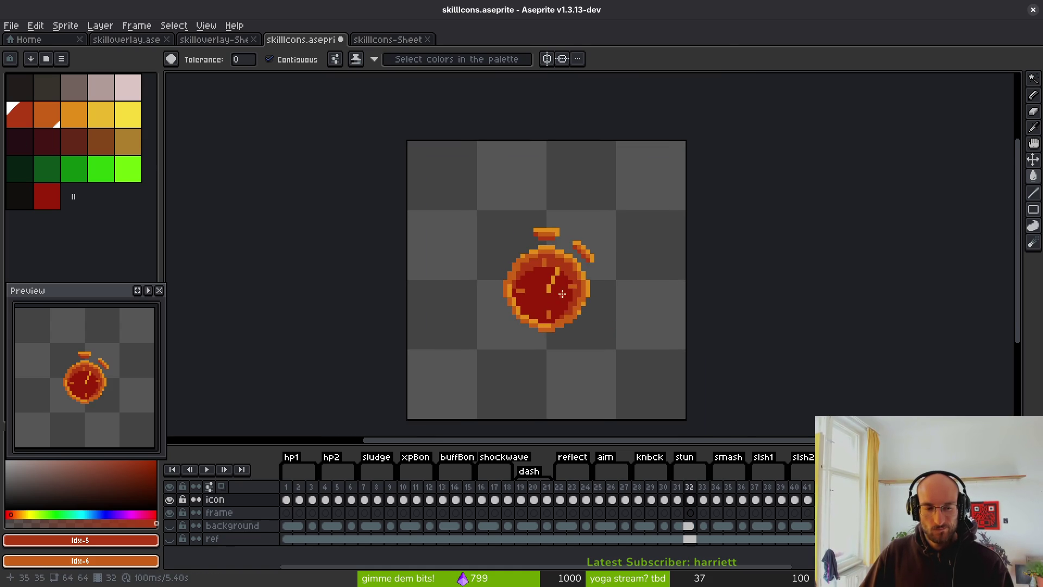
scroll(558, 290, "up", 1)
key("shift+r")
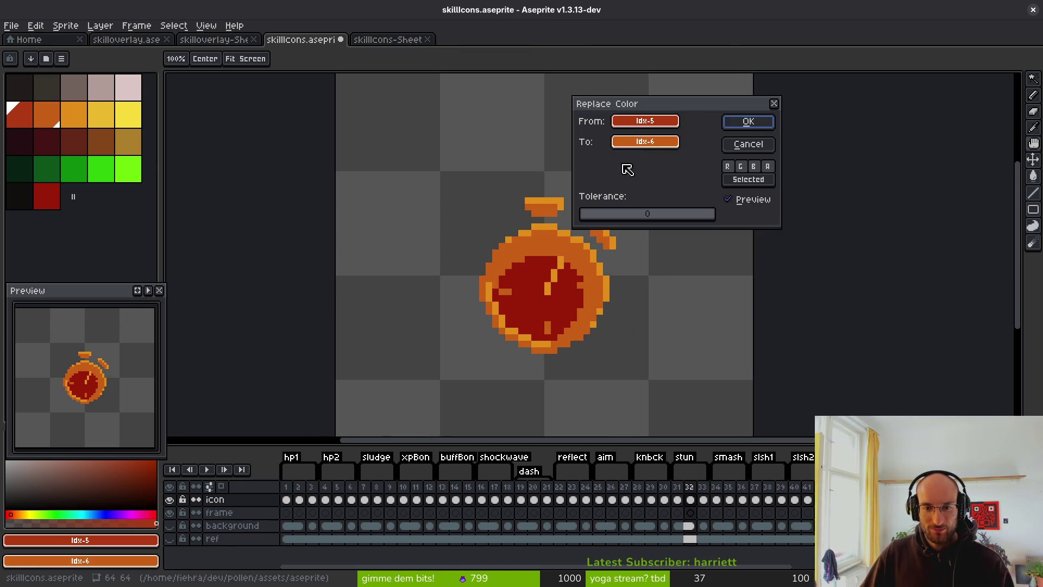
left_click_drag(659, 121, 574, 282)
mouse_move(645, 141)
left_mouse_down()
mouse_move(51, 166)
mouse_move(49, 185)
mouse_move(53, 146)
left_mouse_up()
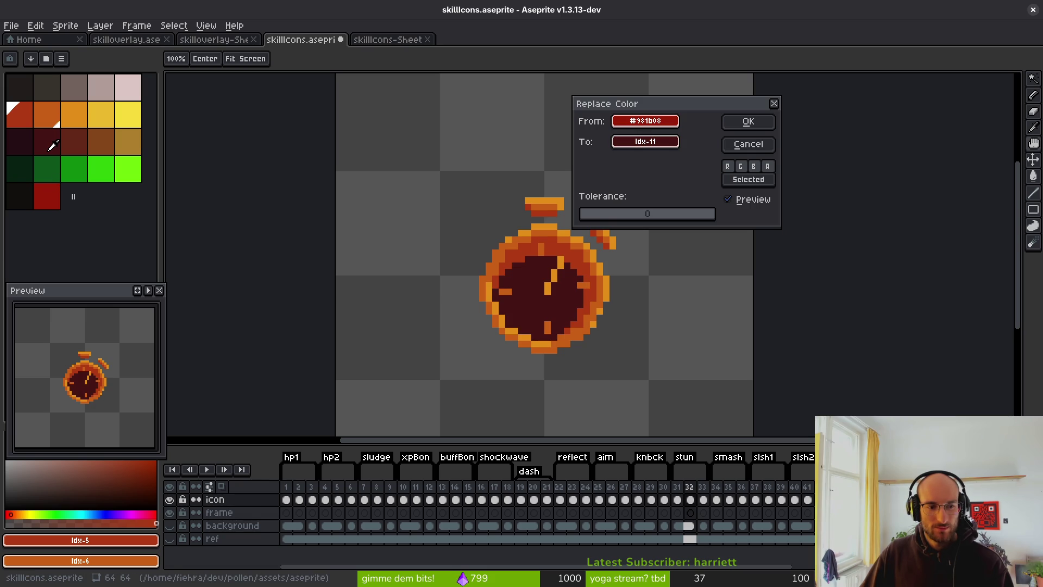
left_click(748, 122)
Try turning the red ring dark red as well
key("shift+r")
mouse_move(645, 121)
left_mouse_down()
mouse_move(552, 255)
mouse_move(546, 247)
left_mouse_up()
mouse_move(645, 141)
left_mouse_down()
mouse_move(86, 108)
mouse_move(70, 202)
mouse_move(49, 187)
left_mouse_up()
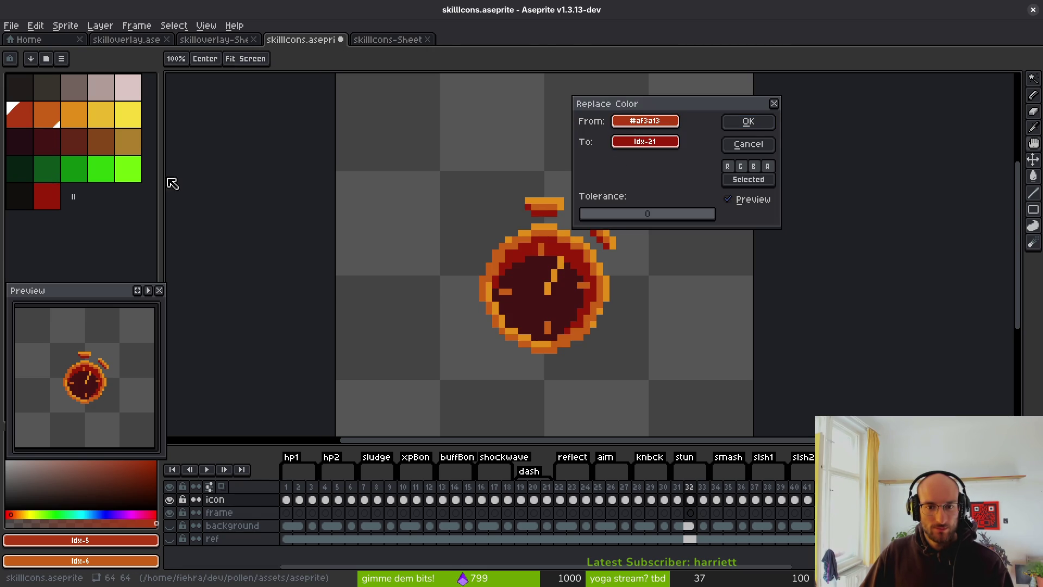
left_click(749, 121)
scroll(572, 306, "down", 1)
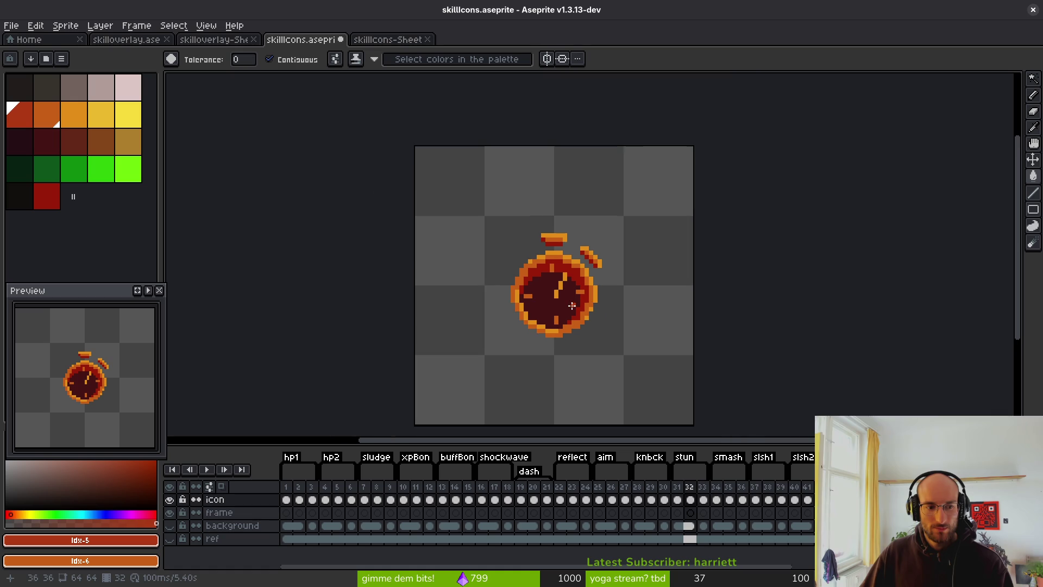
scroll(572, 306, "up", 2)
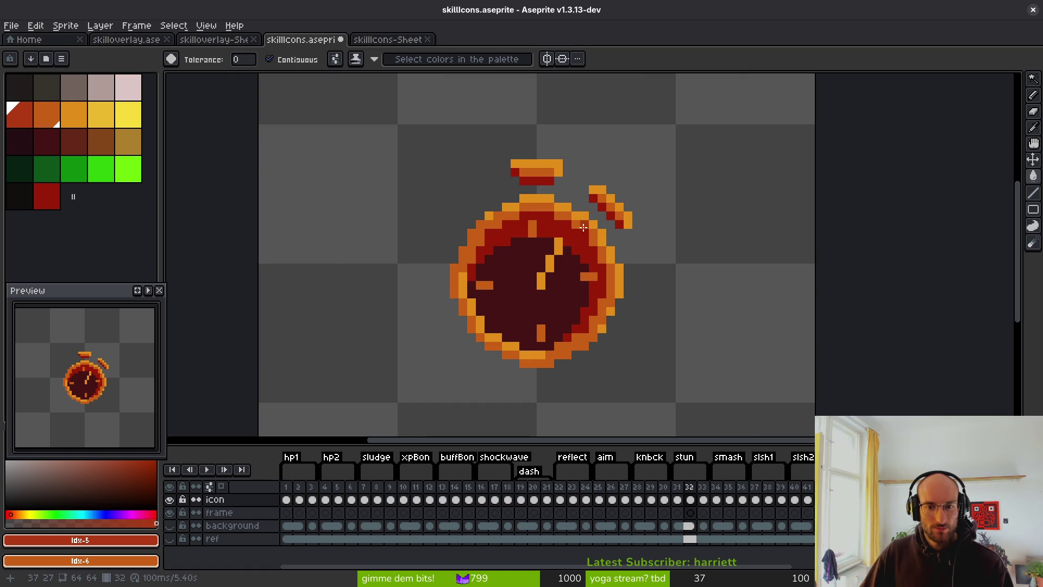
Undo the darker trial recolours, keeping the red face
key("ctrl+z")
scroll(676, 271, "down", 2)
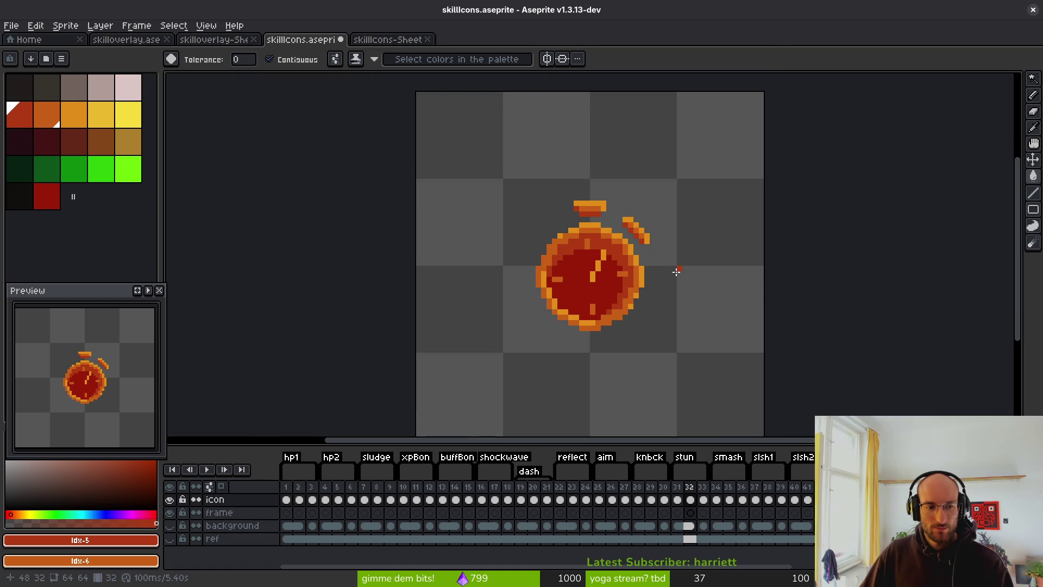
key("ctrl+y")
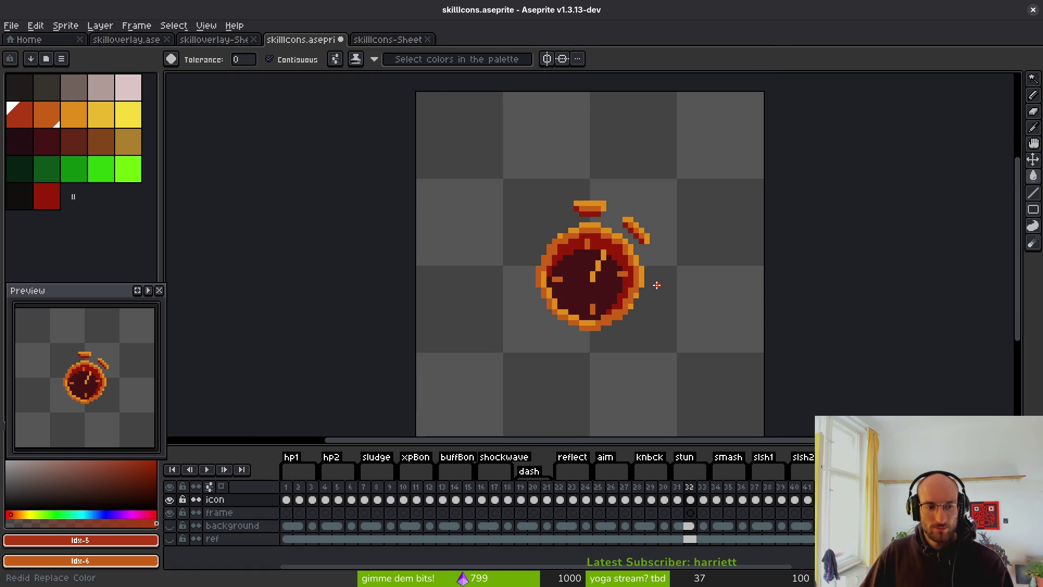
key("ctrl+z")
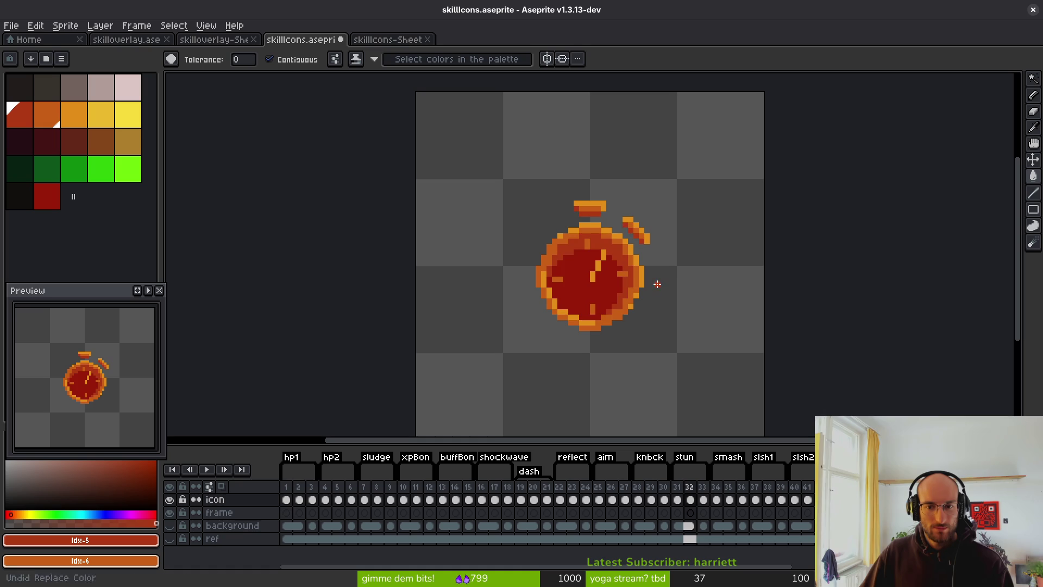
scroll(656, 284, "up", 2)
scroll(655, 286, "down", 3)
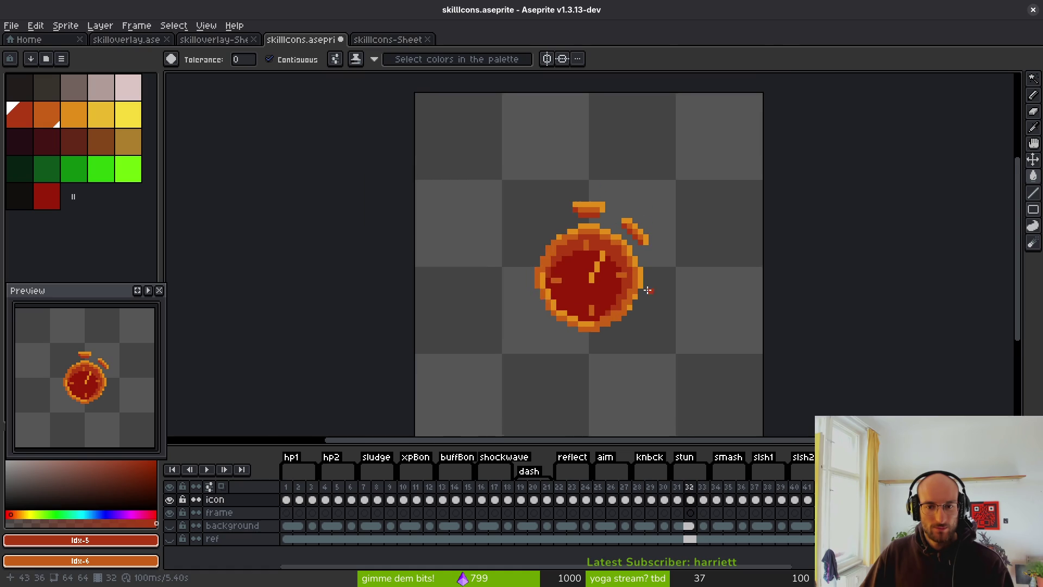
scroll(651, 286, "up", 1)
Save skillIcons.aseprite and flip between frames 32 and 33
key("ctrl+s")
scroll(592, 250, "down", 2)
key("Right")
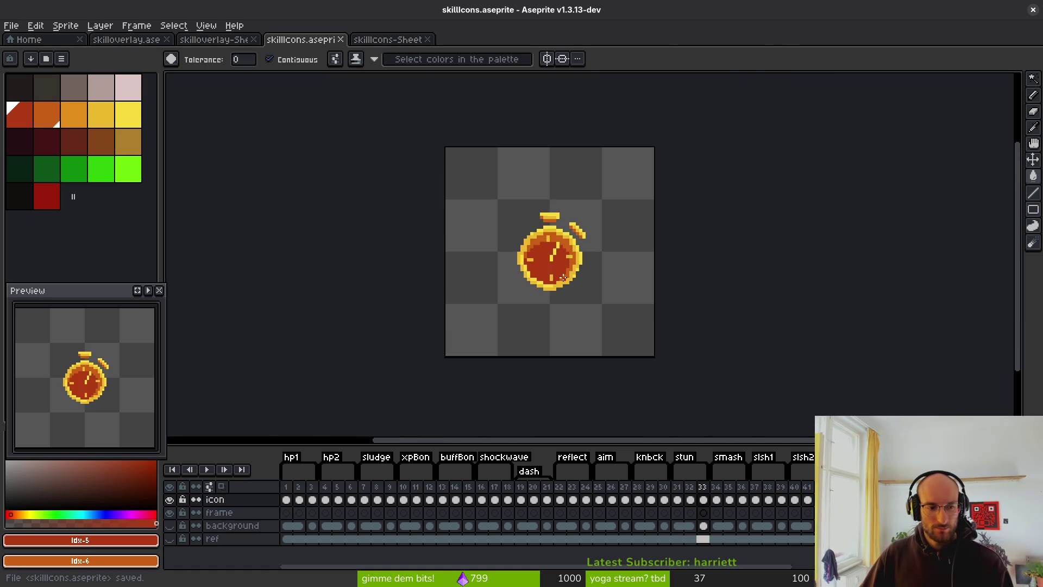
key("Left")
key("Right")
key("Right")
key("Right")
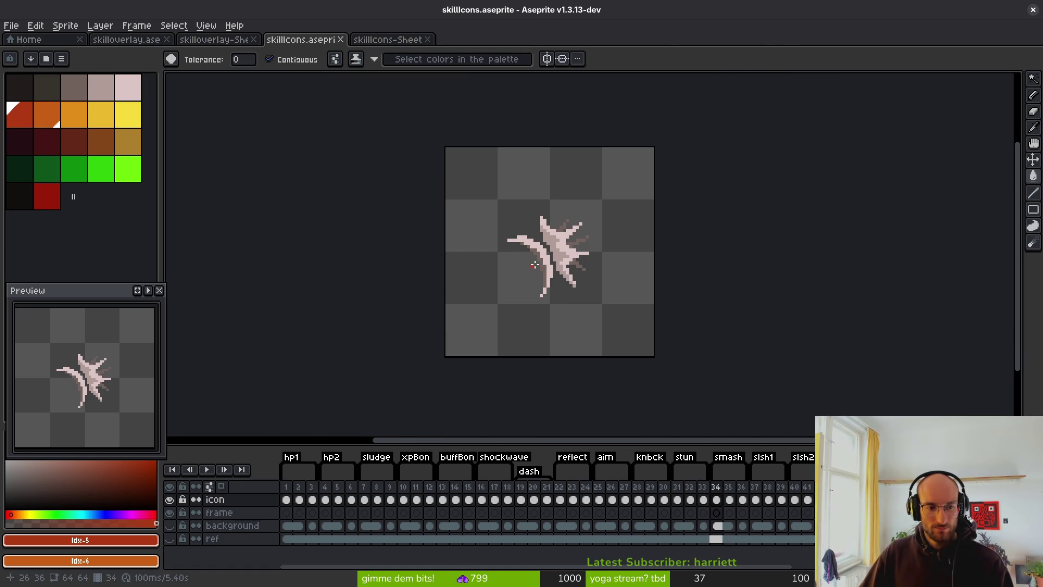
Replace the smash icon's pale #b19d99 strokes with palette orange idx-6
scroll(543, 260, "up", 1)
left_click_drag(543, 261, 504, 248)
key("shift+r")
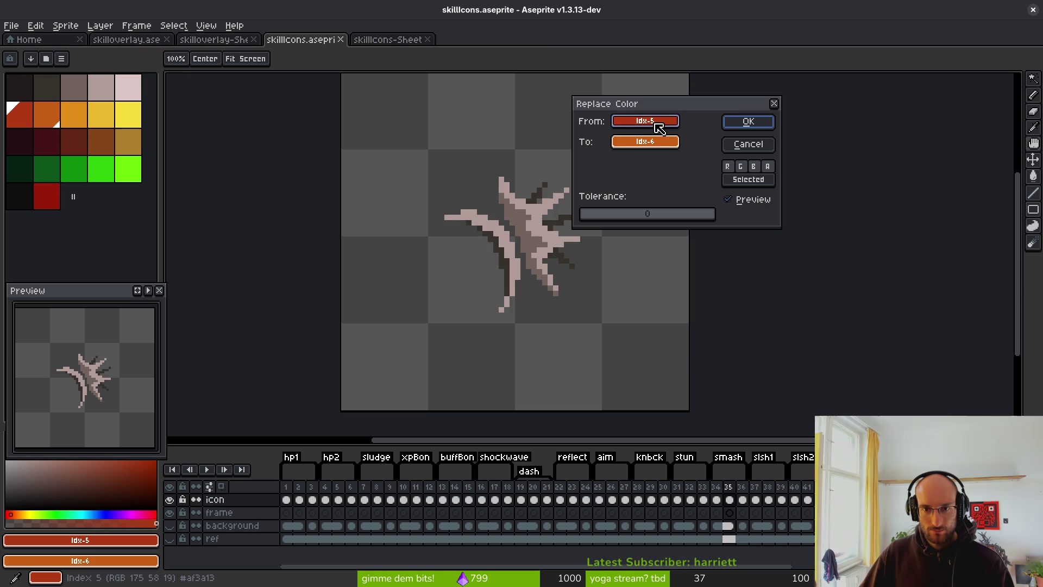
left_click(766, 123)
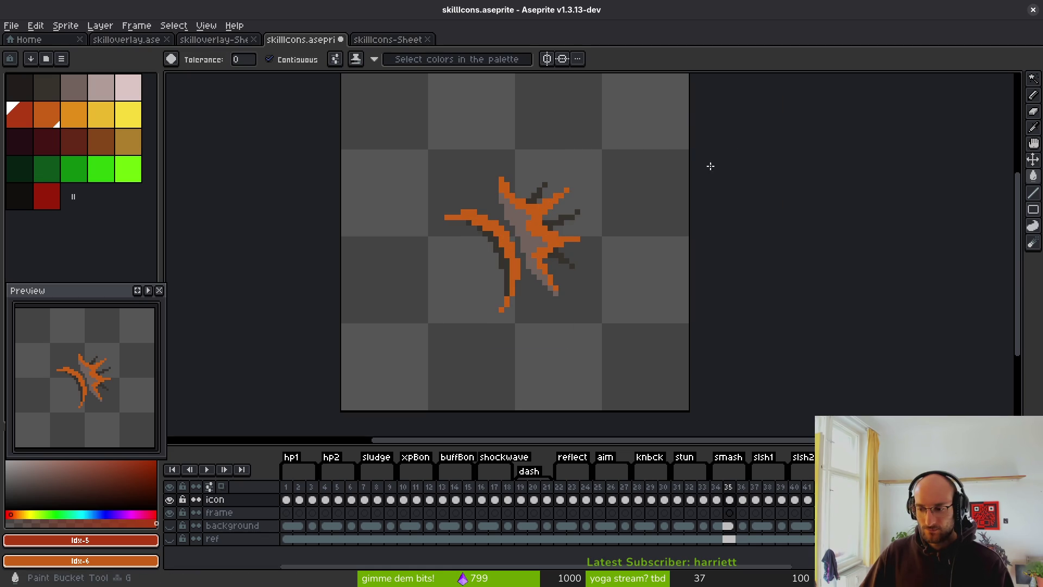
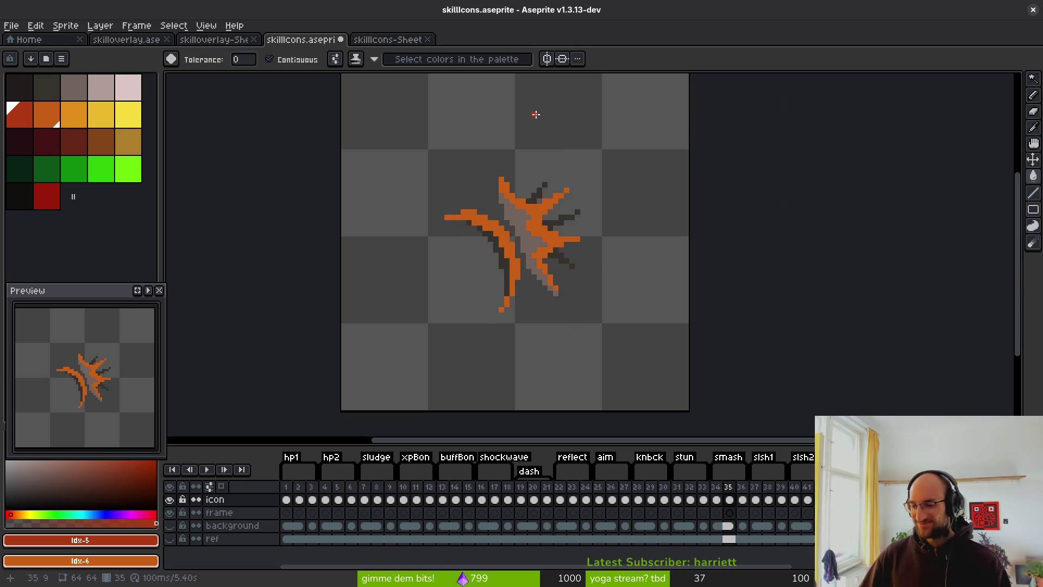
Undo the earlier recolour, then replace the smash icon's light pink with orange
key("i")
key("shift+r")
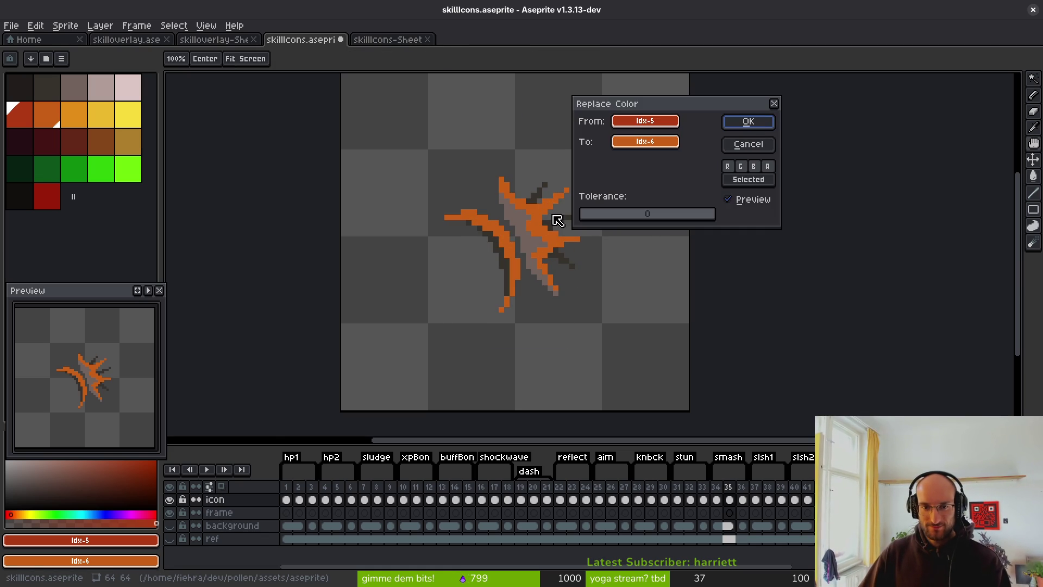
left_click_drag(668, 122, 562, 197)
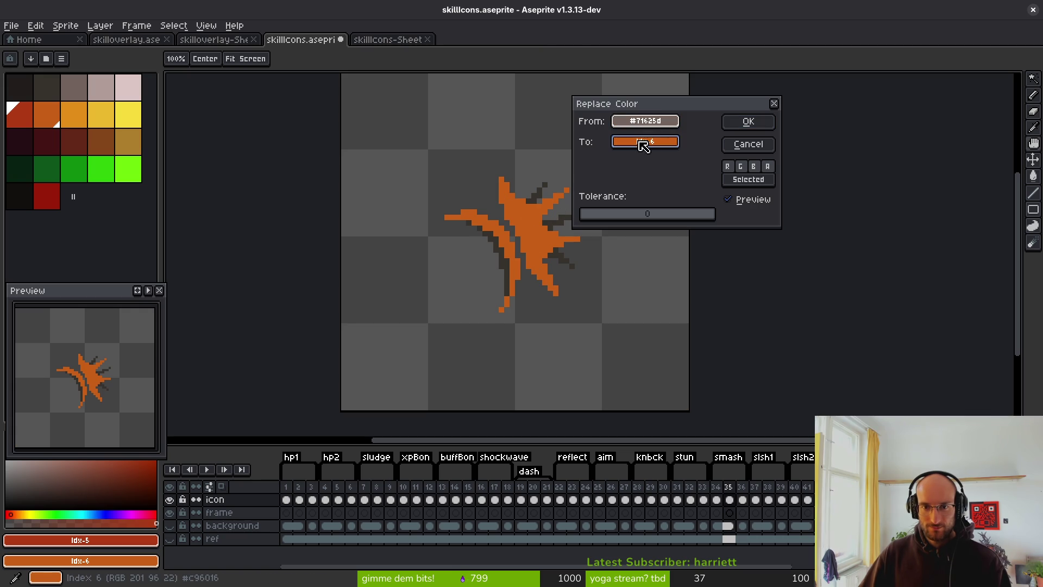
key("Escape")
key("g")
scroll(470, 237, "up", 2)
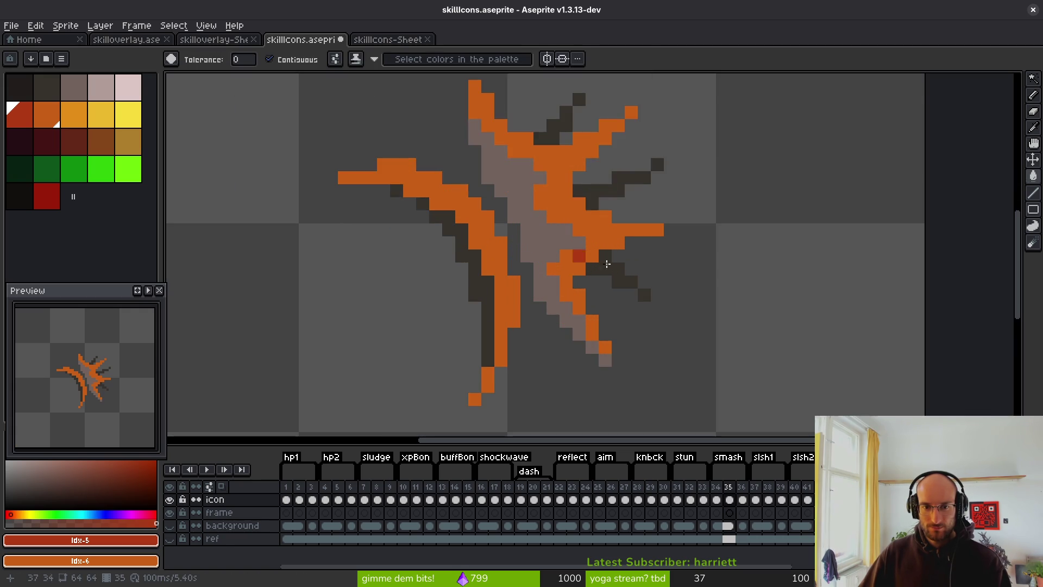
key("ctrl+z")
key("shift+r")
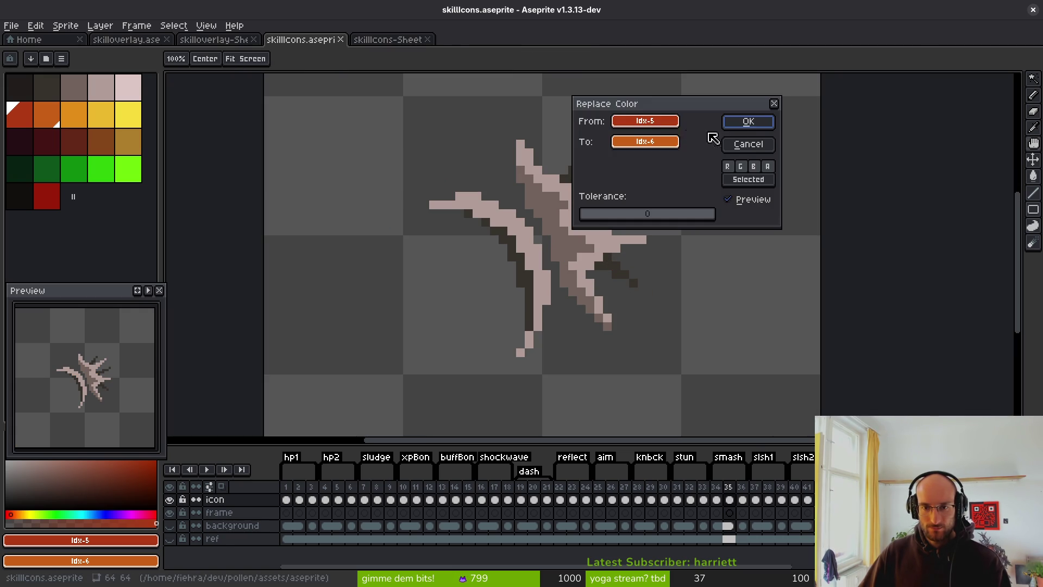
left_click_drag(645, 120, 608, 232)
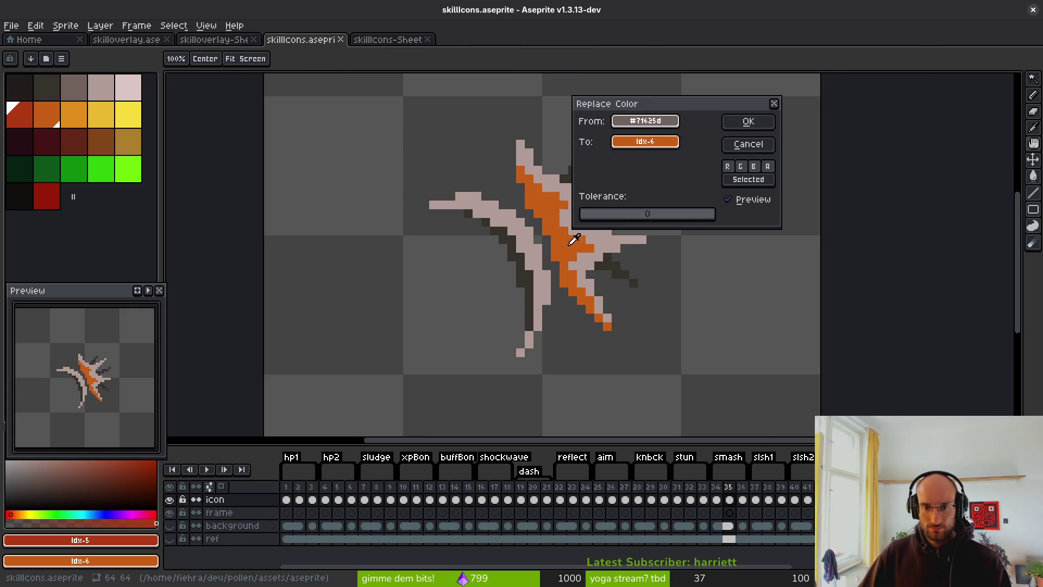
left_click(747, 122)
Replace the smash icon's grey-brown with red and its dark grey with dark red
key("shift+r")
left_click_drag(660, 123, 570, 237)
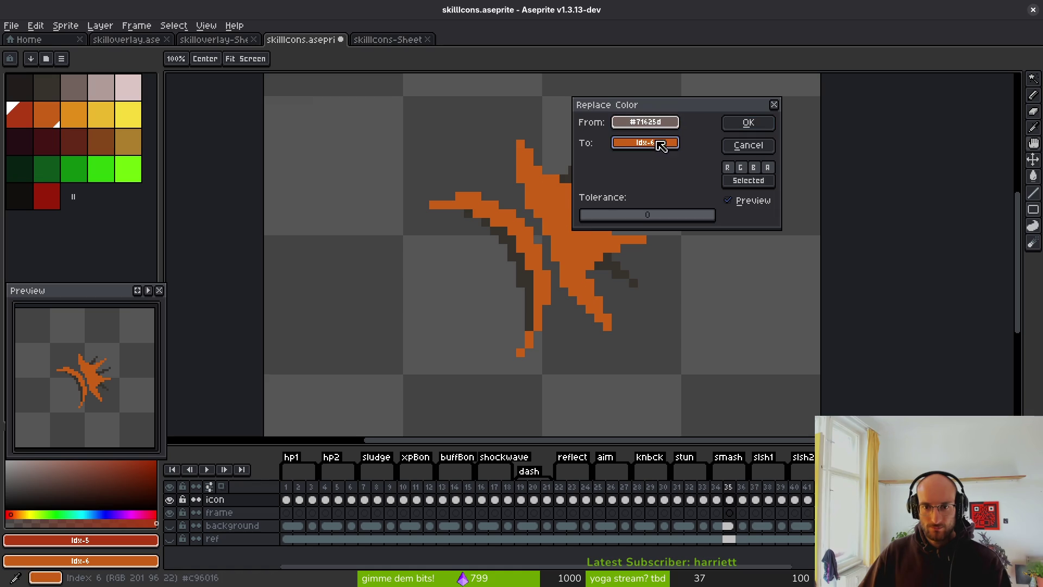
left_click_drag(659, 144, 20, 112)
left_click(748, 123)
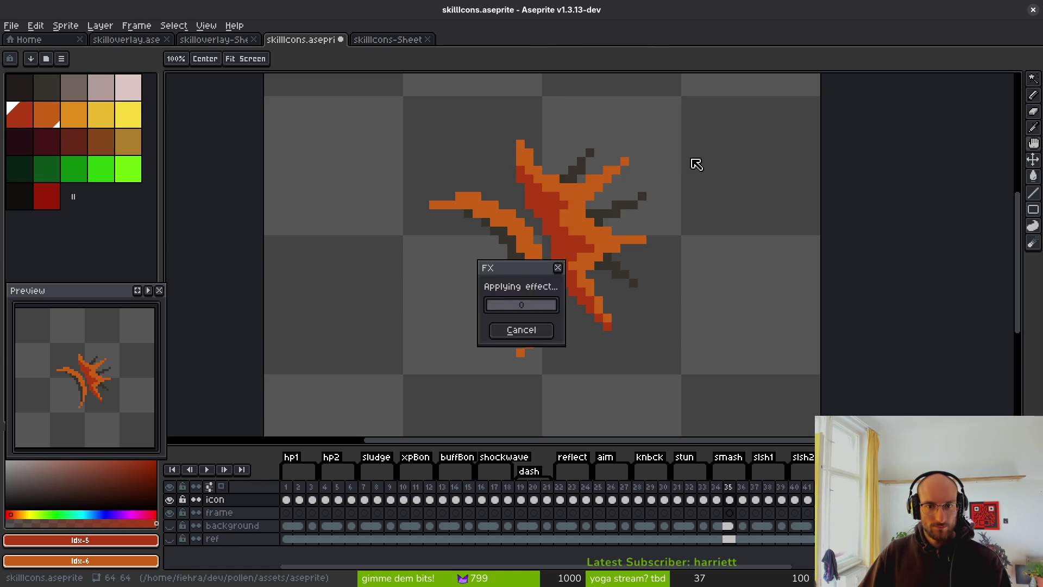
key("shift+r")
left_click_drag(645, 122, 516, 242)
left_click_drag(645, 142, 46, 197)
left_click(760, 132)
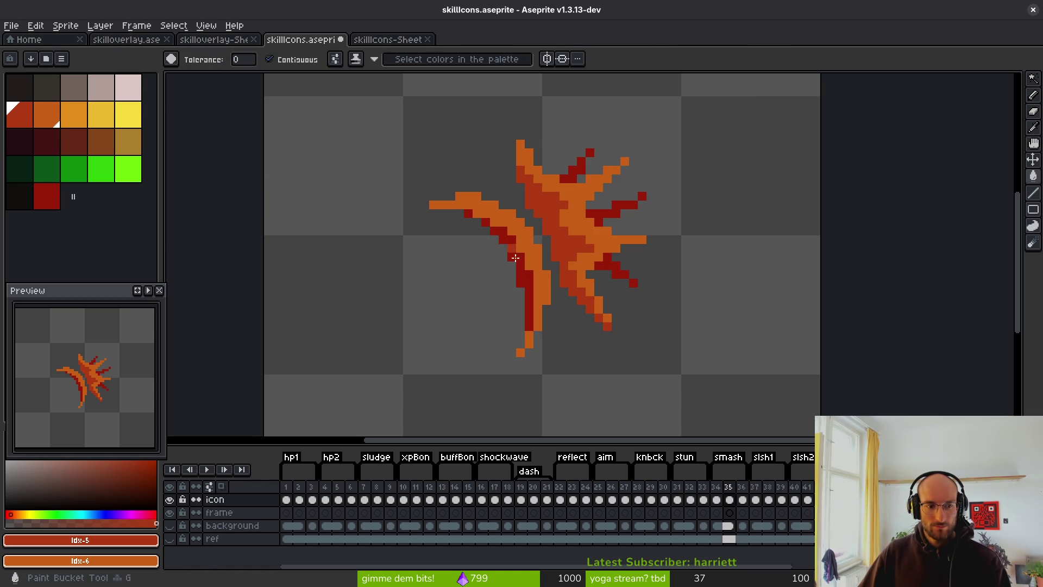
scroll(533, 260, "down", 3)
On the +5% icon frame, replace the light pink with orange
key("Right")
key("Right")
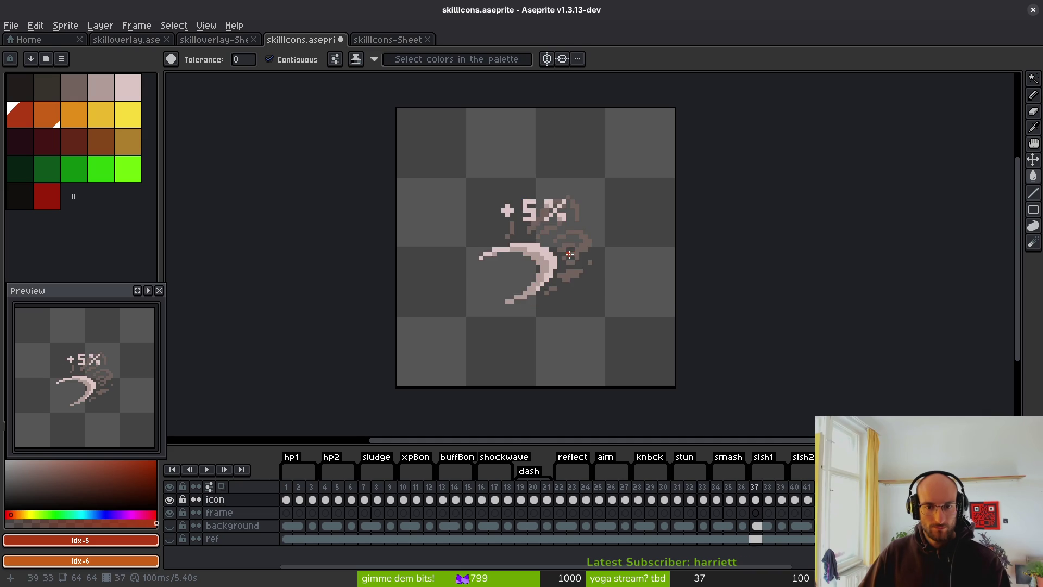
scroll(570, 267, "up", 1)
key("Right")
scroll(565, 261, "up", 1)
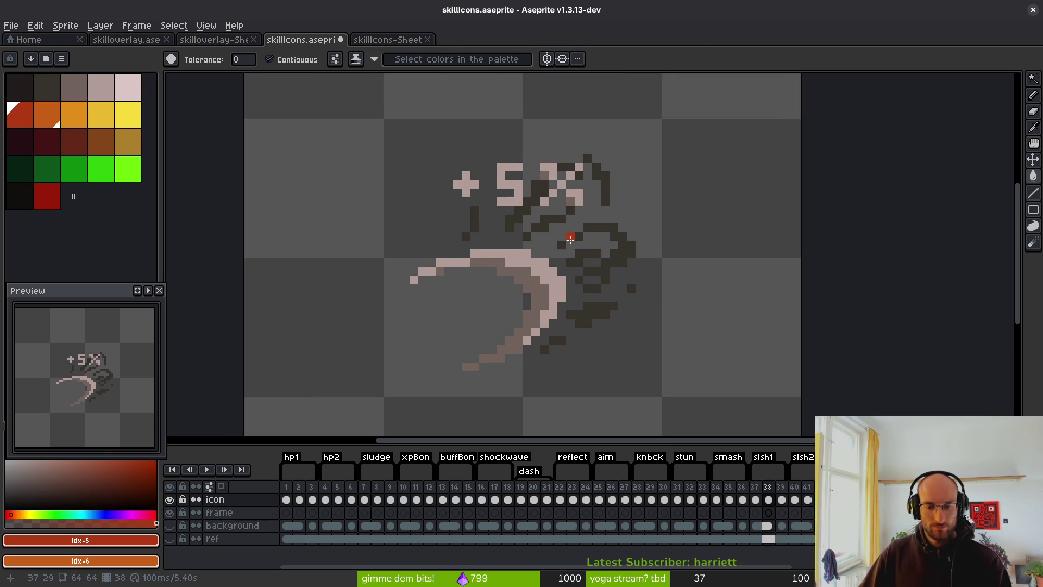
key("shift+r")
mouse_move(655, 125)
left_mouse_down()
mouse_move(565, 233)
mouse_move(522, 241)
left_mouse_up()
left_click(748, 123)
Replace the +5% icon's grey-brown with red and its dark grey with dark red
key("shift+r")
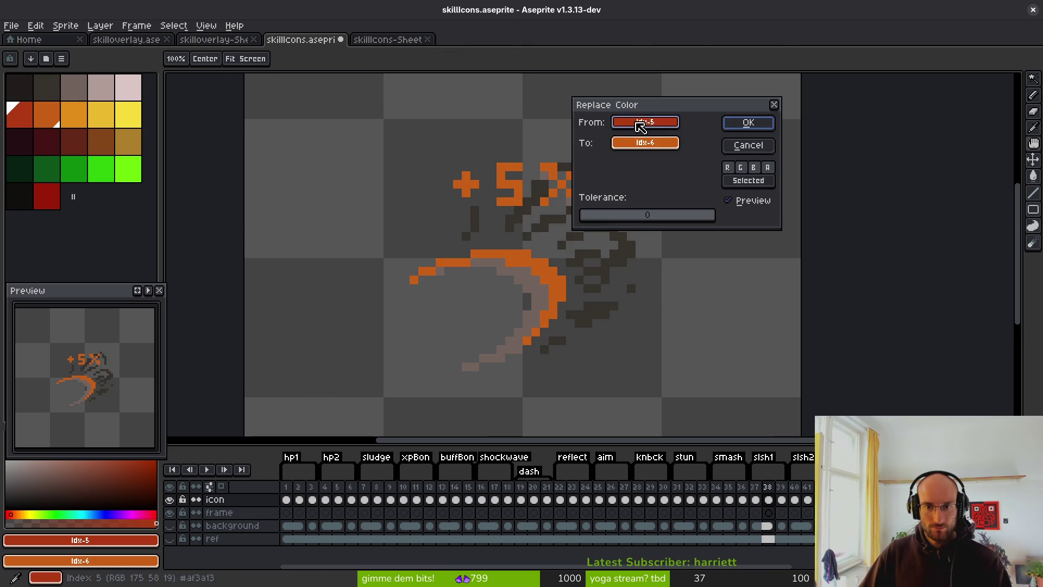
left_click_drag(645, 121, 542, 295)
left_click_drag(672, 143, 11, 112)
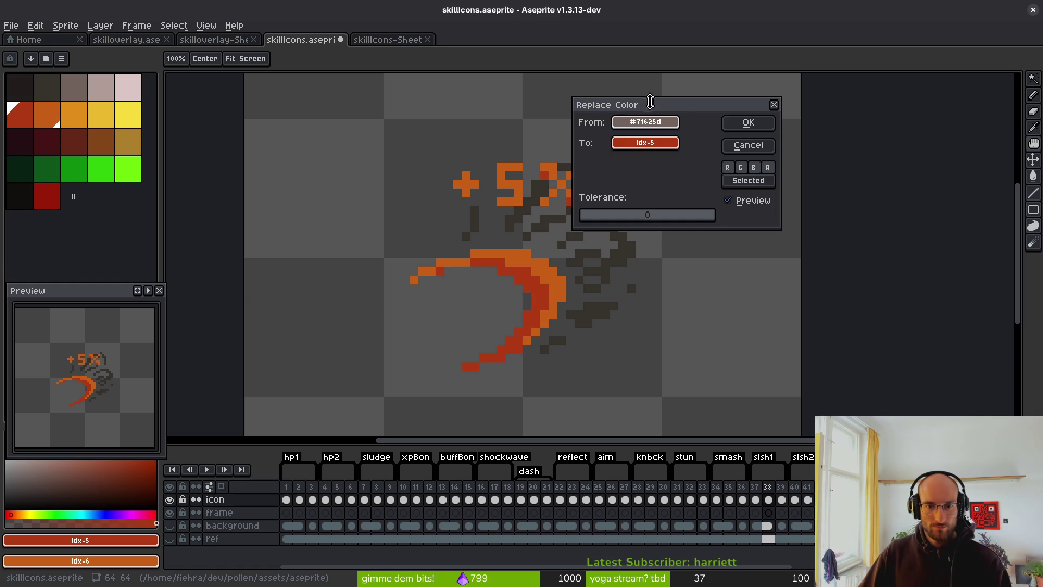
left_click(748, 123)
key("shift+r")
left_click_drag(646, 121, 625, 243)
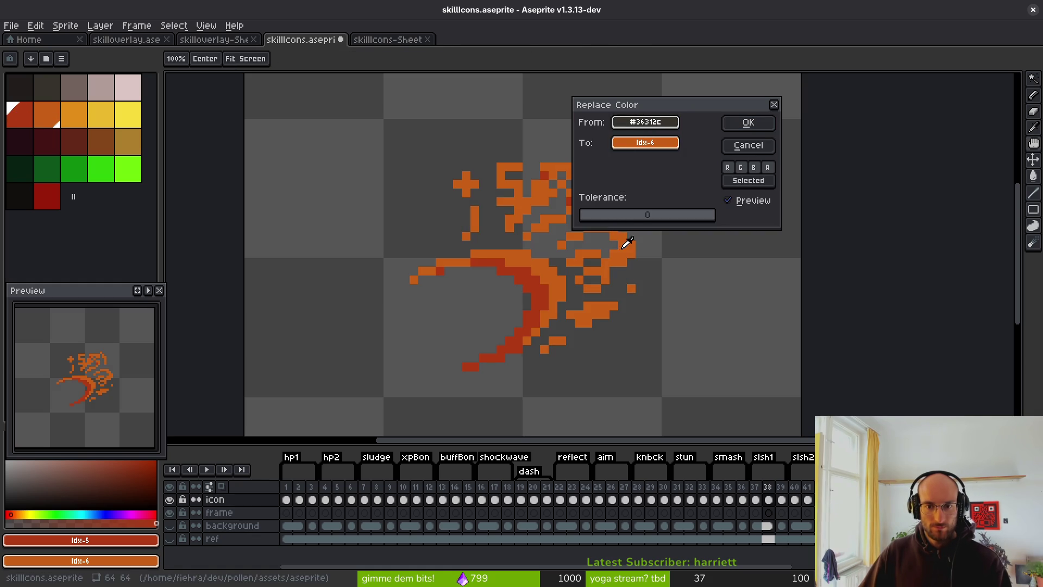
mouse_move(645, 142)
left_mouse_down()
mouse_move(52, 190)
mouse_move(55, 144)
mouse_move(76, 140)
mouse_move(57, 143)
mouse_move(55, 181)
mouse_move(52, 143)
left_mouse_up()
left_click(749, 122)
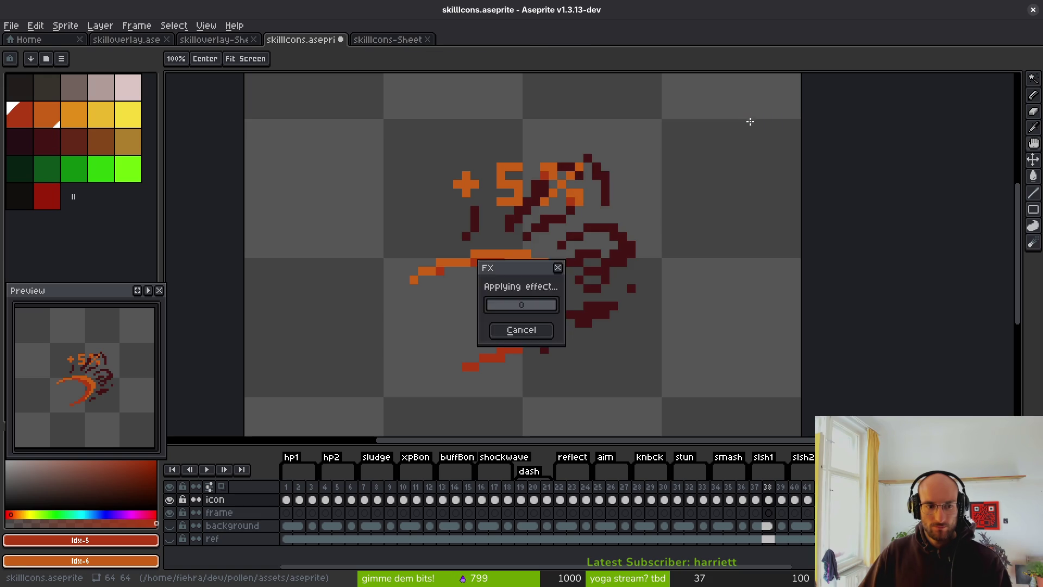
Sample red from the next frame, then turn the +5% icon's dark red into darker maroon
key("Right")
left_click(623, 257, "alt")
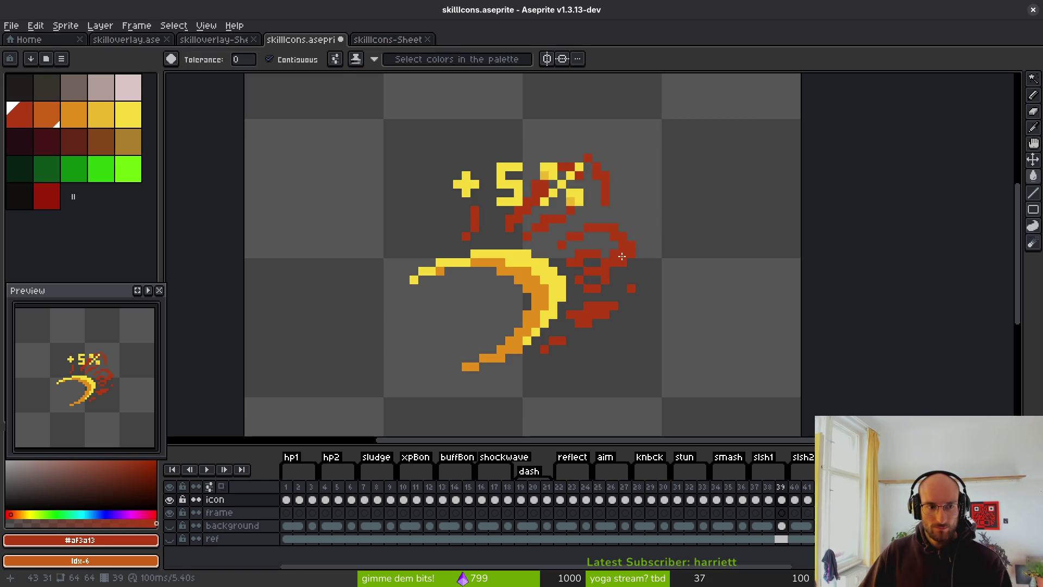
key("Left")
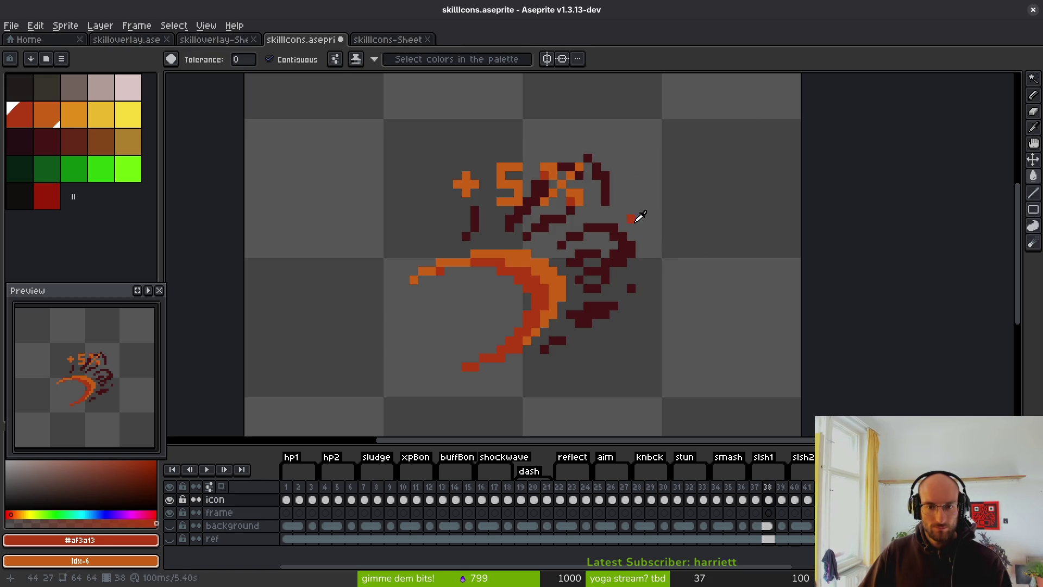
key("shift+r")
left_click_drag(649, 121, 624, 246)
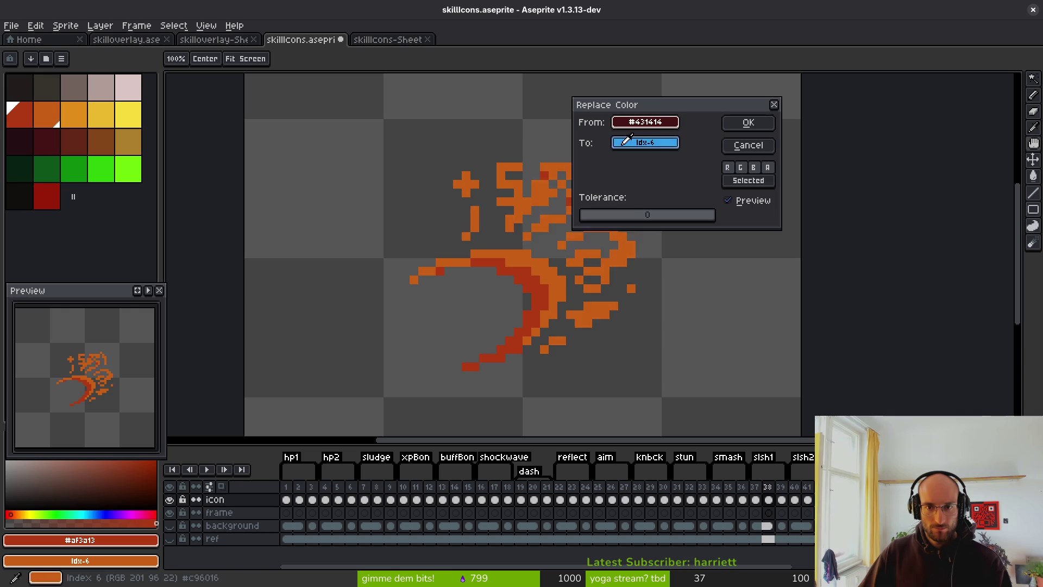
left_click_drag(623, 144, 50, 196)
left_click(748, 123)
scroll(623, 266, "down", 4)
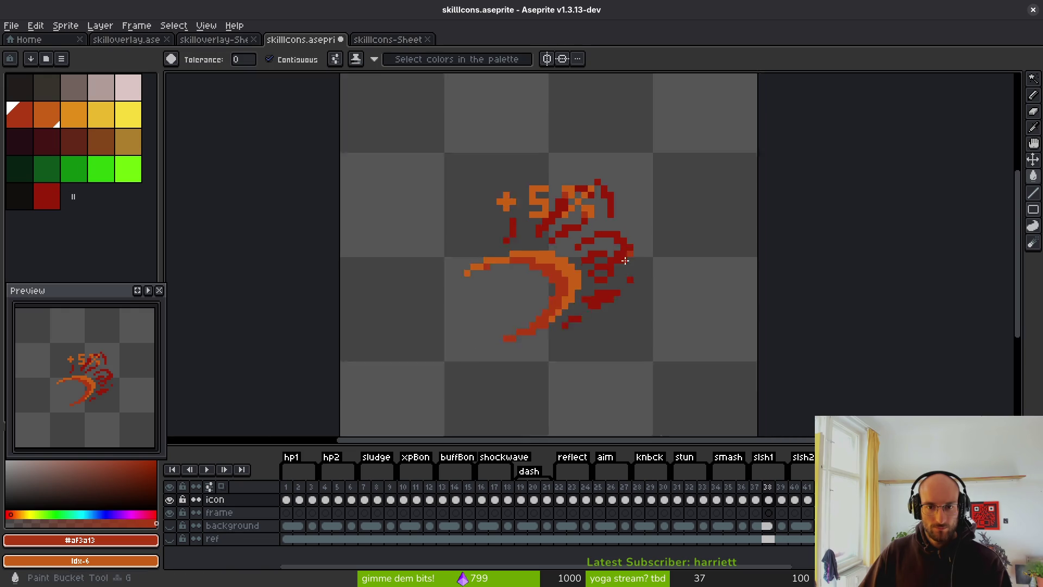
Undo the last change on the next frame and save skillIcons.aseprite
key("Right")
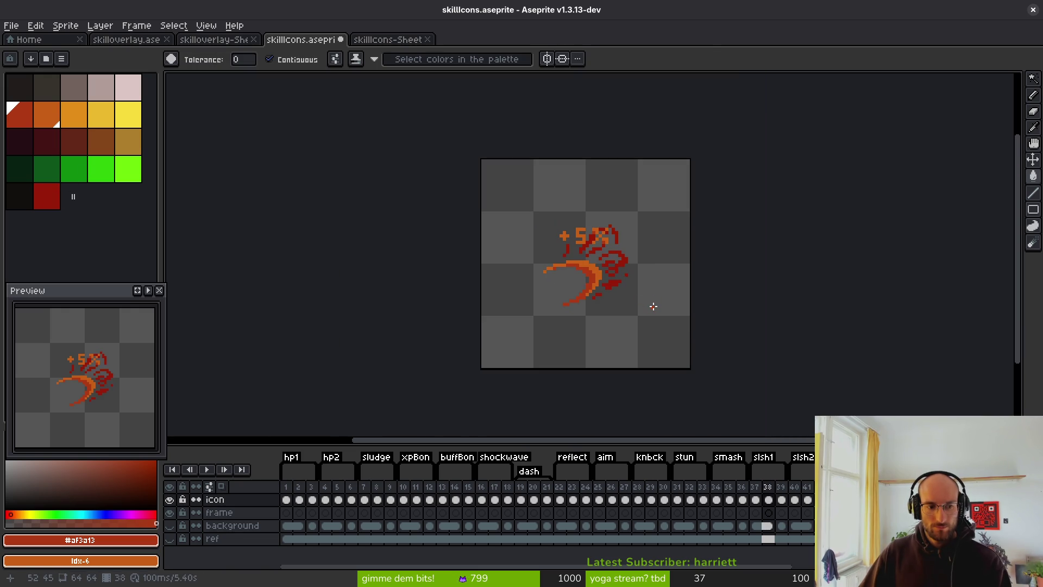
key("ctrl+z")
scroll(542, 277, "up", 4)
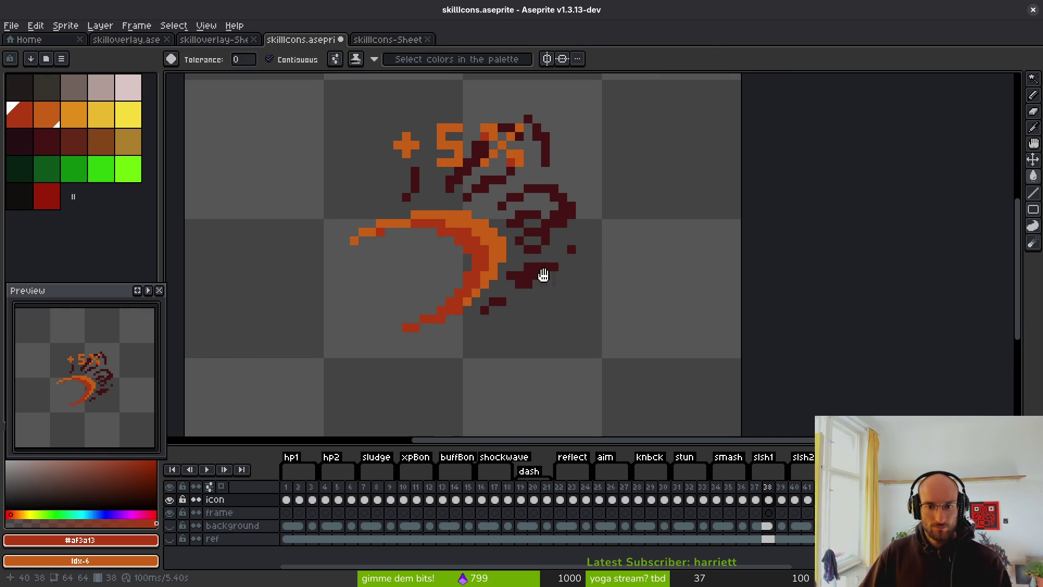
key("ctrl+s")
Compare frames, then replace the +10% icon's light pink with orange
key("period")
key("period")
key("comma")
key("period")
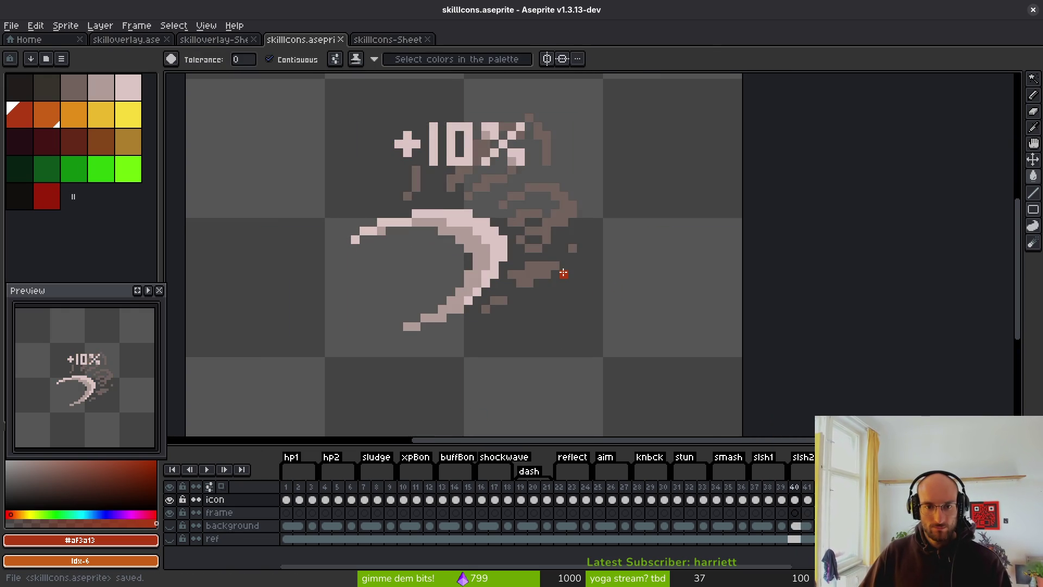
key("comma")
key("comma")
key("period")
key("period")
left_click_drag(568, 248, 559, 299)
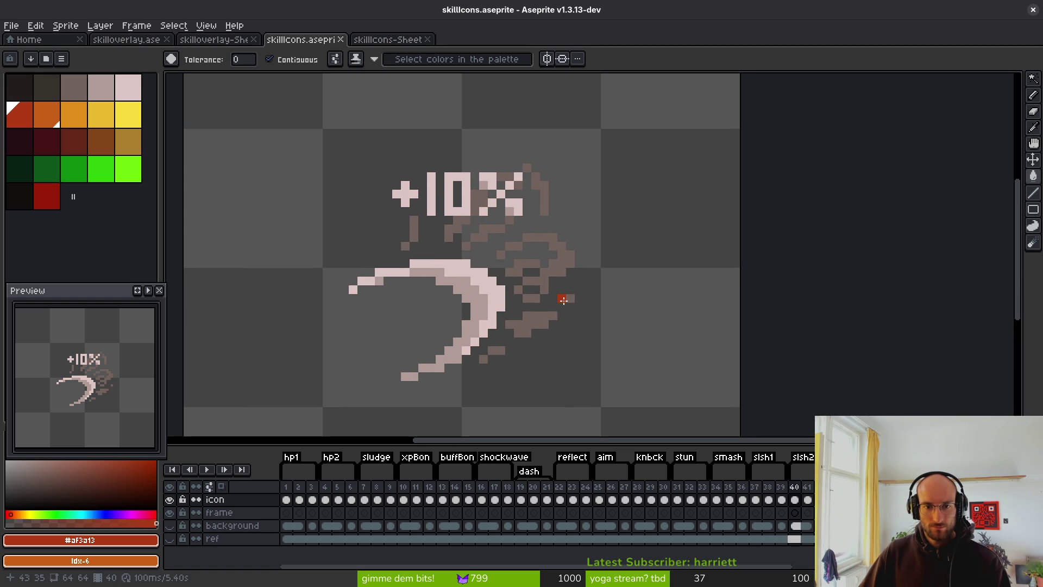
key("period")
key("comma")
key("comma")
key("period")
key("period")
key("comma")
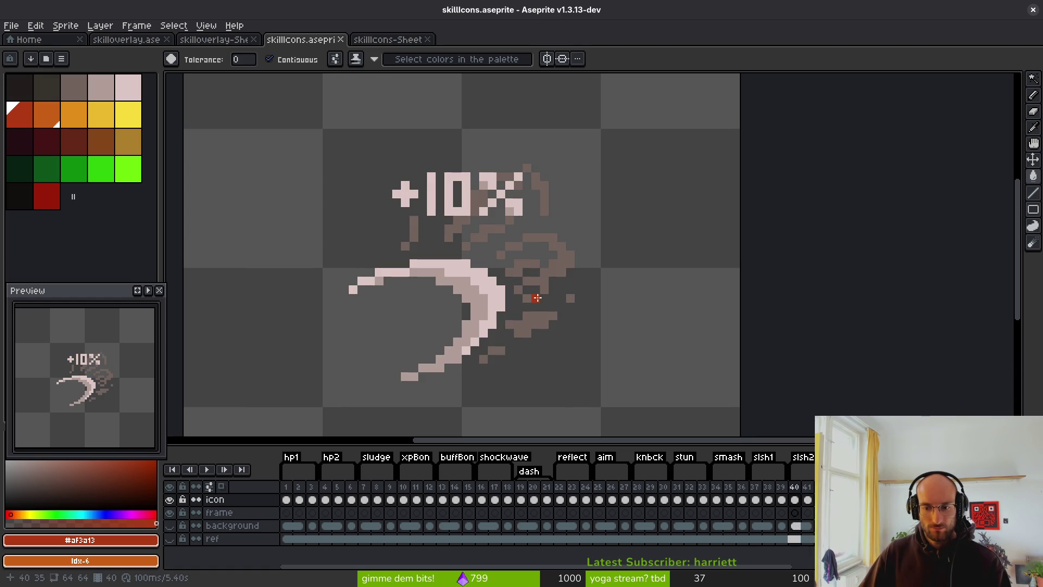
key("period")
key("shift+r")
left_click(493, 288)
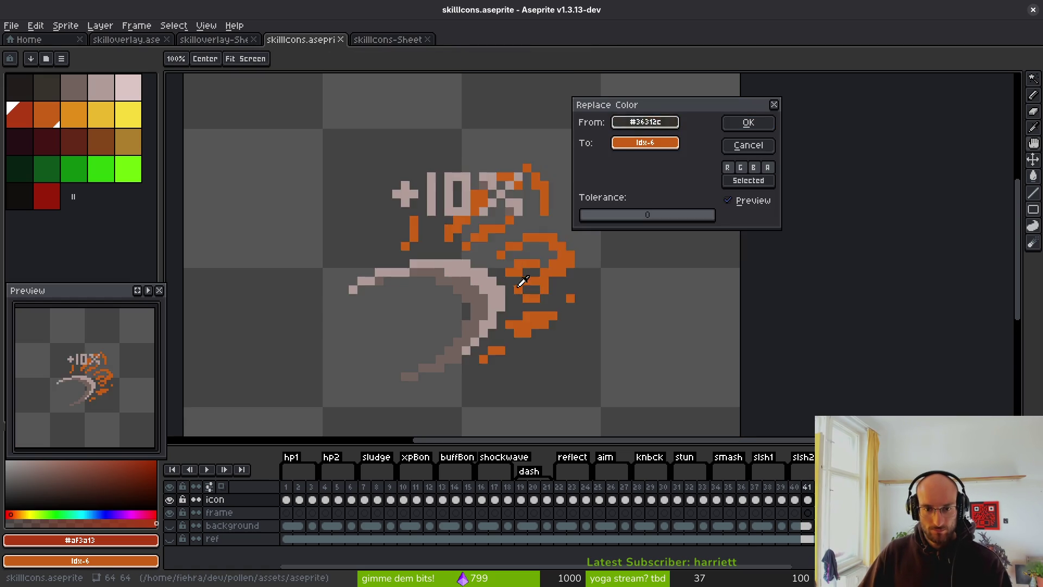
left_click(750, 122)
Replace the +10% icon's grey-brown with red and its dark grey with dark maroon
key("shift+r")
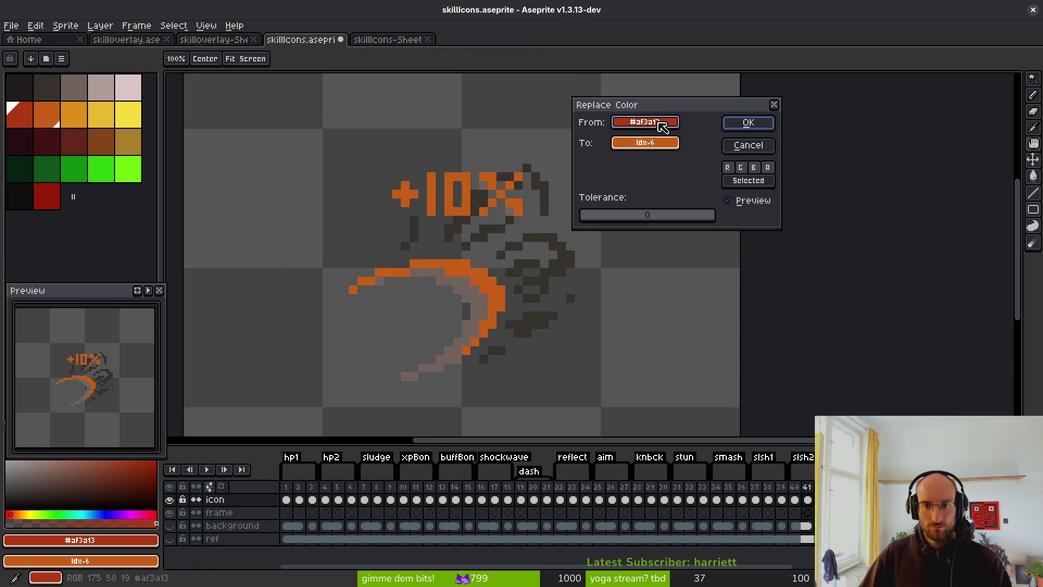
left_click(484, 302)
scroll(668, 143, "down", 5)
scroll(668, 143, "up", 6)
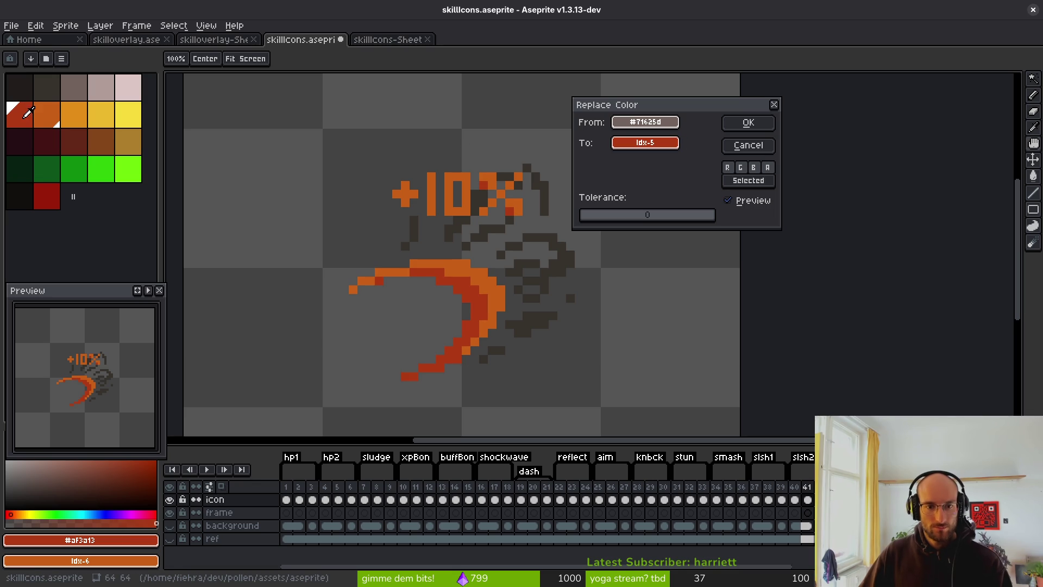
left_click(748, 123)
key("shift+r")
left_click(589, 235)
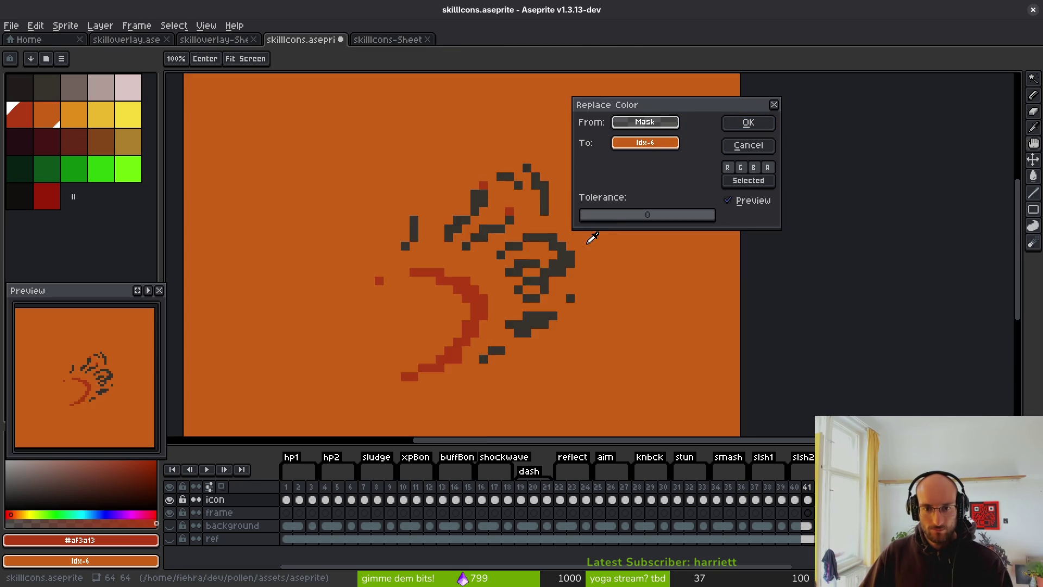
left_click(568, 254)
right_click(176, 148)
right_click(54, 153)
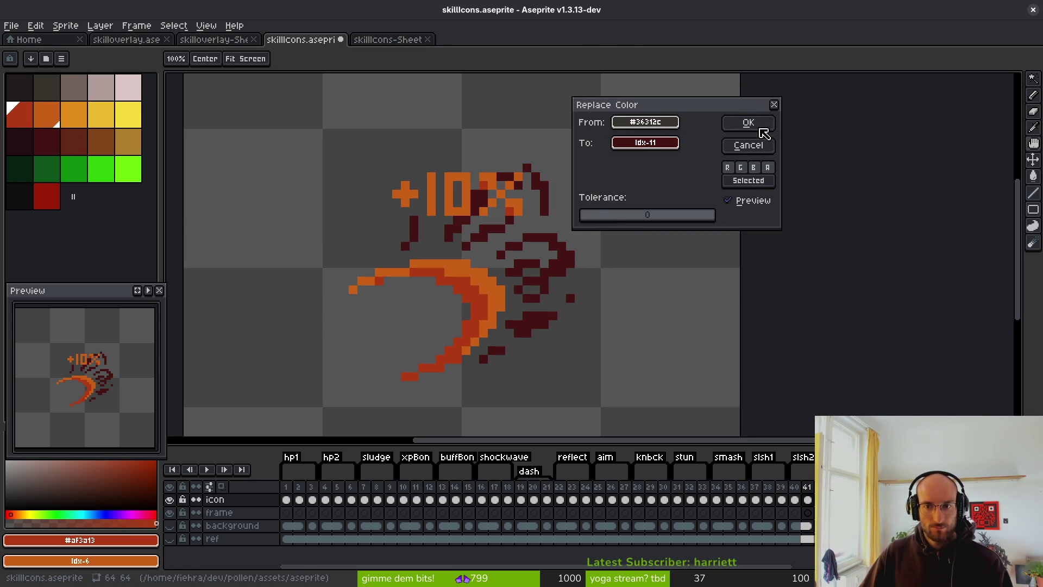
left_click(748, 122)
On the +15% frame, replace light pink with orange and the grey slash with palette red
key("Right")
key("Right")
key("Right")
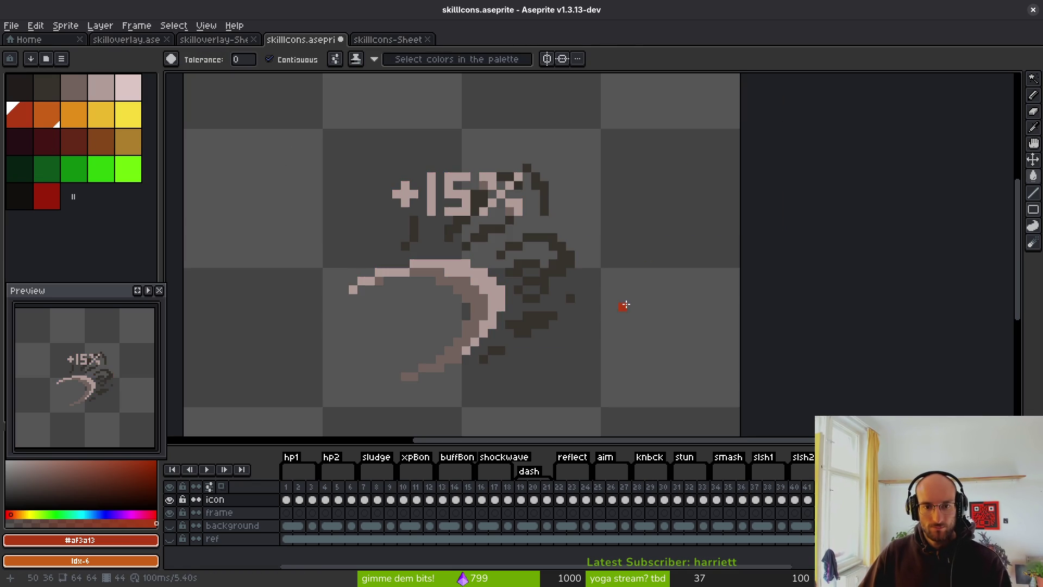
key("shift+r")
left_click(595, 264)
left_click(475, 196)
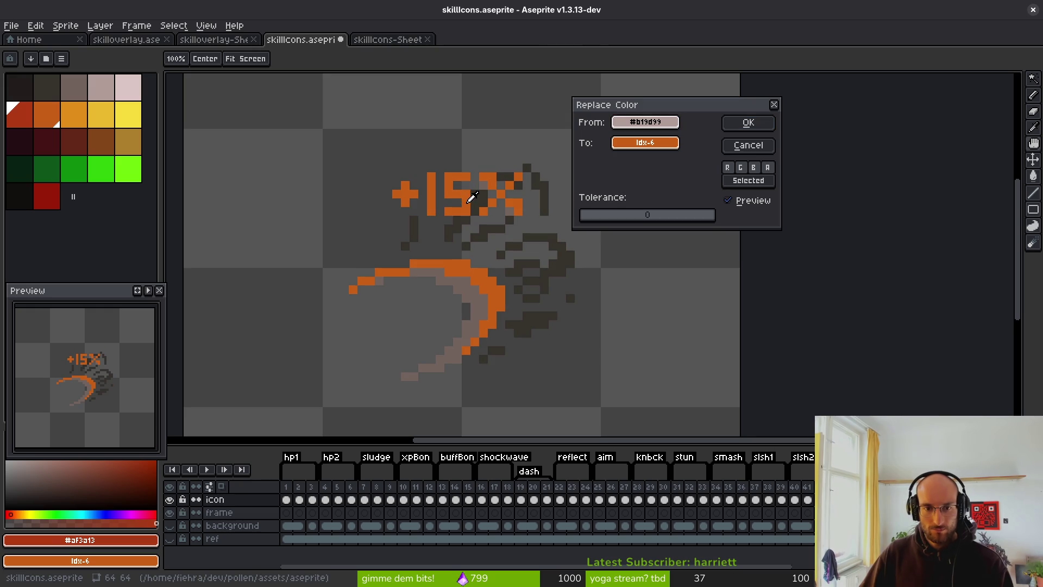
left_click(748, 123)
key("shift+r")
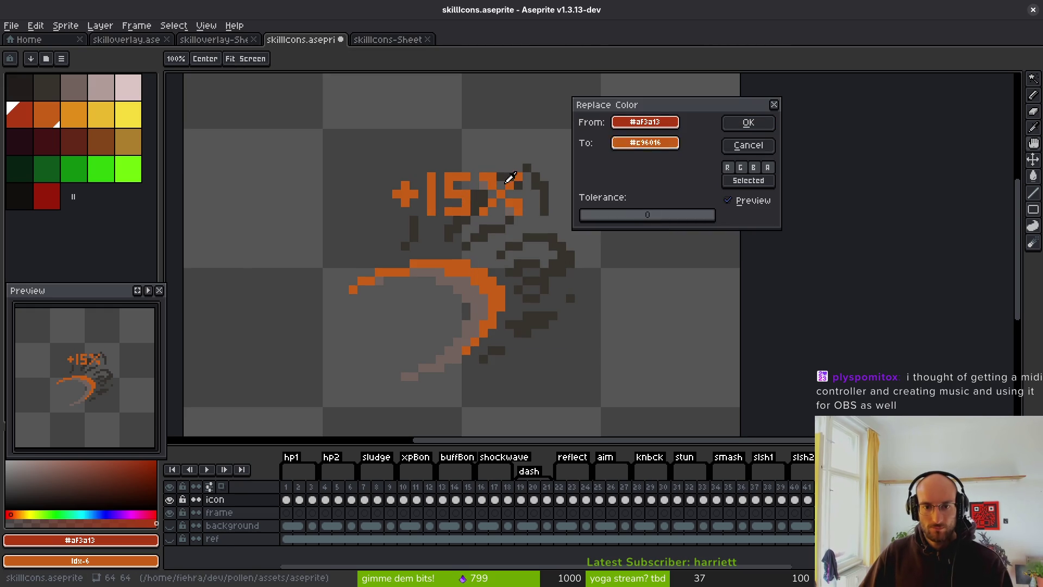
right_click(488, 182)
left_click(486, 181)
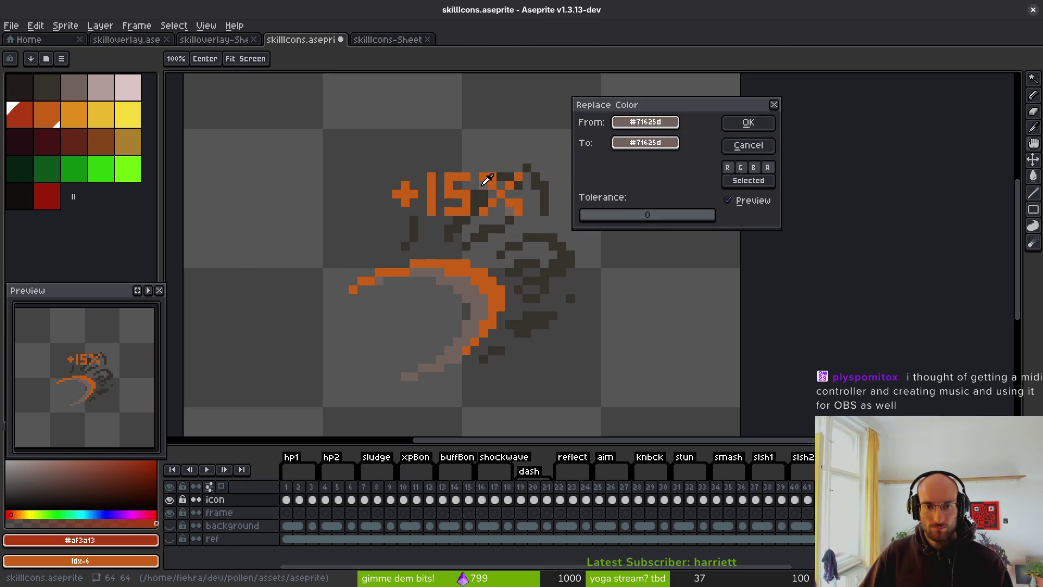
mouse_move(619, 145)
left_mouse_down()
mouse_move(74, 167)
mouse_move(30, 109)
left_mouse_up()
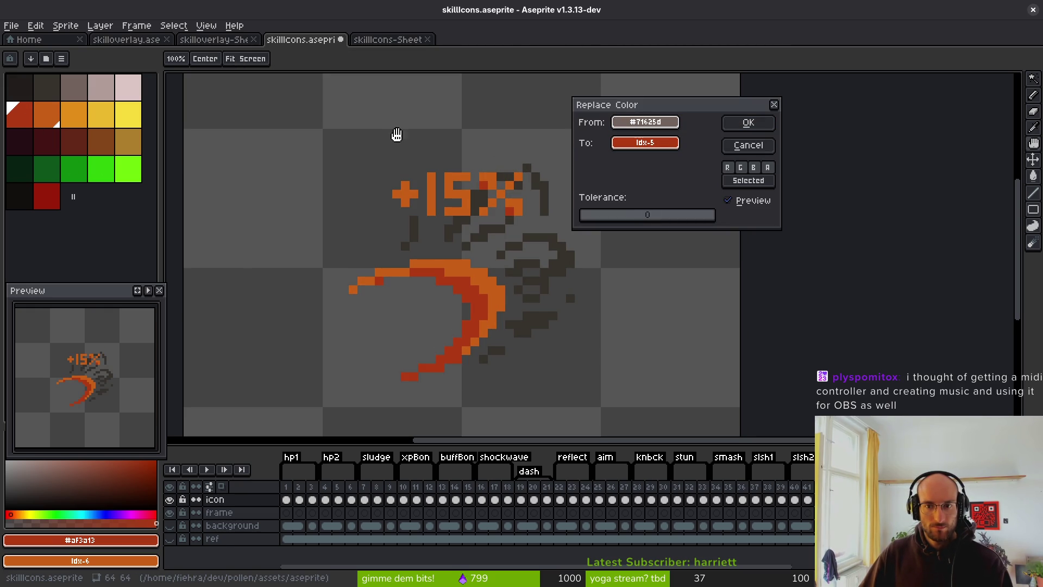
left_click(749, 122)
Recolour the +15% icon's dark slash pixels to dark red and save
key("shift+r")
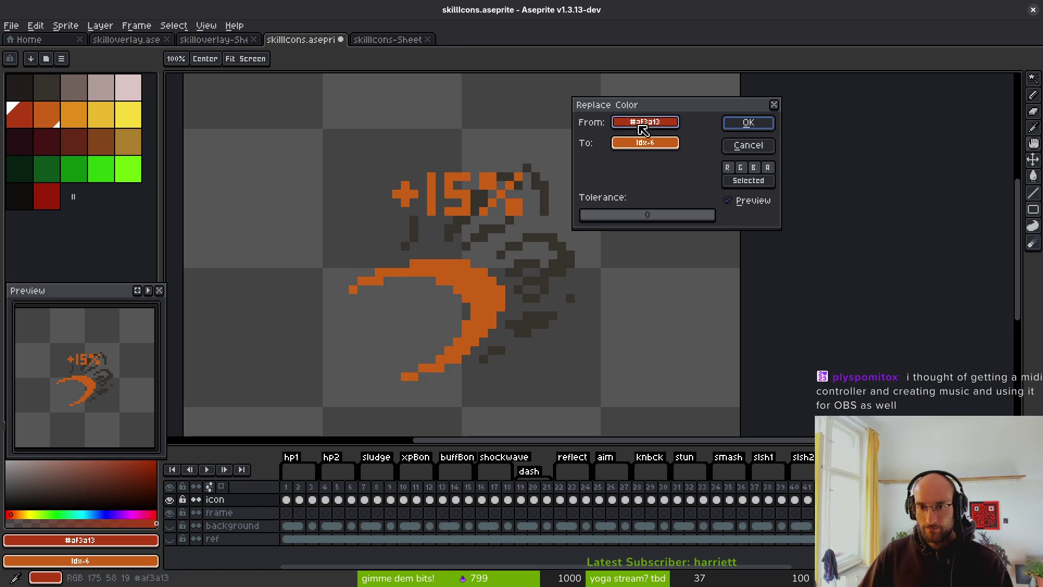
mouse_move(644, 128)
left_mouse_down()
mouse_move(582, 255)
mouse_move(636, 204)
left_mouse_up()
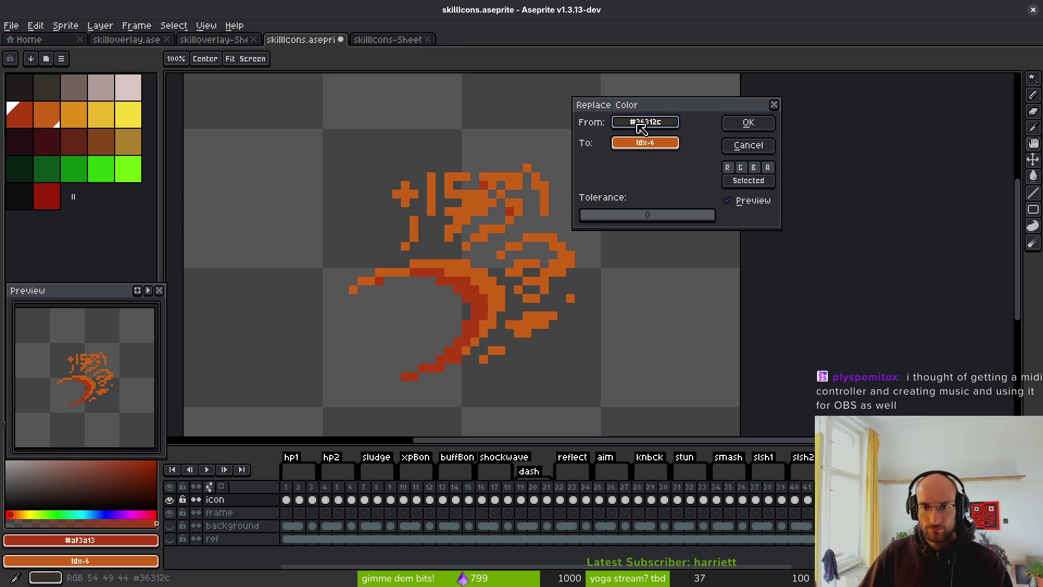
mouse_move(633, 146)
left_mouse_down()
mouse_move(77, 163)
mouse_move(73, 196)
mouse_move(63, 180)
mouse_move(109, 90)
mouse_move(52, 136)
left_mouse_up()
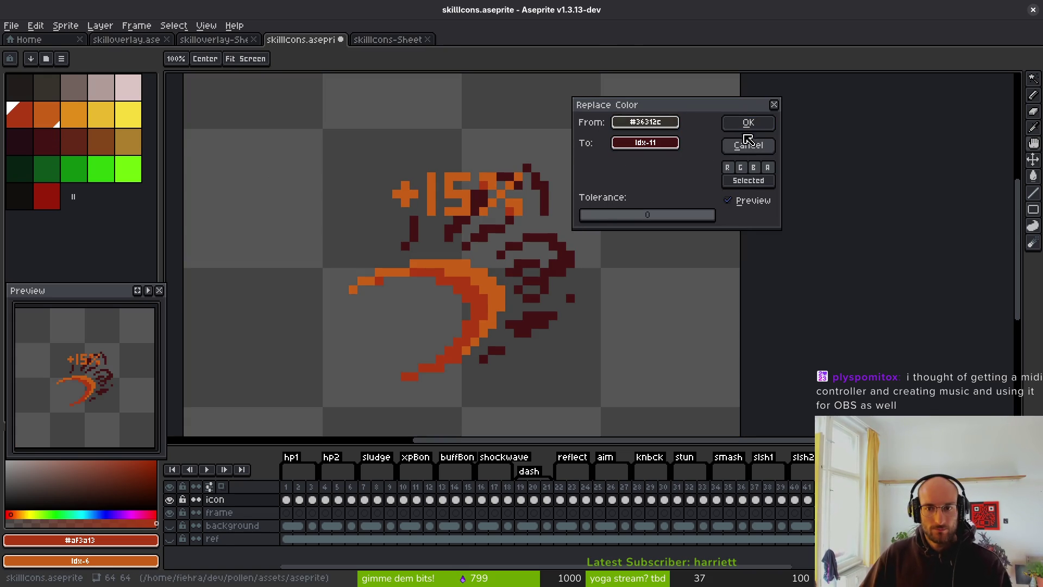
left_click(748, 127)
scroll(587, 269, "down", 3)
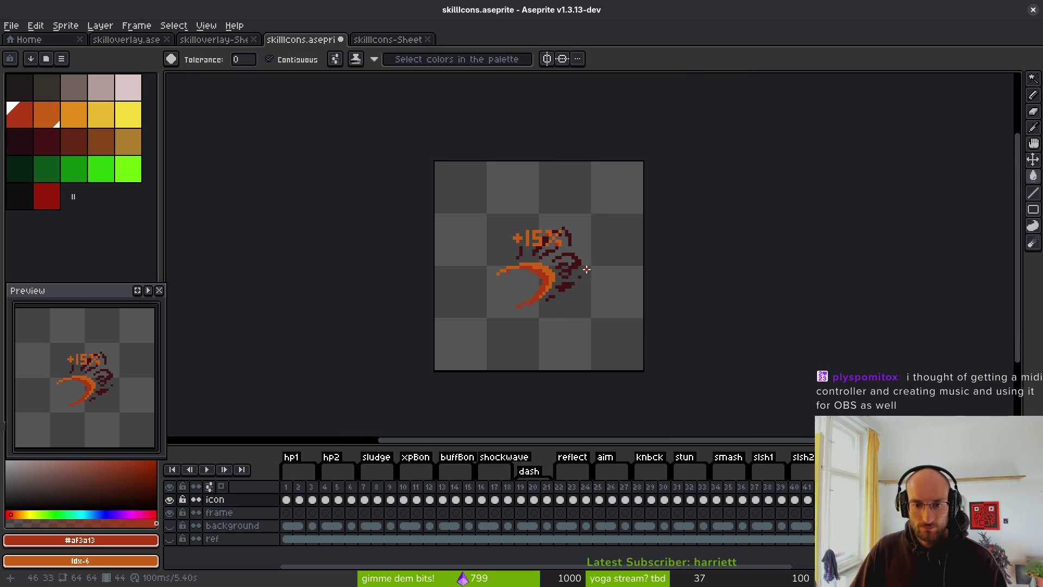
key("ctrl+s")
Step back through the icon frames, save again, and select the icon cels across all frames
key("Left")
key("Left")
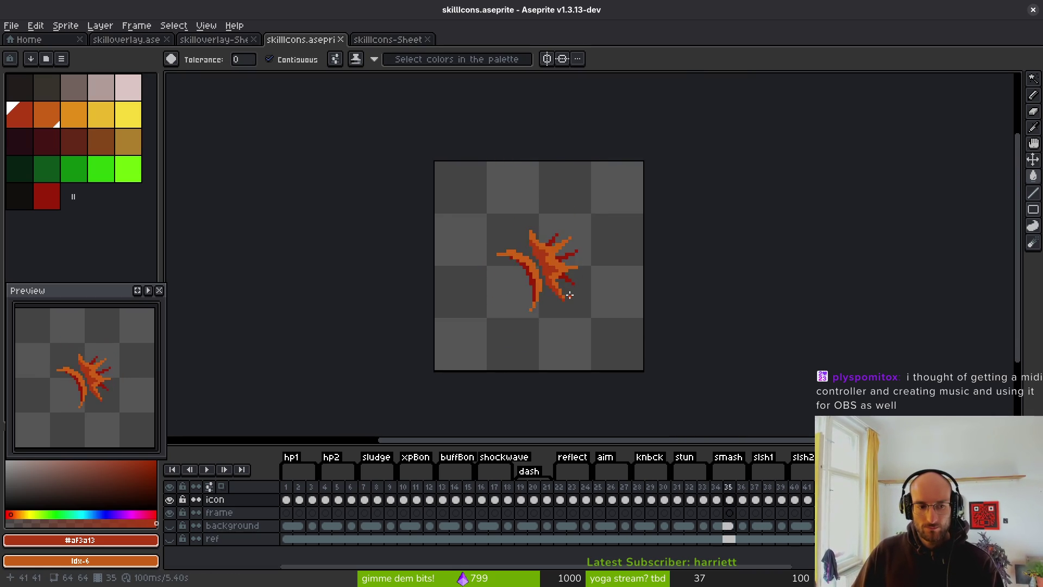
key("Left")
key("Left")
key("Left")
key("ctrl+s")
key("ctrl")
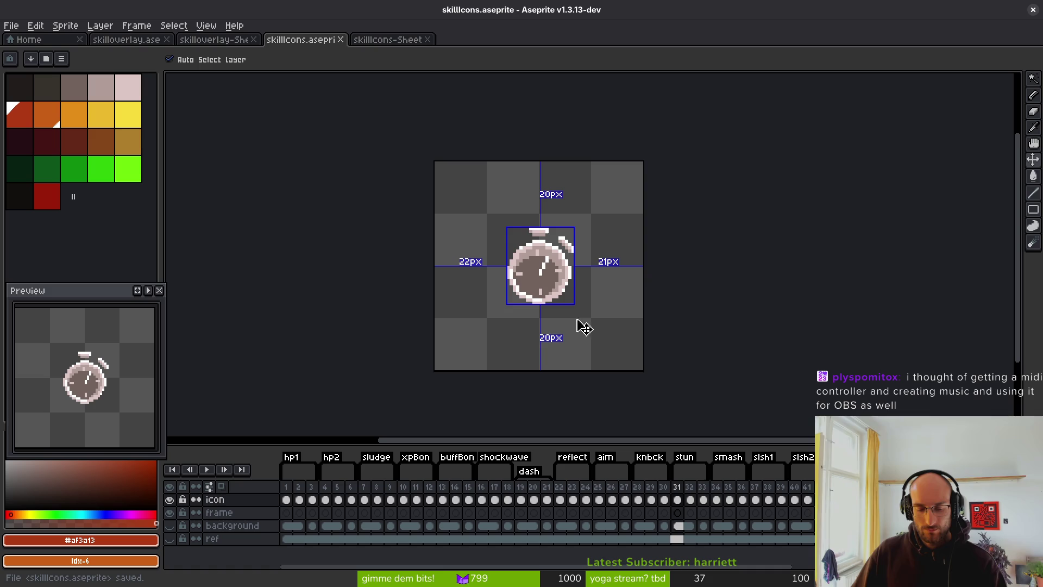
left_click(285, 487)
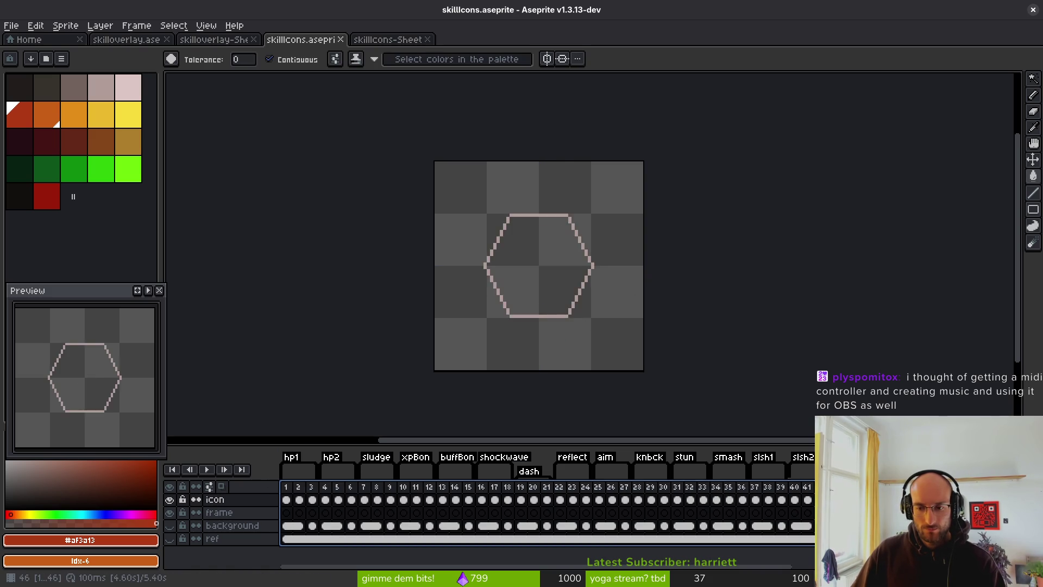
Generate the icon sprite sheet as a new document
key("ctrl+e")
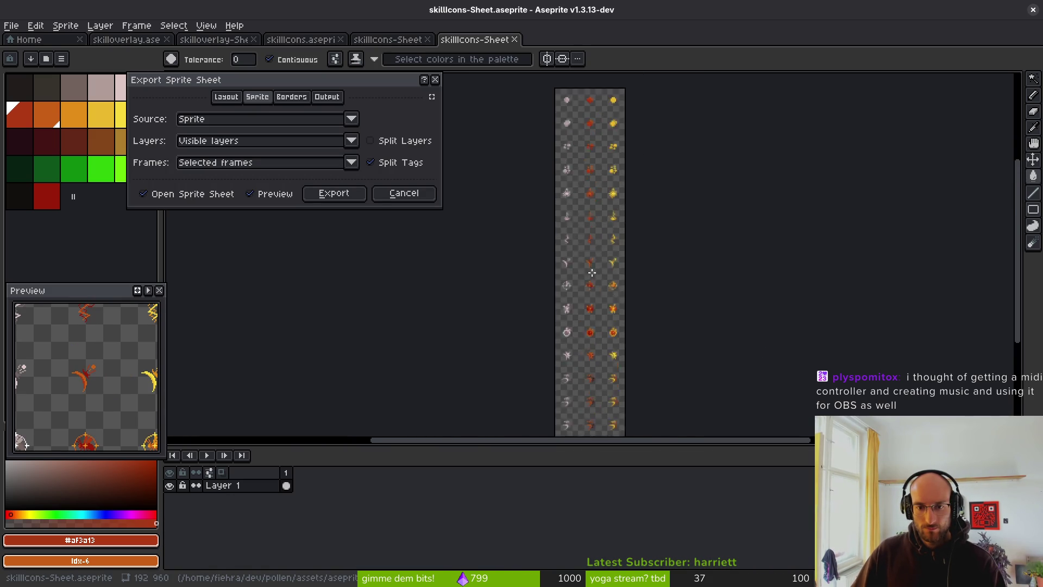
scroll(569, 296, "up", 3)
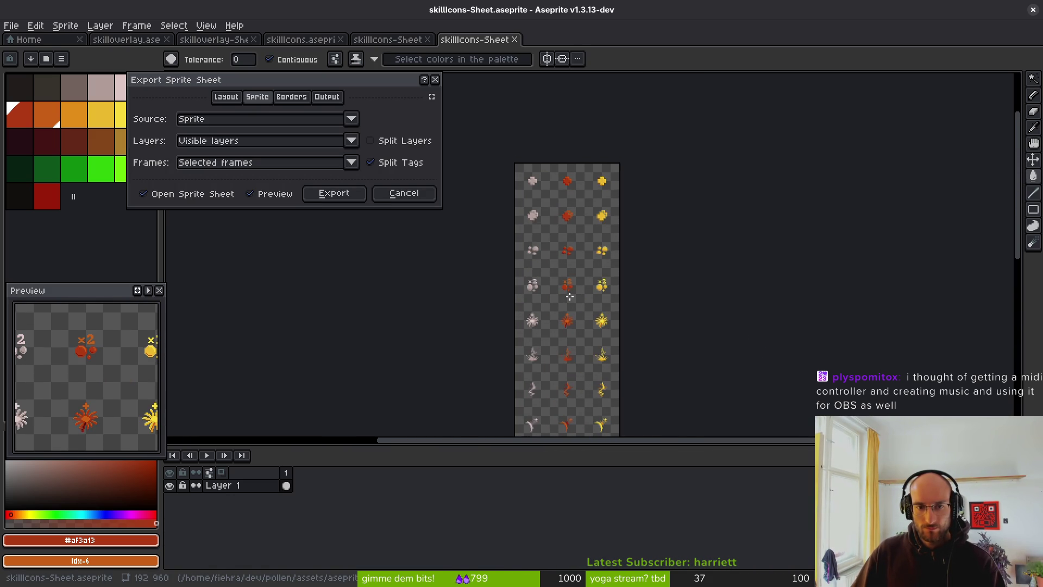
left_click(334, 194)
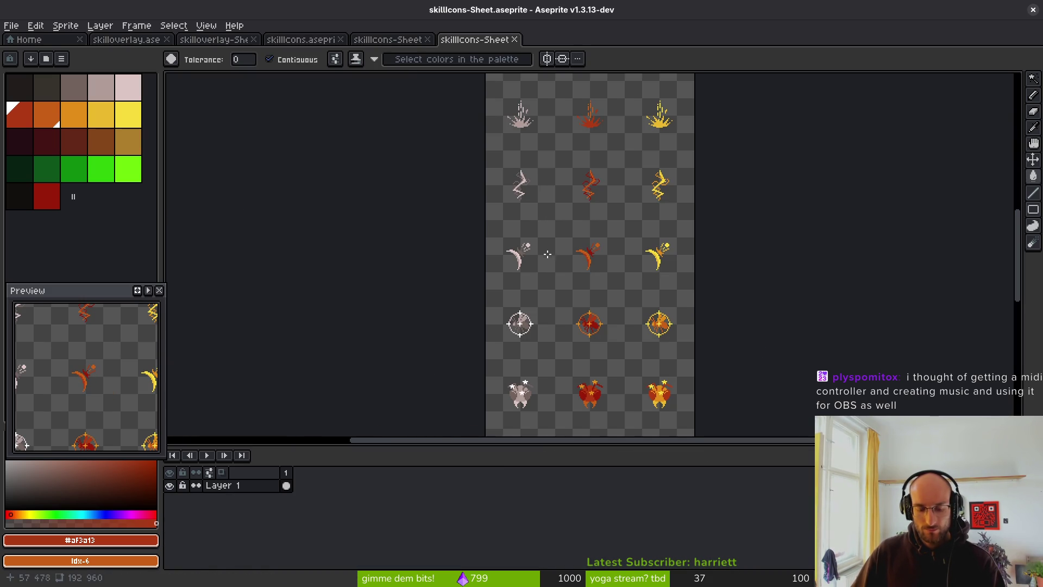
Export the sheet over art/ui/skillIcons-Sheet.png, then bring the browser forward
key("ctrl+alt+shift+s")
left_click(268, 42)
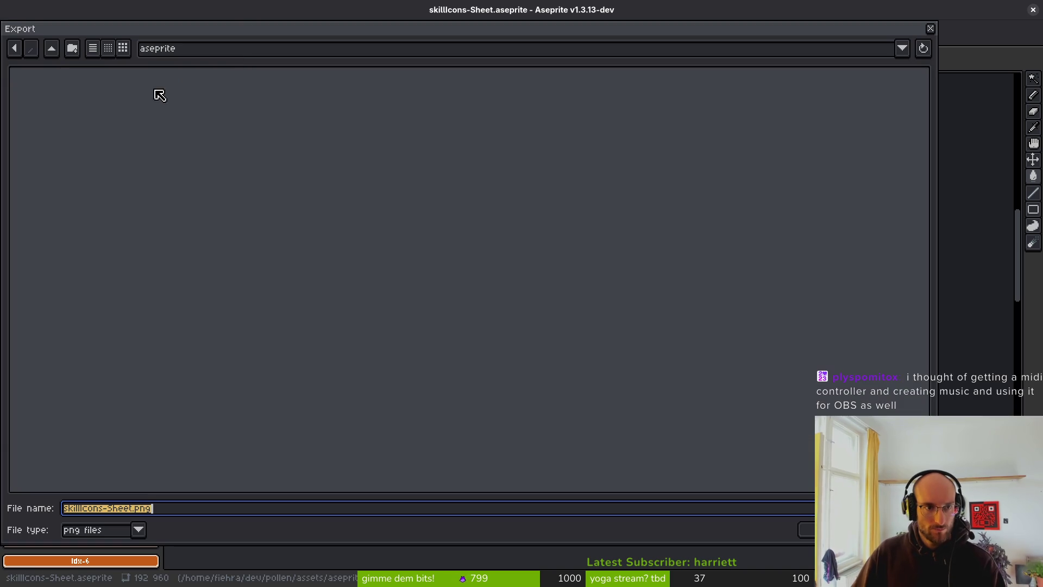
left_click(51, 49)
double_click(50, 127)
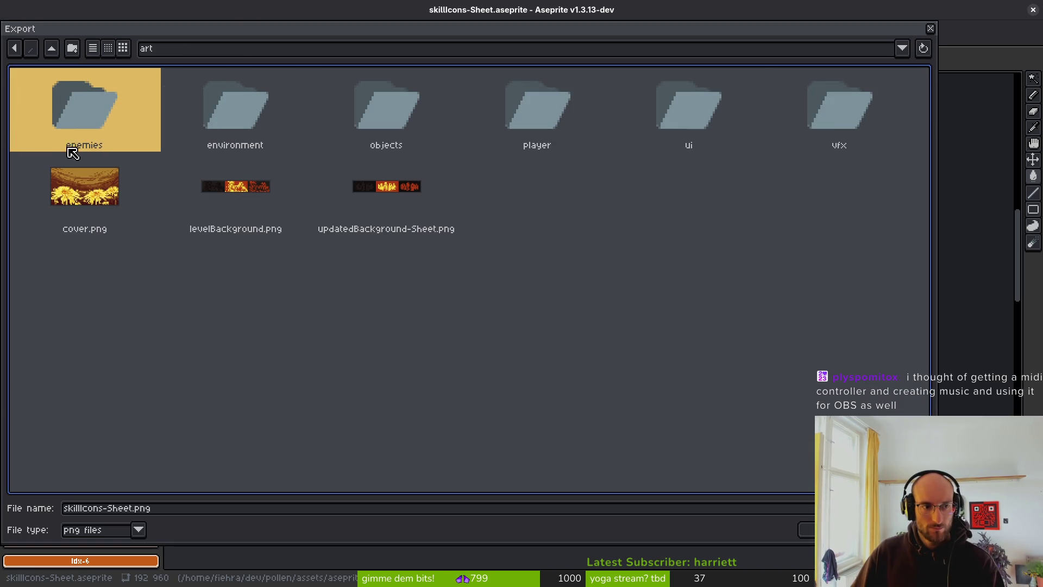
double_click(690, 101)
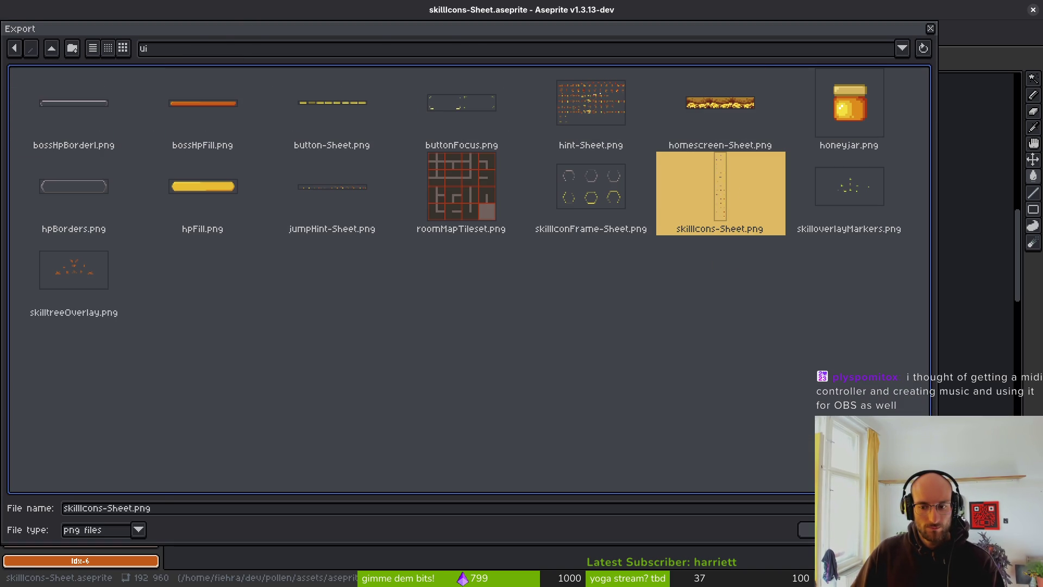
left_click(808, 530)
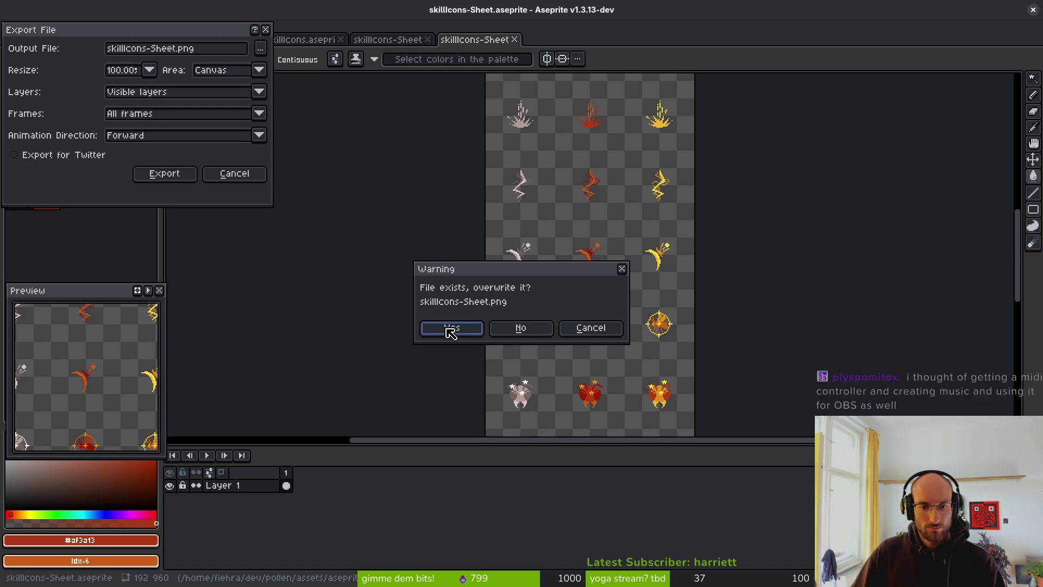
left_click(451, 328)
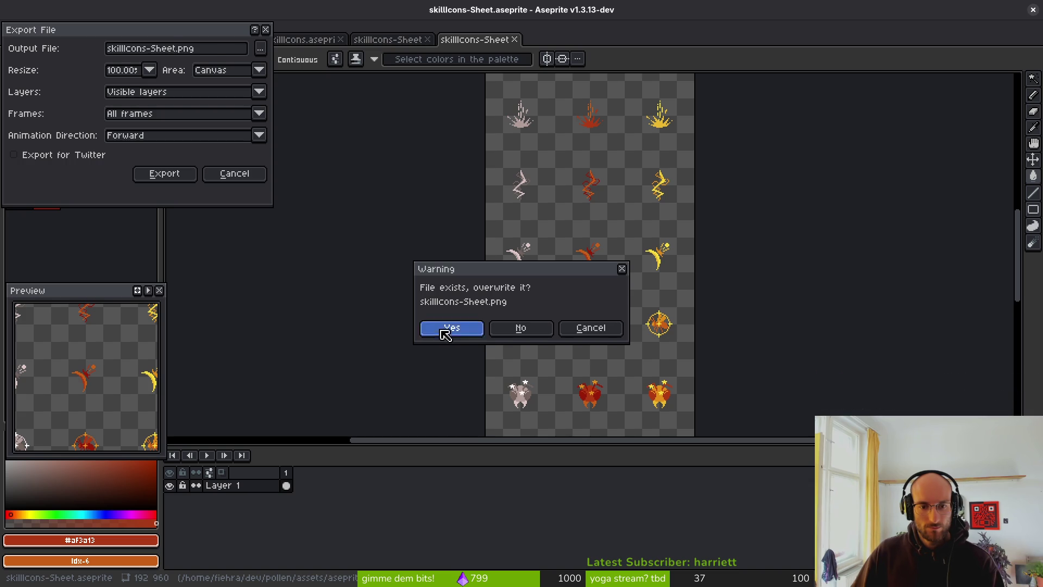
left_click(164, 174)
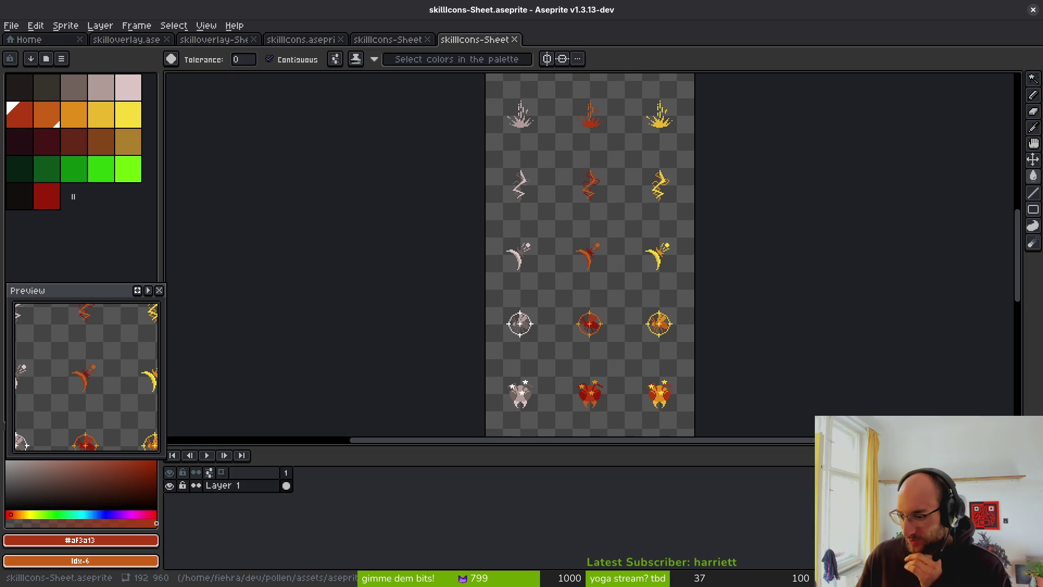
key("i")
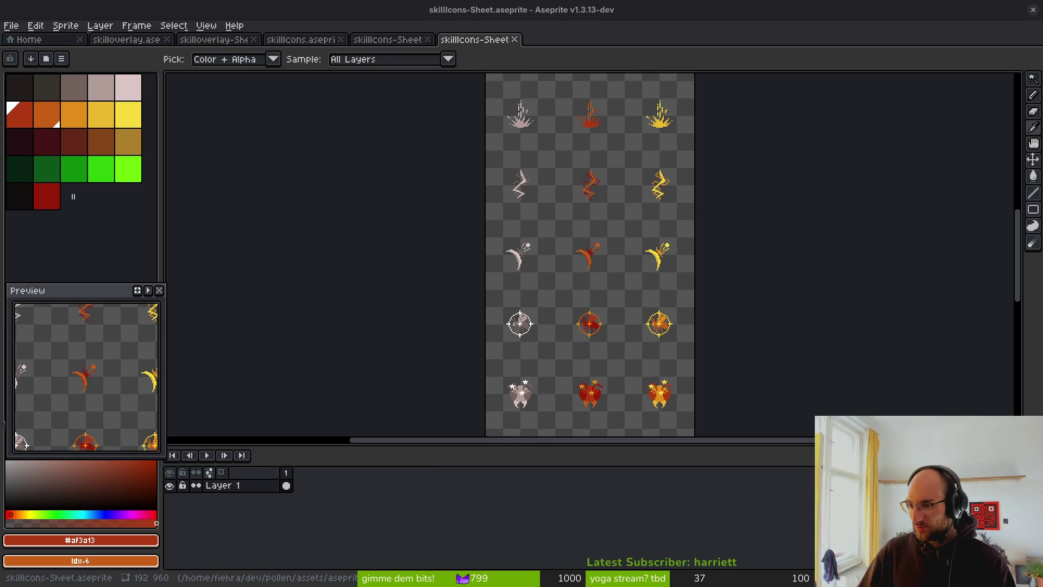
key("super+minus")
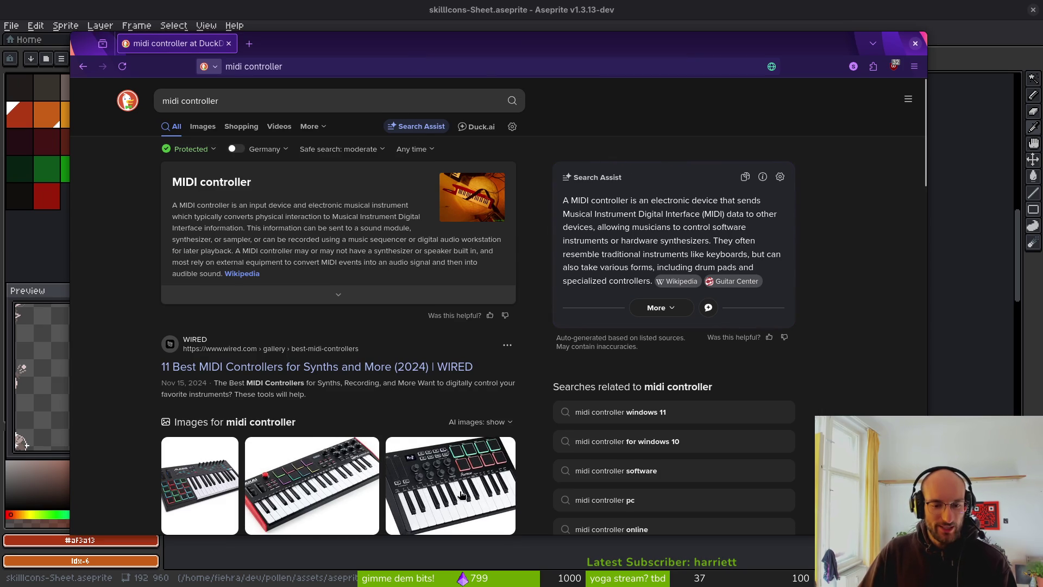
Show image results and search images for 'ableton push'
left_click(203, 126)
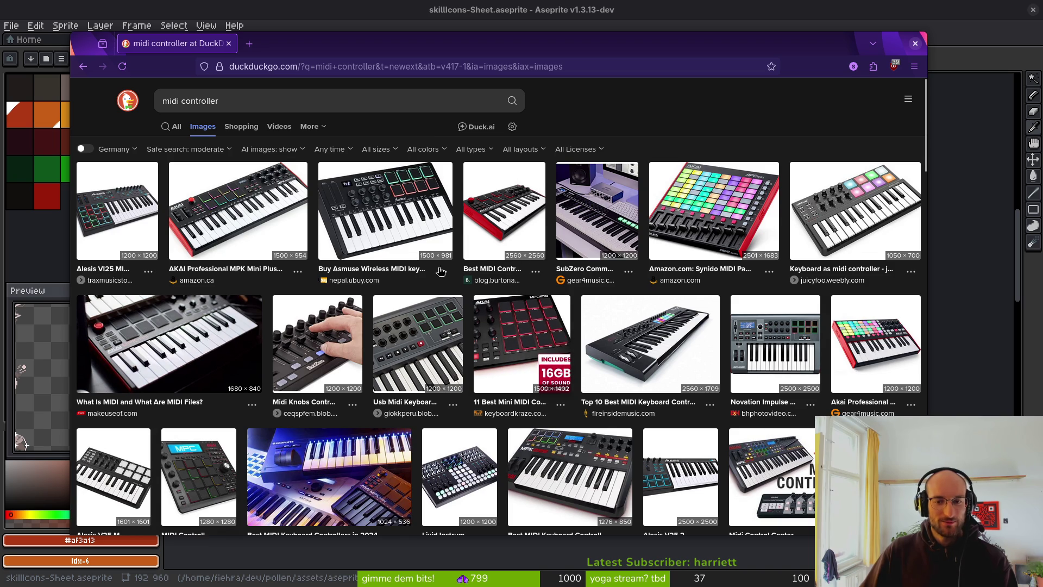
left_click(275, 94)
type("ableton ")
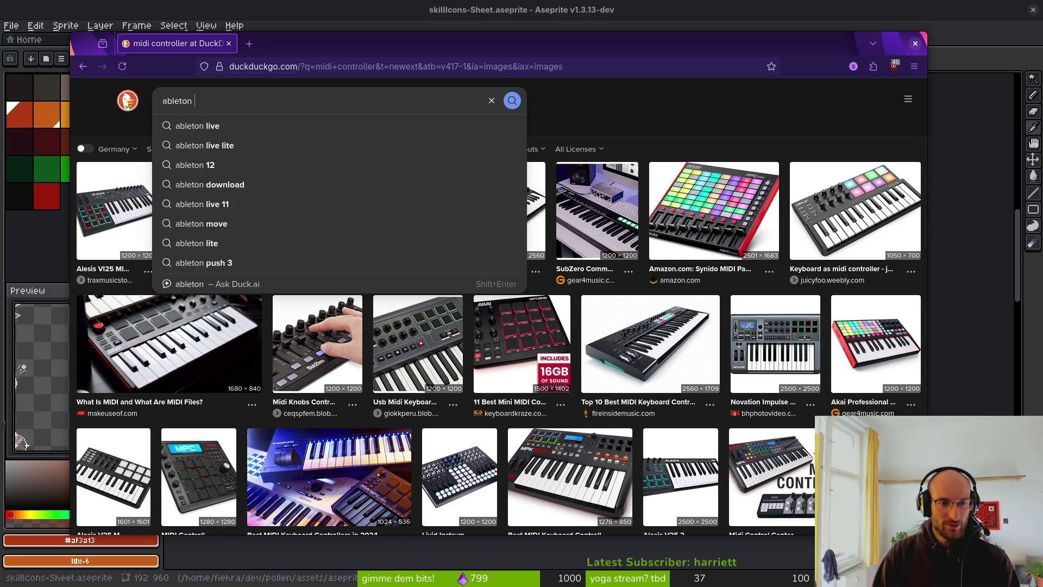
type("push")
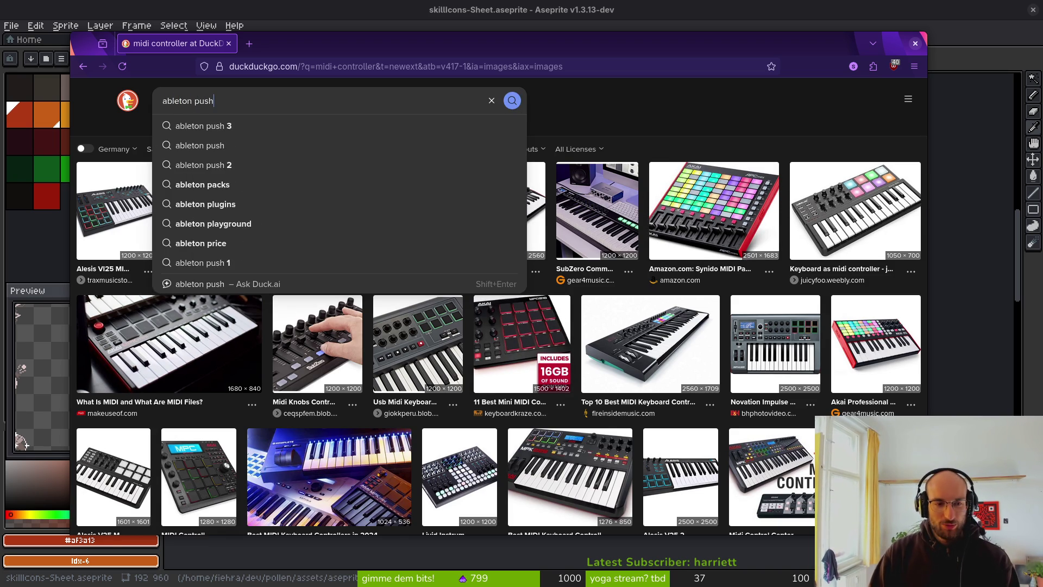
key("Return")
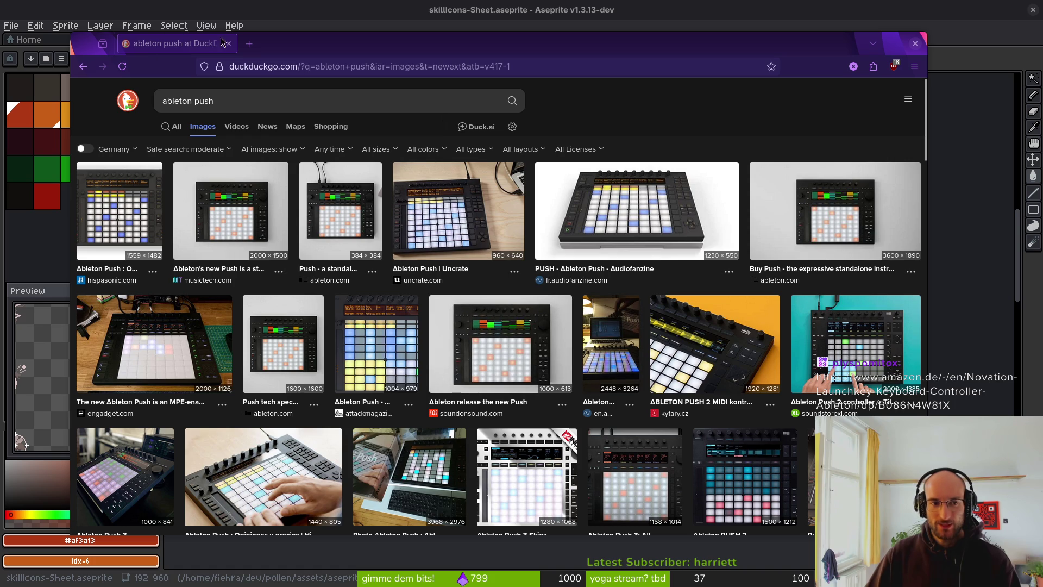
Close the browser window and briefly switch to the YouTube window and back
scroll(282, 399, "down", 3)
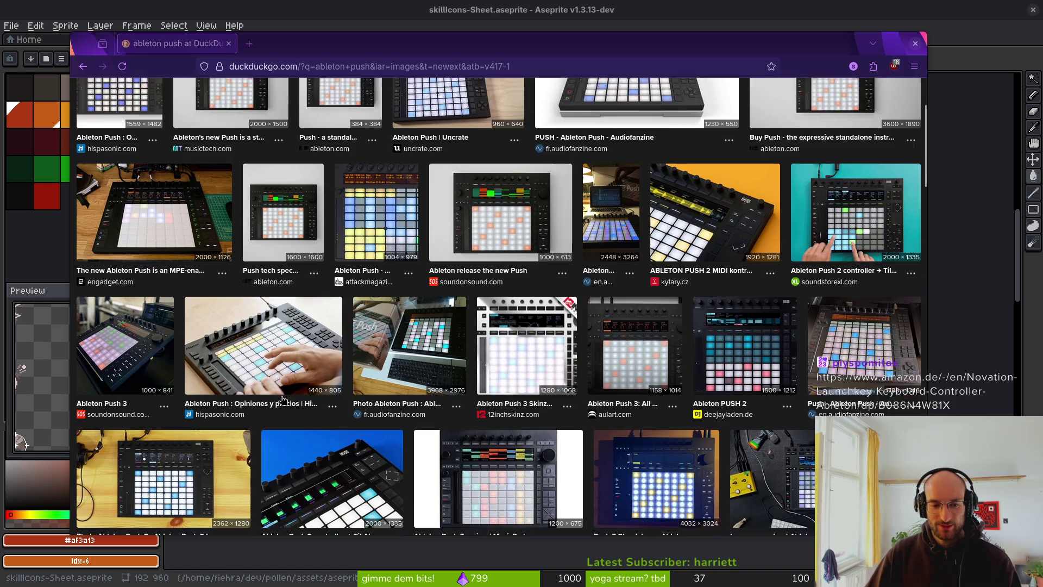
left_click(226, 43)
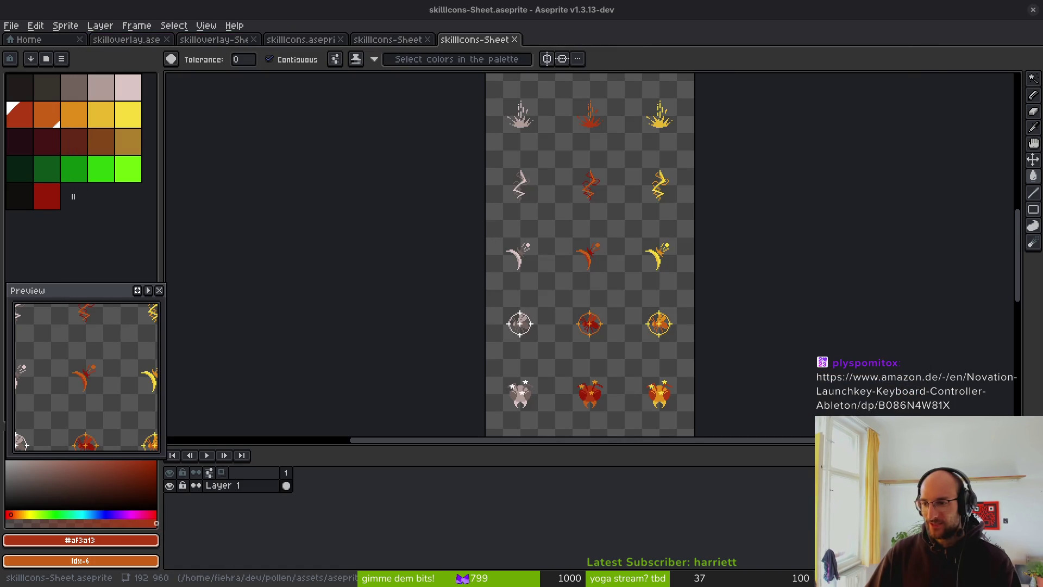
key("alt+Tab")
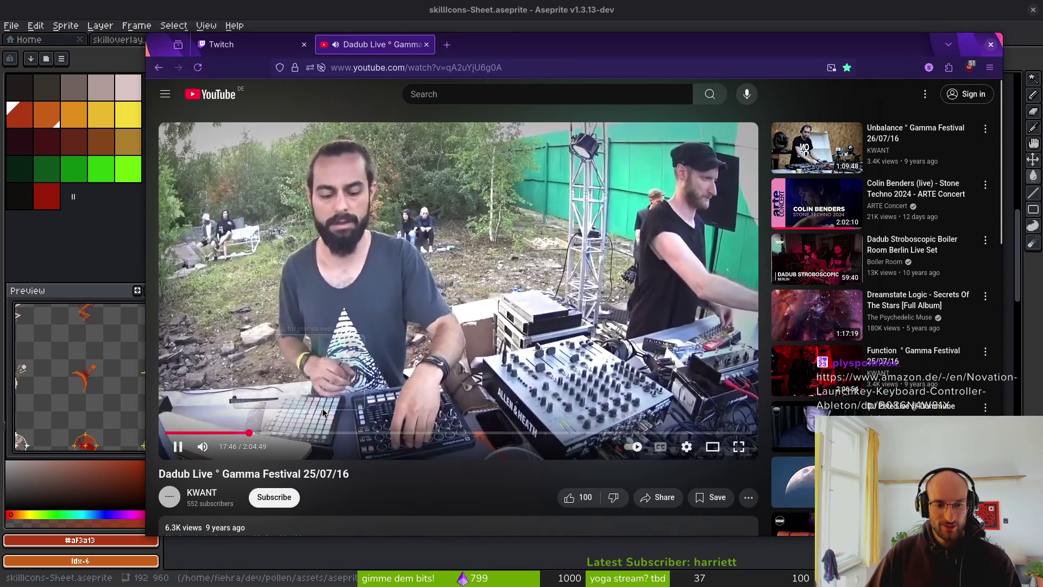
key("alt+Tab")
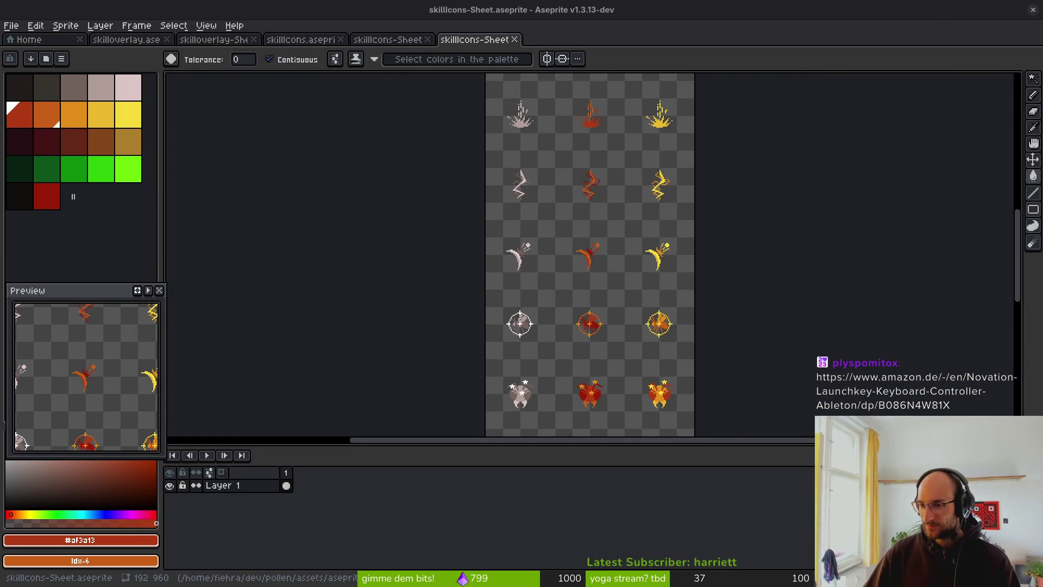
Close the five open sprite documents, including the exported sheet, leaving only Aseprite's Home tab
scroll(606, 372, "down", 1)
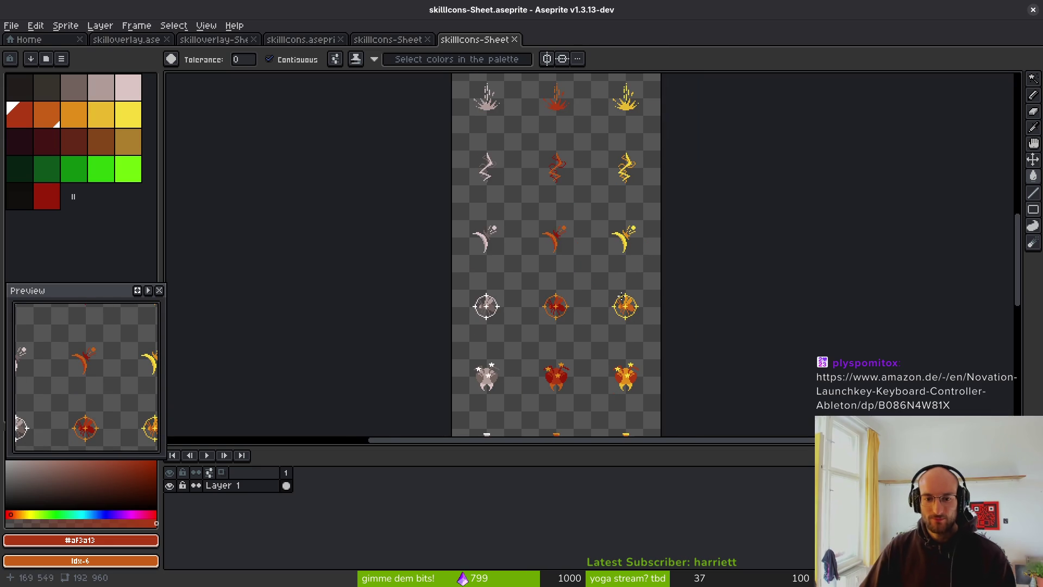
scroll(622, 296, "down", 3)
scroll(554, 293, "up", 5)
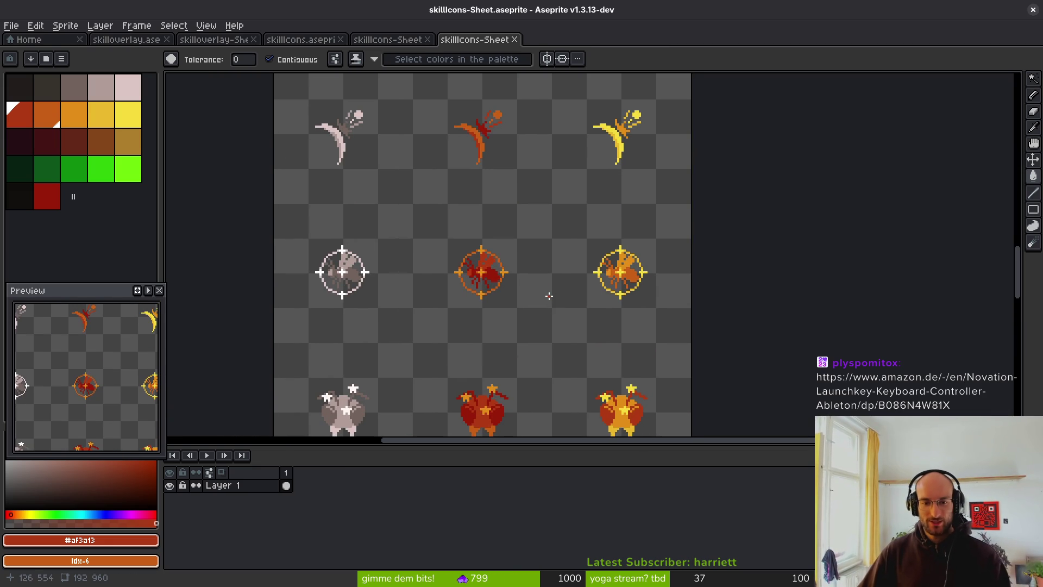
scroll(526, 239, "left", 2)
middle_click(465, 39)
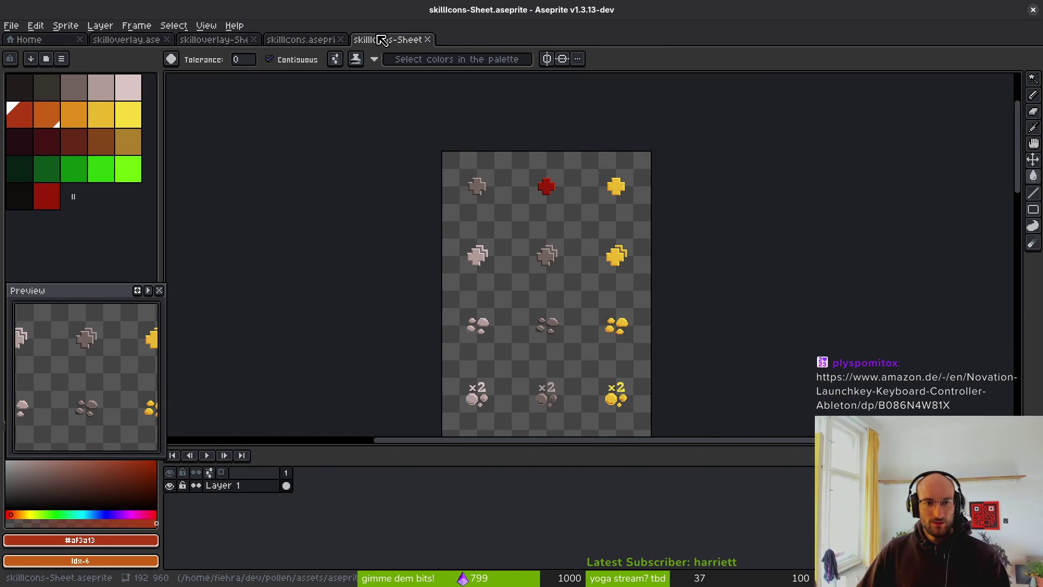
middle_click(382, 40)
middle_click(301, 40)
middle_click(213, 40)
middle_click(126, 40)
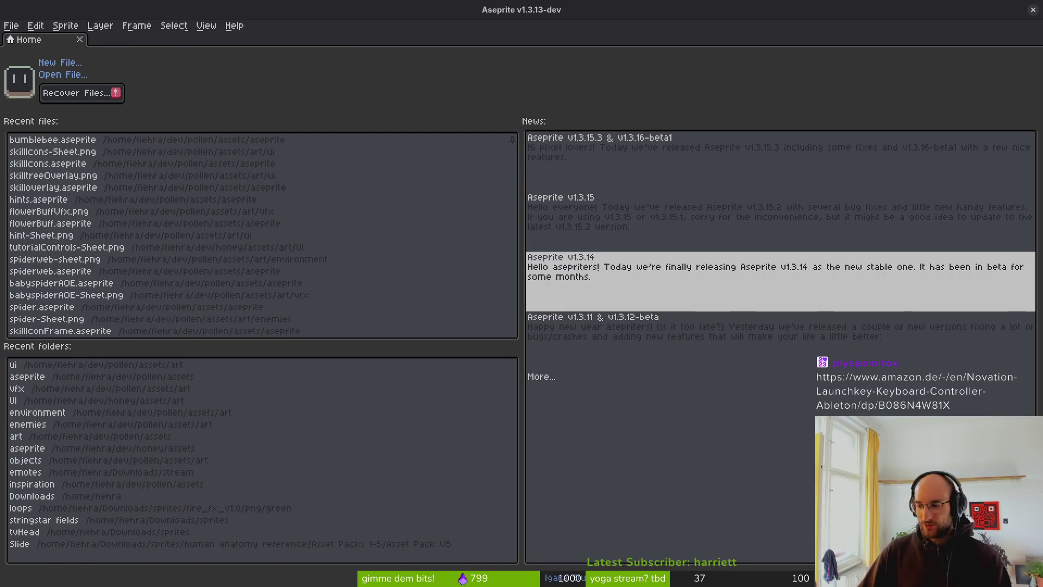
key("alt+Tab")
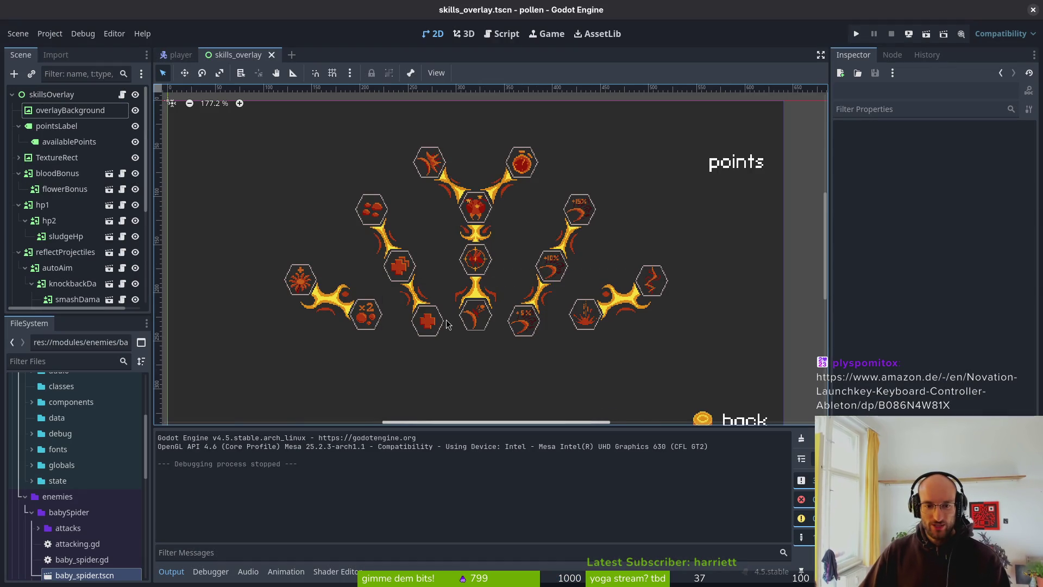
Open skill_icon.tscn with the quick scene finder, then expand and select its frame node
scroll(447, 325, "up", 4)
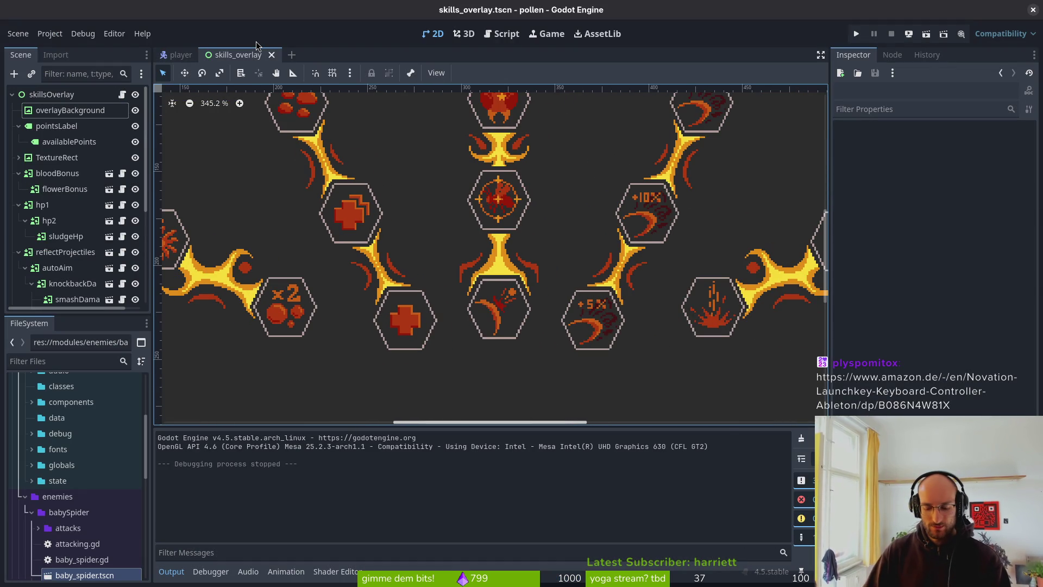
key("ctrl+shift+o")
type("skiiconttsc")
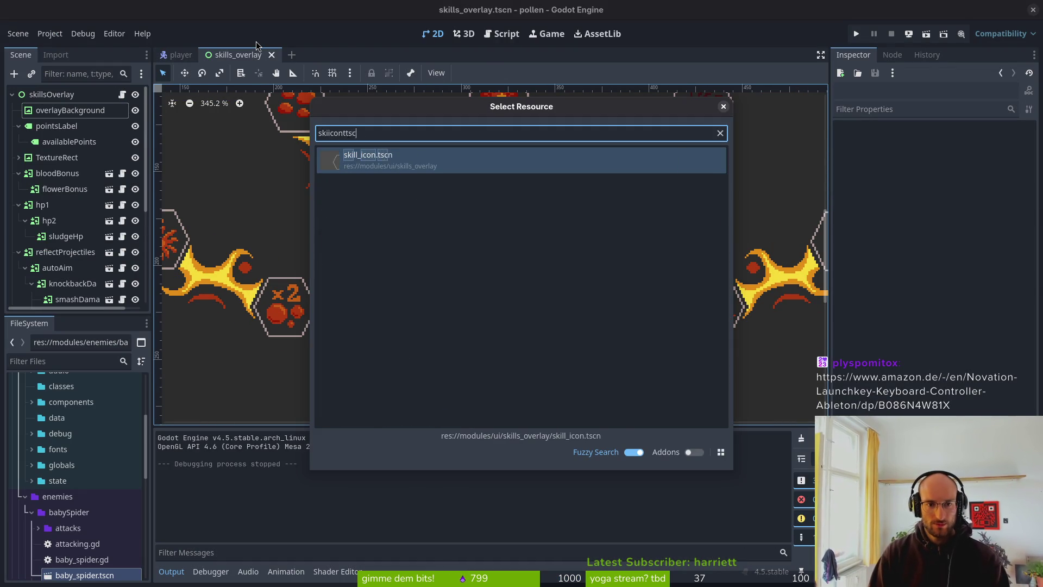
key("Return")
left_click(46, 110)
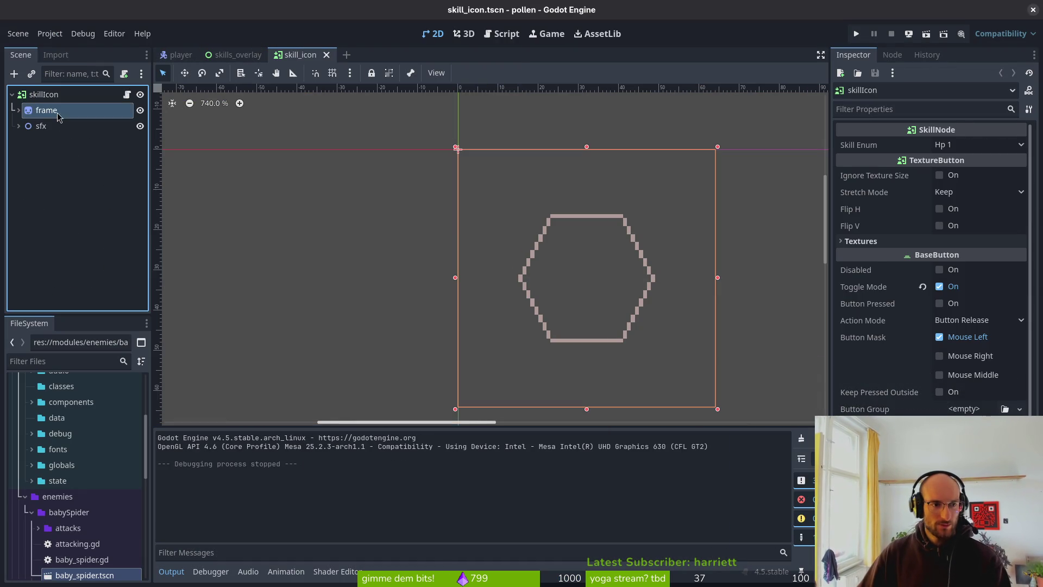
left_click(18, 110)
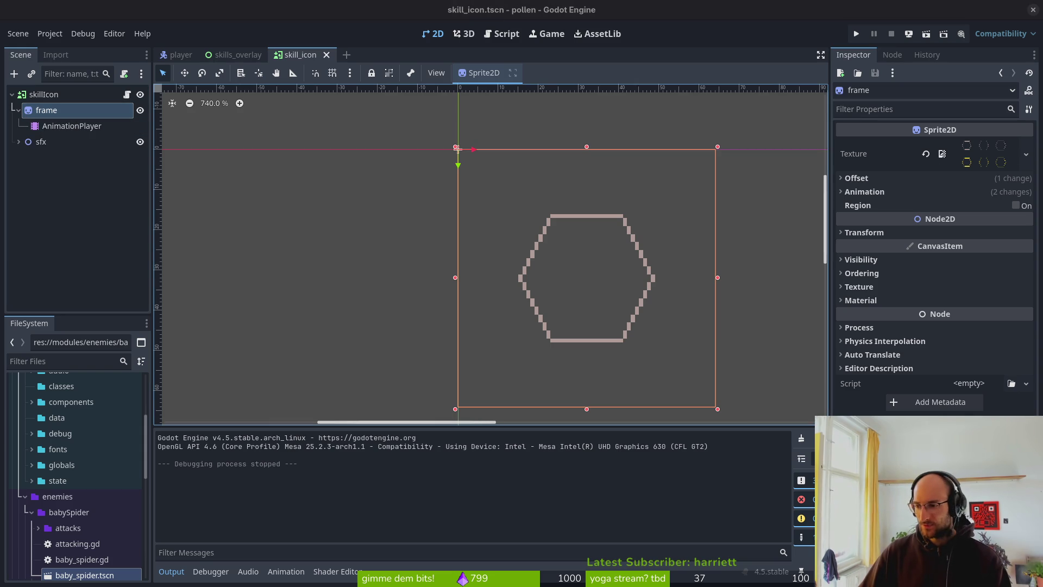
key("alt+Tab")
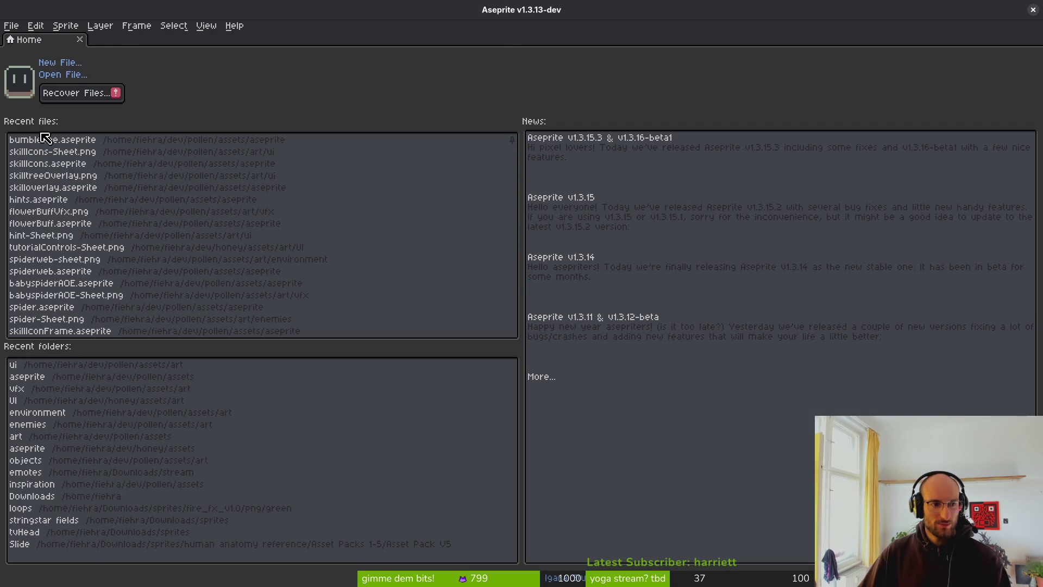
Open skillIcons.aseprite and generate a sprite sheet from the hexagon frames
left_click(76, 163)
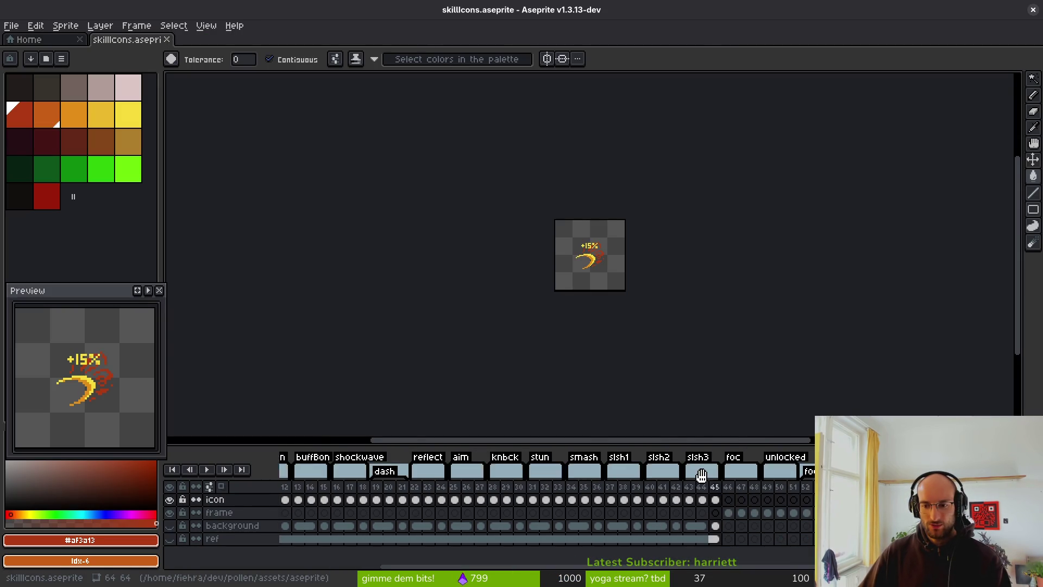
left_click(727, 487)
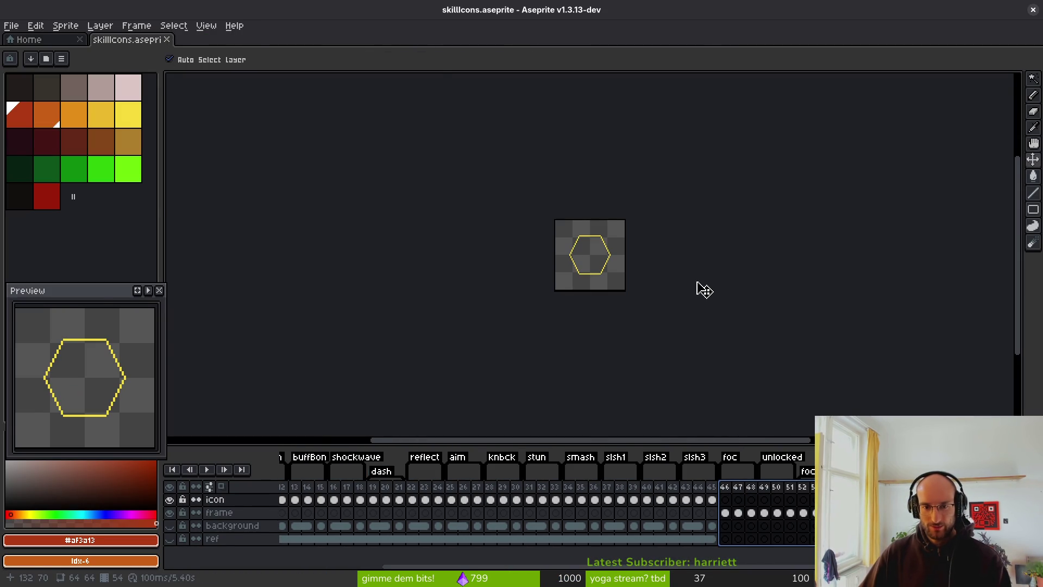
key("ctrl+e")
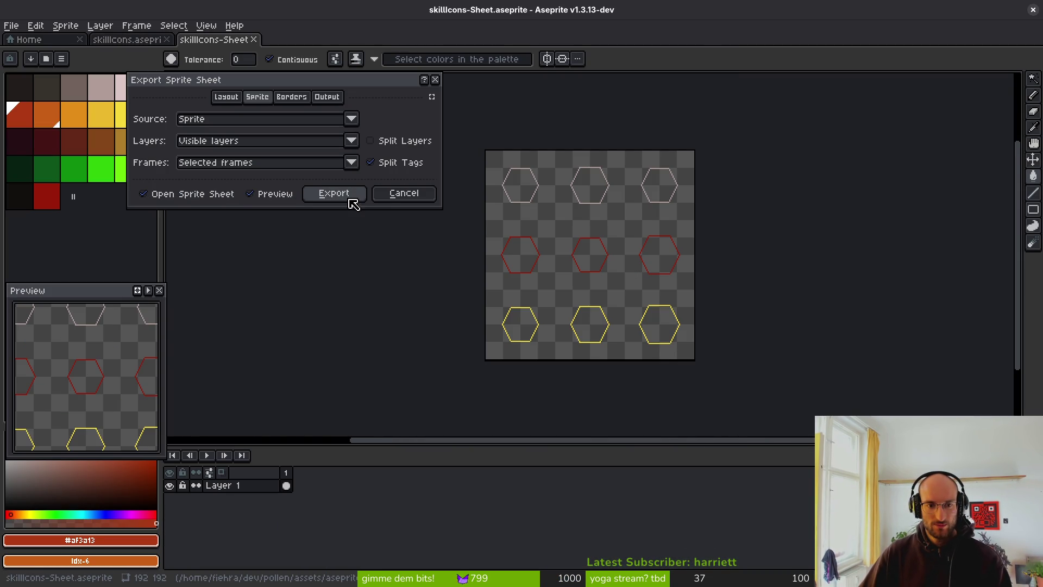
left_click(349, 197)
Save the sheet as PNG over art/ui/skillIconFrame-Sheet.png, confirming the overwrite
key("ctrl+shift+e")
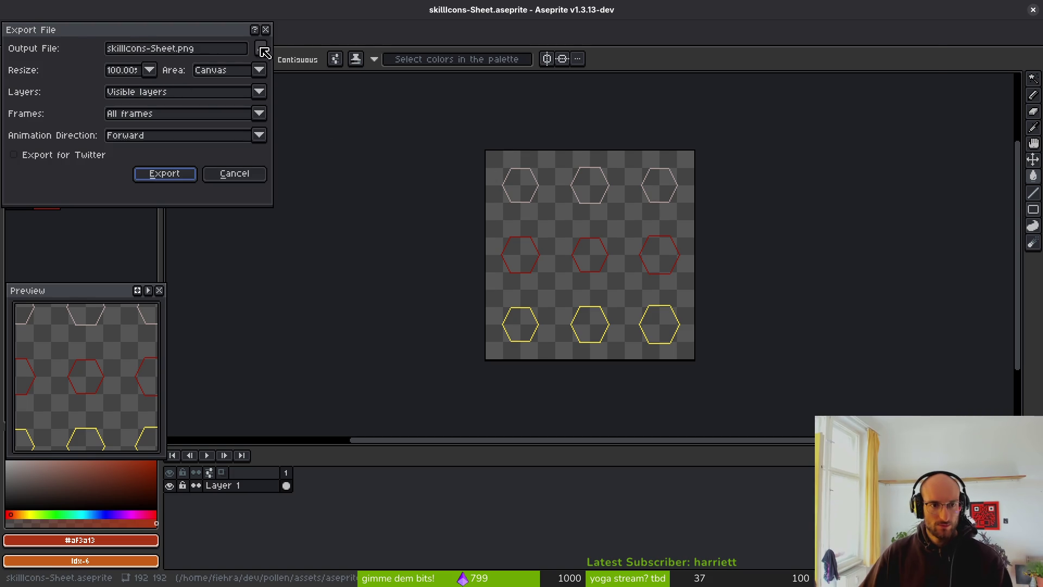
left_click(262, 50)
left_click(50, 47)
double_click(51, 87)
left_click(674, 105)
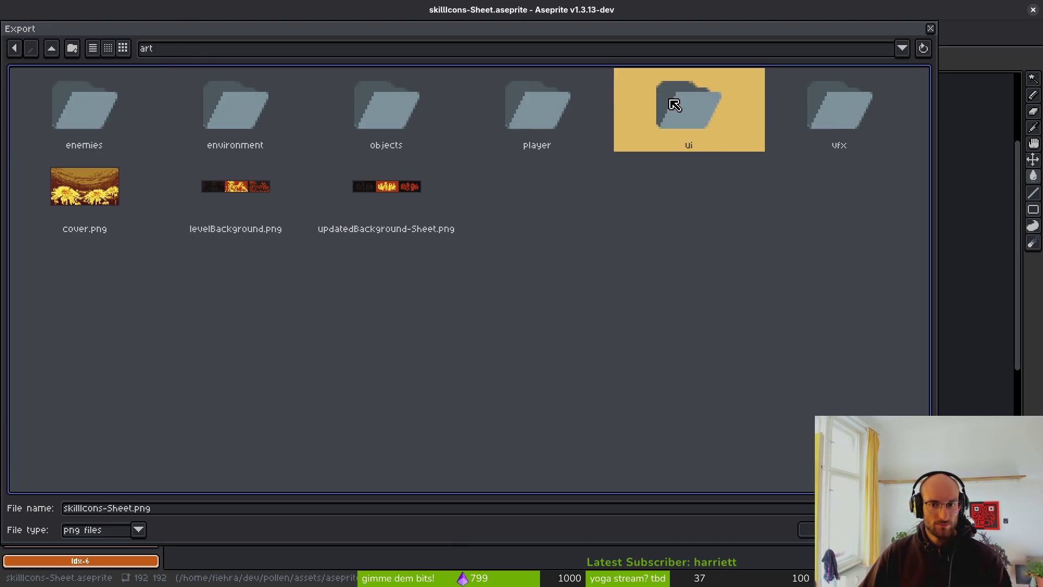
double_click(674, 104)
left_click(600, 197)
key("Return")
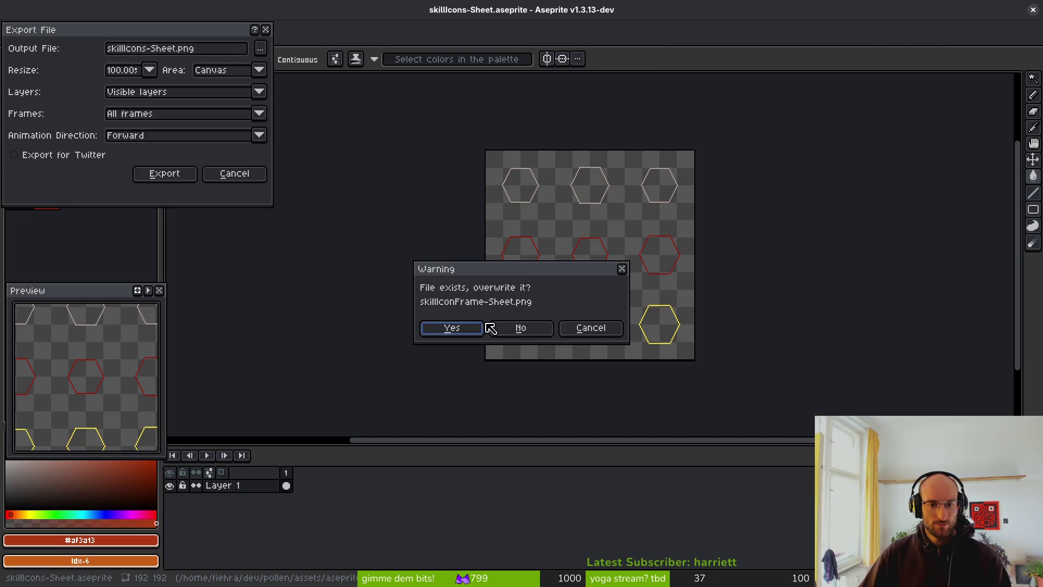
left_click(469, 329)
left_click(163, 177)
Set the frame sprite's Vframes to 3 under Animation in the Inspector
key("alt+Tab")
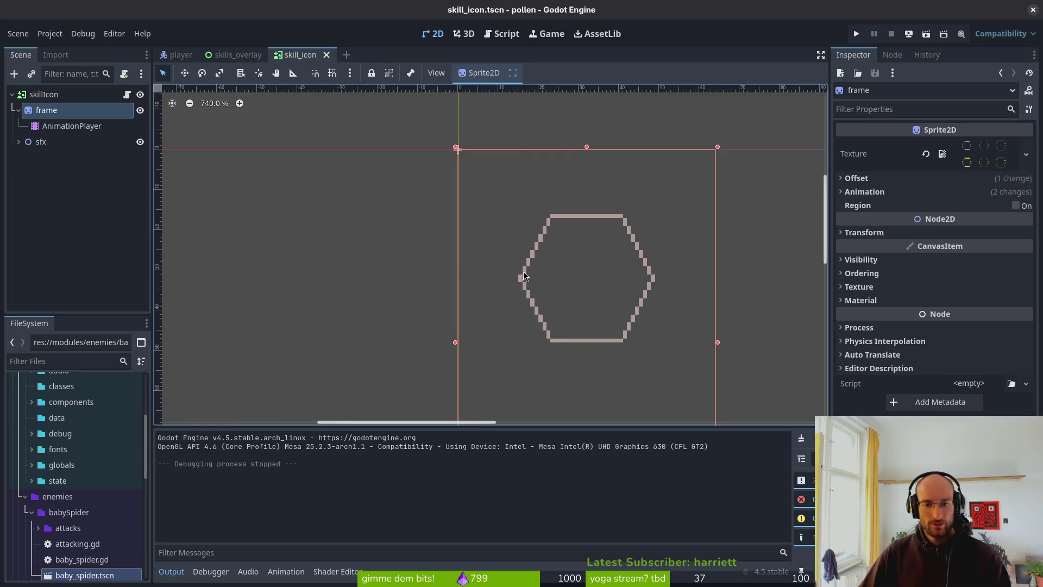
left_click(896, 191)
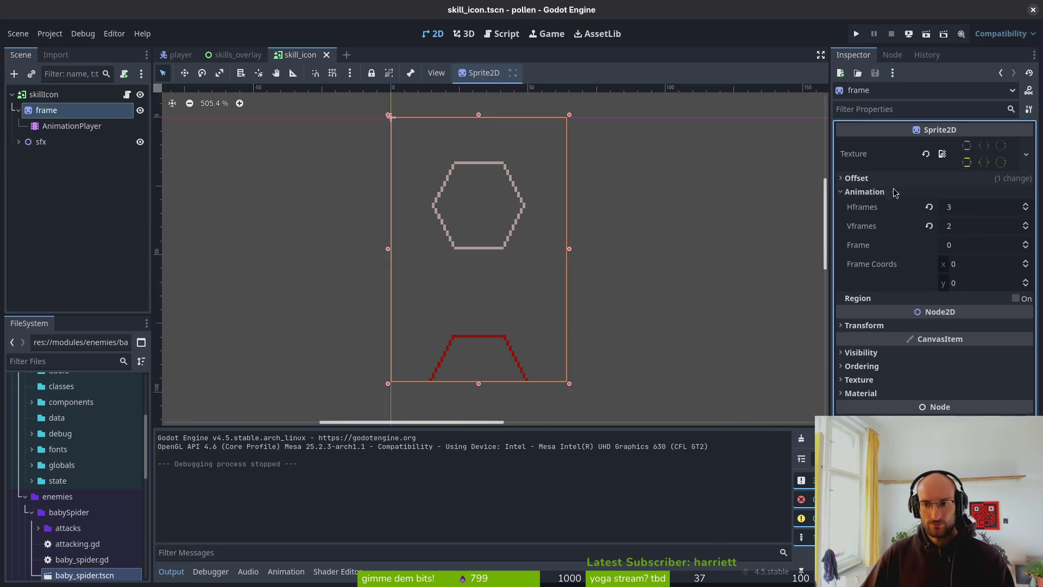
left_click(984, 228)
type("3")
key("Return")
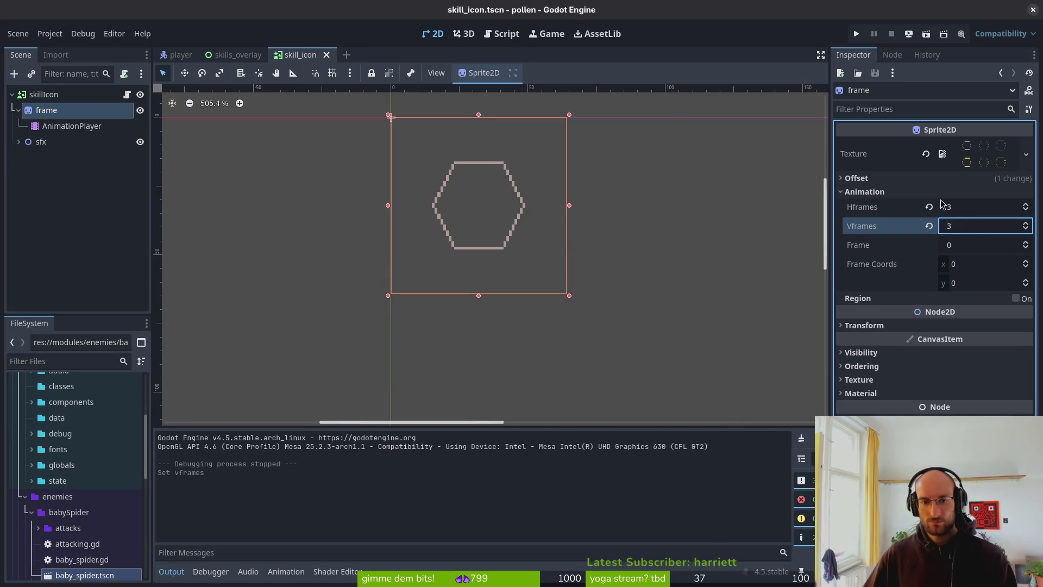
left_click(19, 111)
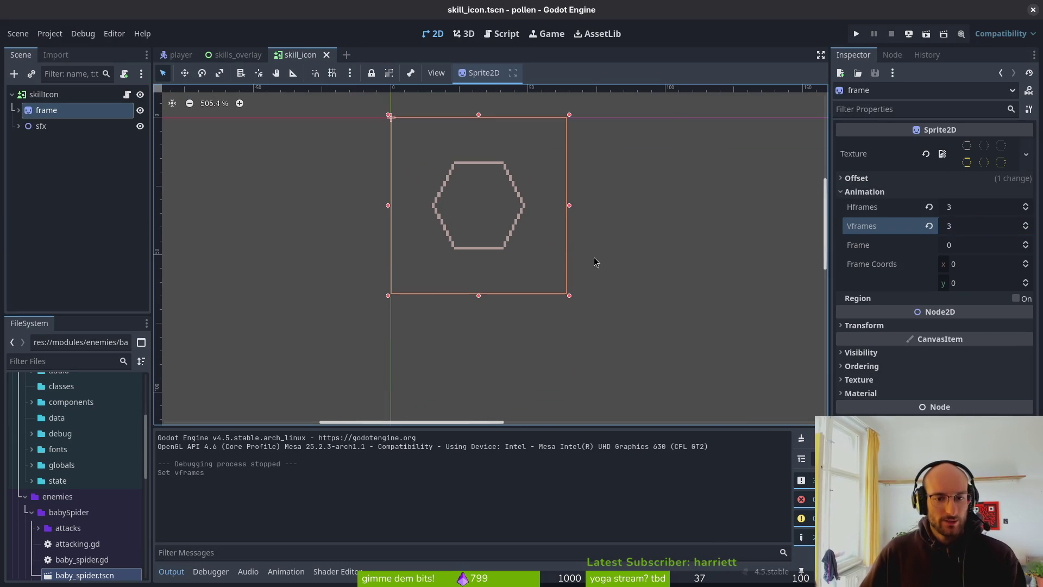
Bring the terminal window to the front
key("alt+Tab")
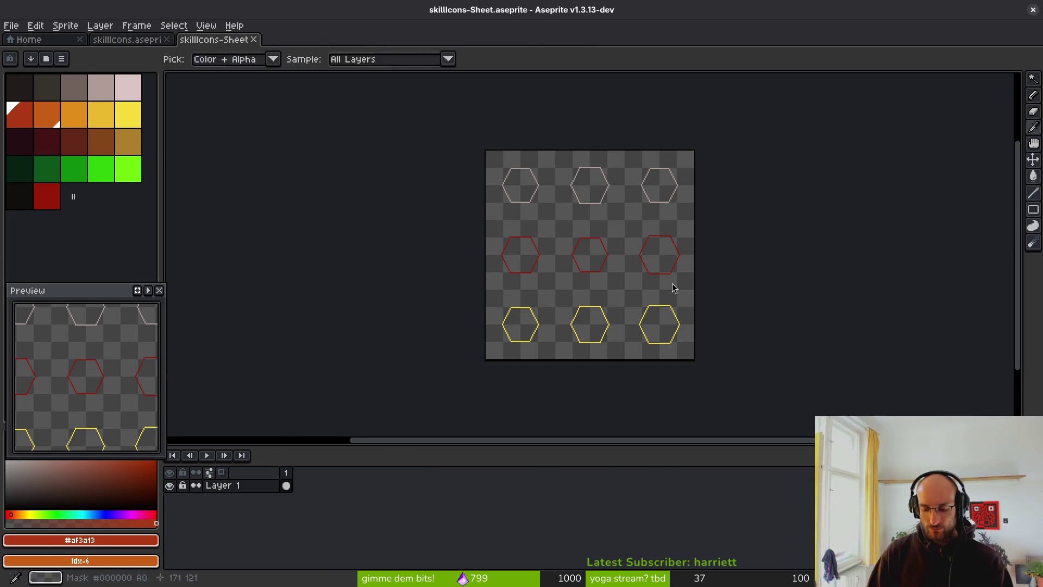
key("alt+Tab")
left_click(673, 283)
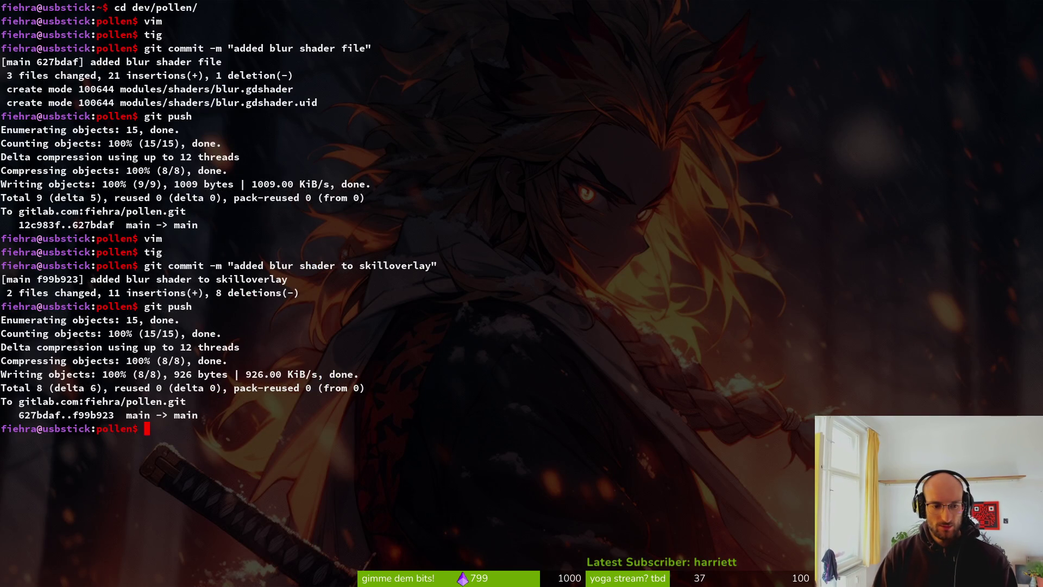
Open skill_icon.gd in Neovim and search the project for frame_sprite
key("Return")
type("skillicon")
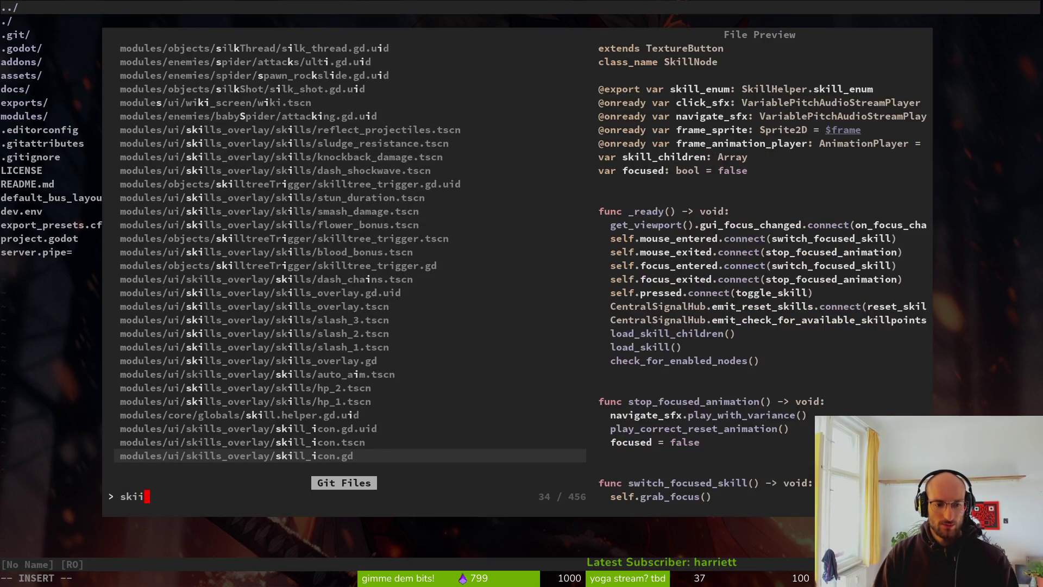
key("Return")
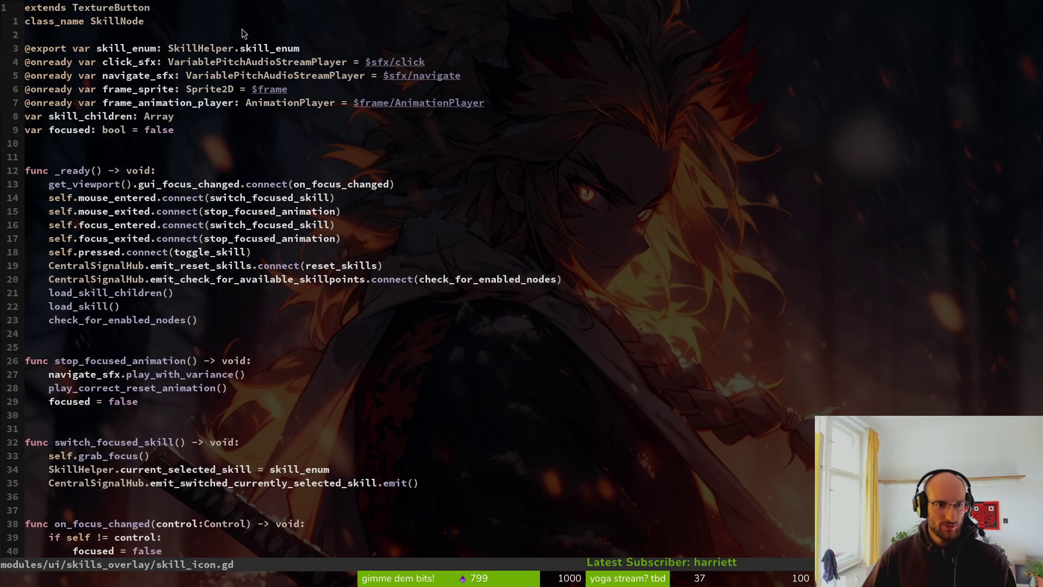
left_click(136, 92)
type("frame_sprite")
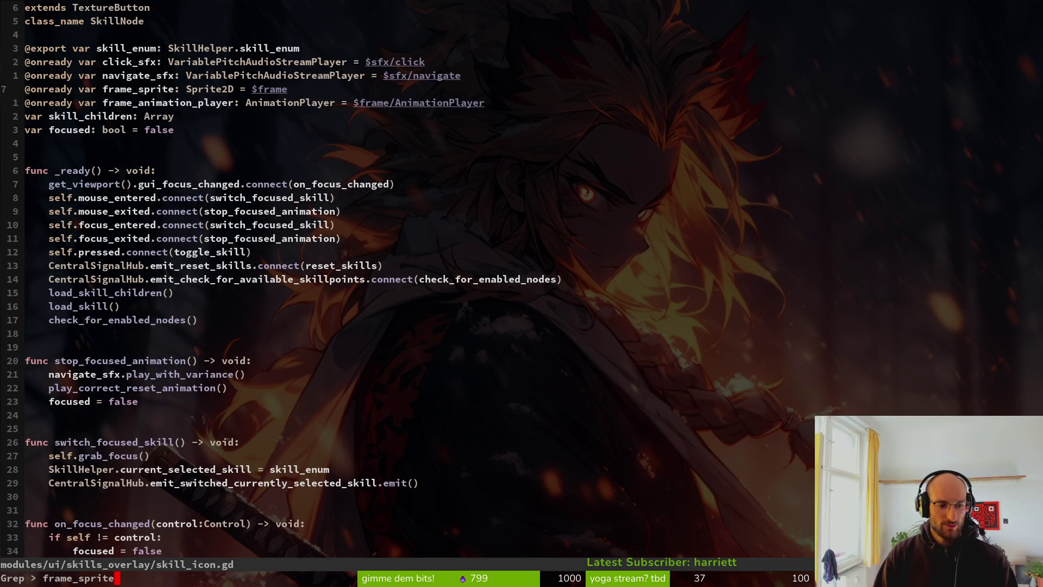
key("Return")
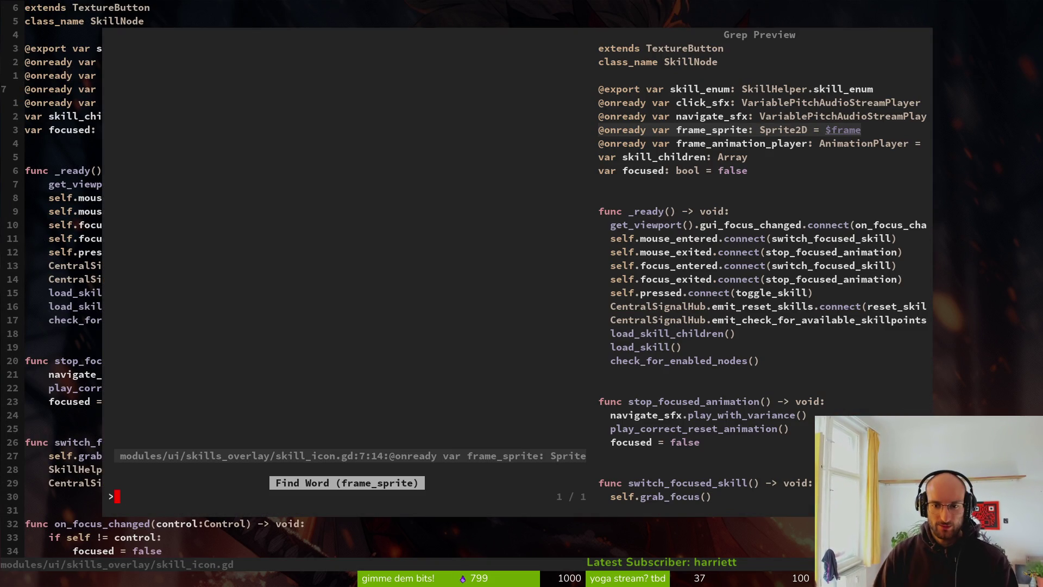
key("Return")
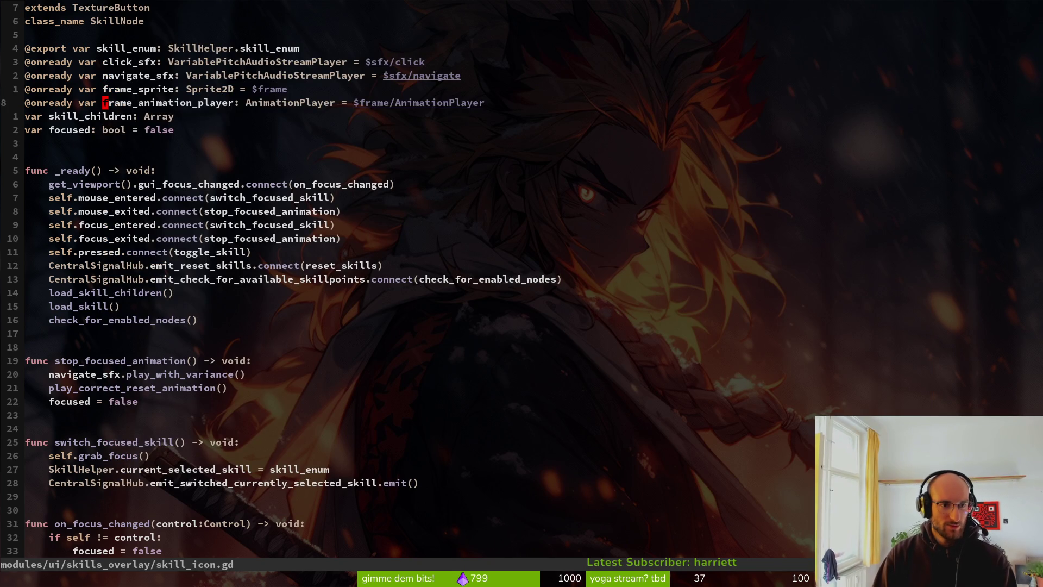
Copy frame_animation_player and search its usages, previewing lines 64, 91, 103 and 105
key("v")
key("e")
key("y")
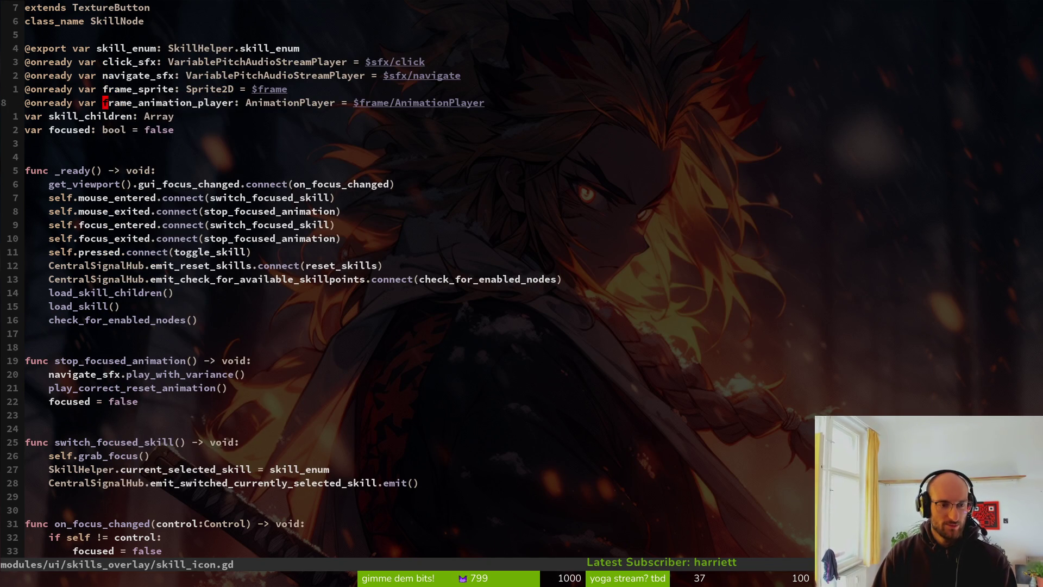
key("ctrl+r")
key("quotedbl")
key("Return")
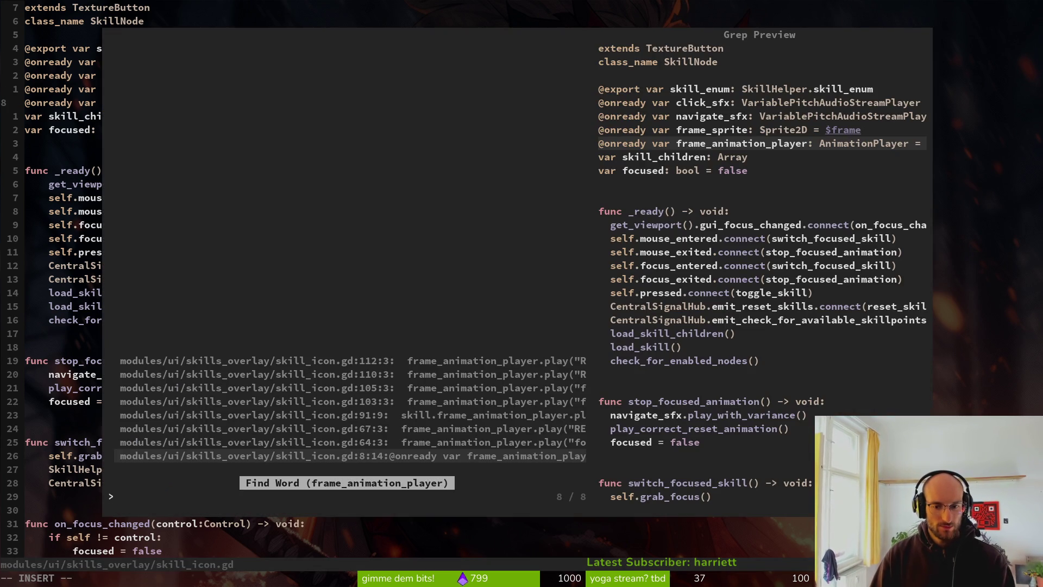
key("Up")
key("Up")
key("Up")
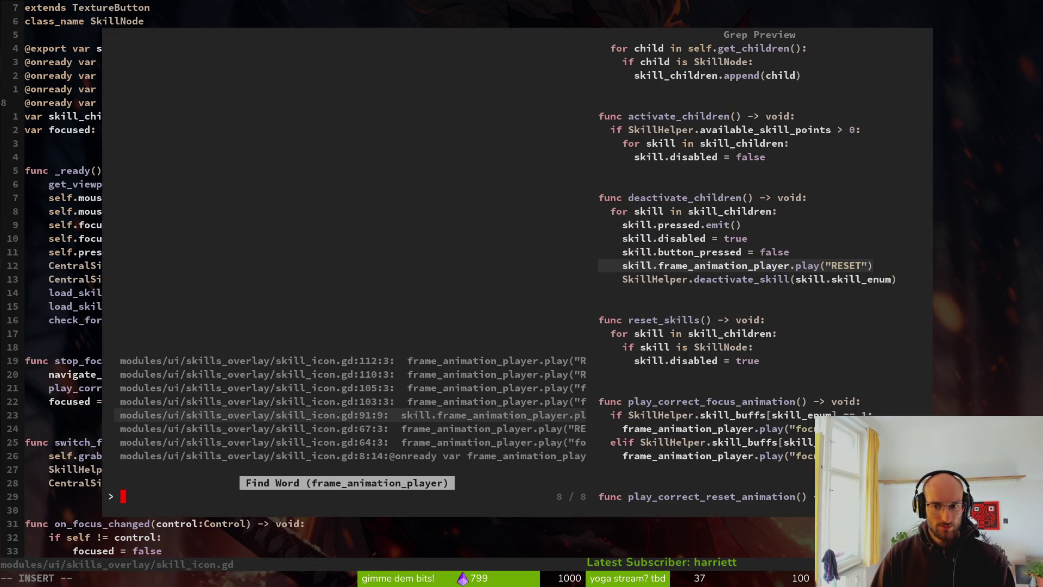
key("Up")
key("ctrl+p")
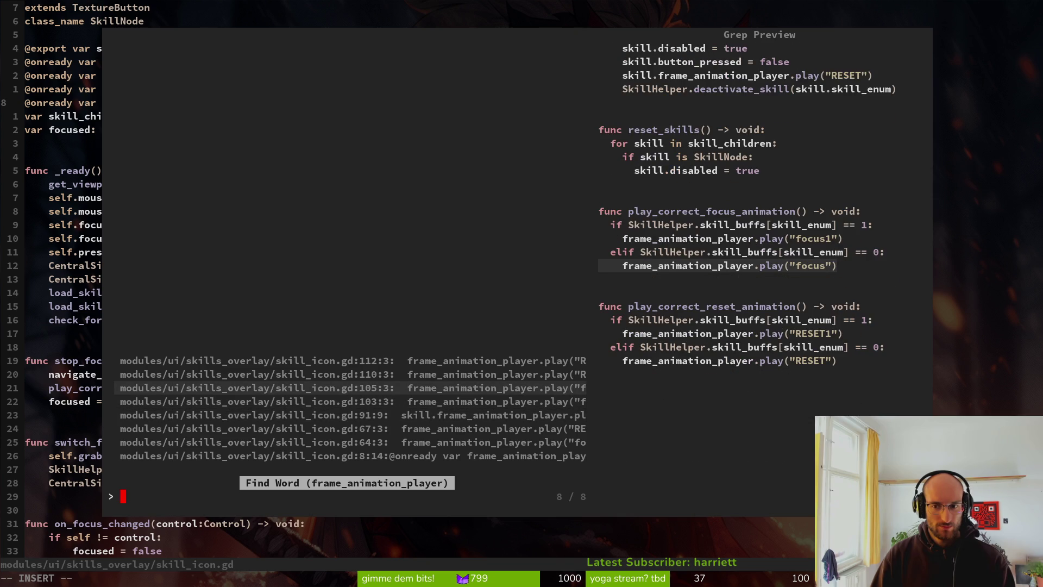
key("ctrl+n")
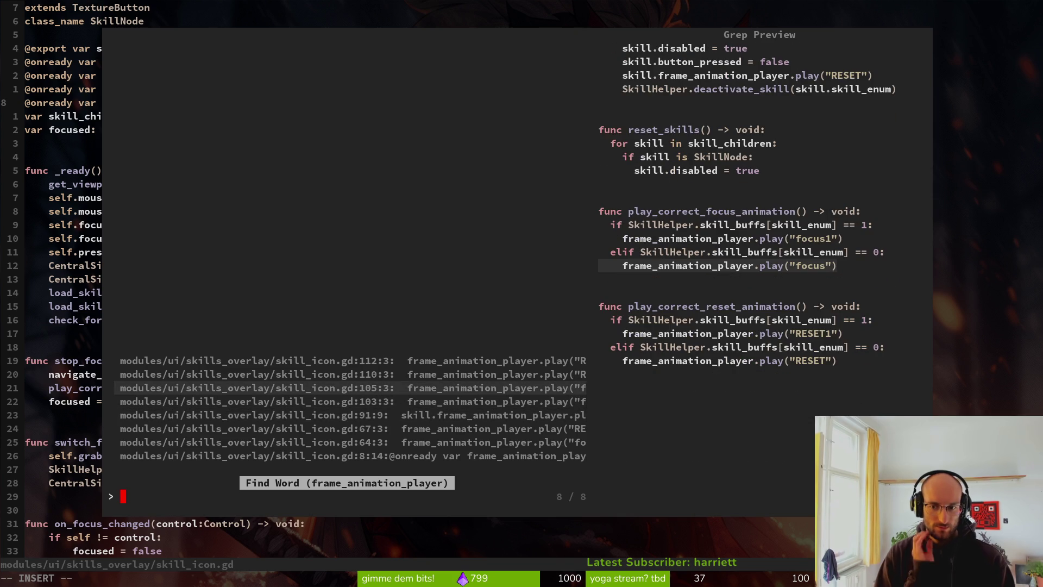
key("alt+Tab")
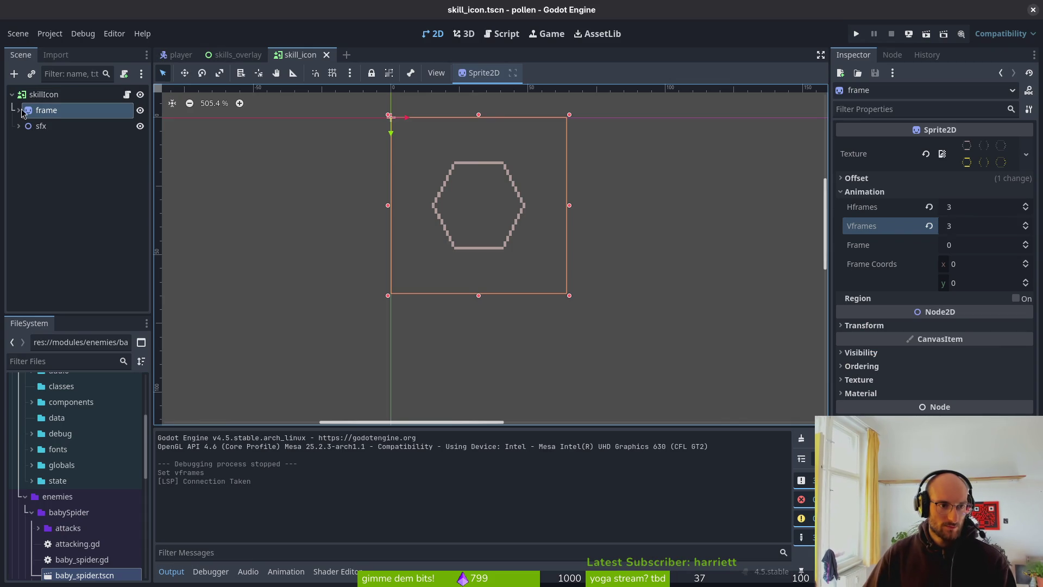
Select the frame's AnimationPlayer and switch between the focus and focus1 animations
left_click(18, 109)
left_click(70, 126)
left_click(388, 440)
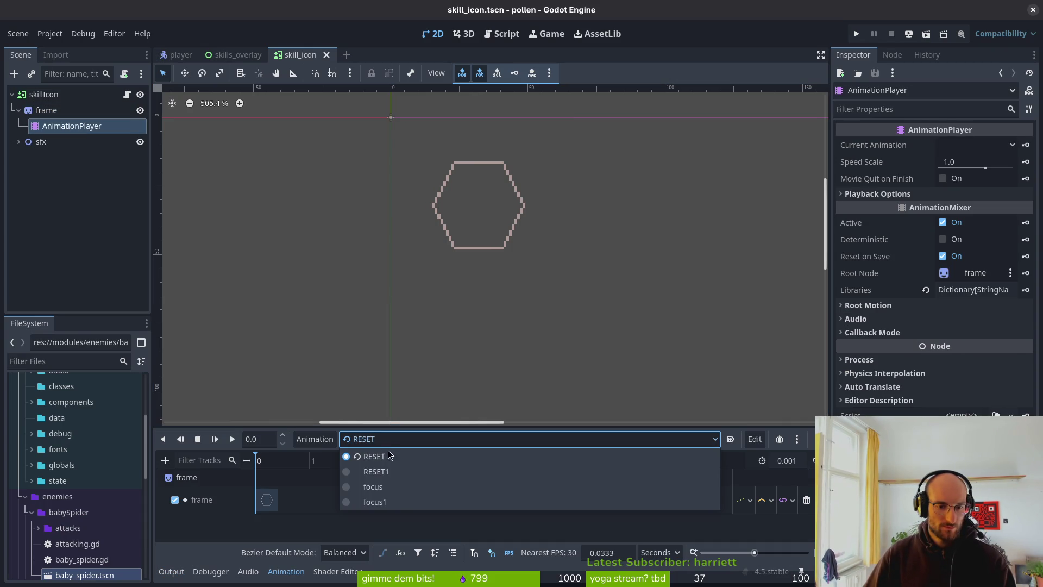
left_click(393, 486)
left_click(389, 440)
left_click(380, 486)
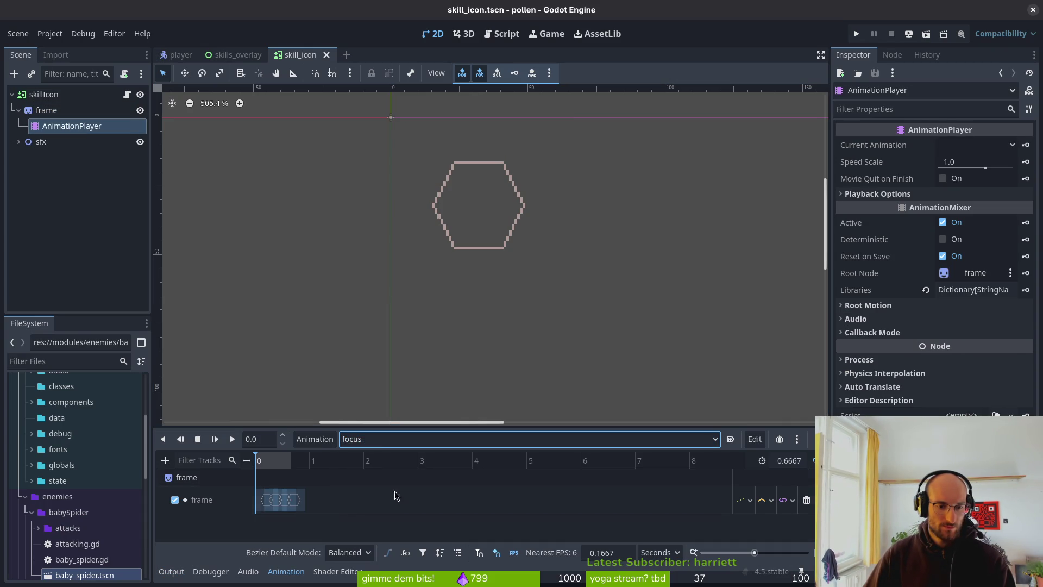
left_click(383, 439)
left_click(390, 501)
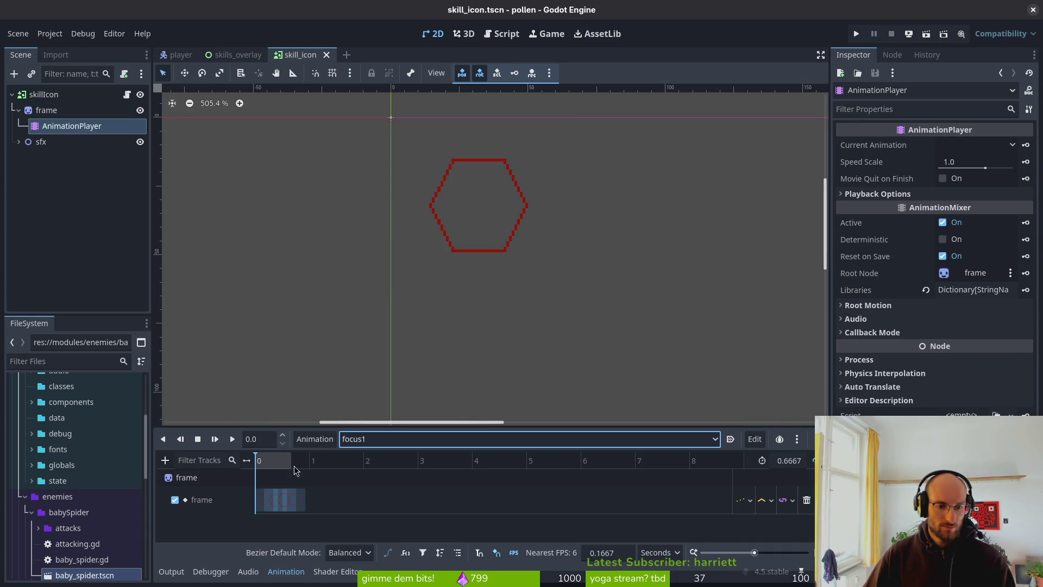
left_click(389, 439)
Open Edit Animation Libraries via Animation > Manage Animations
left_click(315, 439)
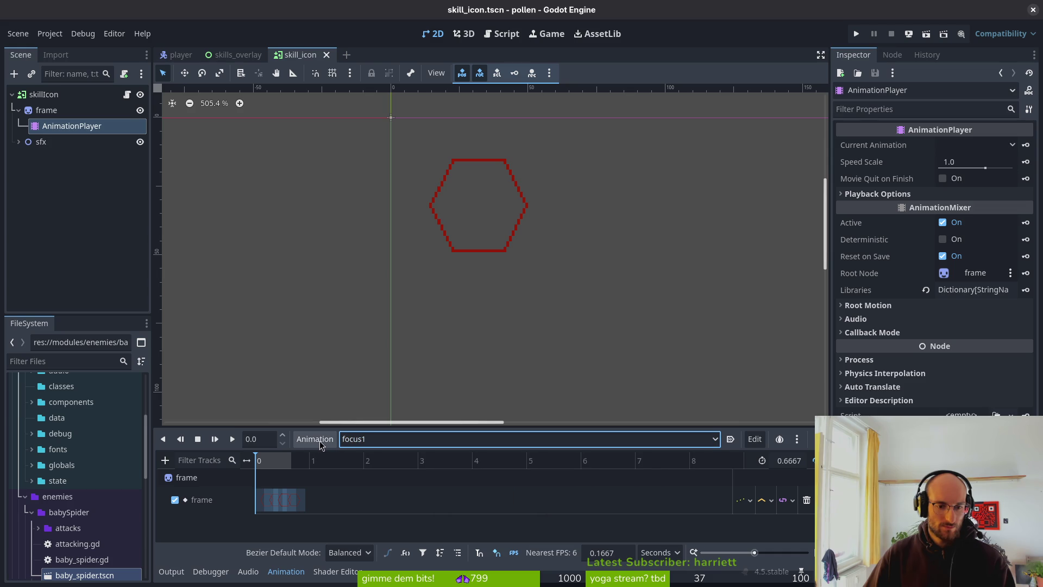
left_click(324, 440)
left_click(332, 477)
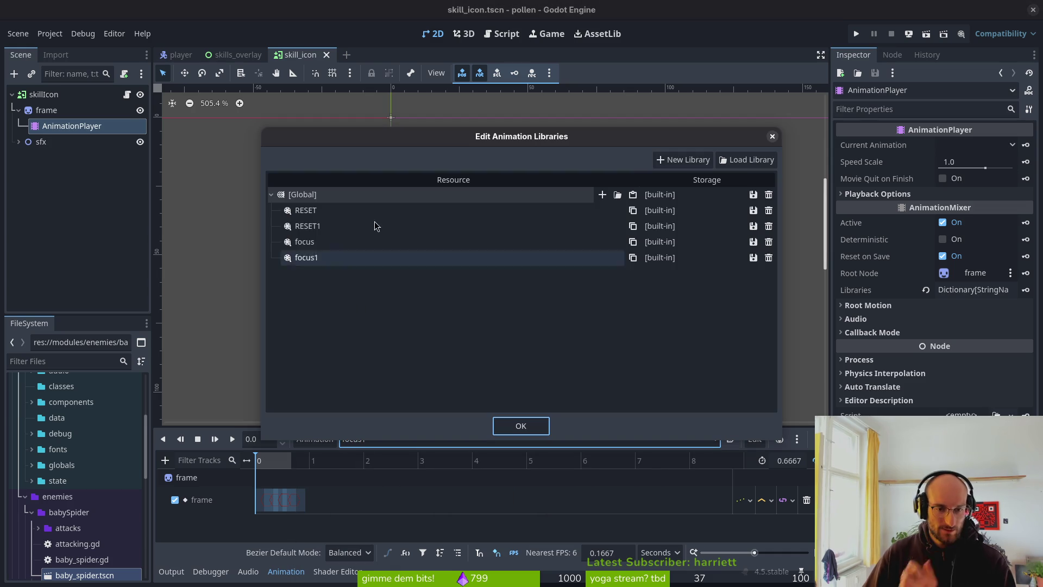
Rename focus1 to focusSkilled and focus to focusLocked
double_click(321, 258)
type("Sk")
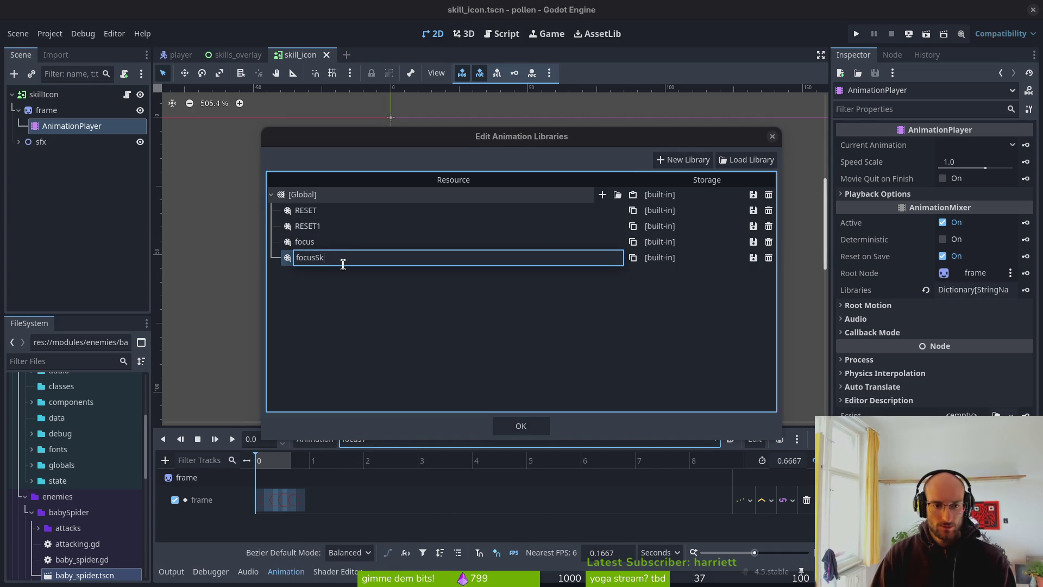
type("ille")
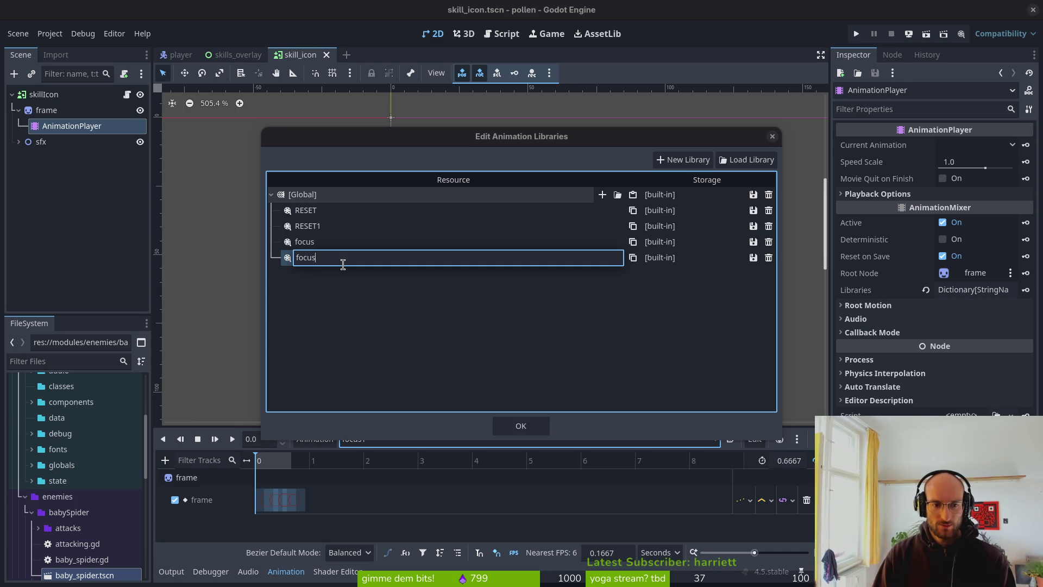
type("led")
key("Return")
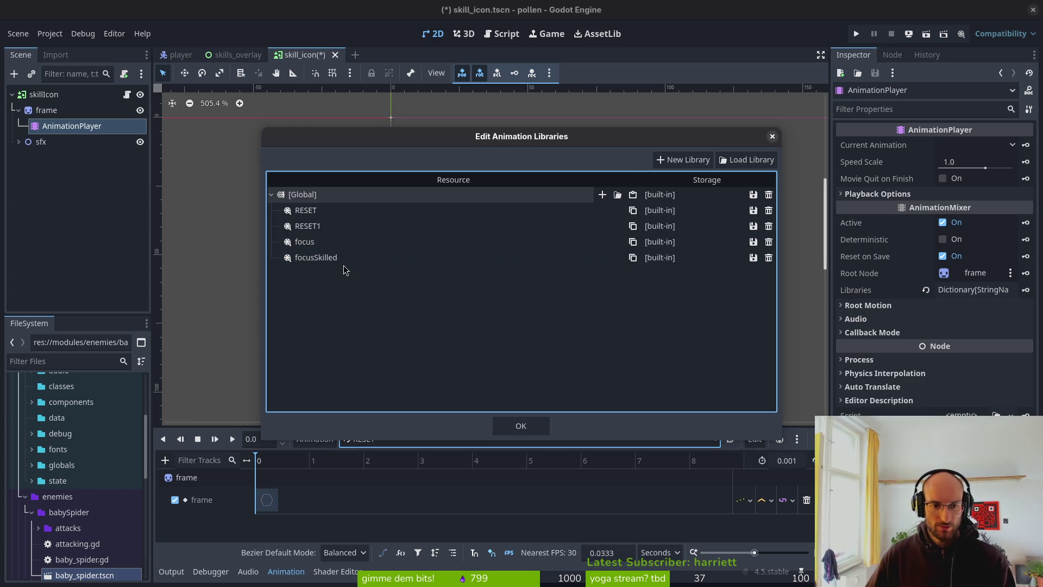
left_click(318, 239)
left_click(319, 239)
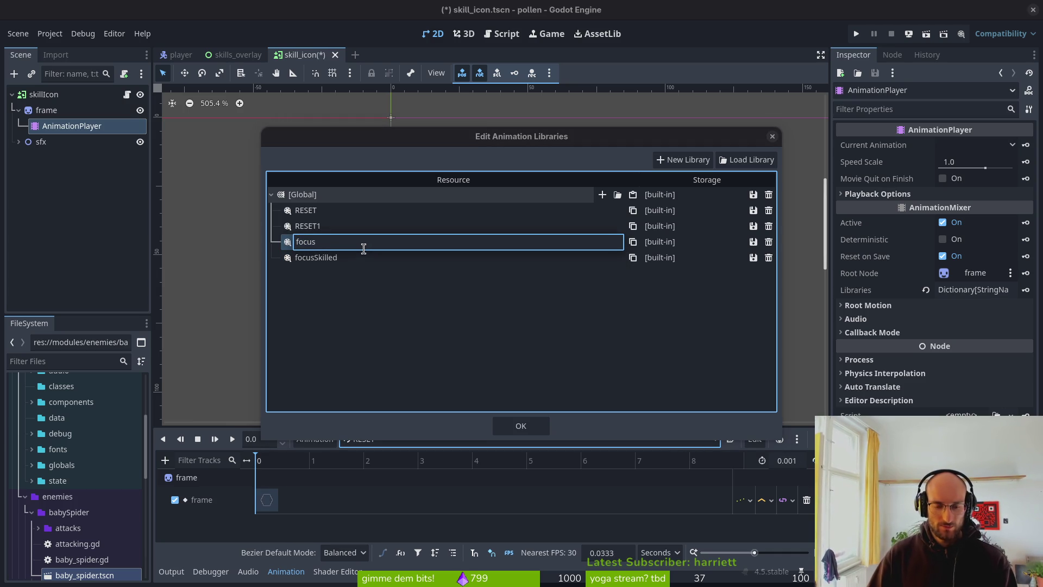
type("Locked")
key("Return")
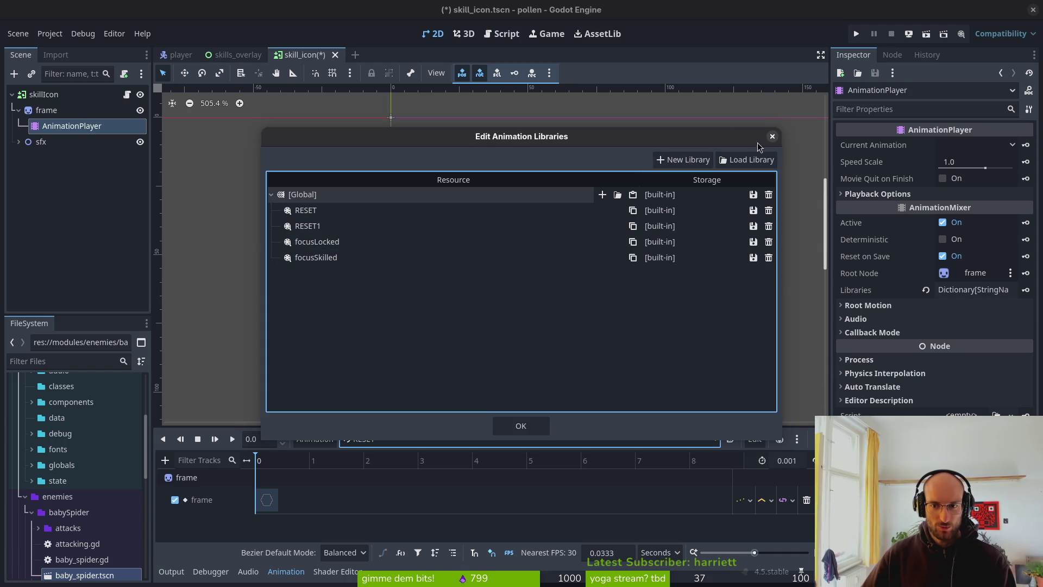
Close the library manager and start a new animation from the Animation menu
left_click(772, 136)
left_click(315, 439)
left_click(330, 467)
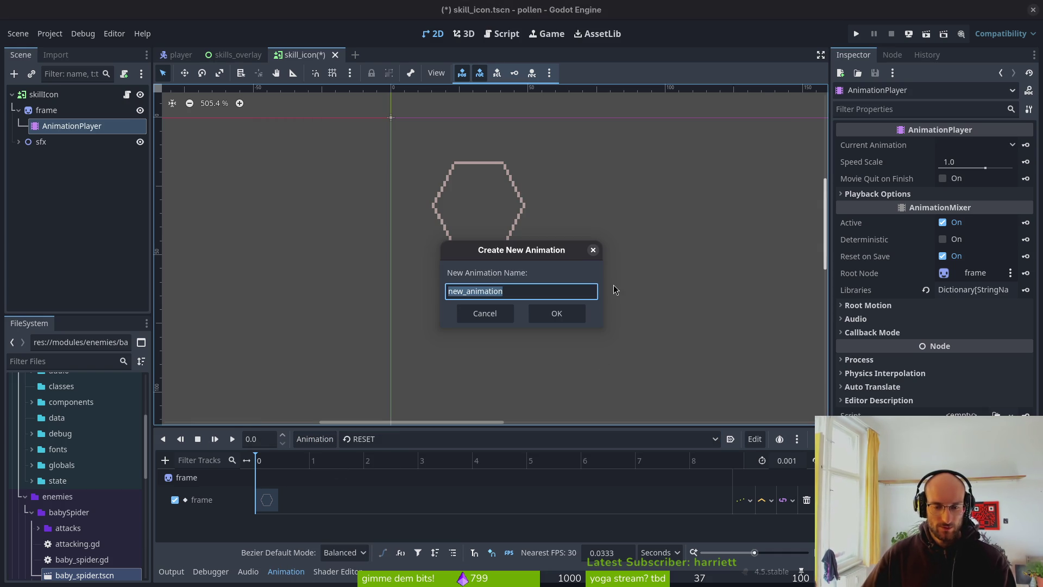
Name the new animation focusUnlocked and save the scene
type("focusUnlocked")
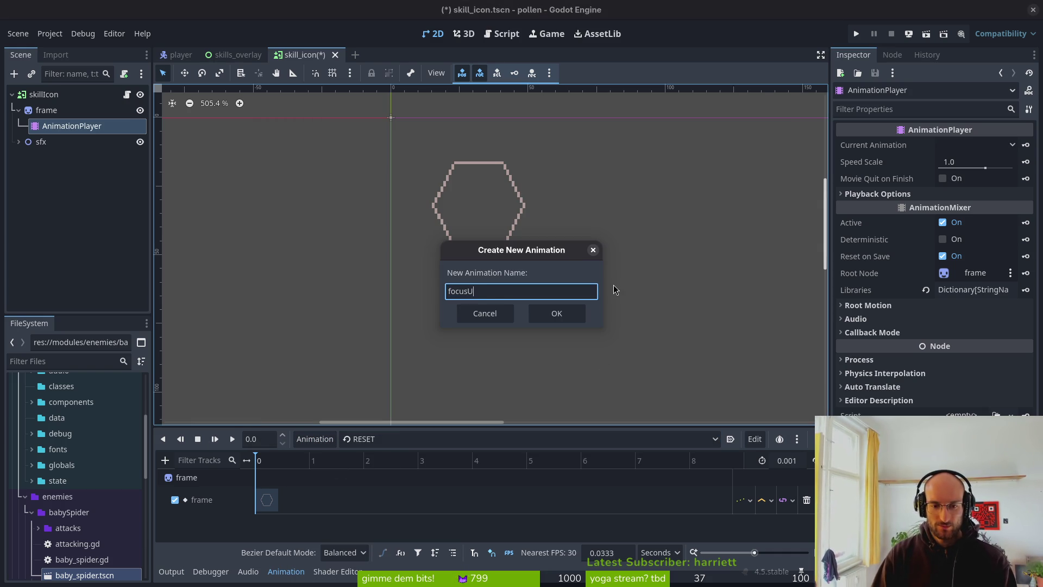
left_click(557, 314)
key("ctrl+s")
Preview focusLocked and focusSkilled, then reopen Manage Animations
left_click(413, 439)
left_click(408, 491)
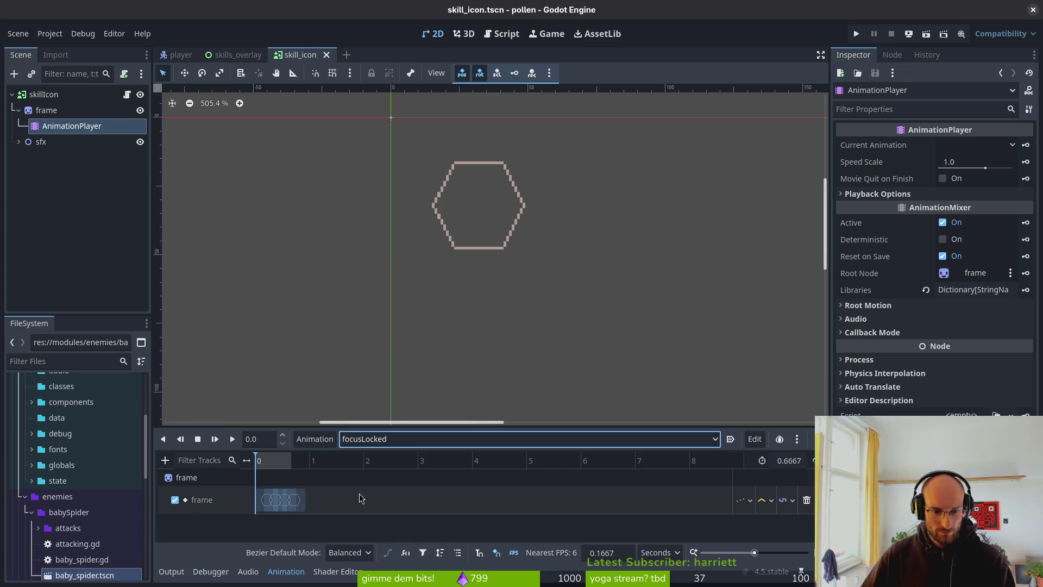
left_click(410, 439)
left_click(381, 487)
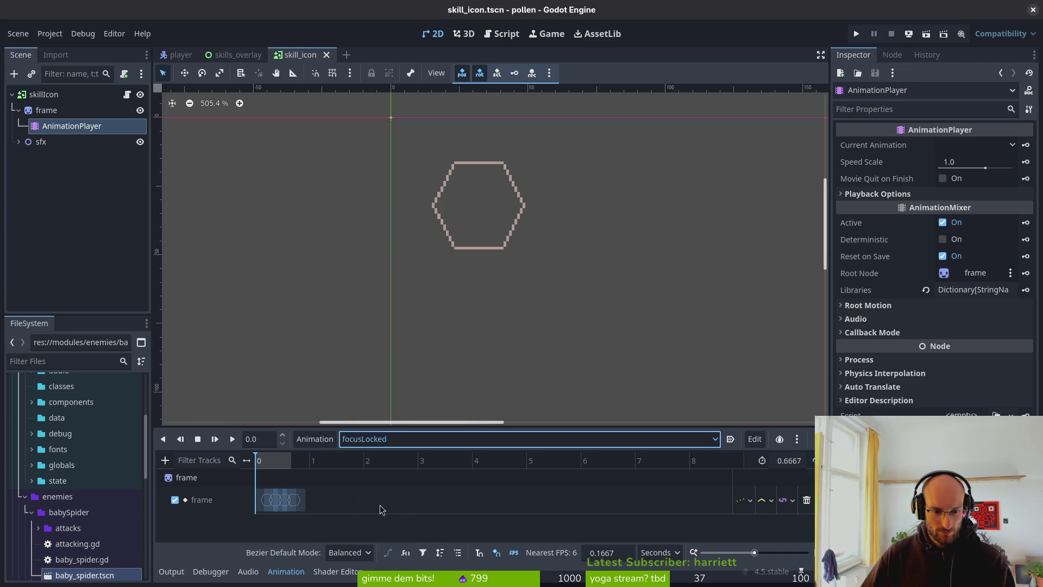
left_click(389, 440)
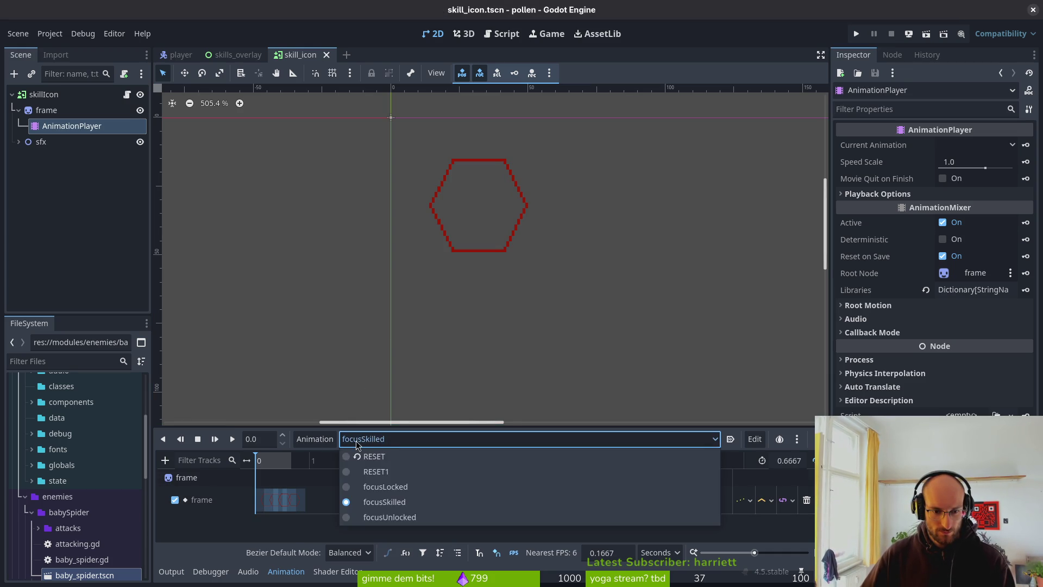
left_click(315, 439)
left_click(340, 476)
Swap the focusSkilled and focusUnlocked names using the temporary name asd
left_click(342, 271)
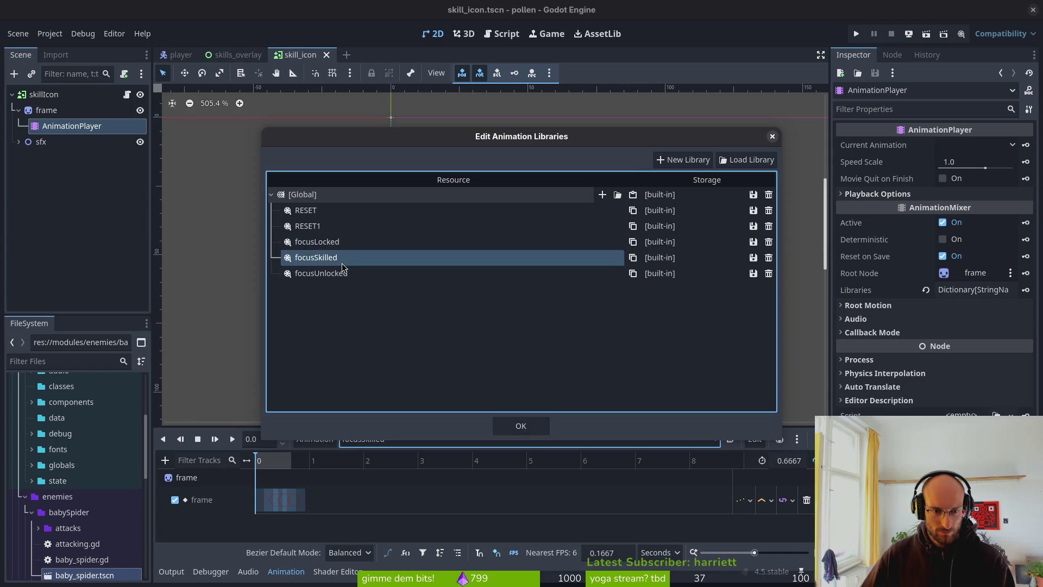
left_click(365, 273)
key("Return")
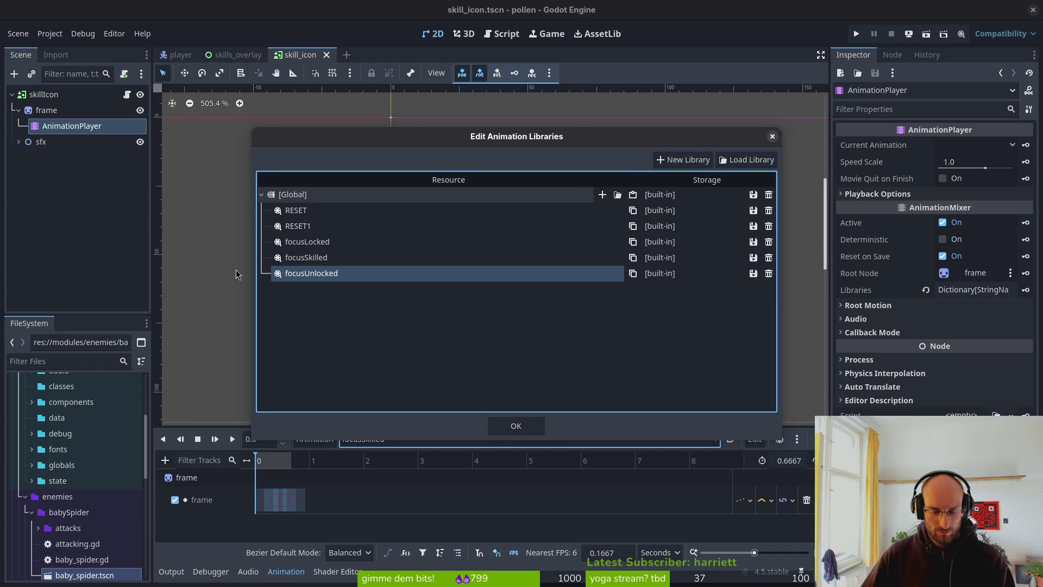
left_click(353, 272)
type("asd")
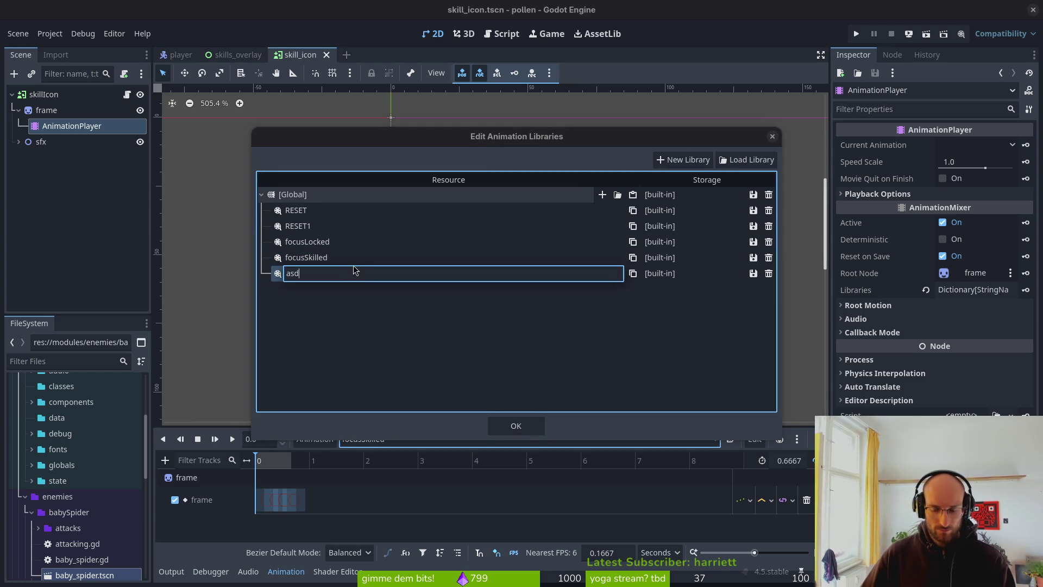
key("Return")
double_click(334, 272)
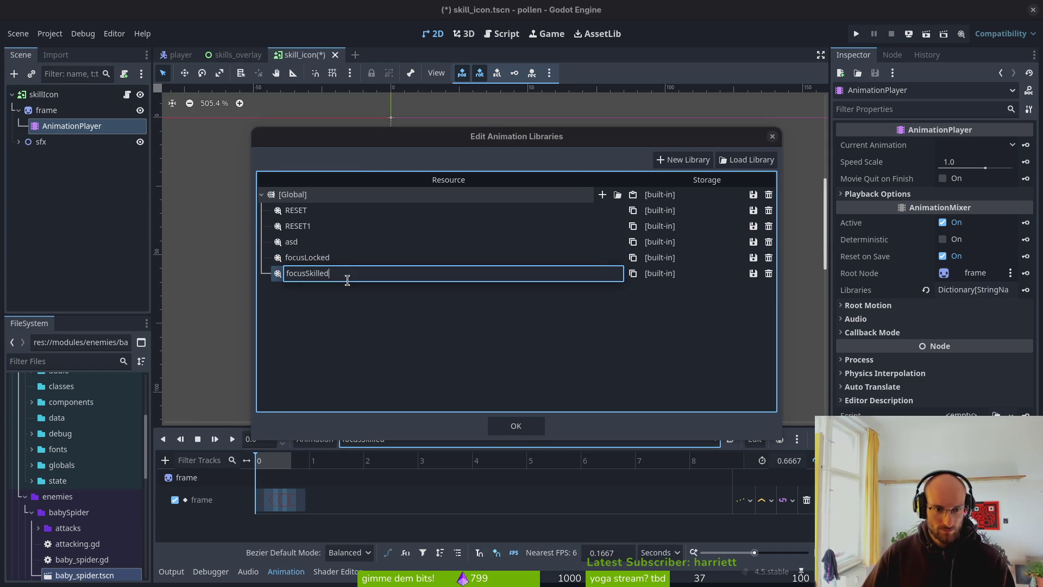
type("focusUn")
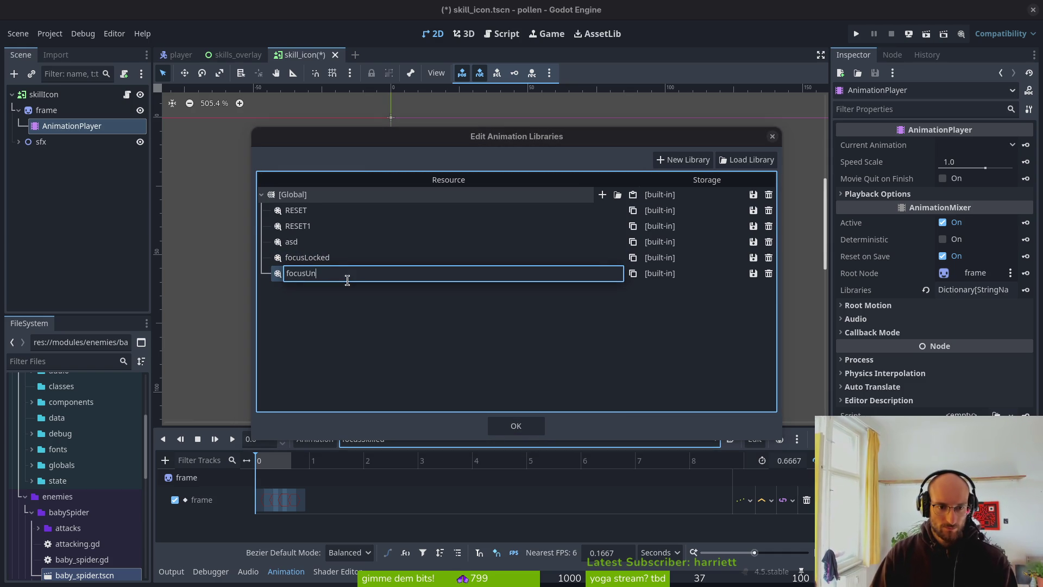
type("l")
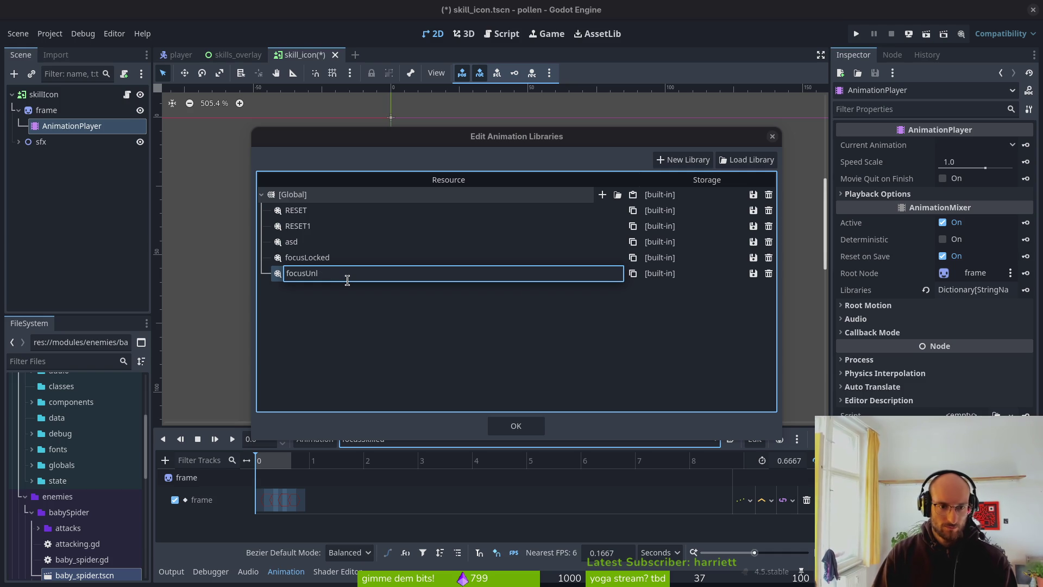
type("cokeocked")
key("Return")
double_click(313, 242)
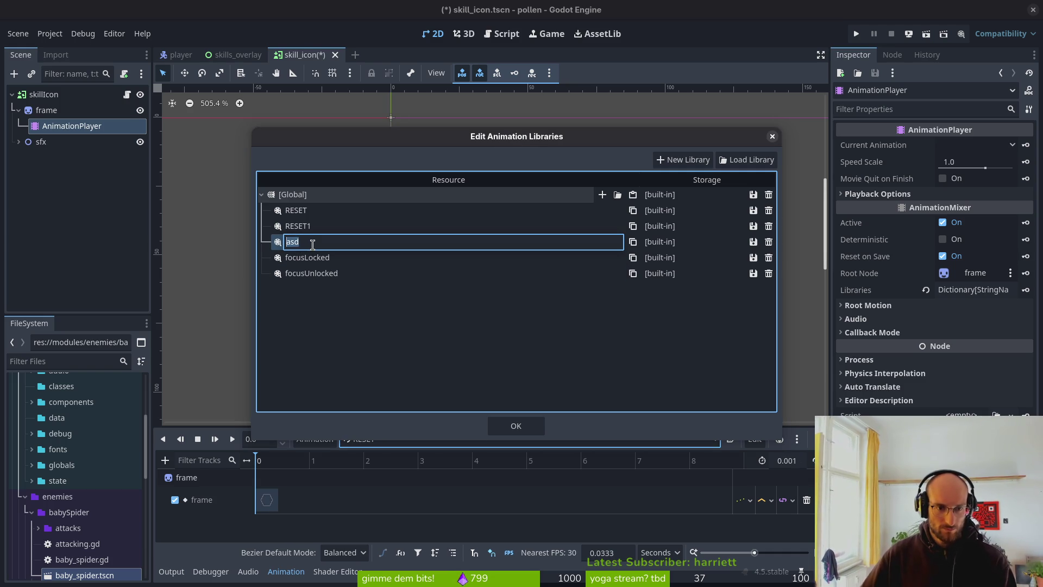
type("focusShilled")
key("Return")
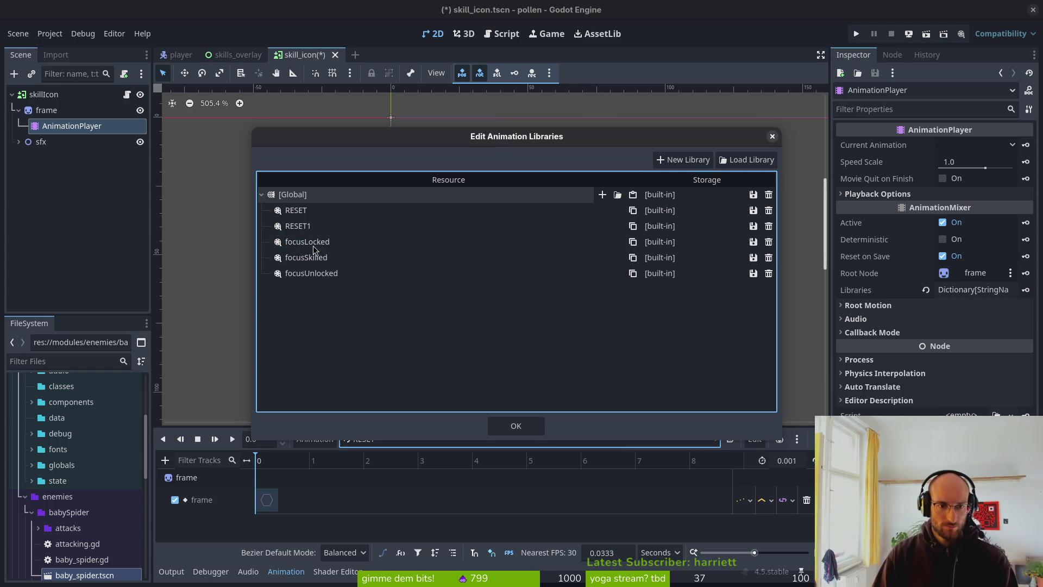
Close the library manager, save the scene, and preview focusLocked and focusUnlocked
left_click(511, 424)
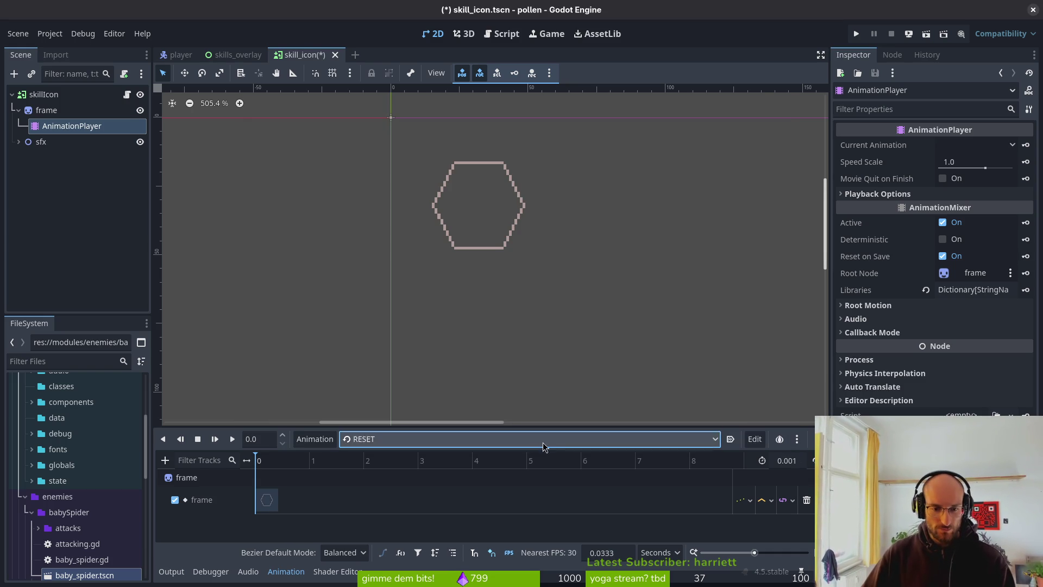
key("ctrl+s")
left_click(396, 439)
left_click(424, 492)
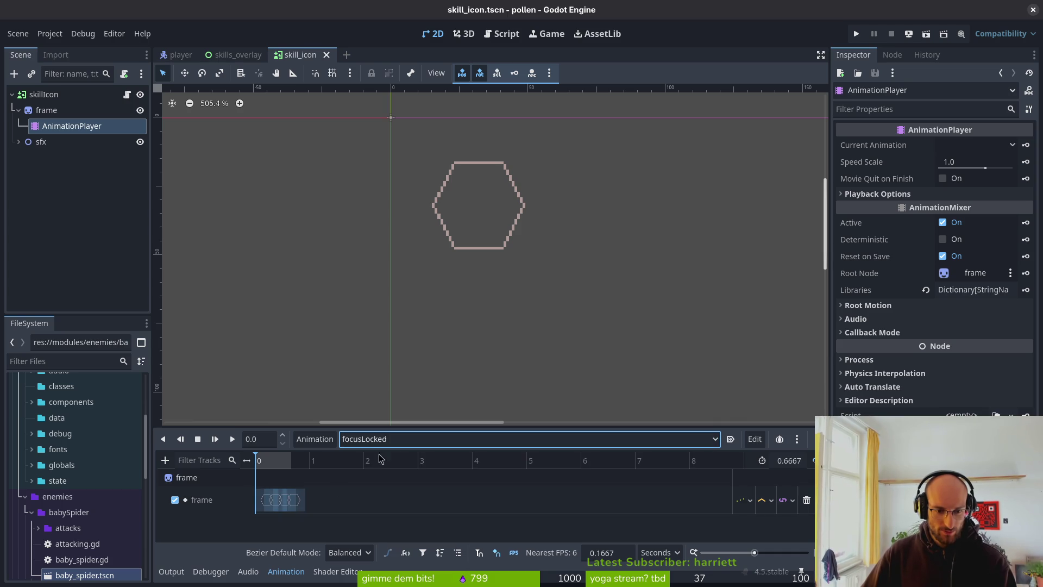
left_click(395, 439)
left_click(394, 517)
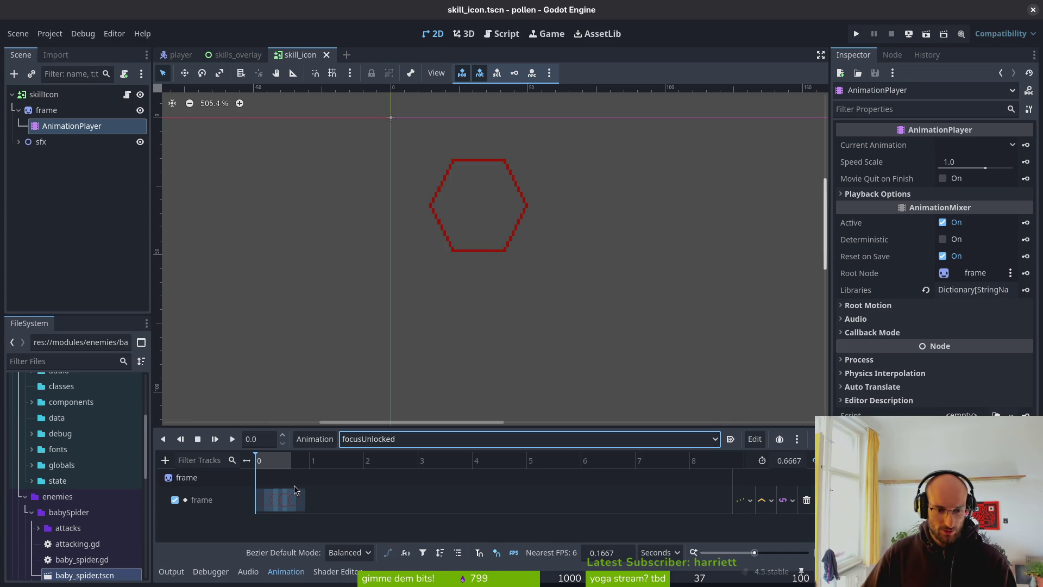
scroll(393, 520, "up", 5)
left_click(392, 439)
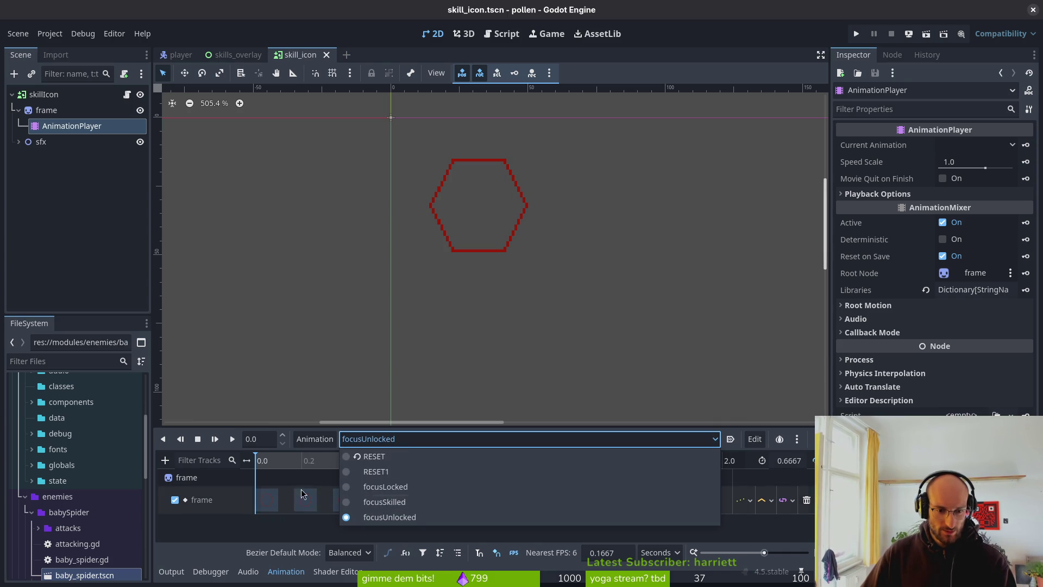
left_click(314, 468)
Switch the timeline snap unit from Seconds to FPS and load focusSkilled
left_click(660, 552)
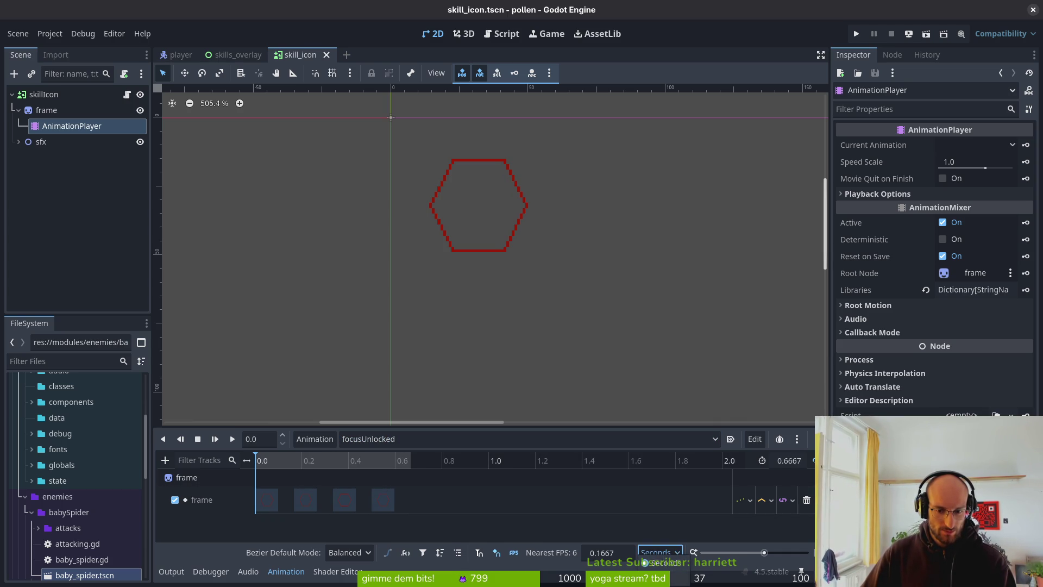
left_click(658, 577)
left_click(315, 438)
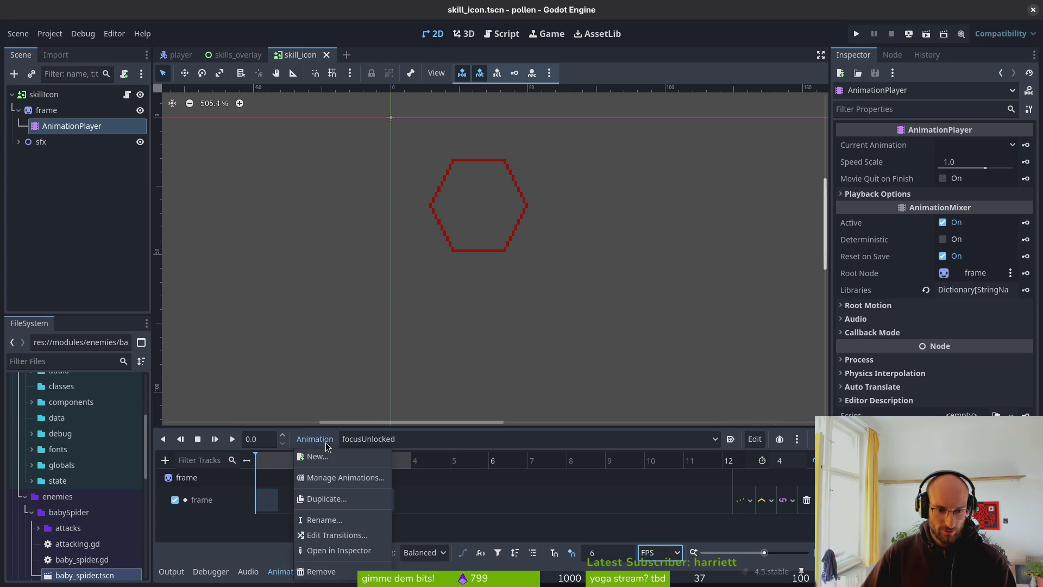
left_click(413, 438)
left_click(419, 439)
left_click(425, 500)
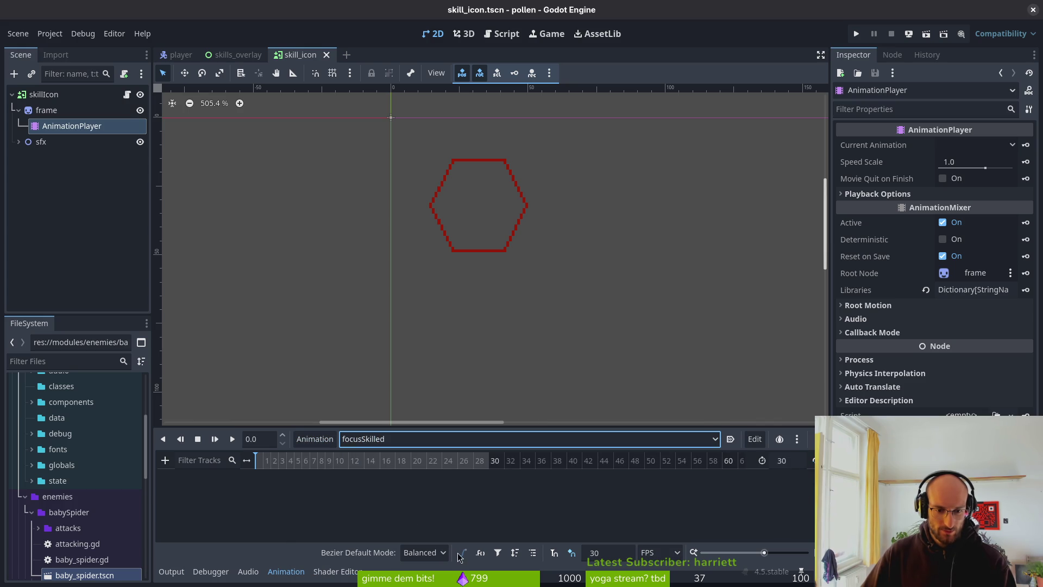
Set the focusSkilled animation length to 4 and save
left_click(609, 552)
type("6")
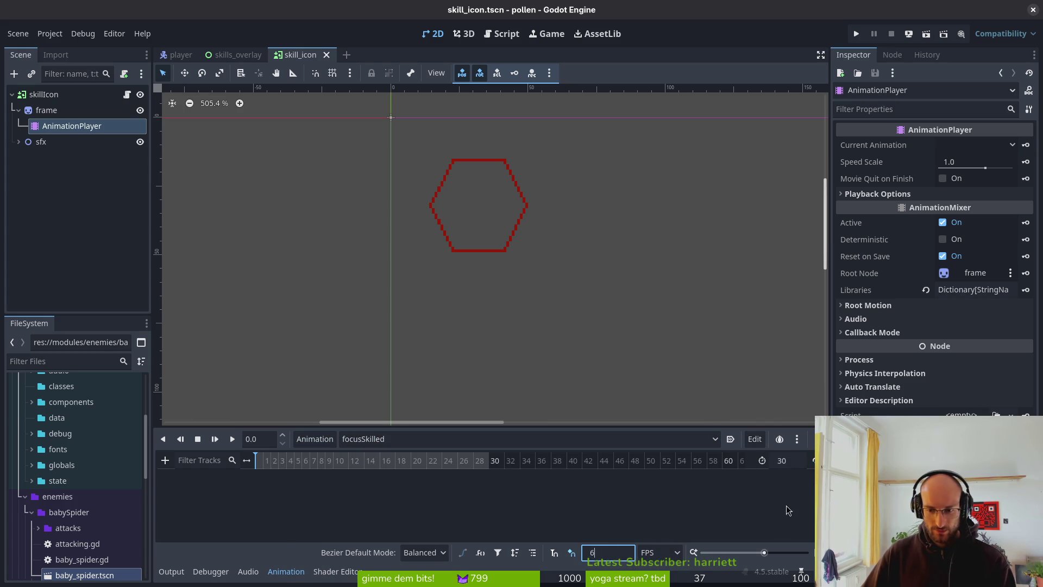
left_click(788, 466)
type("4")
key("Return")
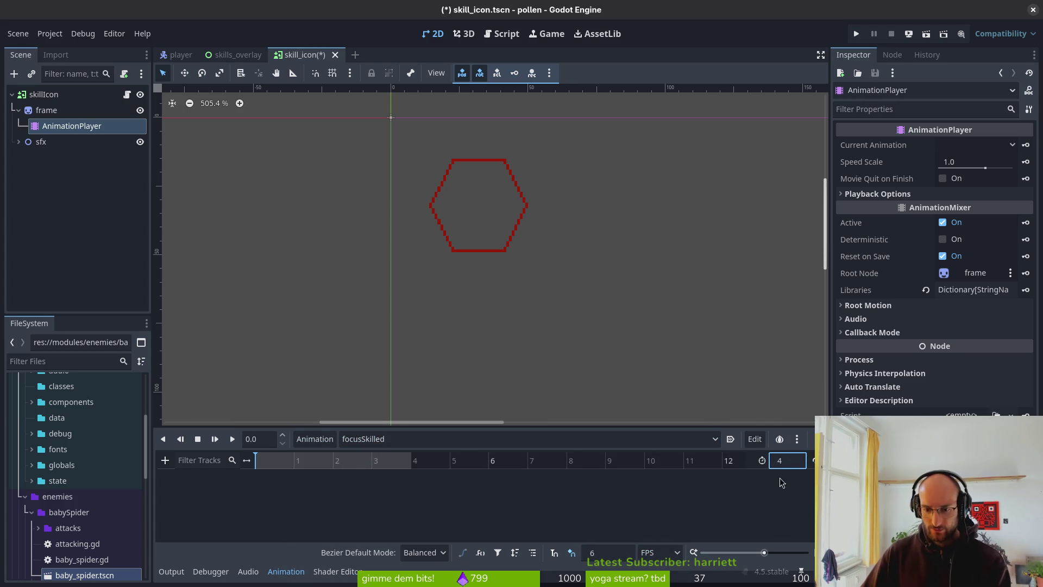
key("ctrl+s")
Key the frame sprite's frame from 6 onward on a new frame track, then save
left_click(66, 112)
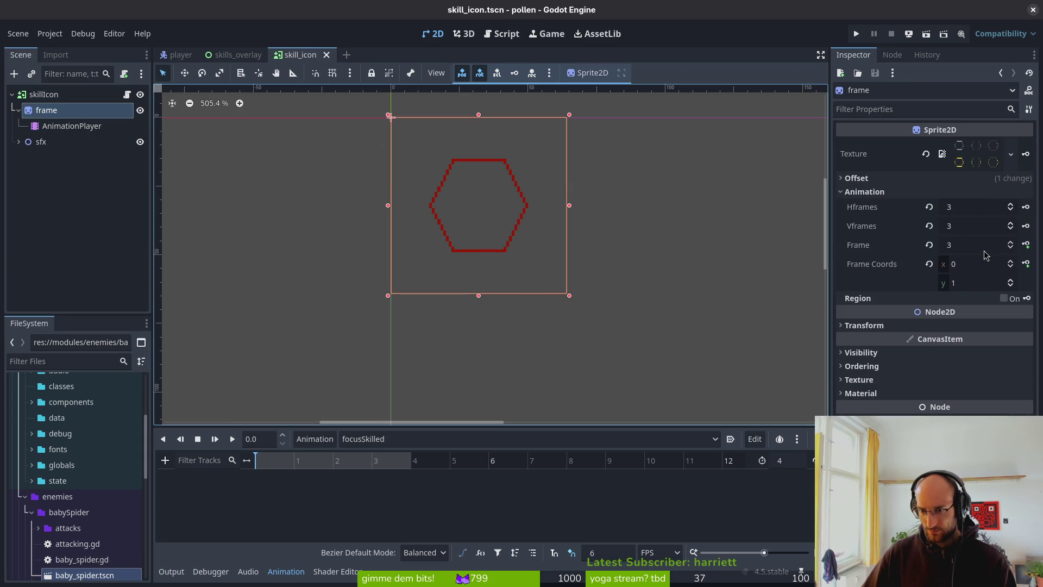
left_click(1010, 243)
left_click(1009, 243)
left_click(1010, 243)
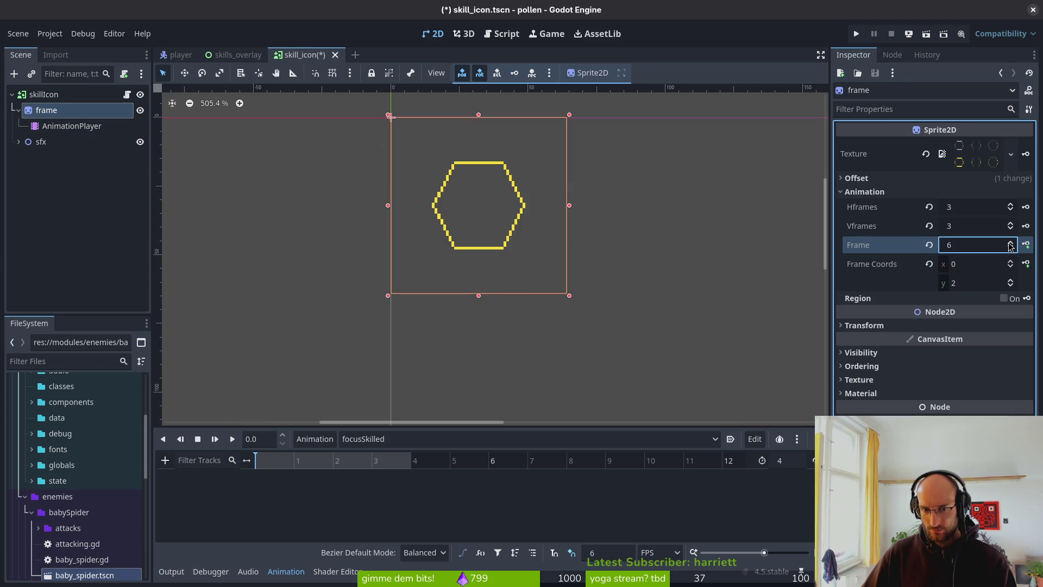
left_click(1026, 245)
left_click(563, 327)
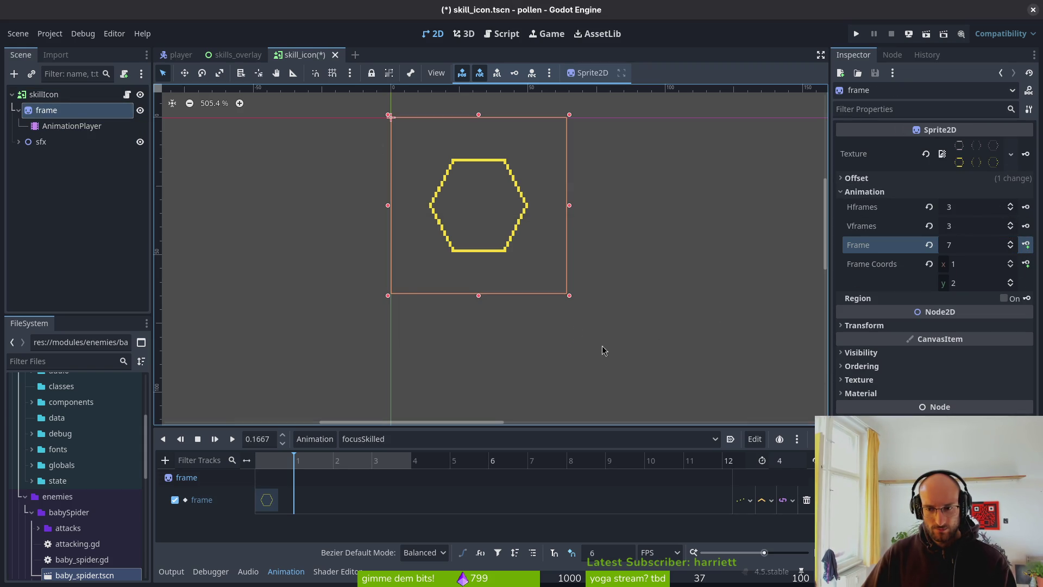
left_click(1027, 244)
left_click(1026, 244)
left_click(1026, 244)
key("ctrl+s")
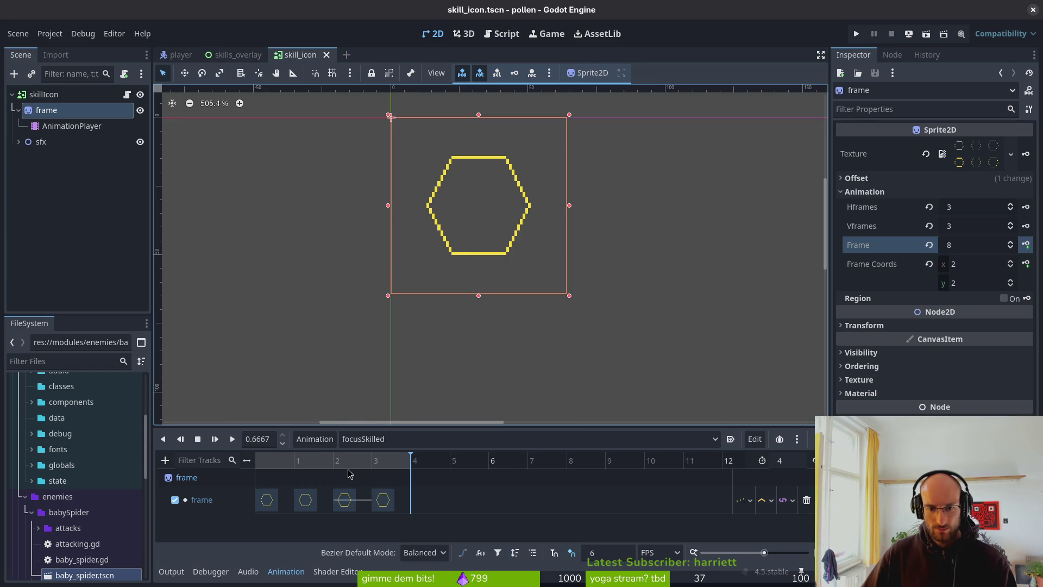
Delete the last keyframe on the frame track
left_click(389, 463)
left_click(383, 500)
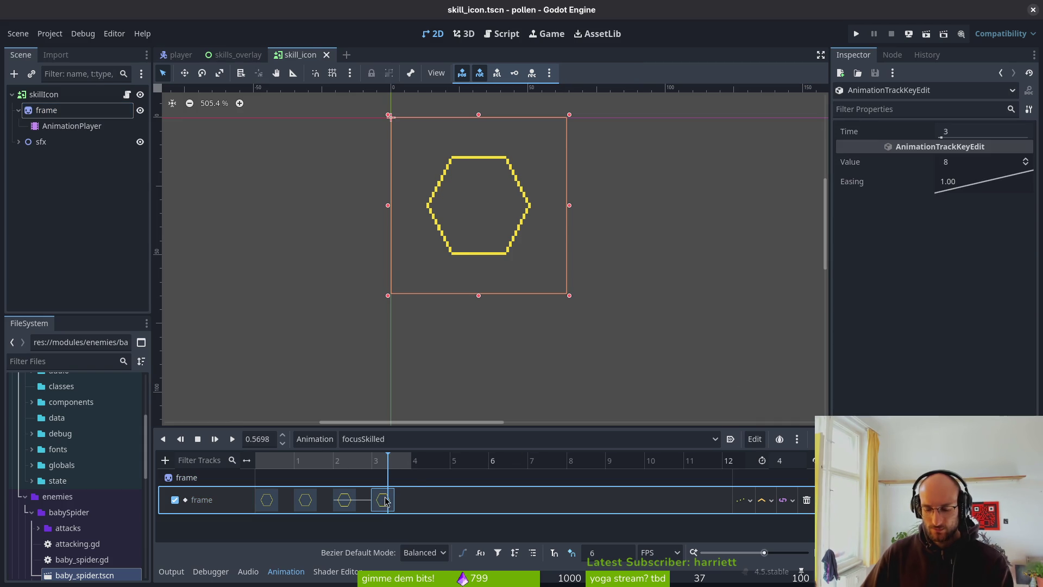
key("Delete")
left_click(216, 225)
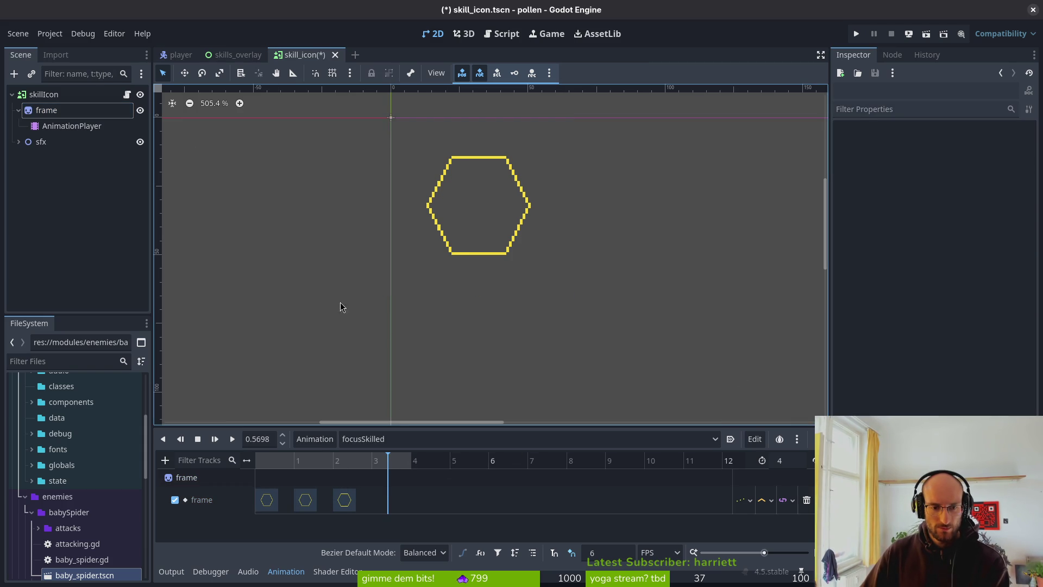
Scrub through focusUnlocked, then scrub and play focusLocked
left_click(379, 438)
left_click(390, 517)
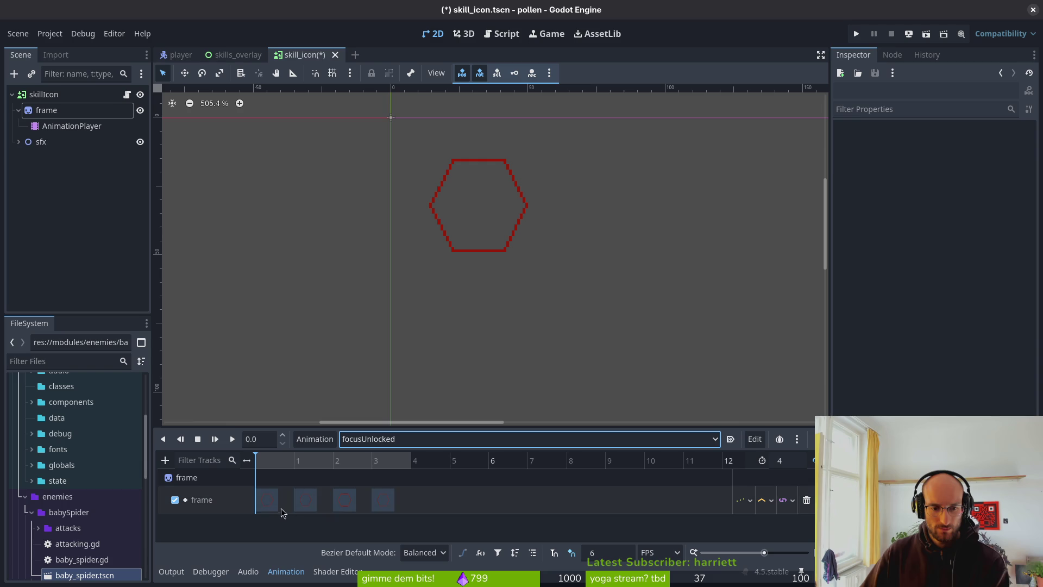
mouse_move(273, 463)
left_mouse_down()
mouse_move(378, 473)
mouse_move(241, 464)
mouse_move(393, 461)
mouse_move(251, 462)
left_mouse_up()
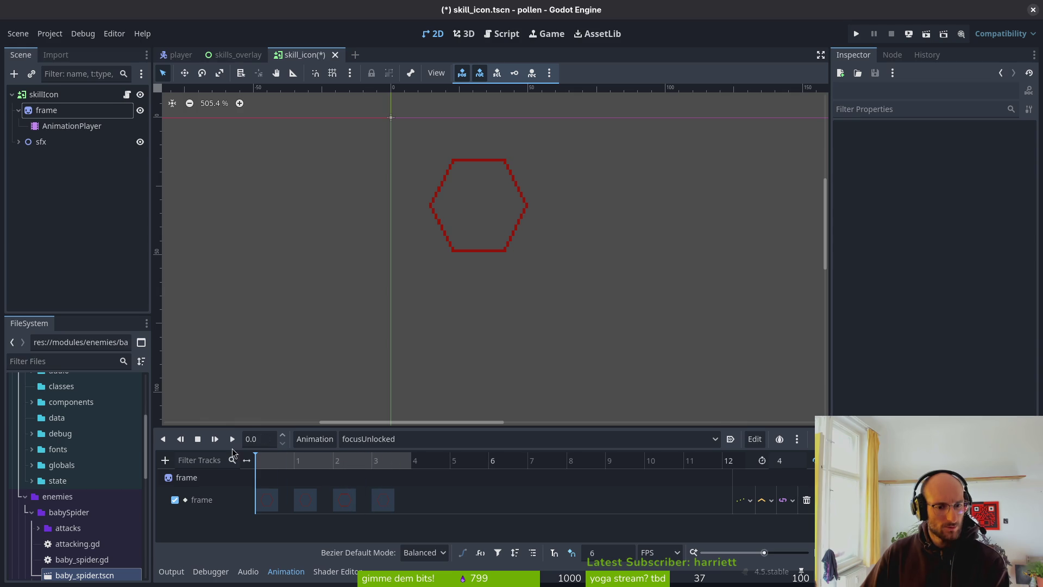
left_click(382, 441)
left_click(403, 492)
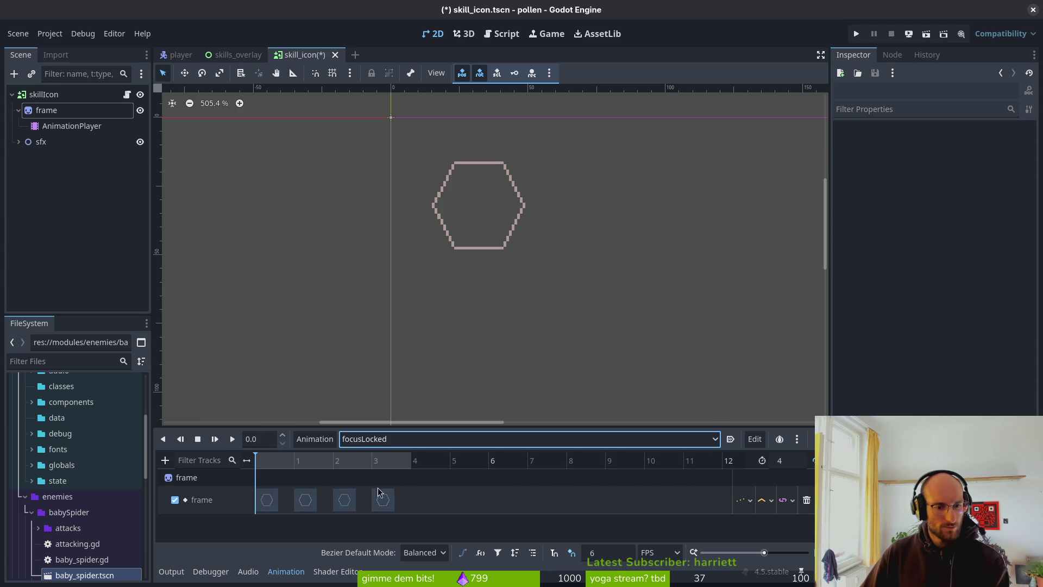
mouse_move(274, 462)
left_mouse_down()
mouse_move(385, 468)
mouse_move(244, 459)
left_mouse_up()
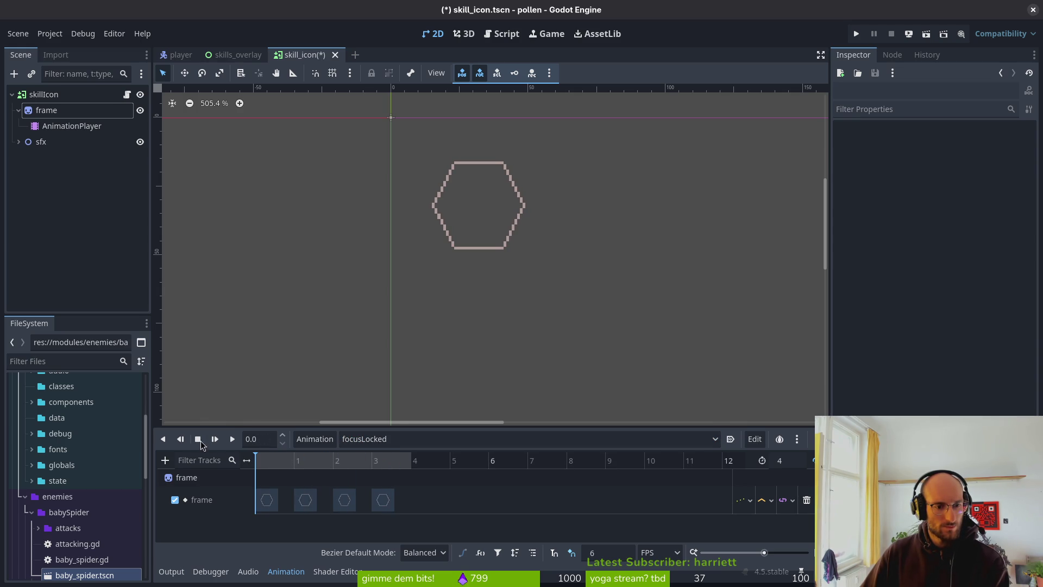
left_click(232, 439)
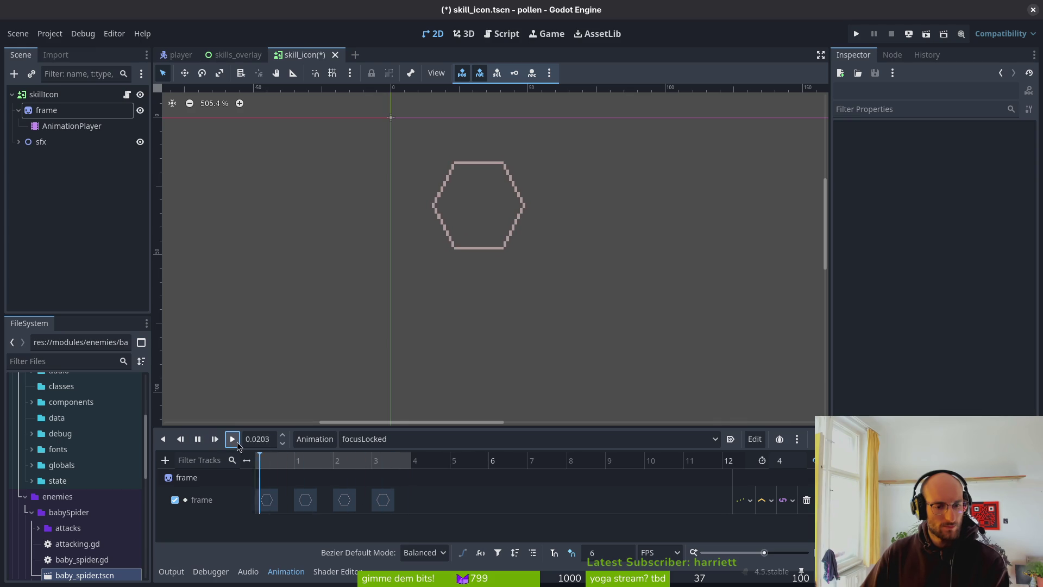
Play focusUnlocked, then inspect its frame-track keyframes from the start
left_click(375, 439)
left_click(395, 515)
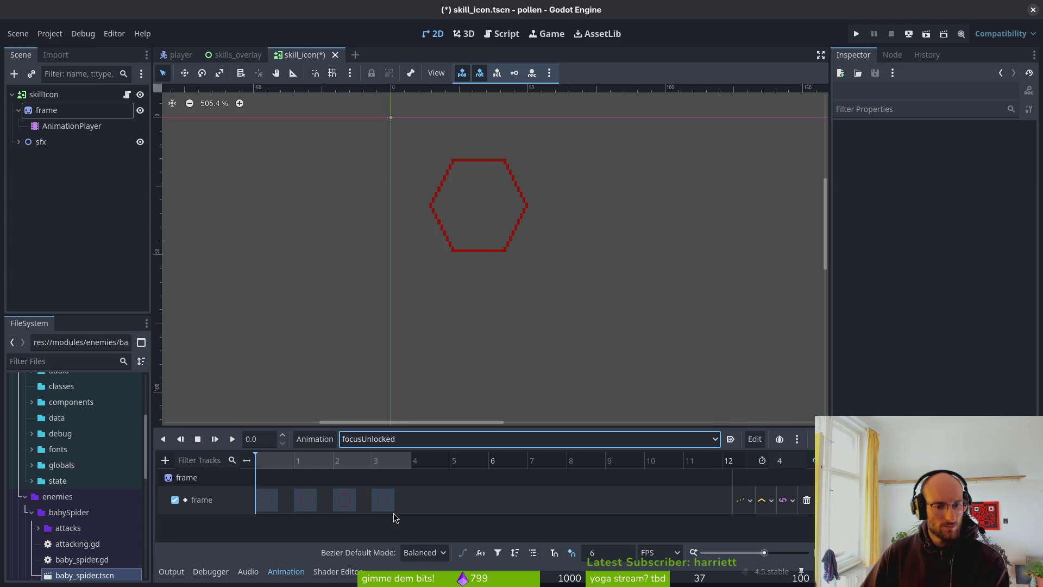
left_click(233, 439)
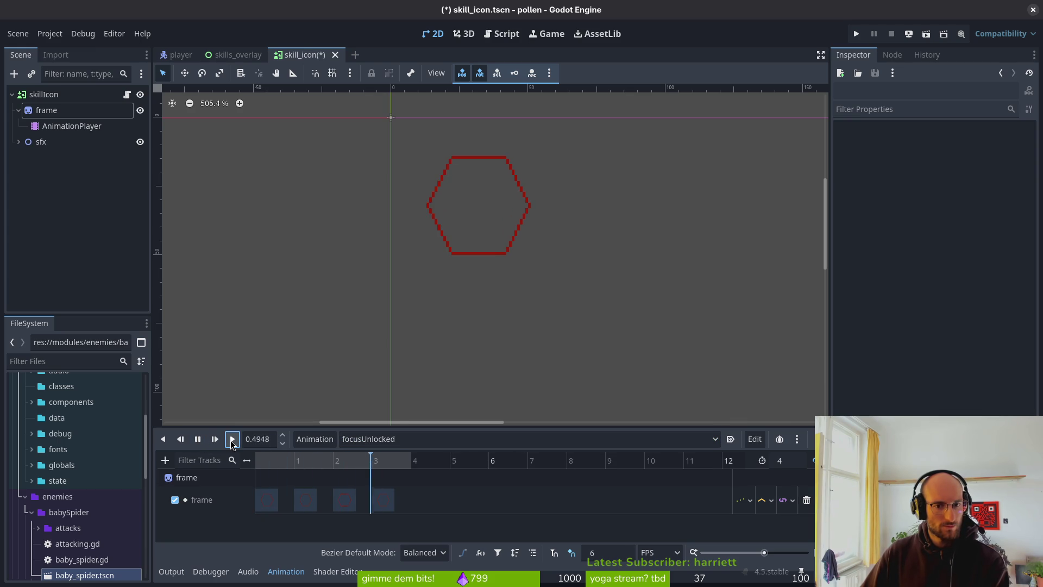
left_click(198, 439)
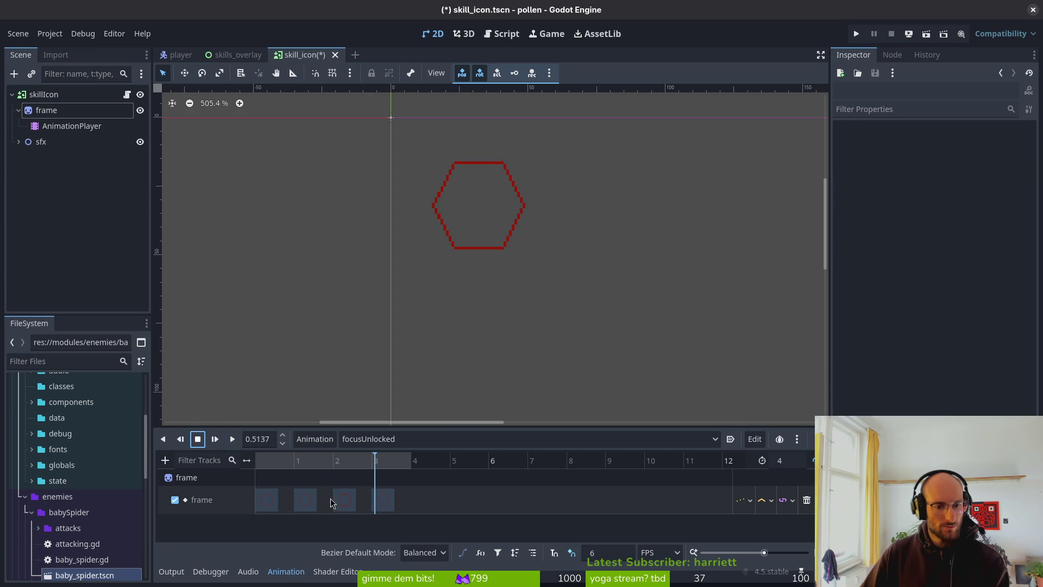
scroll(337, 500, "up", 3)
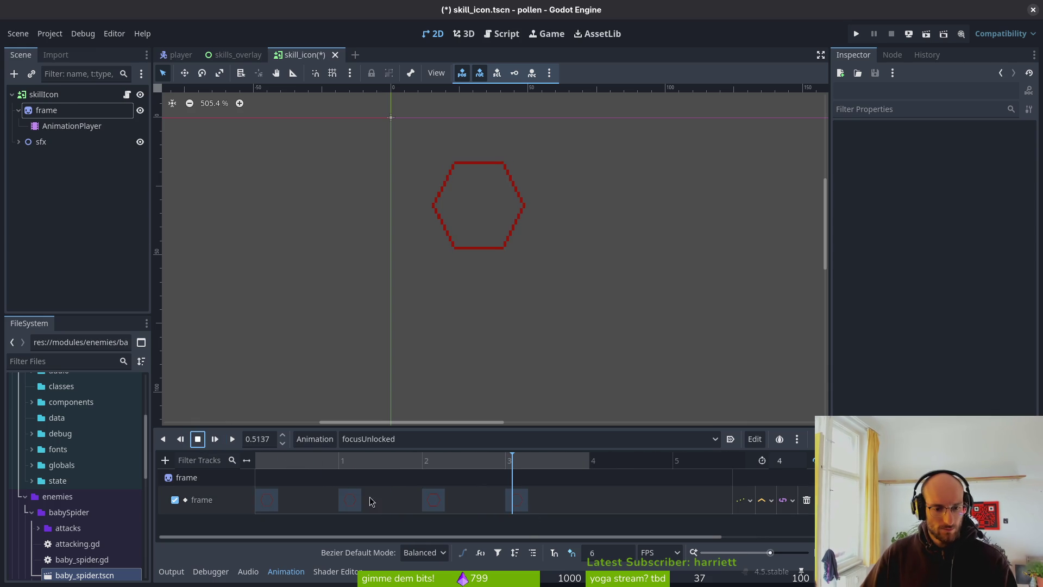
left_click(350, 499)
left_click(256, 461)
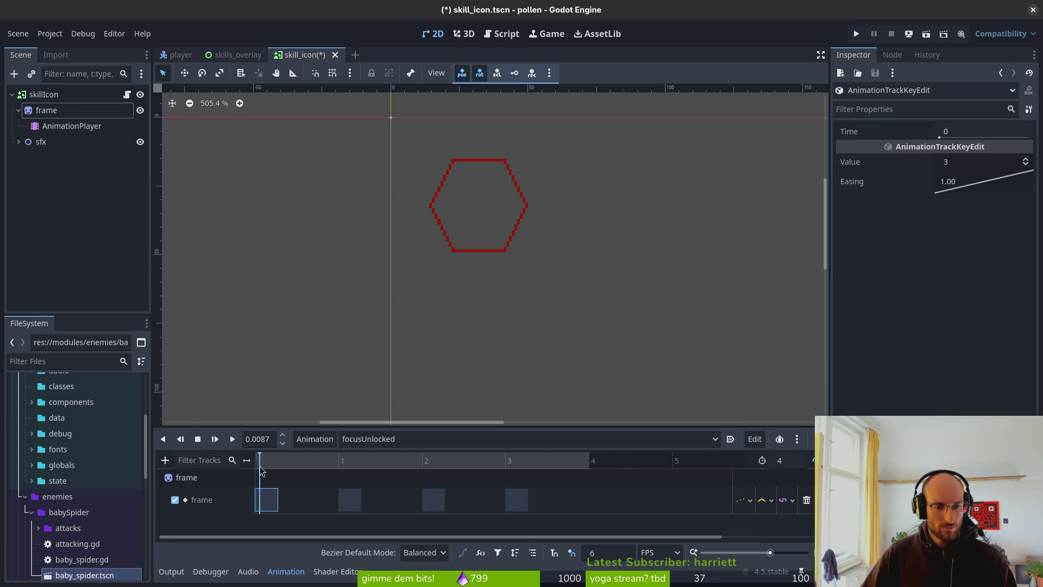
mouse_move(266, 468)
left_mouse_down()
mouse_move(352, 474)
mouse_move(233, 461)
mouse_move(321, 477)
mouse_move(463, 478)
left_mouse_up()
Bring up skillIcons.aseprite in Aseprite and compare the pink and red hexagons on frames 46–49
key("alt+Tab")
key("alt+Tab")
key("alt+Tab")
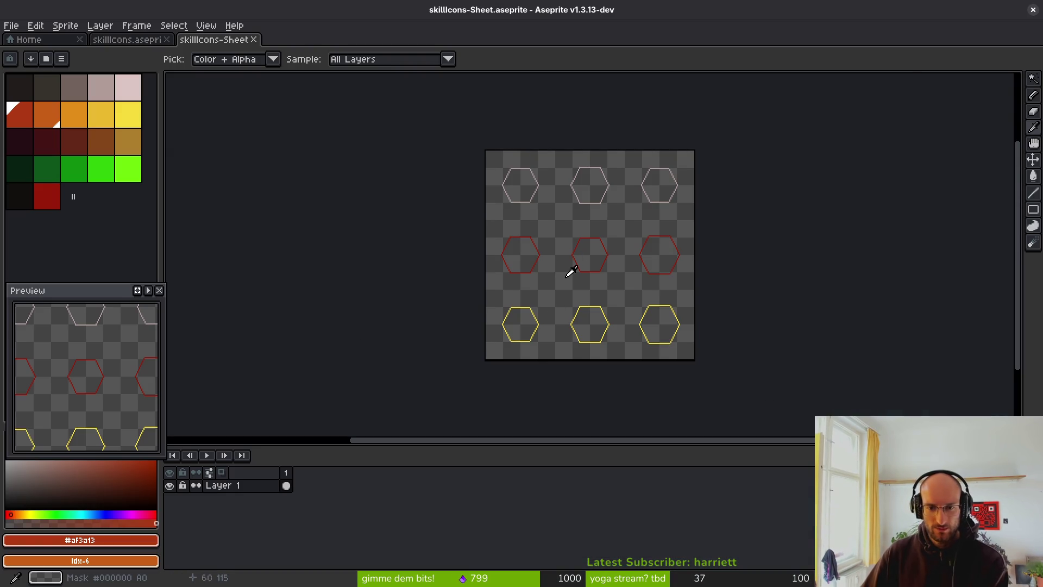
scroll(570, 272, "up", 2)
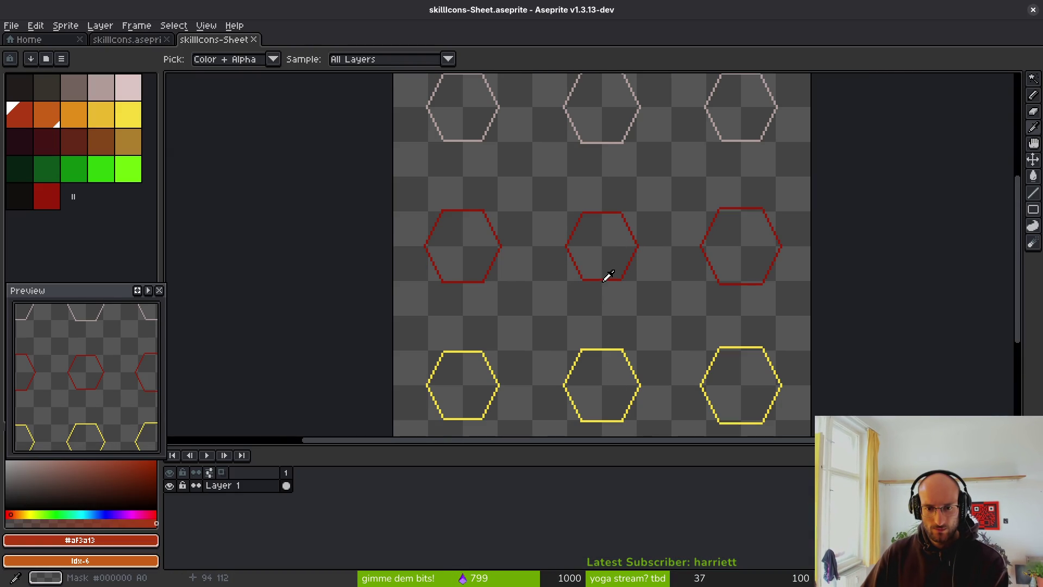
key("w")
scroll(485, 147, "up", 2)
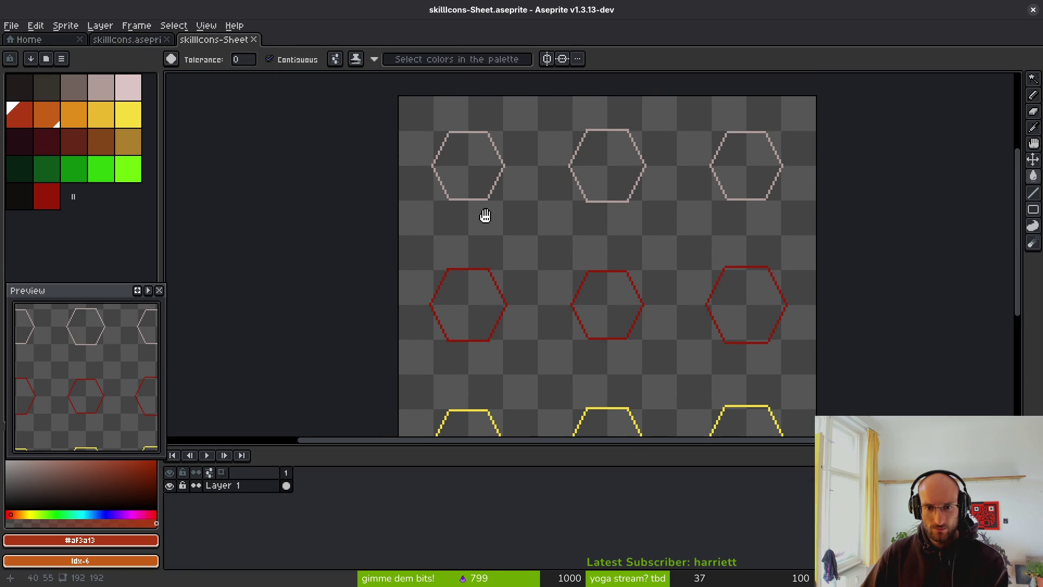
key("ctrl+shift+Tab")
left_click(764, 500)
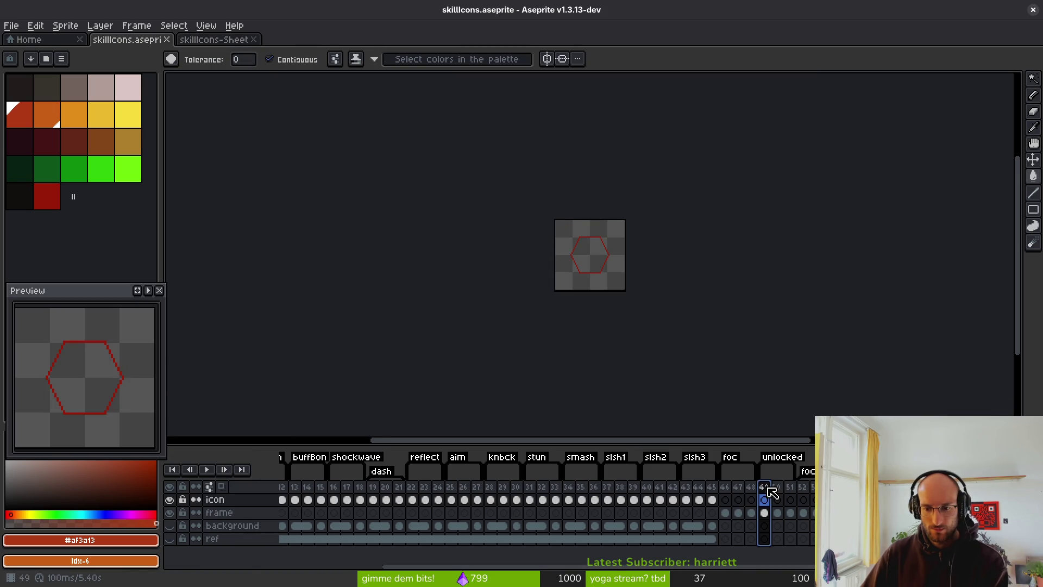
scroll(585, 275, "up", 2)
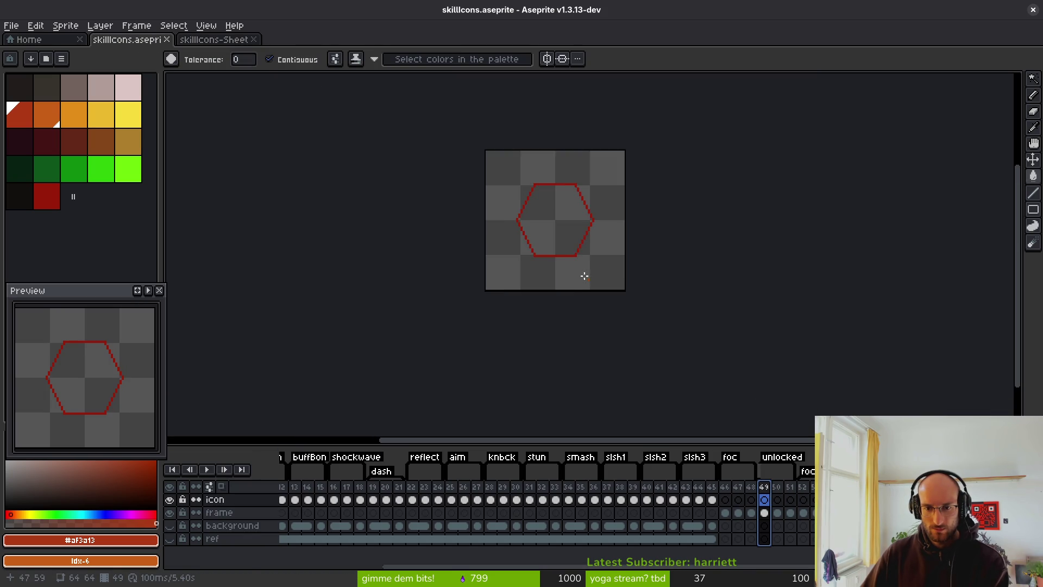
left_click(731, 493)
key("Right")
key("Left")
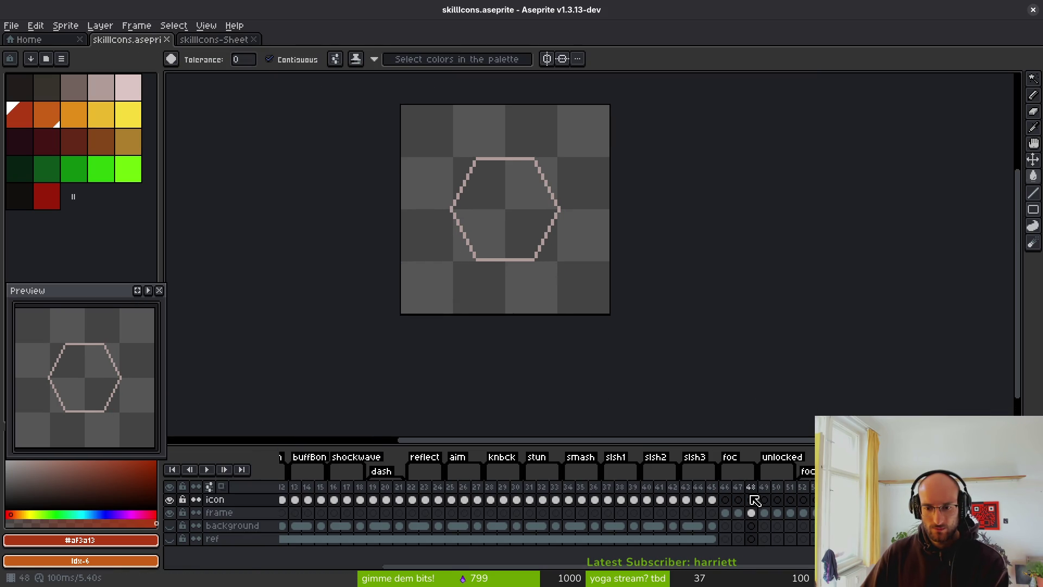
key("Right")
Compare the red hexagons on frames 50–51 with frame 52's yellow and frame 47's pale pink
left_click(751, 500)
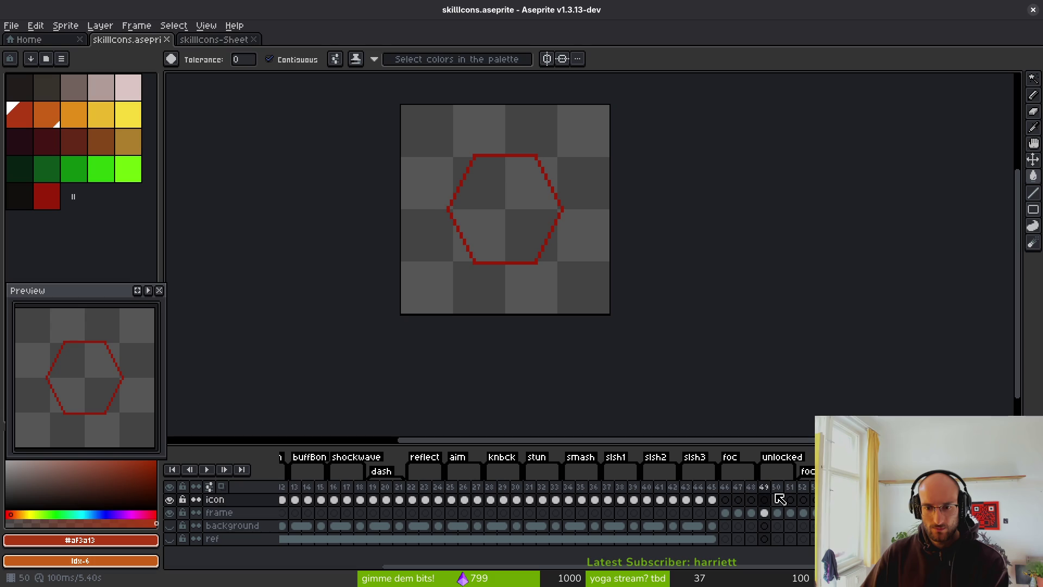
left_click(777, 499)
left_click(790, 500)
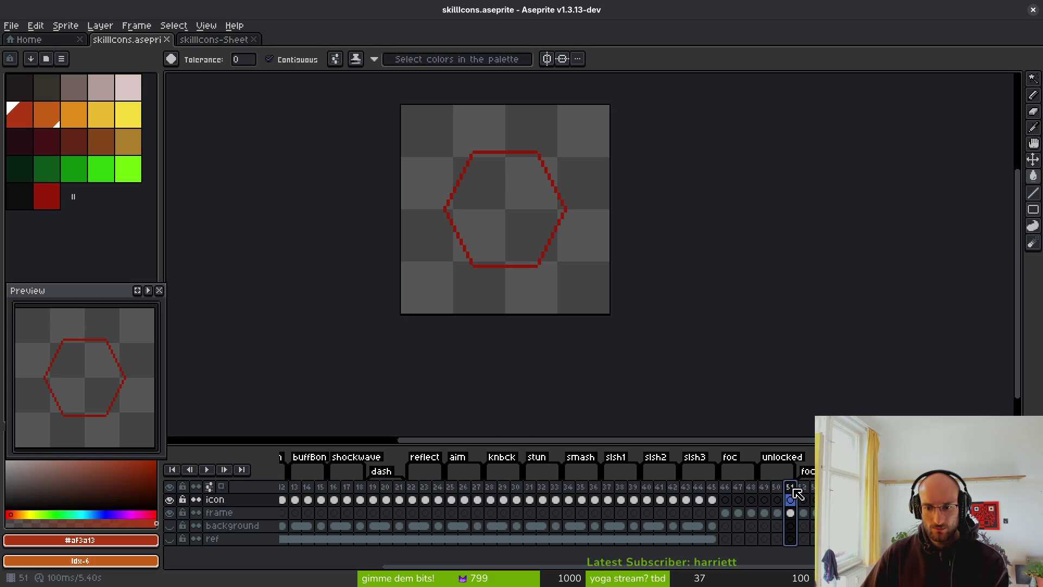
left_click(804, 497)
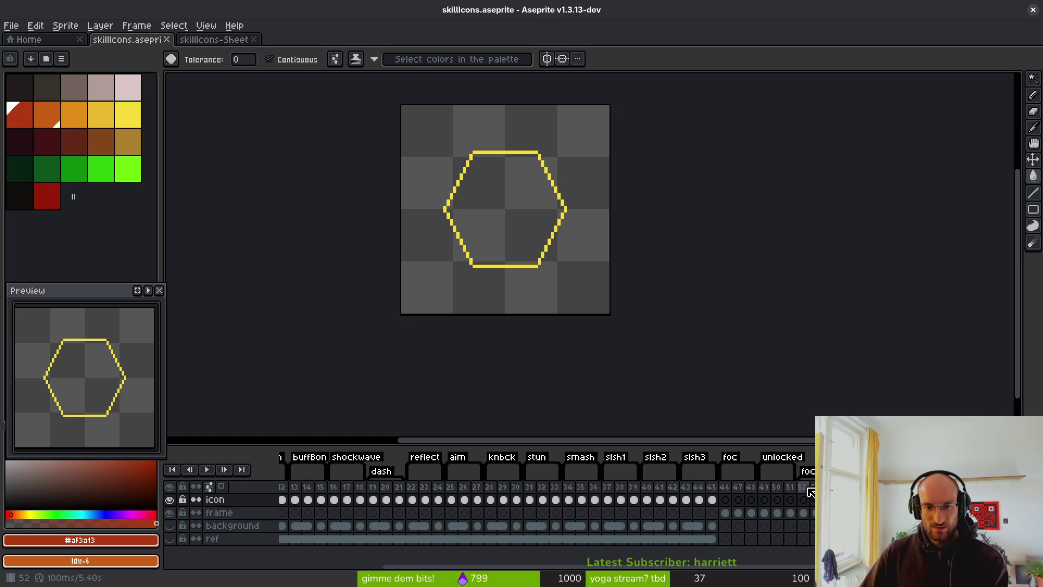
left_click(796, 490)
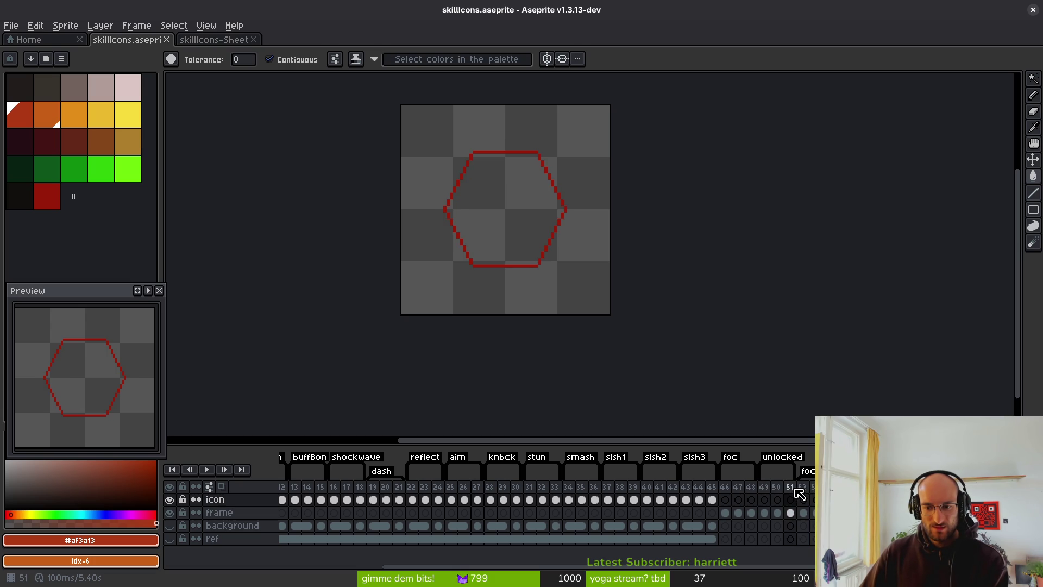
left_click(751, 490)
left_click(738, 492)
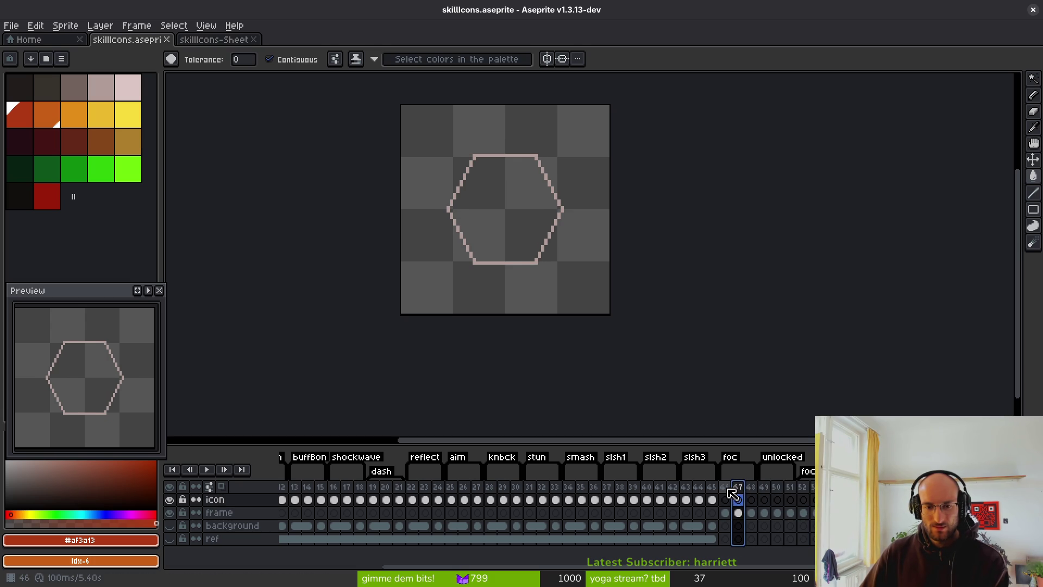
key("Left")
key("Right")
Flip between frames 47–50 to compare the pale pink and red hexagons, ending on frame 47
left_click(764, 500)
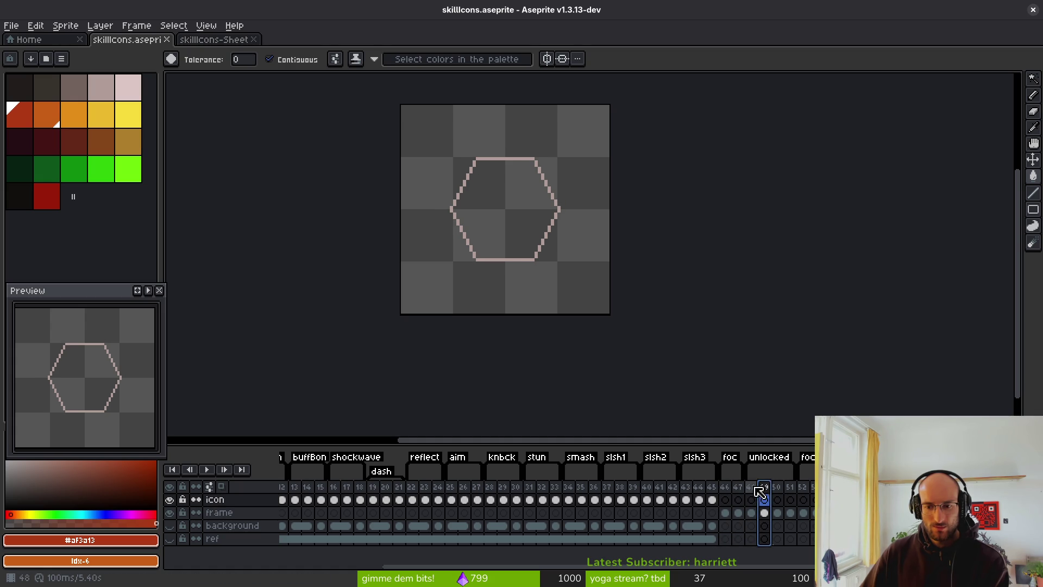
left_click(751, 492)
left_click(730, 492)
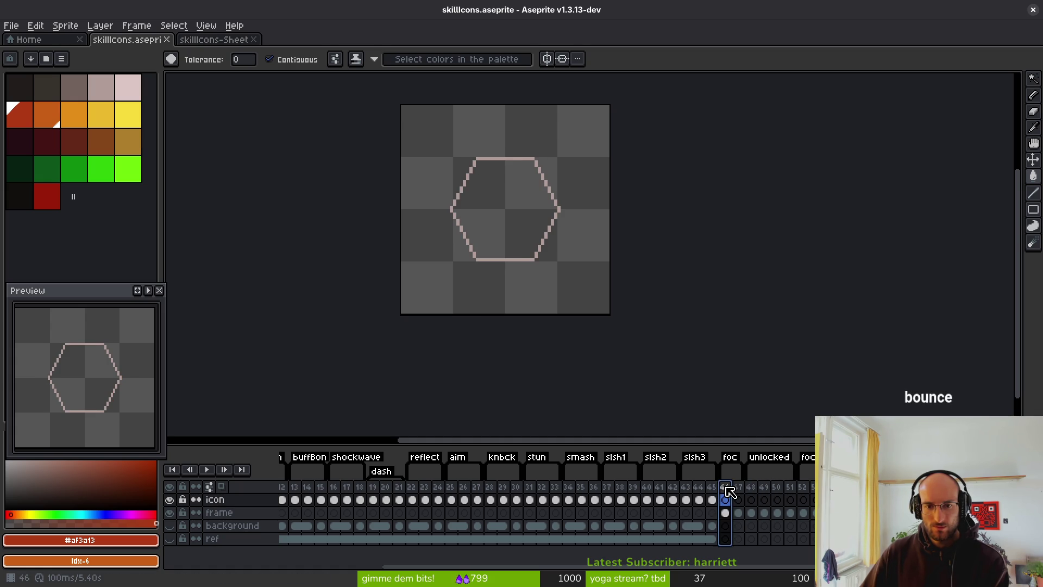
key("Right")
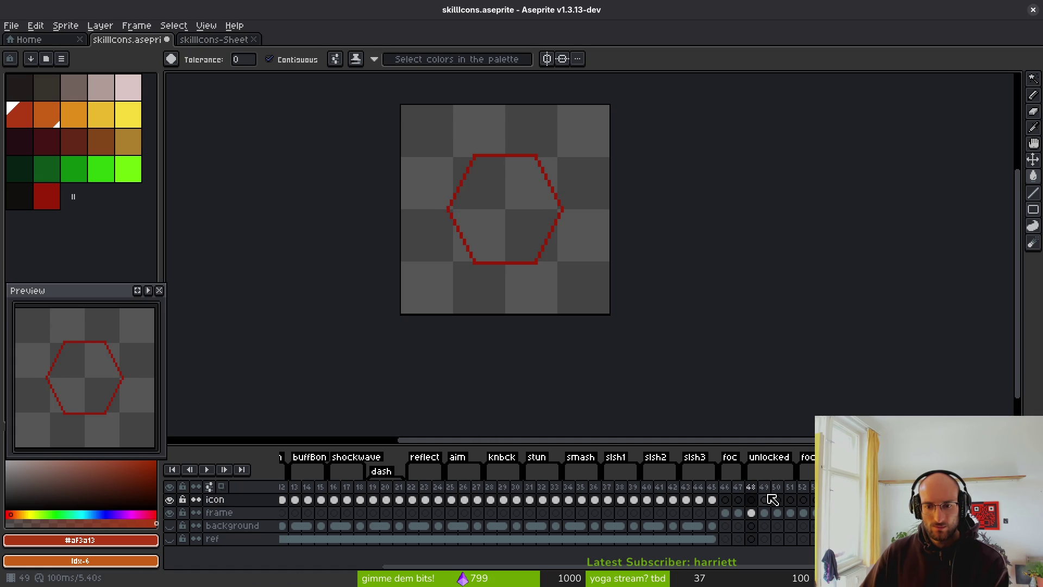
left_click(769, 499)
left_click(772, 499)
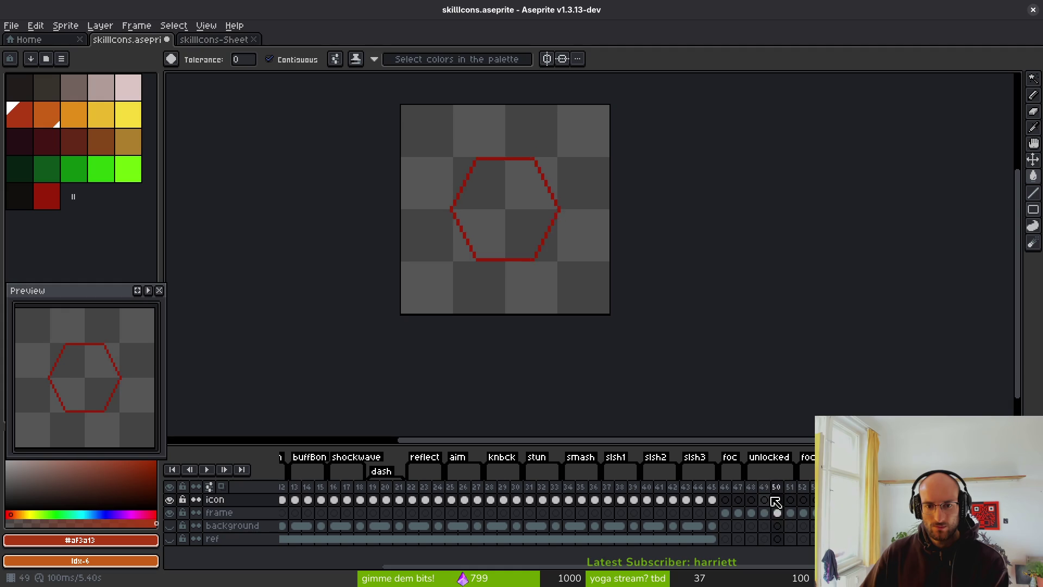
key("Left")
key("Right")
key("Left")
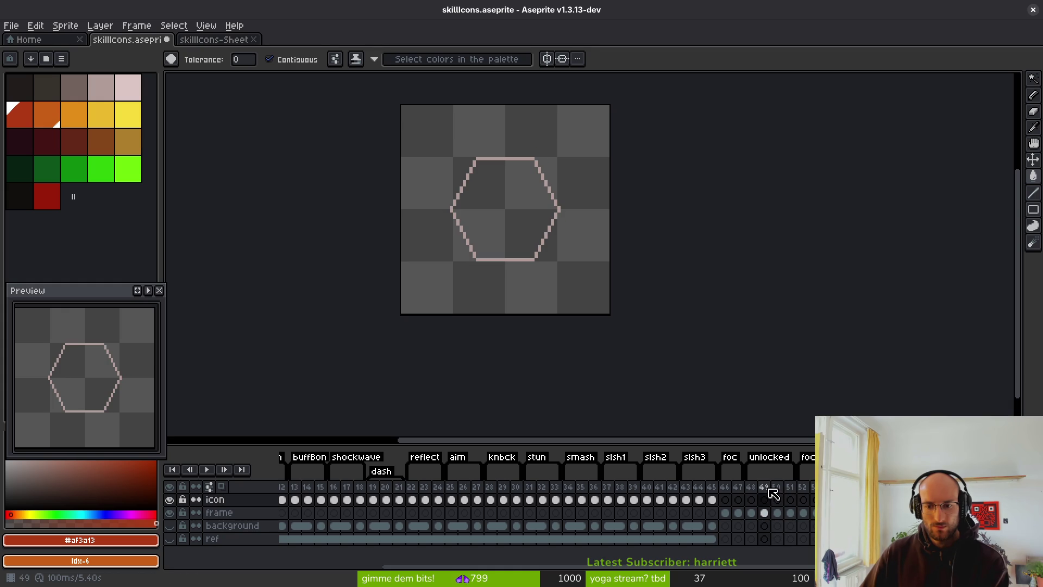
key("Right")
left_click(751, 486)
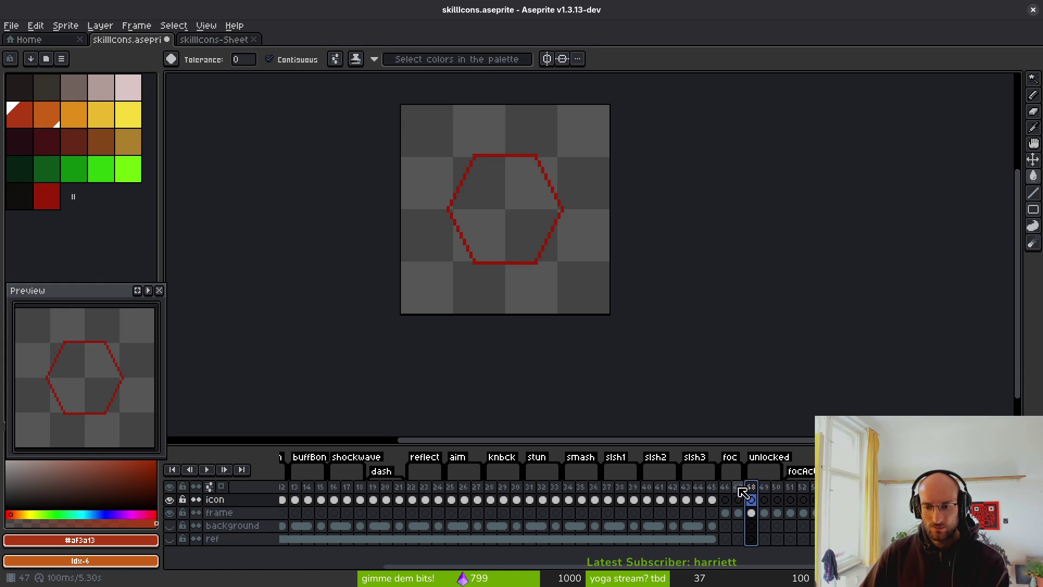
left_click(780, 488)
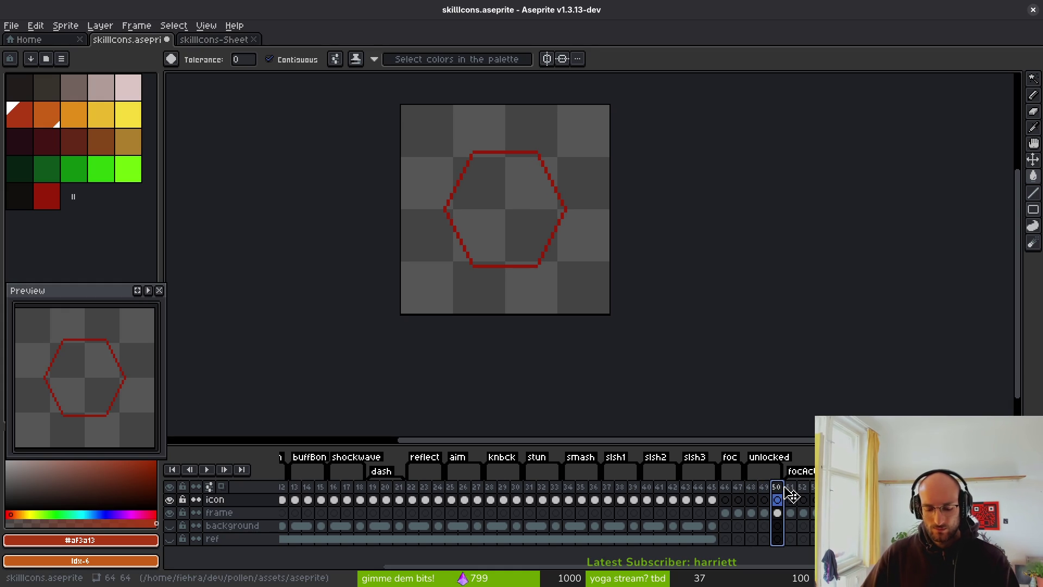
key("Left")
key("Left")
key("Left")
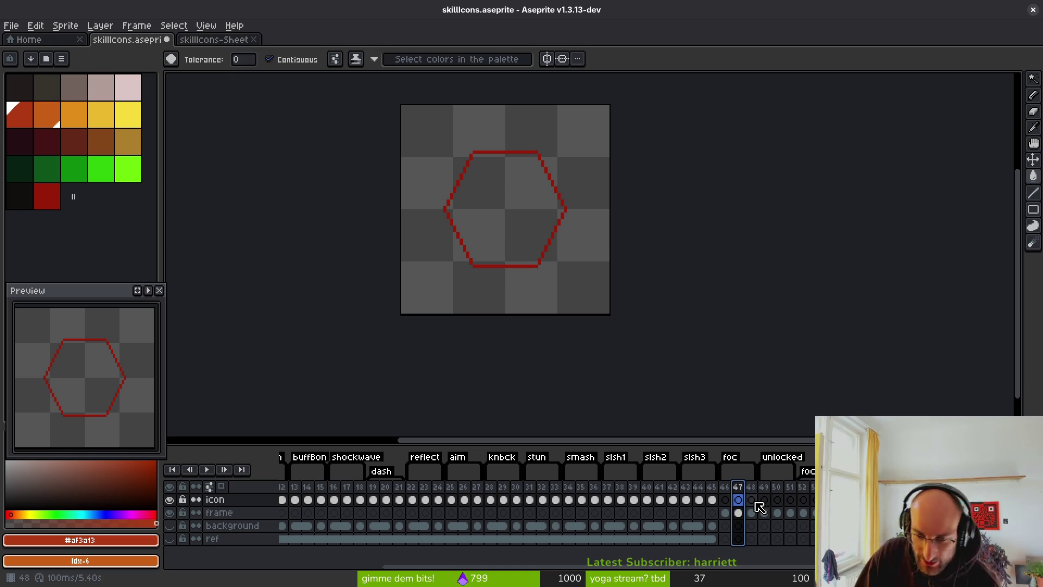
Move frame 47's hexagon so it sits just before frame 48
left_click(726, 486)
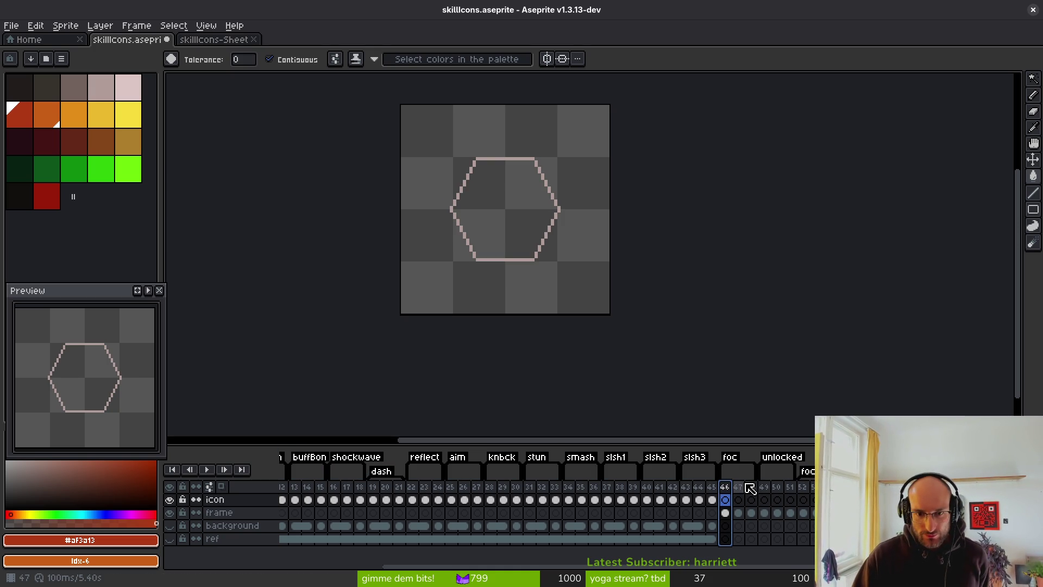
left_click(739, 486)
left_click(751, 486)
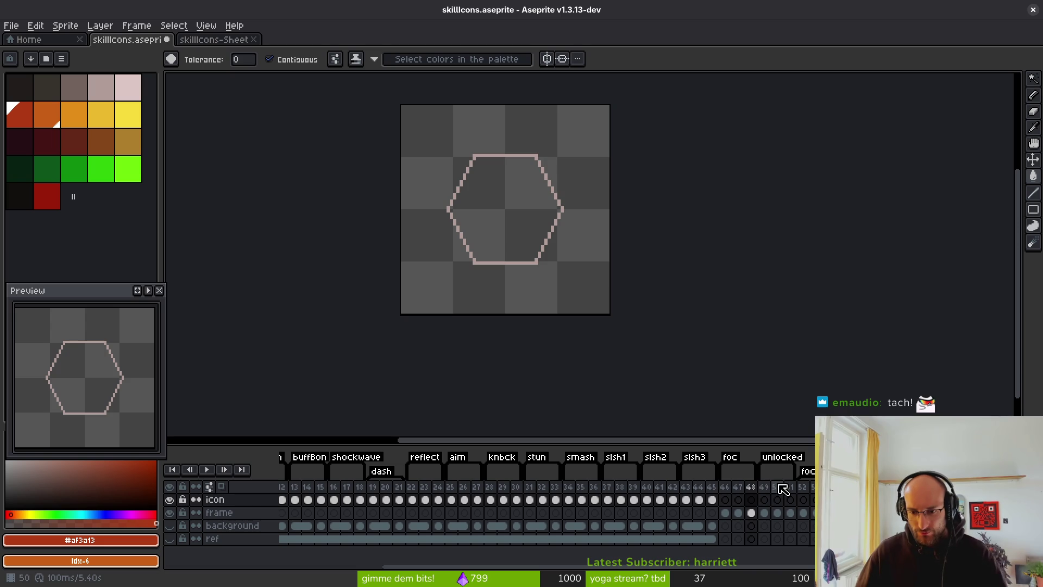
left_click(738, 487)
left_click_drag(739, 496, 761, 497)
Review the reordered hexagon frames 46–50 and save the sprite file
left_click(726, 488)
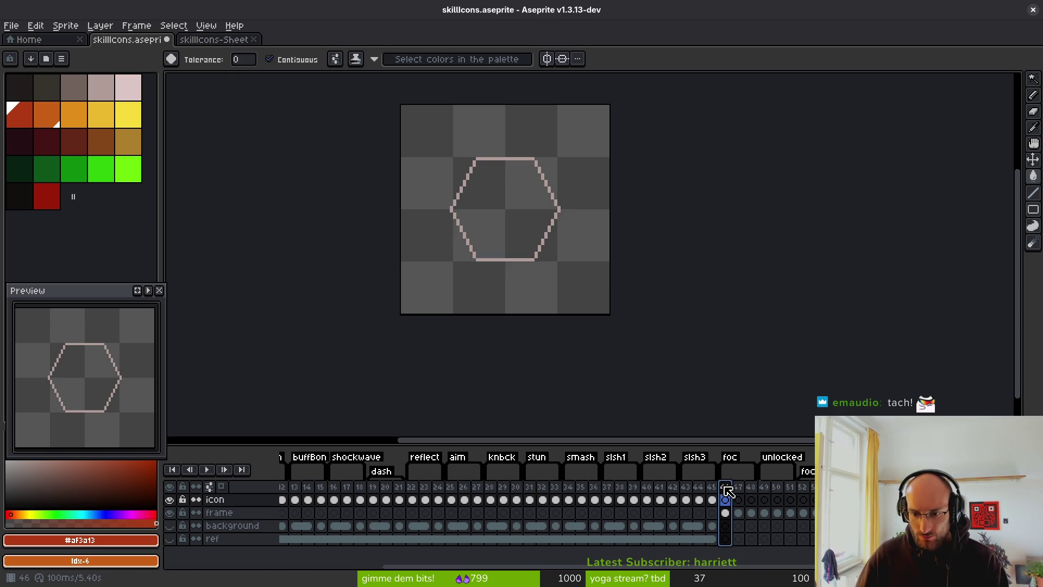
key("Right")
key("Right")
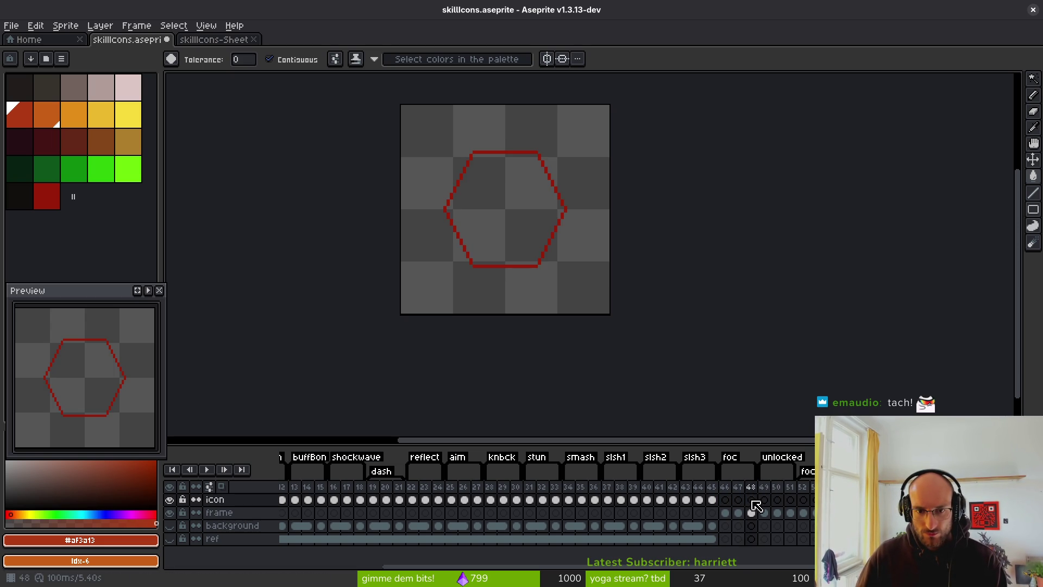
left_click(754, 500)
left_click(765, 512)
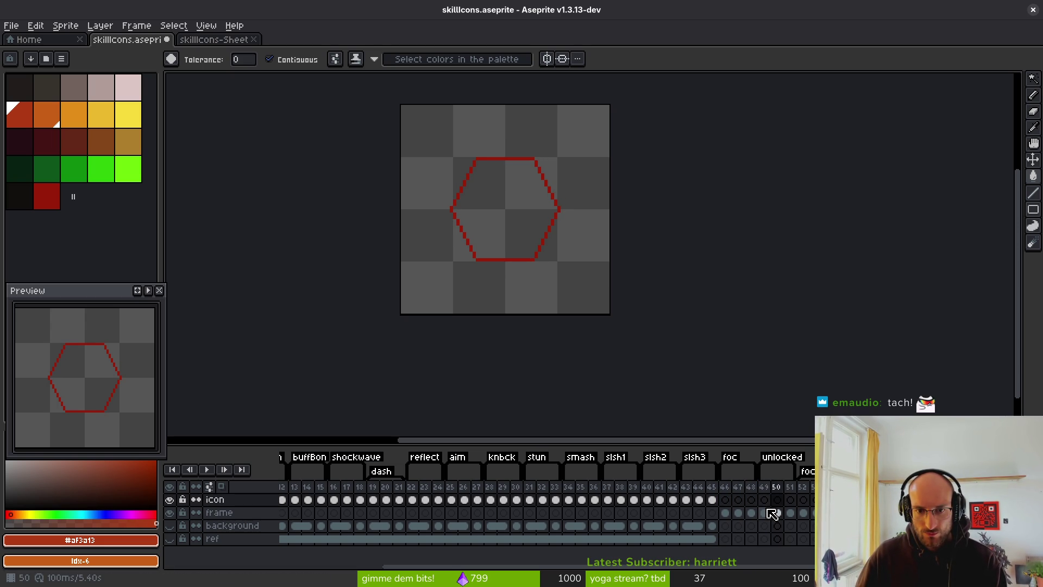
left_click(778, 487)
left_click(770, 495)
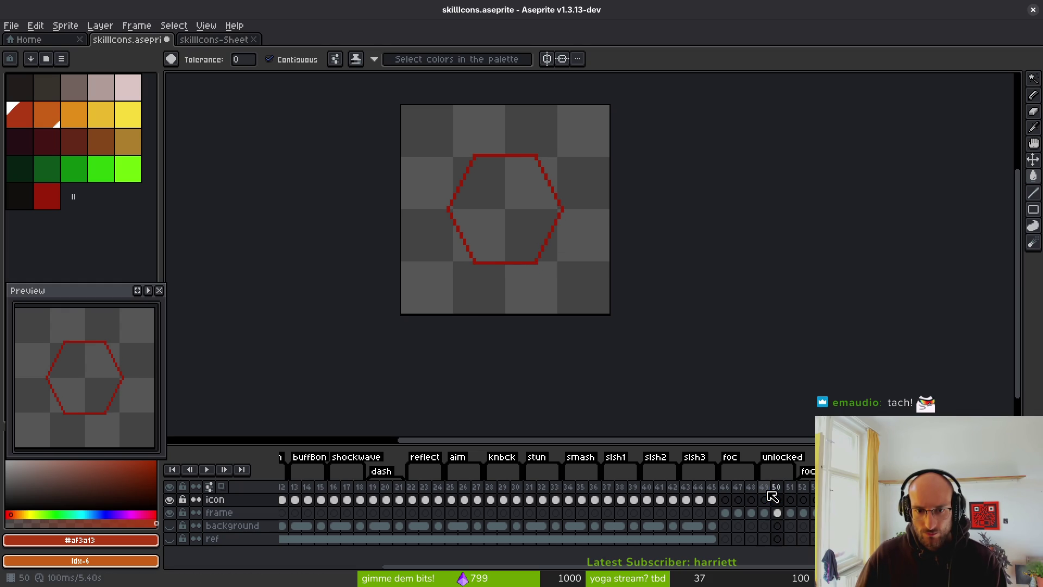
left_click(743, 490)
left_click(750, 487)
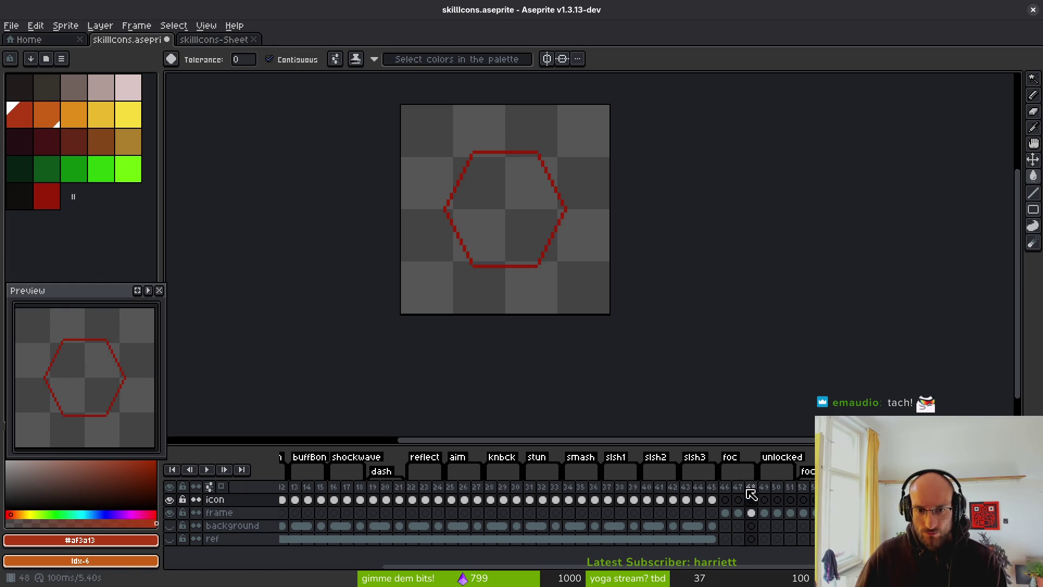
key("Escape")
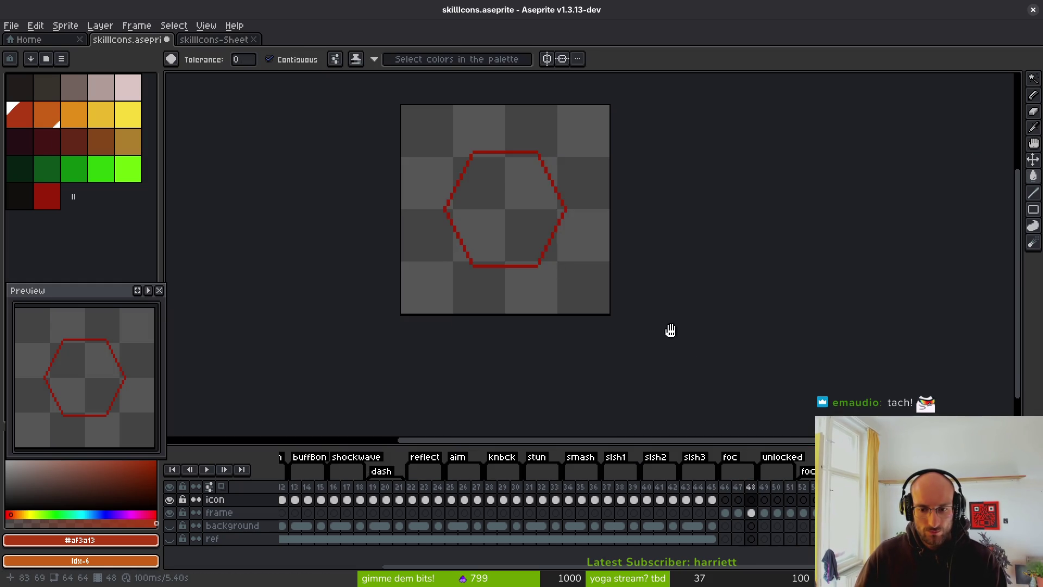
key("ctrl+s")
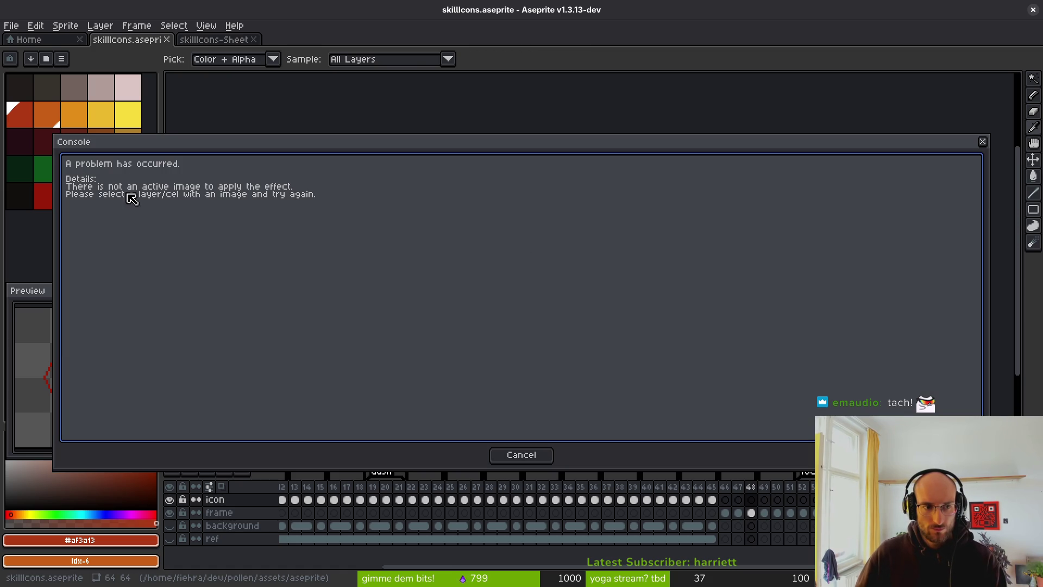
Replace the dark red of frame 48's hexagon with pale pink on the frame layer cel
key("Escape")
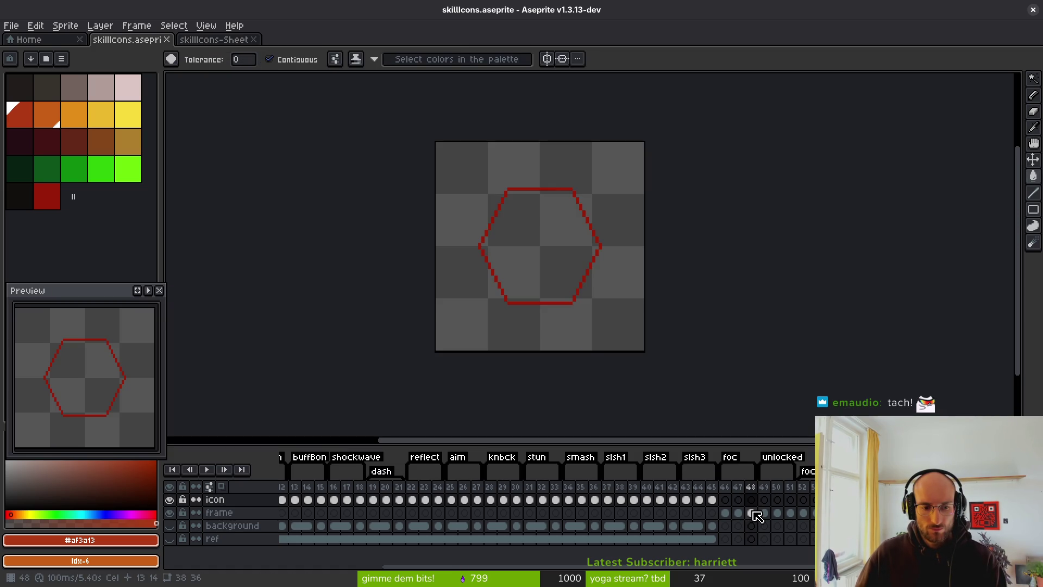
left_click(753, 514)
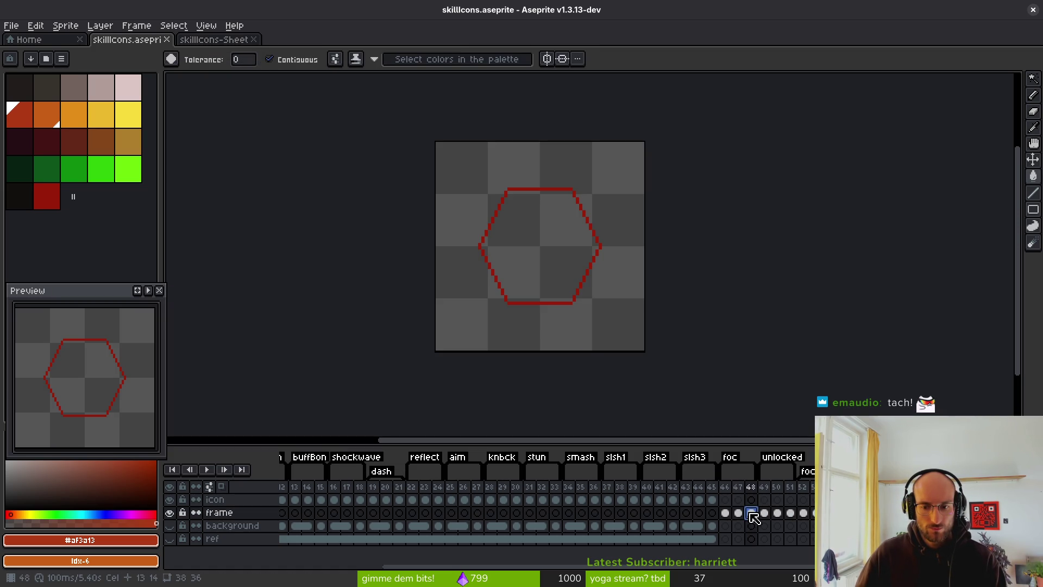
key("shift+r")
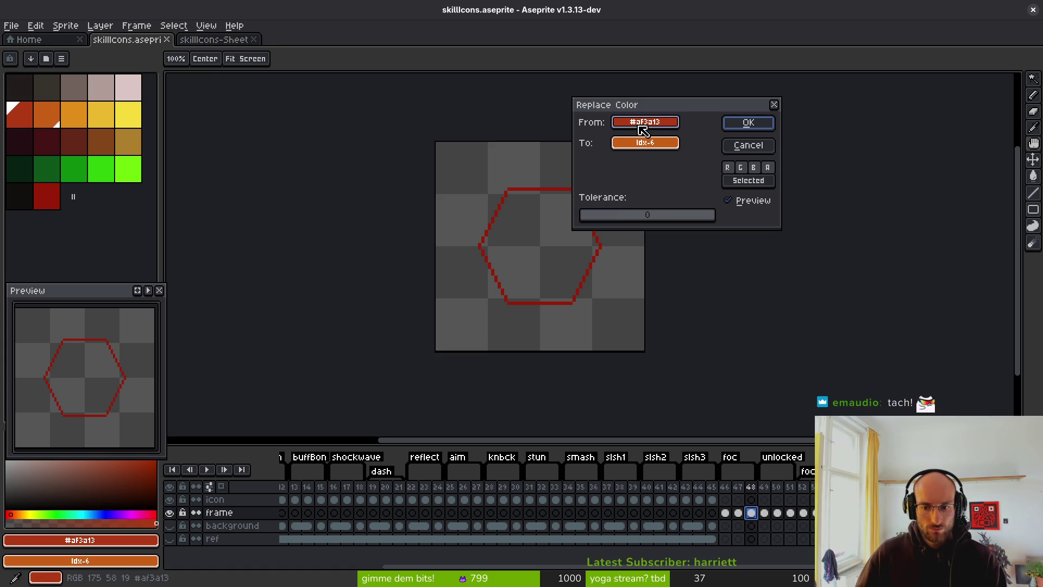
mouse_move(642, 130)
left_mouse_down()
mouse_move(571, 147)
mouse_move(554, 189)
mouse_move(636, 145)
mouse_move(98, 88)
left_mouse_up()
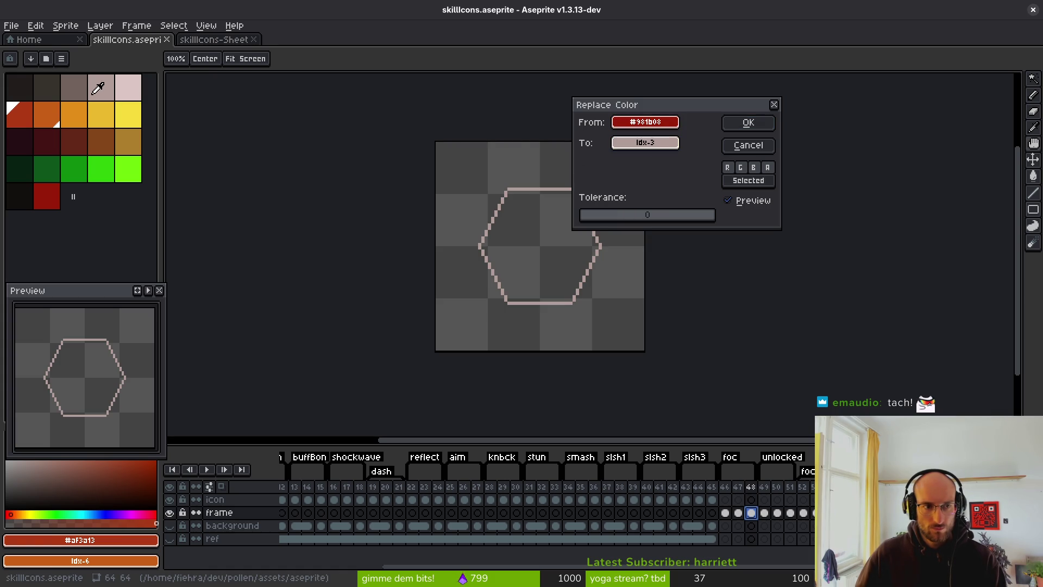
left_click(748, 123)
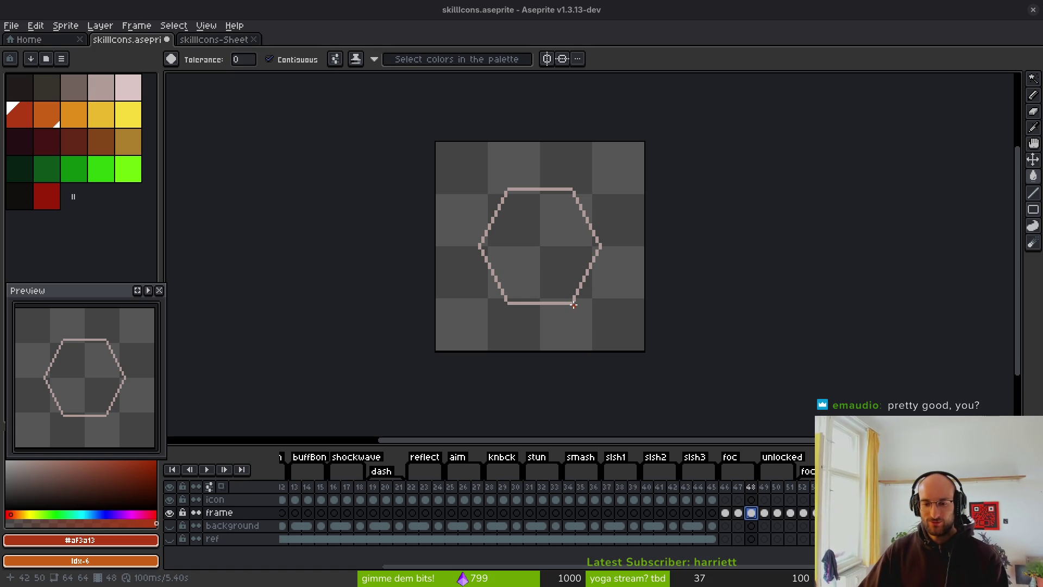
Undo a stray red fill inside the hexagon and play the animation to check the frames
scroll(696, 346, "right", 2)
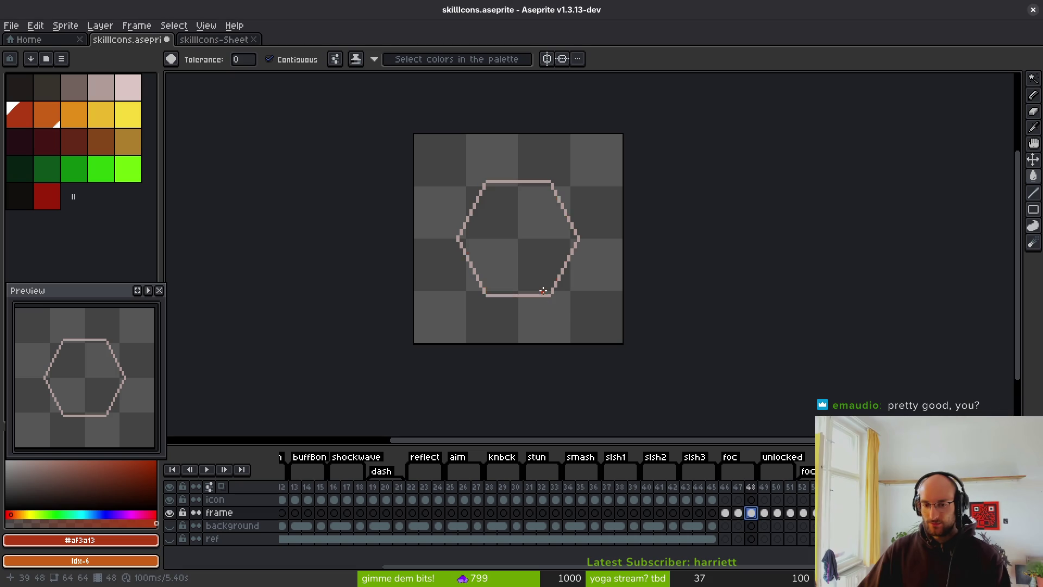
left_click(544, 287)
key("ctrl+z")
scroll(592, 300, "left", 1)
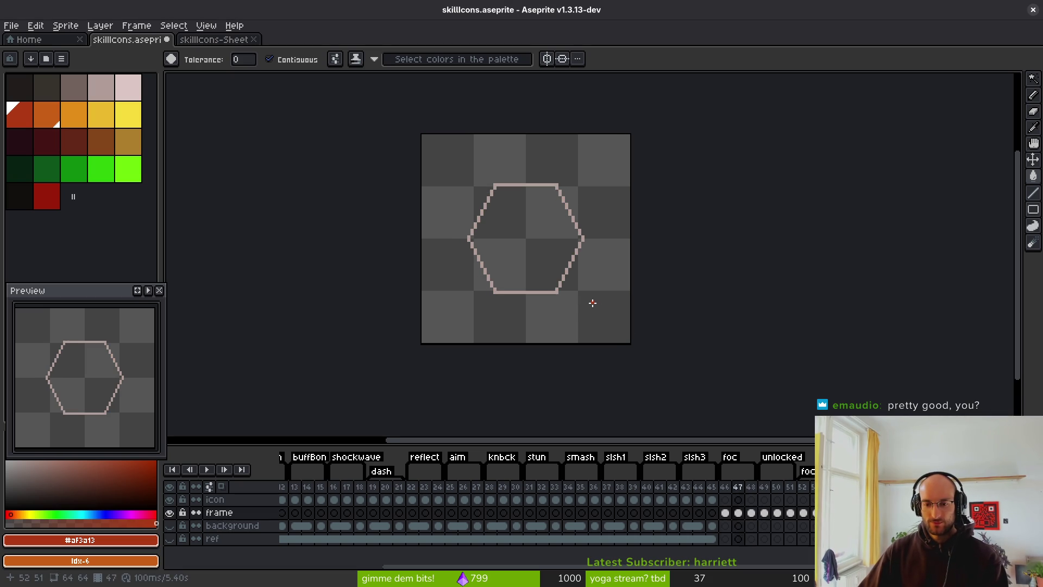
key("Return")
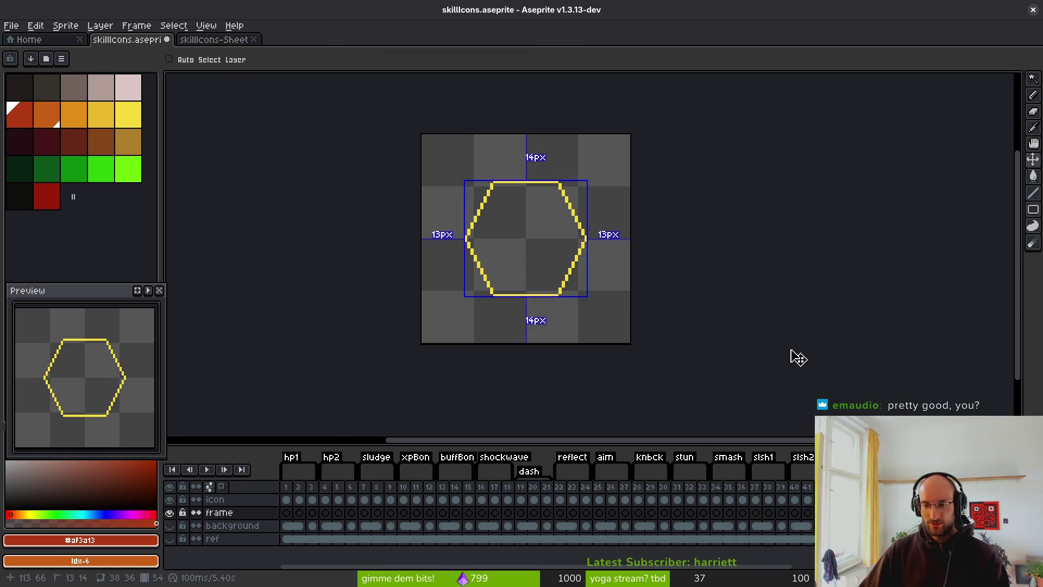
Export the frames as a 3×3 sprite sheet over assets/art/ui/skillIconFrame-Sheet.png
key("ctrl+e")
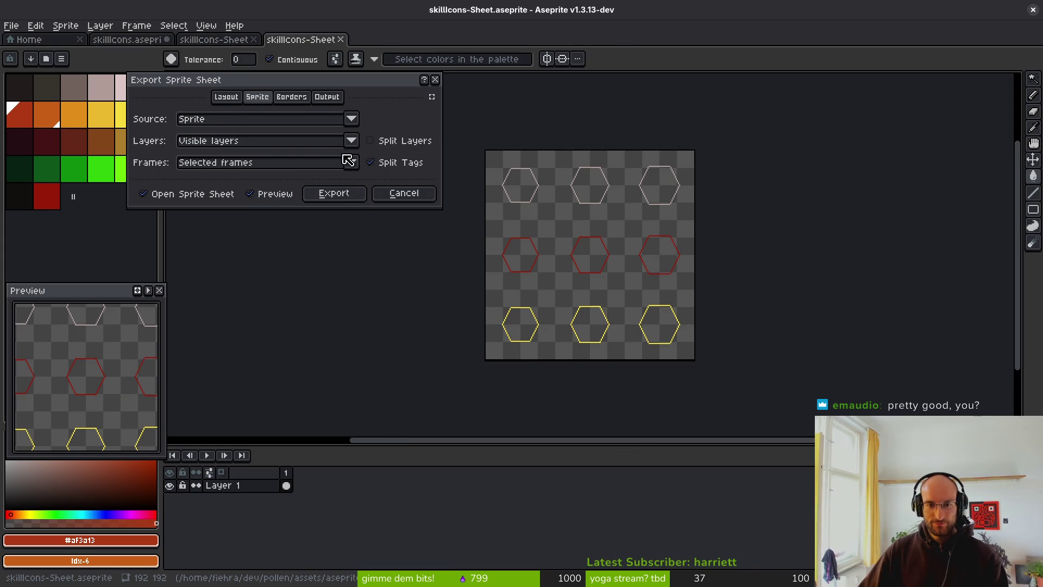
left_click(340, 199)
key("ctrl+alt+shift+s")
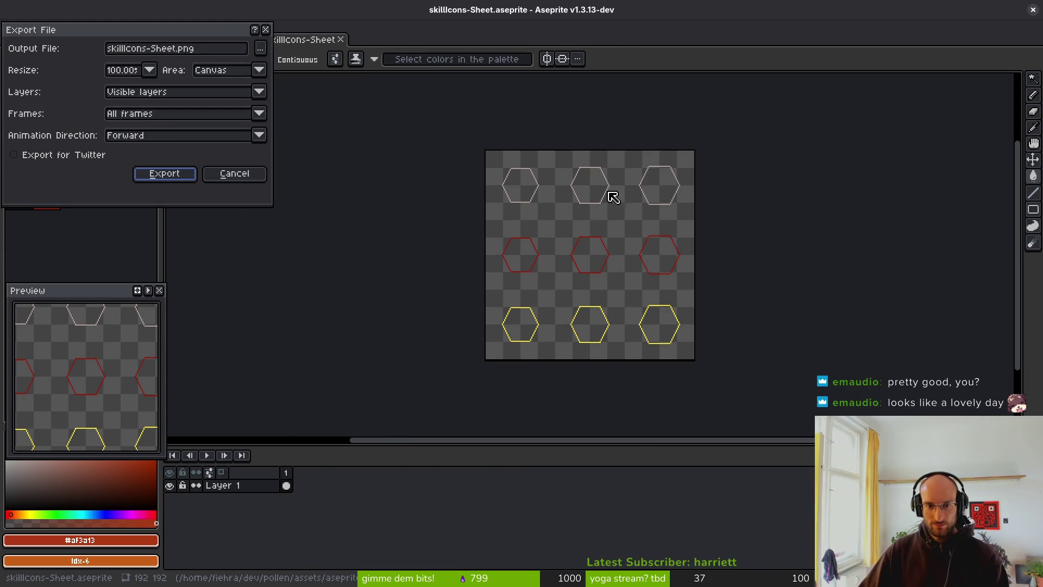
left_click(261, 48)
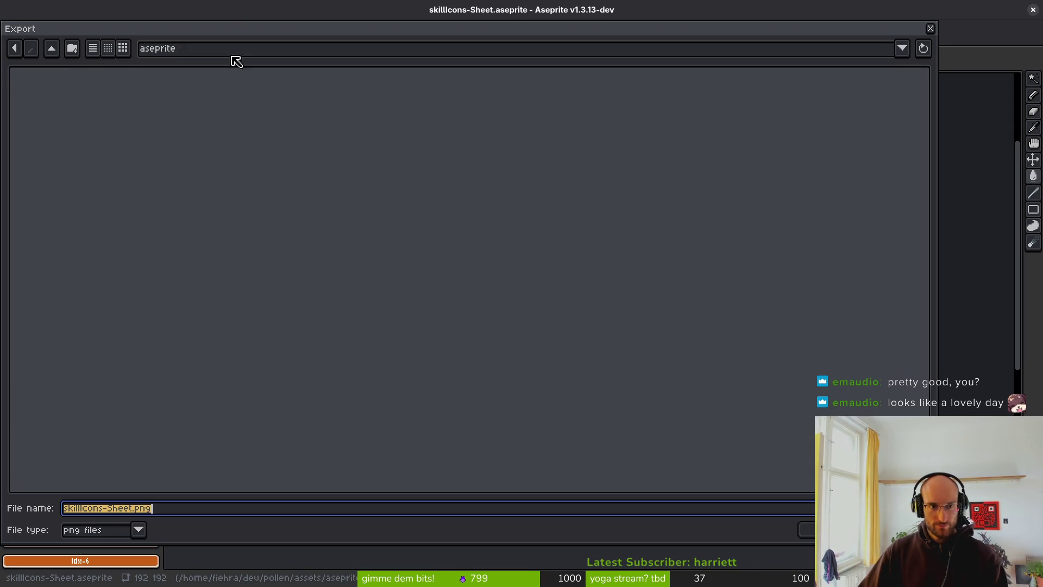
left_click(51, 48)
left_click(52, 48)
double_click(124, 112)
double_click(47, 112)
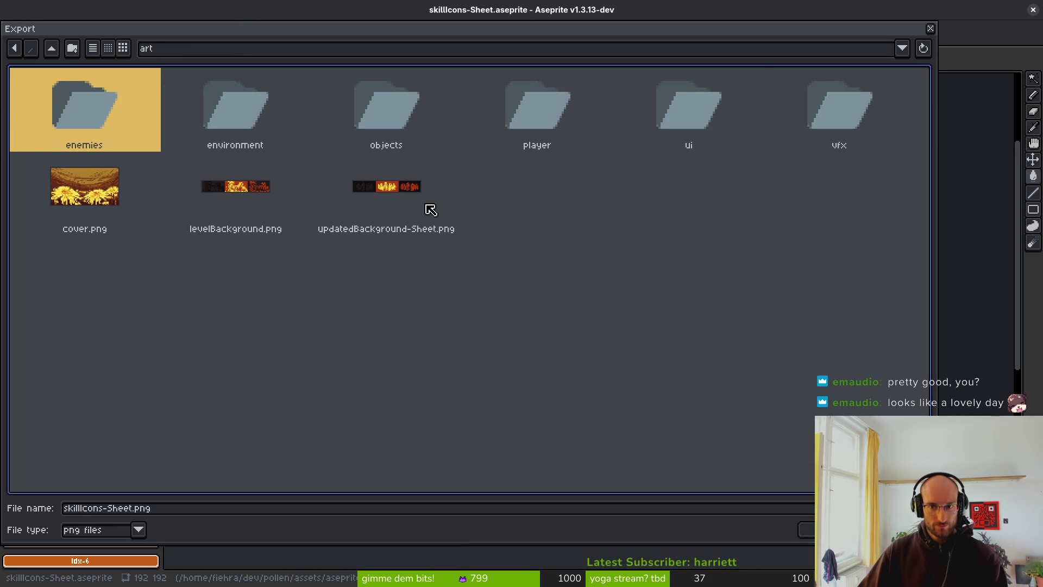
double_click(700, 107)
left_click(582, 194)
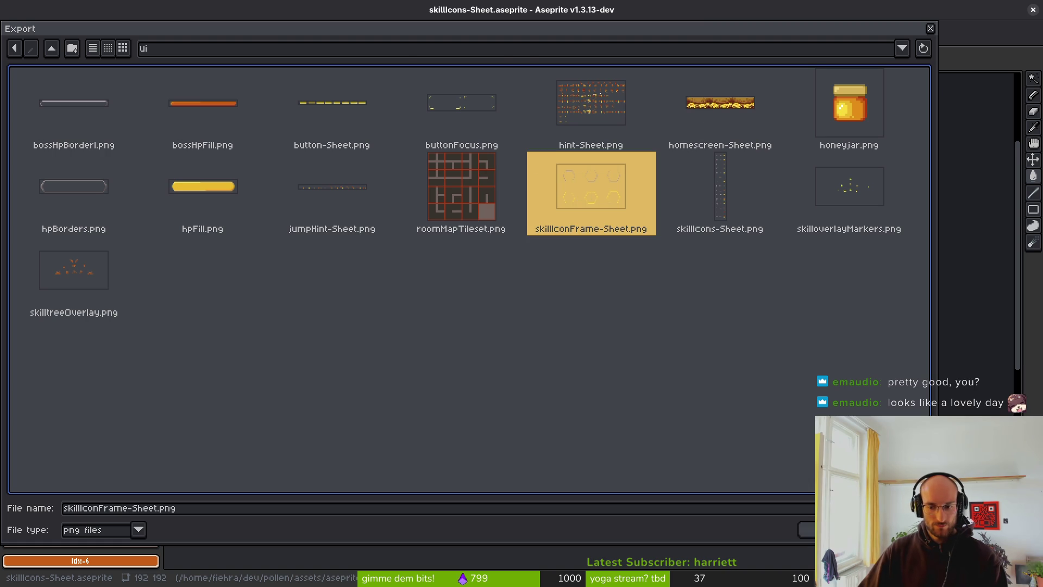
key("Return")
left_click(465, 332)
key("Return")
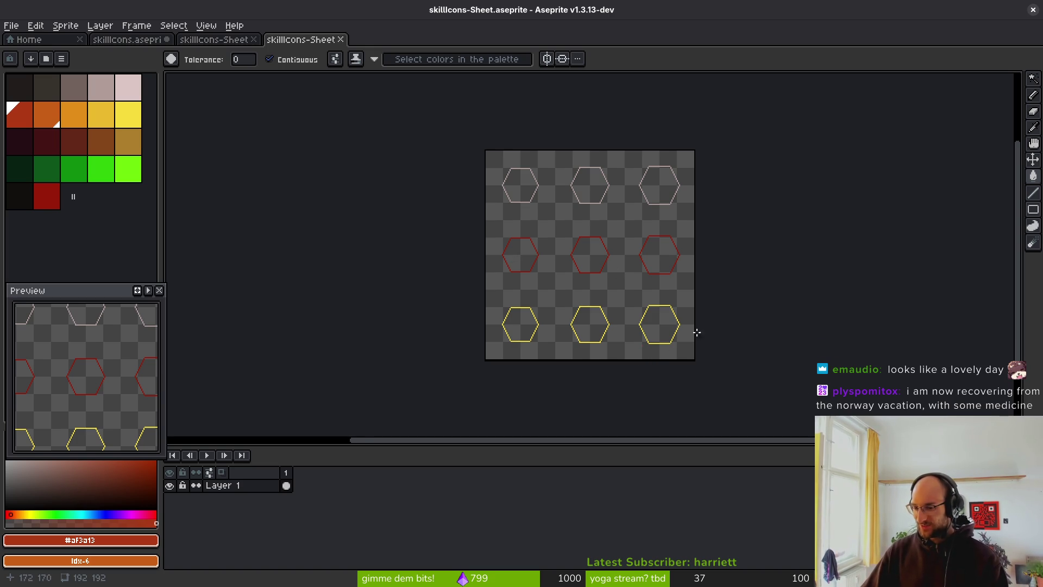
Close both skillIcons-Sheet documents without saving them
key("ctrl+shift+s")
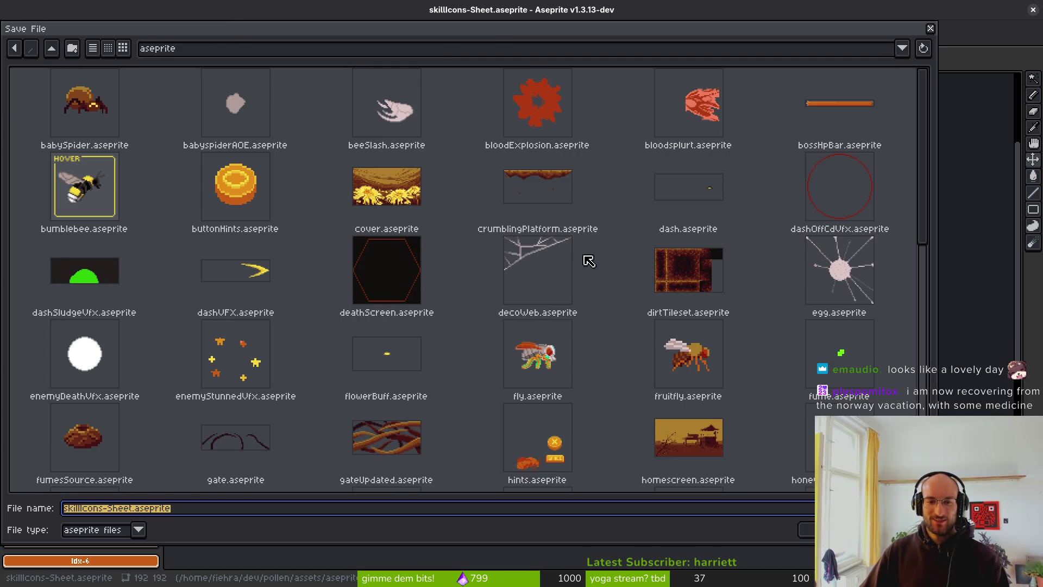
key("Escape")
scroll(549, 249, "up", 2)
scroll(566, 260, "down", 2)
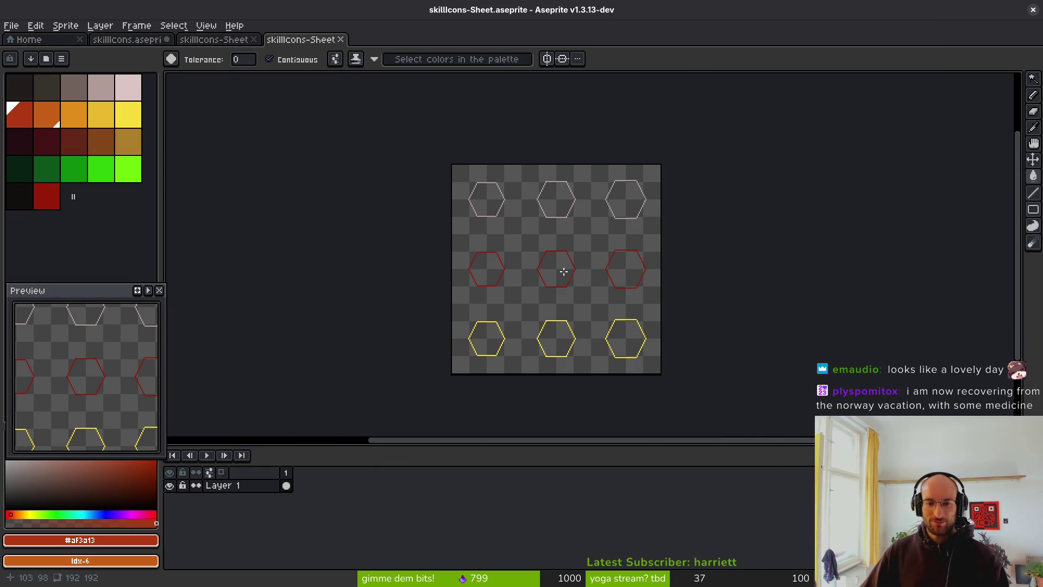
left_click_drag(564, 272, 545, 254)
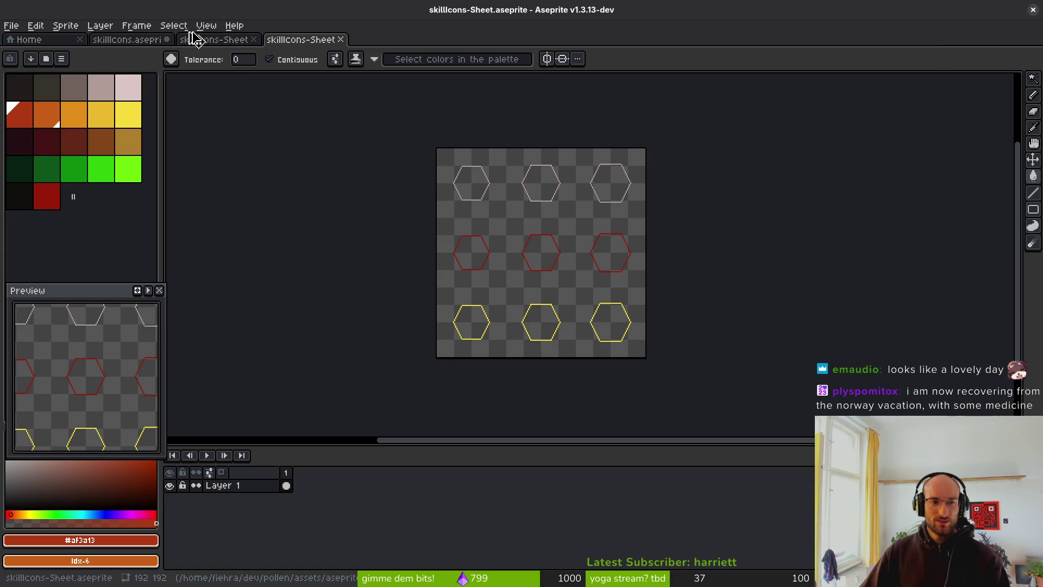
key("ctrl+shift+s")
key("Escape")
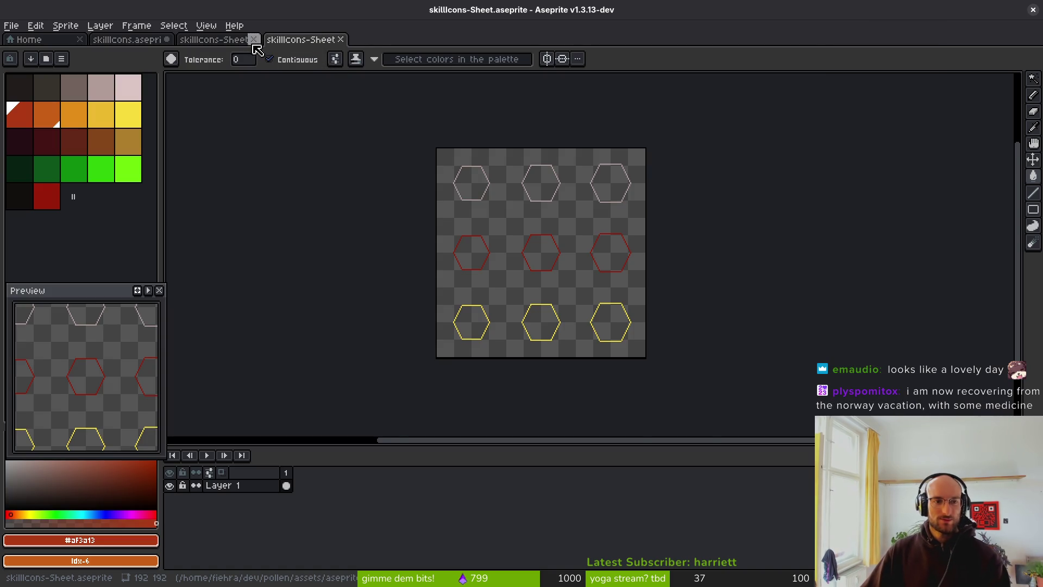
left_click(254, 39)
left_click(254, 39)
Save skillIcons.aseprite, then return to Godot and save the skill_icon scene
key("ctrl+s")
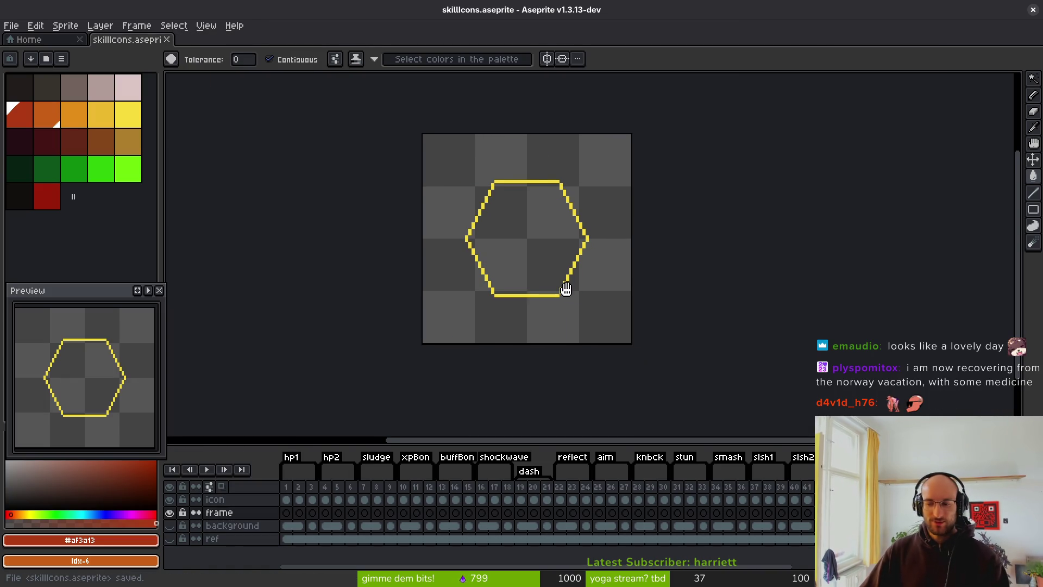
left_click_drag(565, 289, 579, 292)
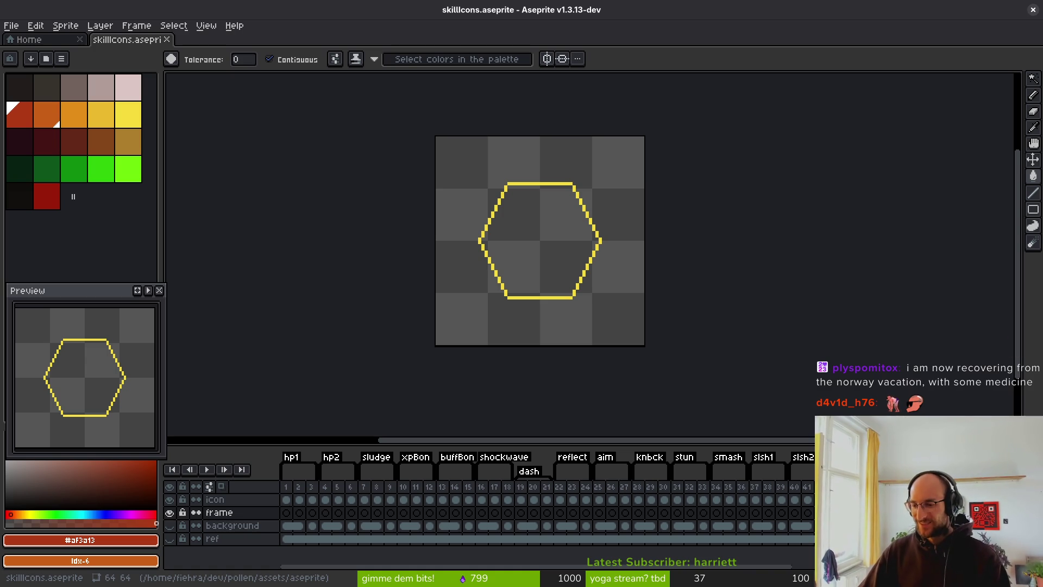
key("alt+Tab")
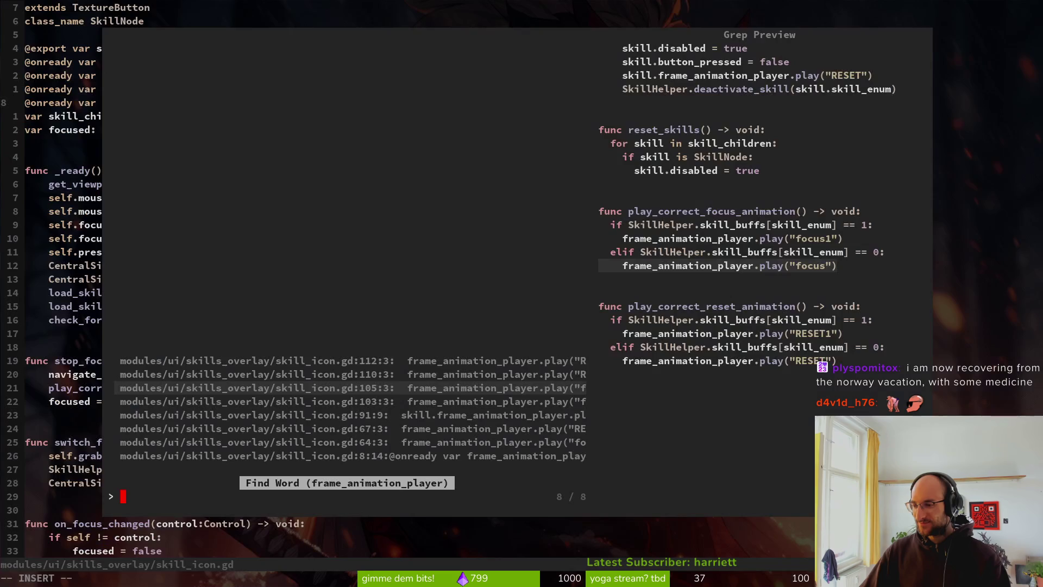
key("Escape")
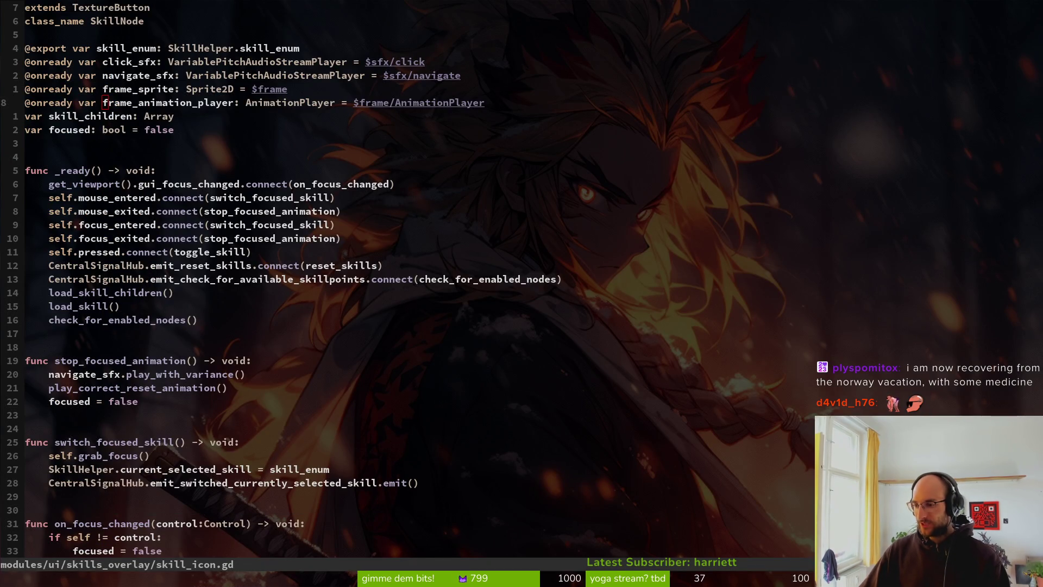
key("alt+Tab")
key("ctrl+s")
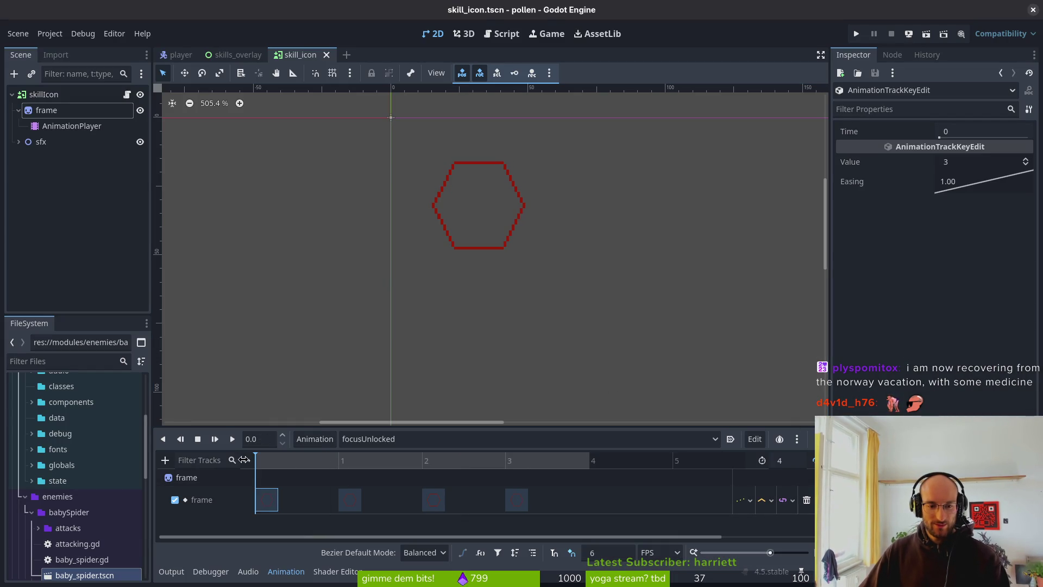
Load focusSkilled, preview its yellow hexagon keys, then stop and select the first key
left_click_drag(243, 459, 526, 459)
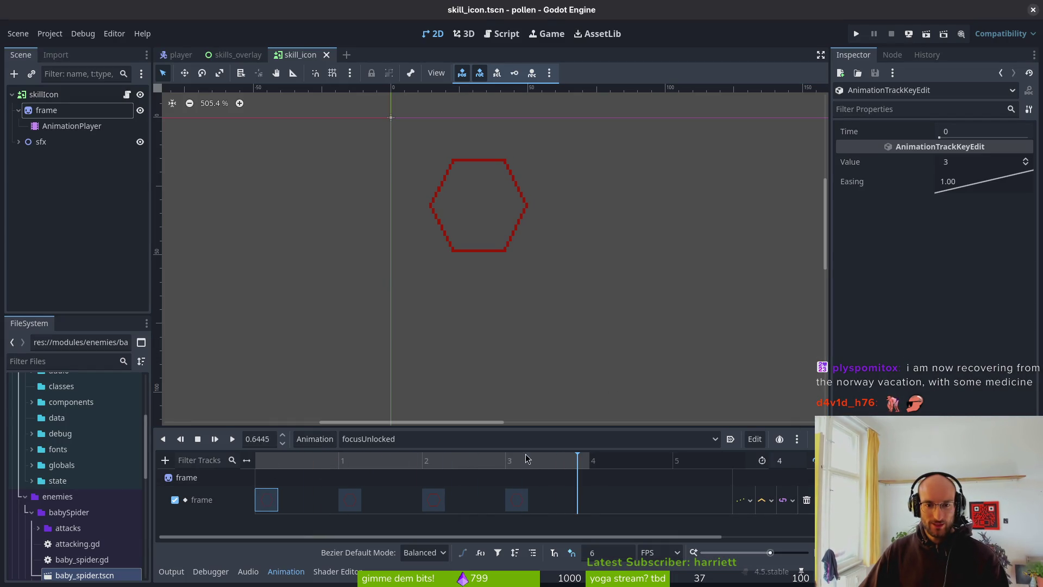
left_click(393, 440)
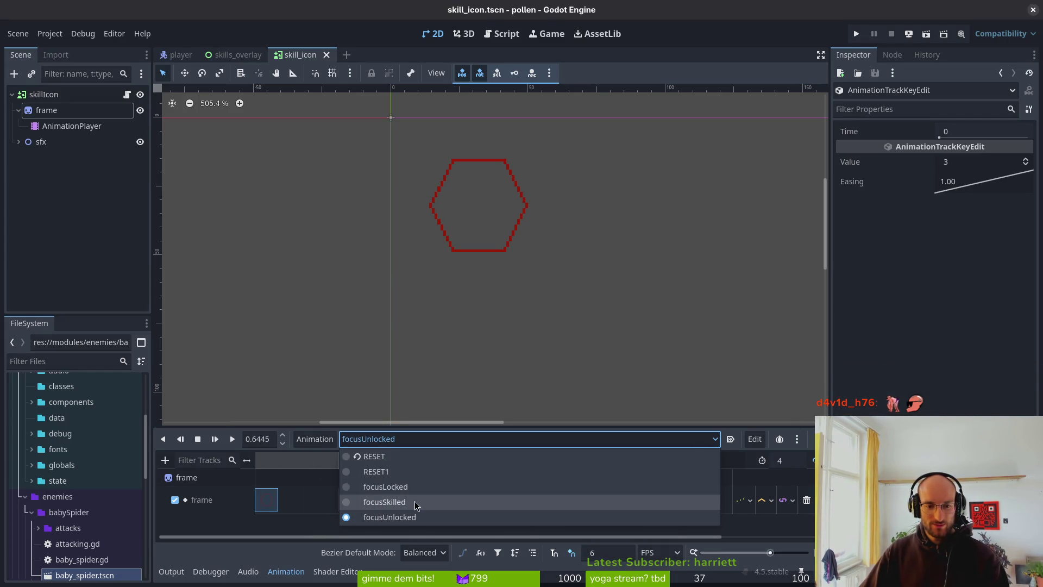
left_click(384, 502)
key("ctrl+s")
left_click(232, 439)
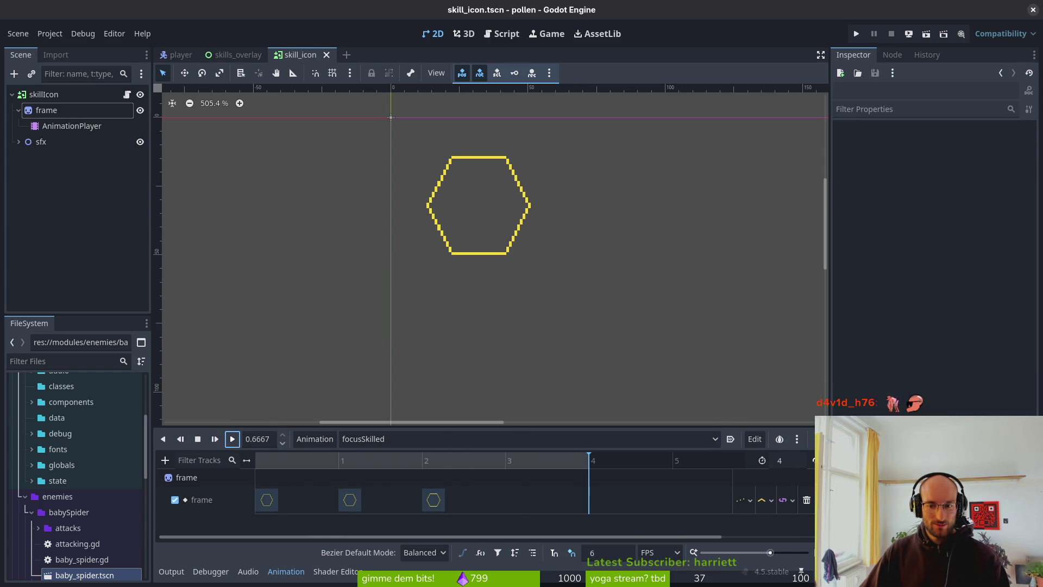
key("ctrl+s")
left_click(232, 439)
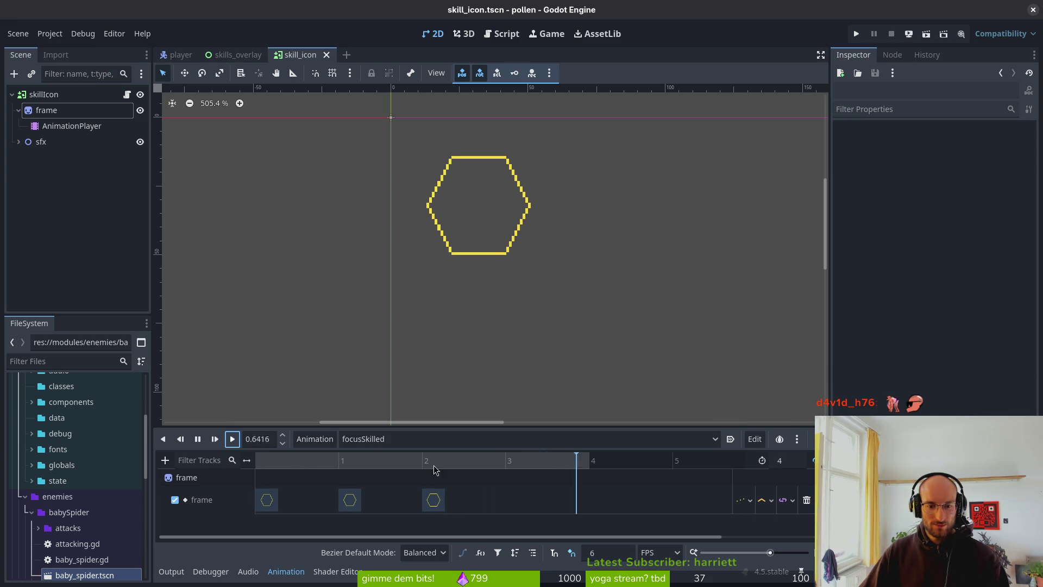
left_click(198, 439)
left_click(266, 500)
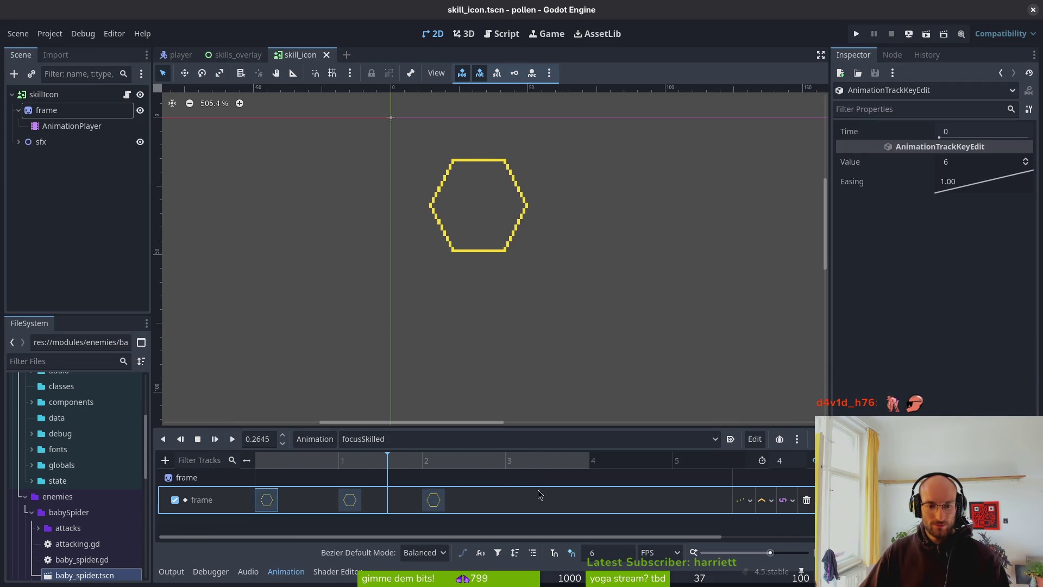
Insert a trial key at frame 3 of focusSkilled, preview it, then delete it
left_click_drag(498, 494, 509, 494)
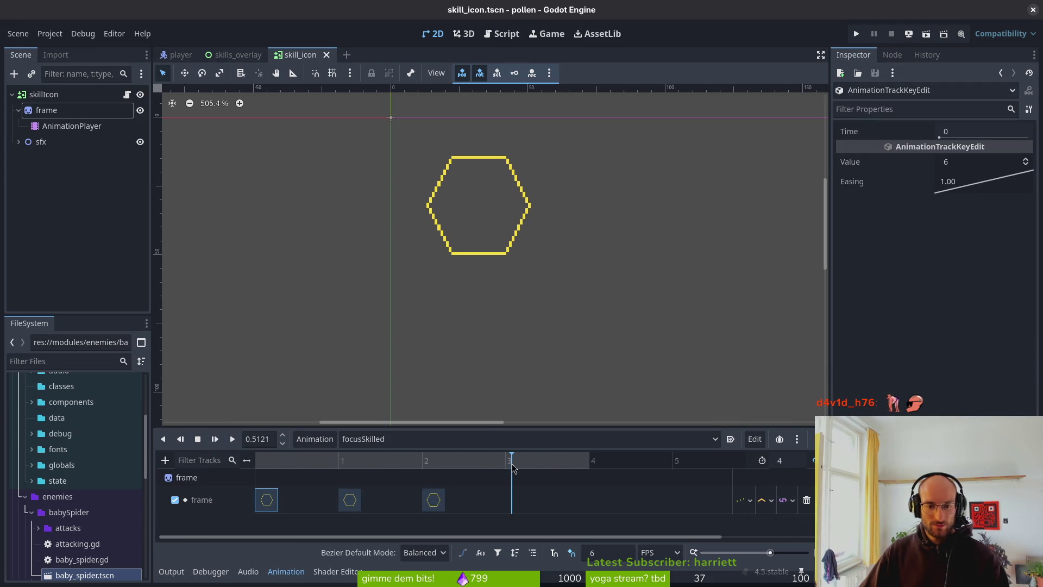
left_click(499, 494)
double_click(536, 496)
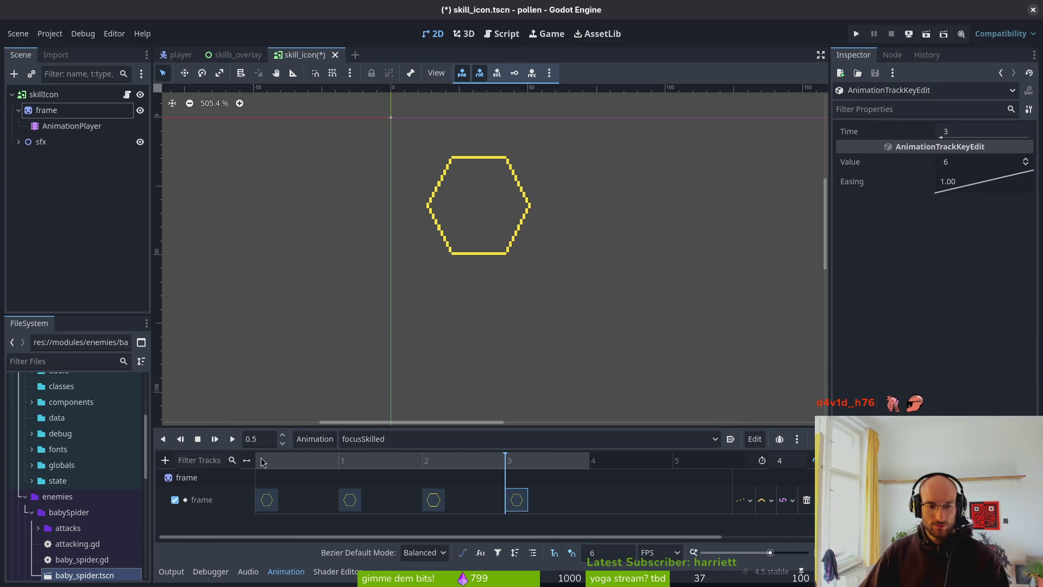
left_click(232, 439)
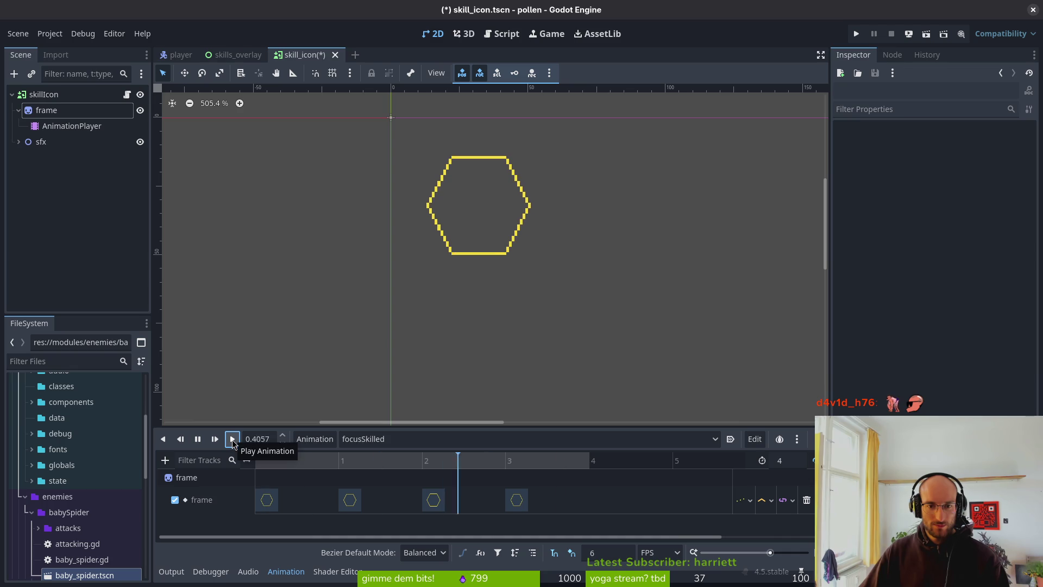
left_click(517, 500)
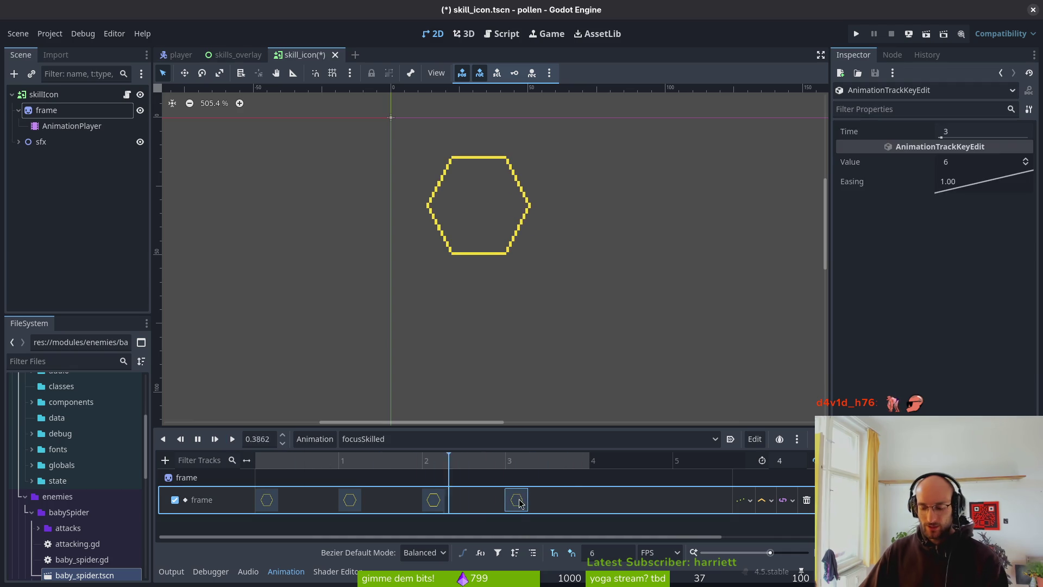
key("Delete")
Duplicate the frame-1 value-7 key onto frame 3, save the scene, and preview it
left_click(350, 499)
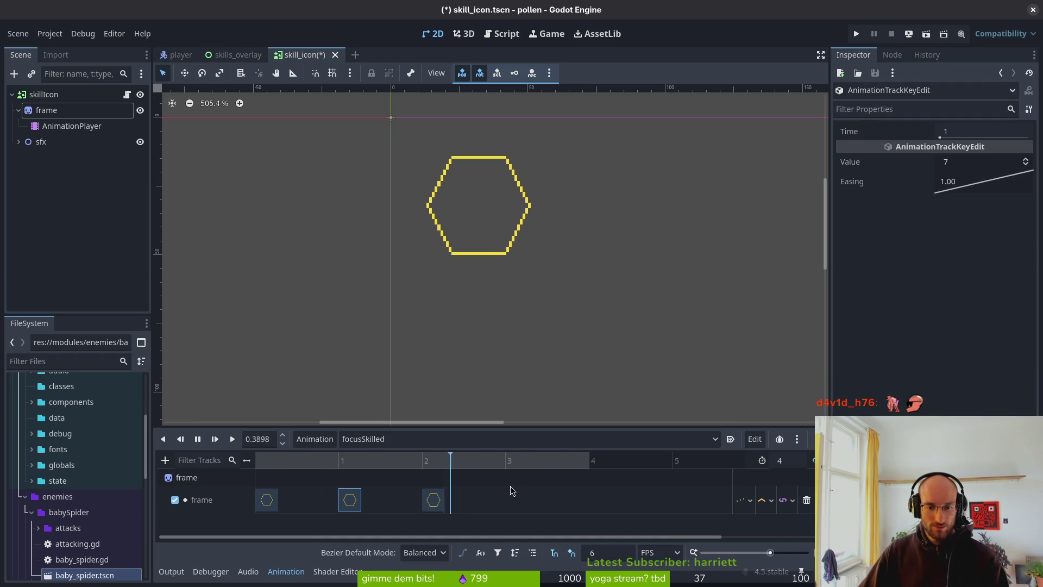
key("s")
key("ctrl+d")
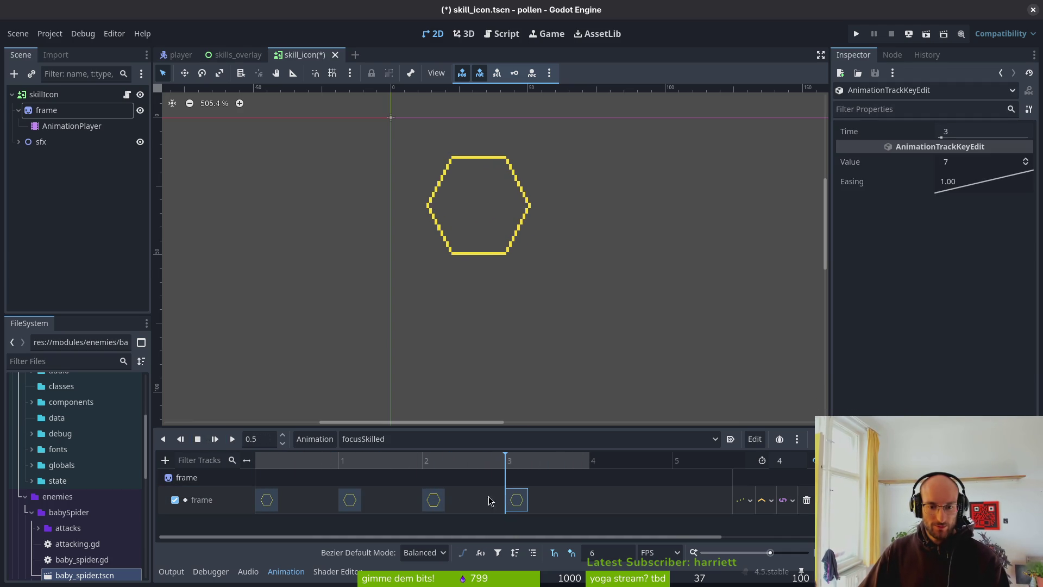
left_click(491, 500)
key("ctrl+s")
left_click(232, 439)
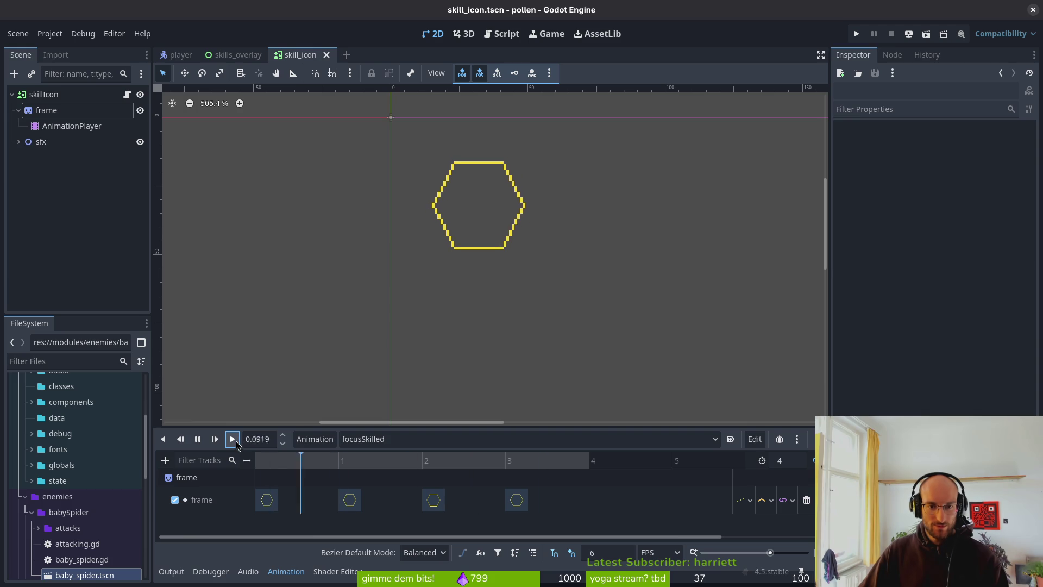
left_click(198, 439)
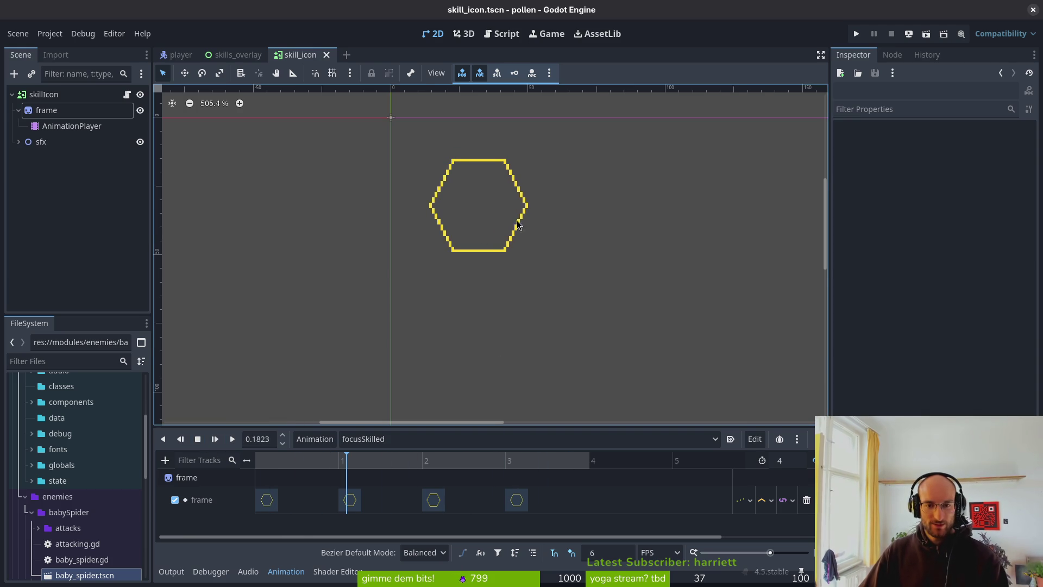
scroll(447, 230, "down", 3)
left_click(18, 110)
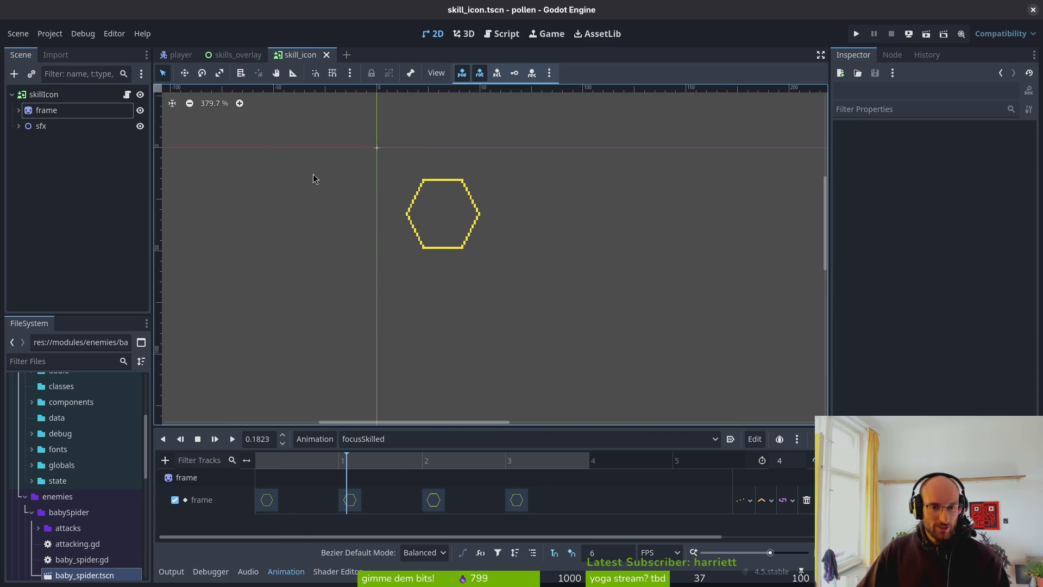
key("alt+Tab")
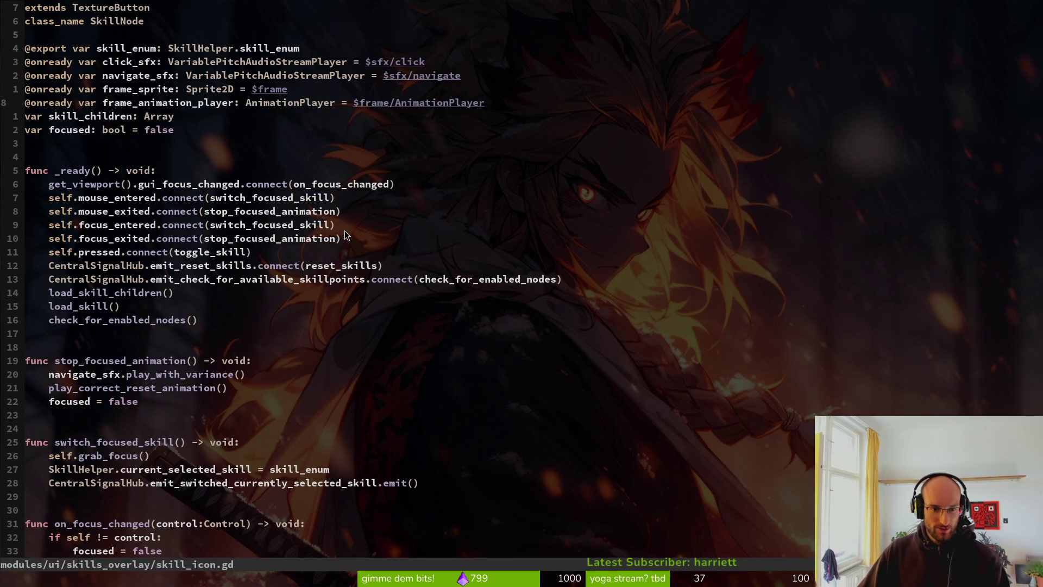
key("space")
type("/focus1")
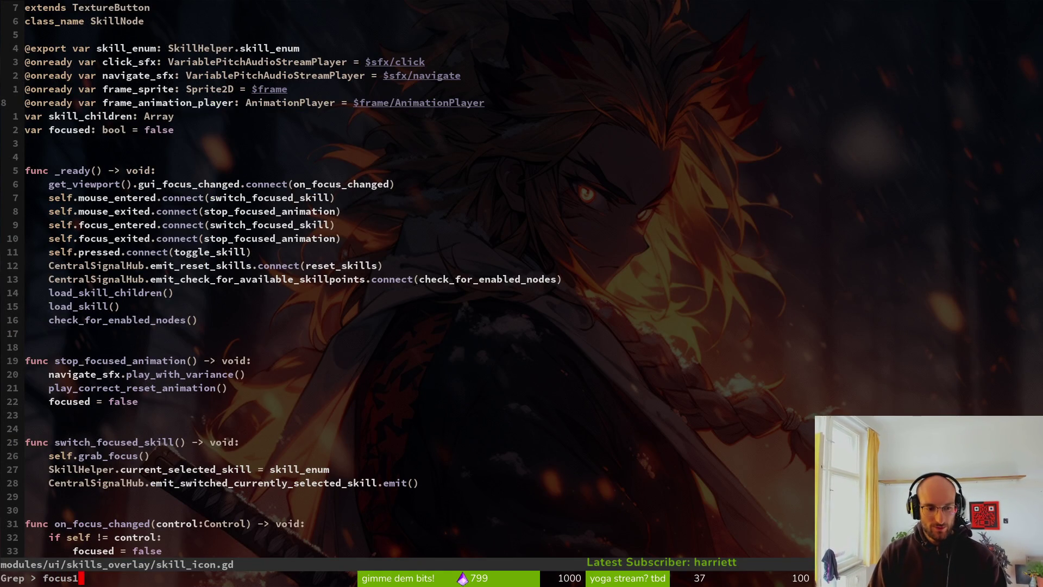
key("Return")
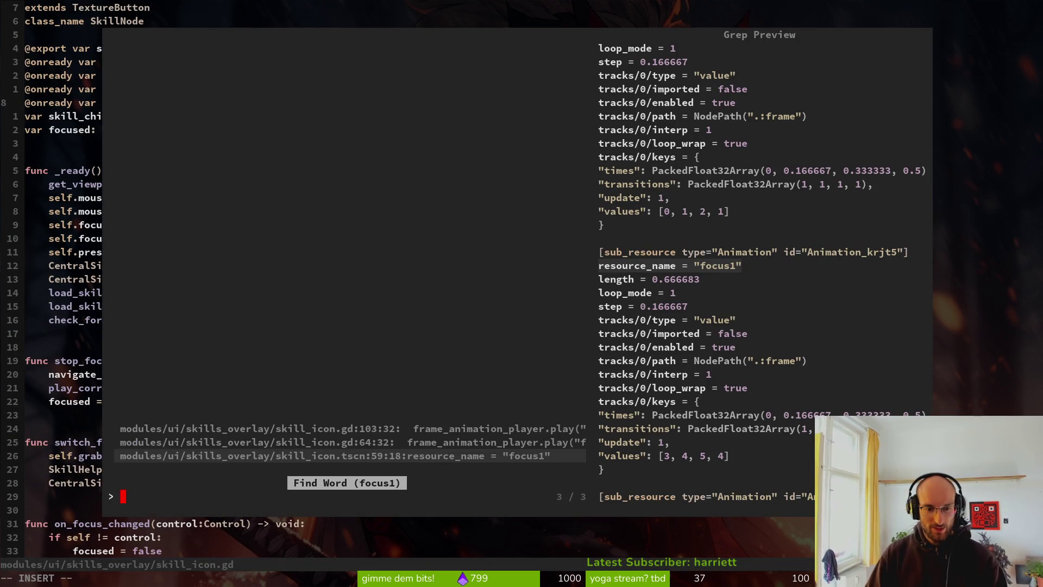
key("Return")
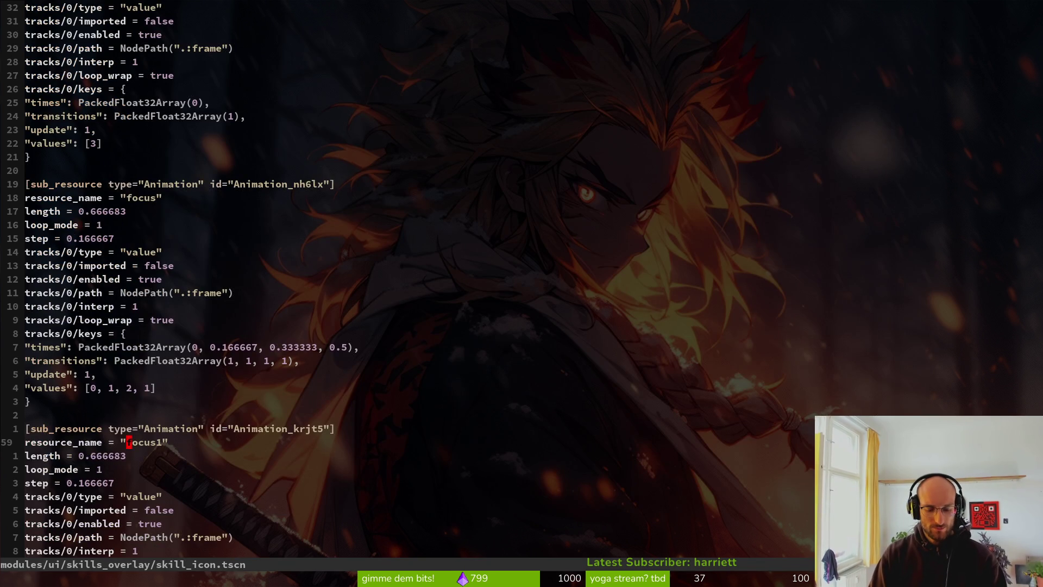
key("space")
type("fskillicon")
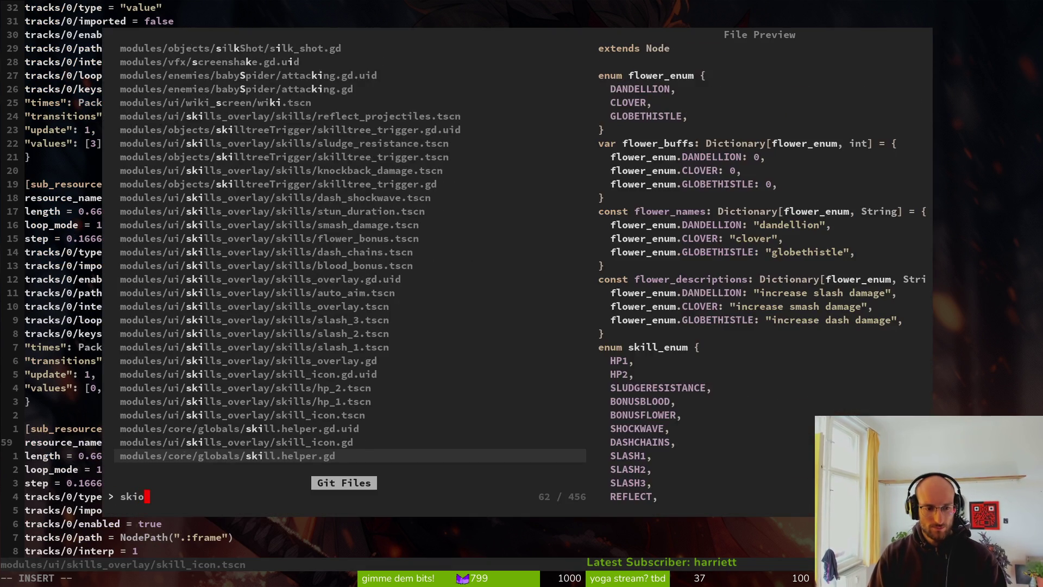
key("Return")
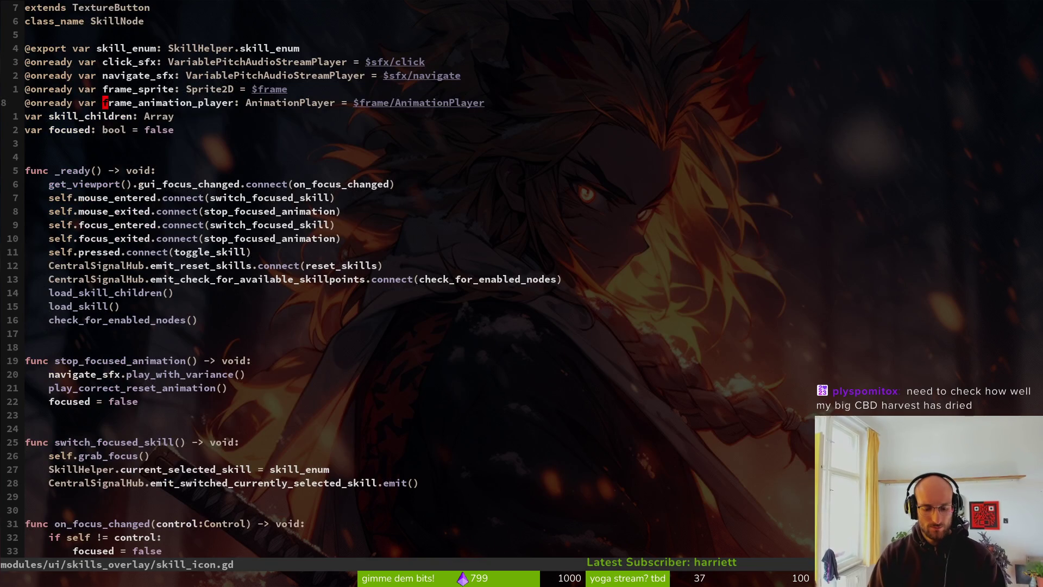
Rename the first play call's 'focus1' to 'focusSkilled' and save skill_icon.gd
type("/focus1")
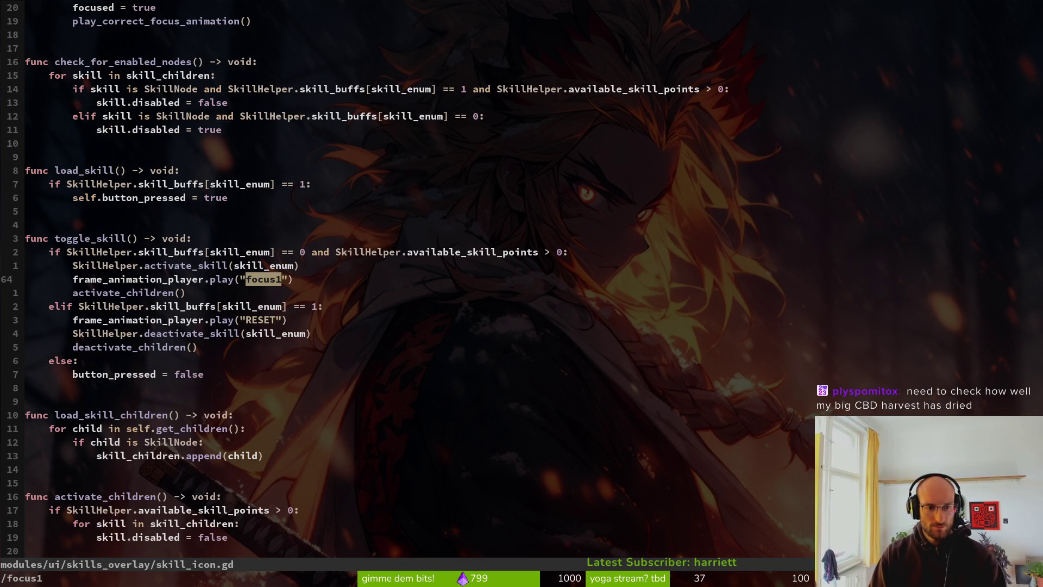
key("Return")
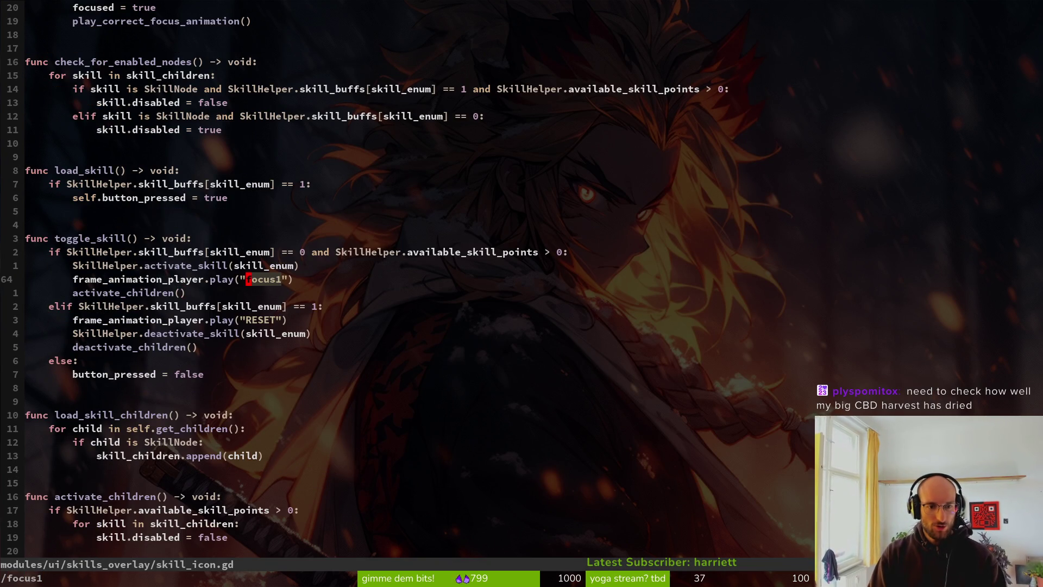
key("c")
key("i")
key("quotedbl")
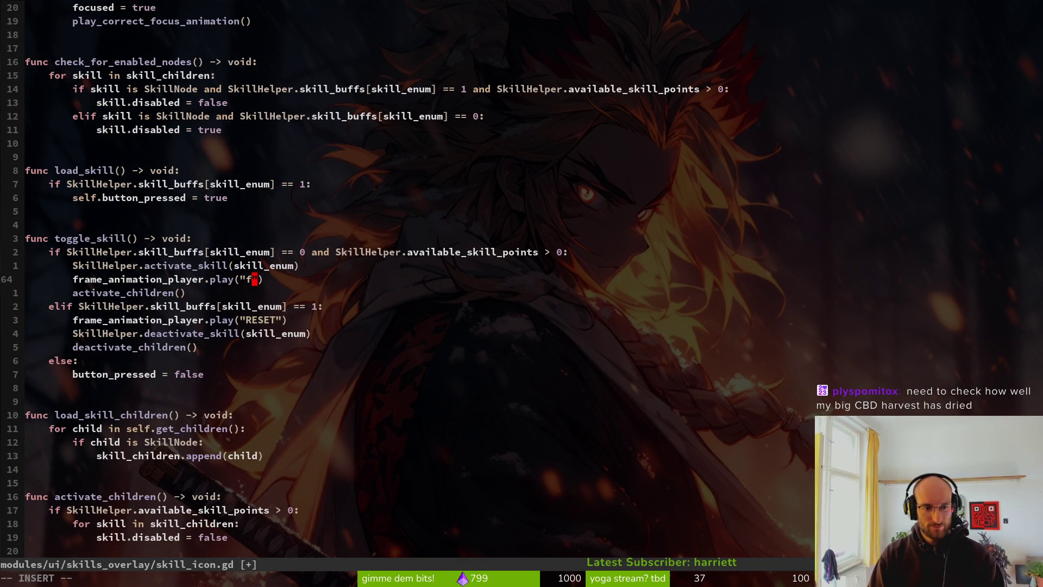
type("ocusSkilled")
key("Escape")
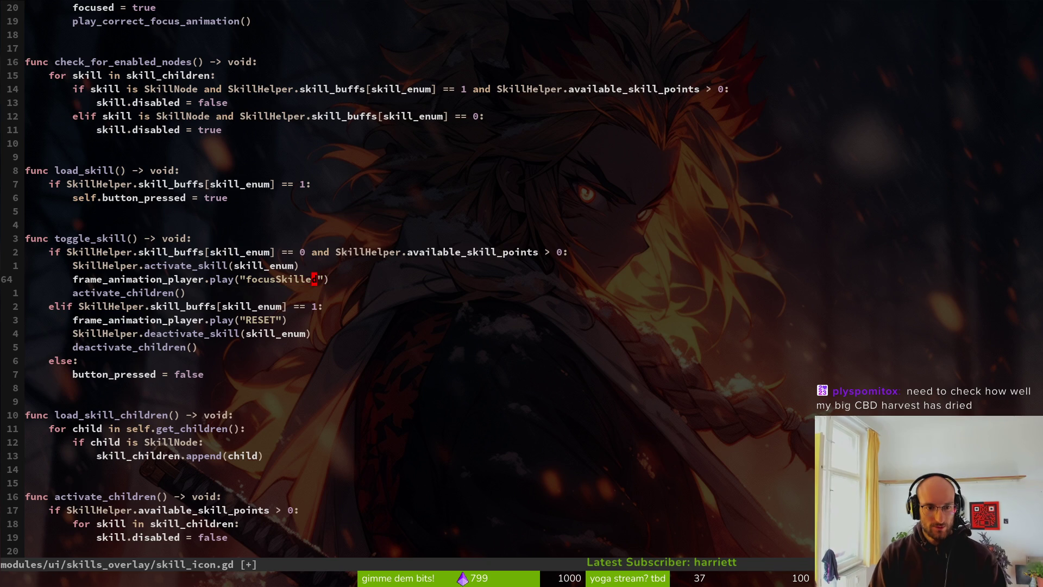
type(":w")
key("Return")
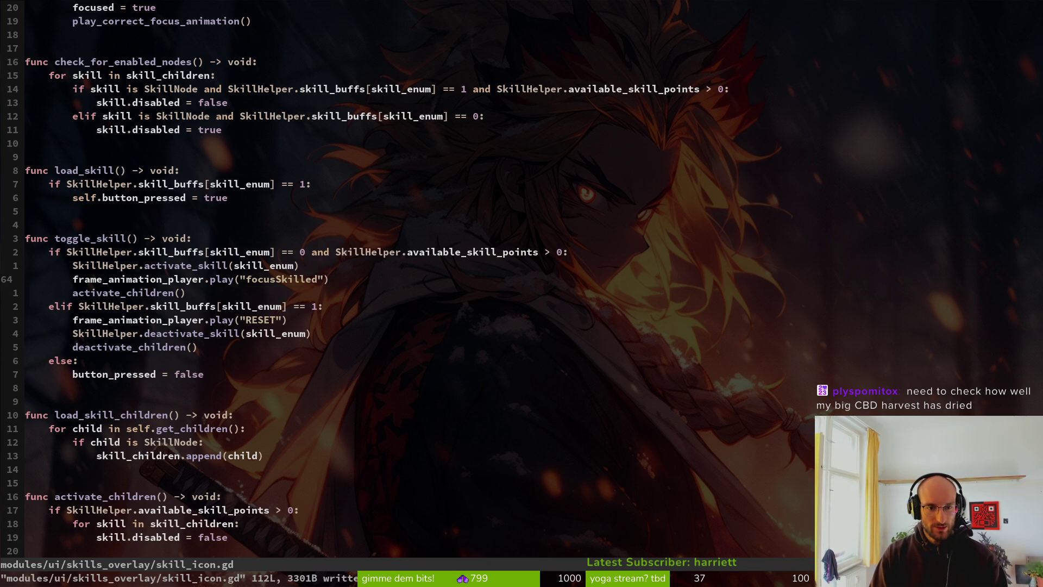
Undo the rename, leave that play call's animation name as empty quotes, and save
key("j")
key("j")
key("j")
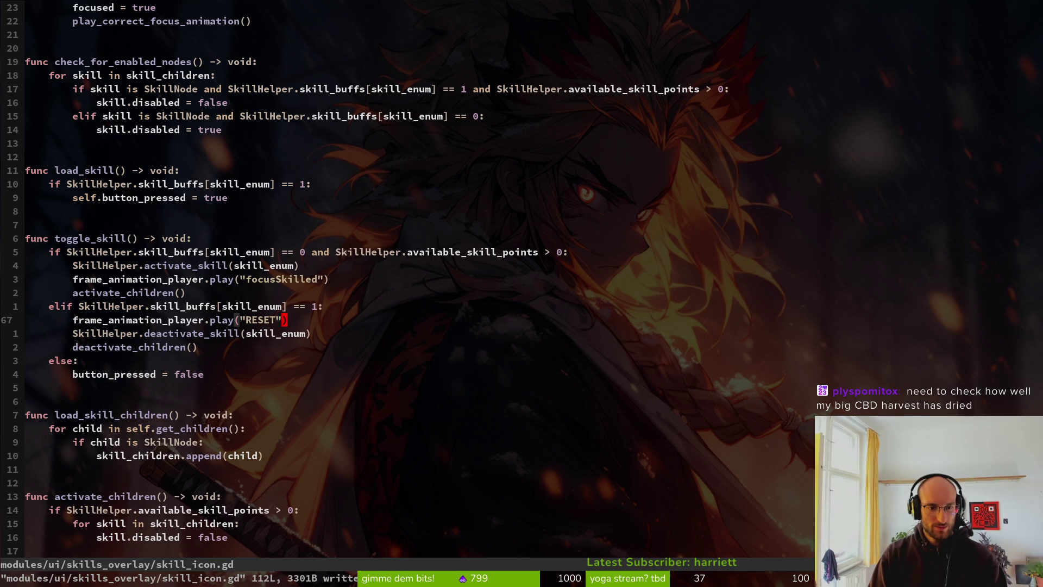
key("k")
key("k")
key("k")
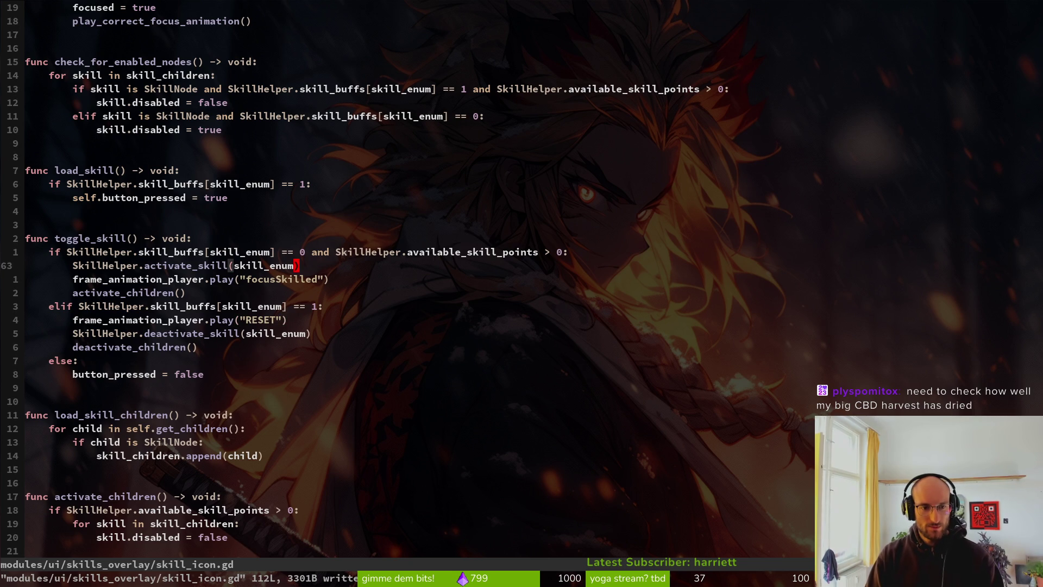
key("j")
key("j")
key("u")
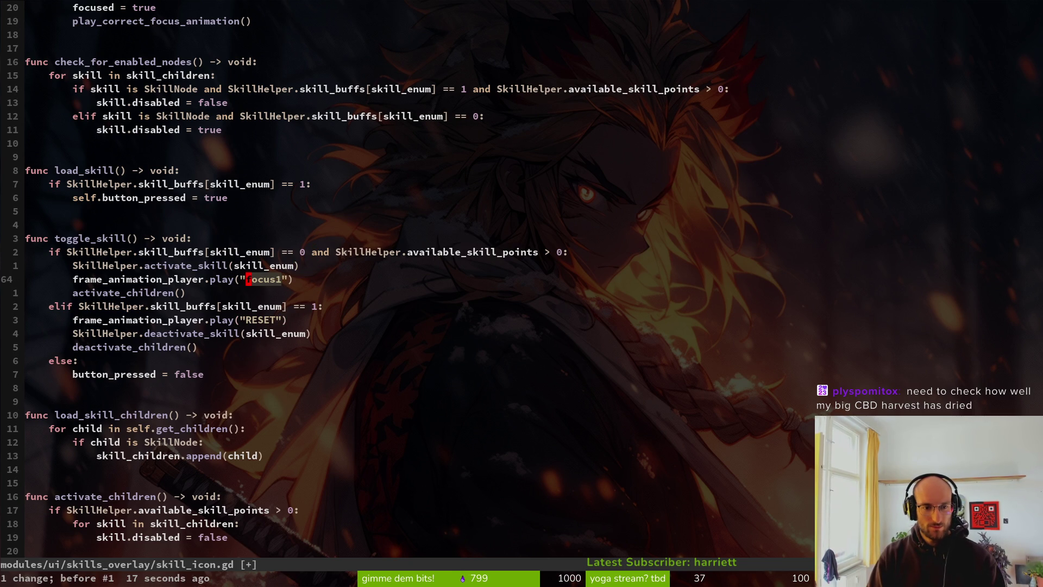
key("c")
key("i")
key("quotedbl")
key("Escape")
key("k")
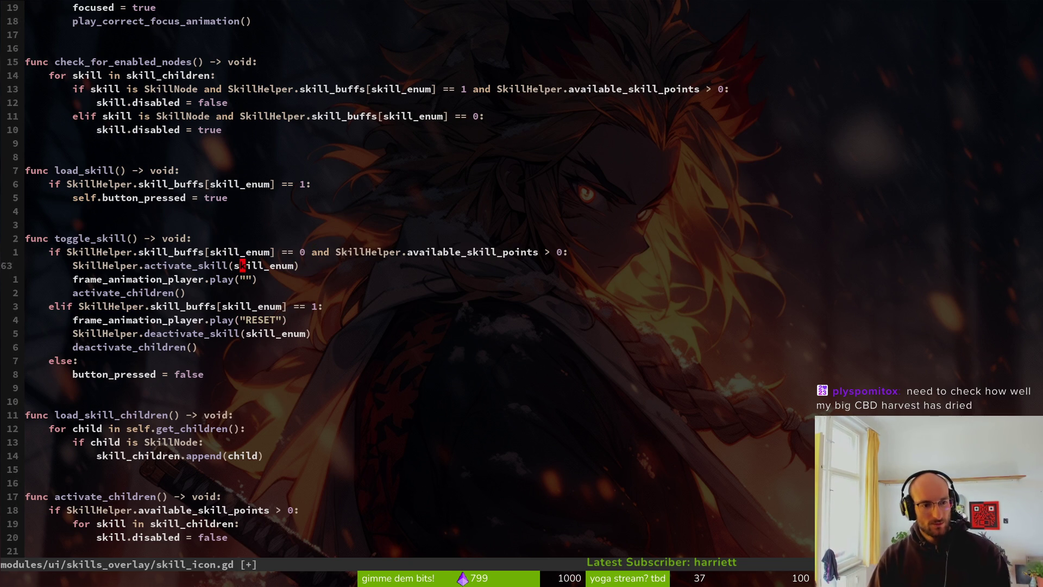
key("j")
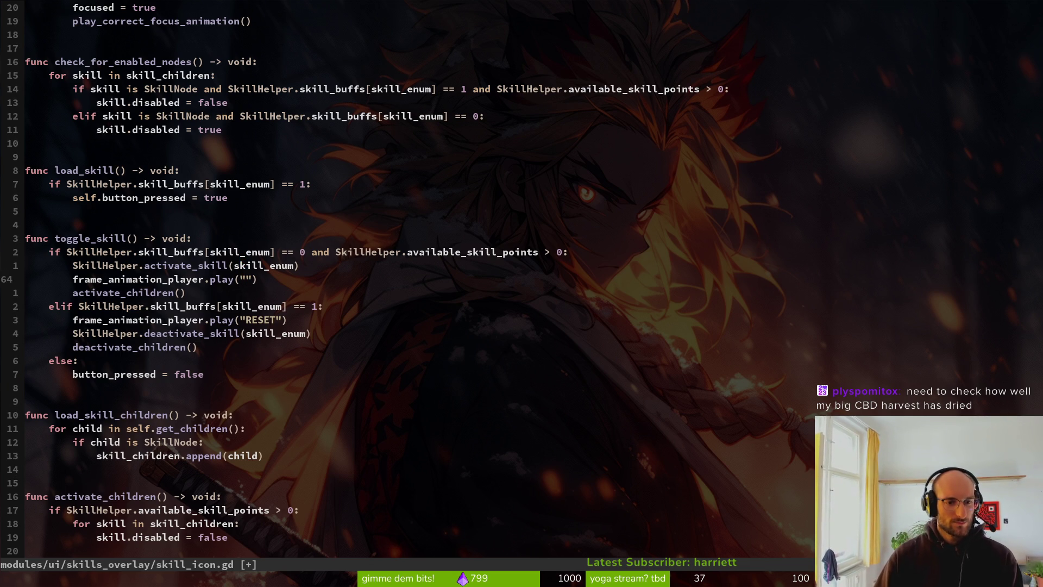
type(":w")
key("Return")
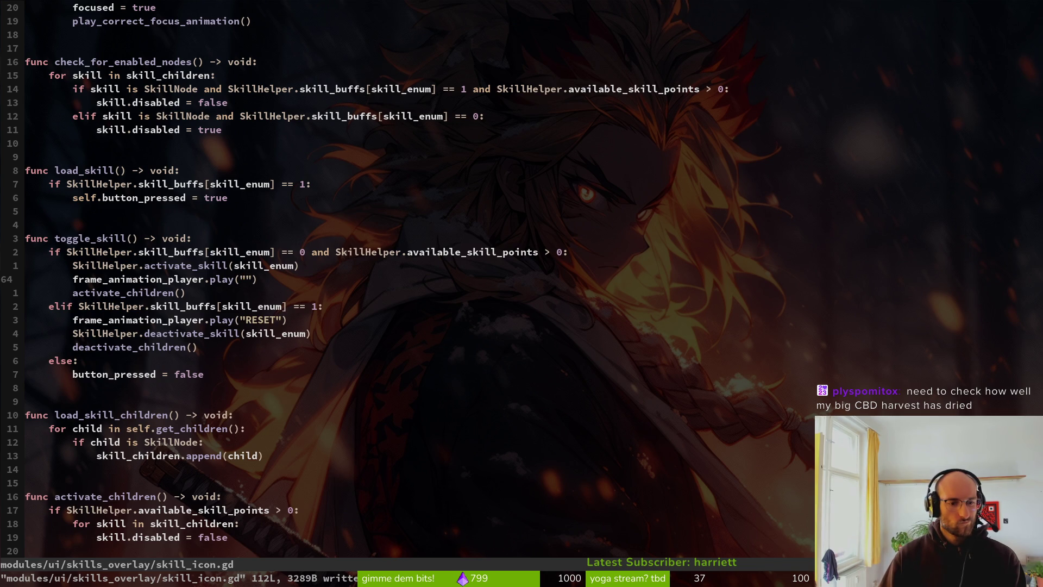
key("j")
key("j")
key("j")
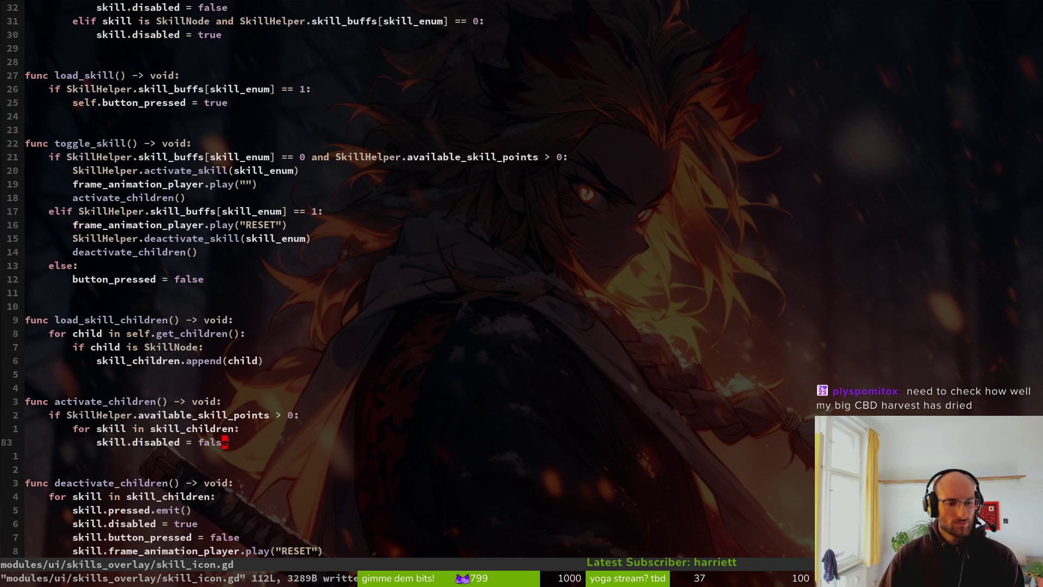
Add a new line 'skill.frame_animation_player' below skill.disabled = false in activate_children via autocomplete
key("o")
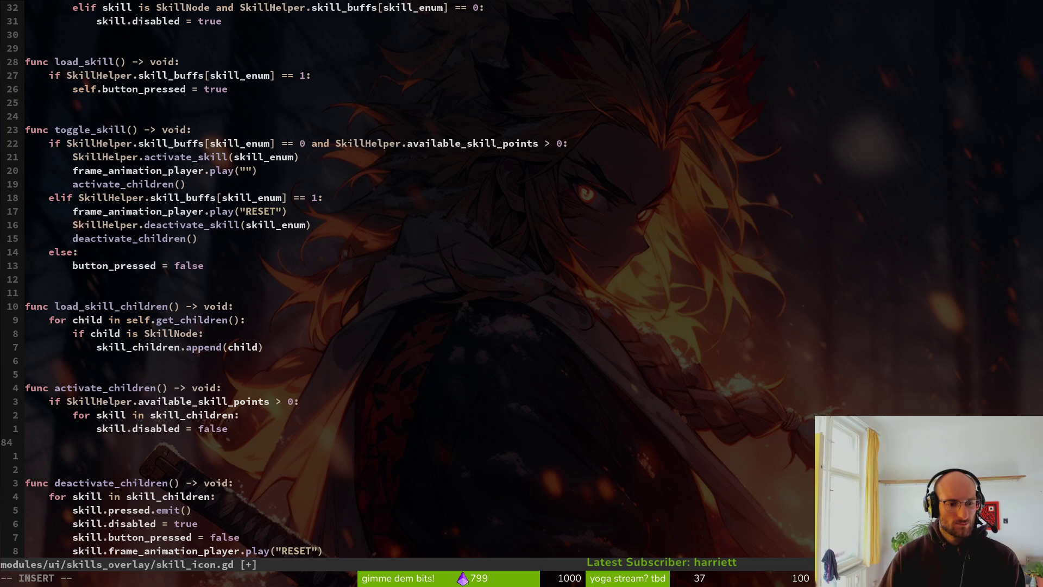
type("fram")
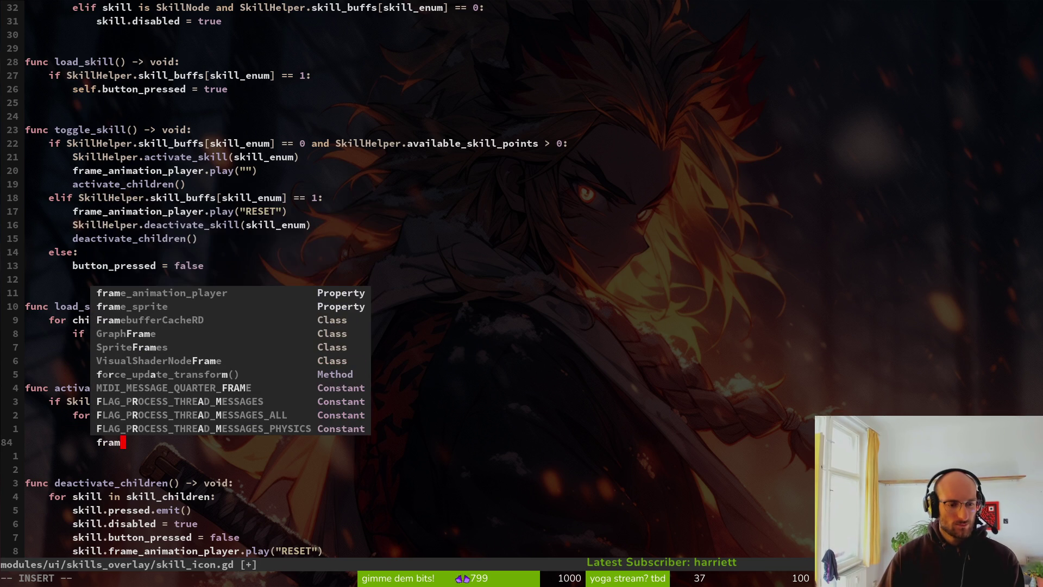
key("Tab")
key("Return")
key("Escape")
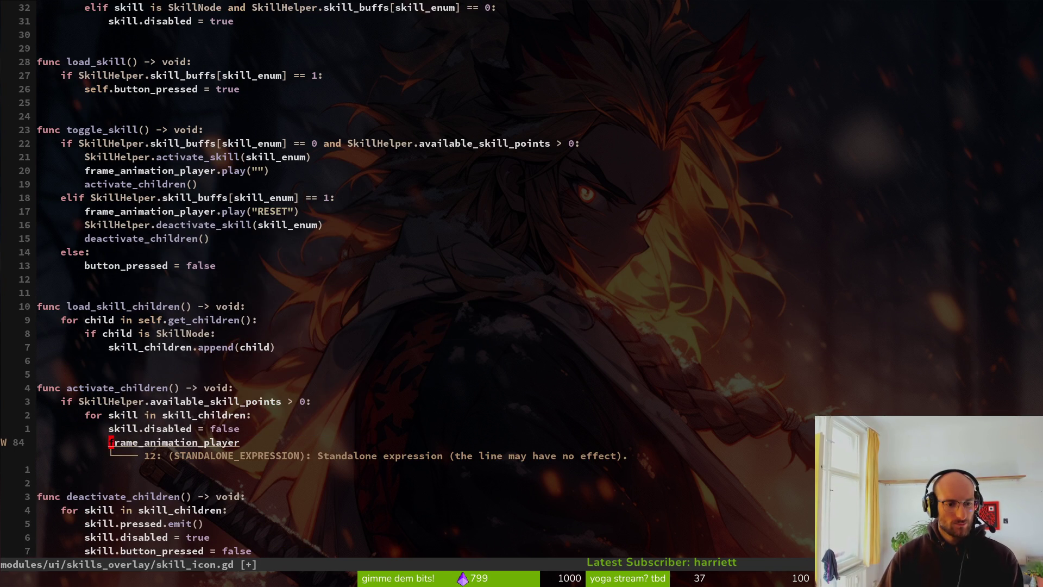
type("kbjIskill.")
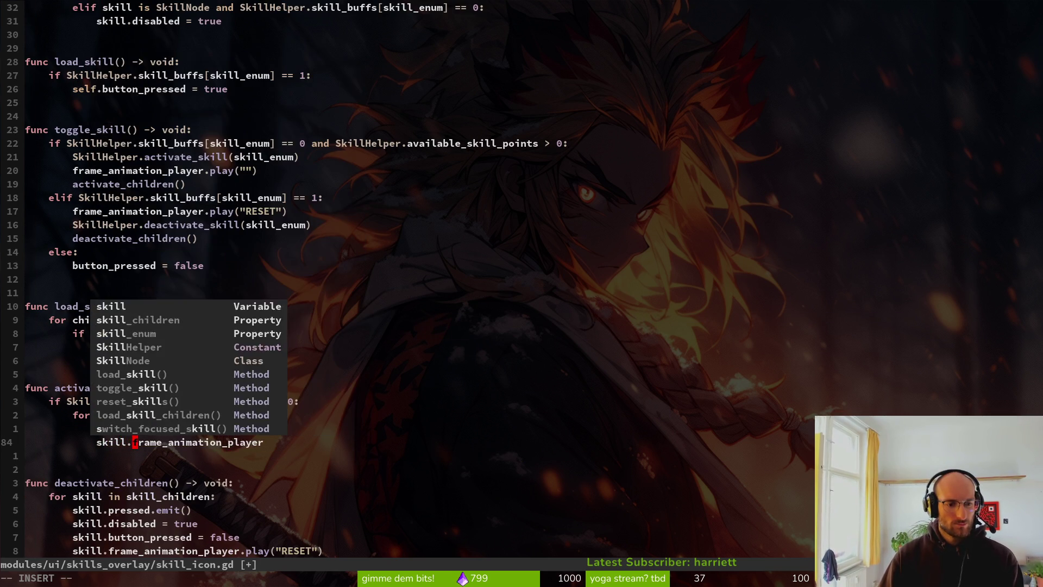
key("Escape")
Start a .play( call at the end of the line, erase the unfinished part, and return to Godot
key("A")
type("lay(")
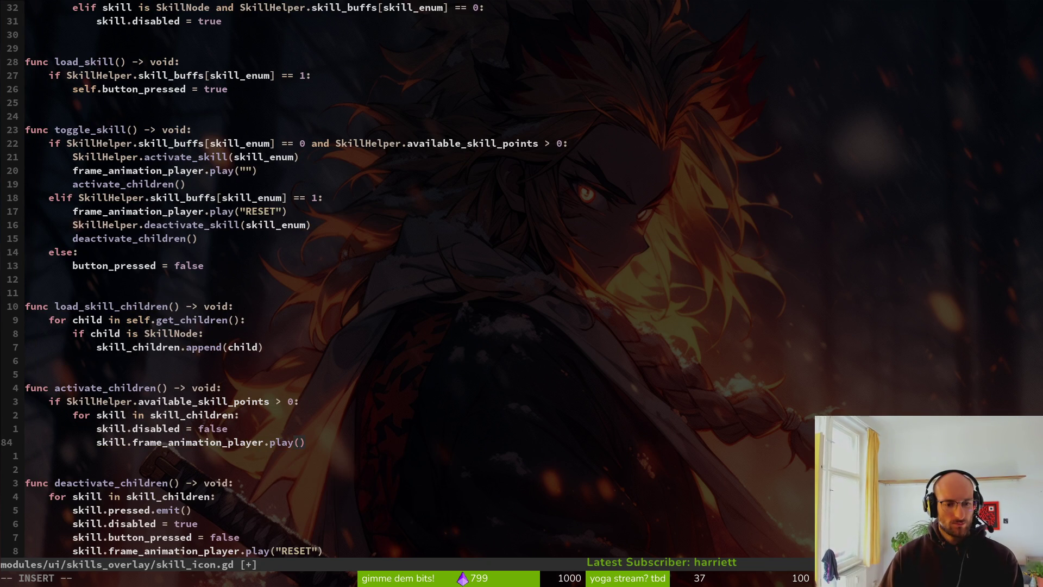
key("BackSpace")
key("BackSpace")
key("BackSpace")
key("BackSpace")
key("BackSpace")
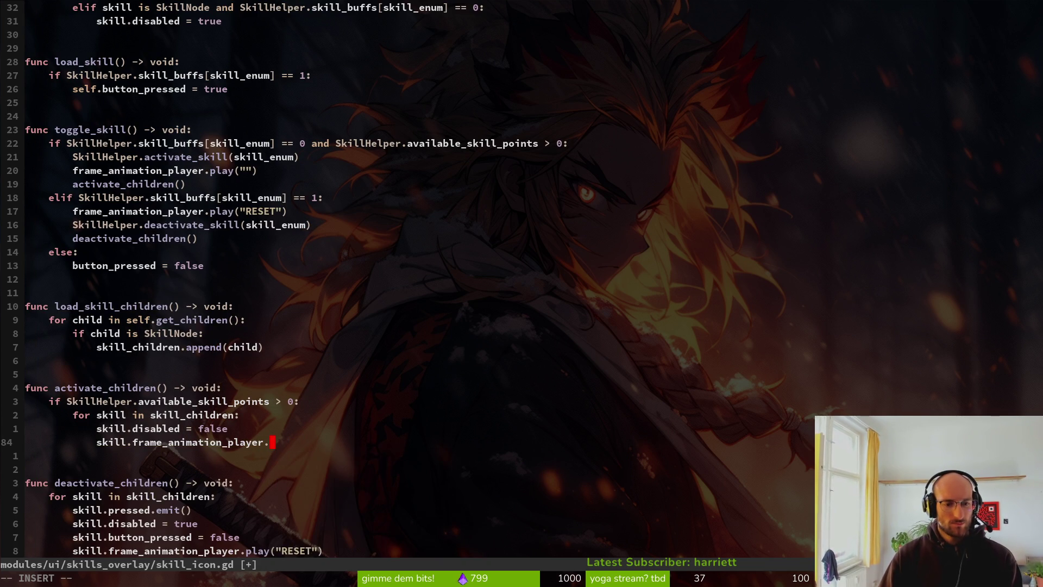
key("Escape")
key("alt+Tab")
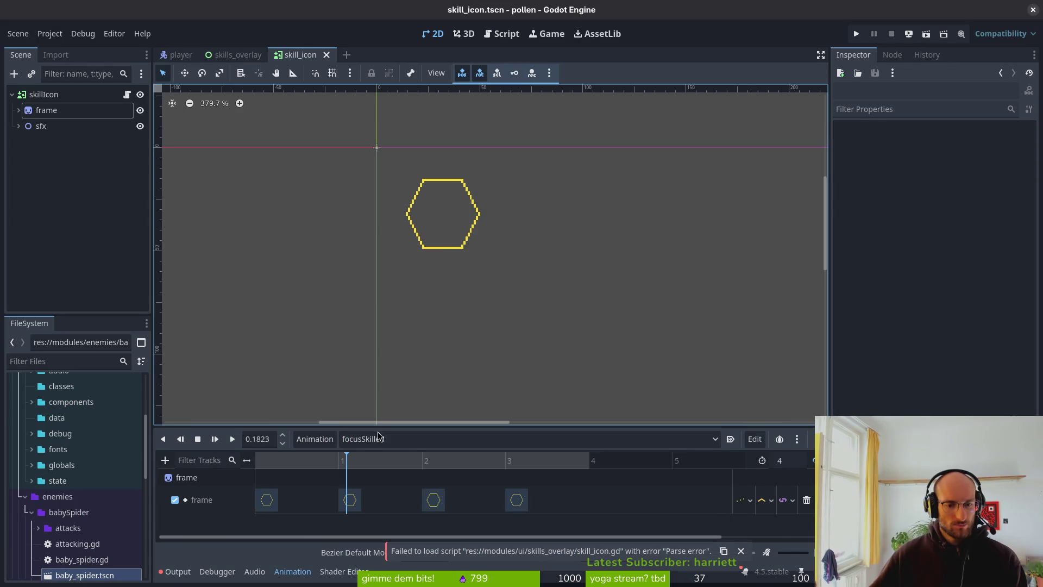
Select the RESET1 animation and rename it to RESETUnlocked in Manage Animations
left_click(379, 435)
left_click(406, 471)
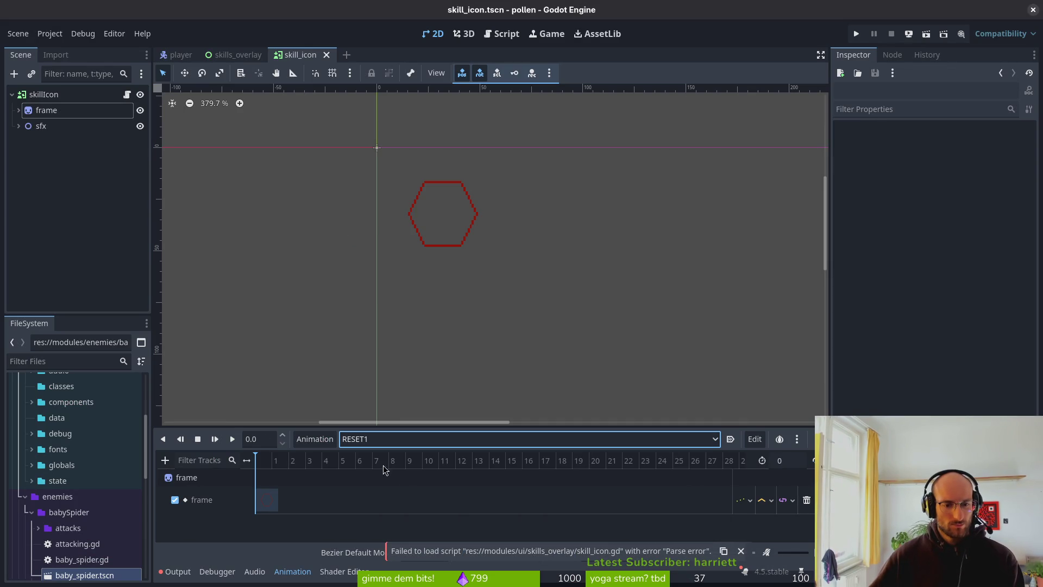
left_click(299, 440)
left_click(353, 474)
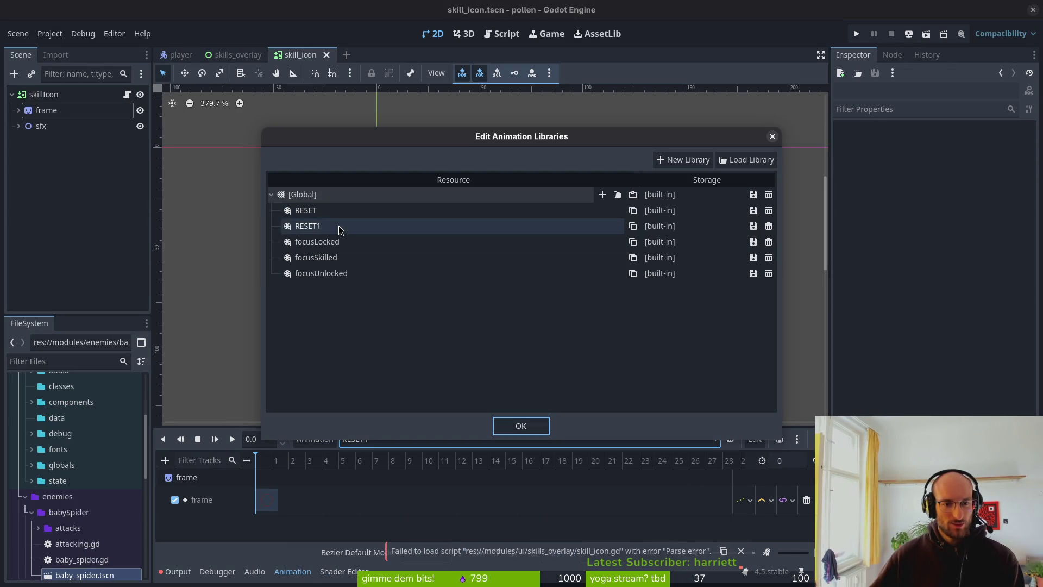
left_click(337, 226)
left_click(337, 226)
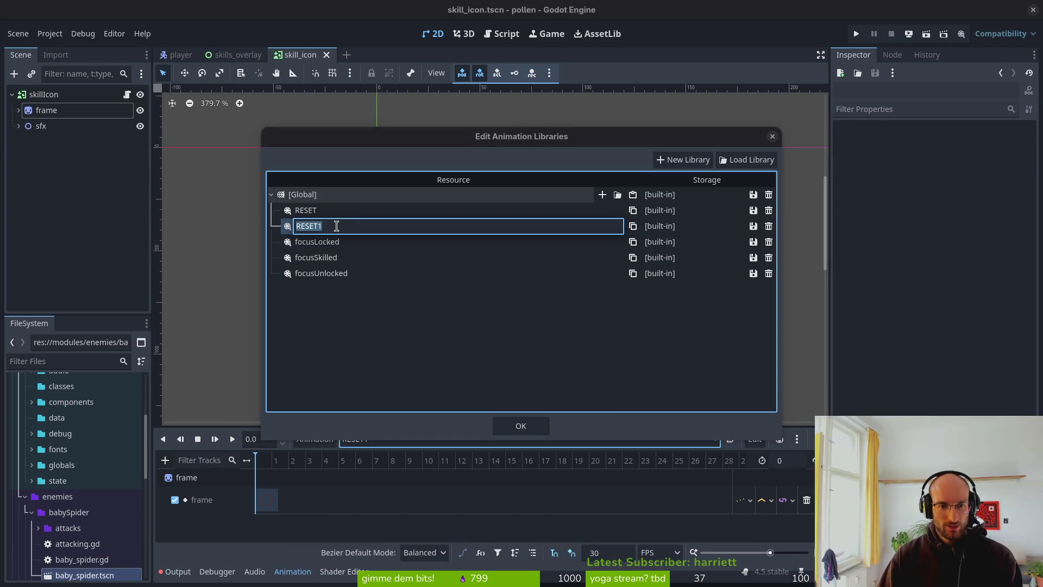
type("RES")
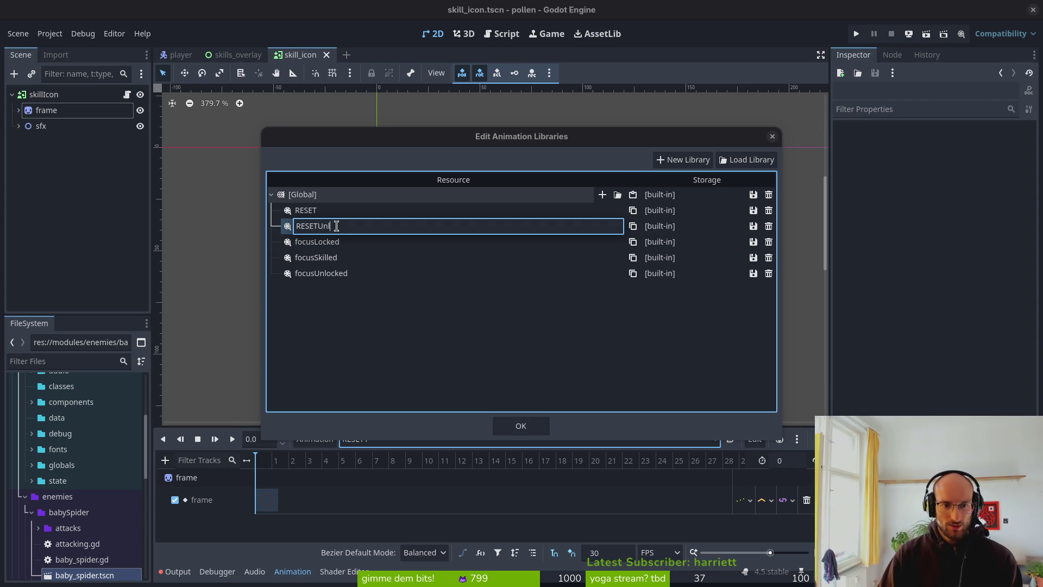
type("d")
key("Return")
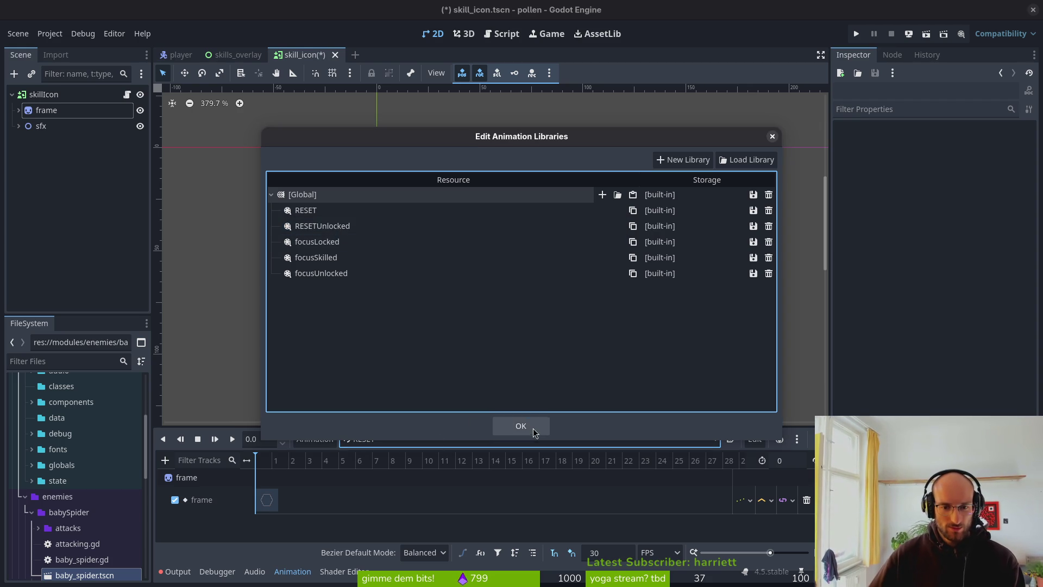
Close the animation library manager and select the RESETUnlocked animation
left_click(521, 425)
left_click(395, 447)
left_click(391, 467)
left_click(389, 446)
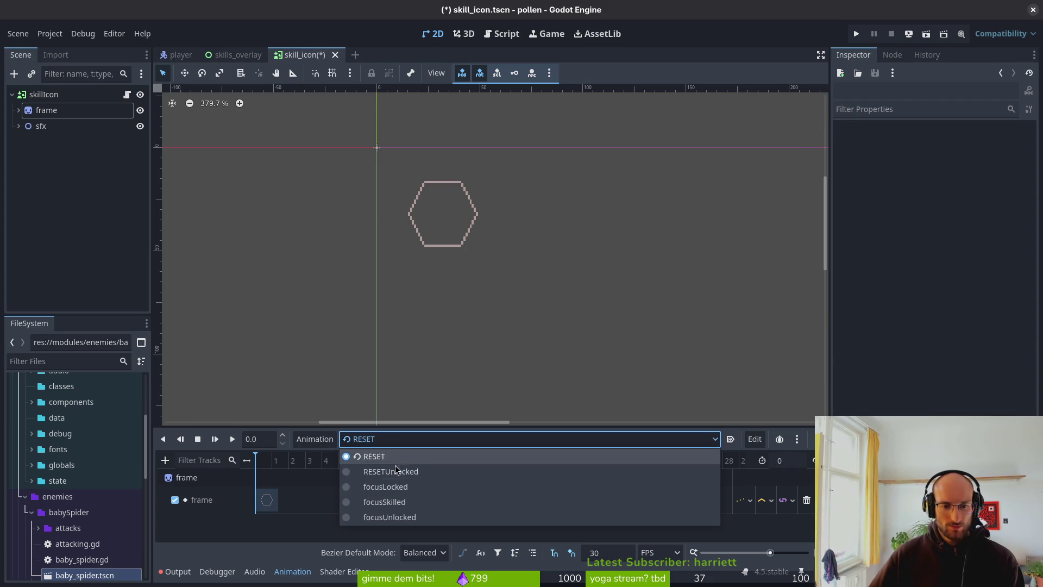
left_click(398, 474)
left_click(395, 439)
left_click(369, 473)
Create a new animation named RESETSkilled
left_click(315, 439)
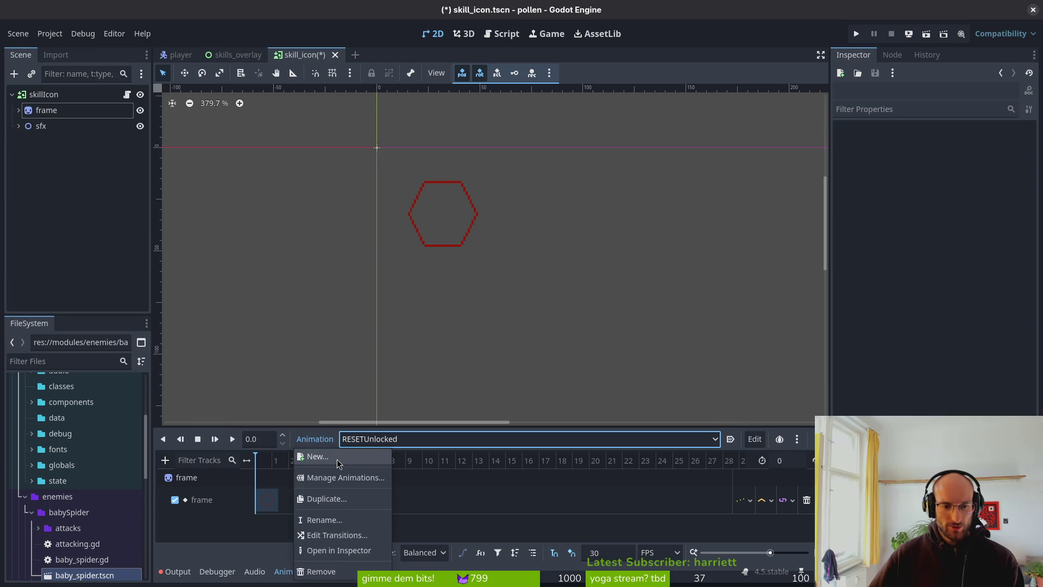
left_click(317, 457)
type("RESETSkilled")
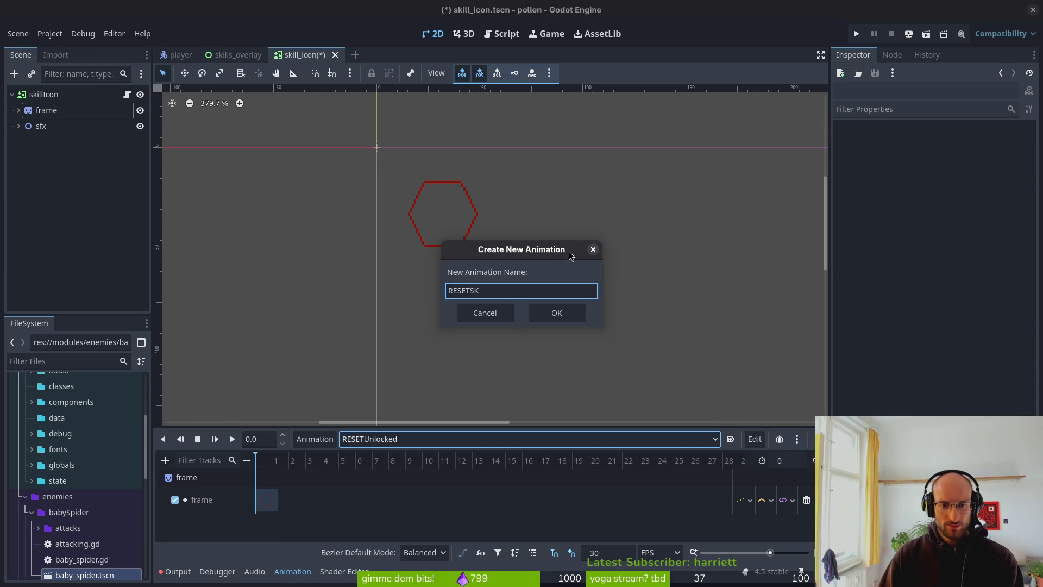
left_click(553, 311)
Set the RESETSkilled snap to 12 FPS and its length to 1, then save the scene
left_click(629, 558)
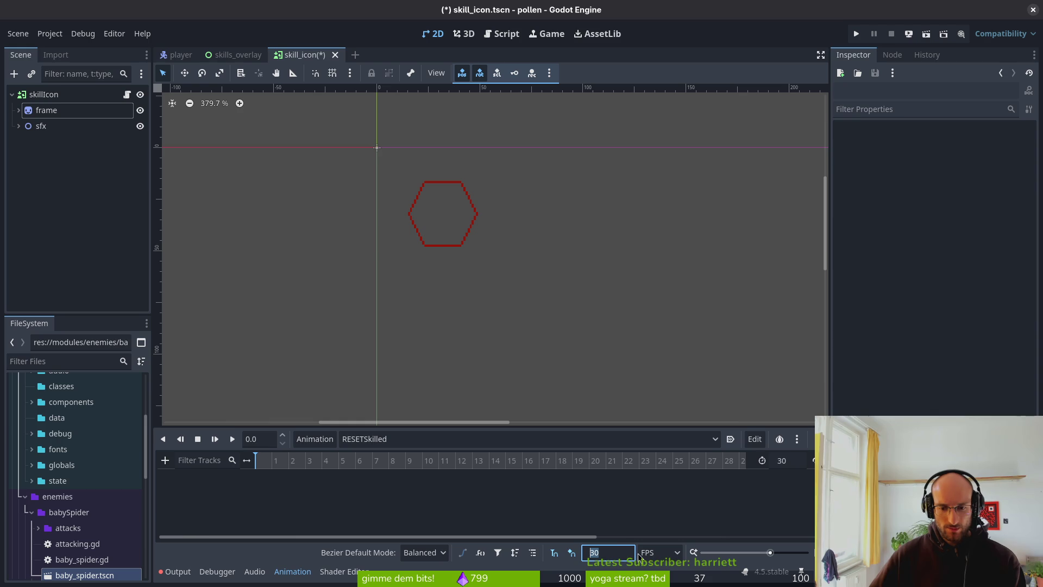
type("12")
key("Return")
left_click(789, 466)
type("1")
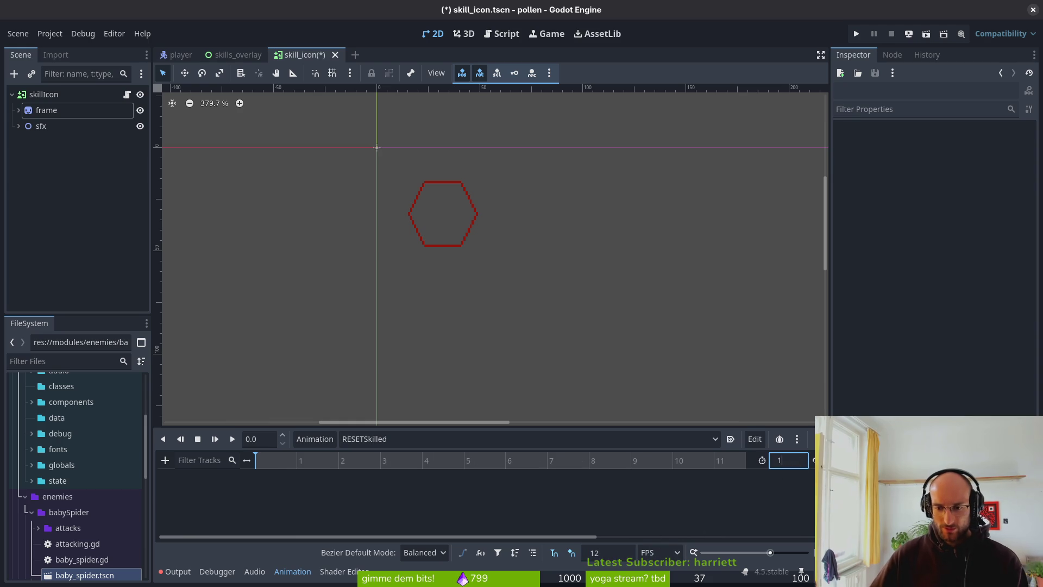
key("Return")
key("ctrl+s")
Compare RESET, RESETUnlocked and RESETSkilled, then set RESETSkilled's length to 0 and save
left_click(369, 438)
left_click(399, 460)
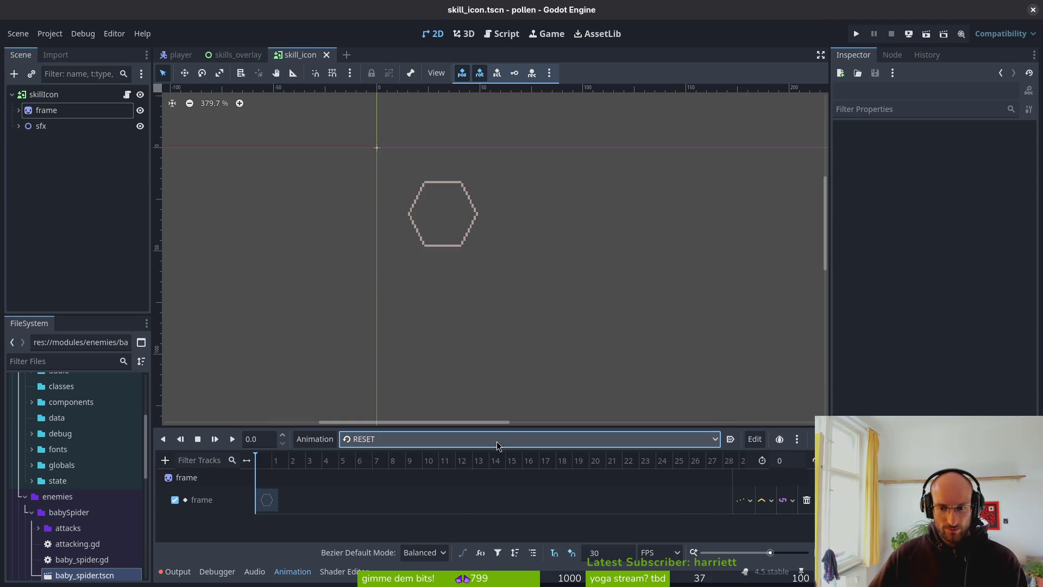
left_click(508, 440)
left_click(409, 486)
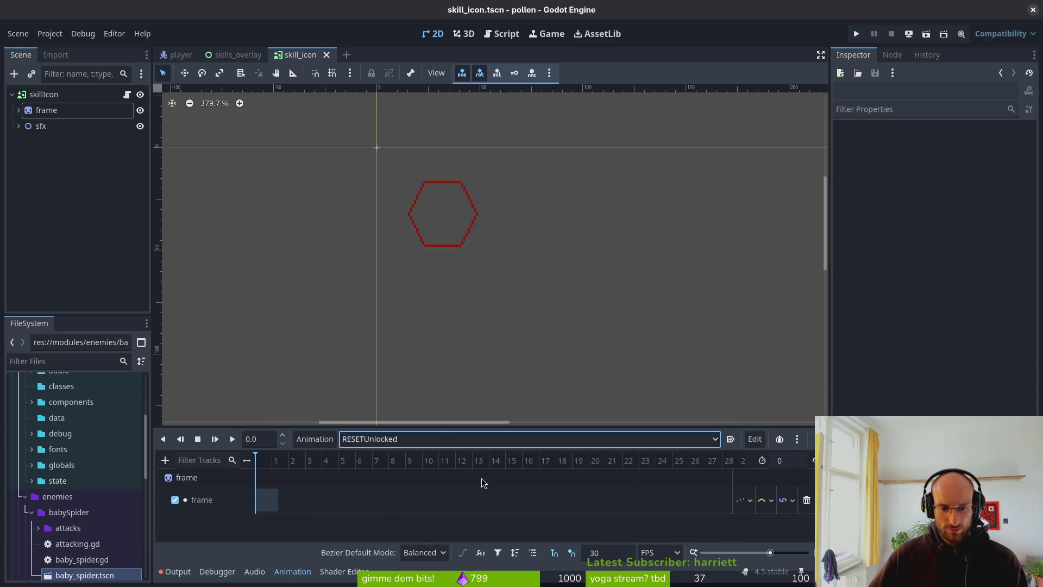
left_click(442, 438)
left_click(413, 474)
left_click(791, 461)
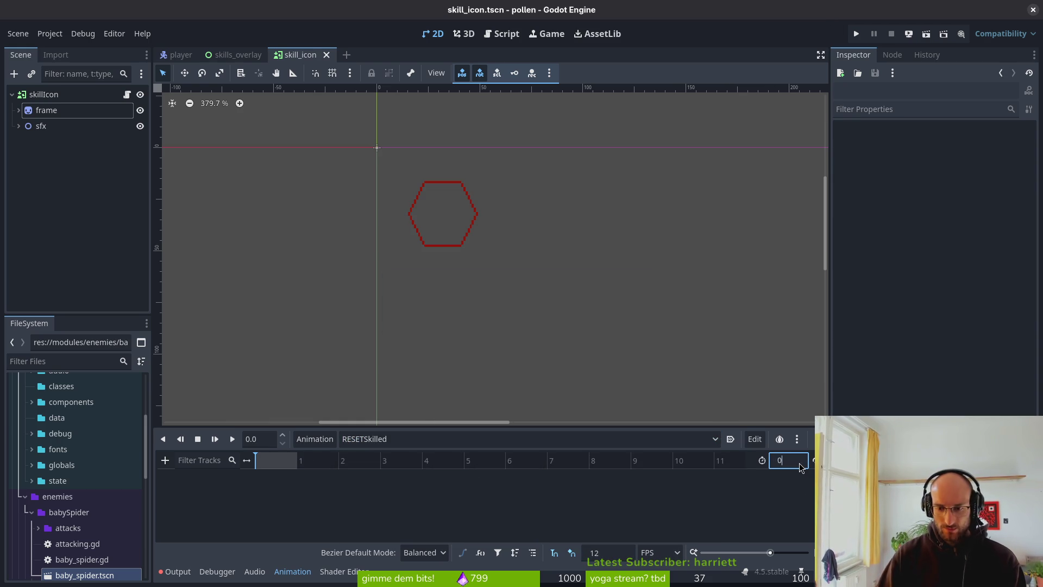
key("Return")
key("ctrl+s")
Key the frame sprite's Frame Coords y at 2 (yellow hexagon, frame 7) in RESETSkilled and save
left_click(18, 109)
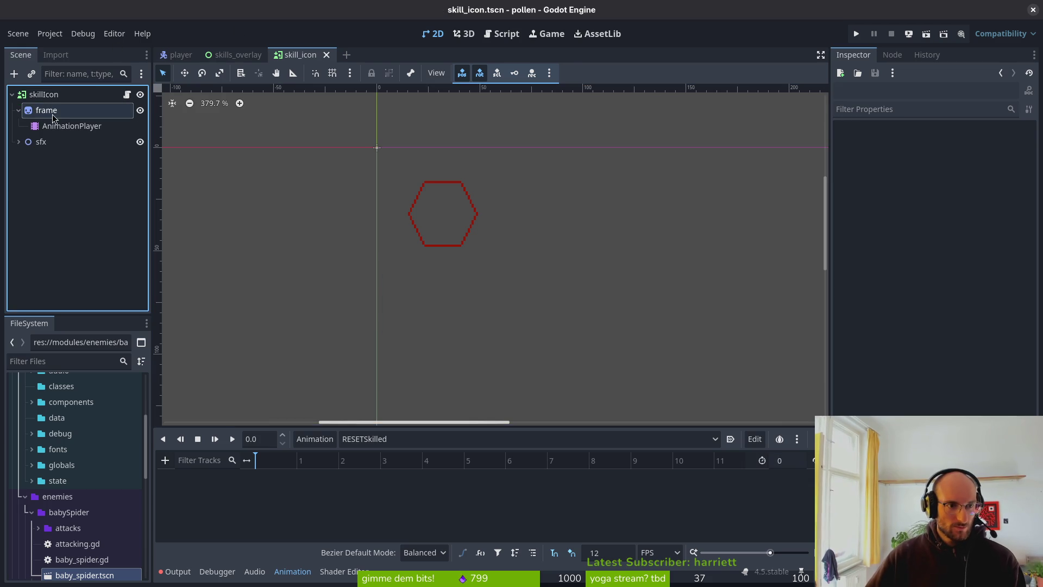
left_click(53, 113)
left_click(1011, 281)
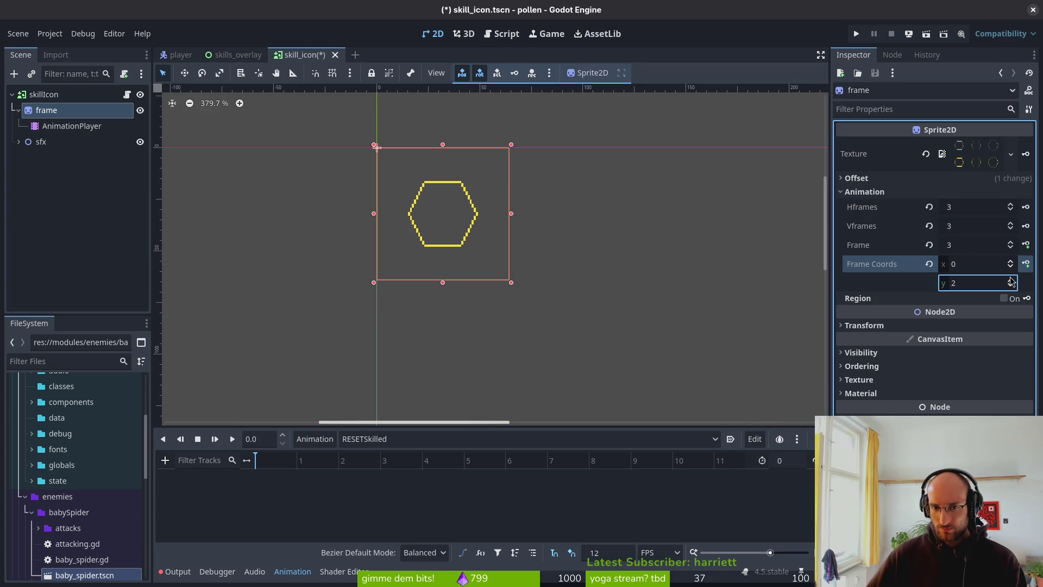
left_click(1021, 245)
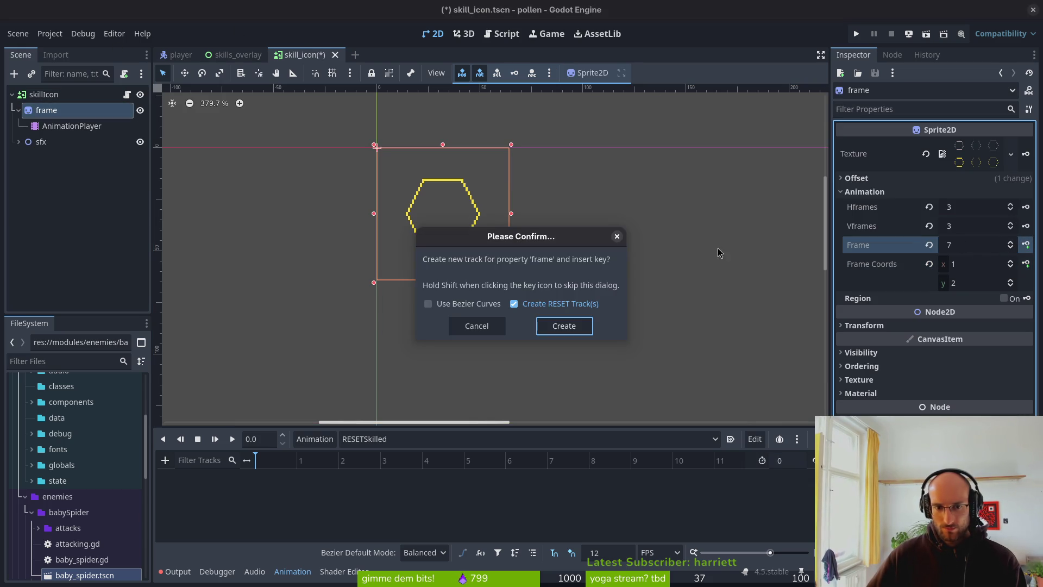
left_click(563, 326)
key("ctrl+s")
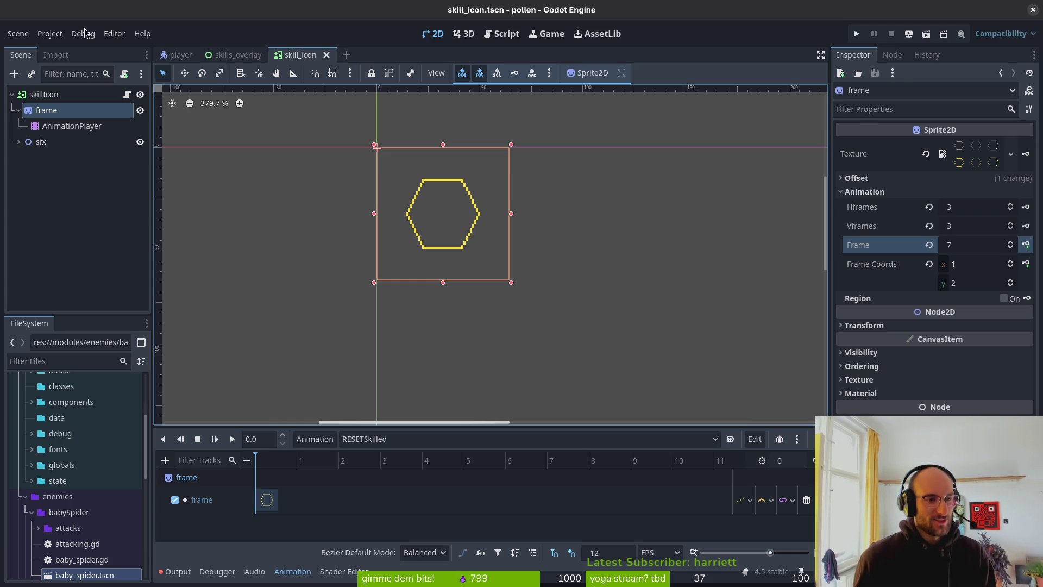
Collapse the skillIcon scene tree and close the skills_overlay scene tab
left_click(16, 110)
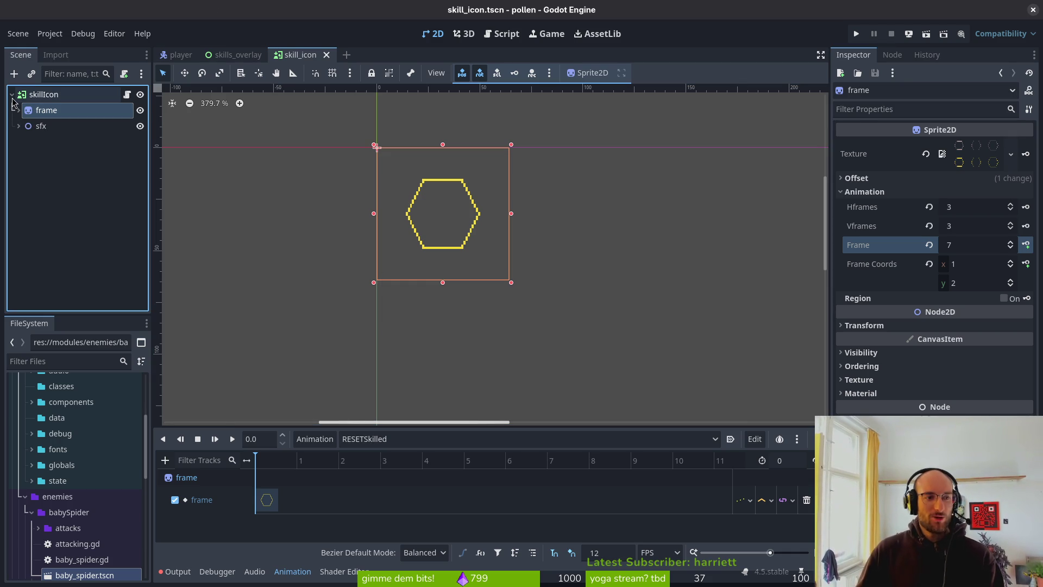
left_click(12, 94)
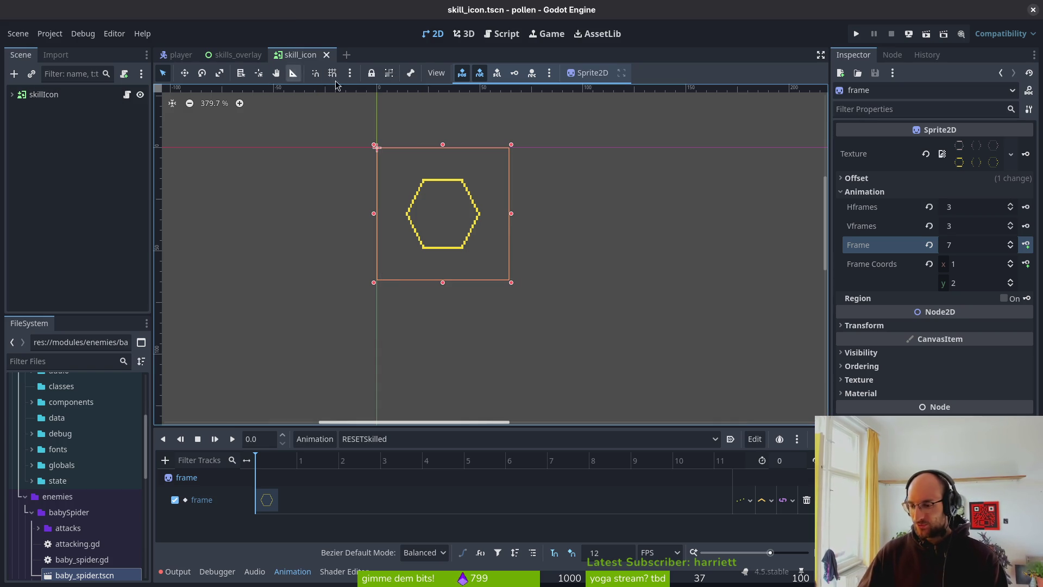
left_click(236, 55)
left_click(306, 55)
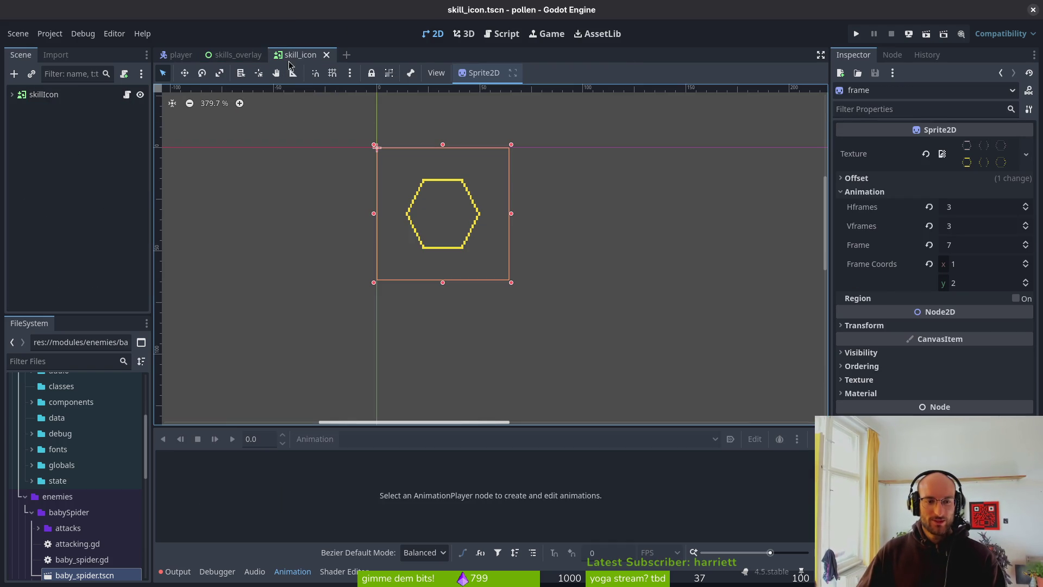
middle_click(231, 55)
Complete the line as skill.frame_animation_player.play("RESETUnlocked") and save skill_icon.gd with :w
key("alt+Tab")
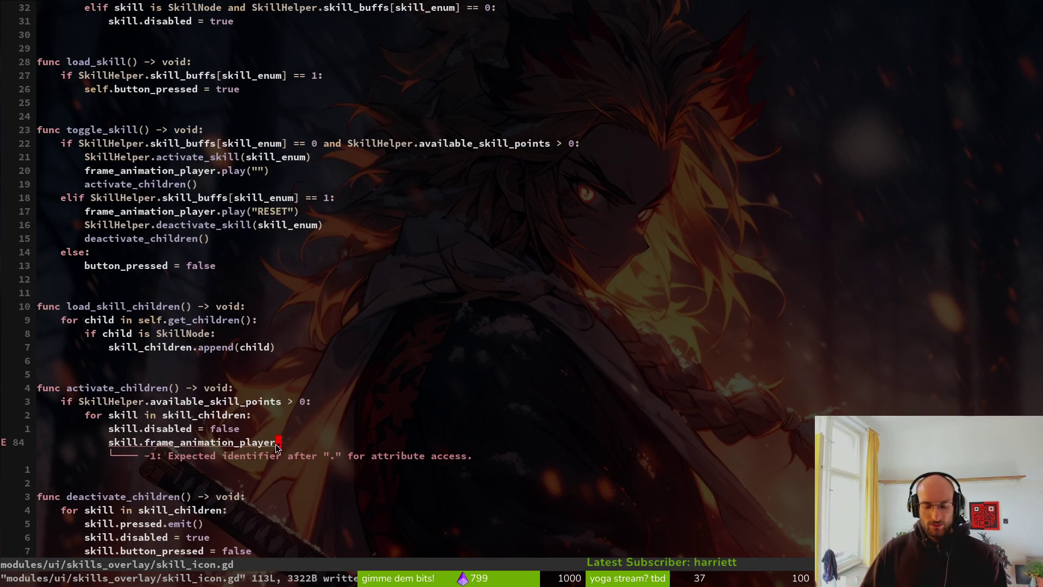
type("ayer.play")
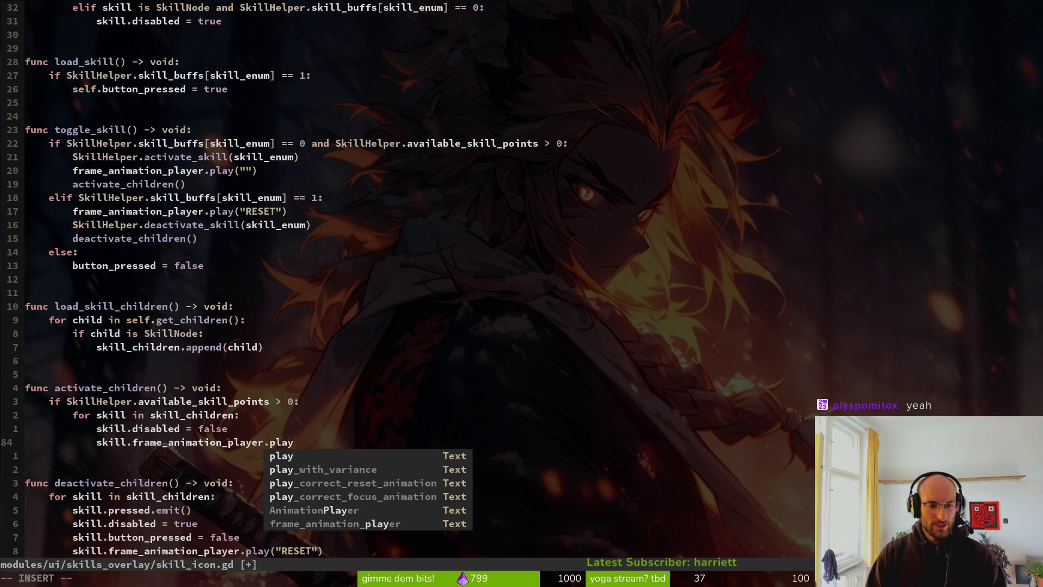
type("(\"")
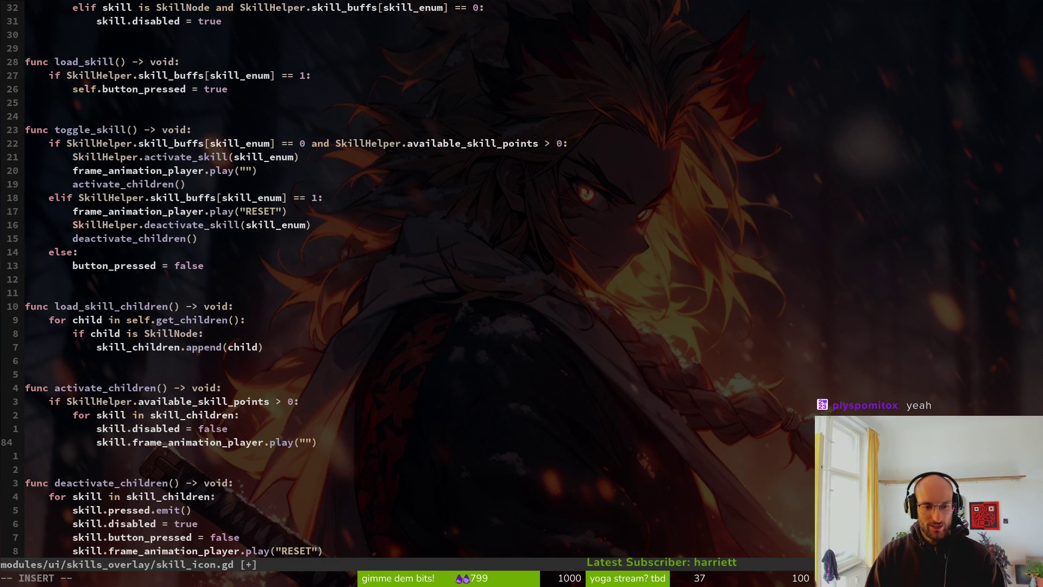
type("RESETT")
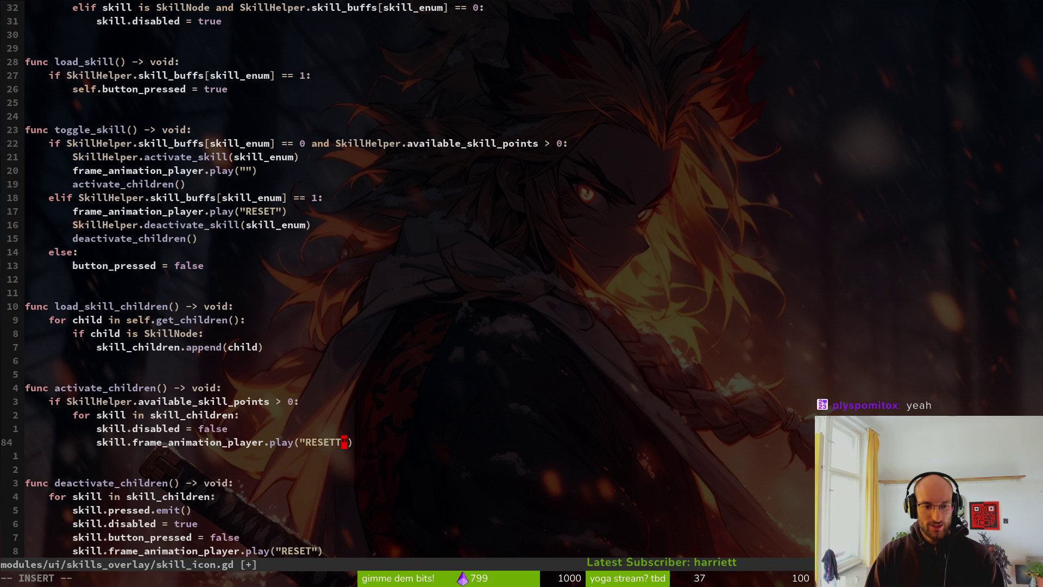
key("BackSpace")
type("Unlocked")
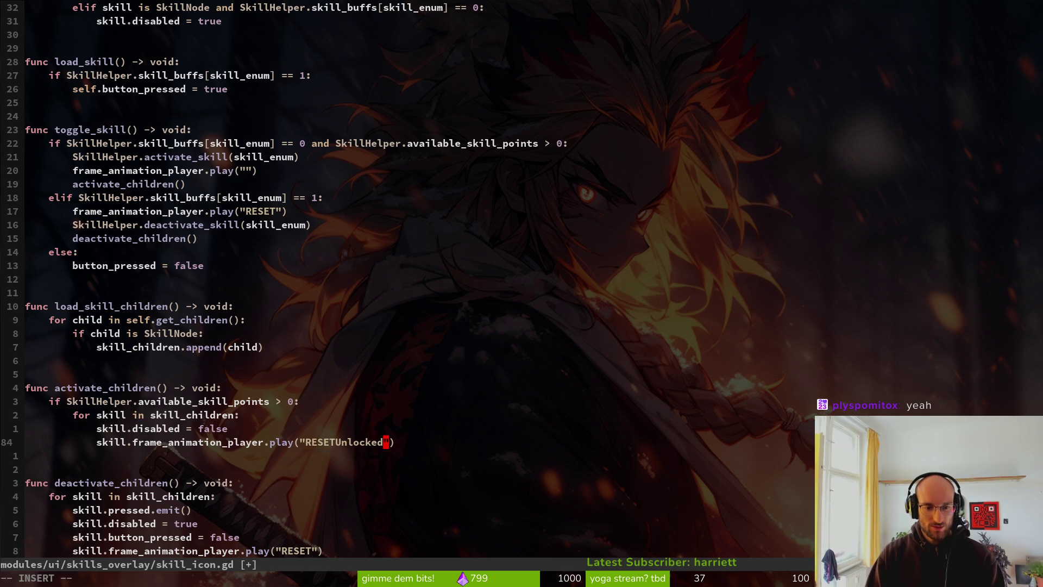
key("Escape")
type(":w")
key("Return")
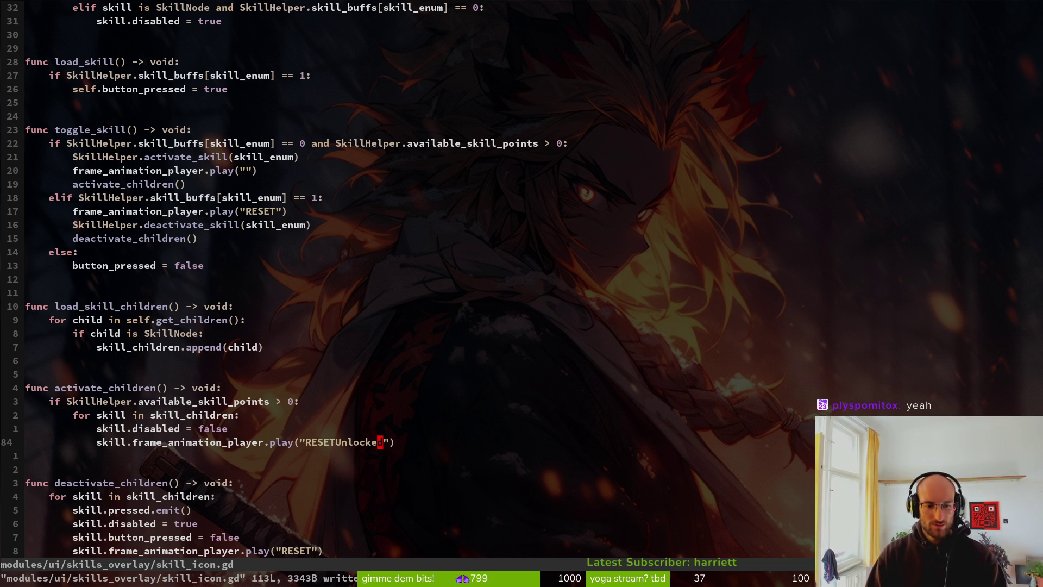
Scroll the script and place the cursor on the RESET call in toggle_skill
scroll(307, 444, "down", 1)
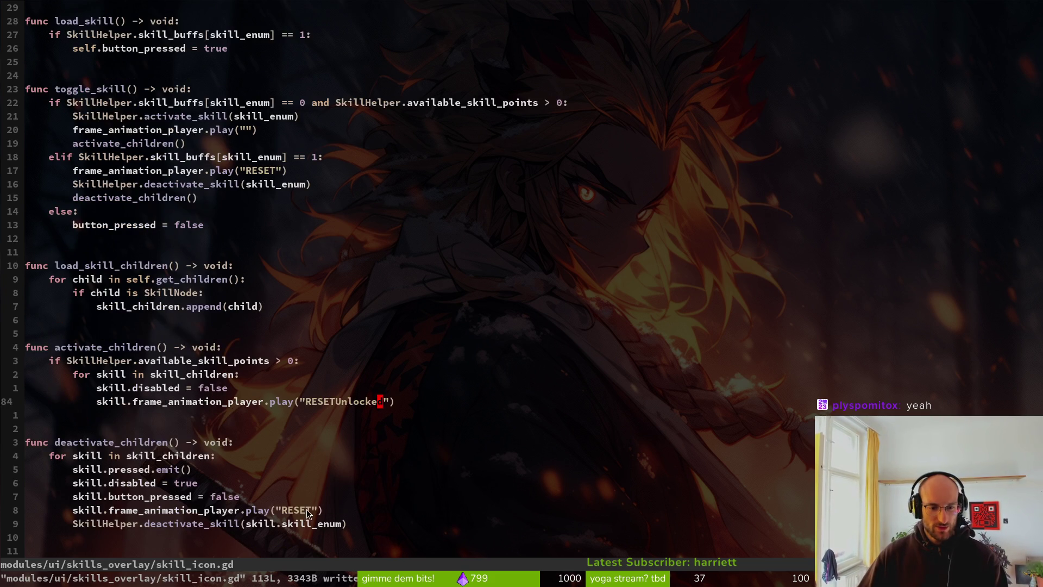
scroll(327, 441, "up", 1)
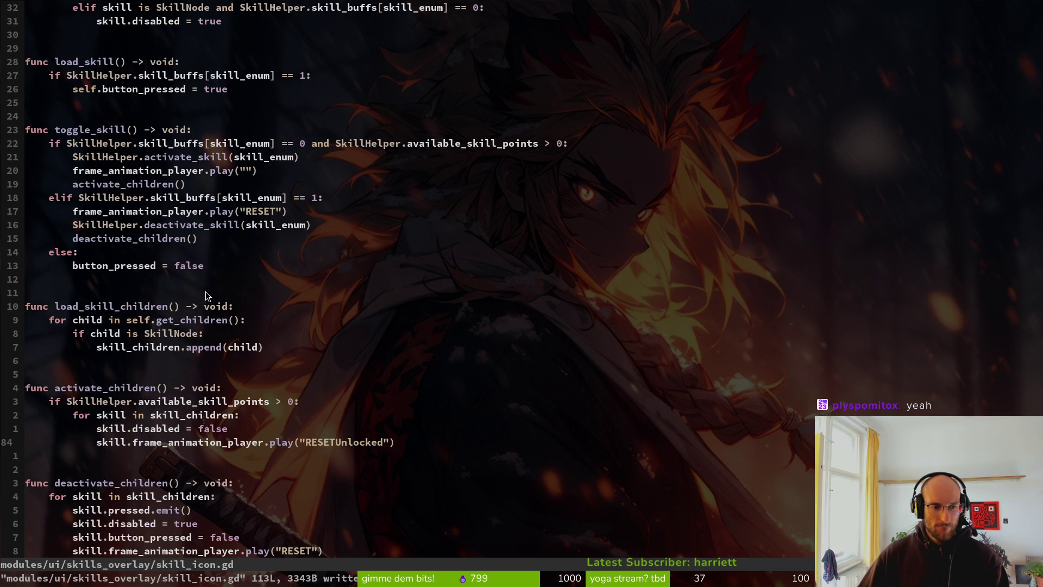
left_click(260, 212)
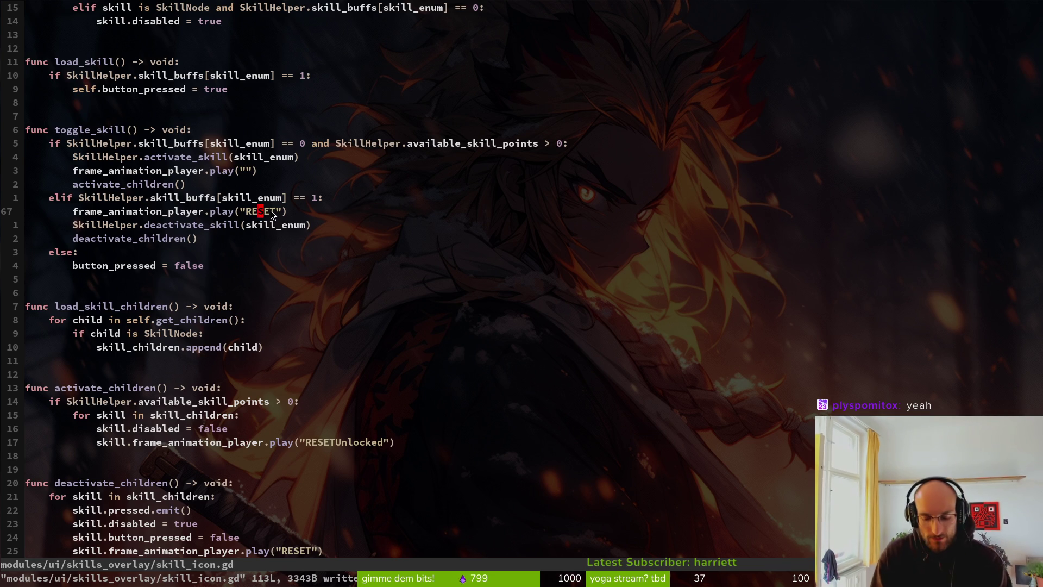
Fill the empty animation name in toggle_skill with "focusSkilled" and save
left_click(247, 170)
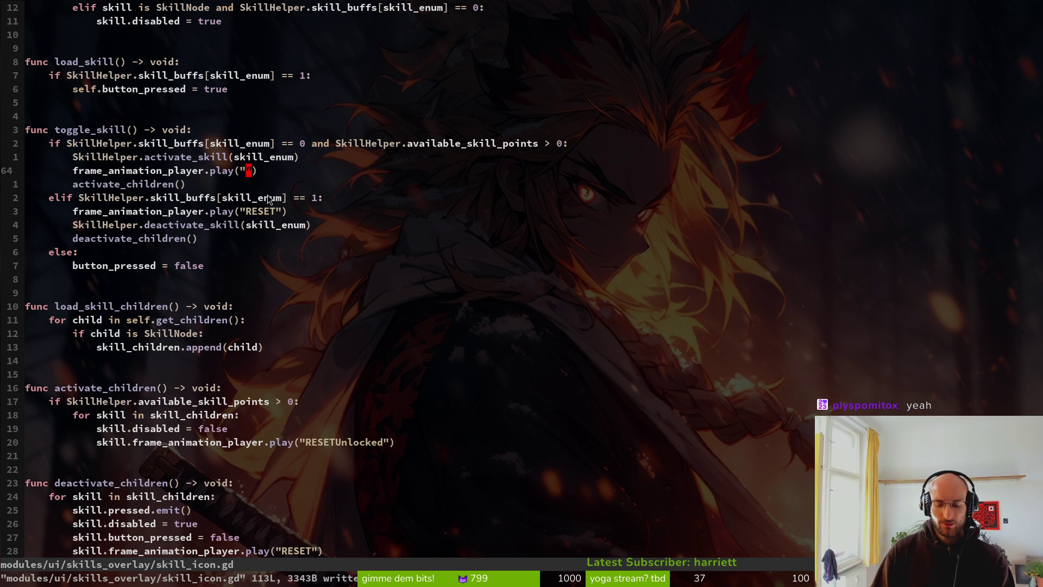
key("i")
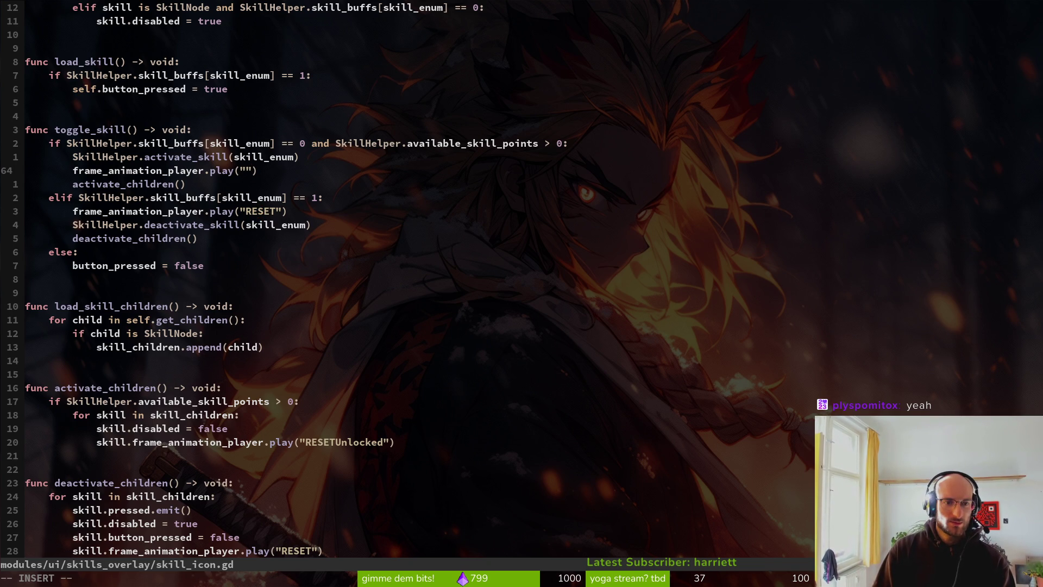
type("F")
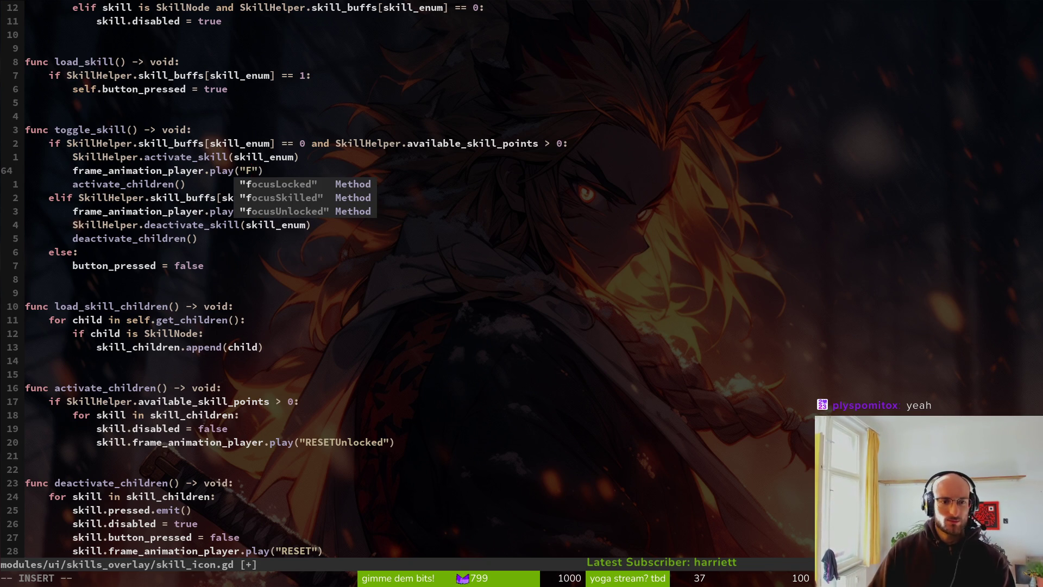
key("ctrl+n")
key("Tab")
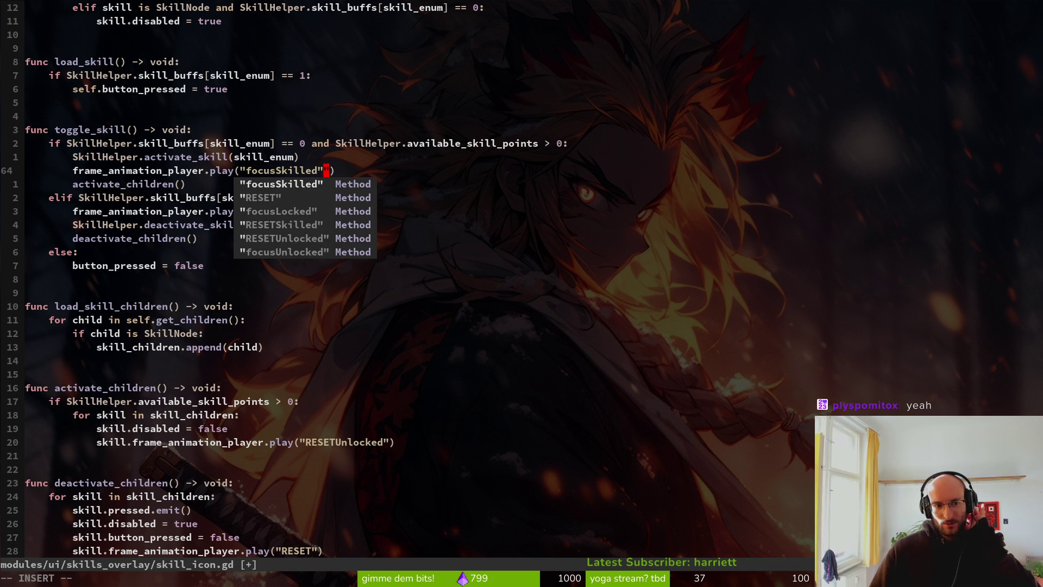
key("BackSpace")
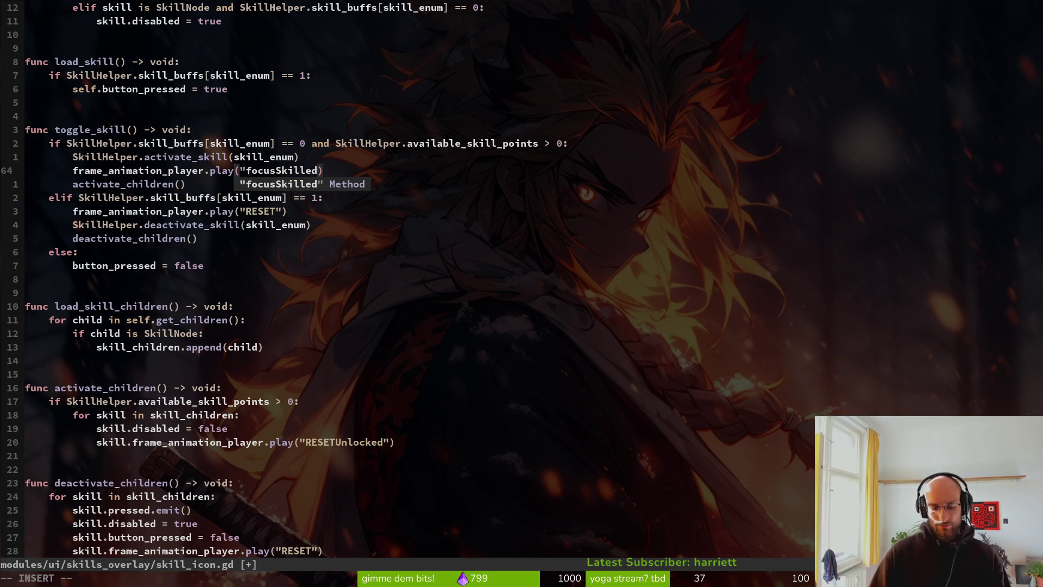
type("\"")
key("Escape")
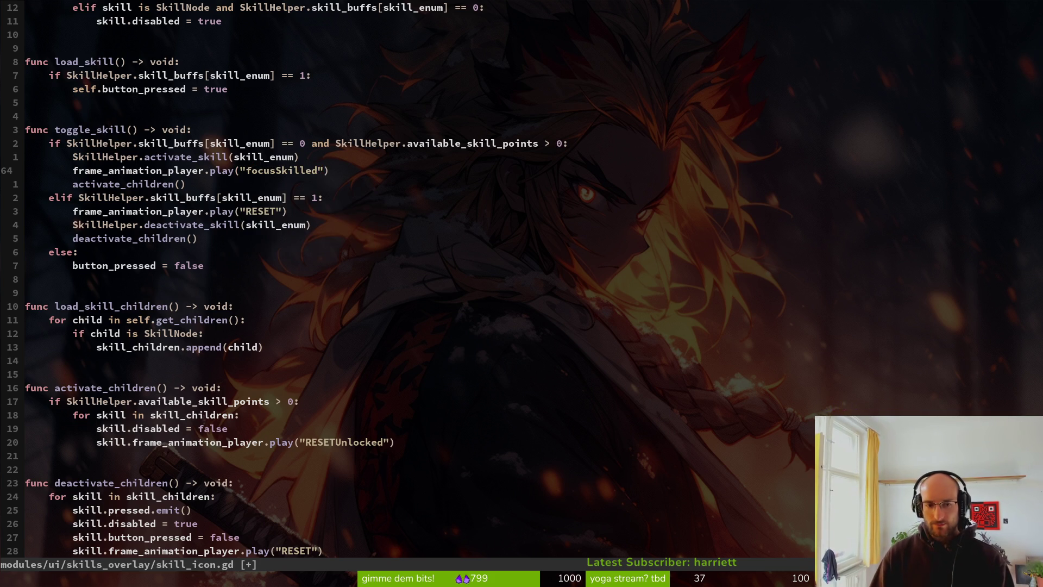
type(":w")
key("Return")
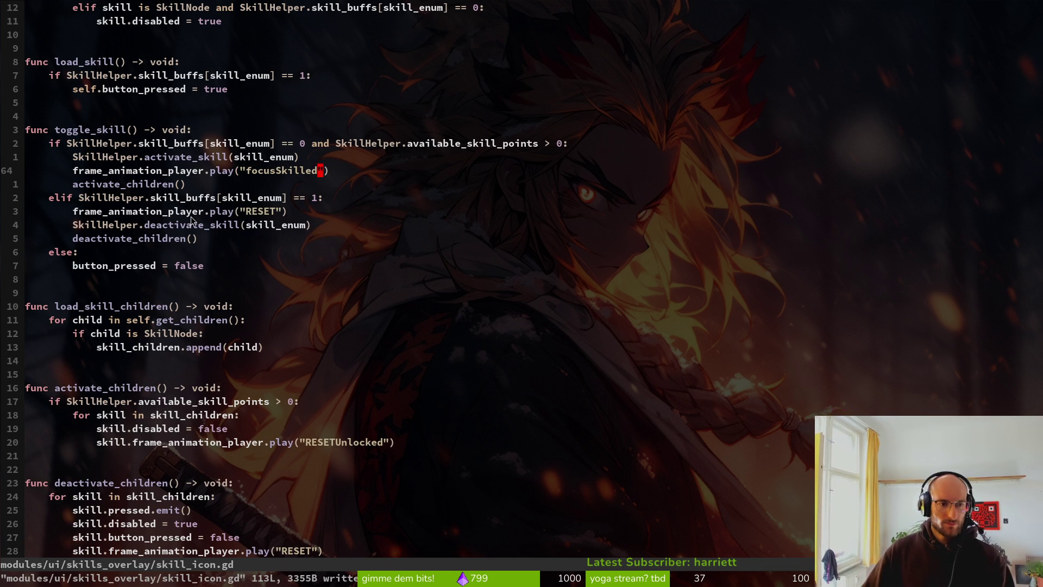
Search for 'focus' and save the focusSkilled call change
scroll(207, 229, "up", 3)
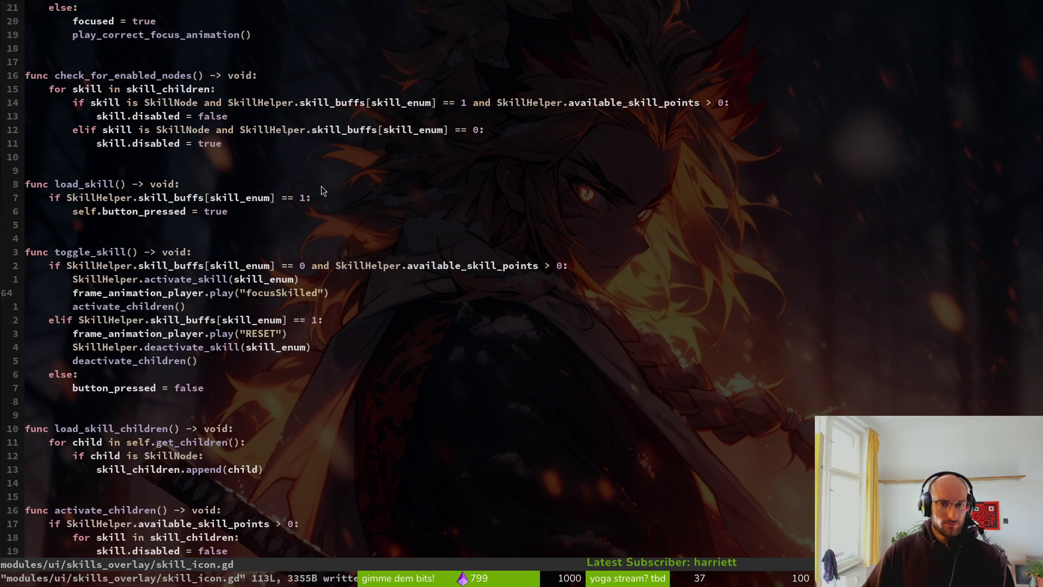
type("/focus")
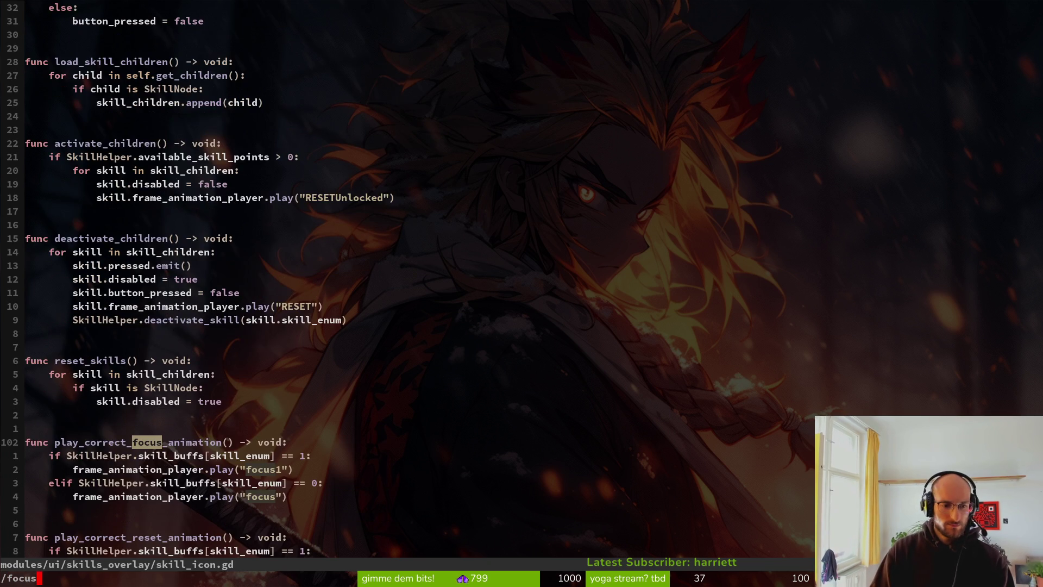
key("Return")
type("nciwfocusSkilled")
key("Escape")
type(":w")
key("Return")
key("j")
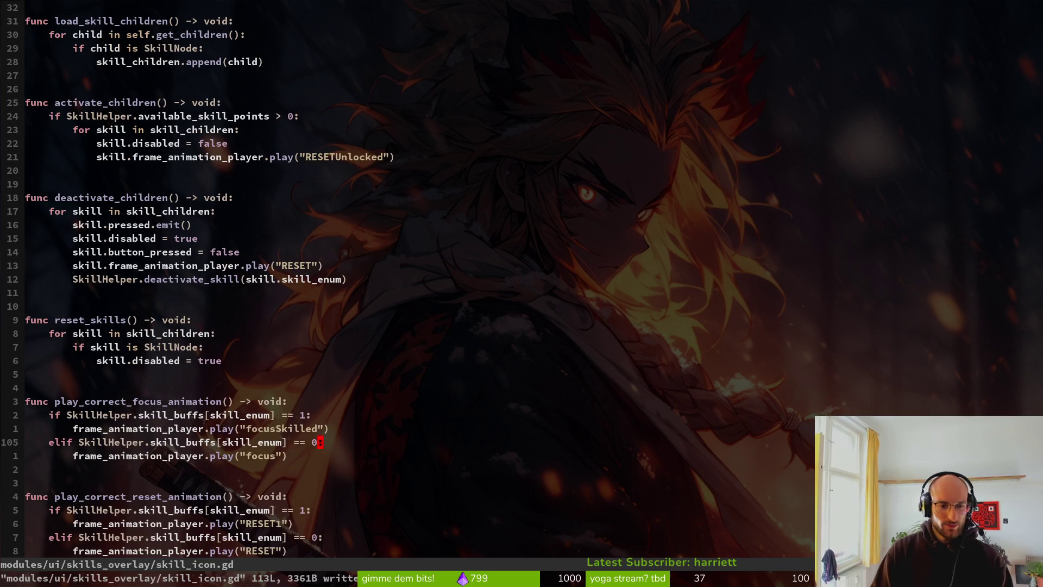
Rename the other focus call to "focusUnlocked" and save
key("j")
key("h")
key("h")
type("ciwf")
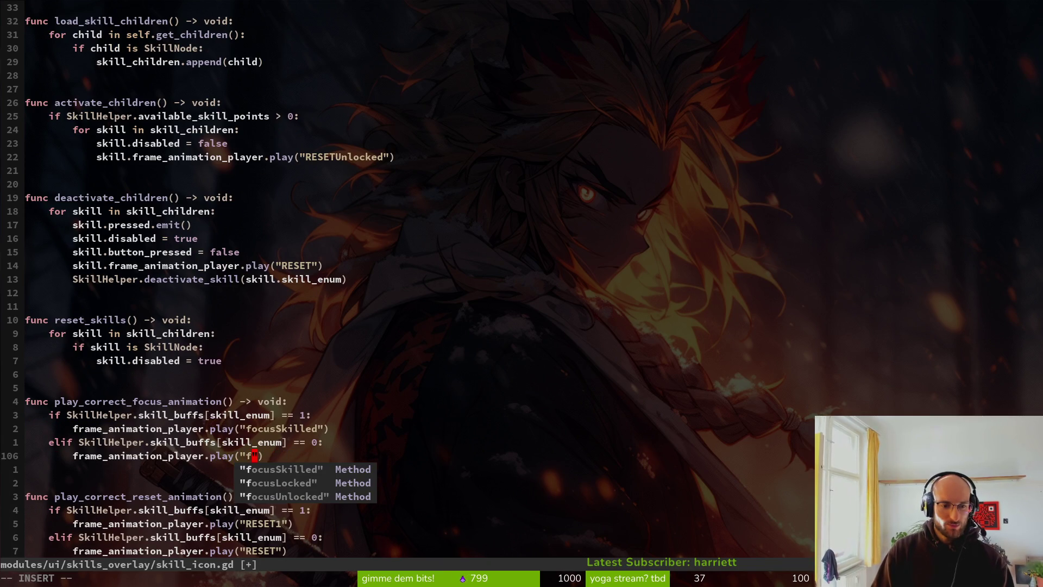
type("ocusU")
key("Return")
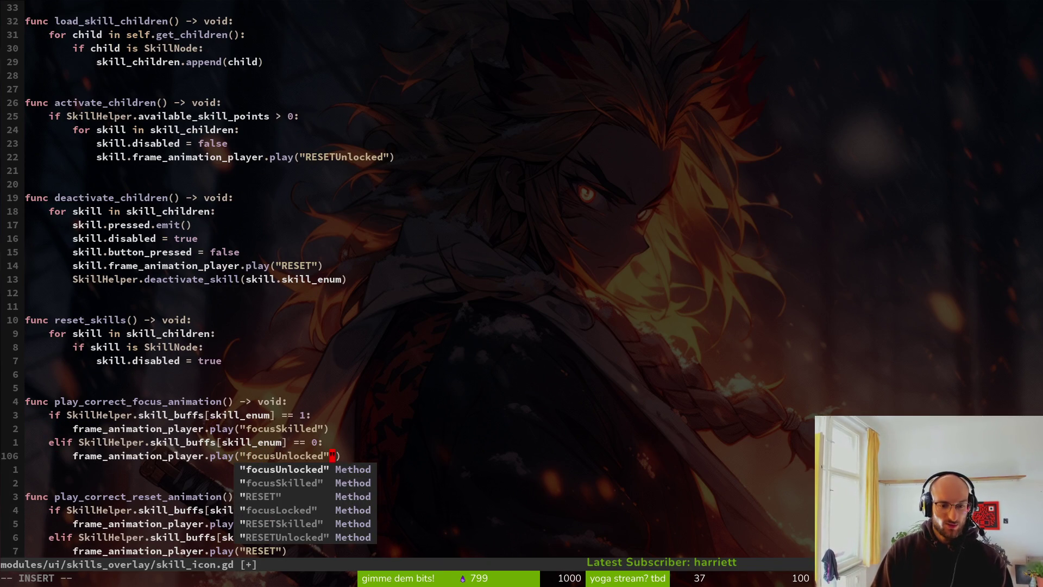
key("BackSpace")
key("Escape")
type(":write")
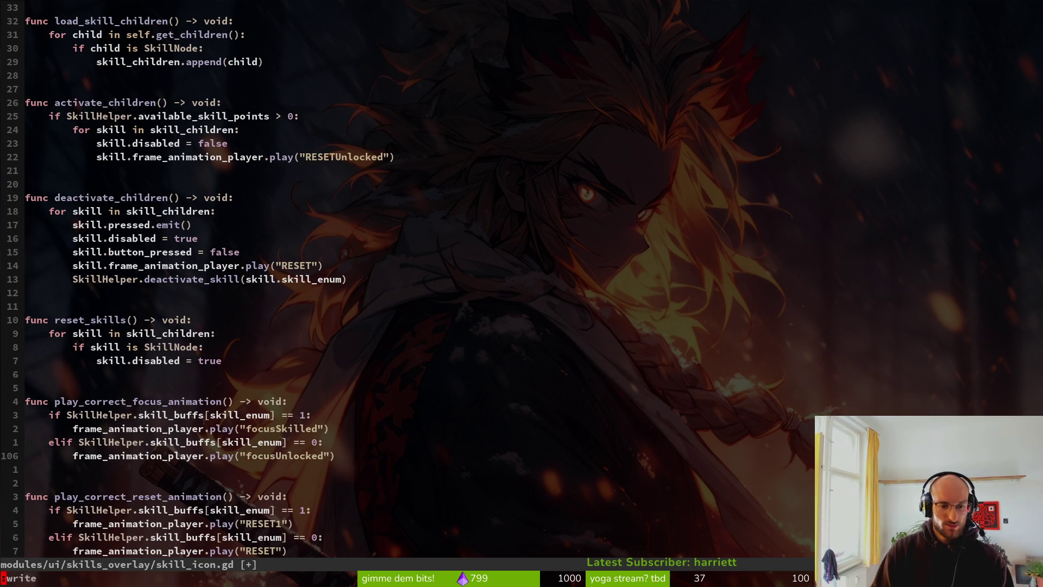
key("Return")
Replace "RESET1" in the reset animation function with "RESETSkilled" and save
scroll(211, 435, "down", 3)
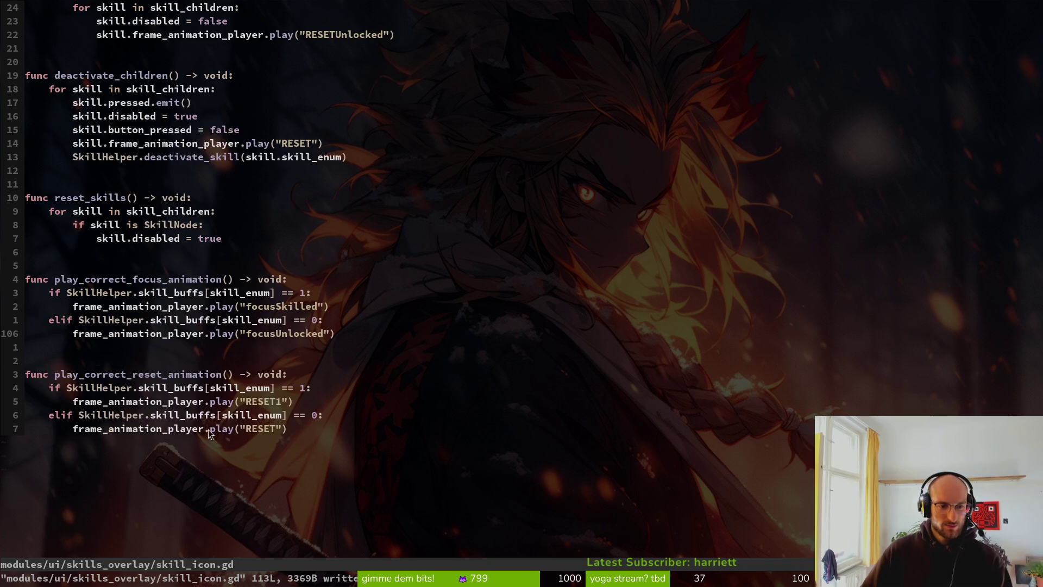
left_click(265, 402)
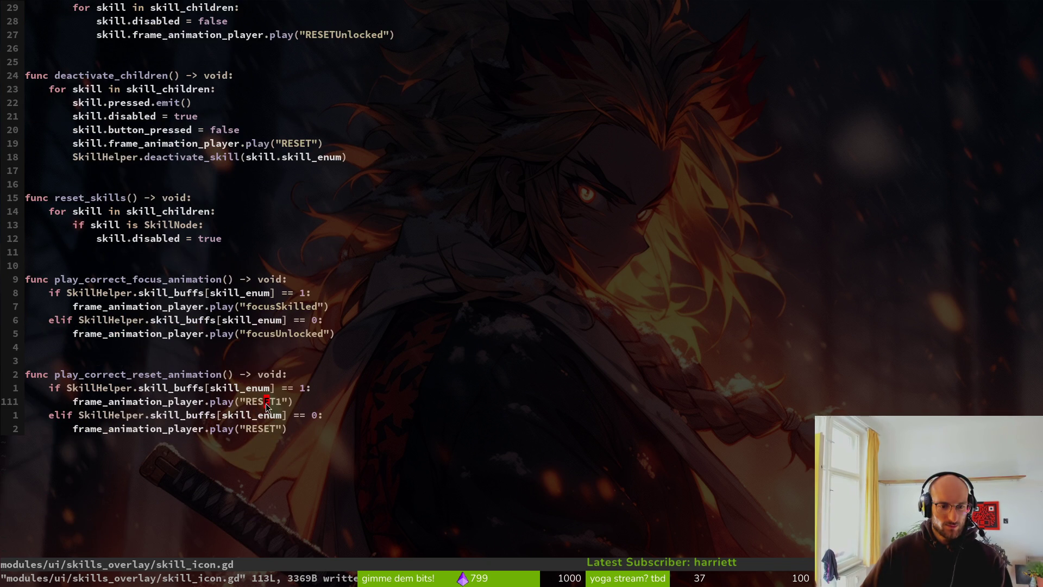
key("c")
key("i")
key("quotedbl")
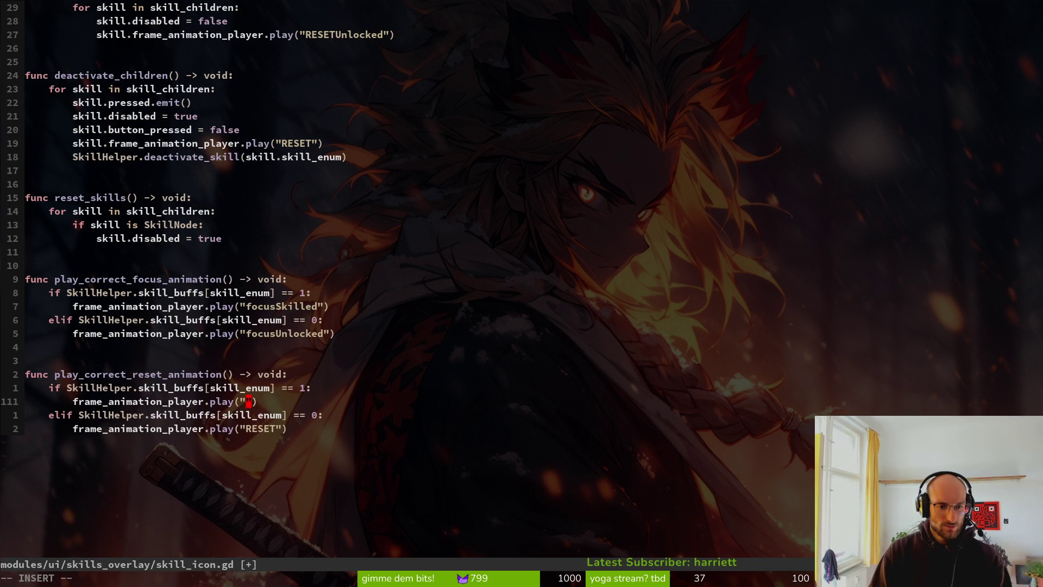
type("RE")
key("ctrl+n")
key("Escape")
type(":w")
key("Return")
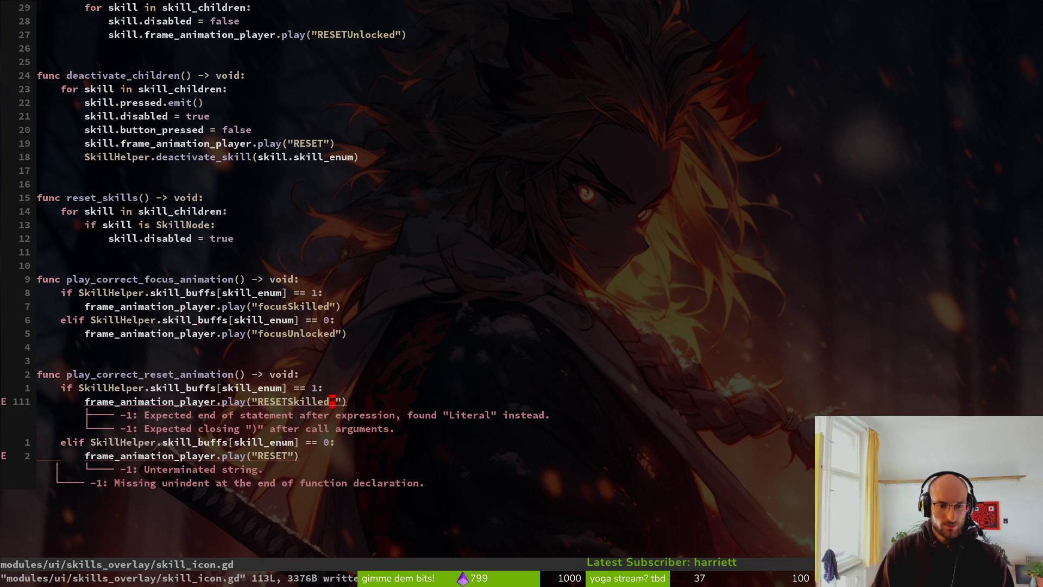
Change the plain "RESET" call to "RESETUnlocked", save, and run the game in Godot with F5
key("j")
key("j")
key("b")
key("b")
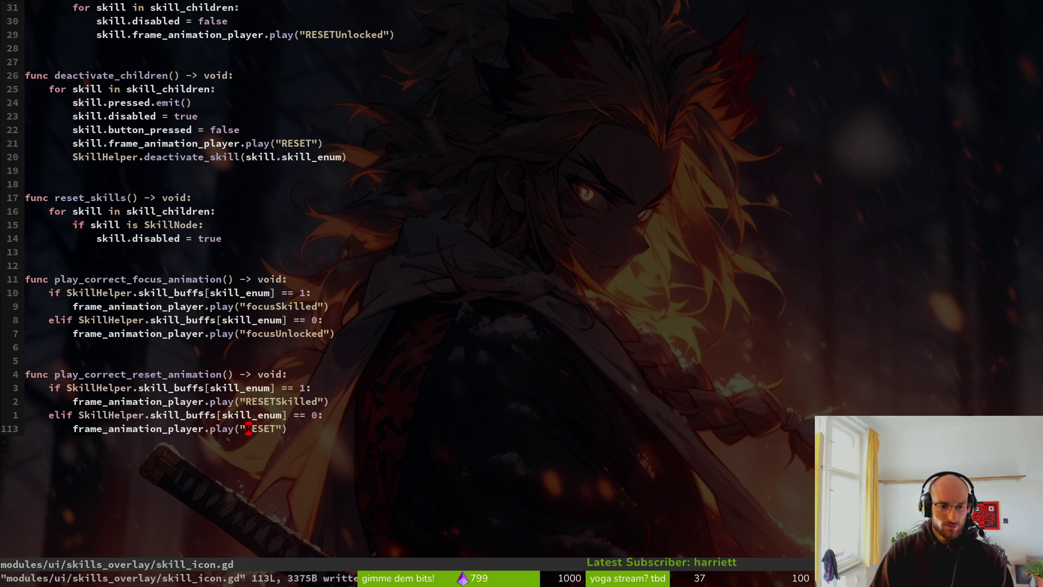
key("w")
type("i")
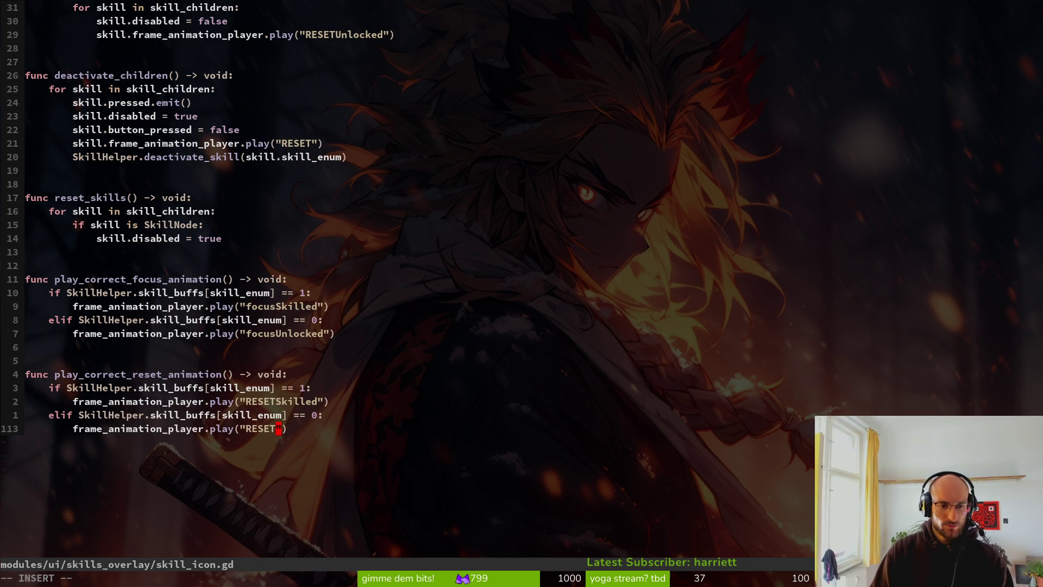
type("Unlocked")
key("Escape")
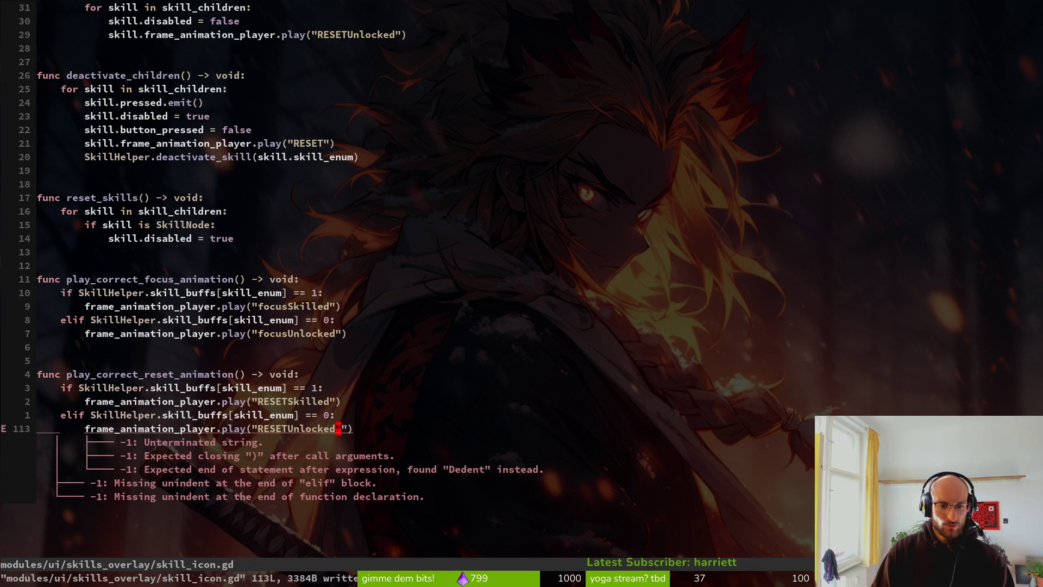
type(":w")
key("Return")
key("alt+Tab")
key("F5")
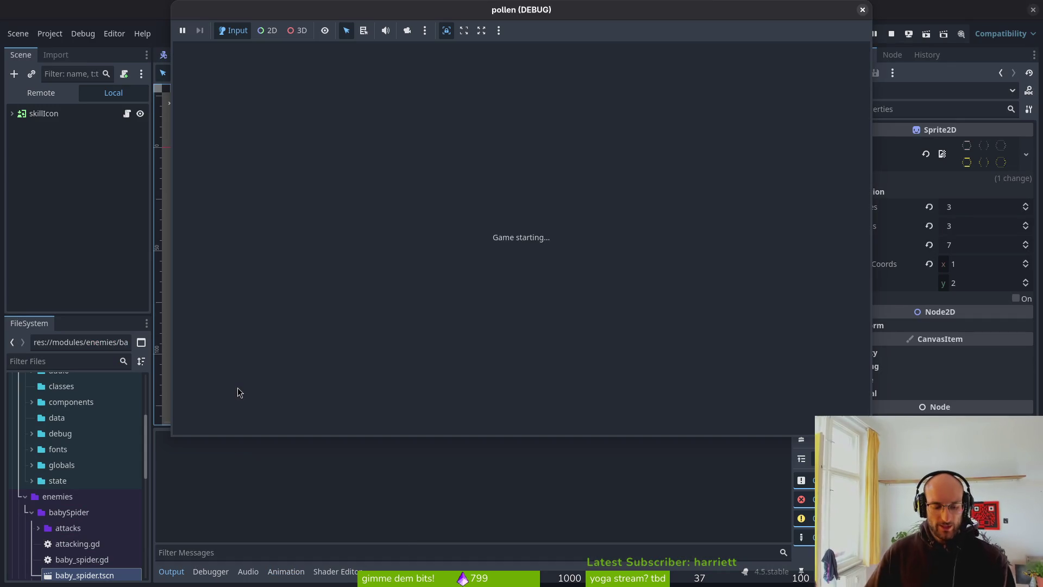
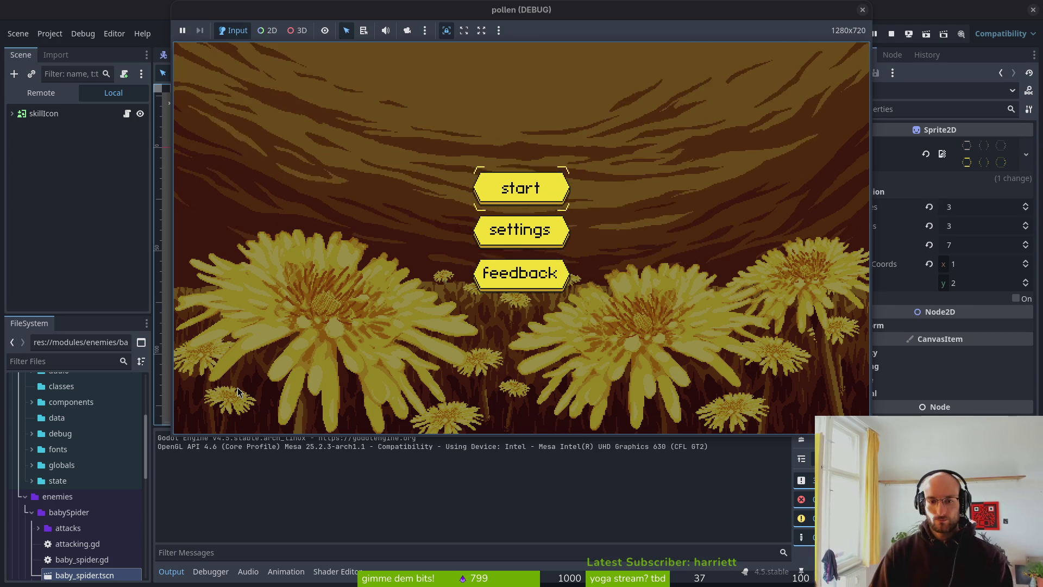
Start the game, open the skill tree, and buy the increase health skill
key("Return")
key("Escape")
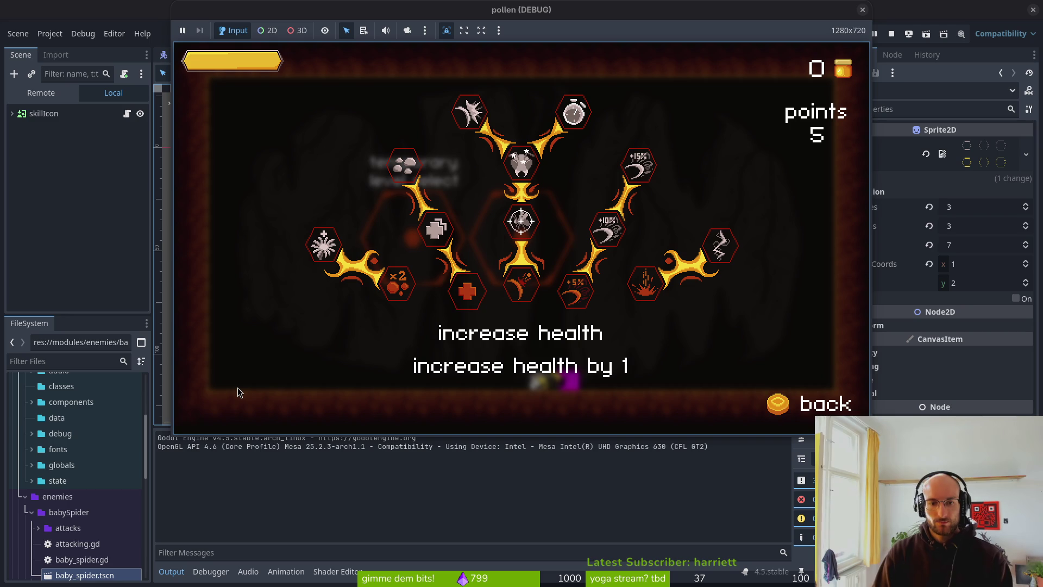
key("Right")
key("Left")
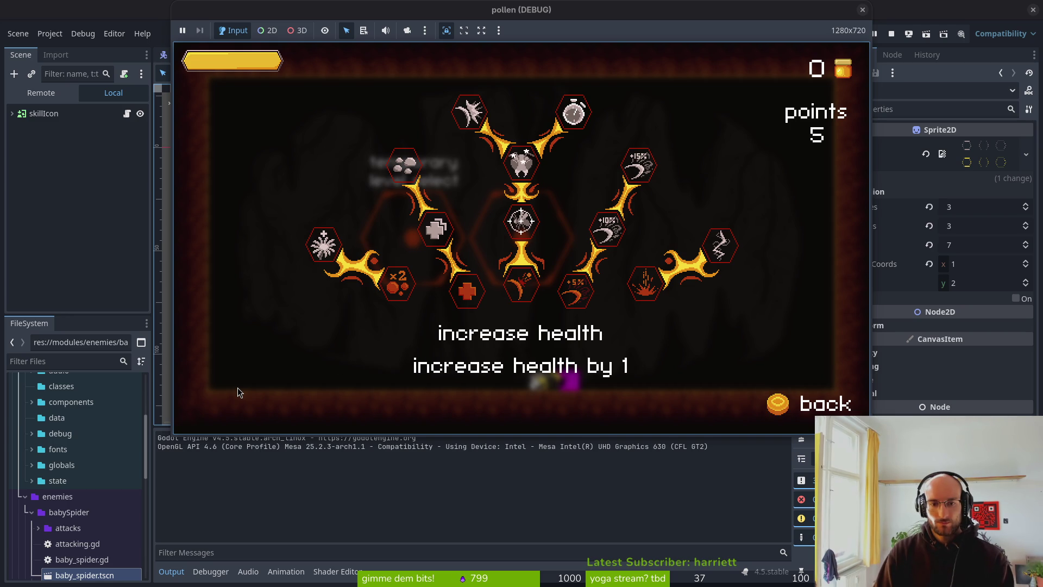
key("Return")
Buy reflect projectiles, refund and rebuy it repeatedly to check its frame states, then close the game
key("Right")
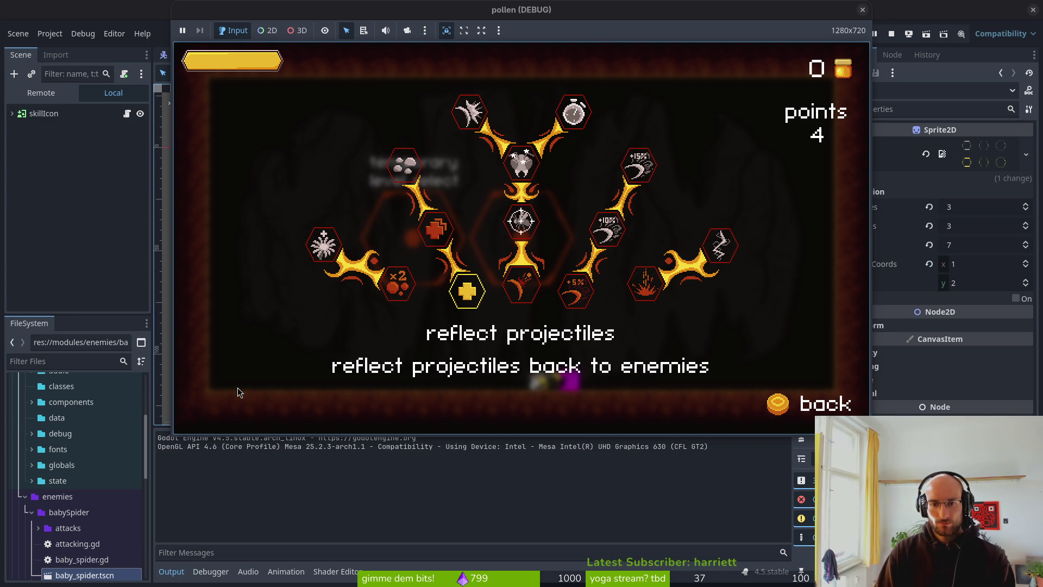
key("Return")
key("Return")
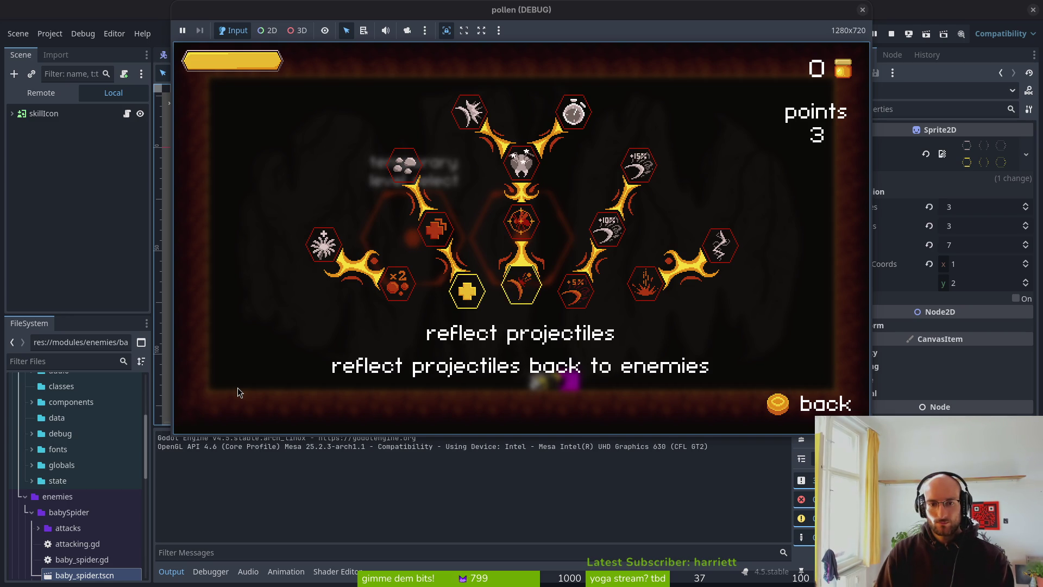
key("Left")
key("Right")
key("Return")
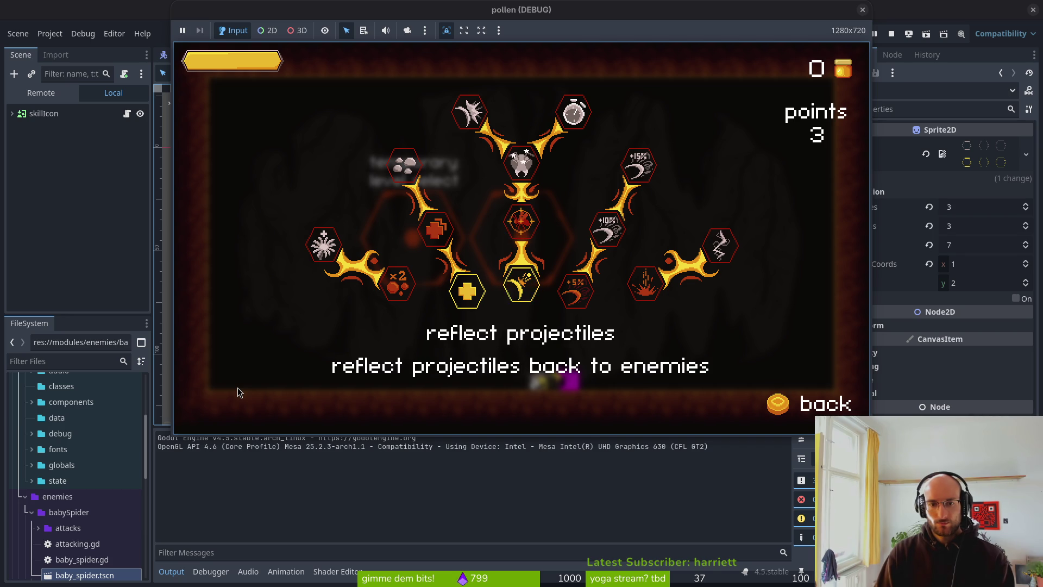
key("Return")
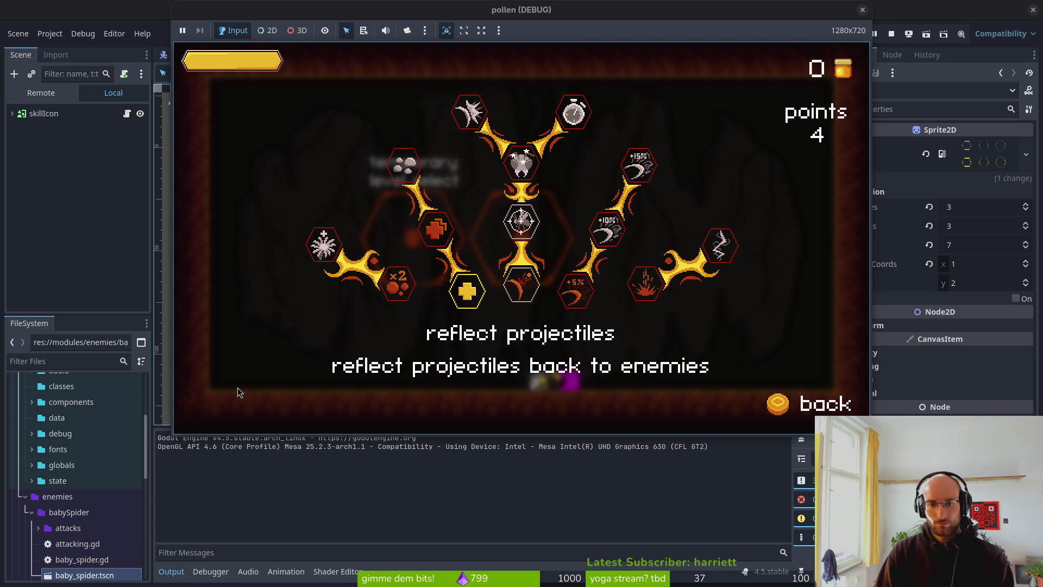
key("Return")
key("Return")
key("Left")
key("Right")
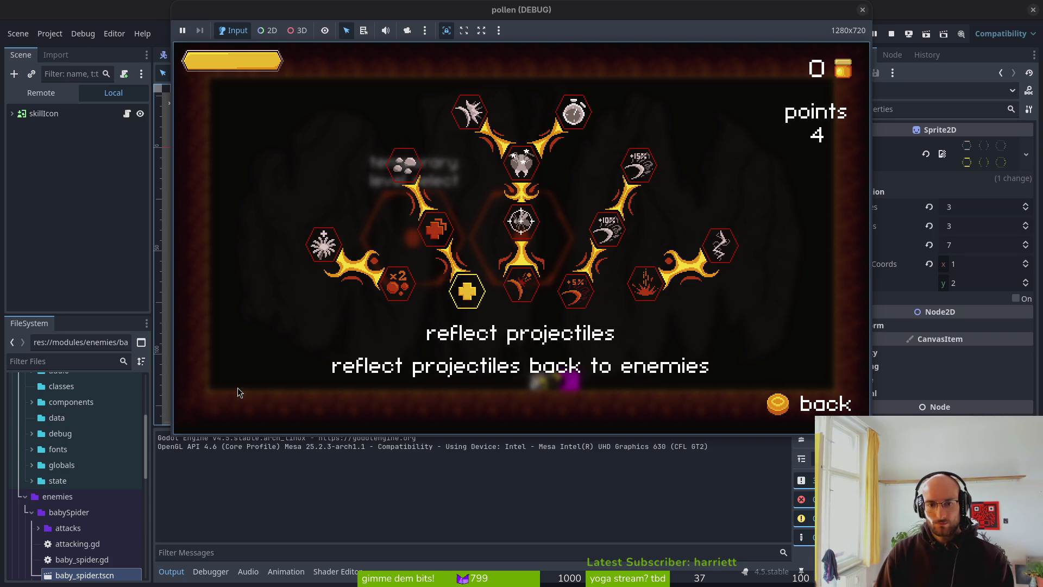
key("F8")
key("alt+Tab")
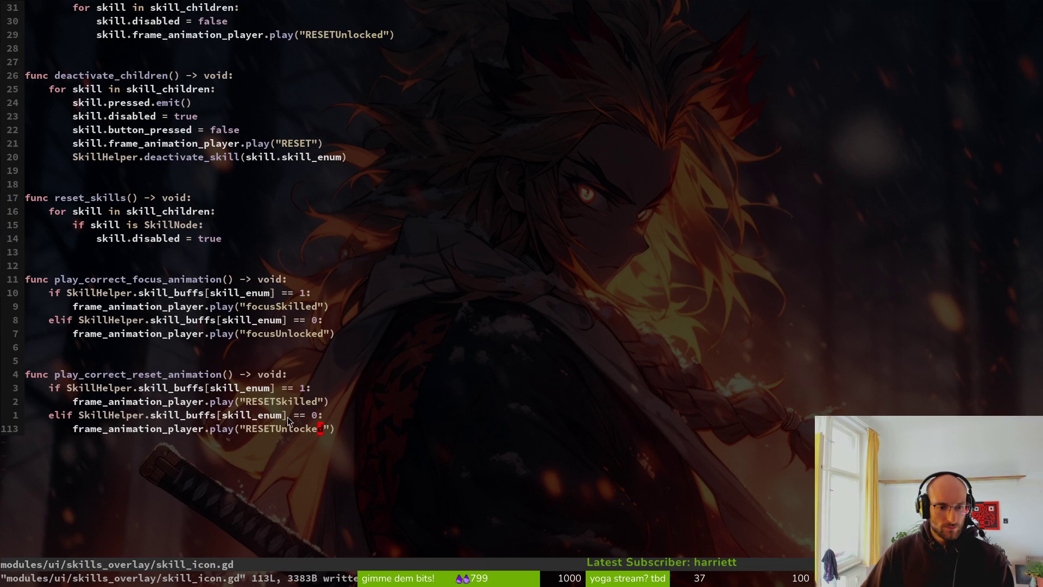
On the reset-animation elif line, append 'and SkillNode' using completion
left_click(325, 419)
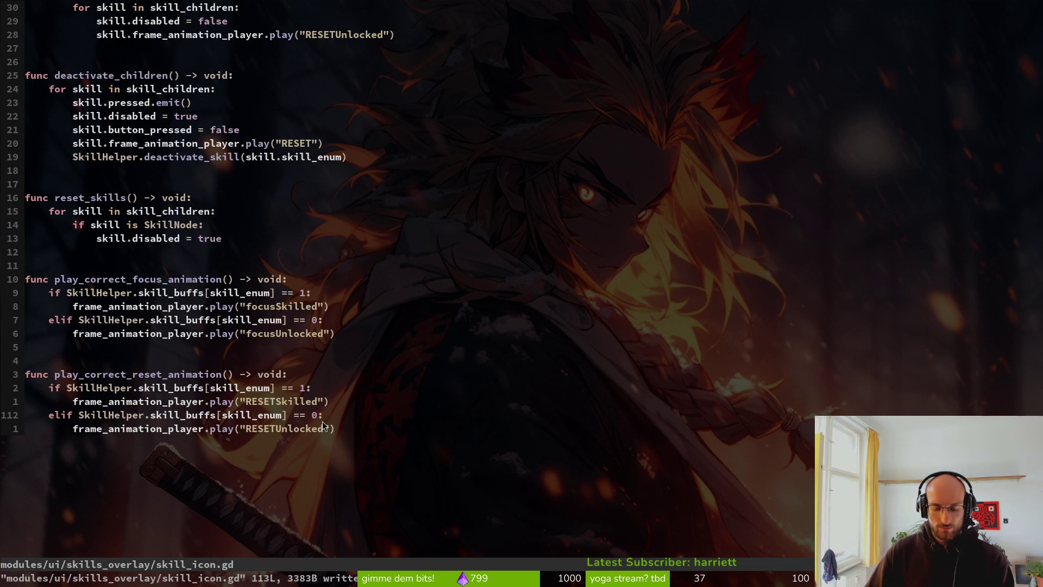
type("i and ")
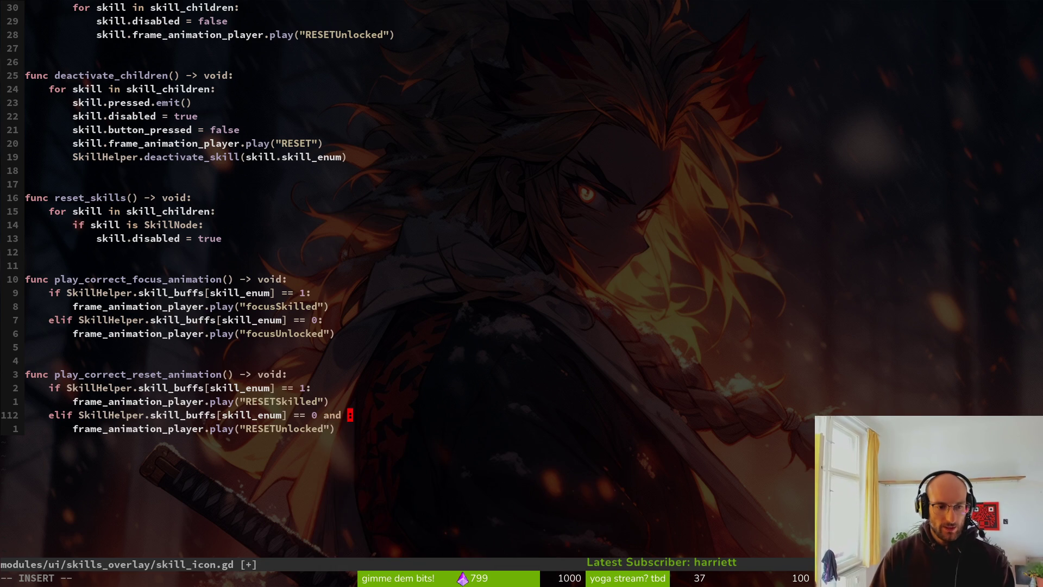
type("Sk")
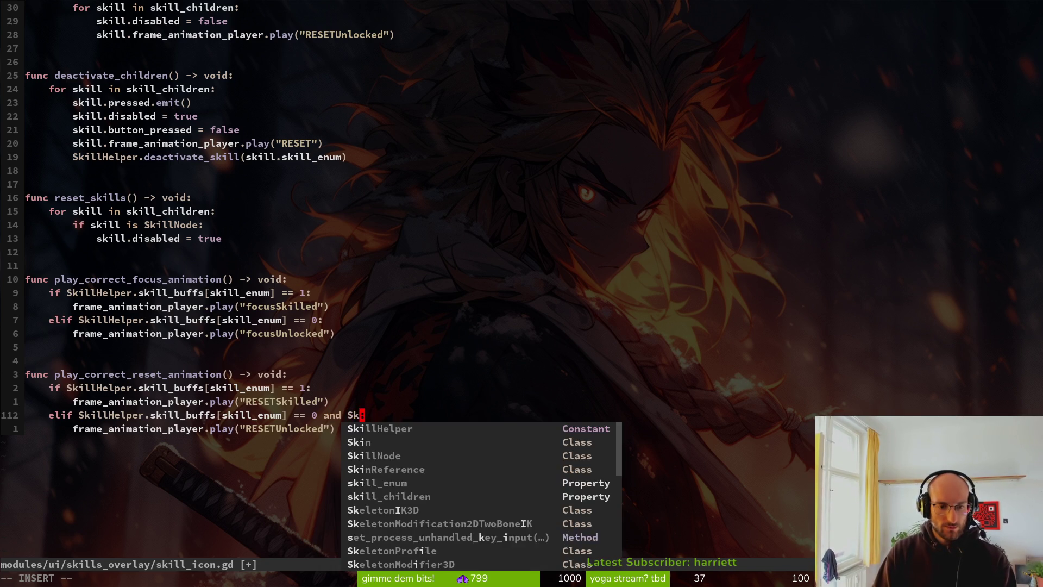
key("BackSpace")
key("BackSpace")
type("Ski")
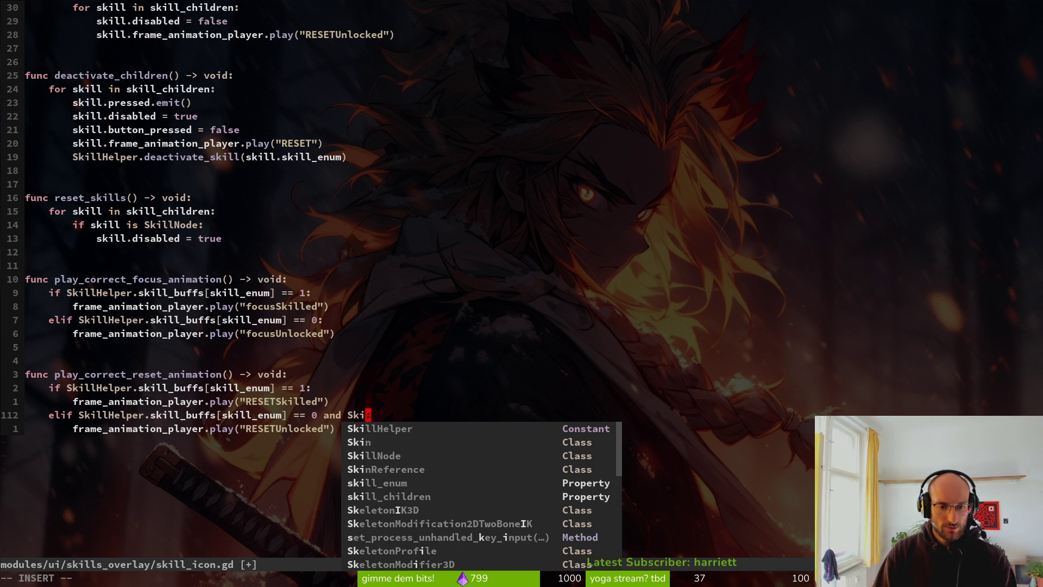
key("Tab")
key("Tab")
key("Tab")
key("Return")
type(".dii")
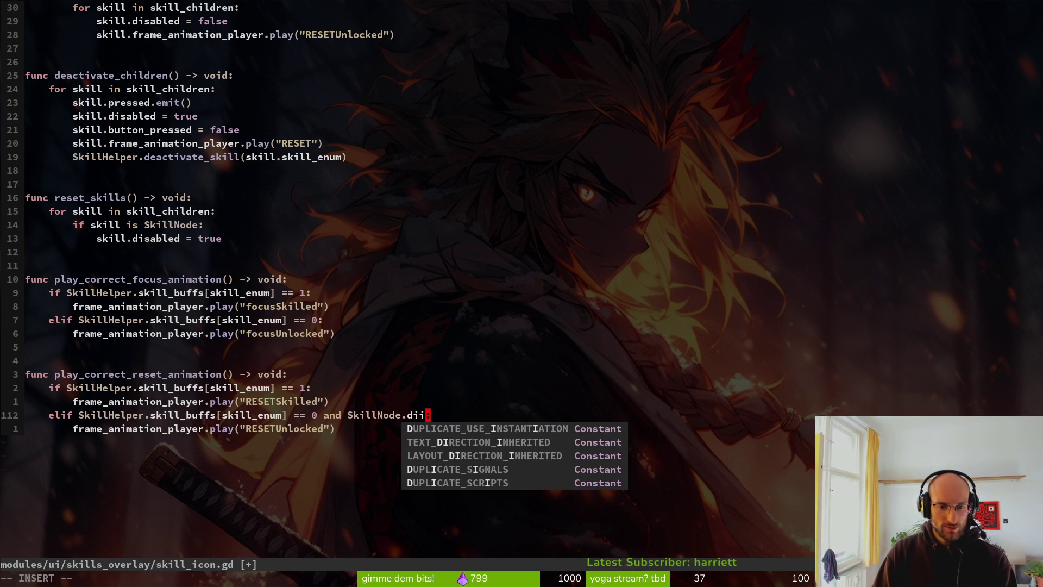
Search the file for 'disabled' to confirm the property name, then return to the elif condition
key("Escape")
type("/dis")
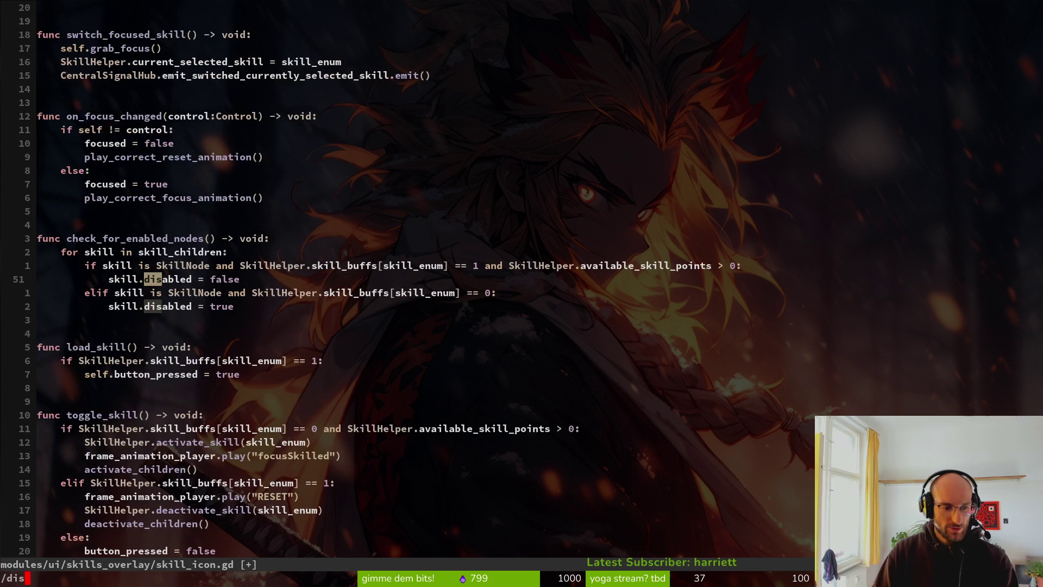
type("abled")
key("Return")
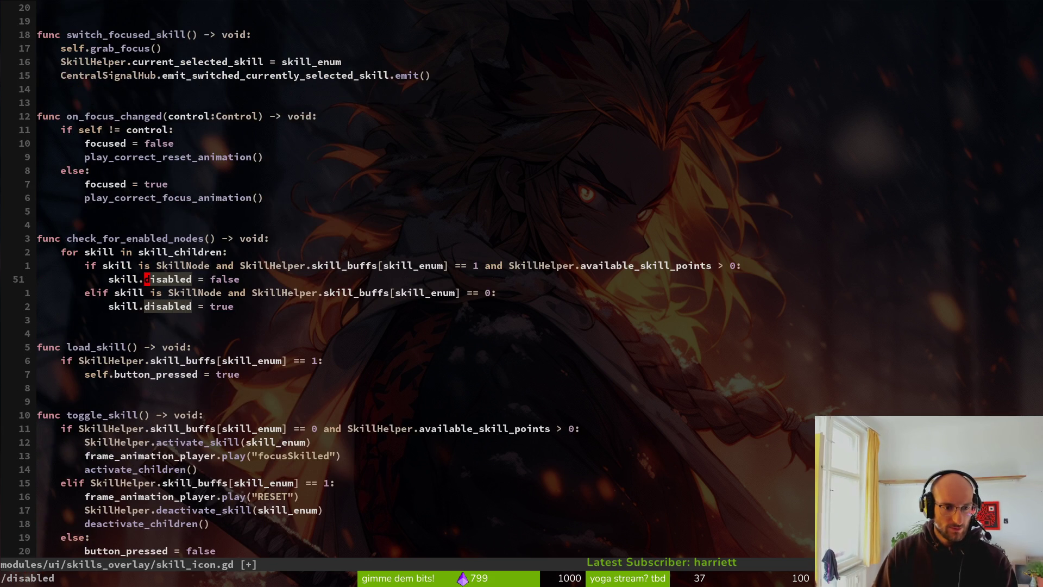
key("0")
key("ctrl+d")
key("ctrl+d")
key("ctrl+d")
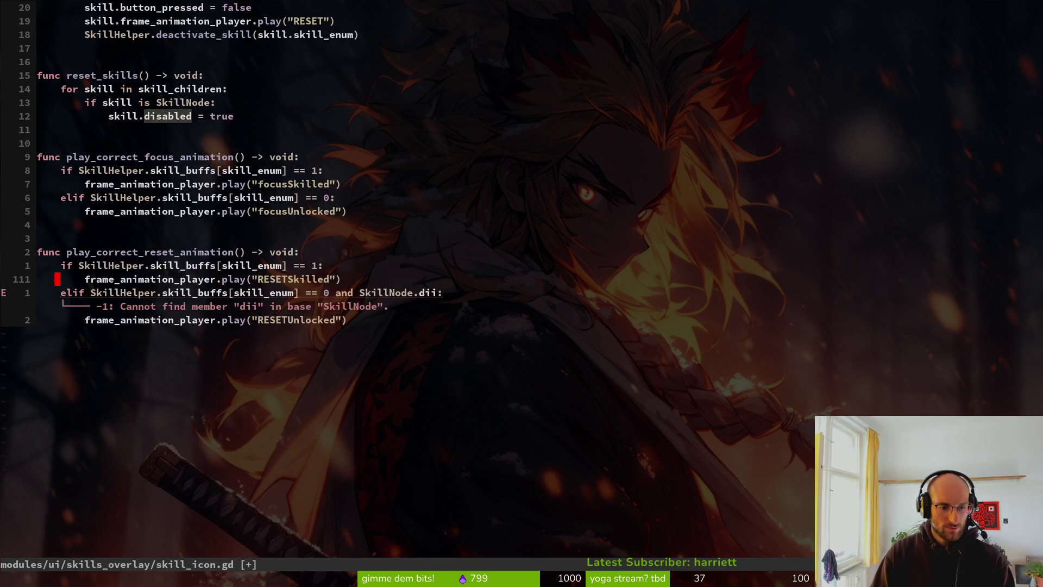
key("j")
key("w")
key("w")
key("w")
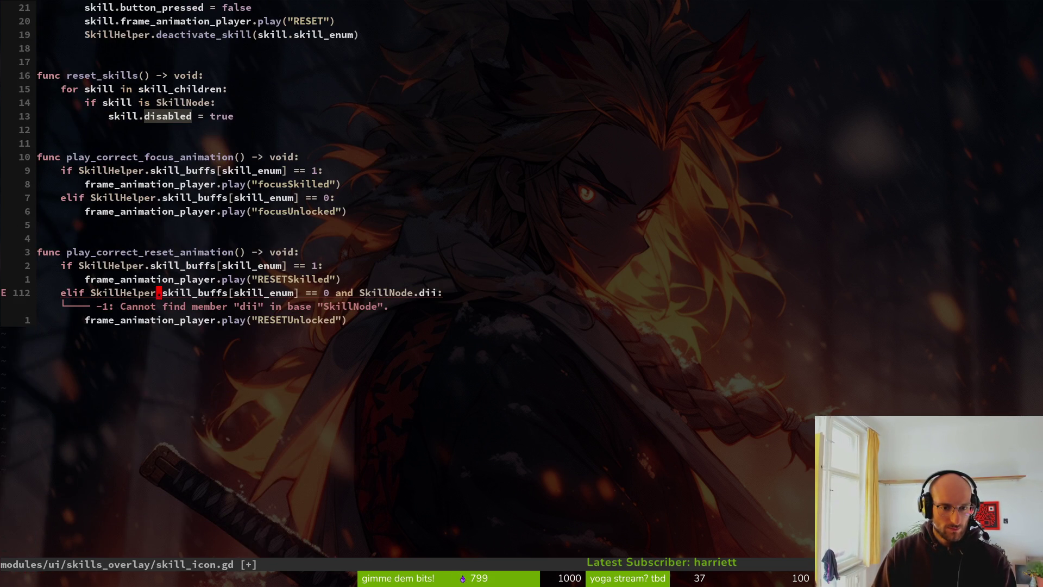
key("w")
key("w")
key("w")
Correct the misspelled member to 'SkillNode.disabled' and save skill_icon.gd
type("cwdi")
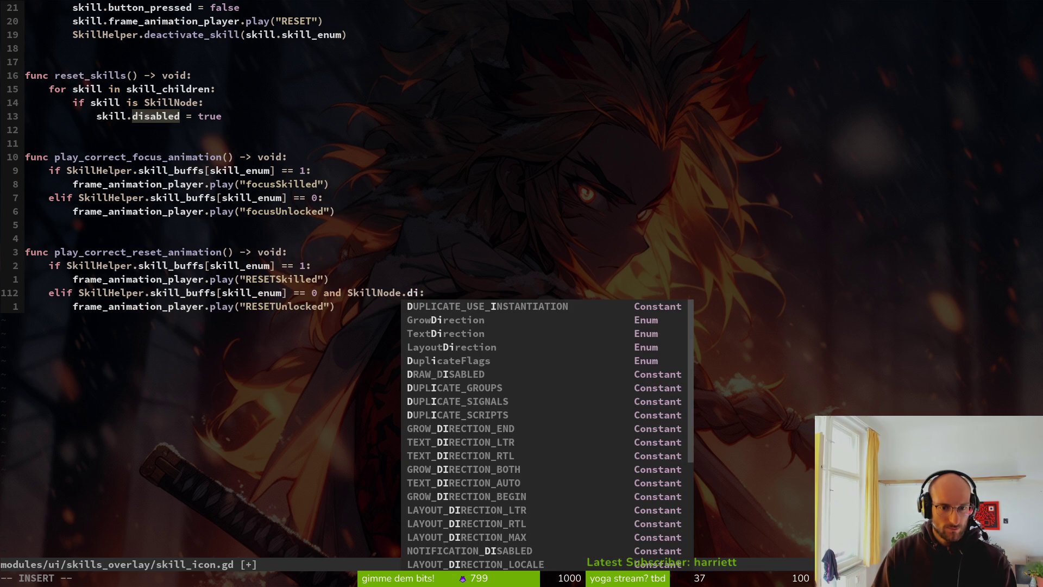
key("BackSpace")
key("BackSpace")
type("abled")
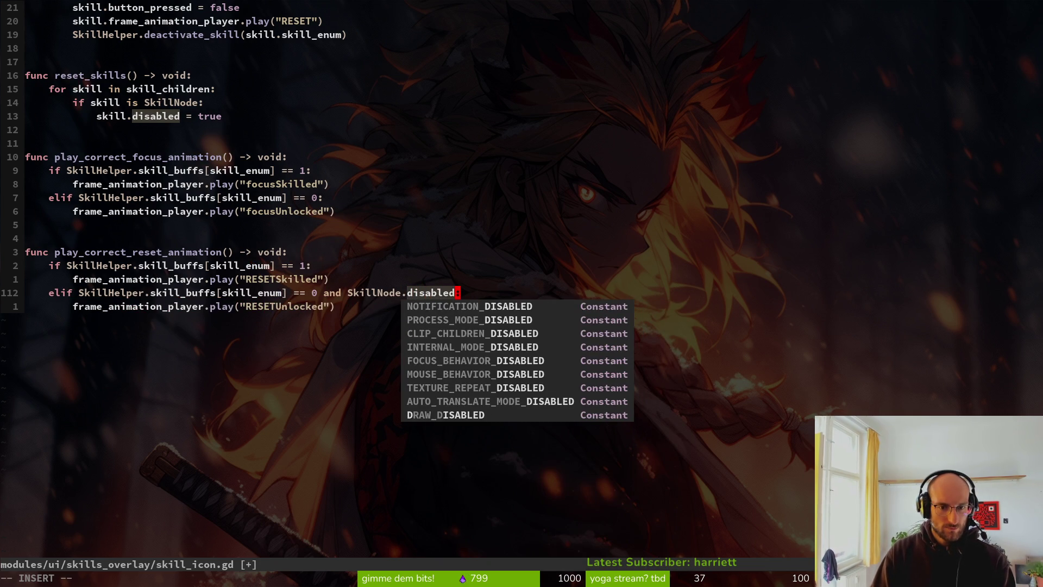
key("Escape")
type(":w")
key("Return")
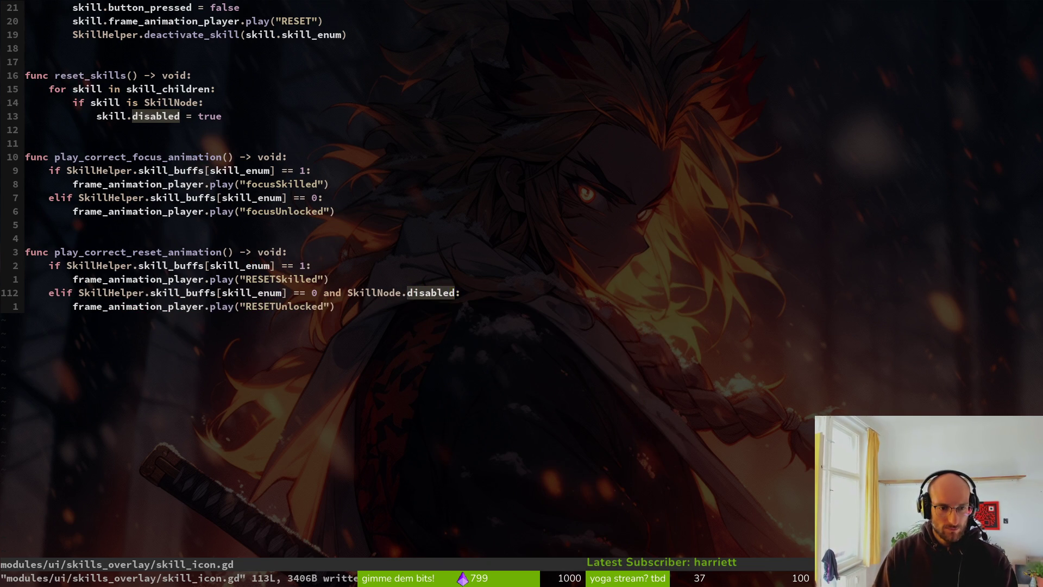
Review the deactivate_children and activate_children code in the script
key("ctrl+o")
key("k")
key("k")
key("k")
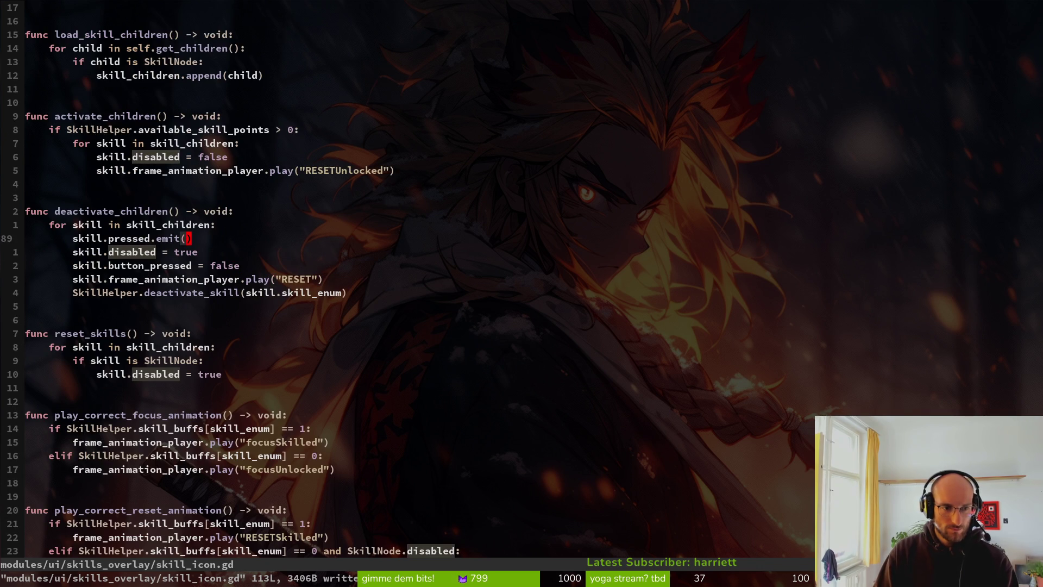
key("j")
key("j")
key("j")
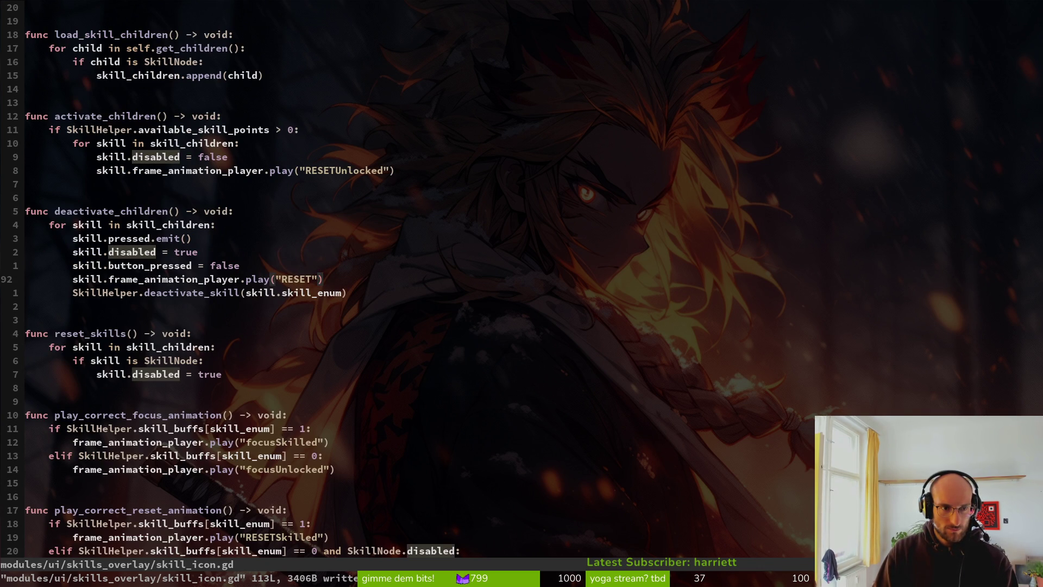
key("k")
key("k")
key("k")
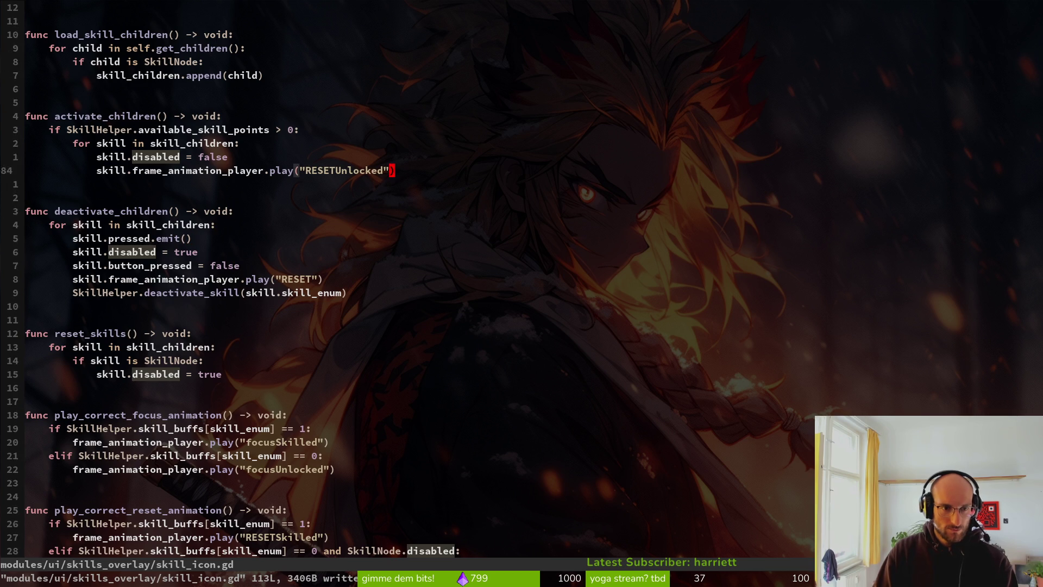
key("k")
key("k")
key("k")
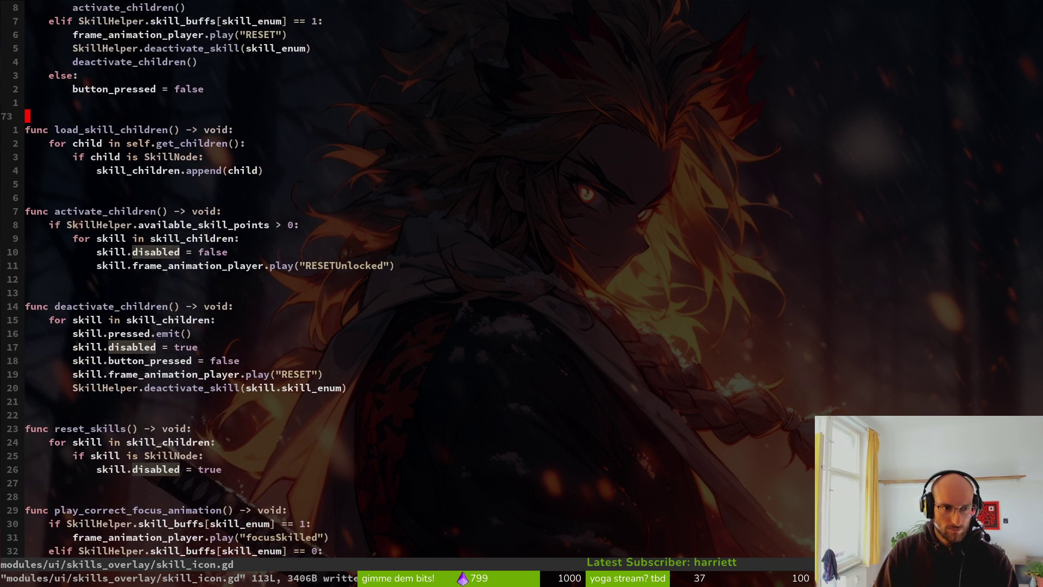
key("alt+Tab")
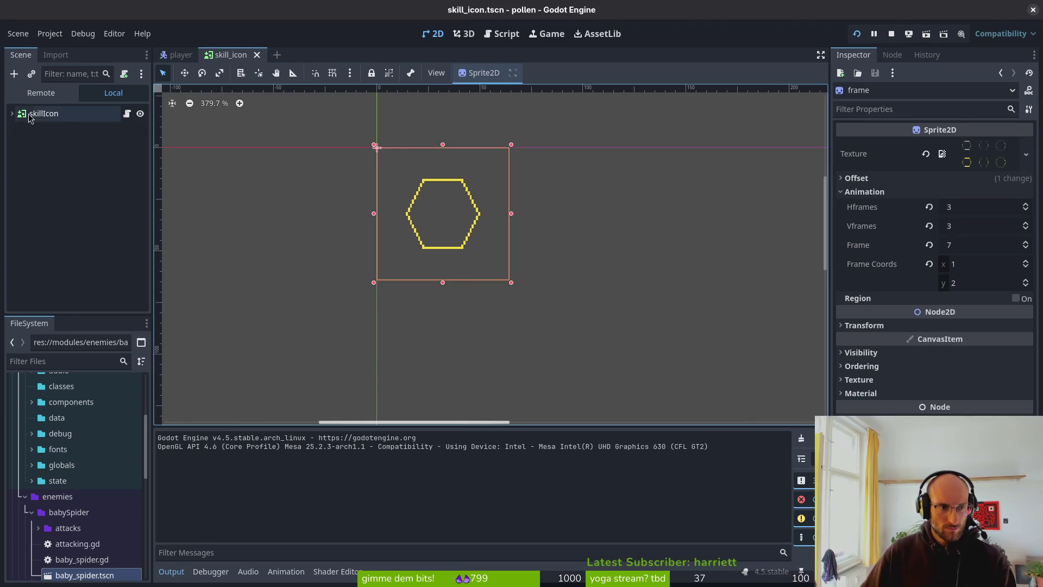
Expand the skillIcon scene tree and select the frame sprite's AnimationPlayer
left_click(54, 118)
left_click(12, 113)
left_click(46, 129)
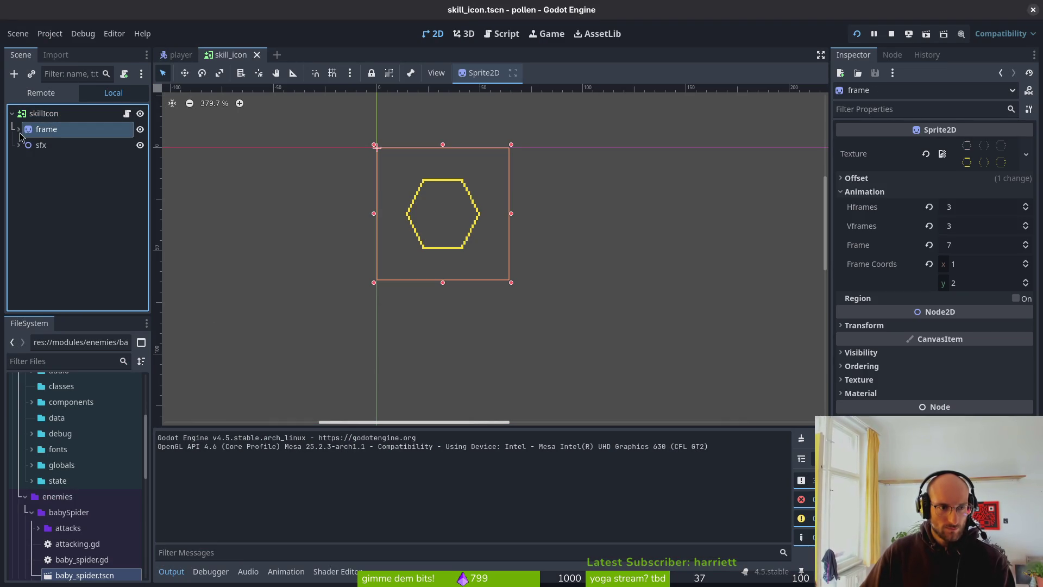
left_click(18, 128)
left_click(46, 146)
Preview the RESET, RESETSkilled and RESETUnlocked frame animations
left_click(420, 439)
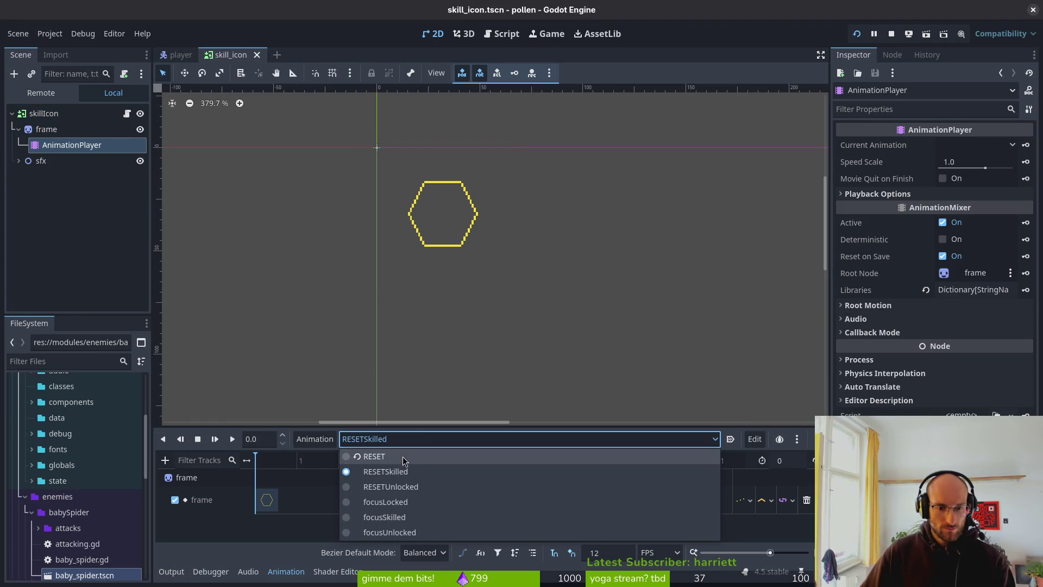
left_click(407, 455)
left_click(497, 440)
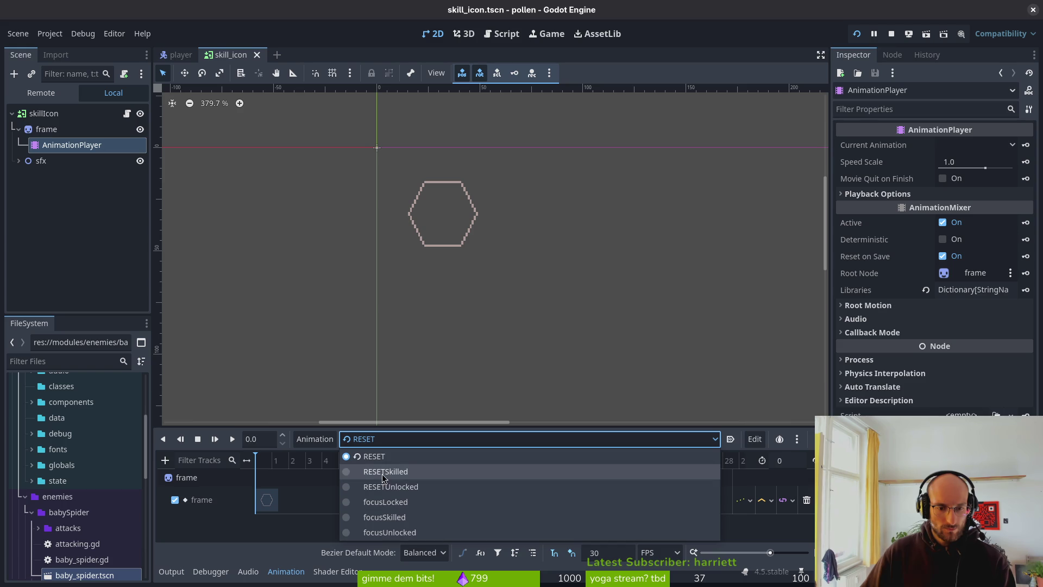
left_click(416, 471)
left_click(418, 439)
left_click(429, 486)
Preview focusLocked, focusSkilled and focusUnlocked, then set the animation back to RESET
left_click(440, 439)
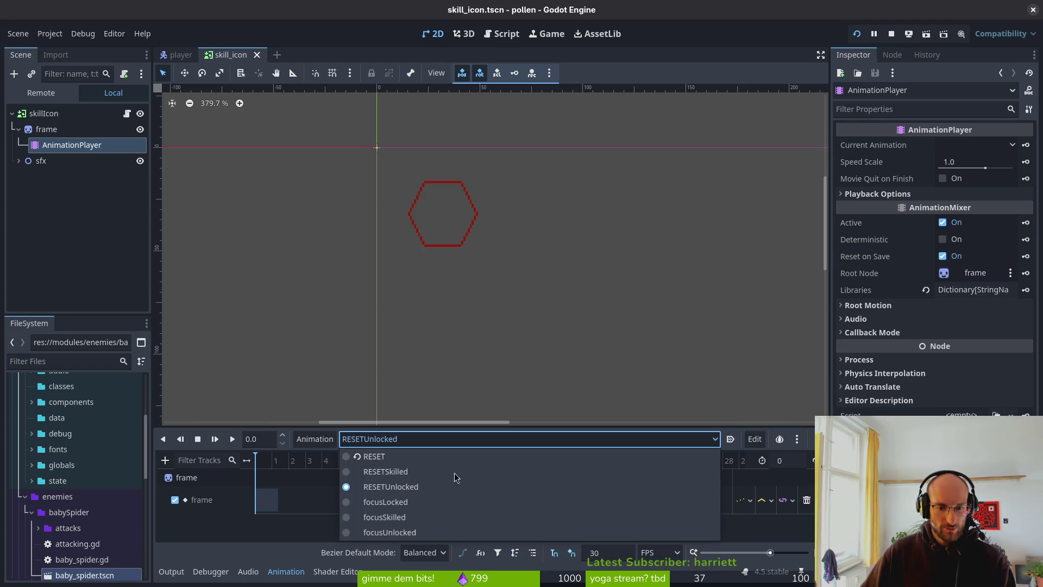
left_click(422, 501)
left_click(472, 439)
left_click(434, 516)
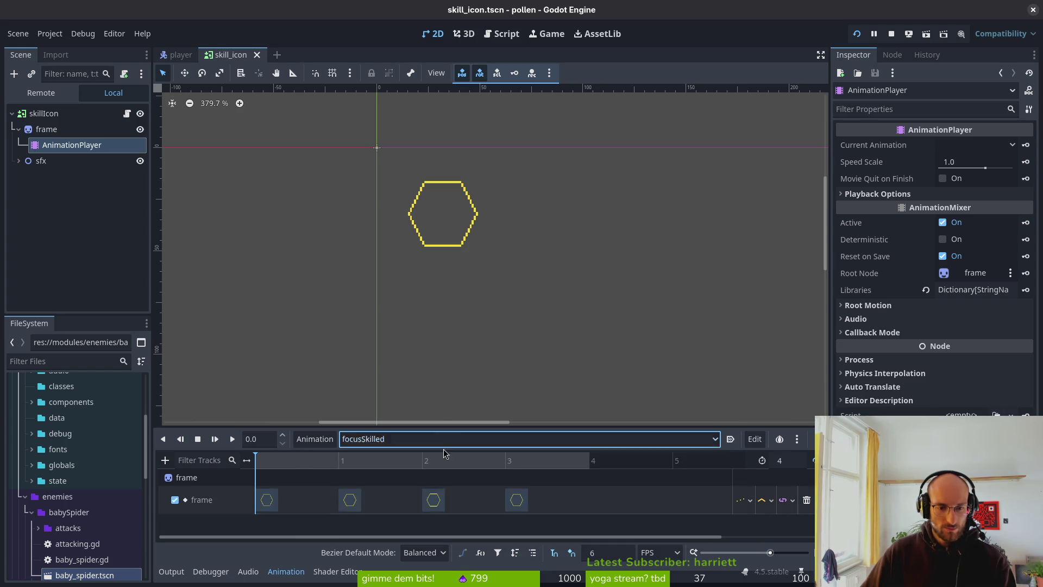
left_click(428, 439)
left_click(413, 532)
left_click(408, 441)
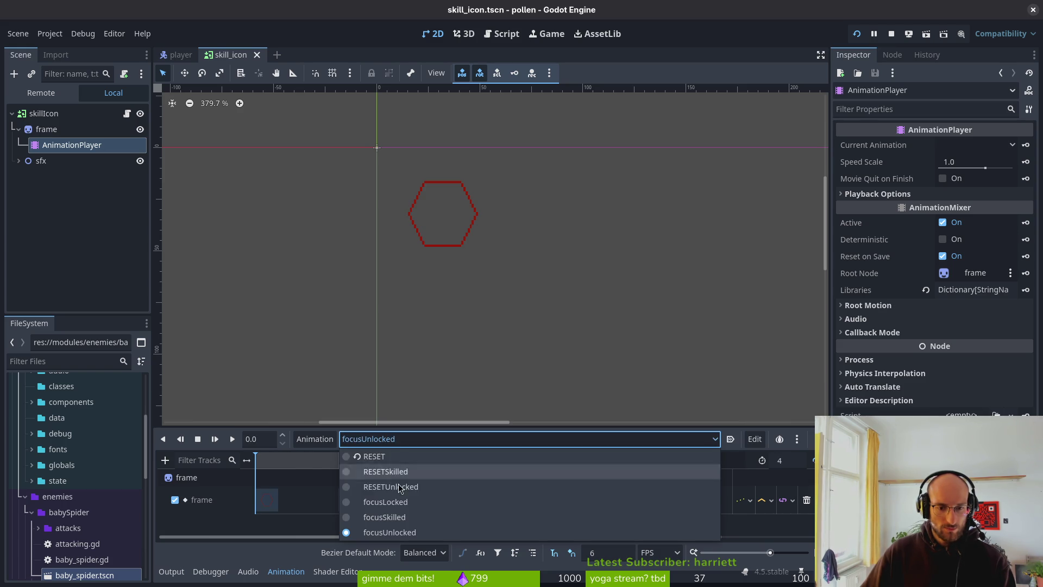
left_click(406, 458)
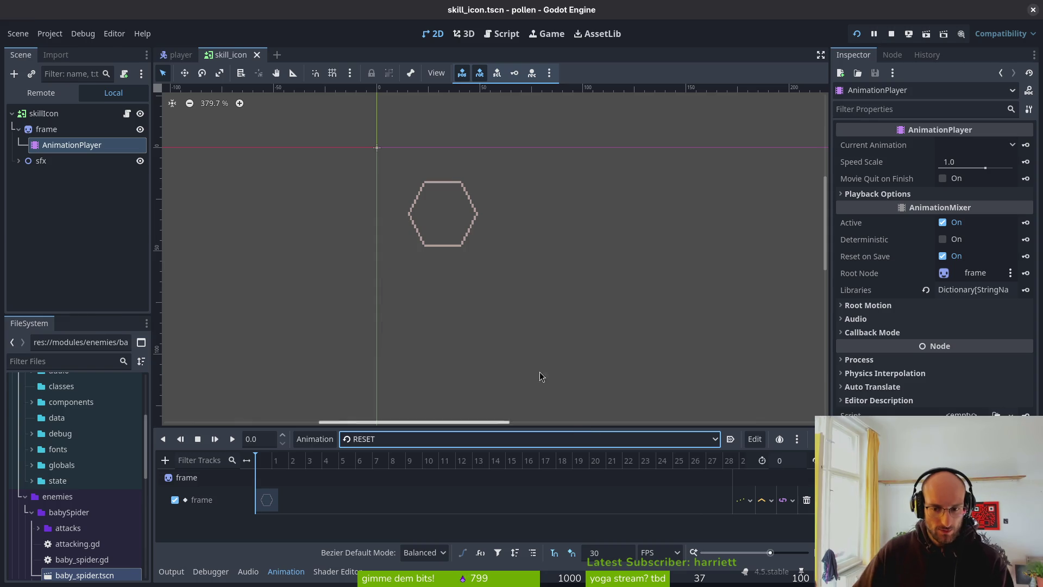
key("alt+Tab")
Below the disabled = false line, add skill.frame_animation_player.play("RESETUnlocked")
scroll(255, 174, "up", 12)
scroll(350, 256, "up", 1)
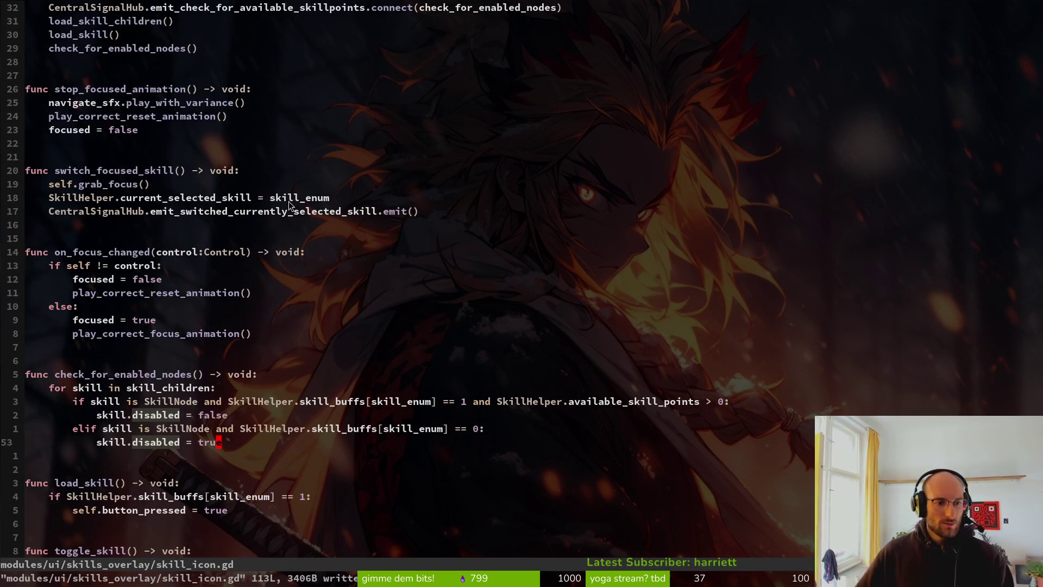
scroll(190, 130, "up", 3)
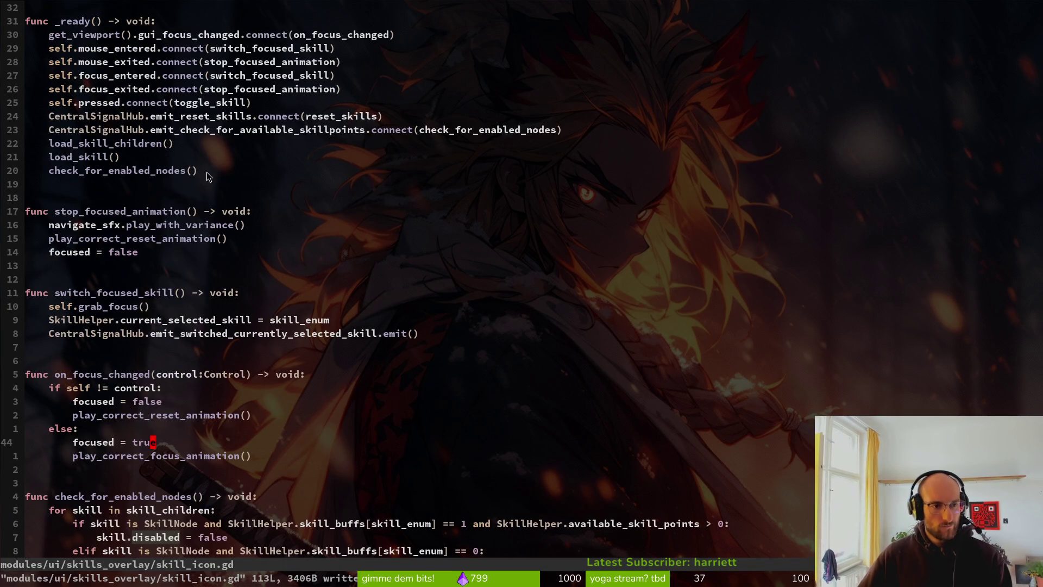
scroll(195, 142, "down", 6)
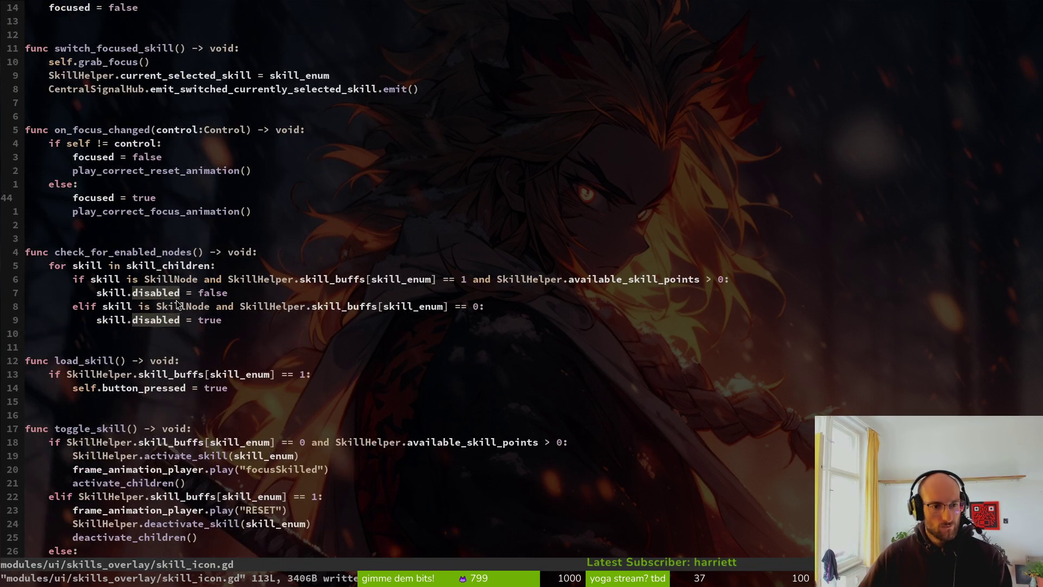
left_click(239, 297)
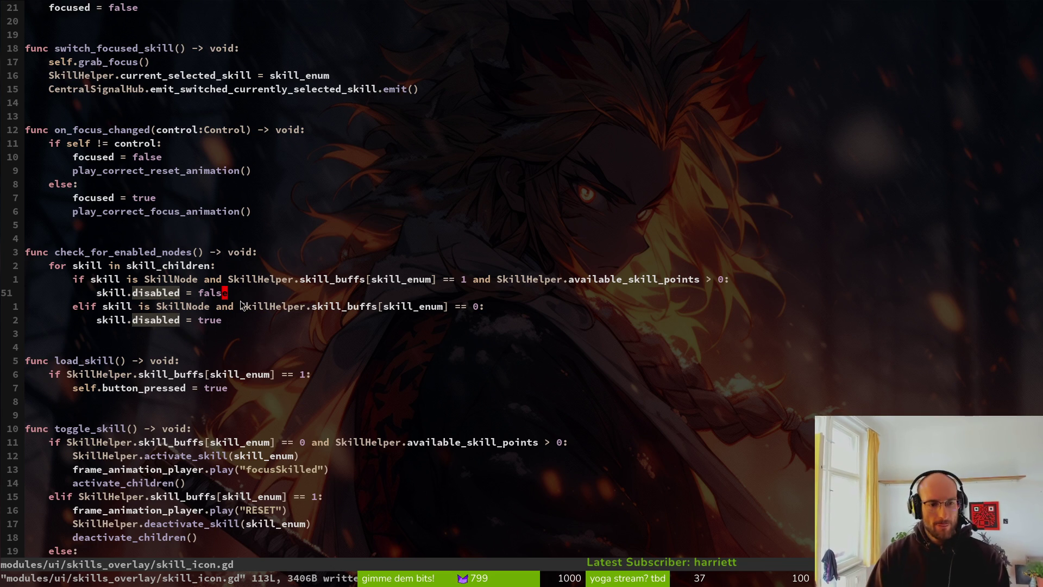
type("oski")
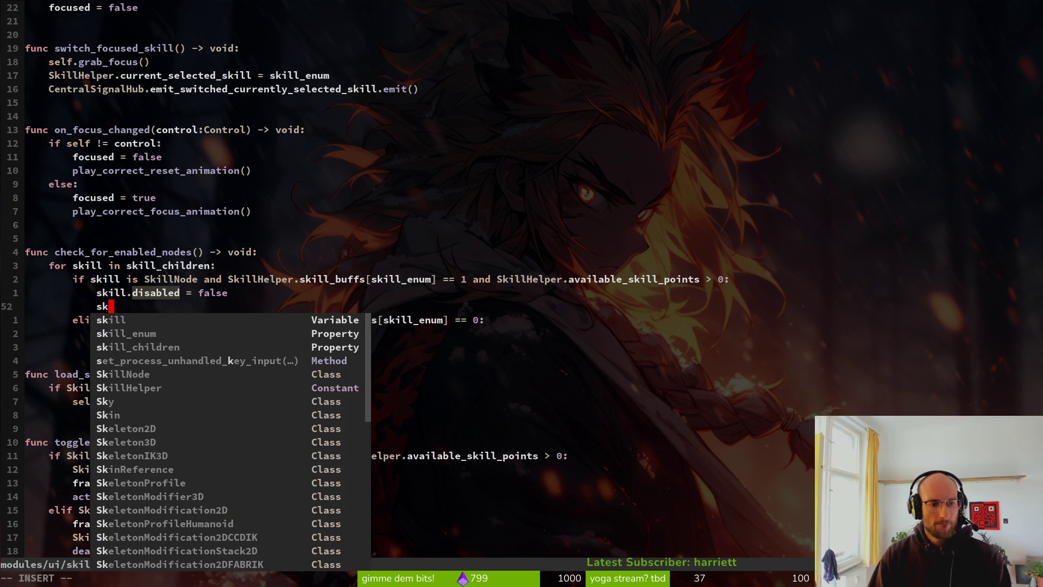
type("ll.frame")
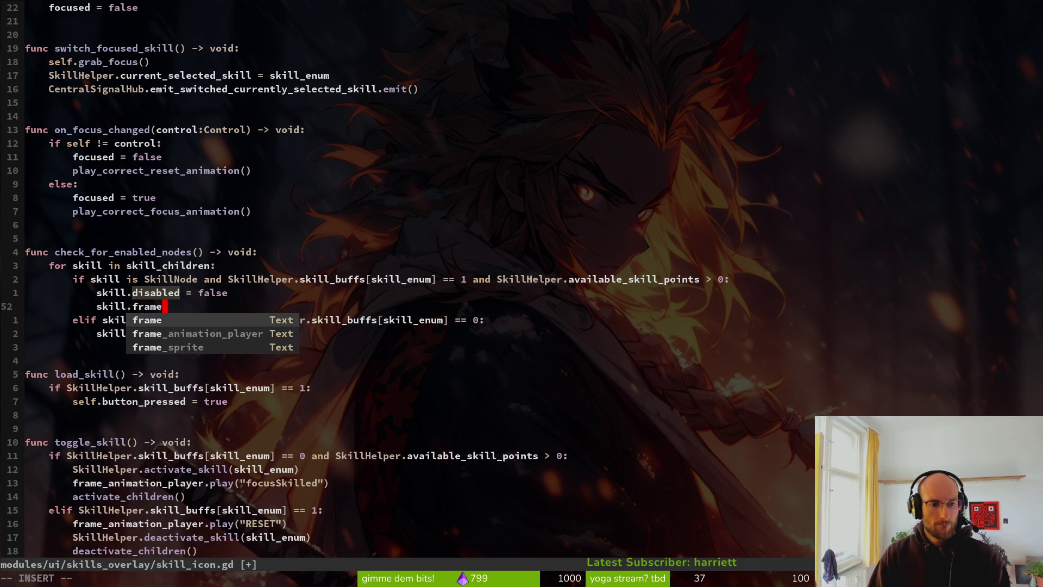
type("_animation_player")
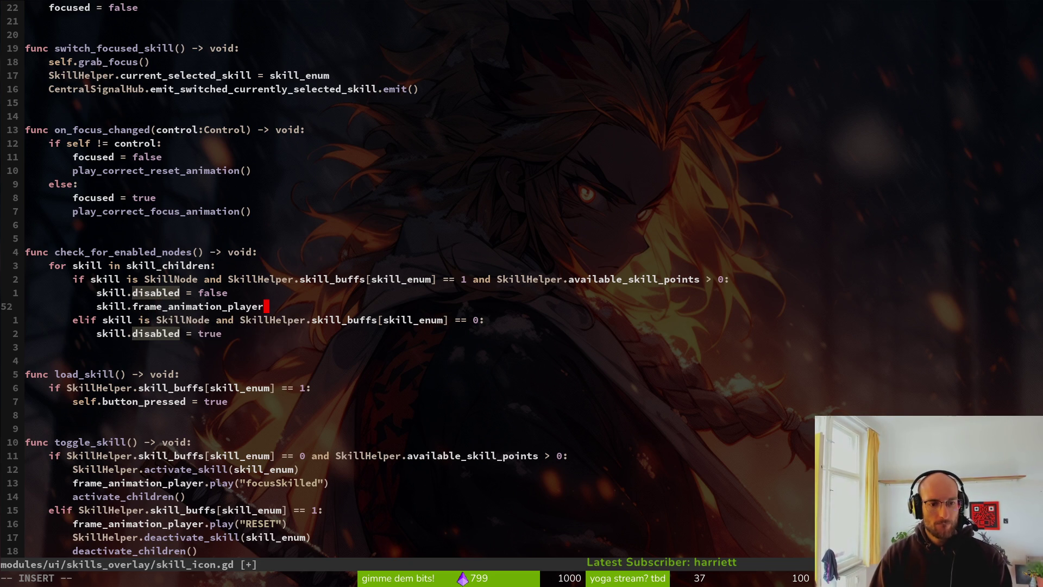
type("ay(\"")
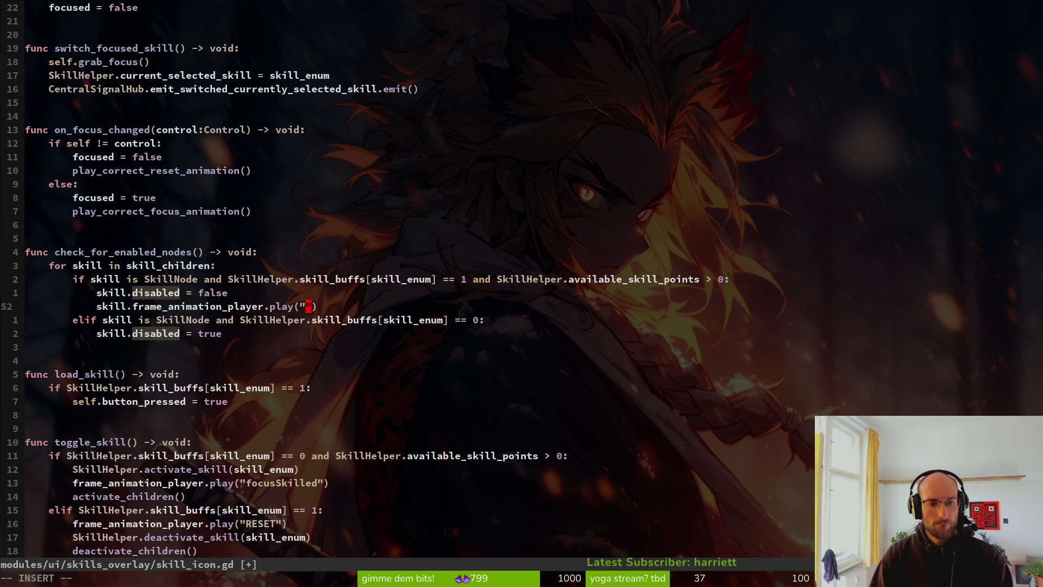
type("RE")
key("Tab")
key("Return")
key("Escape")
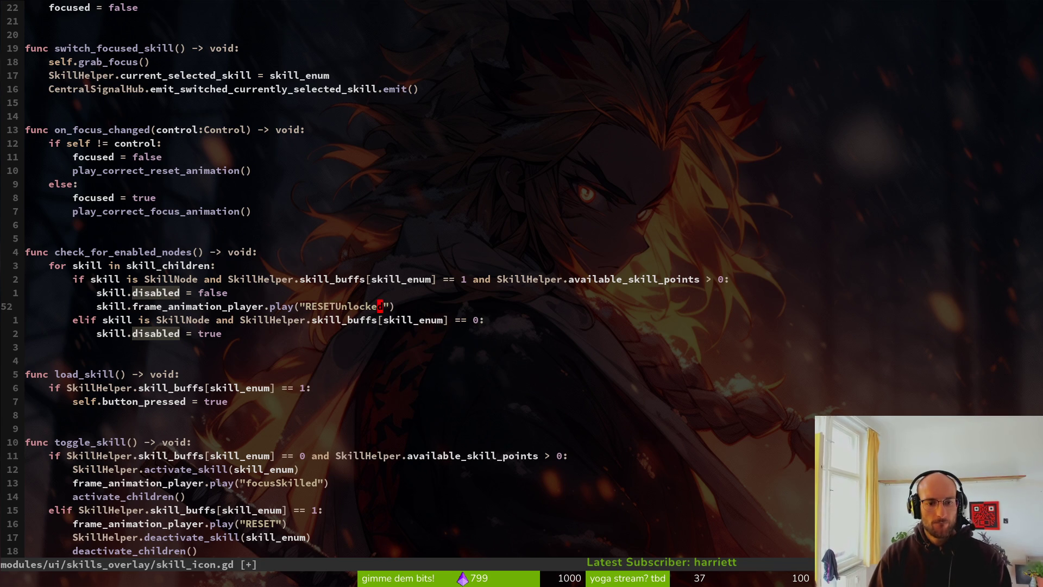
Copy that play line under disabled = true, change its animation to RESET, and save
key("y")
key("y")
key("j")
key("j")
key("p")
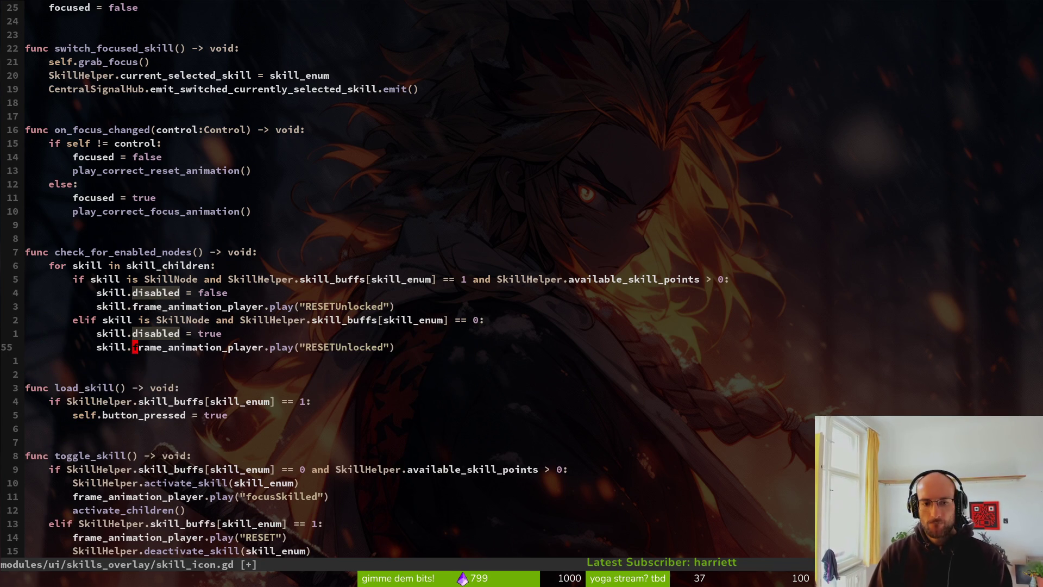
key("c")
key("i")
key("quotedbl")
type("RESET")
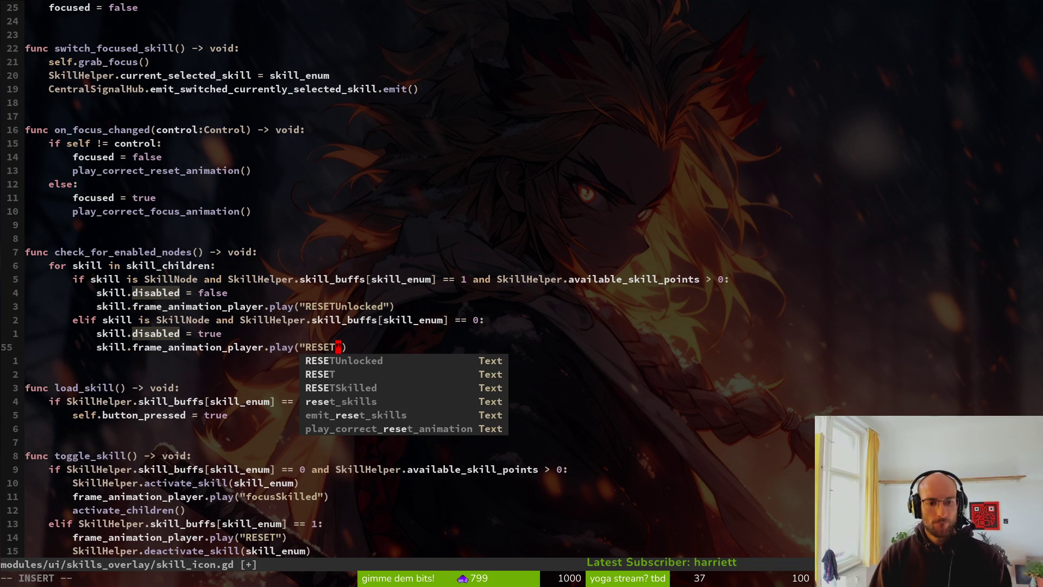
key("Escape")
type(":w")
key("Return")
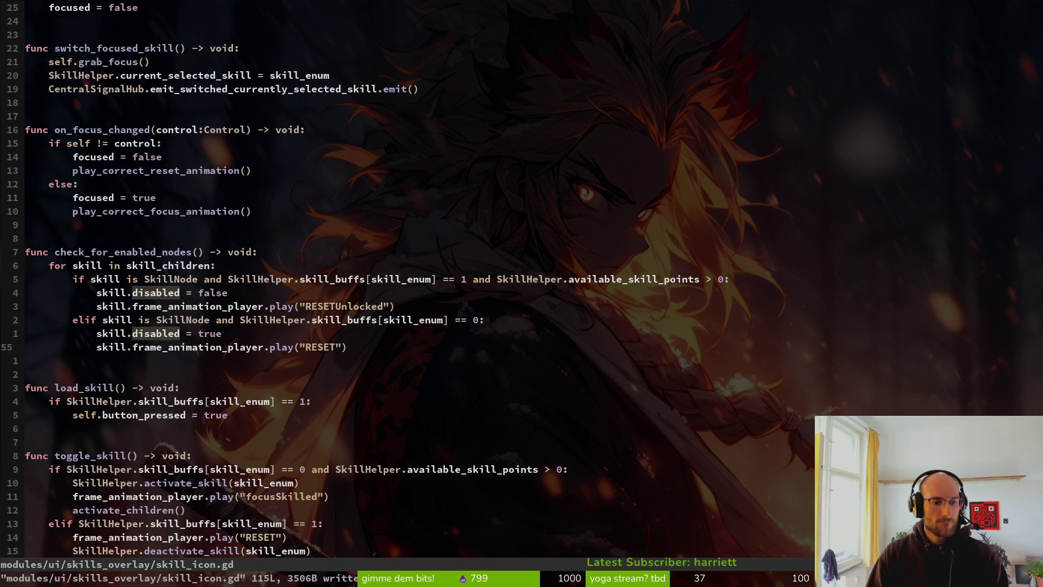
key("j")
key("j")
key("j")
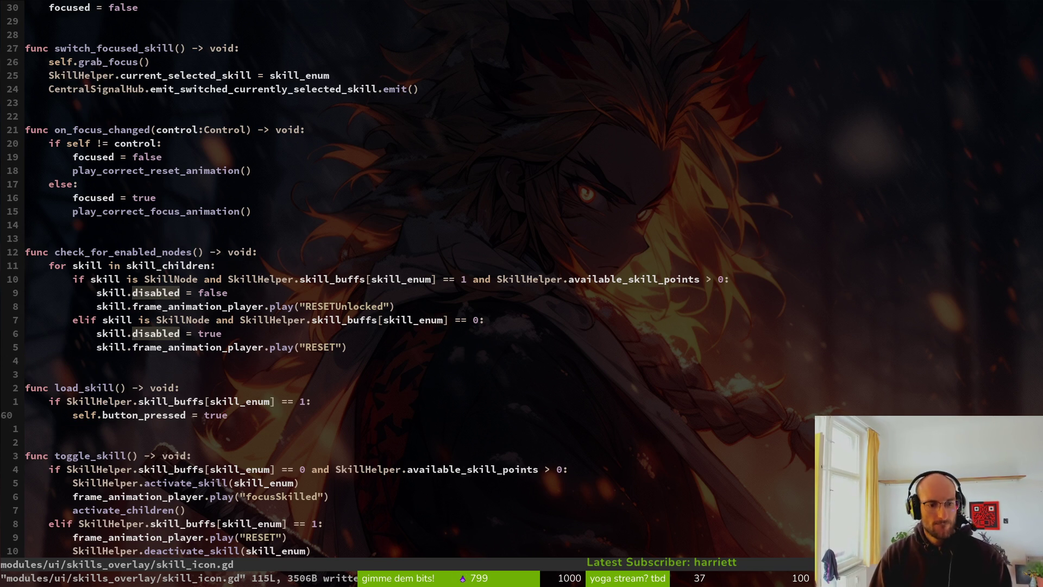
Add self.frame_animation_player.play("RESETSkilled") below self.button_pressed = true and save skill_icon.gd
type("o")
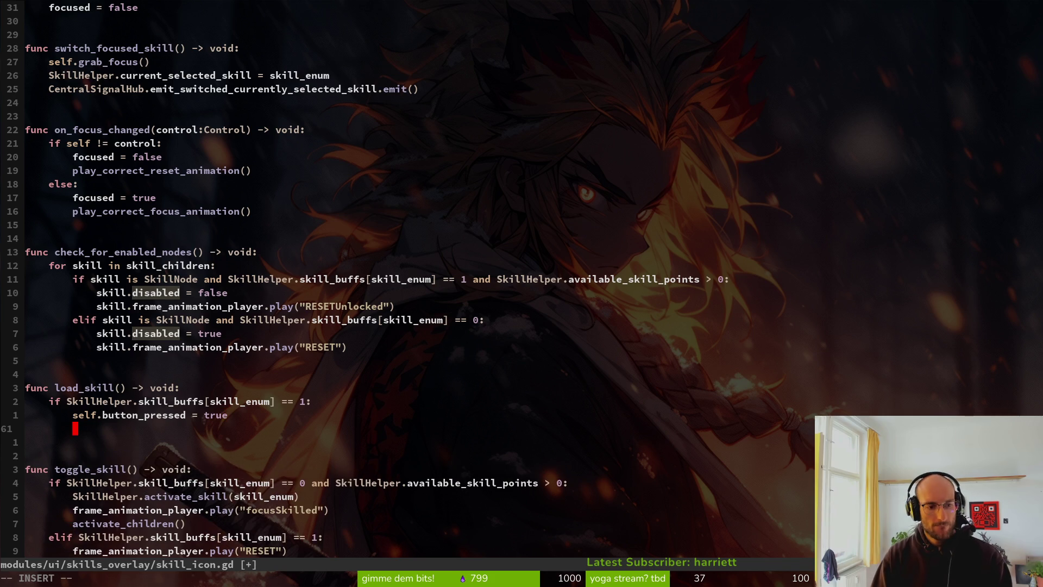
type("self.fra")
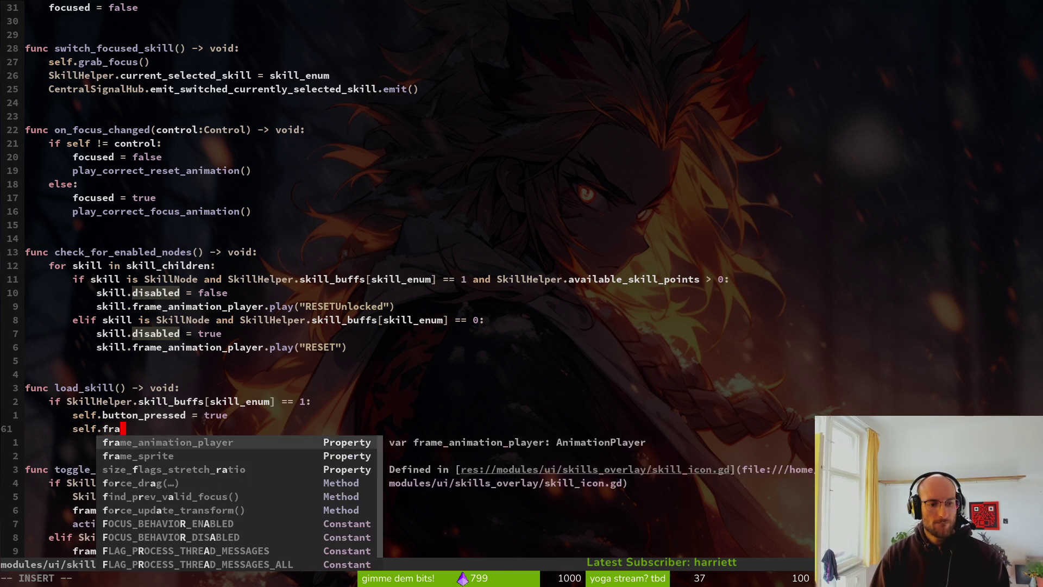
key("Tab")
type(".play(")
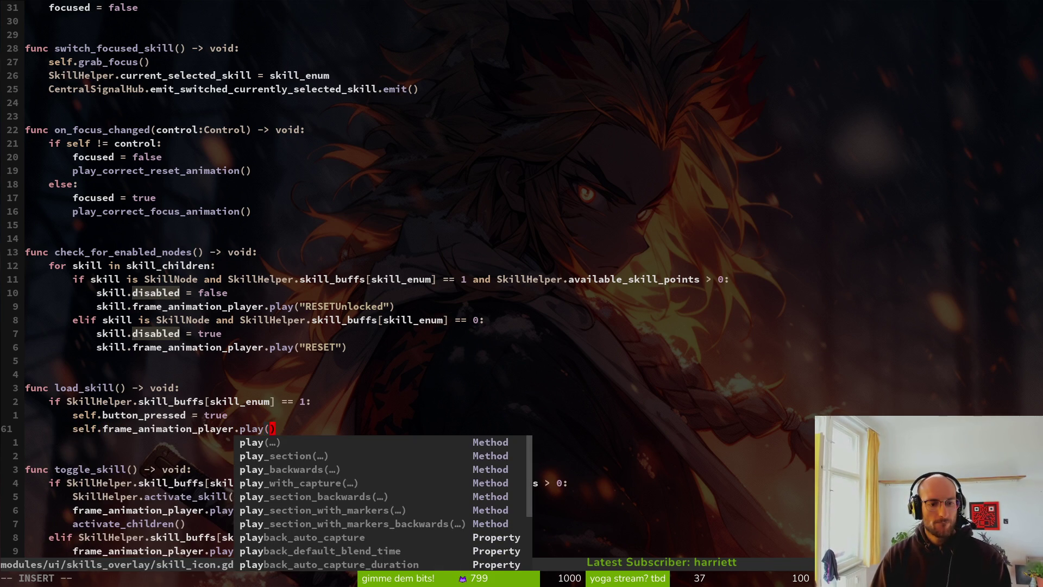
type("\"R")
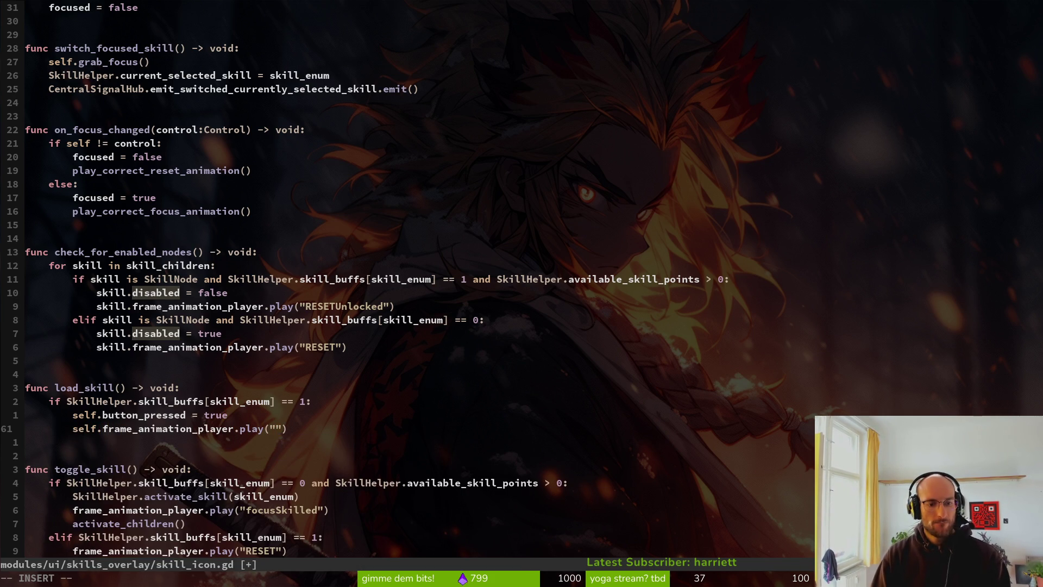
type("ESETSkilled")
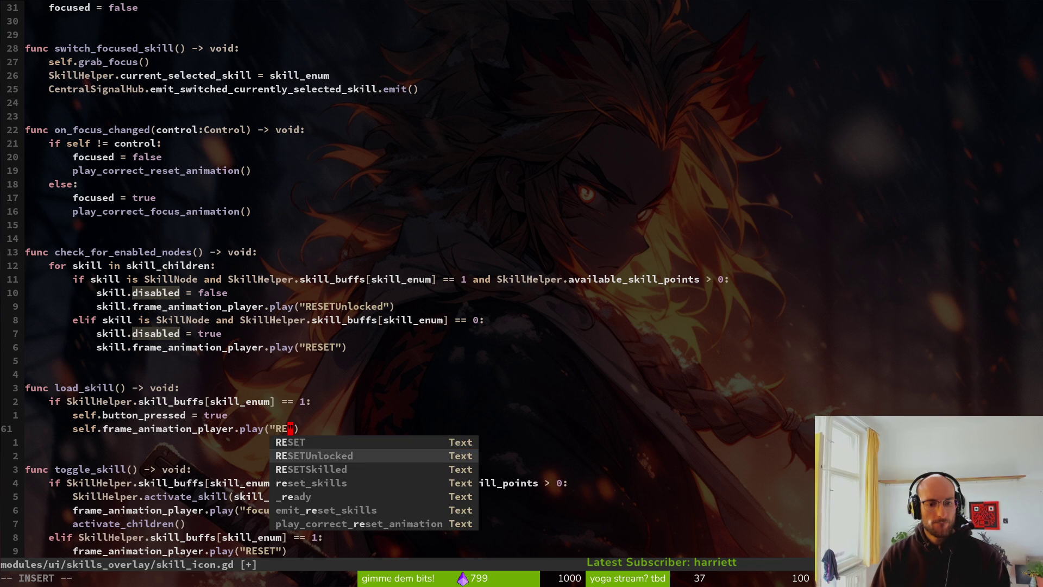
key("Escape")
type(":w")
key("Return")
key("j")
key("j")
key("j")
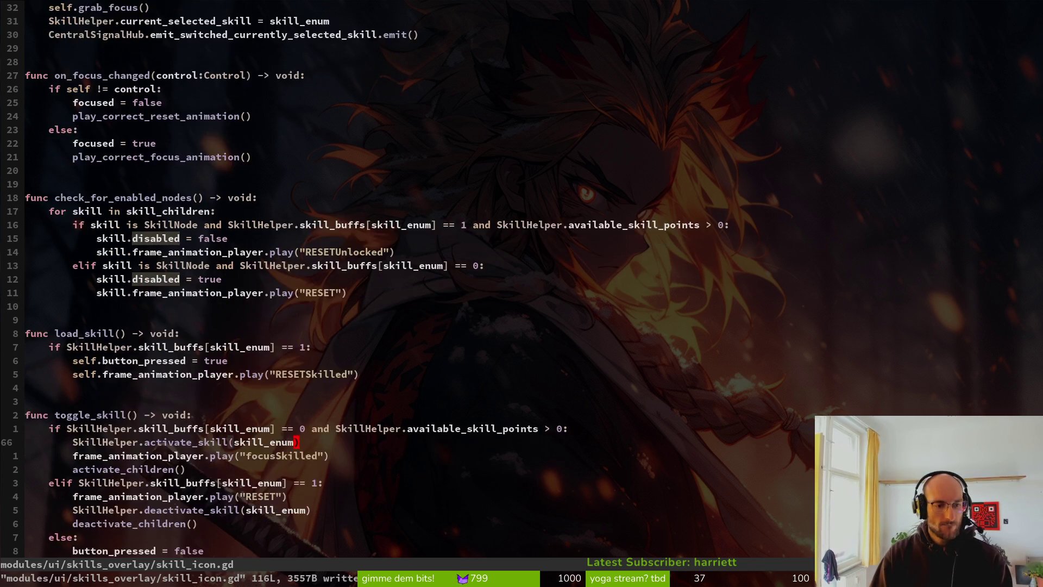
key("j")
key("j")
key("j")
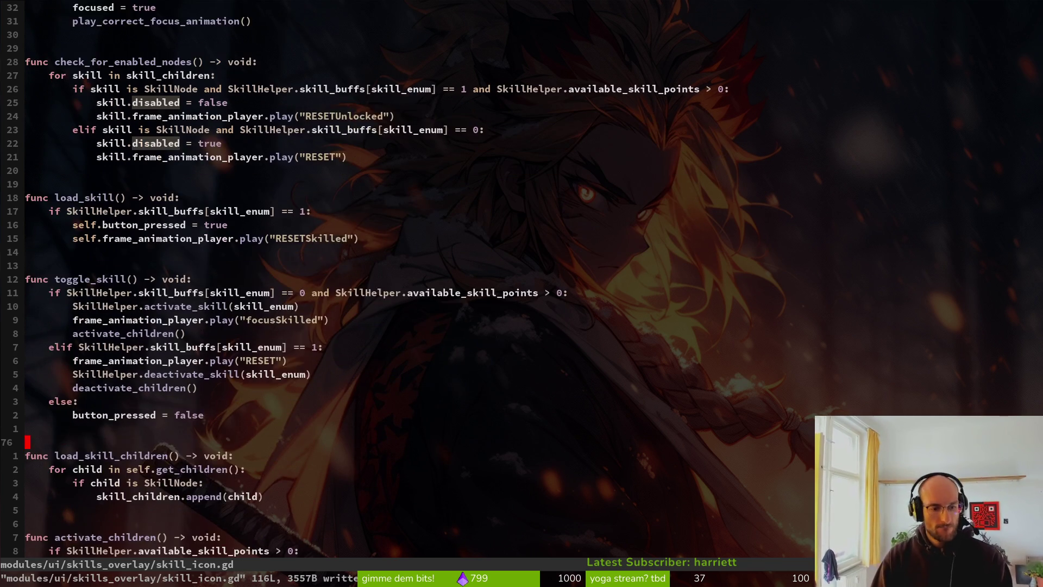
key("j")
key("j")
key("j")
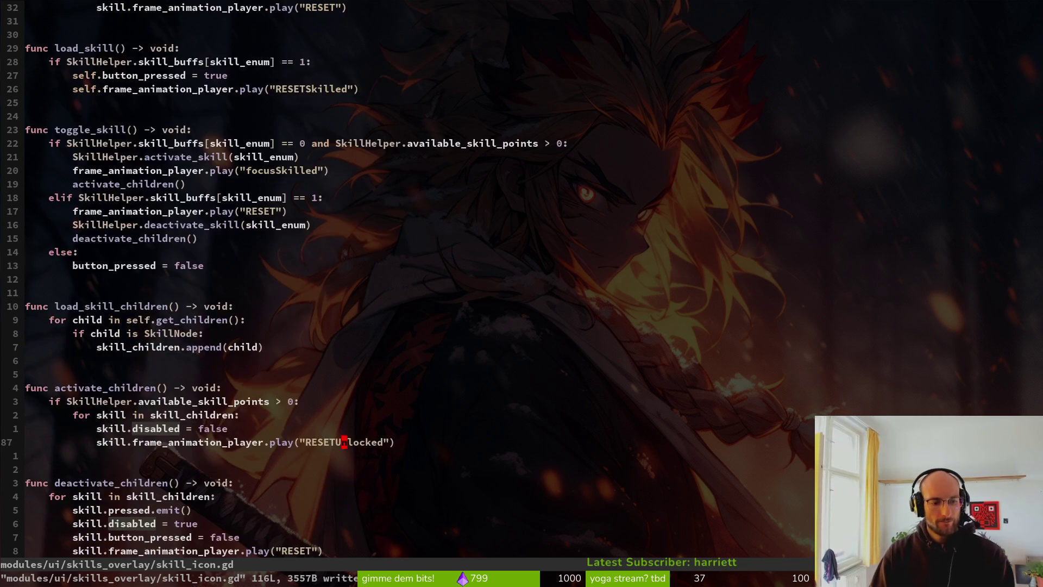
Remove 'and SkillNode.disabled' from the reset-animation elif condition and save the script
key("j")
key("j")
key("j")
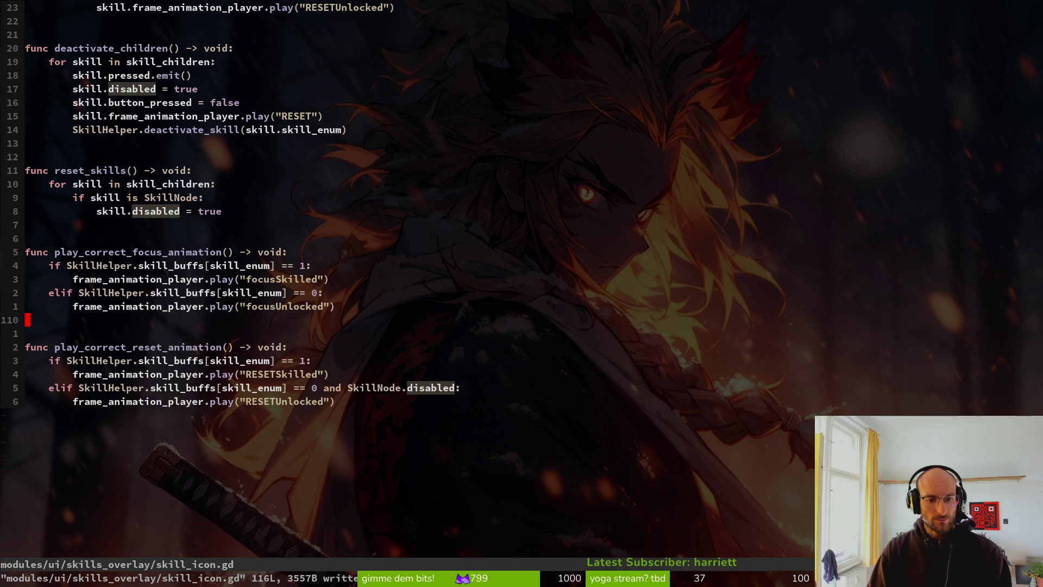
key("u")
key("ctrl+r")
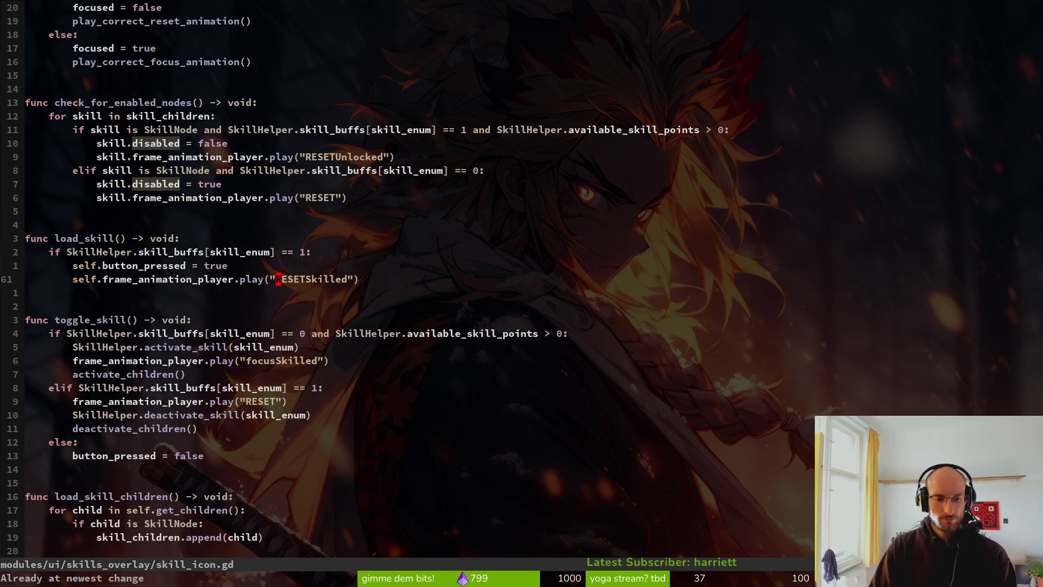
key("ctrl+o")
key("k")
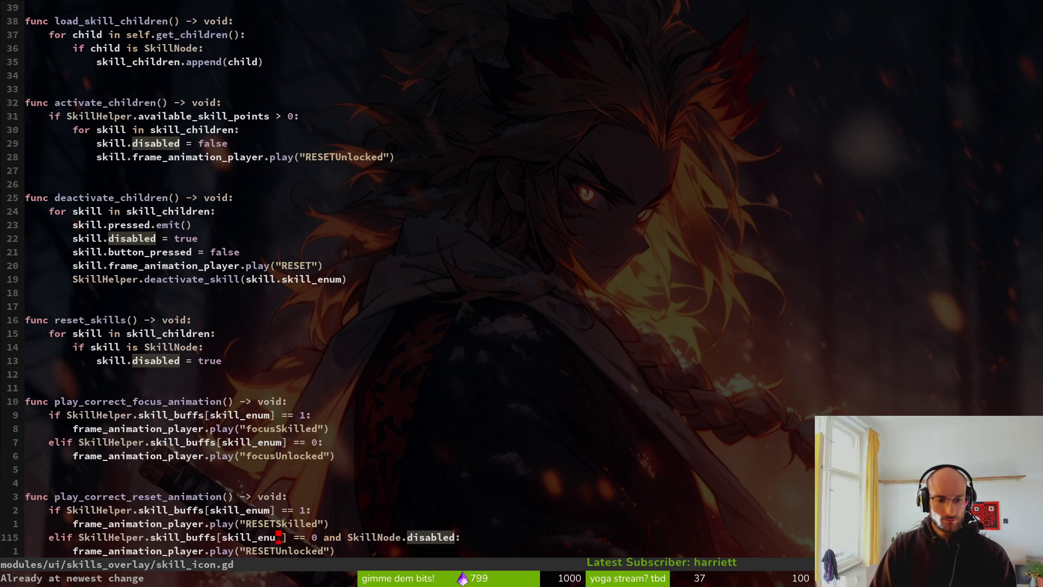
key("v")
key("w")
key("w")
key("w")
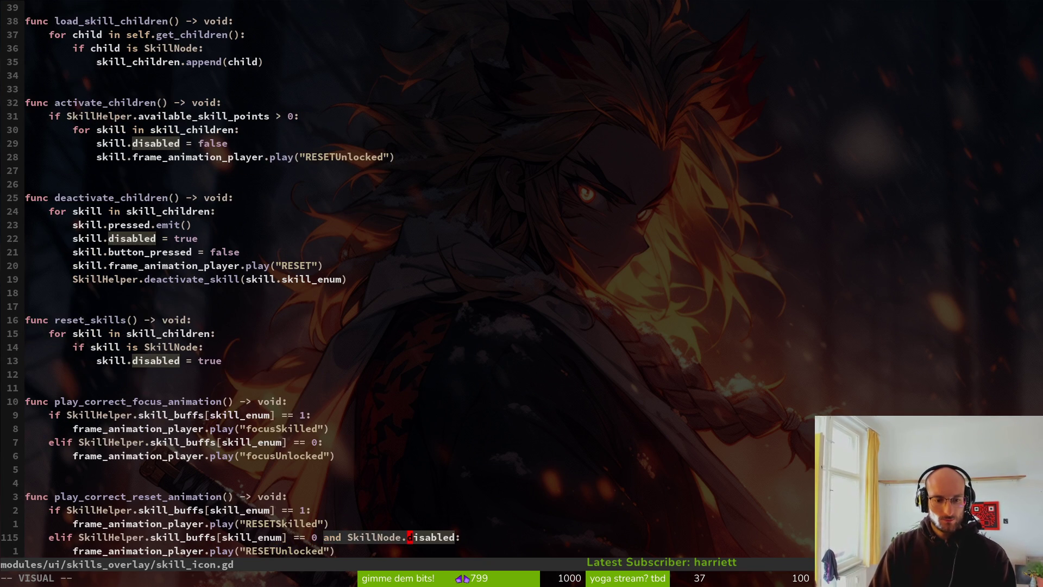
key("$")
key("d")
key("ctrl+s")
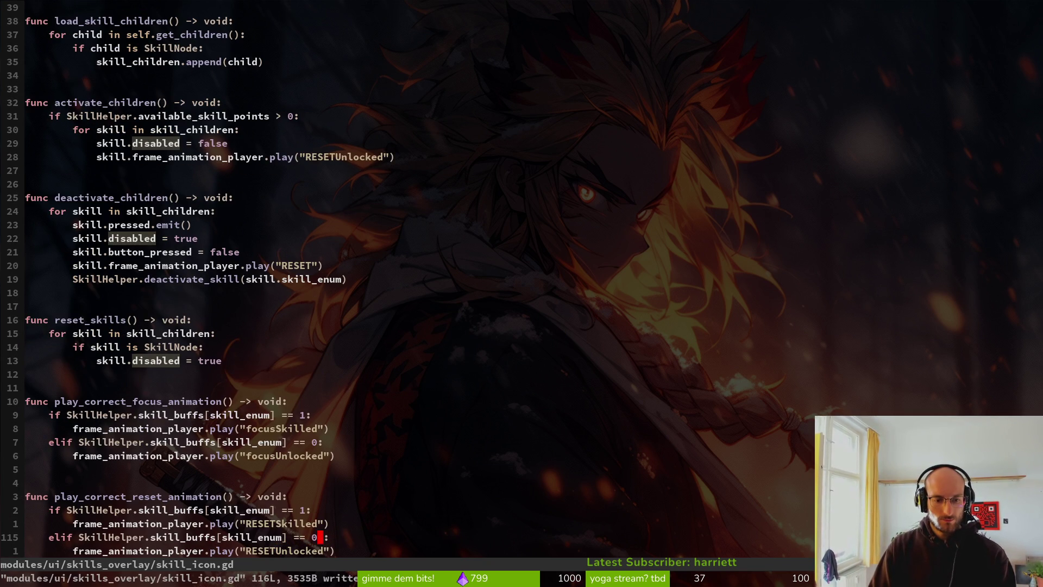
key("x")
key("ctrl+s")
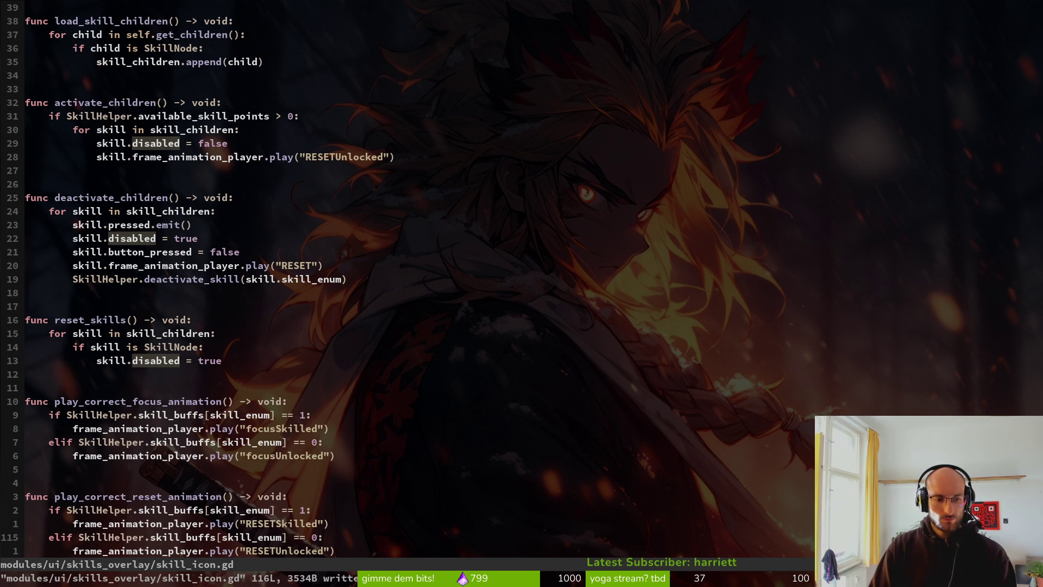
Search the project for every use of play_correct_reset_animation
key("k")
key("k")
key("k")
key("0")
key("w")
key("y")
key("i")
key("w")
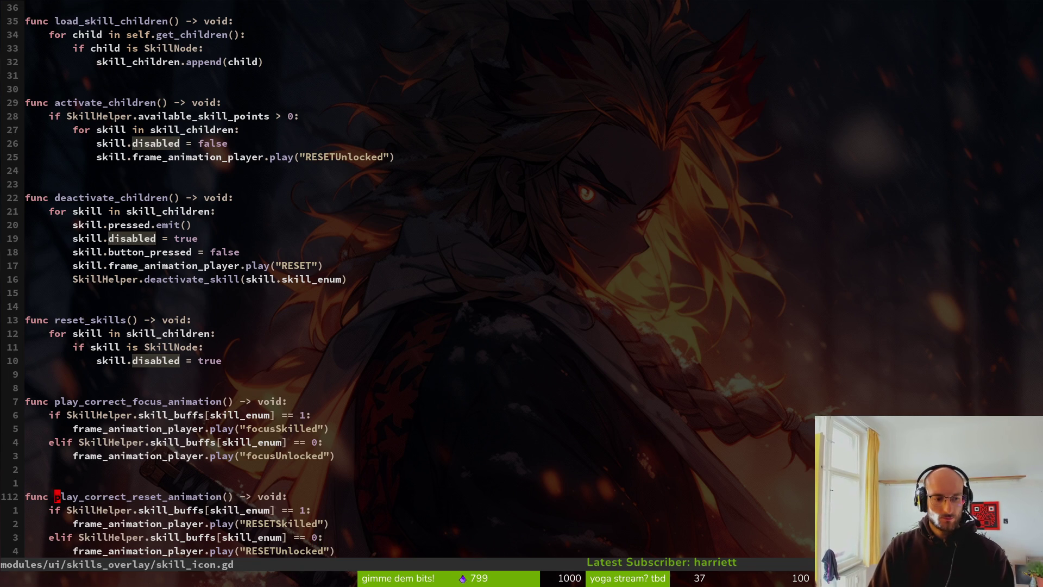
key("space")
key("p")
key("s")
key("ctrl+r")
key("0")
key("Return")
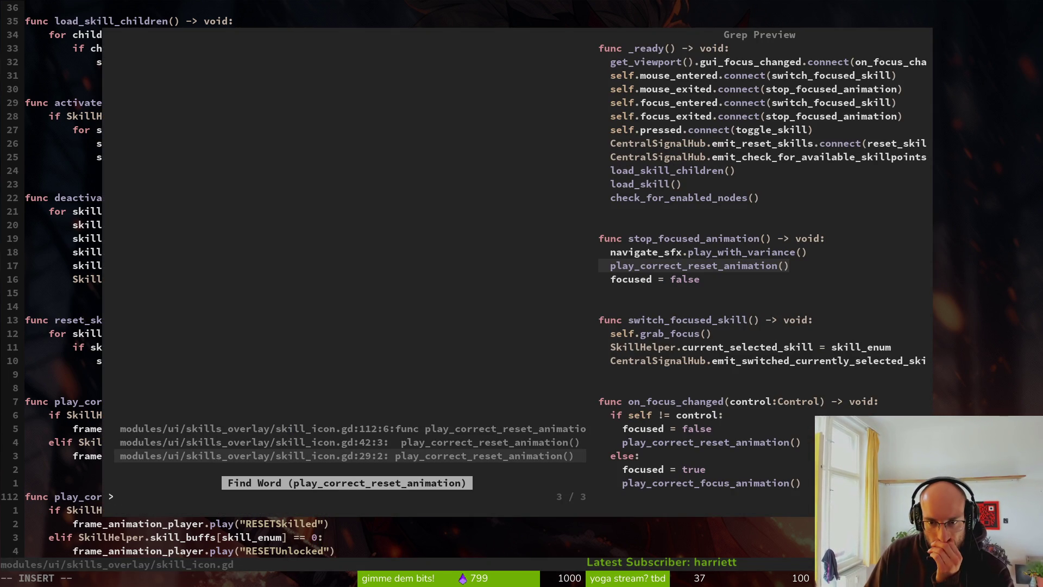
Go to the call at line 29, then append 'and self.disabled' to the RESETUnlocked elif and save
key("Up")
key("Down")
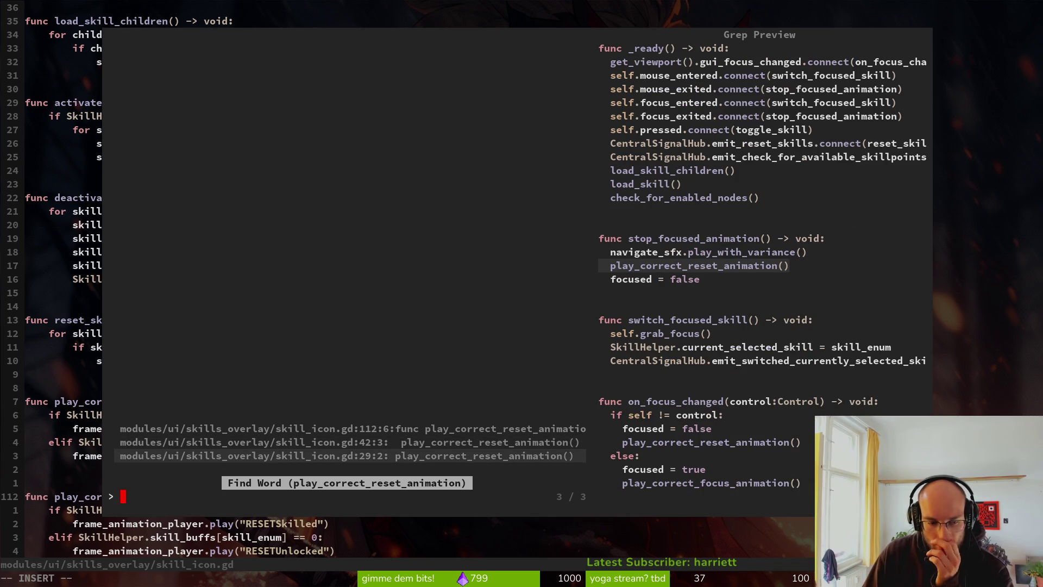
key("Return")
key("shift+g")
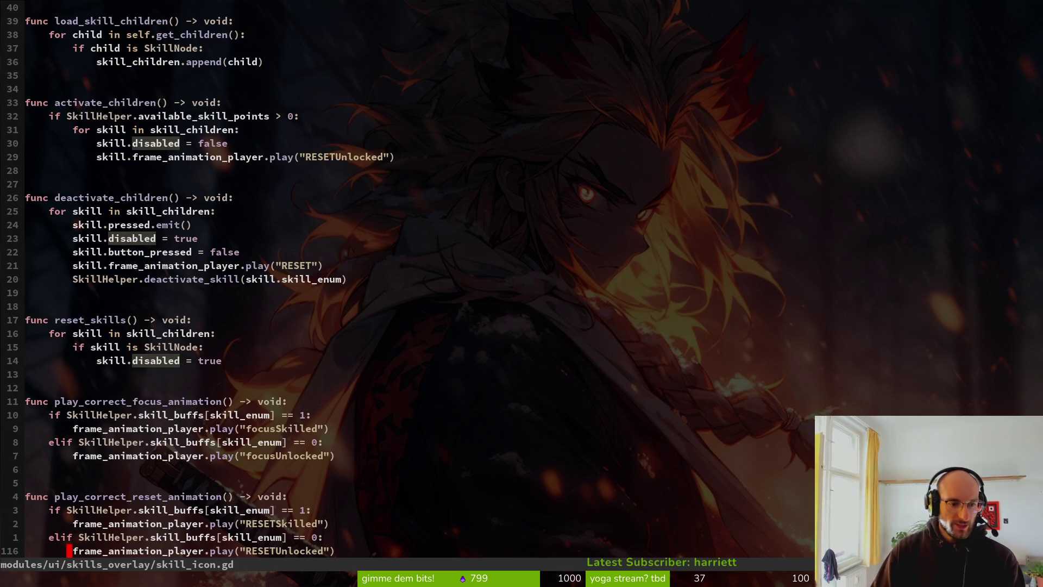
key("minus")
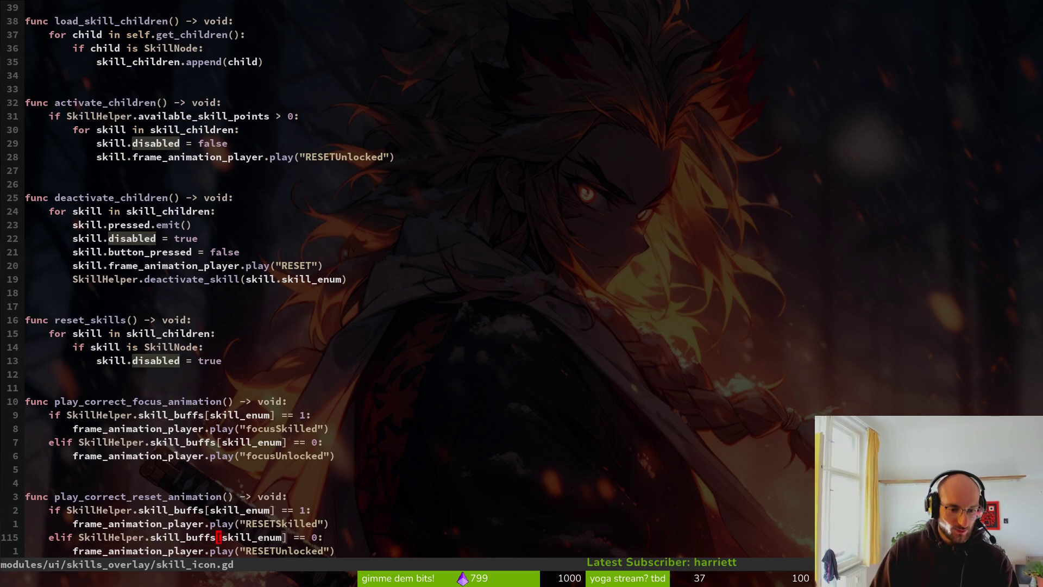
type("i")
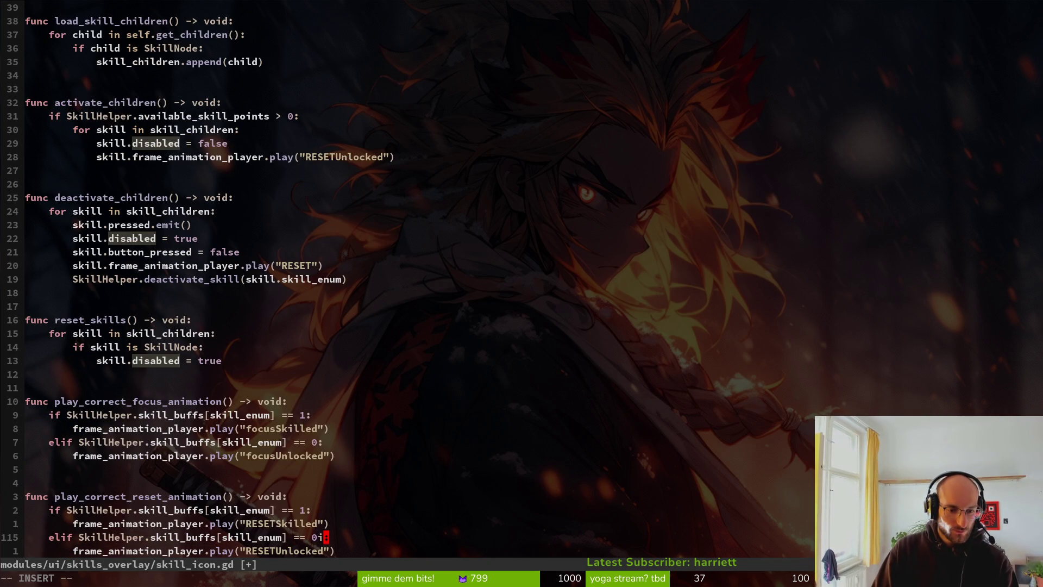
type(" and ")
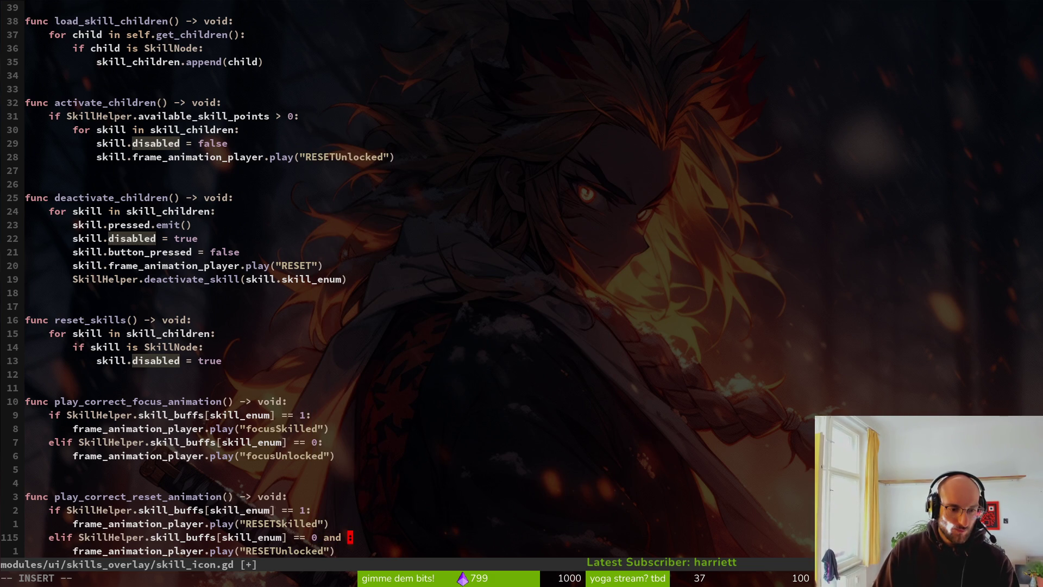
type("elf.")
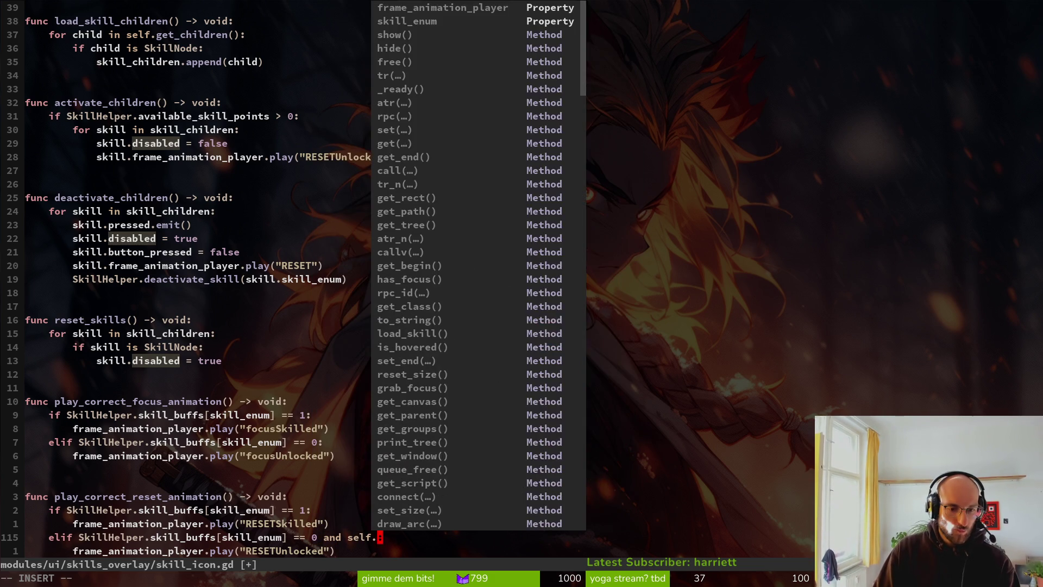
type("dis:")
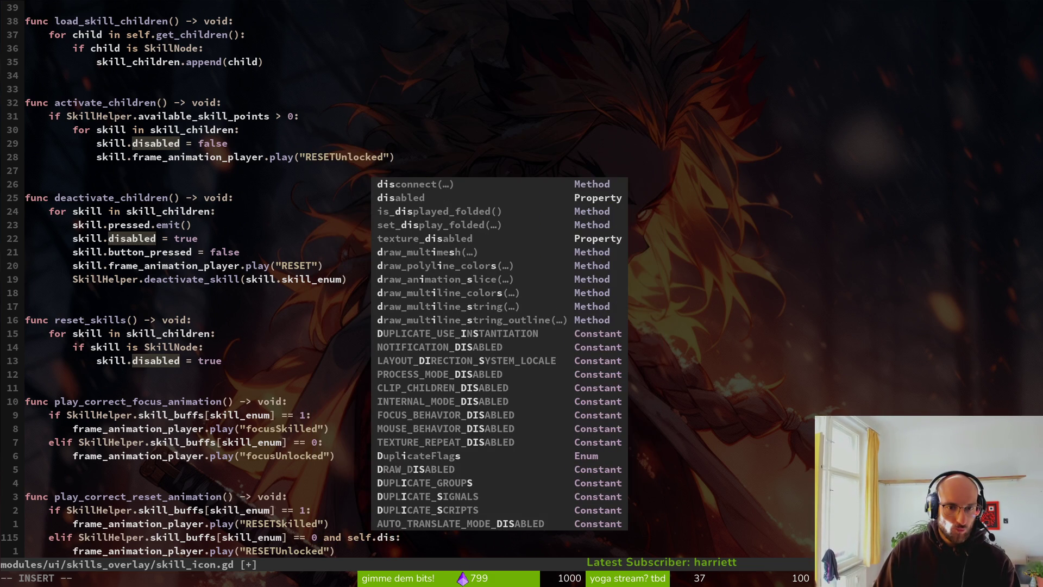
key("Tab")
key("Tab")
key("Return")
key("Escape")
type(":w")
key("Return")
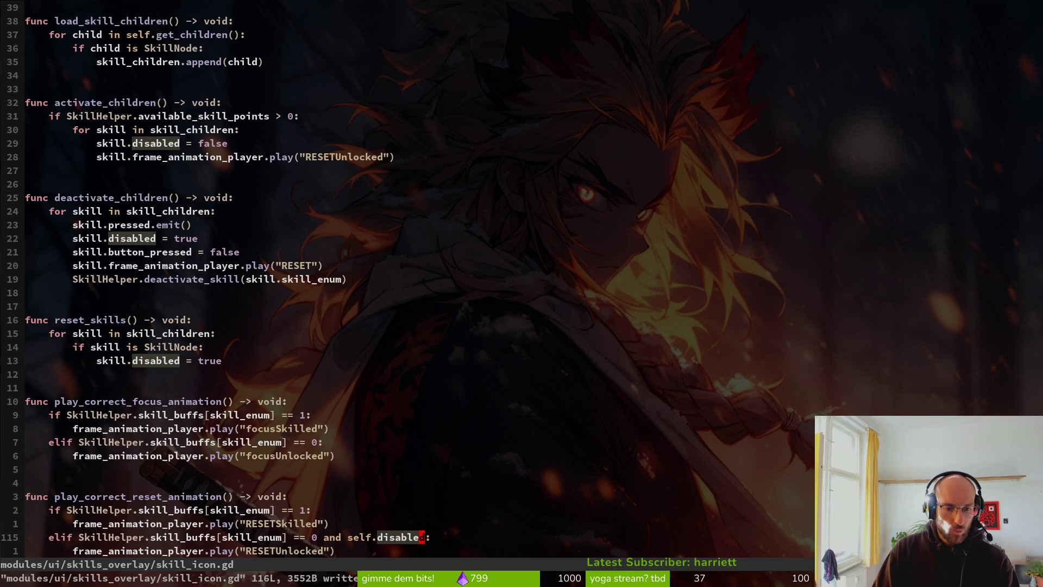
Negate the new check so the RESETUnlocked condition reads 'and !self.disabled'
key("j")
key("k")
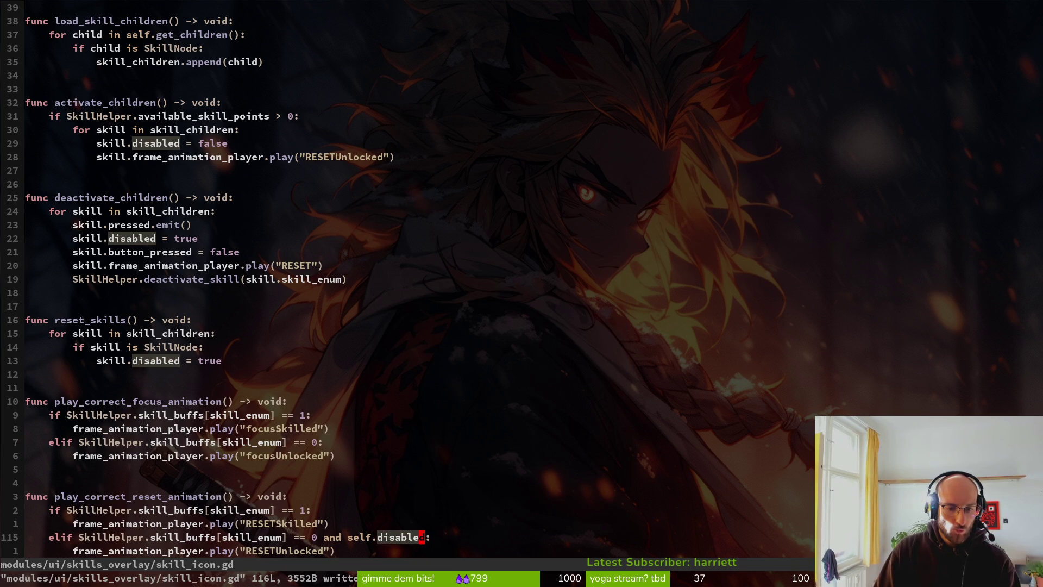
type("di!")
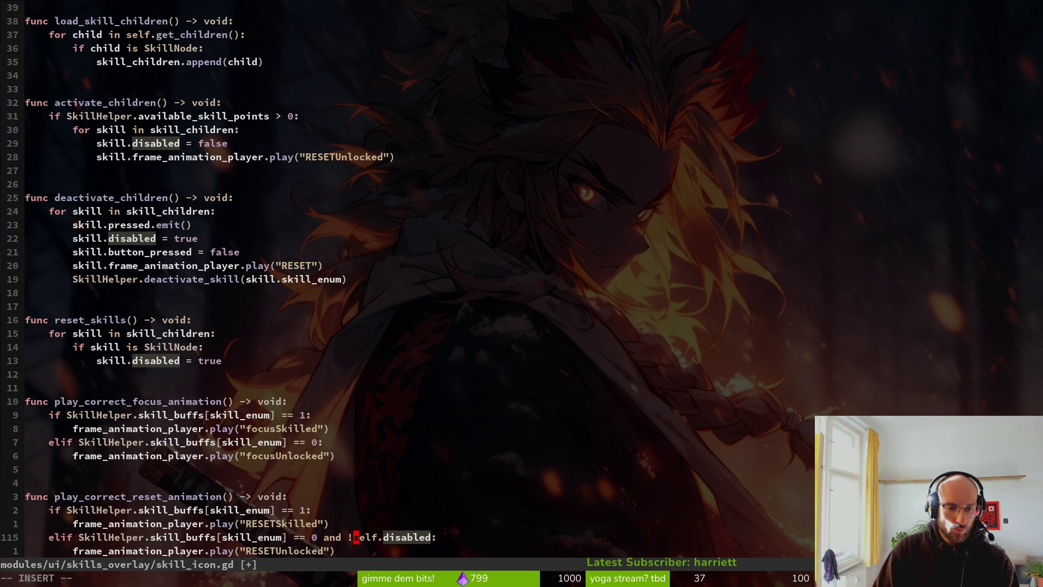
key("Escape")
Duplicate the RESETUnlocked elif branch below itself and drop the '!' from the copy
key("shift+v")
key("j")
key("y")
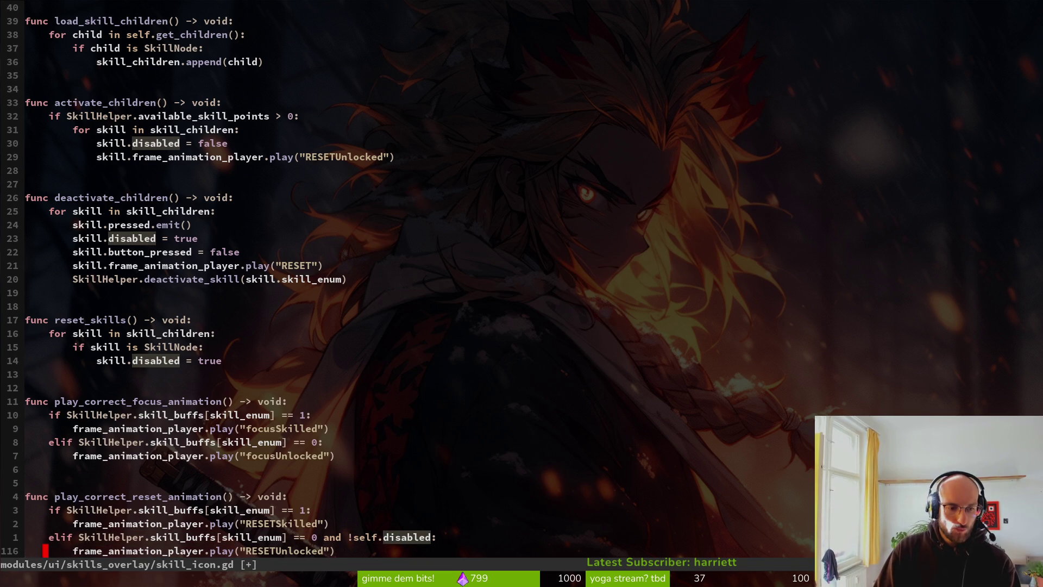
key("p")
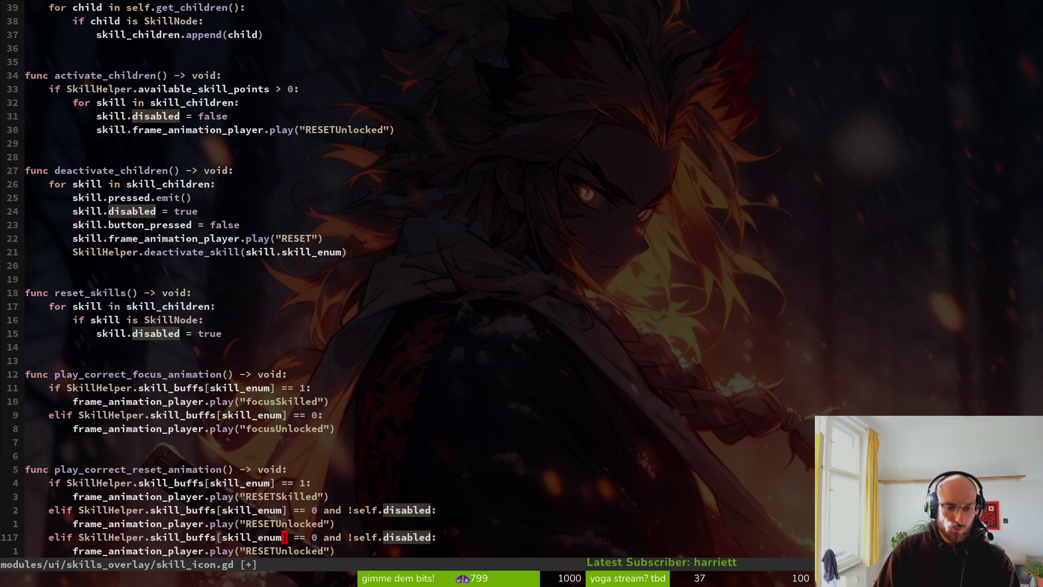
key("x")
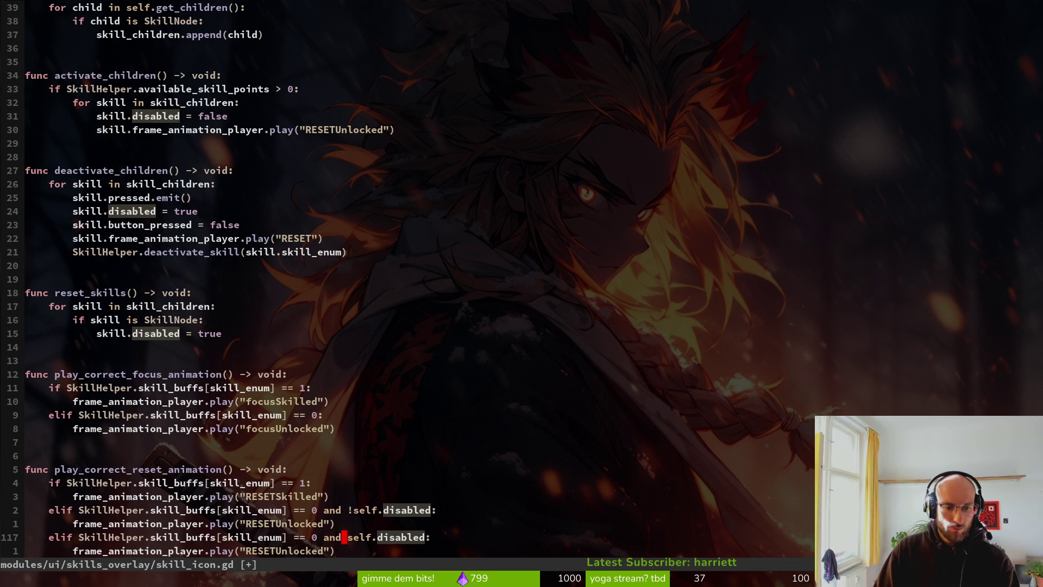
Make the copied branch play the RESET animation and save the file
key("j")
key("c")
key("i")
key("quotedbl")
type("RESET")
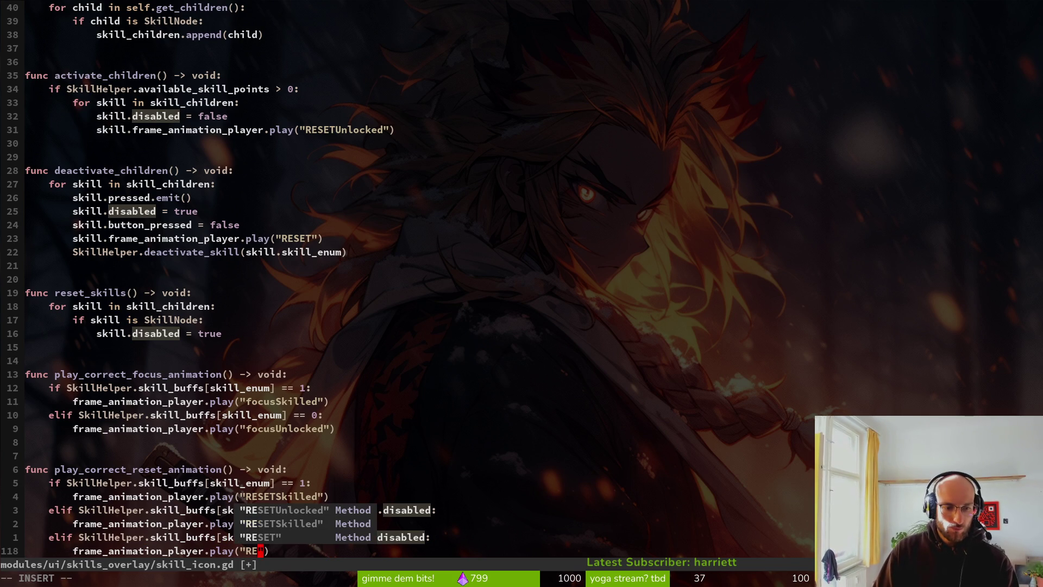
key("Escape")
type(":w")
key("Return")
Launch the game with F5, start from the main menu, and show the skill tree overlay
key("alt+Tab")
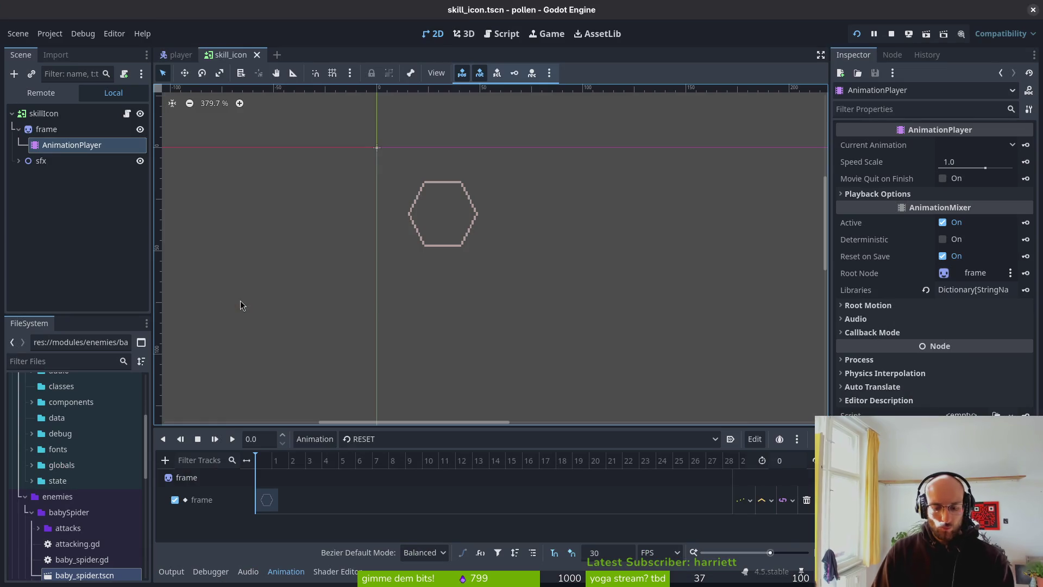
key("F5")
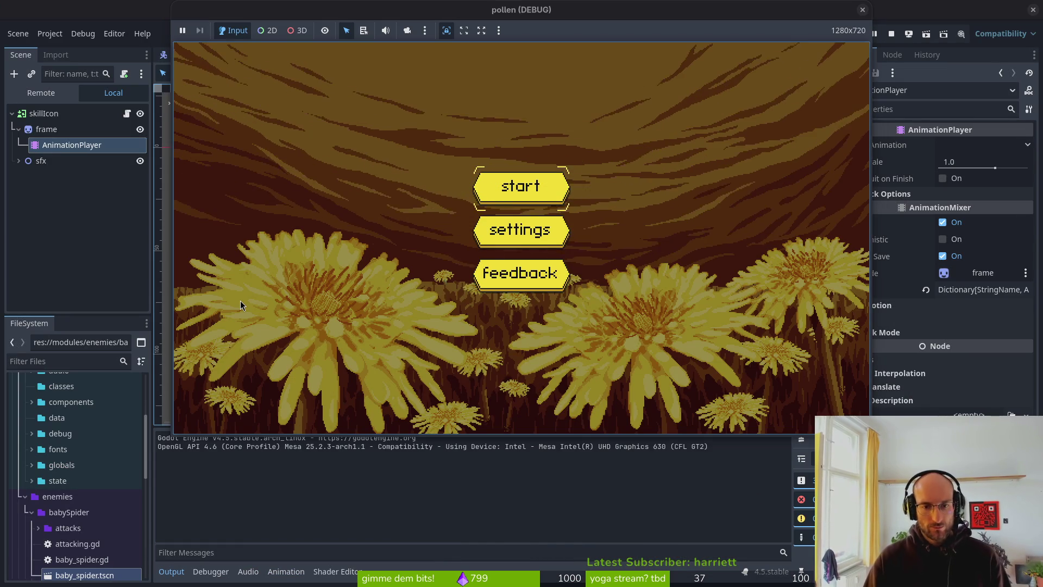
key("Return")
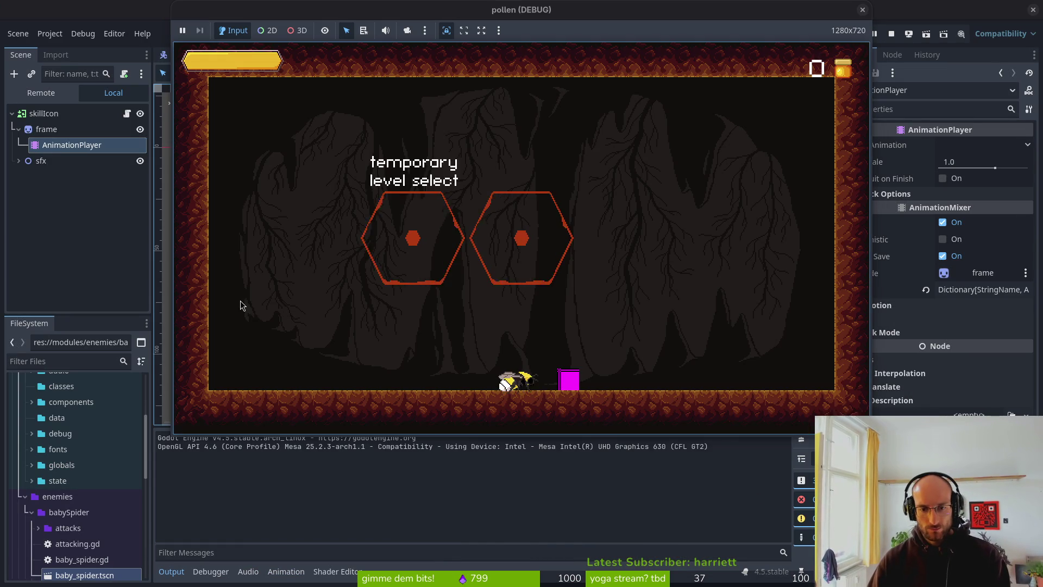
key("Tab")
Buy and refund reflect projectiles, reflect auto aim, increase health and bonus XP to test icon states
key("Right")
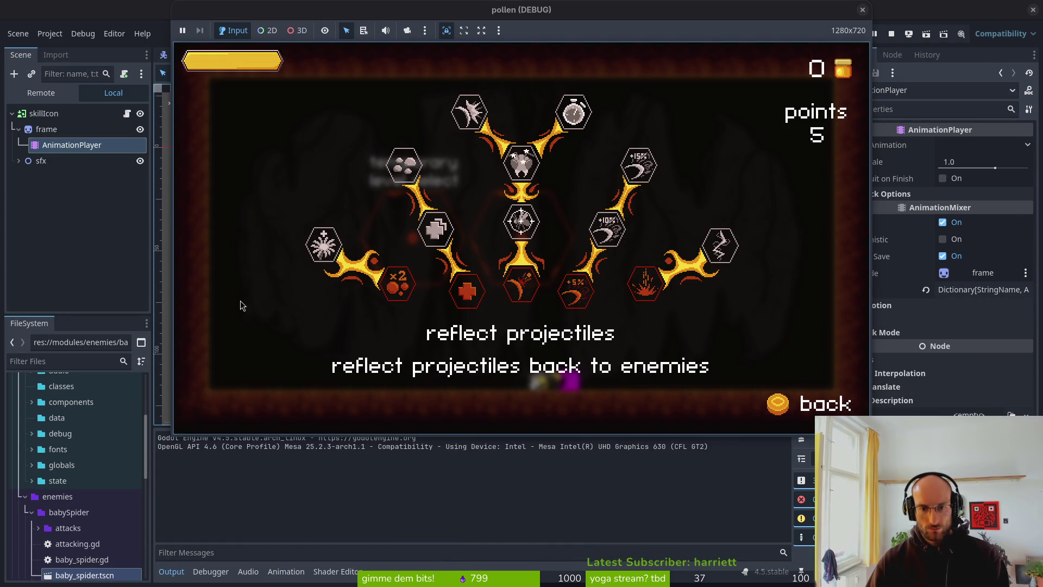
key("Return")
key("Up")
key("Return")
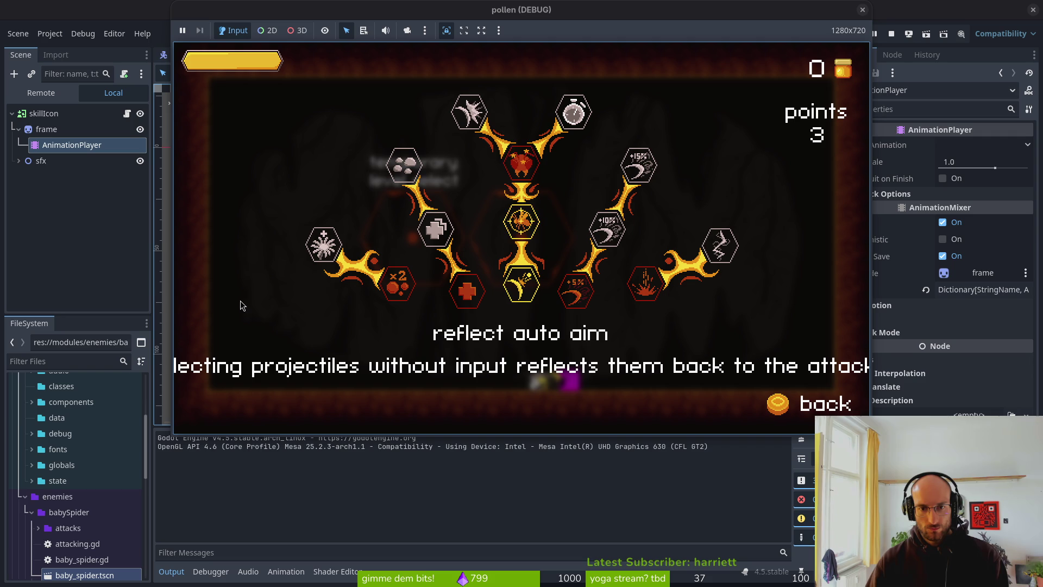
key("BackSpace")
key("Down")
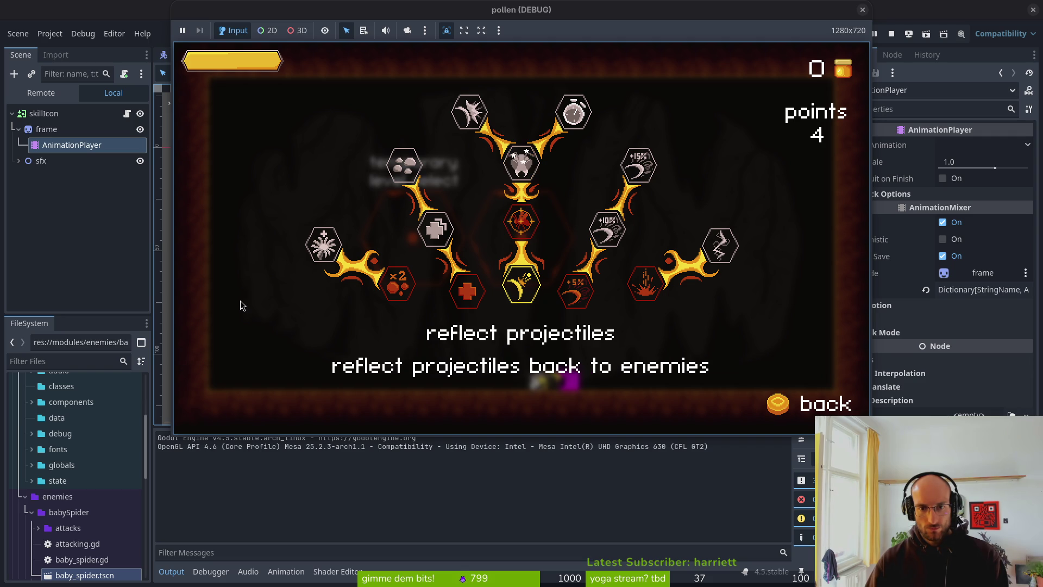
key("Left")
key("Return")
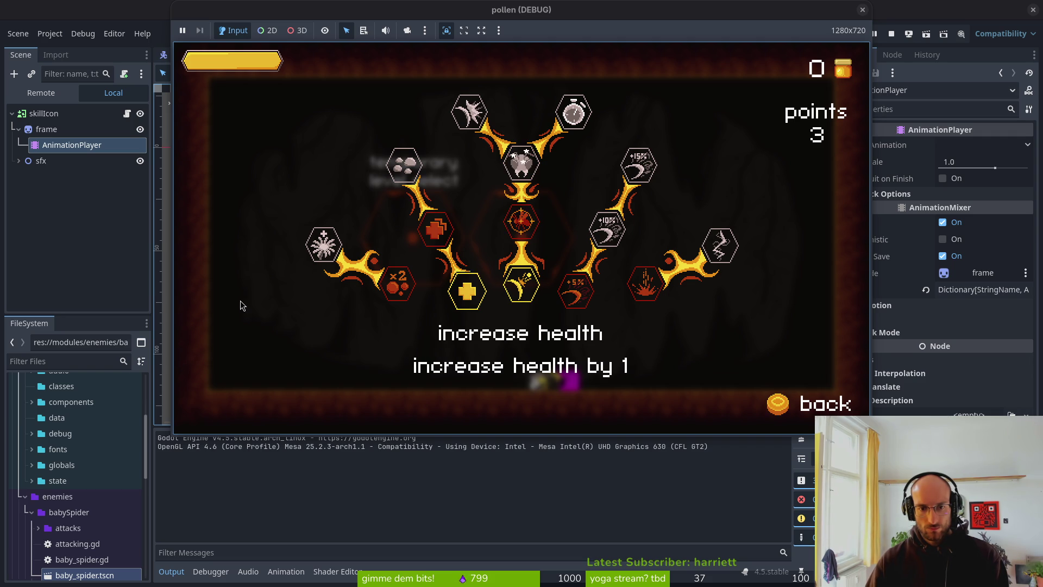
key("Left")
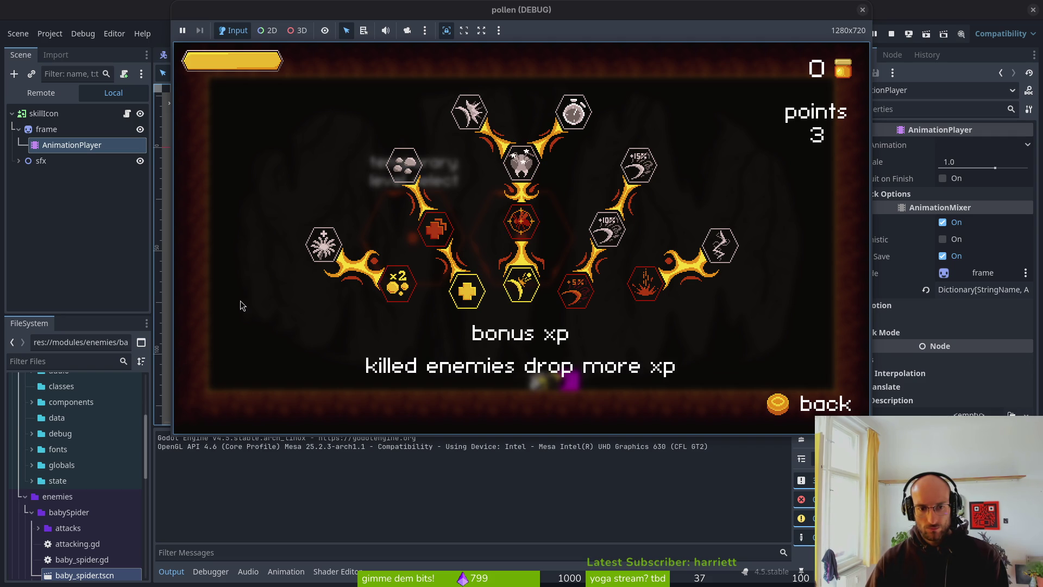
key("Return")
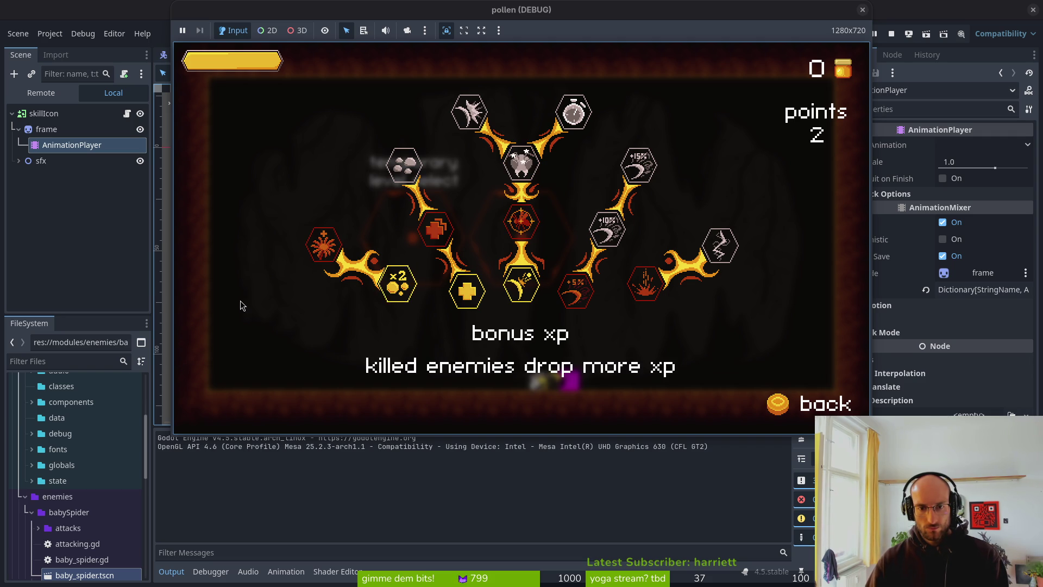
key("Return")
key("Right")
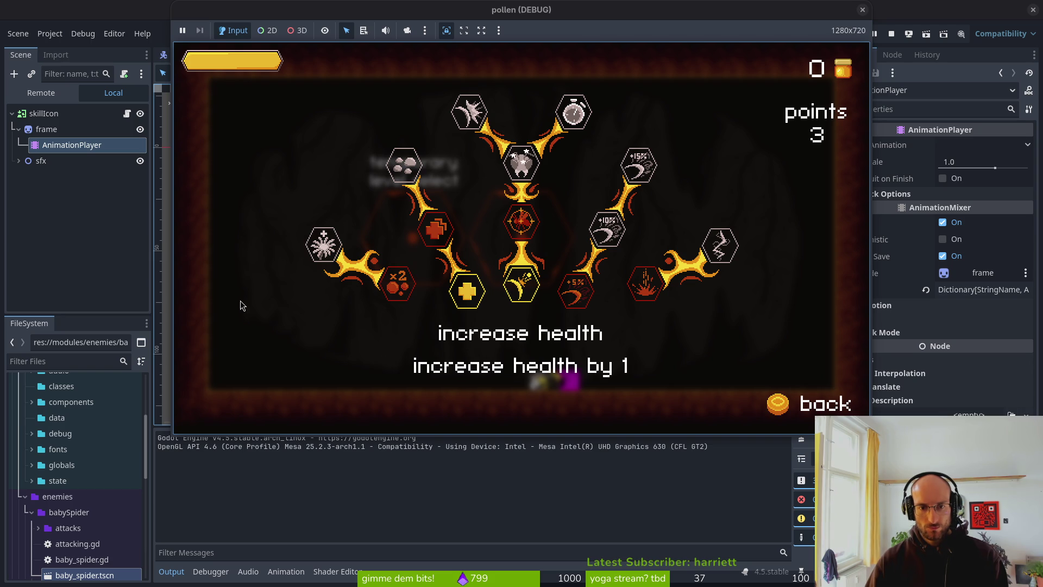
key("Return")
key("Right")
key("Return")
Buy the 5% slash damage, shockwave, dash chains and +10% slash damage skills
key("Right")
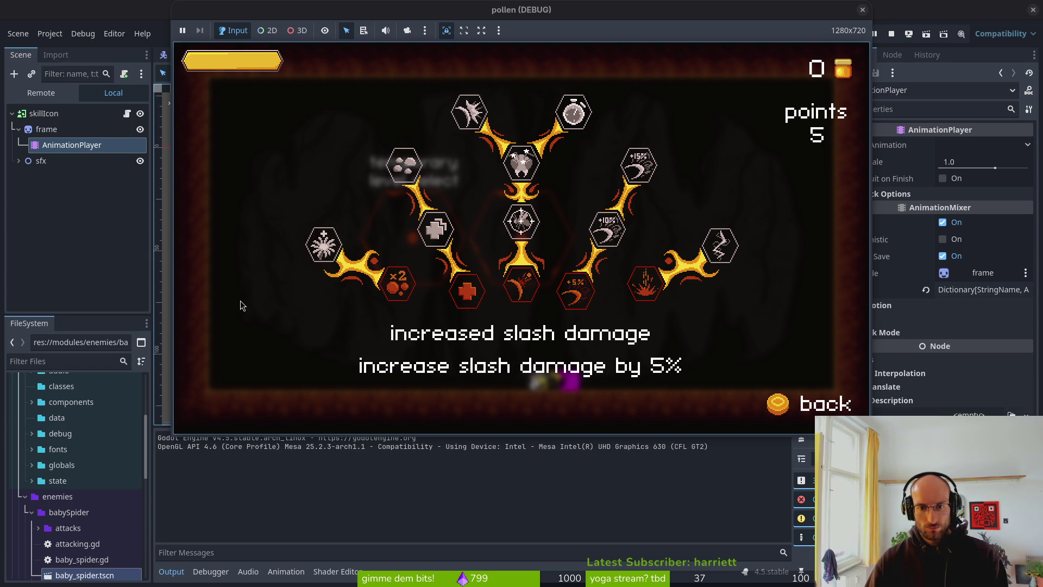
key("Return")
key("Right")
key("Return")
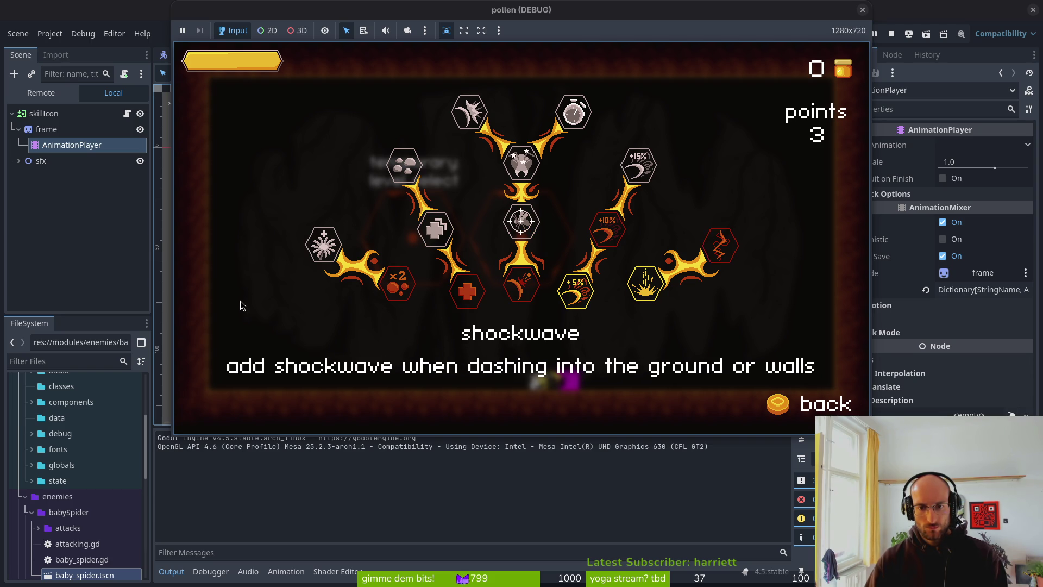
key("Right")
key("Return")
key("Up")
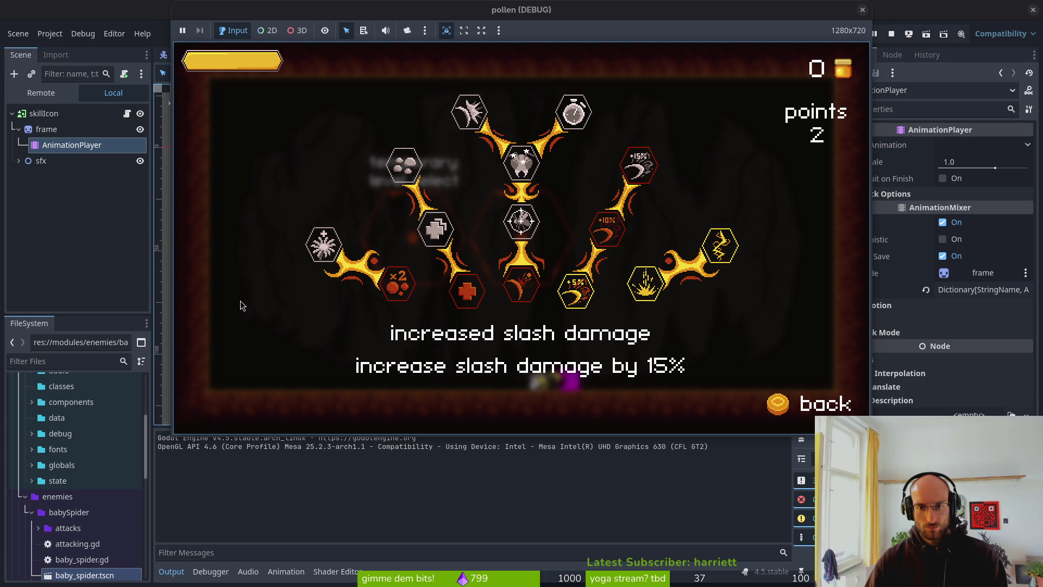
key("Down")
key("Up")
key("Down")
key("Return")
Browse the remaining skill nodes, close the game with F8, and return to skill_icon.gd in Vim
key("Up")
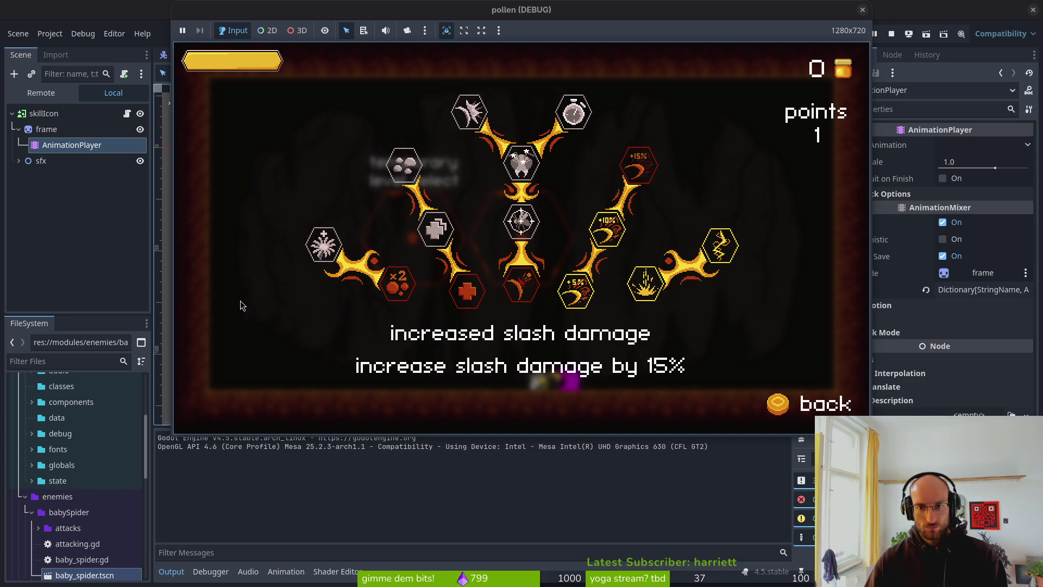
key("Left")
key("Left")
key("Down")
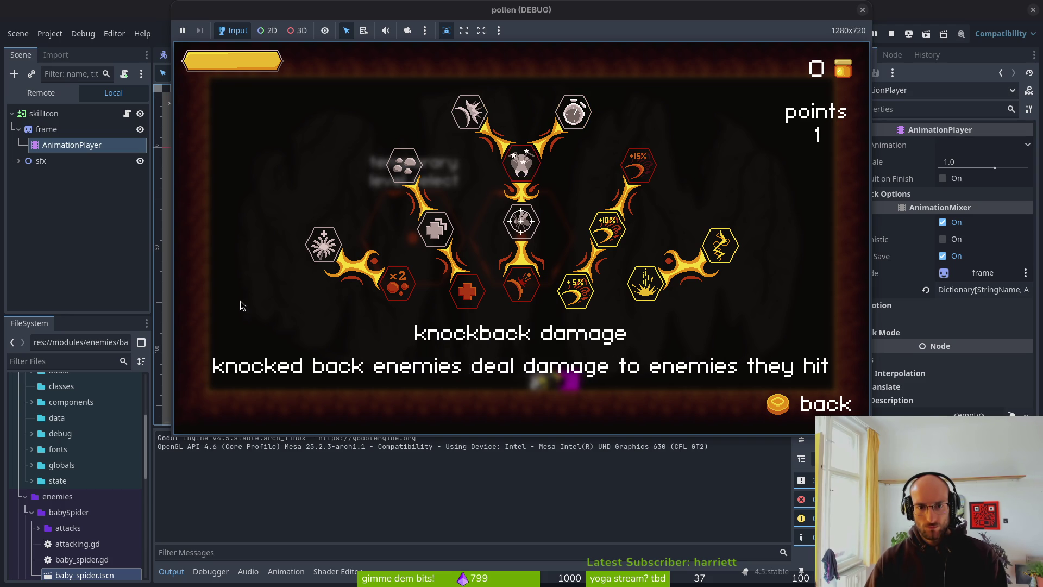
key("Down")
key("Down")
key("Up")
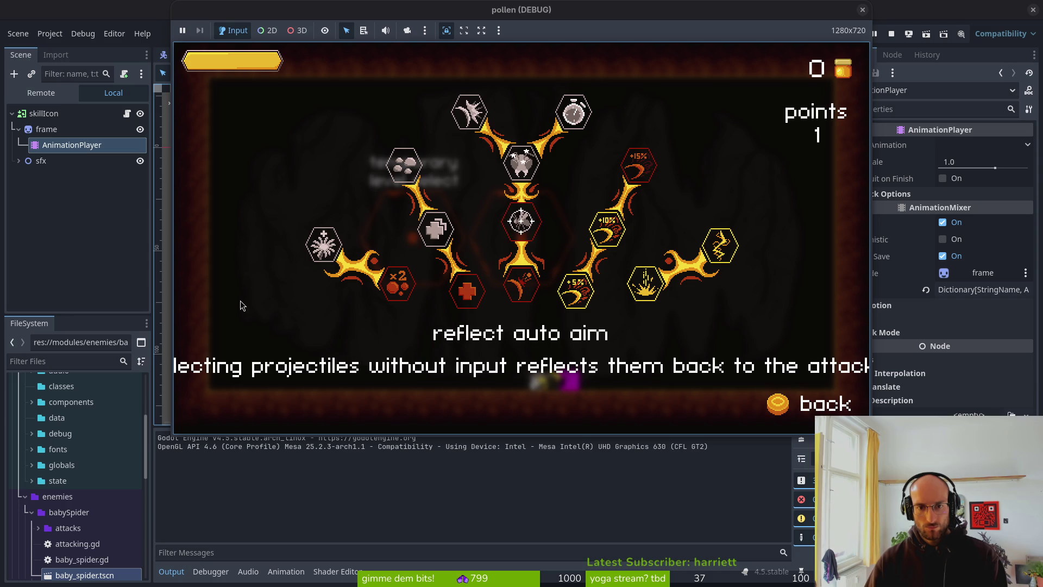
key("F8")
key("alt+Tab")
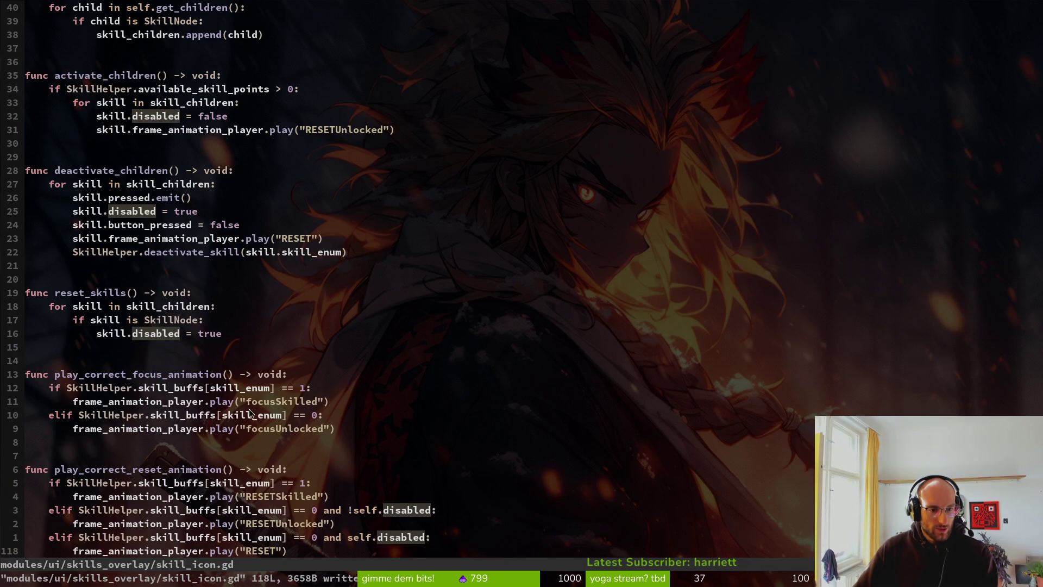
Copy the four-line unlocked and locked reset branches into play_correct_focus_animation
scroll(251, 414, "down", 1)
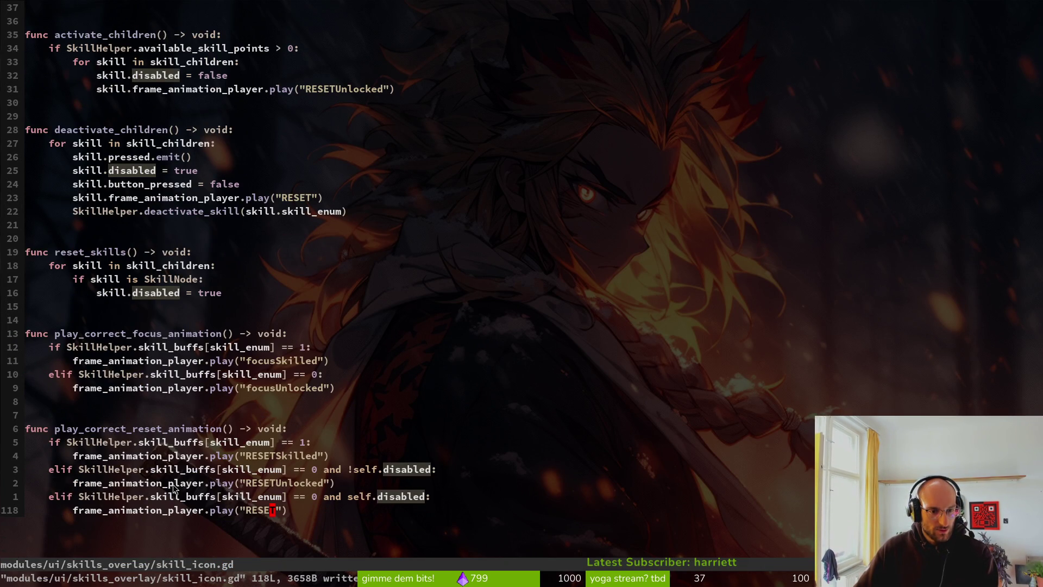
key("k")
key("k")
key("V")
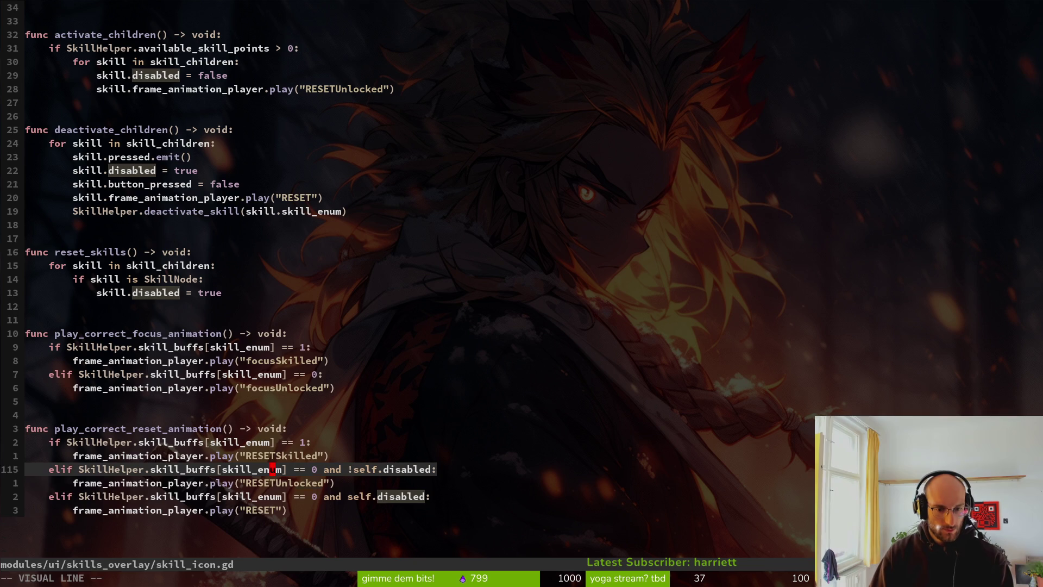
key("j")
key("j")
key("j")
key("y")
key("k")
key("k")
key("k")
key("k")
key("k")
key("k")
key("p")
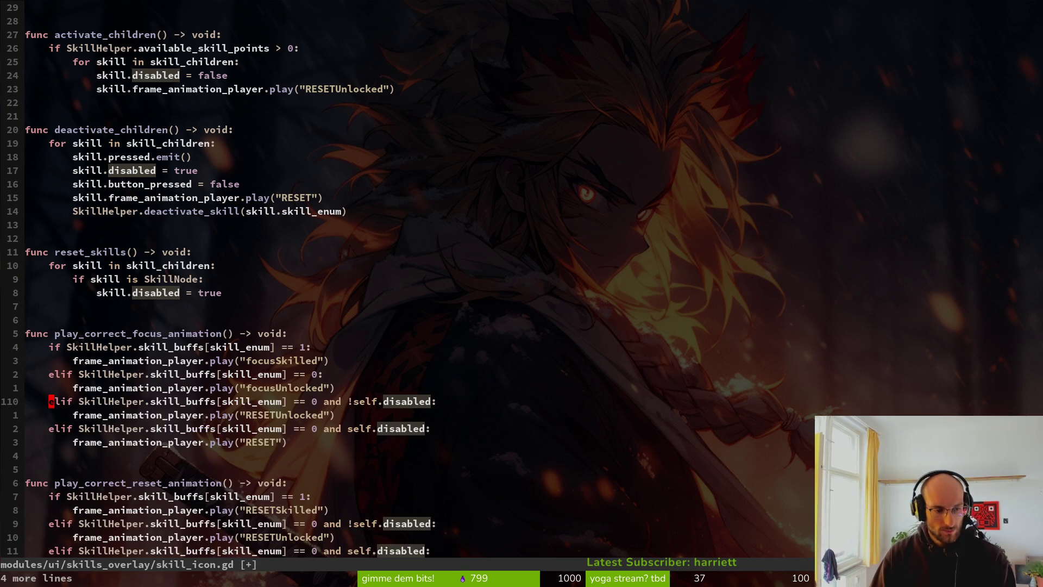
Swap the pasted elif and focusUnlocked lines, delete the leftover erroring elif line, and save
key("V")
key("j")
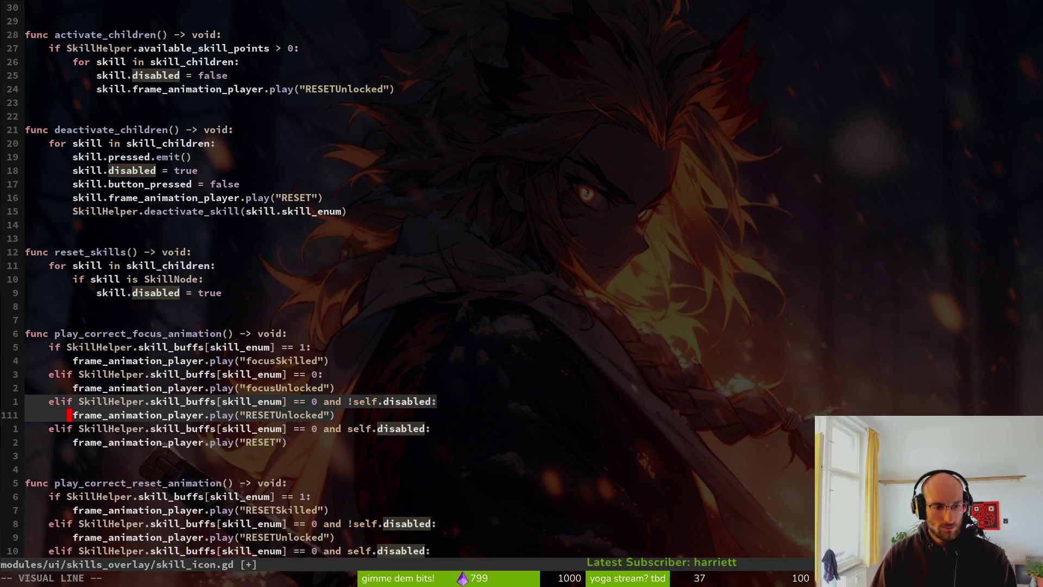
key("Escape")
key("k")
key("k")
key("d")
key("d")
key("p")
key("k")
key("k")
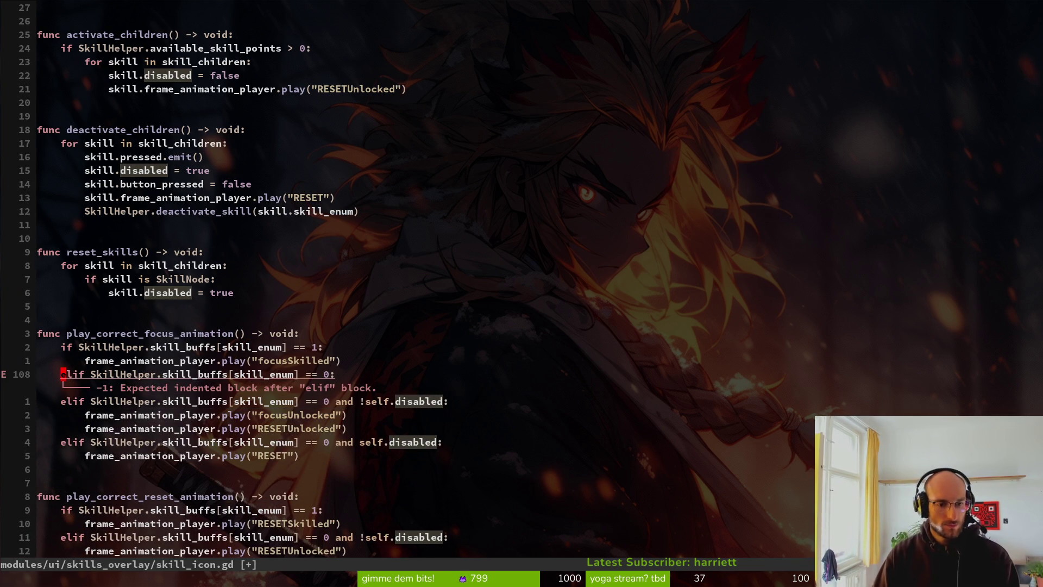
key("d")
key("d")
type(":w")
key("Return")
Delete the extra RESETUnlocked call from the focus function and save
key("j")
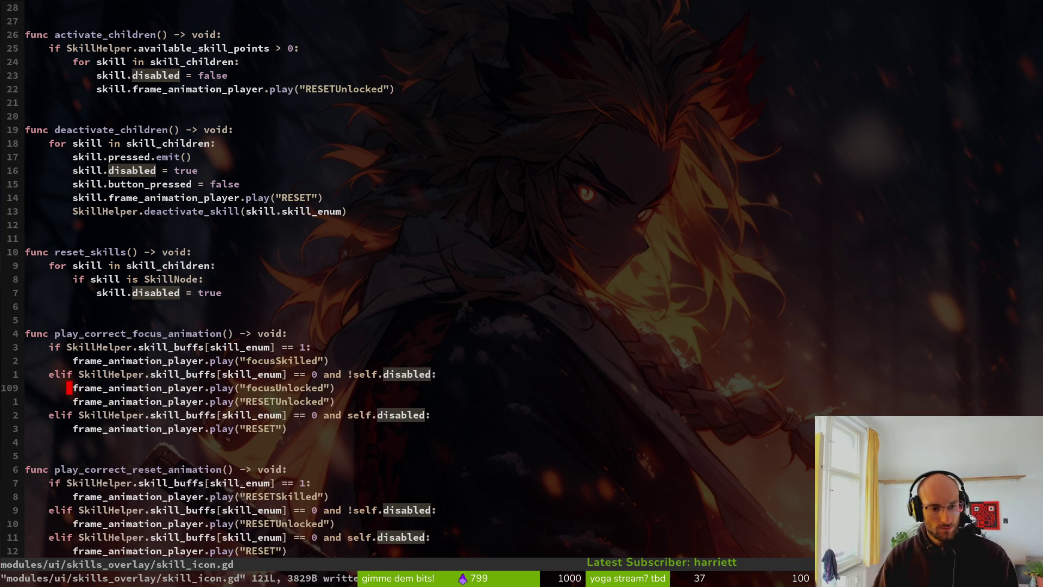
key("j")
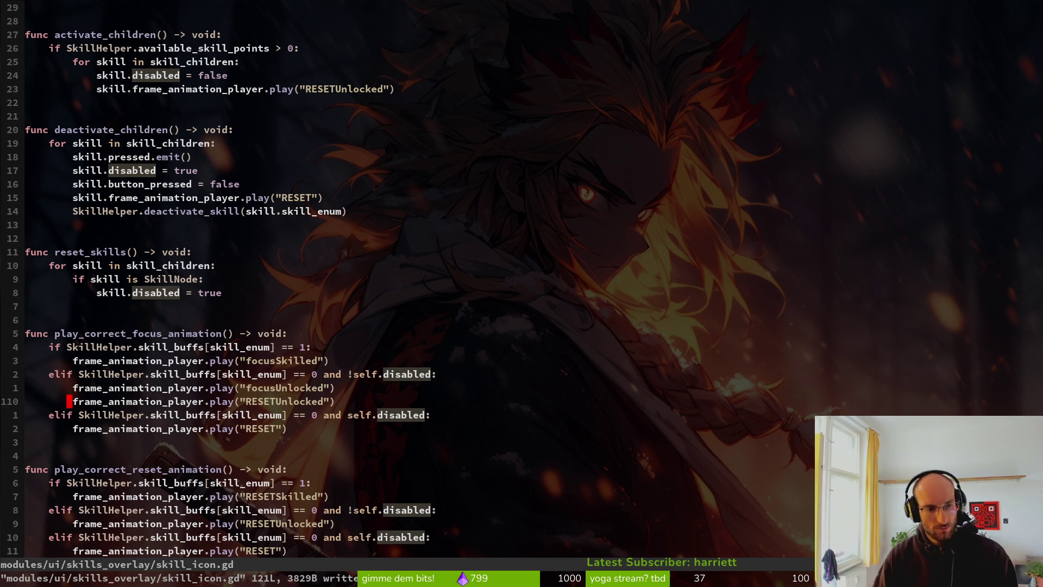
key("d")
key("d")
type(":w")
key("Return")
Make the disabled branch play focusLocked instead of RESET and save
key("k")
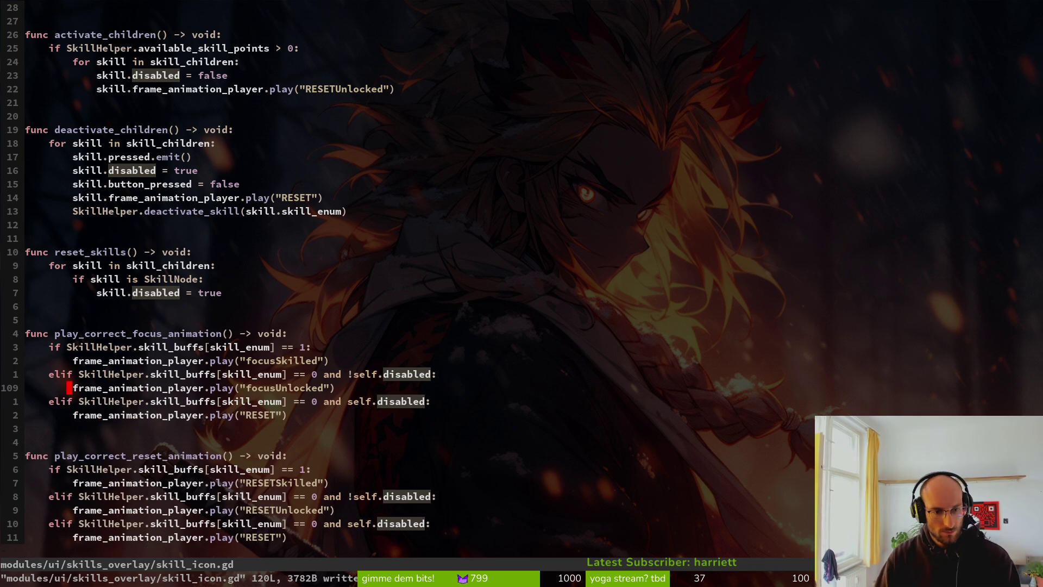
key("0")
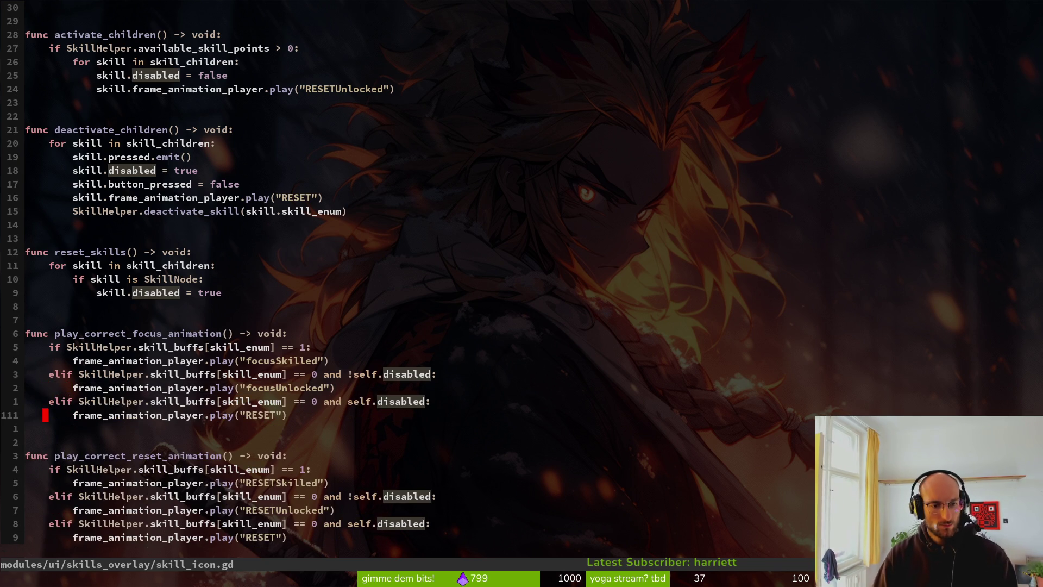
key("p")
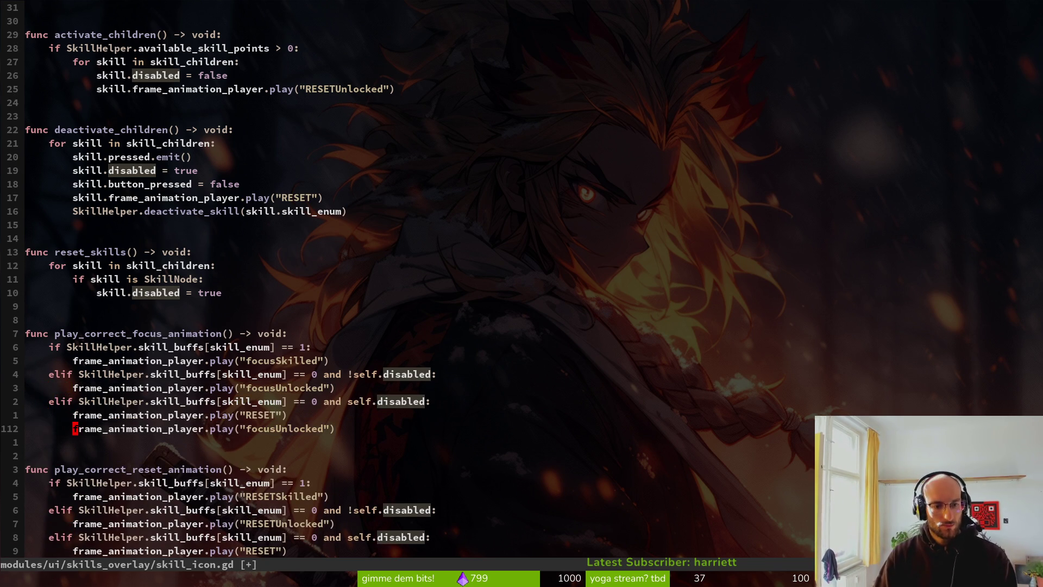
key("k")
key("d")
key("d")
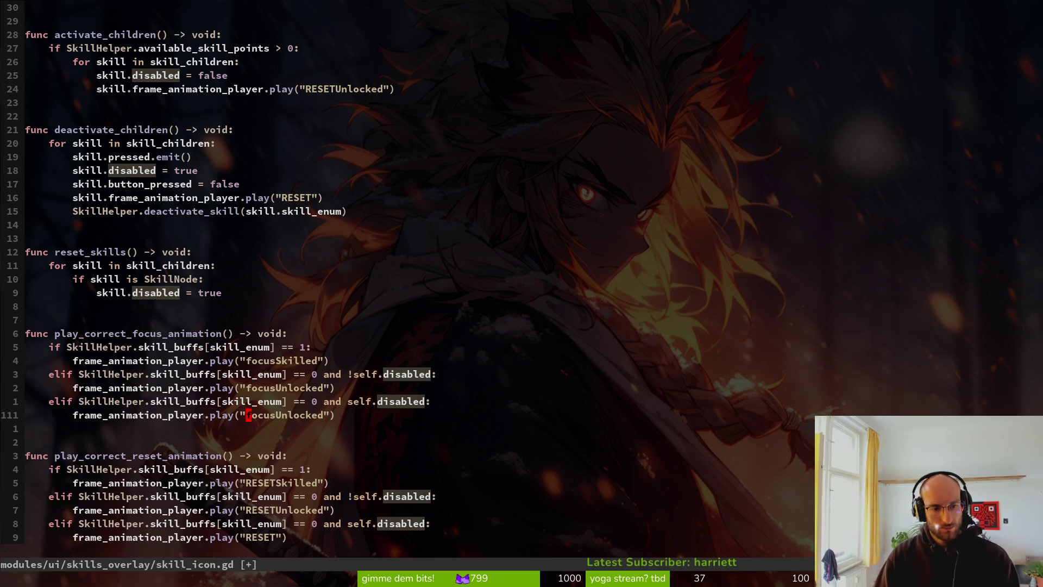
type("cwfoc")
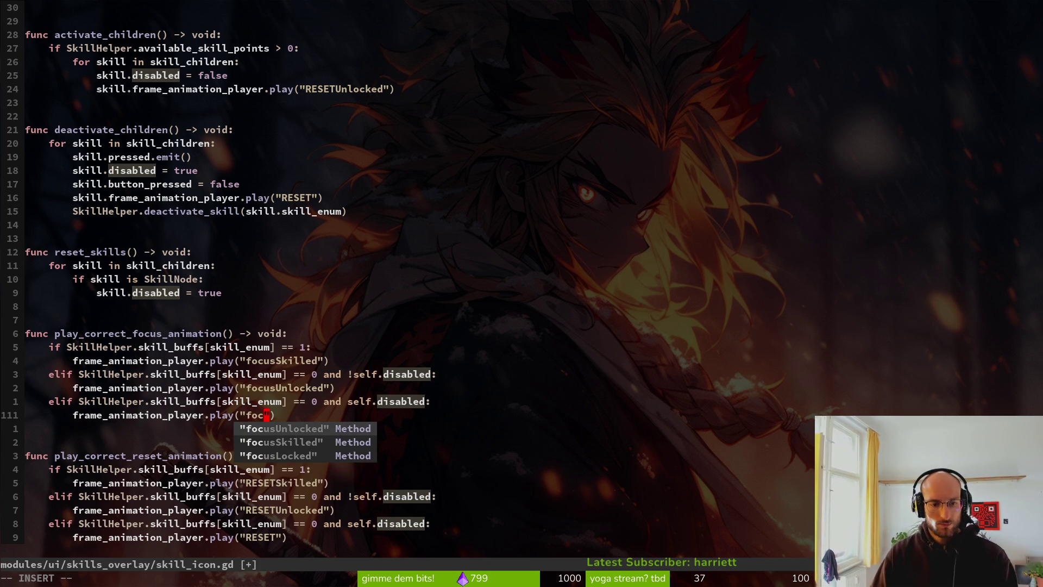
key("Down")
key("Down")
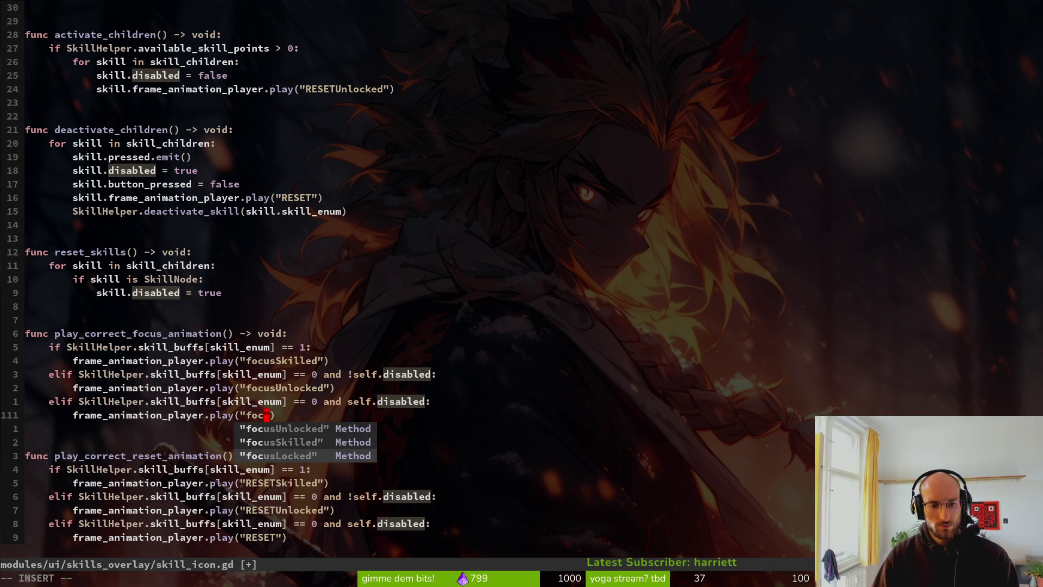
key("Return")
key("Escape")
type(":w")
key("Return")
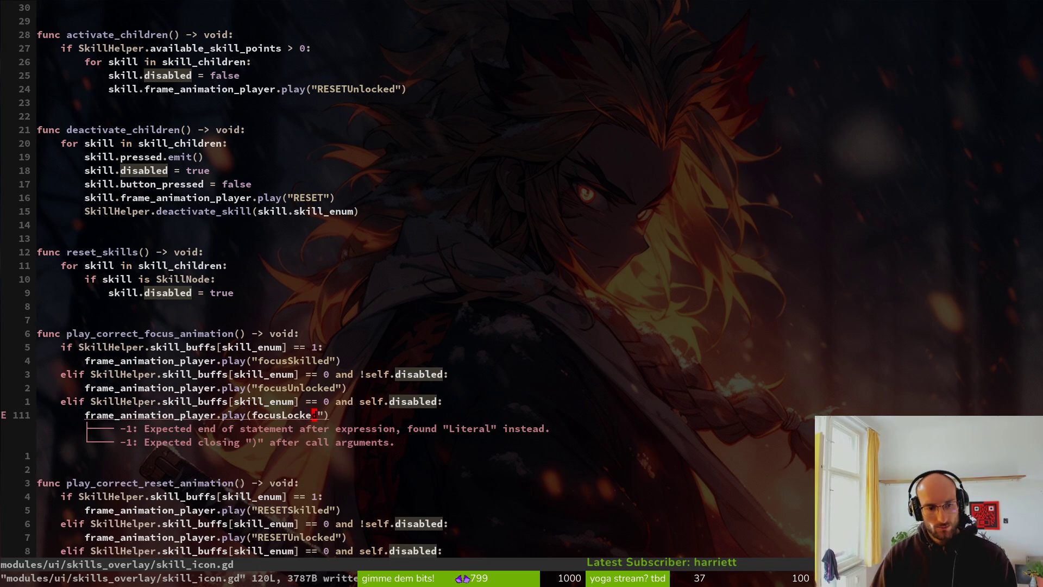
Restore the missing opening quote before focusLocked, save, and return to Godot
type("i\"")
key("Escape")
type(":w")
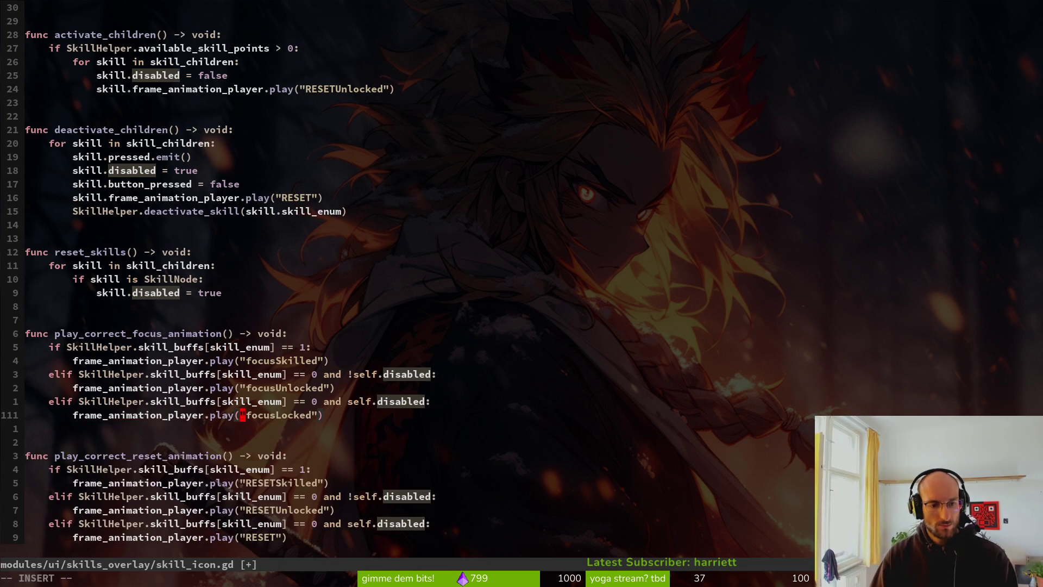
key("Return")
key("alt+Tab")
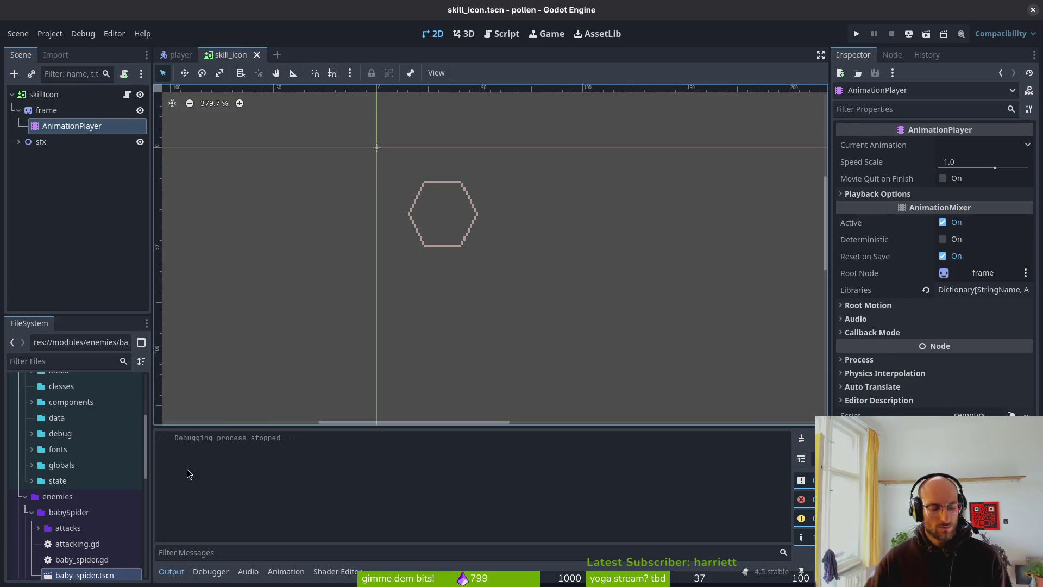
Relaunch the game with F6 and buy the bottom two health skills
key("F6")
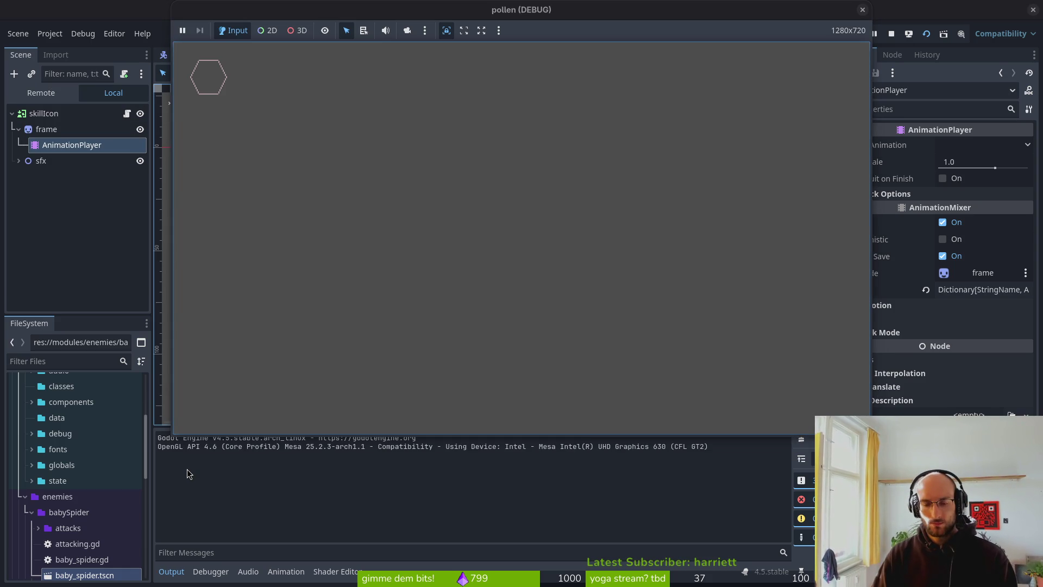
key("F6")
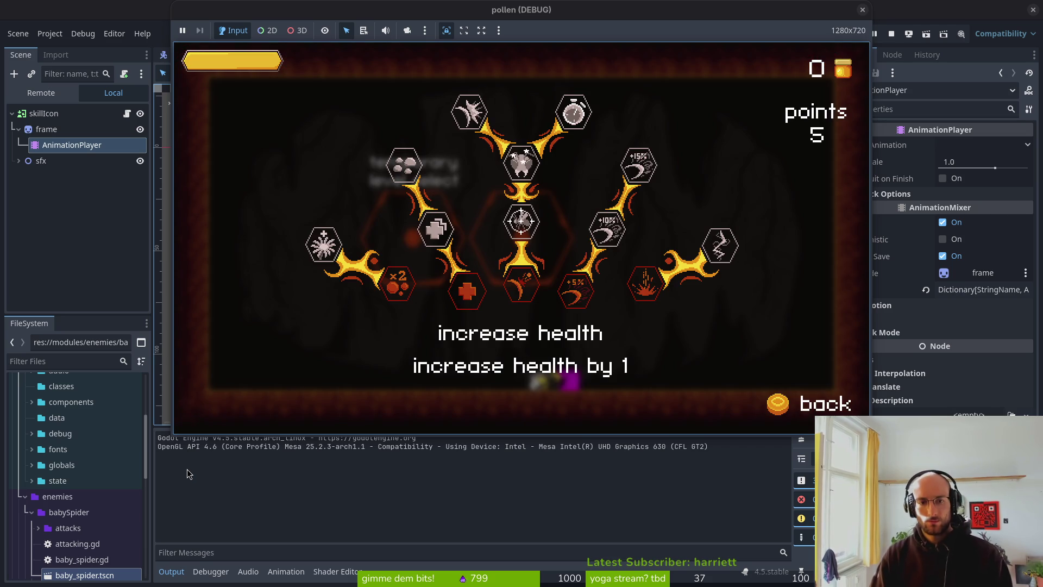
key("Up")
key("Up")
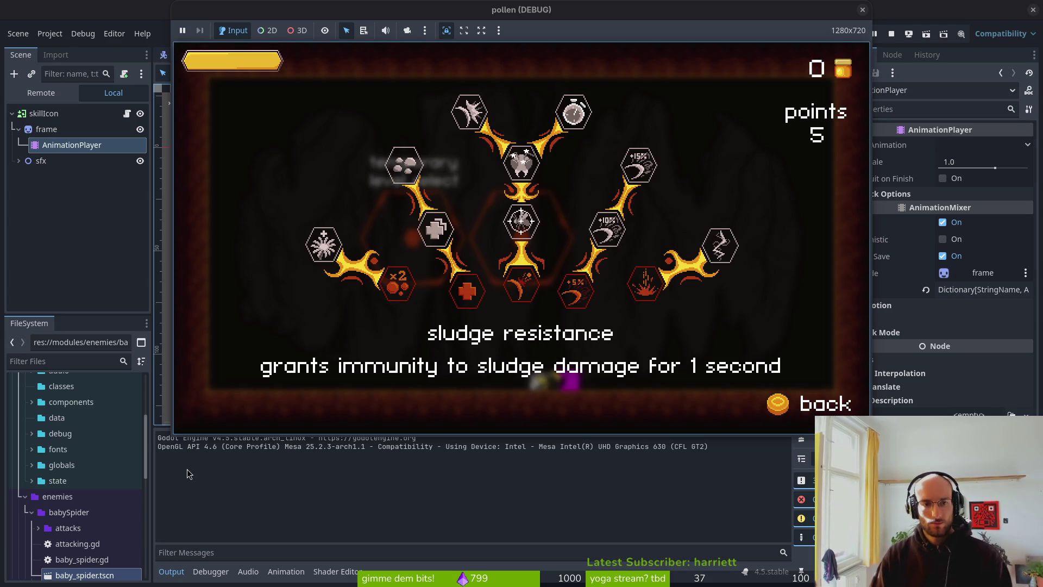
key("Down")
key("Down")
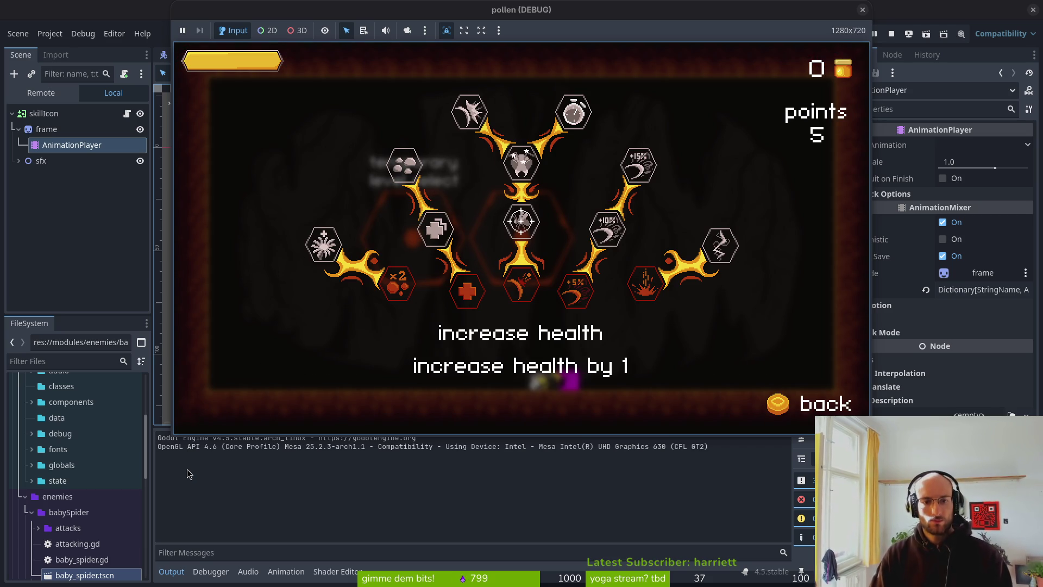
key("Return")
key("Up")
key("Return")
Buy the reflect projectiles and reflect auto aim skills
key("Right")
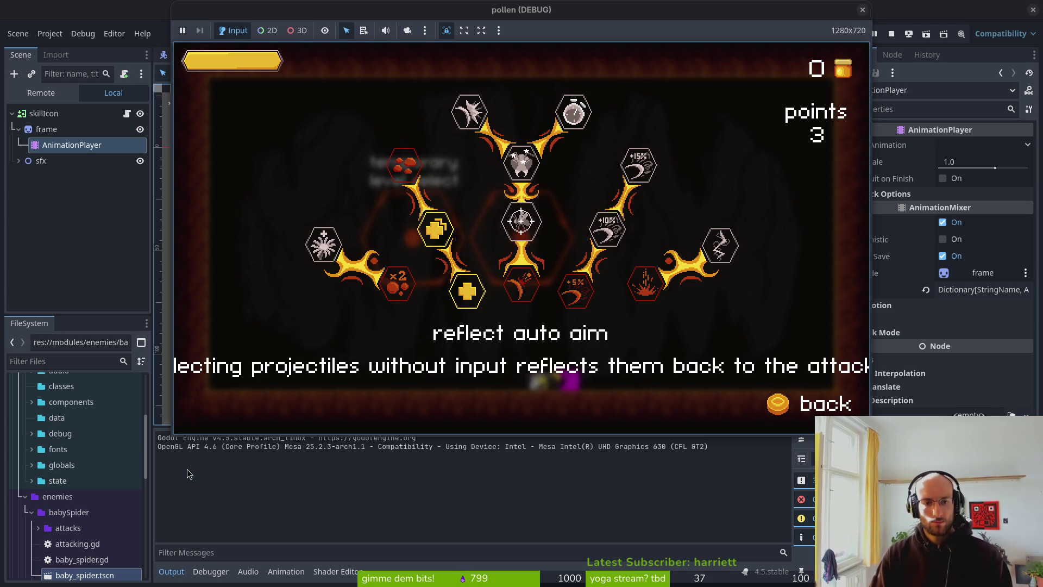
key("Left")
key("Right")
key("Down")
key("Return")
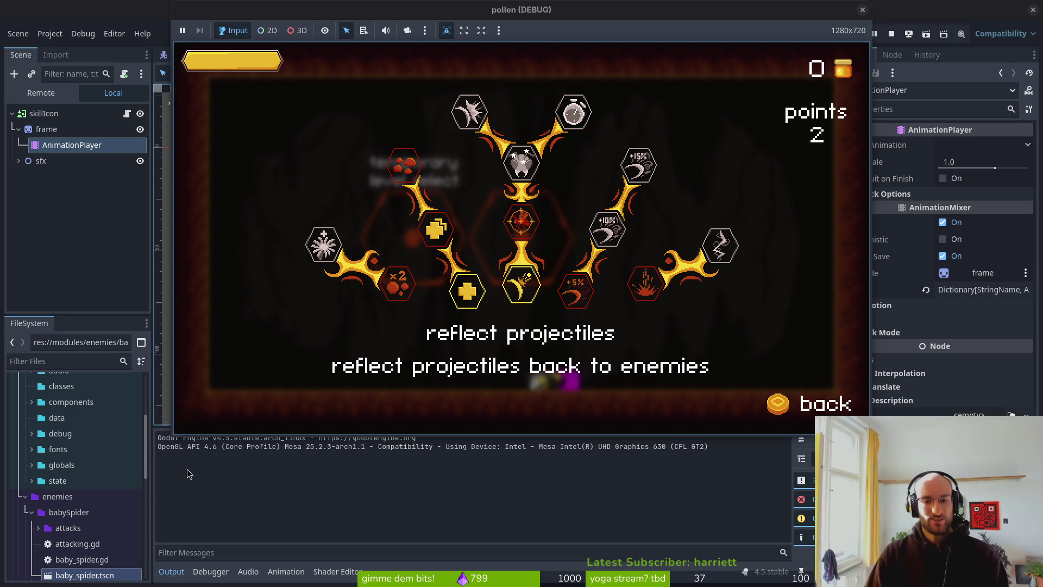
key("Up")
key("Return")
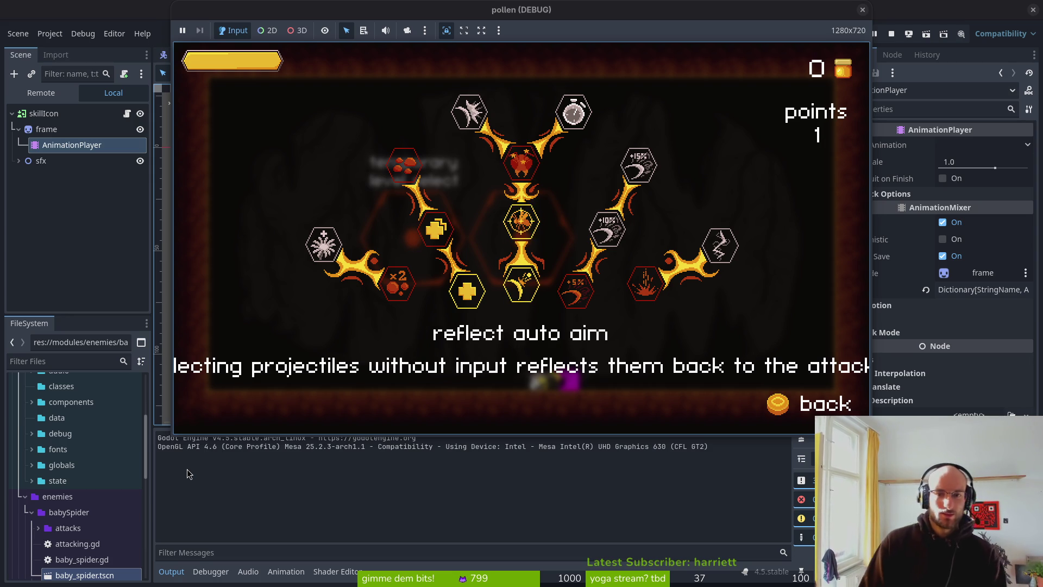
Buy knockback damage with the last remaining skill point
key("Up")
key("Right")
key("Down")
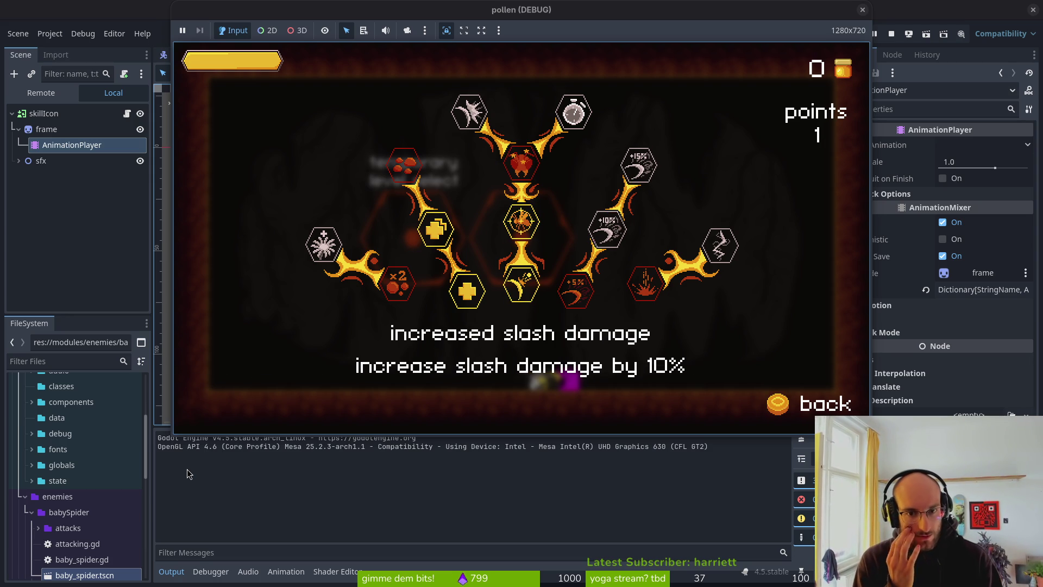
key("Left")
key("Up")
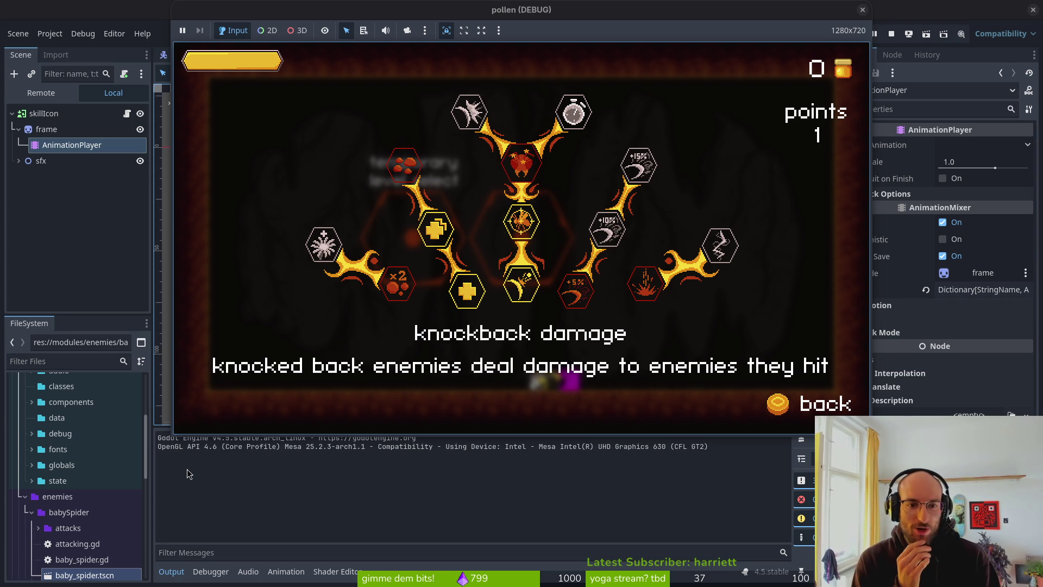
key("Return")
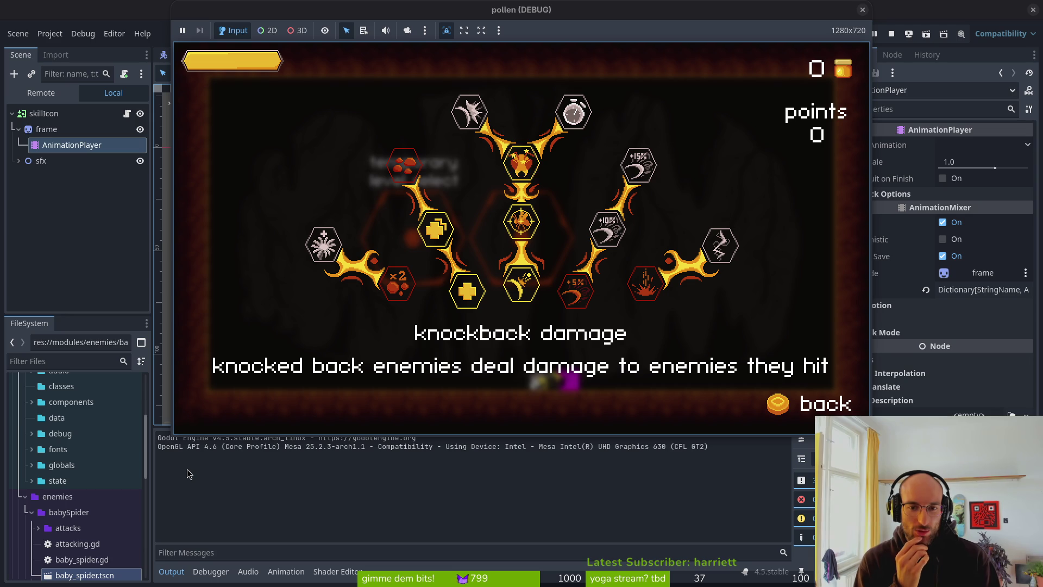
Check the increased smash damage icon, then refund and rebuy knockback damage
key("Left")
key("Right")
key("Left")
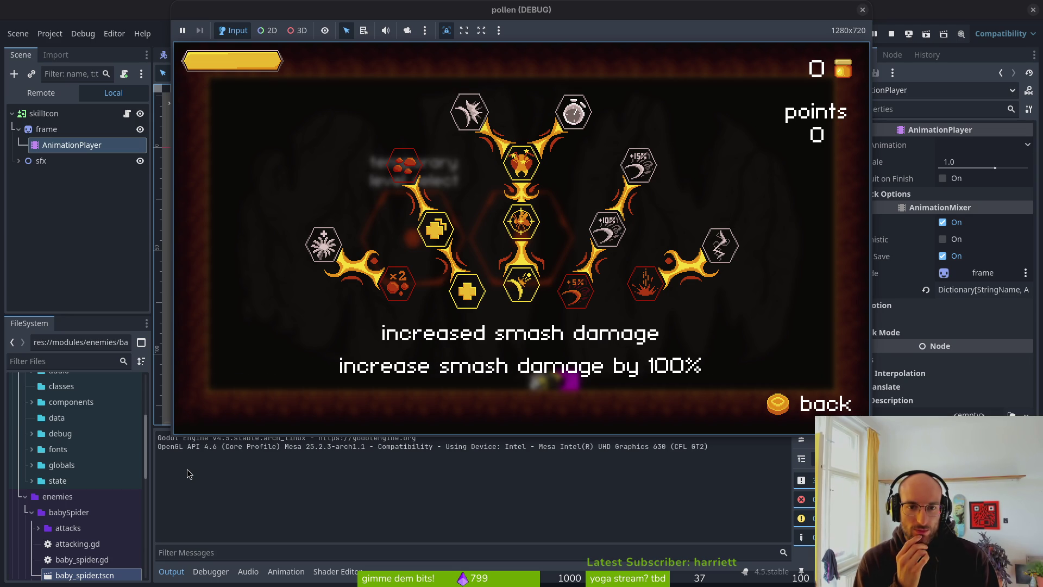
key("Right")
key("Left")
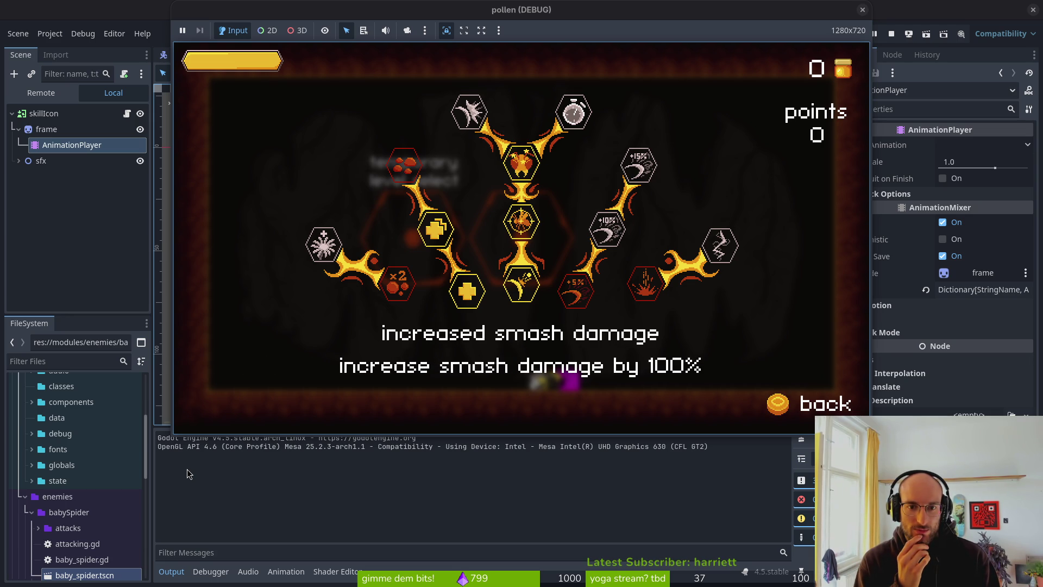
key("Right")
key("Return")
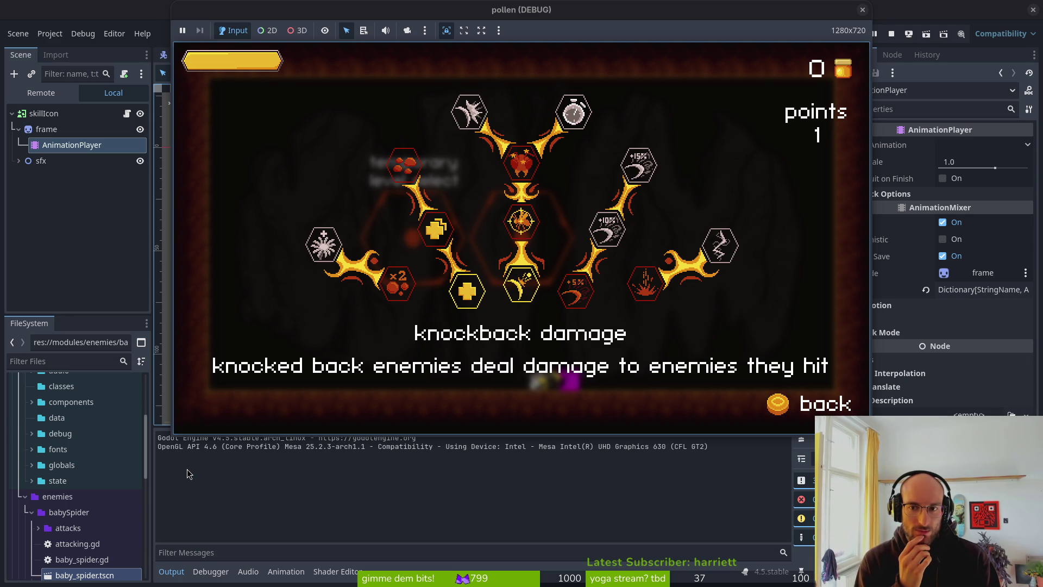
key("Return")
Refund knockback damage and increase health, then buy increase health back
key("Return")
key("Left")
key("Down")
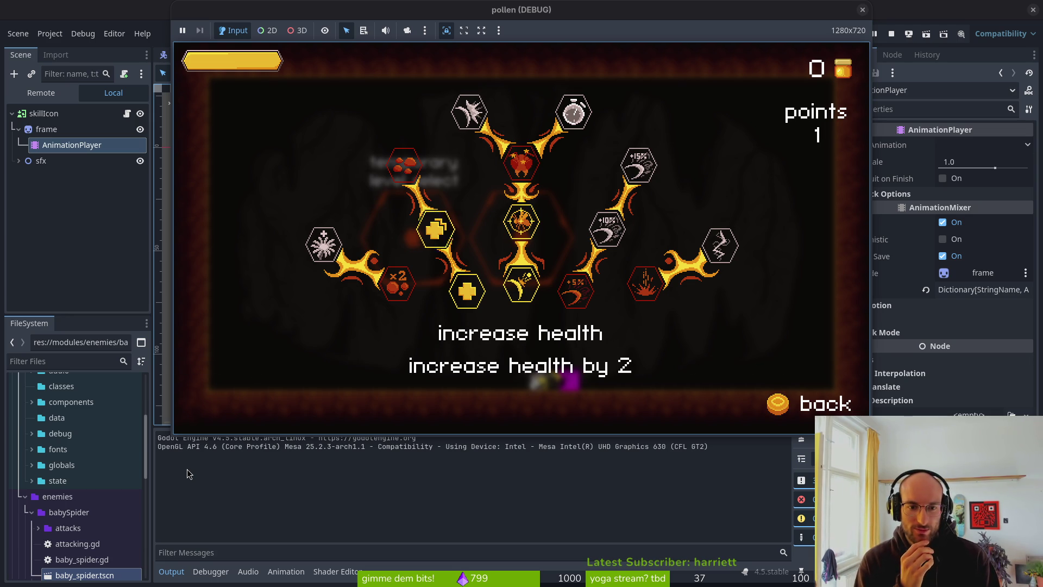
key("Return")
key("Right")
key("Left")
key("Right")
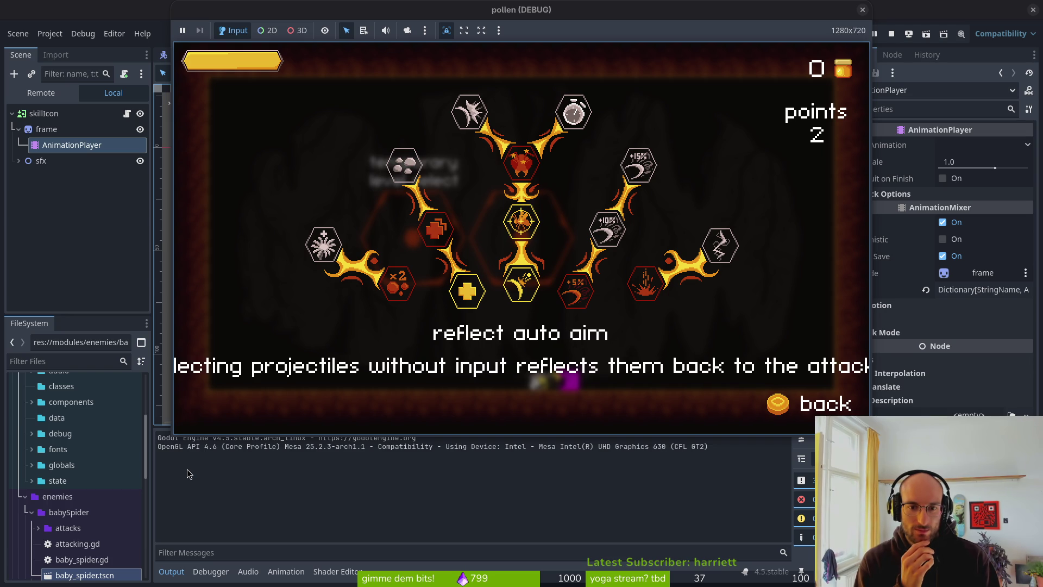
key("Up")
key("Down")
key("Return")
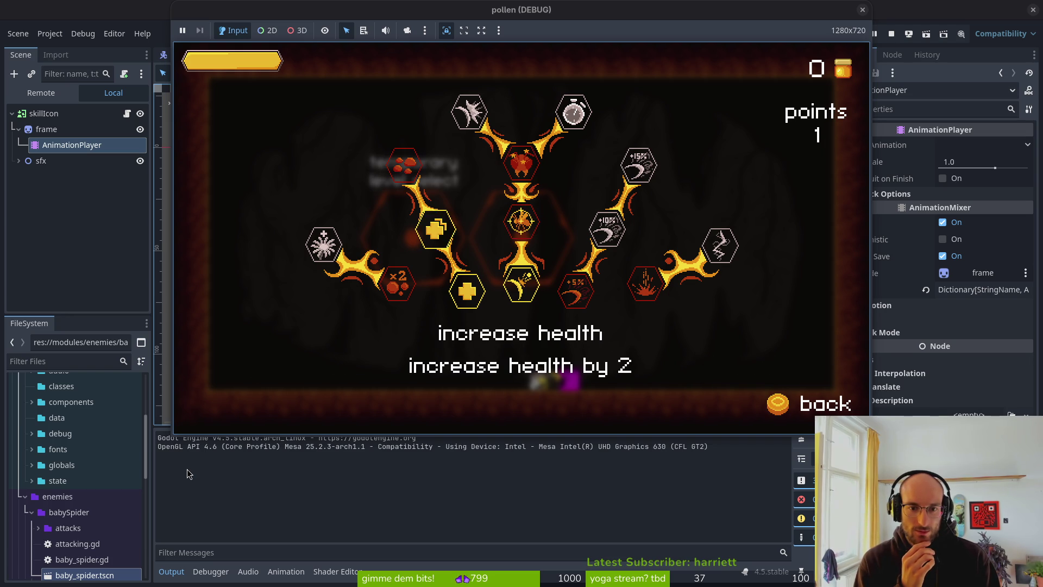
Refund and rebuy increase health while comparing it with the reflect auto aim icon
key("Right")
key("Left")
key("Right")
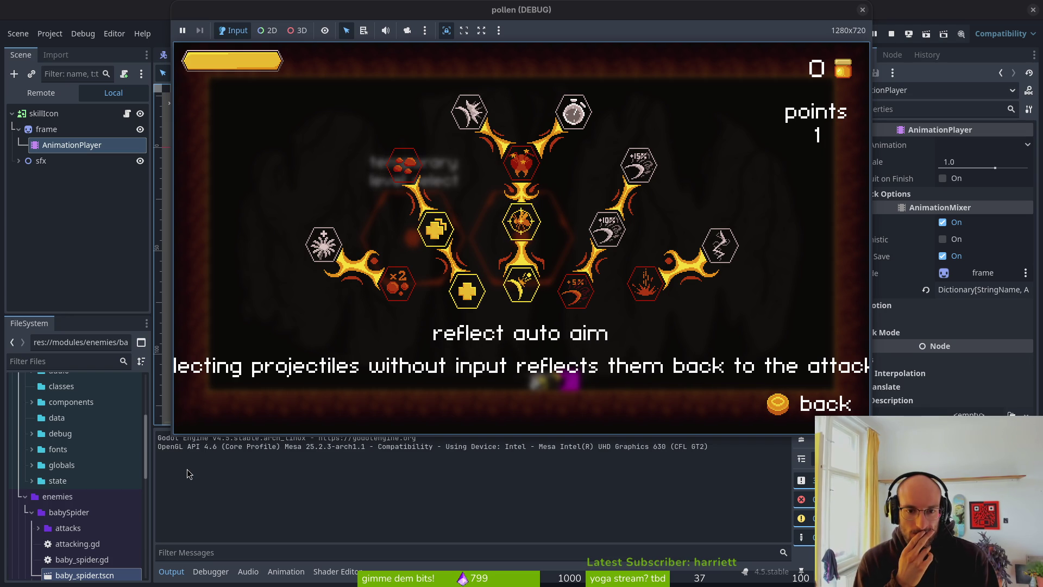
key("Left")
key("Return")
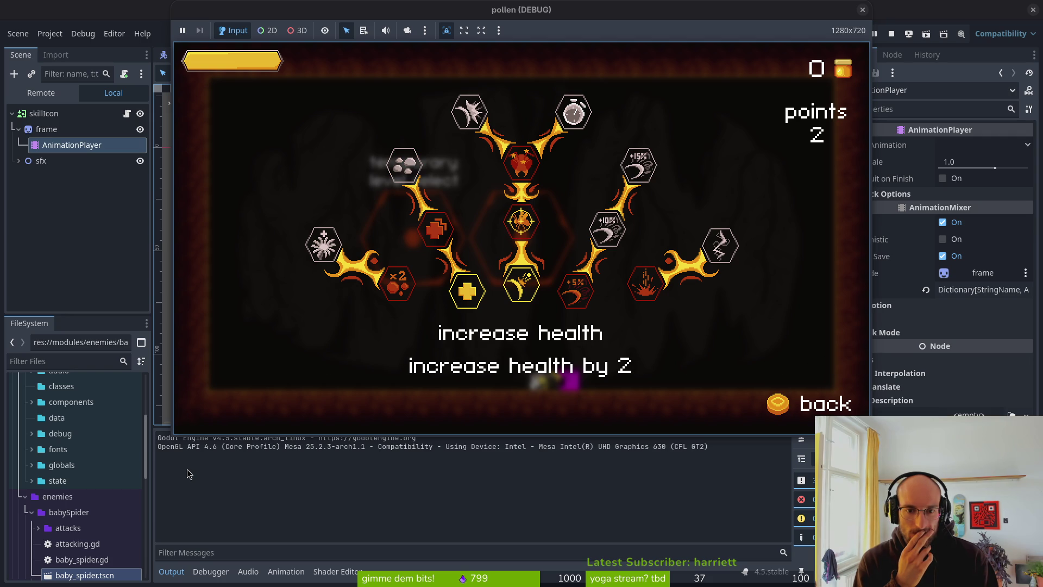
key("Return")
Refund increase health and reflect auto aim, then buy both back
key("Return")
key("Right")
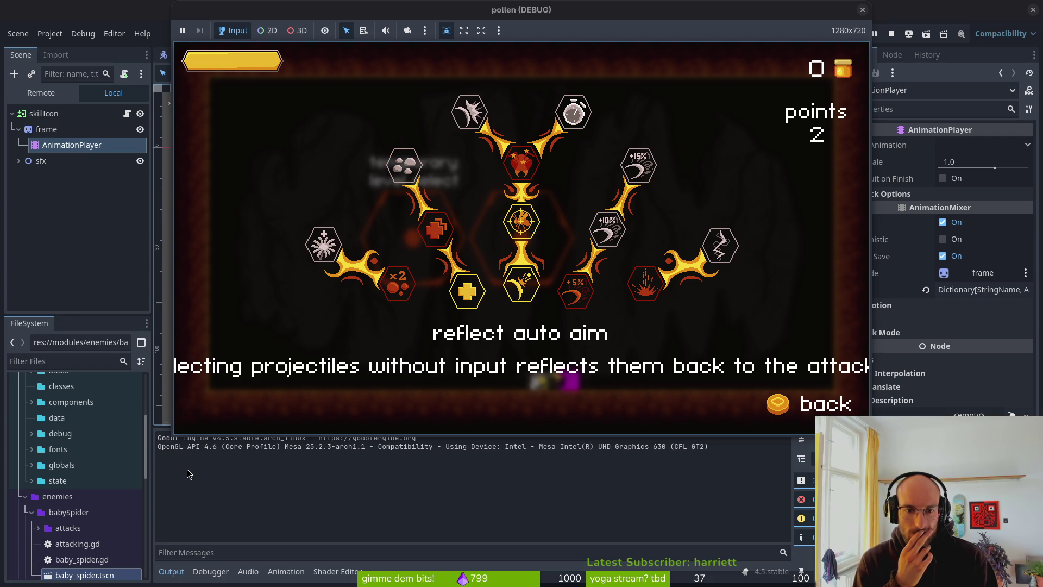
key("Up")
key("Down")
key("Return")
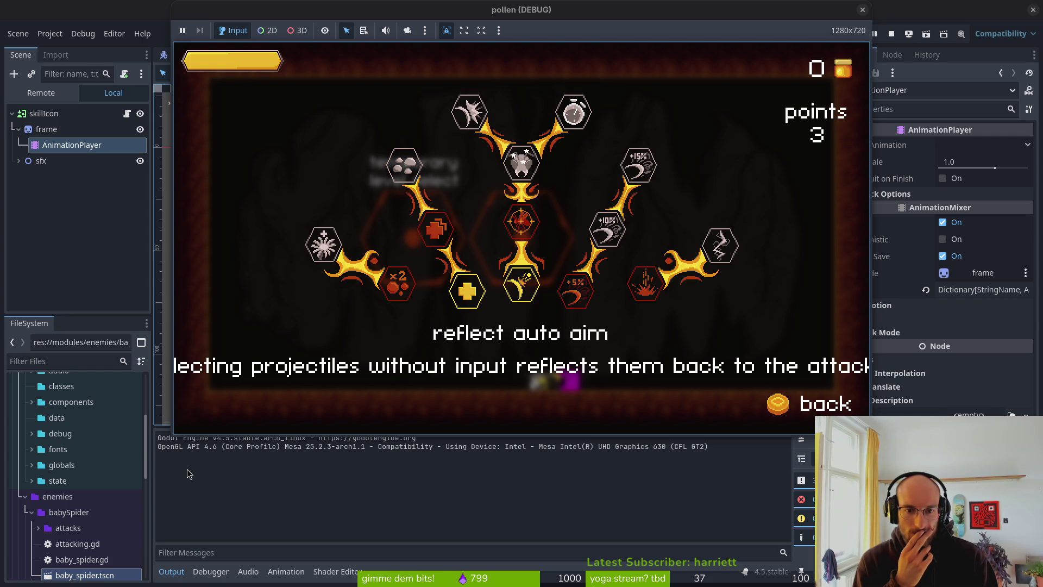
key("Return")
key("Left")
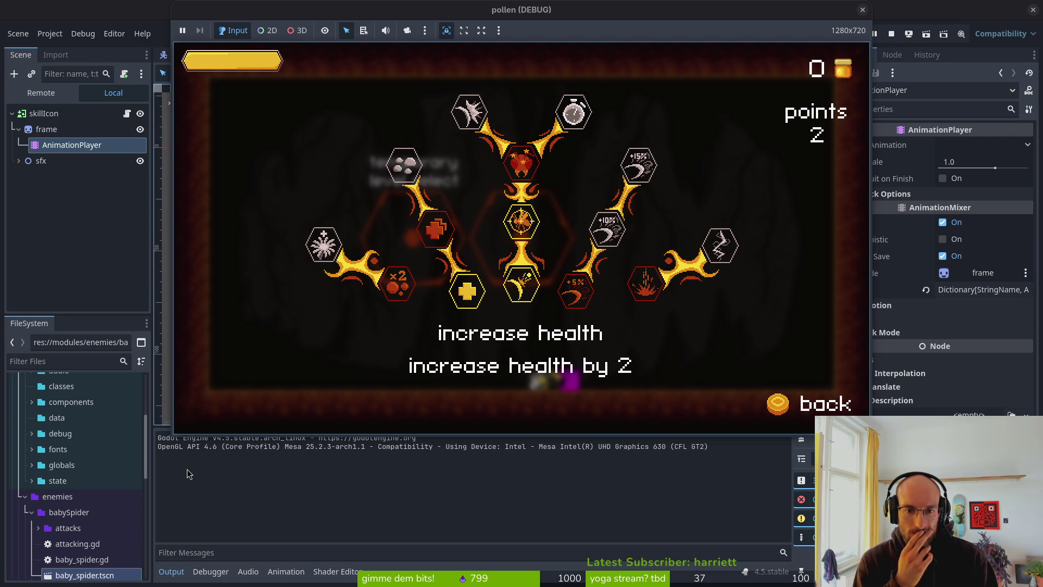
key("Return")
key("Down")
Buy bonus xp with the last point, close the game, and return to the editor
key("Return")
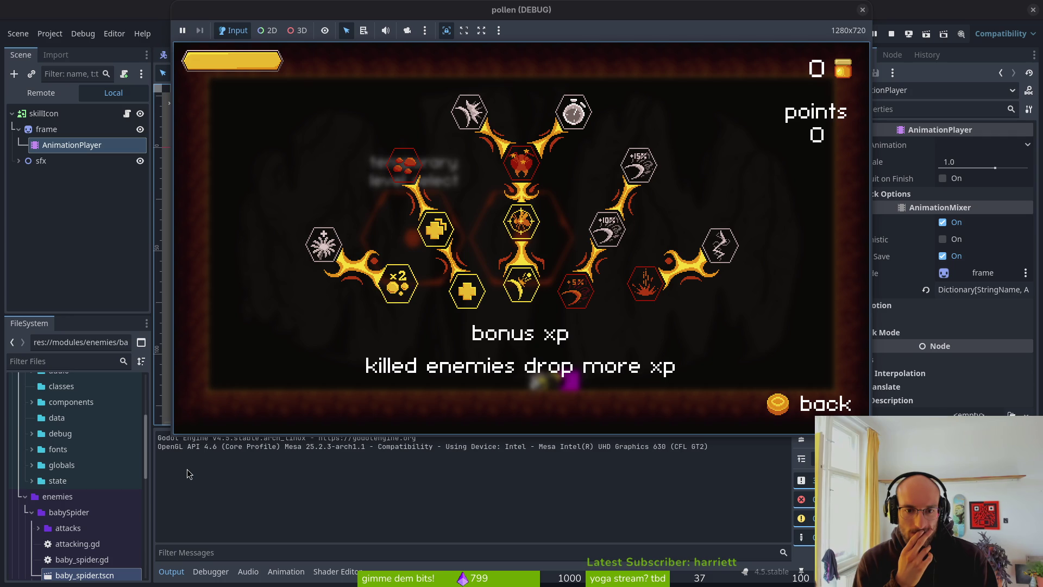
key("Return")
key("Return")
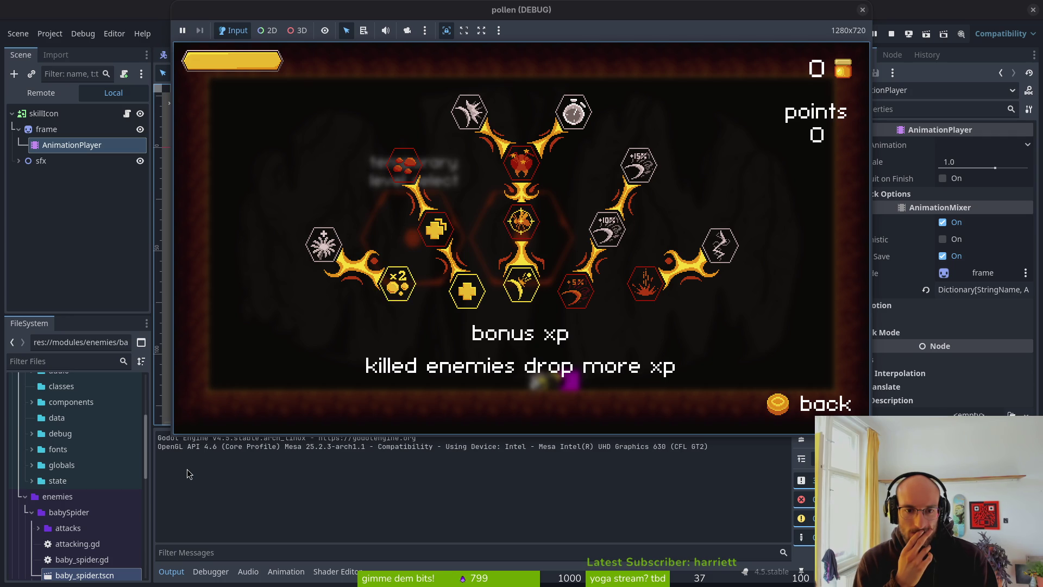
key("Right")
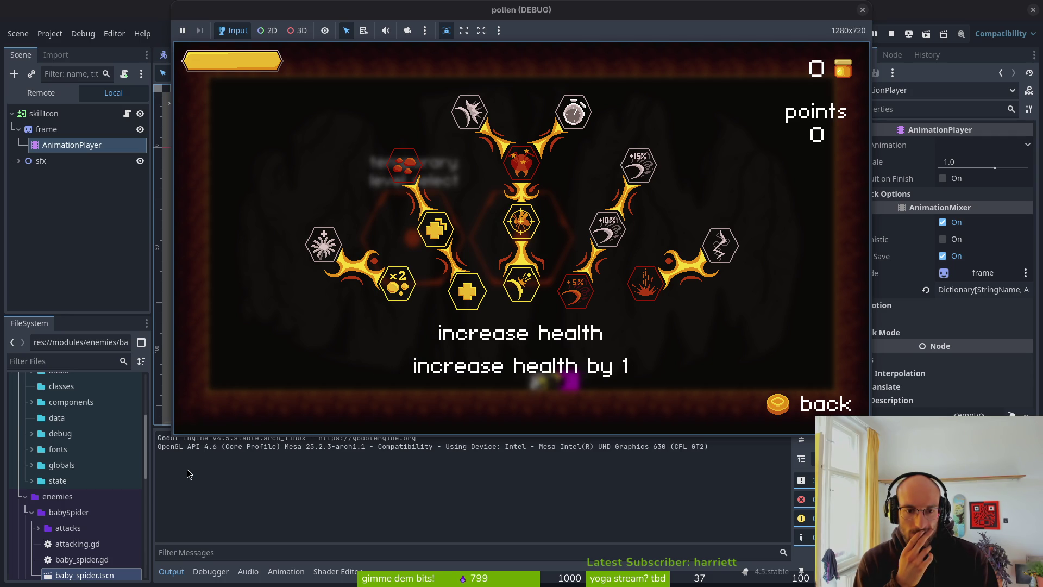
key("Left")
key("F8")
key("alt+Tab")
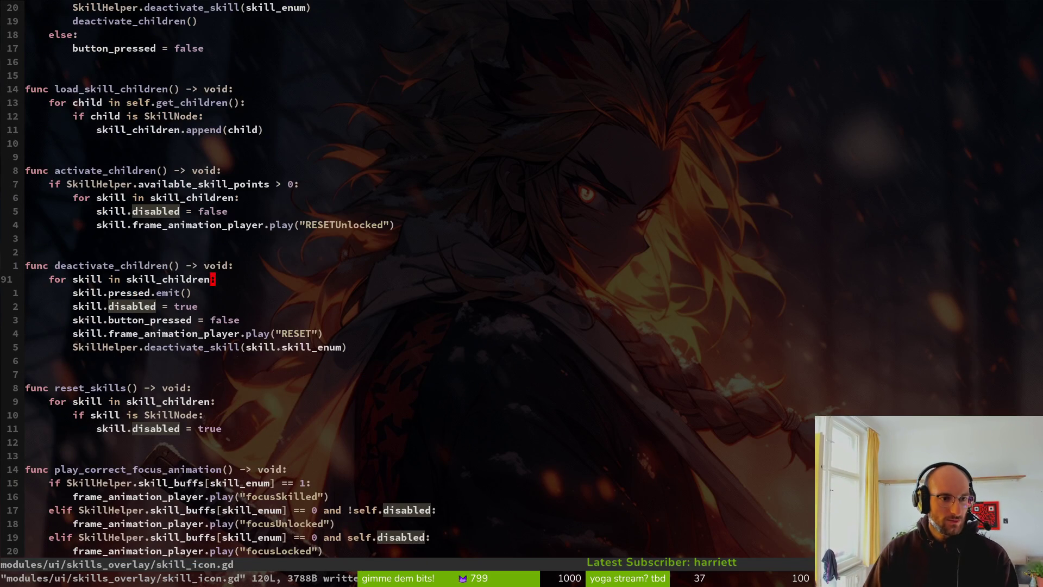
key("ctrl+u")
key("k")
key("k")
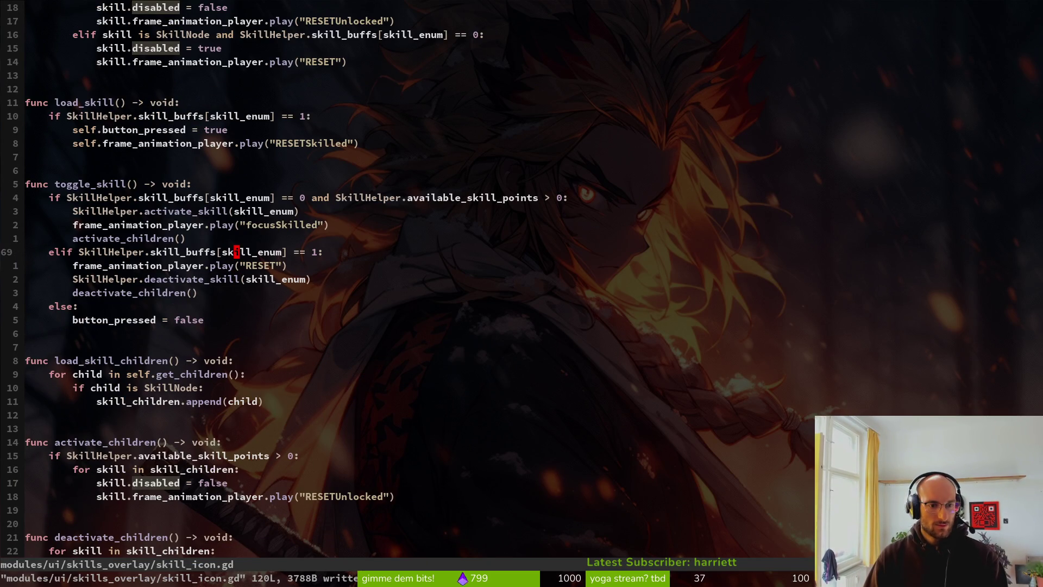
key("k")
key("k")
key("k")
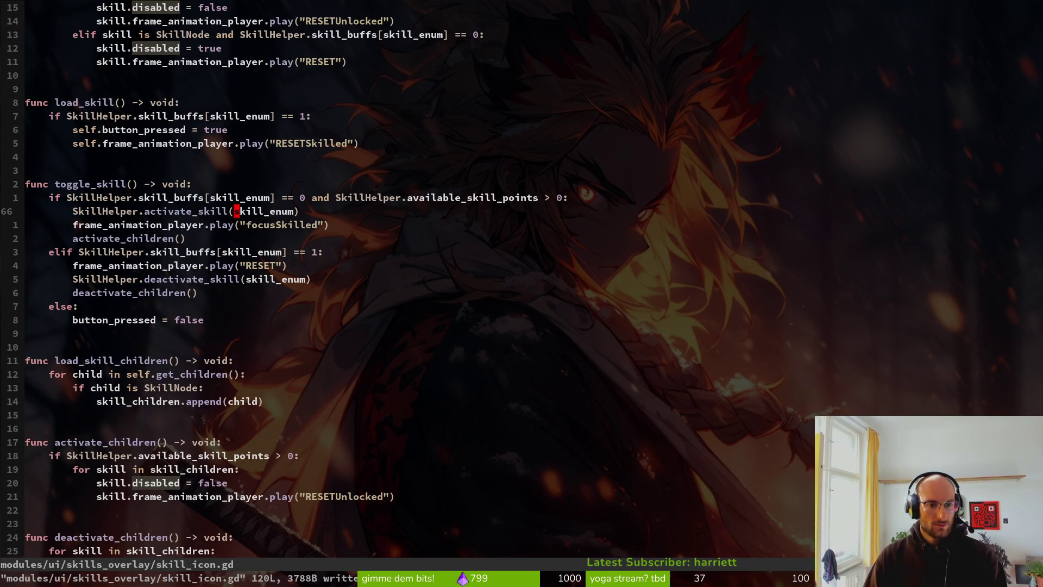
key("j")
key("j")
key("j")
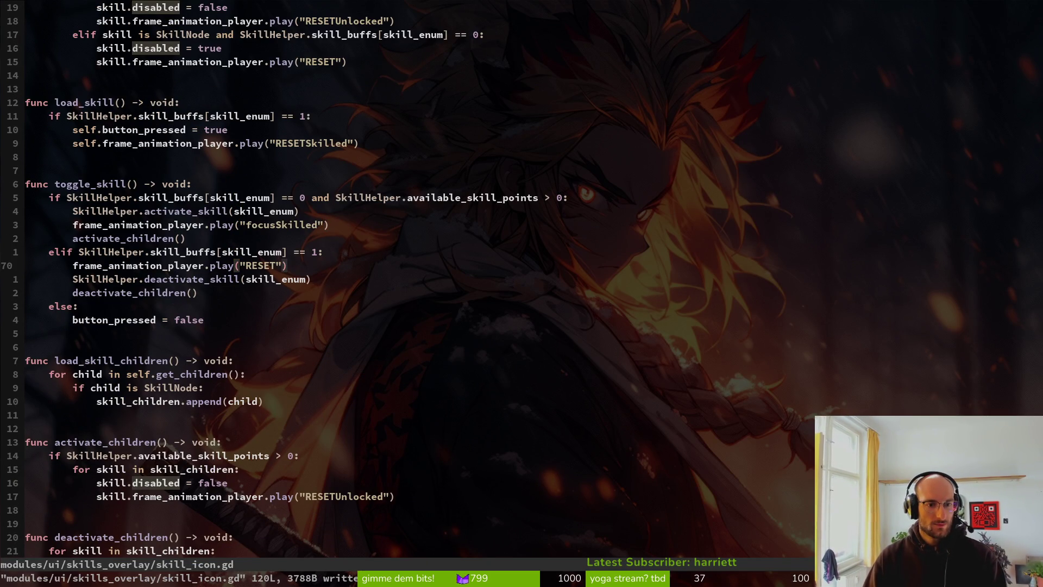
key("k")
key("shift+e")
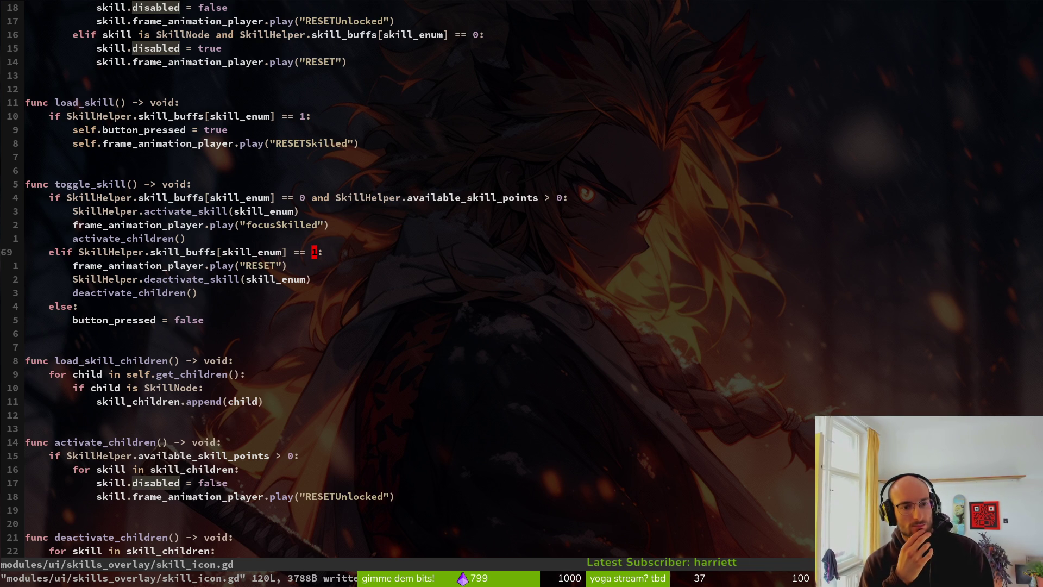
key("F5")
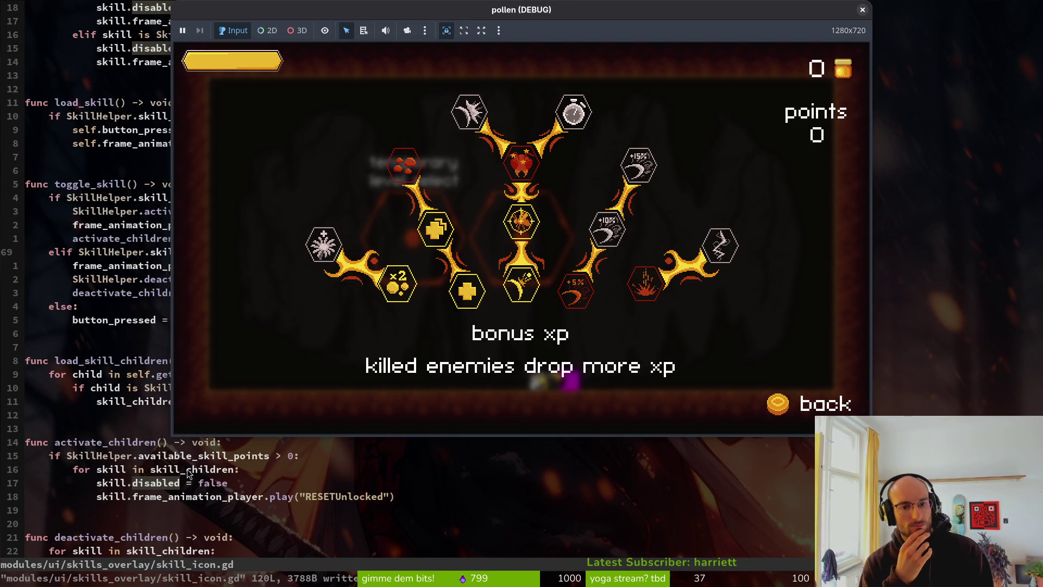
key("alt+F4")
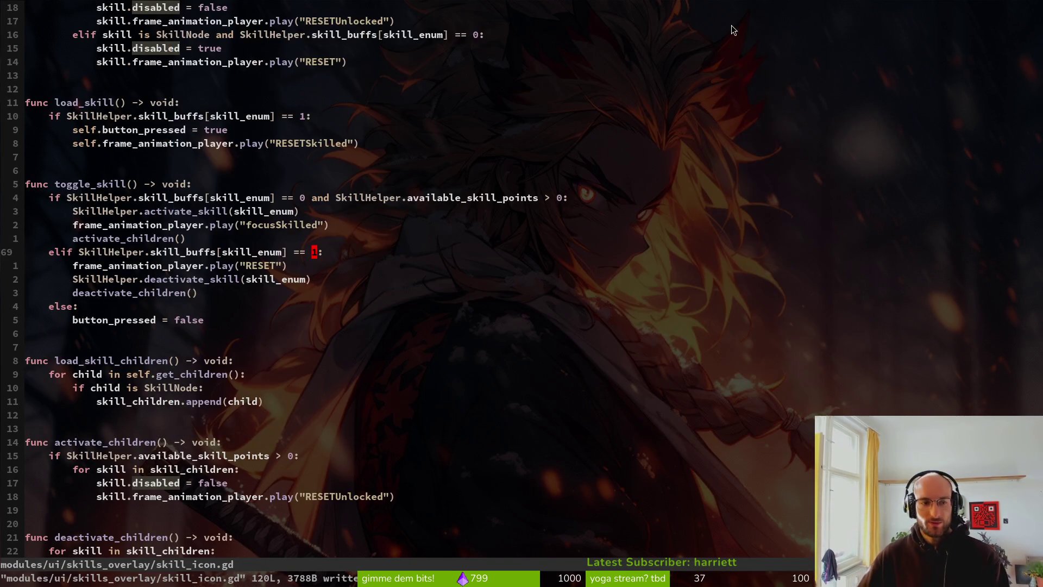
key("ctrl+p")
Open xp.helper.gd, change current_level from 6 to 12, and save with :w
type("xphe")
key("Return")
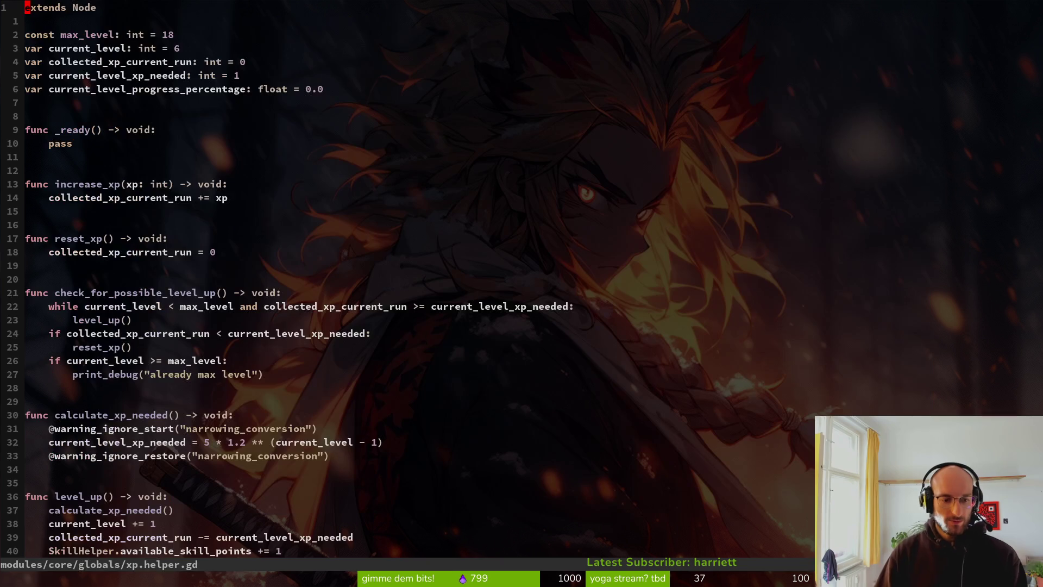
left_click(186, 53)
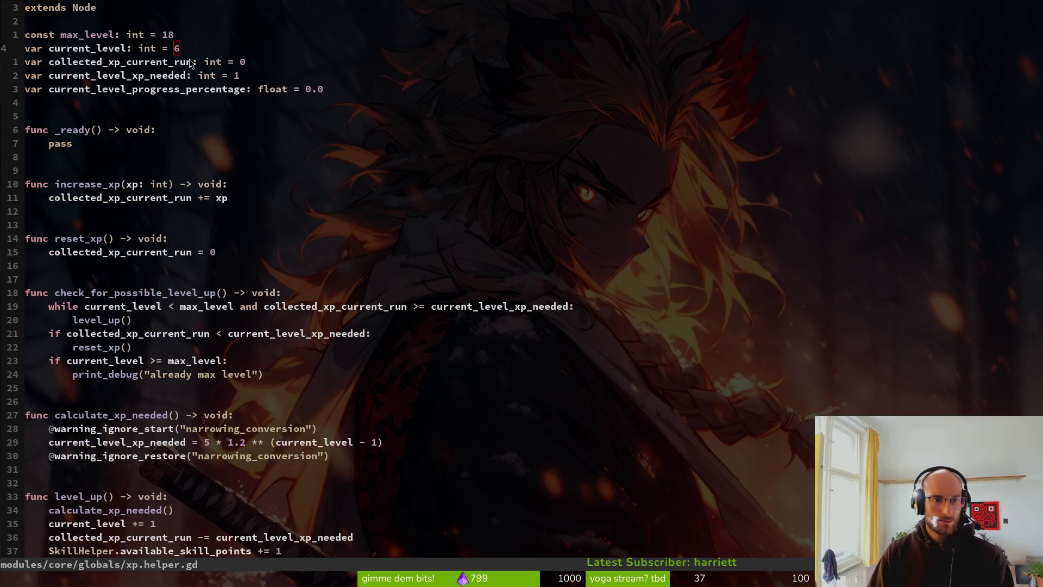
key("alt+F4")
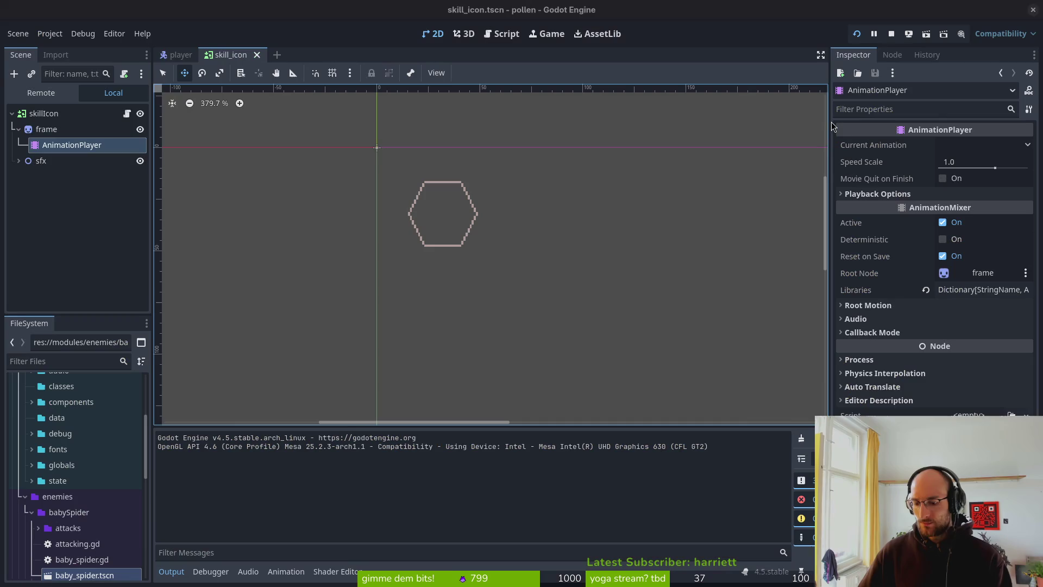
key("alt+Tab")
type("s")
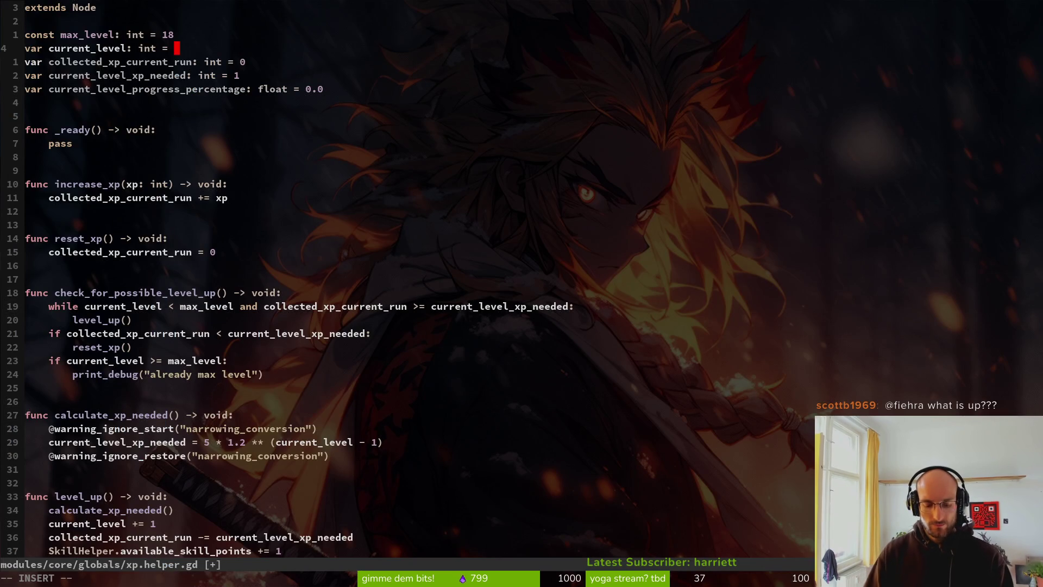
type("12")
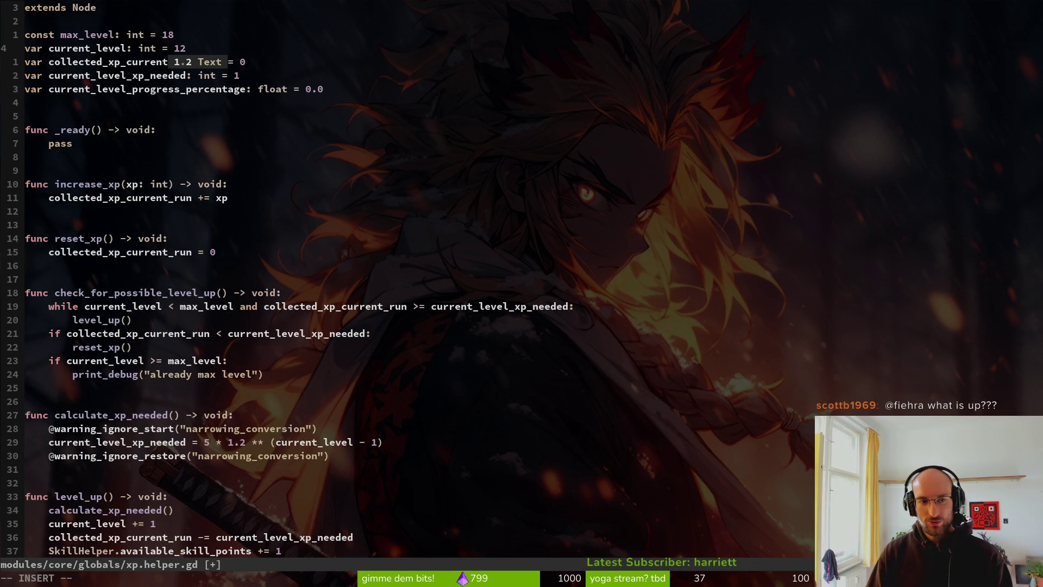
key("Escape")
type(":w")
key("Return")
key("alt+Tab")
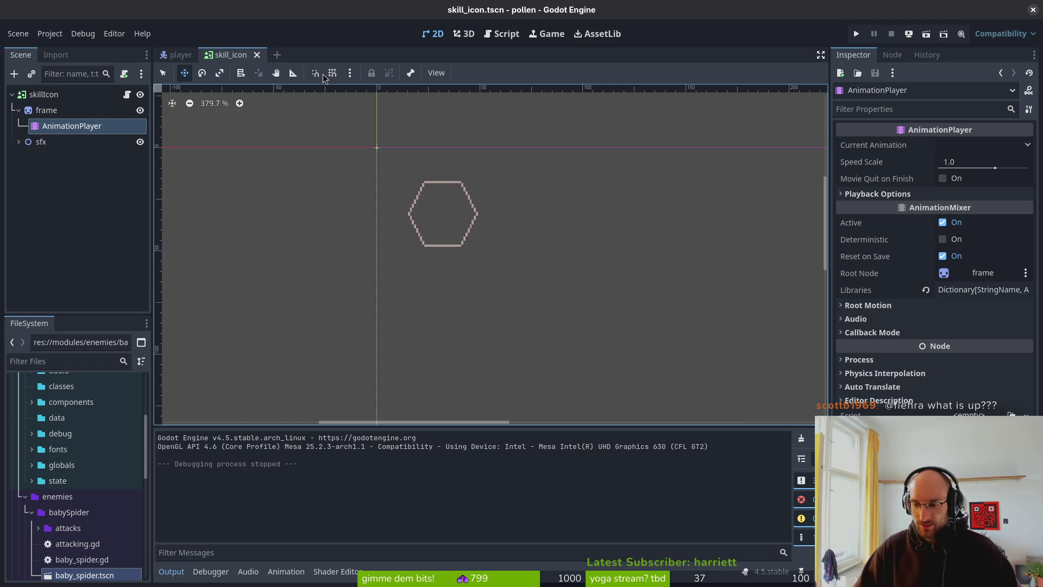
Run the game with F5, start from the title menu, and open the skill tree
key("alt+Tab")
key("alt+Tab")
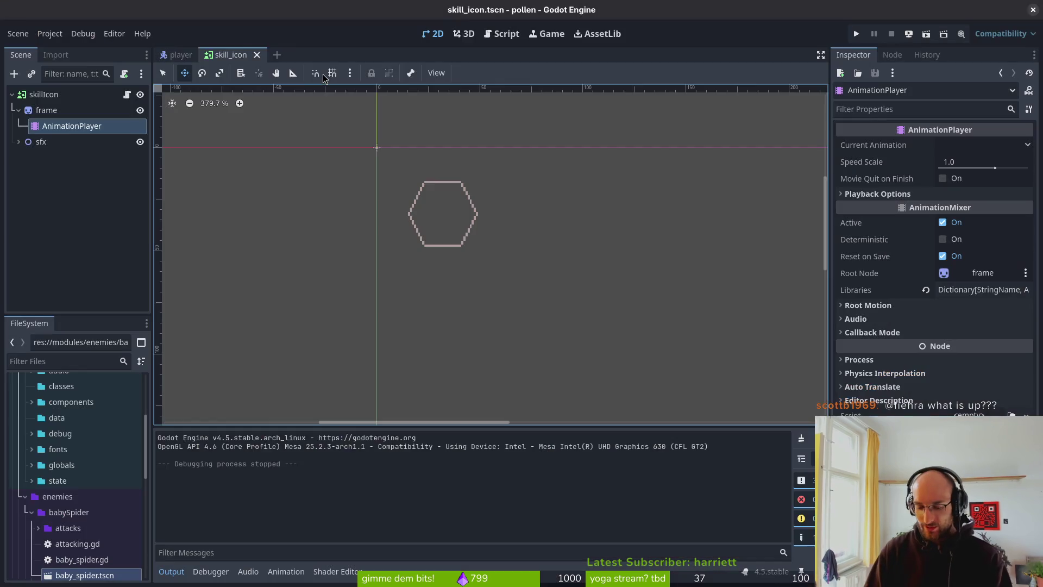
key("F5")
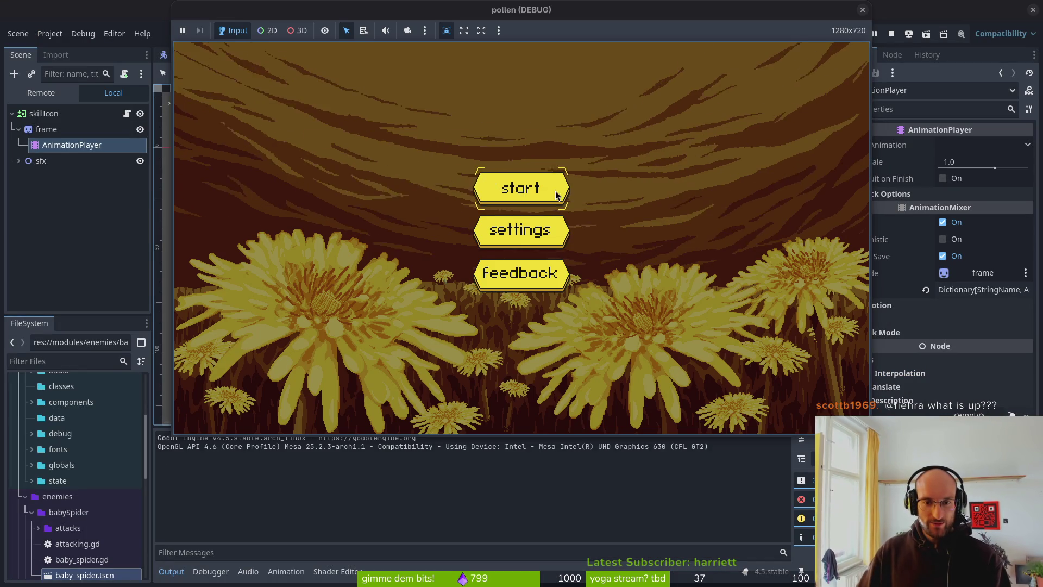
key("Return")
key("Tab")
key("Right")
key("Right")
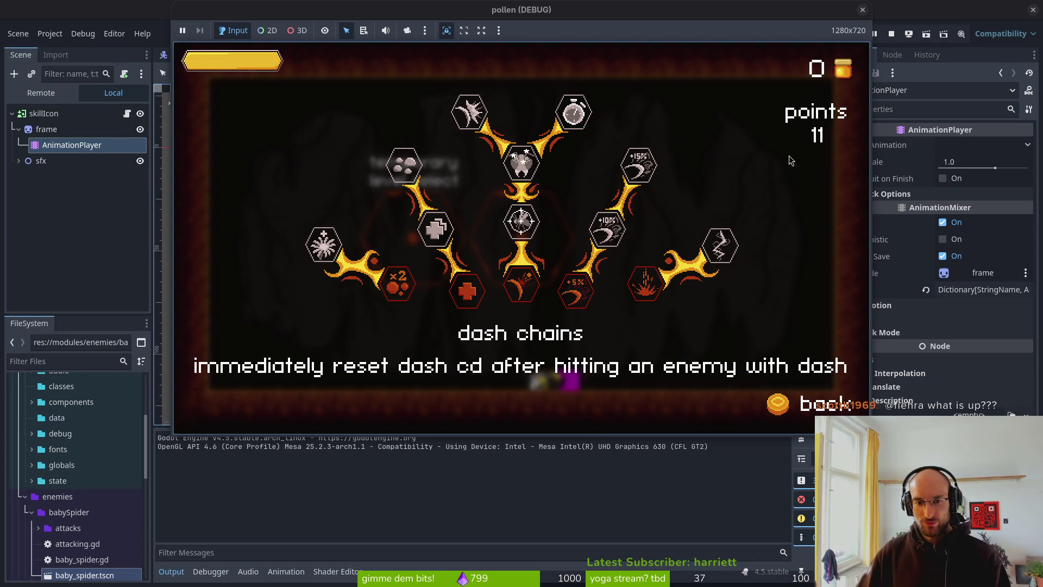
Buy and refund the reflect projectiles and auto aim skills, leaving reflect projectiles bought
left_click(521, 287)
left_click(520, 223)
left_click(520, 288)
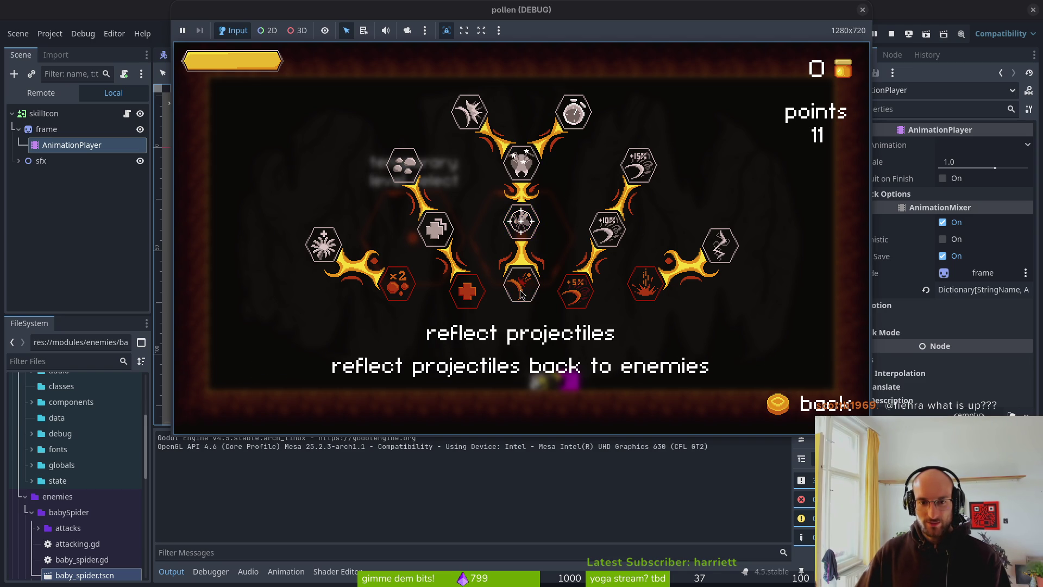
left_click(520, 288)
left_click(520, 288)
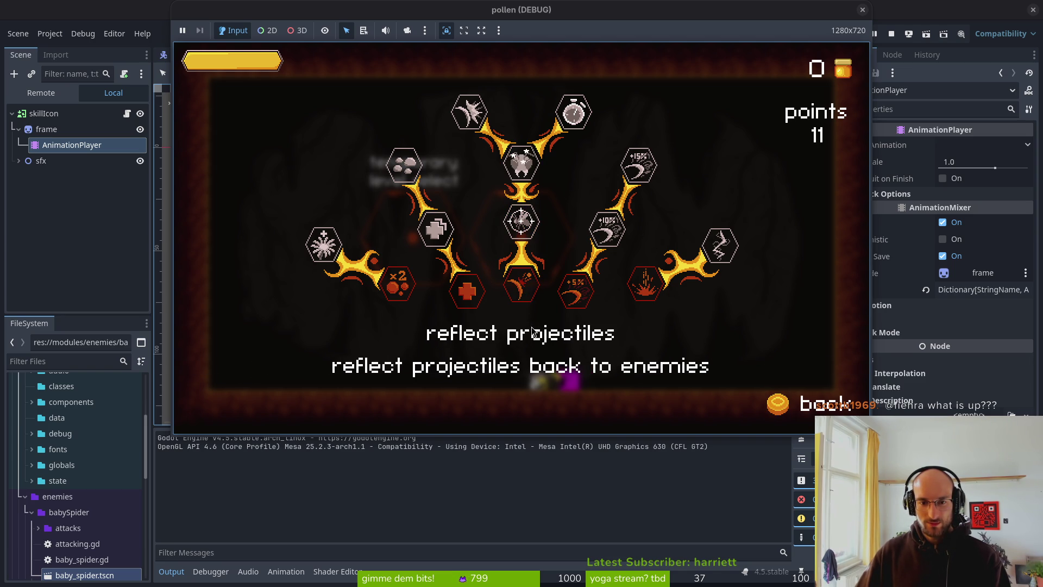
left_click(520, 288)
Buy and refund knockback damage and stopwatch, then refund reflect projectiles
left_click(522, 150)
left_click(522, 150)
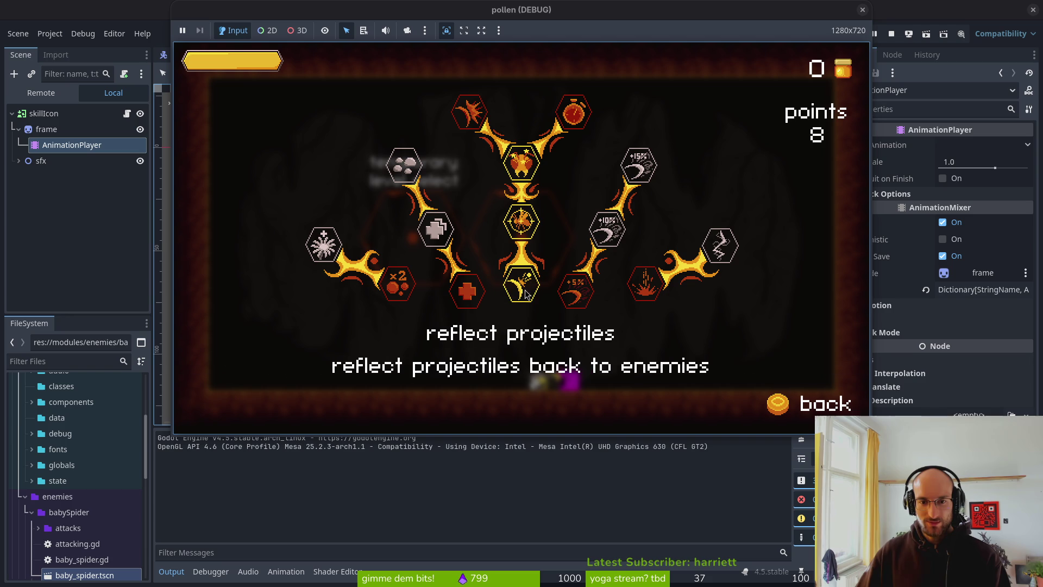
left_click(520, 167)
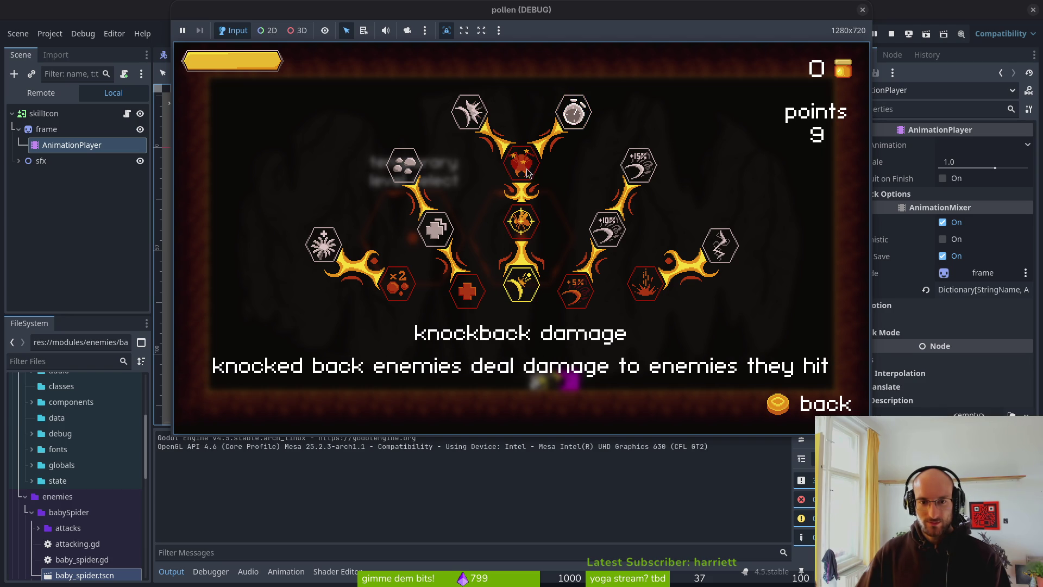
left_click(574, 113)
left_click(520, 163)
left_click(519, 288)
Rebuy reflect projectiles and auto aim, then buy, refund and rebuy +5% slash damage
left_click(518, 288)
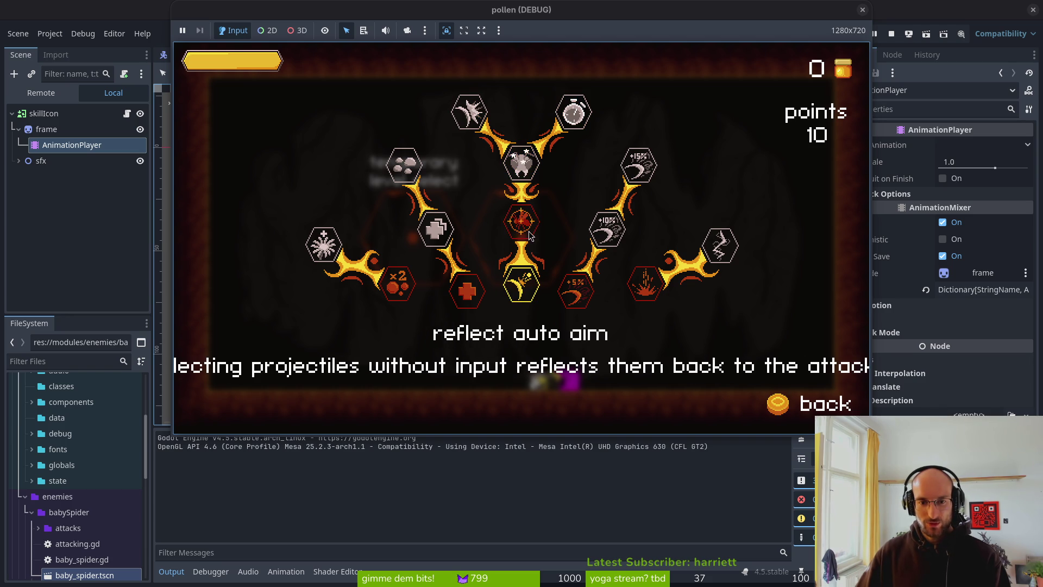
left_click(522, 221)
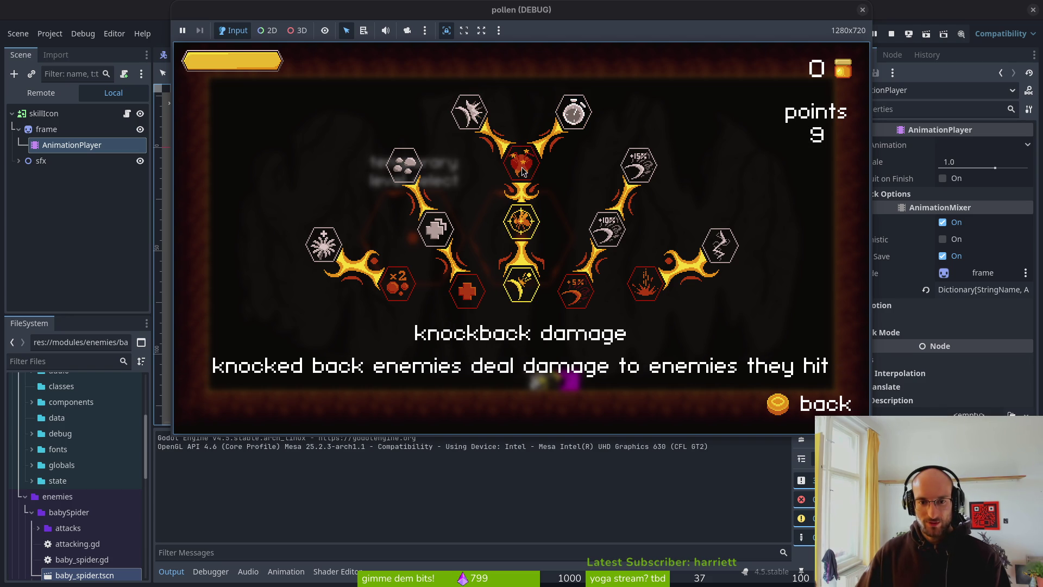
left_click(575, 291)
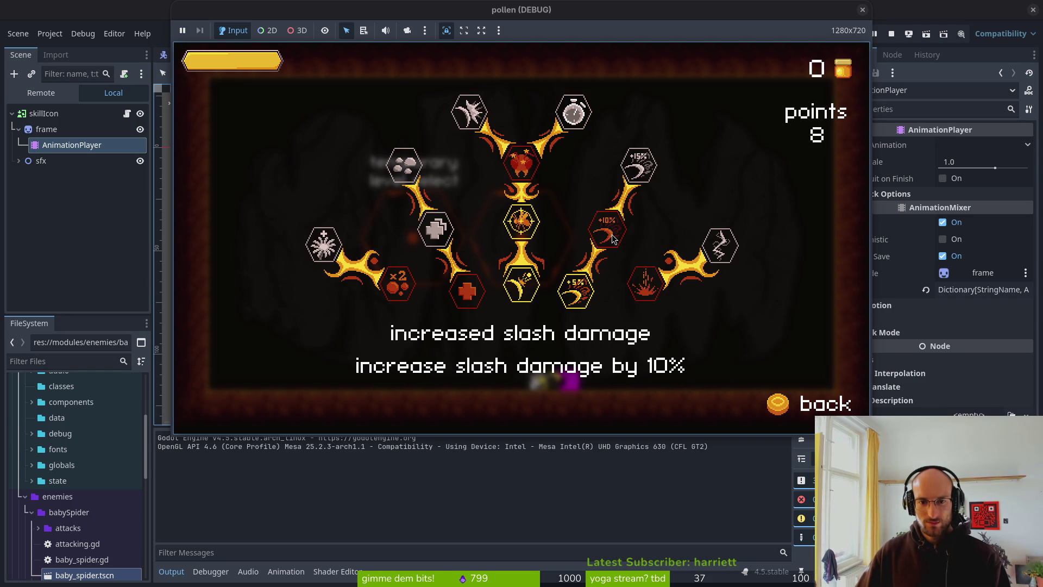
left_click(568, 288)
left_click(568, 288)
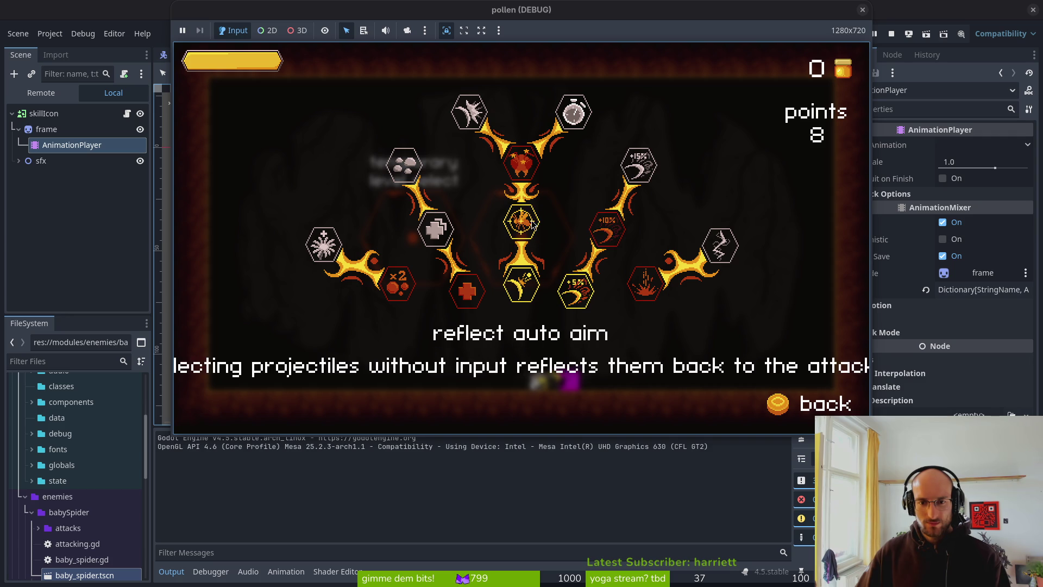
Close the running game and return to skill_icon.gd in Neovim
key("F8")
key("alt+Tab")
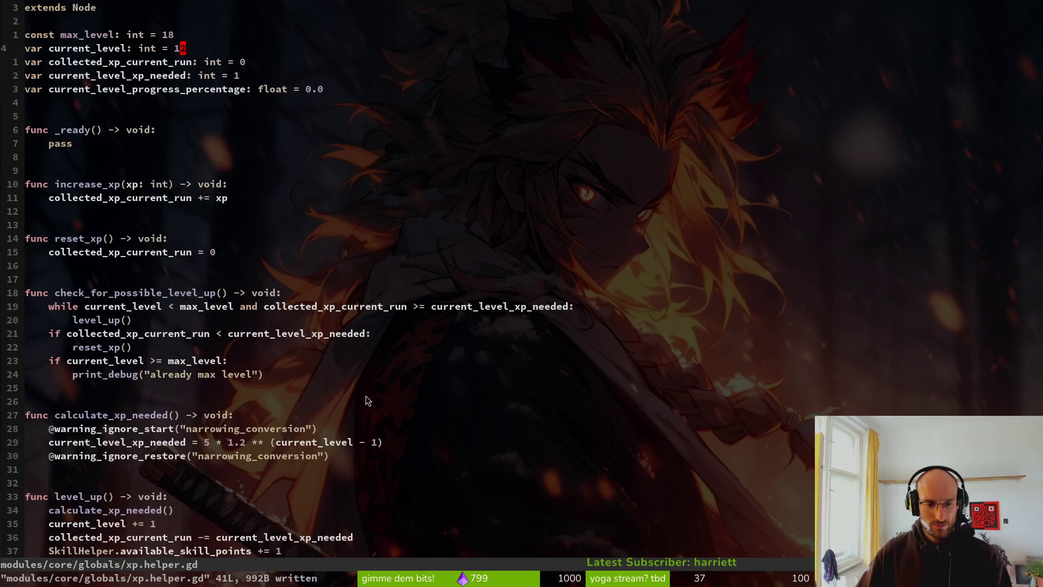
key("ctrl+6")
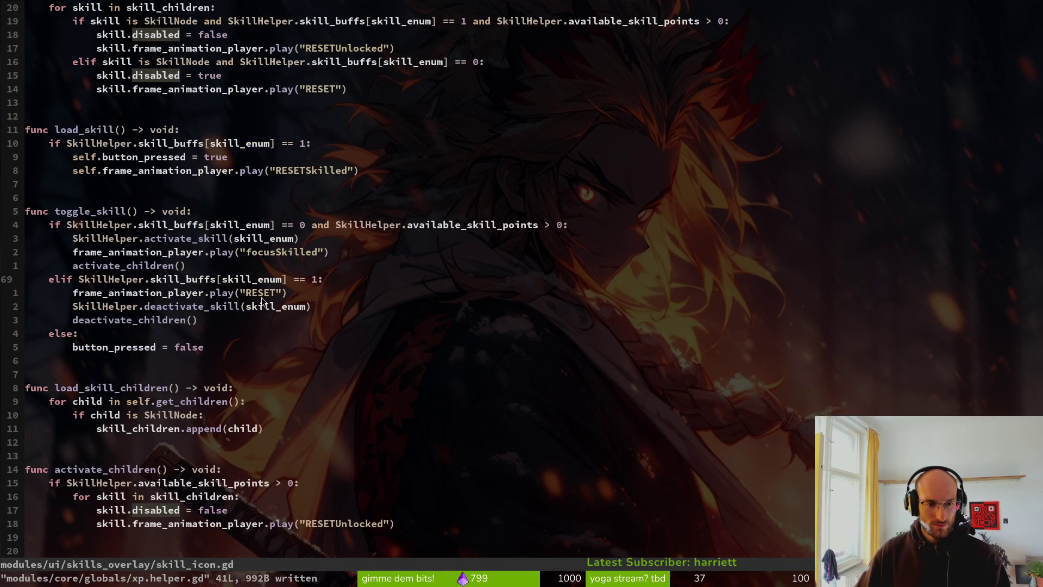
scroll(335, 278, "down", 4)
scroll(280, 136, "up", 3)
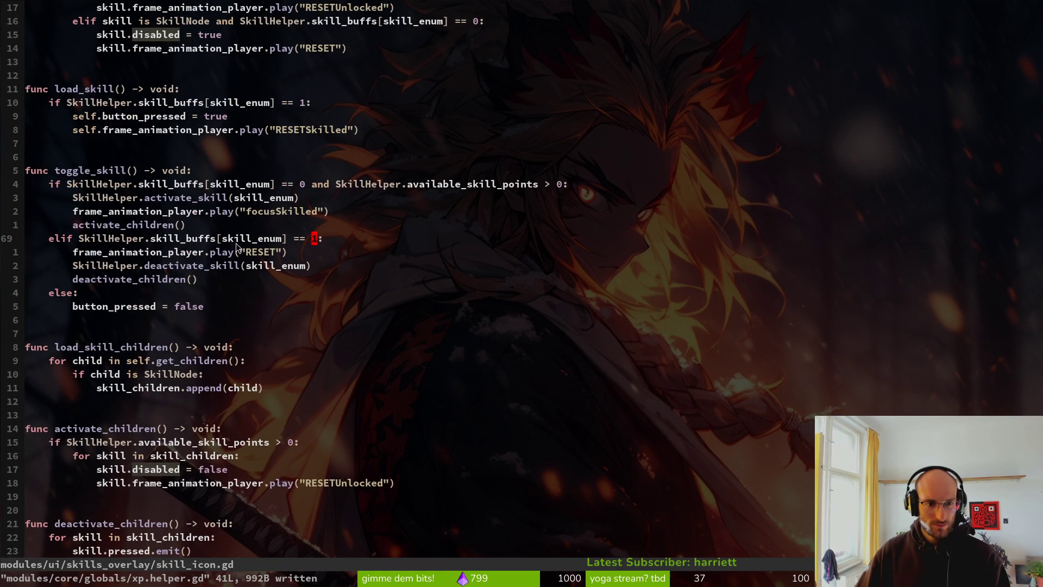
Try deleting the RESET animation name in the refund branch, undo it, and save
left_click(260, 252)
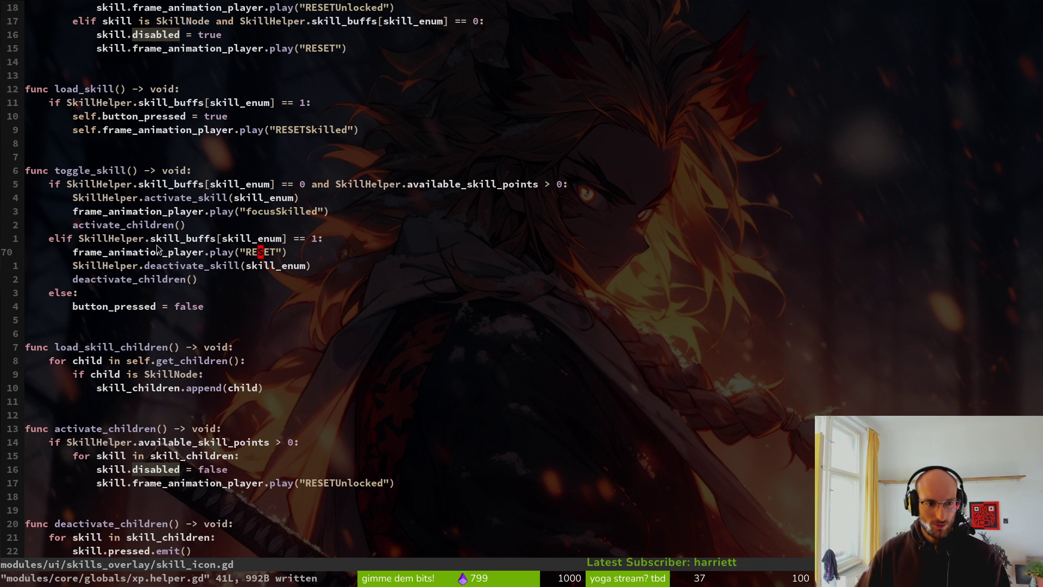
left_click(320, 238)
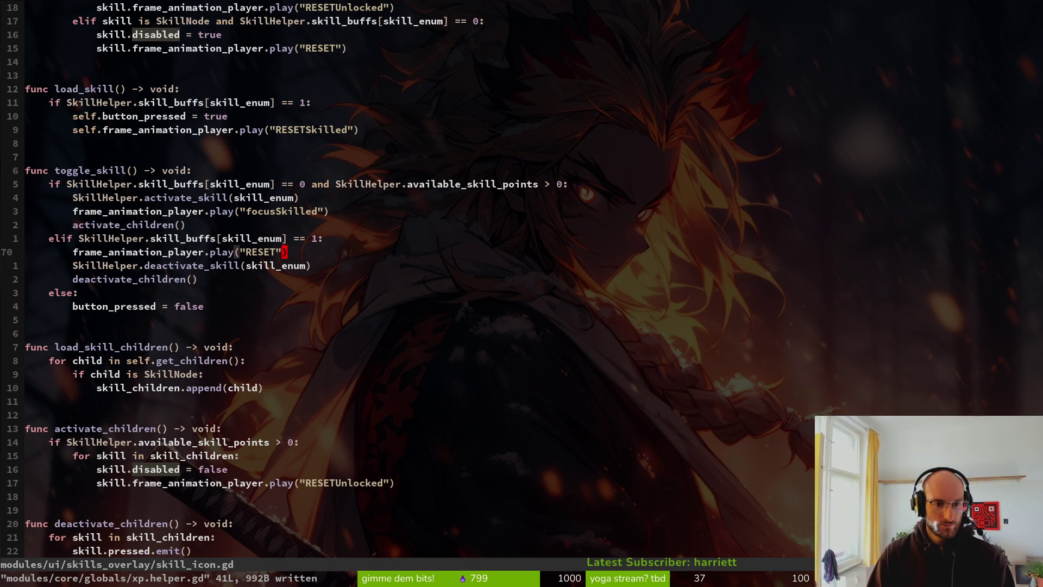
key("j")
key("h")
key("h")
key("d")
key("i")
key("quotedbl")
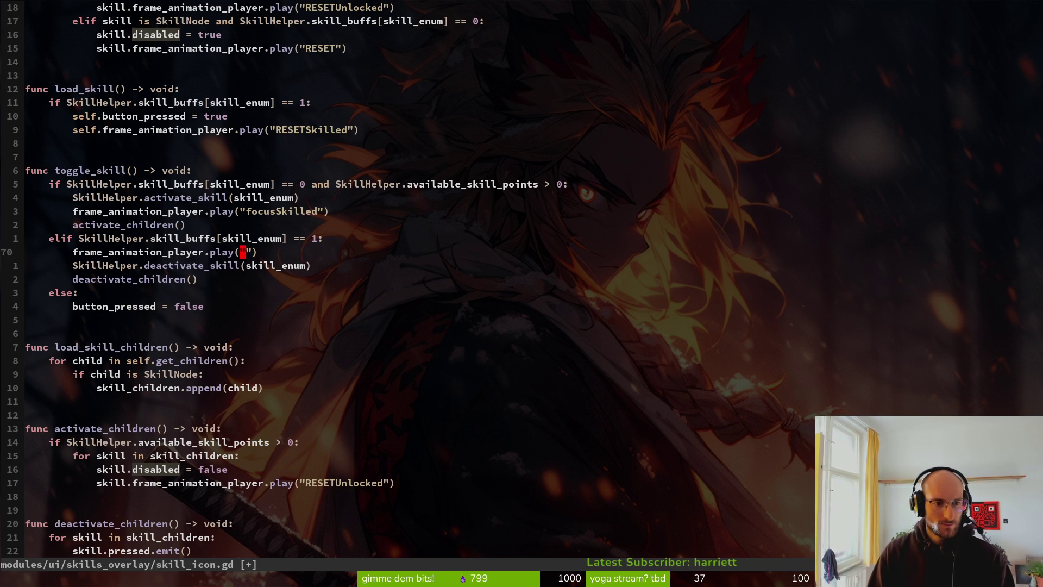
type("u:w")
key("Return")
Review the refund branch and the RESET calls in activate_children and deactivate_children
key("j")
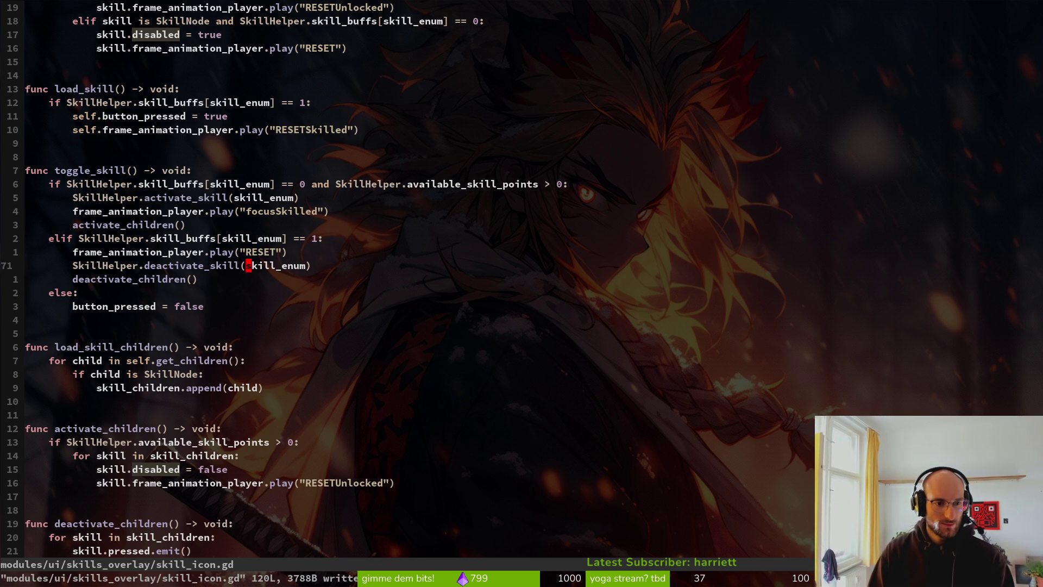
key("j")
key("k")
key("j")
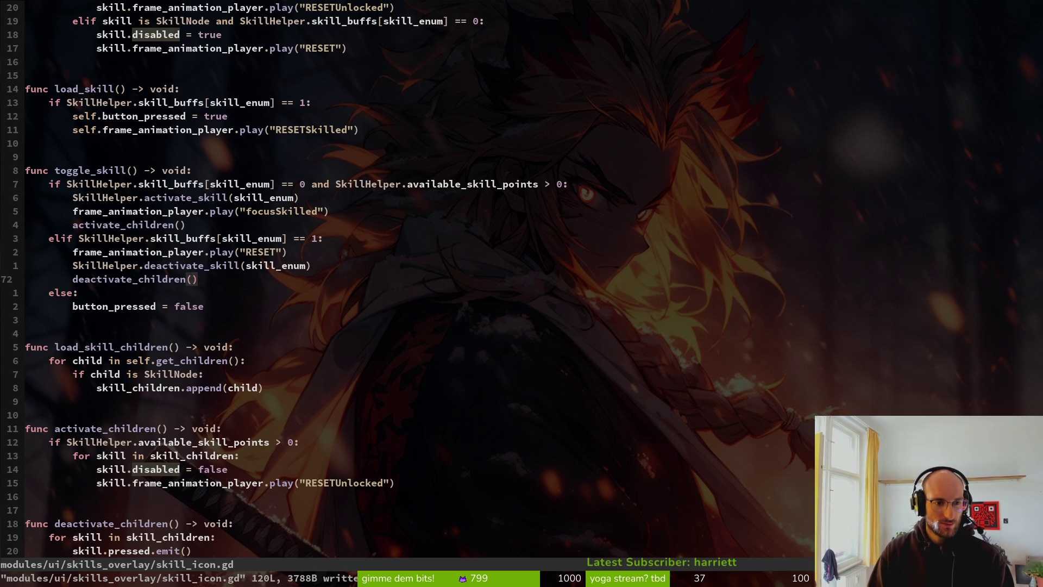
scroll(292, 379, "down", 2)
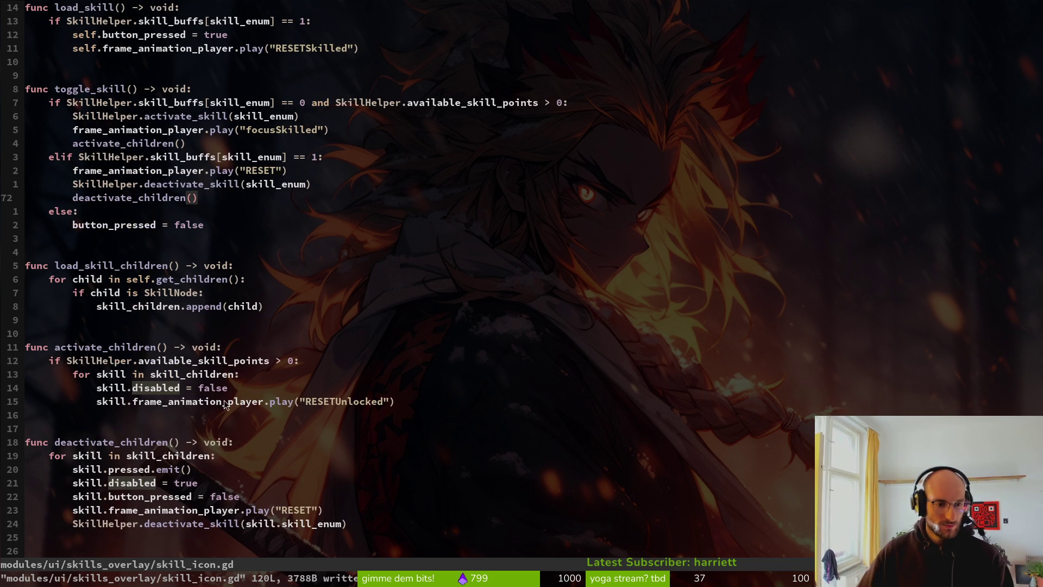
left_click(290, 402)
scroll(293, 405, "down", 2)
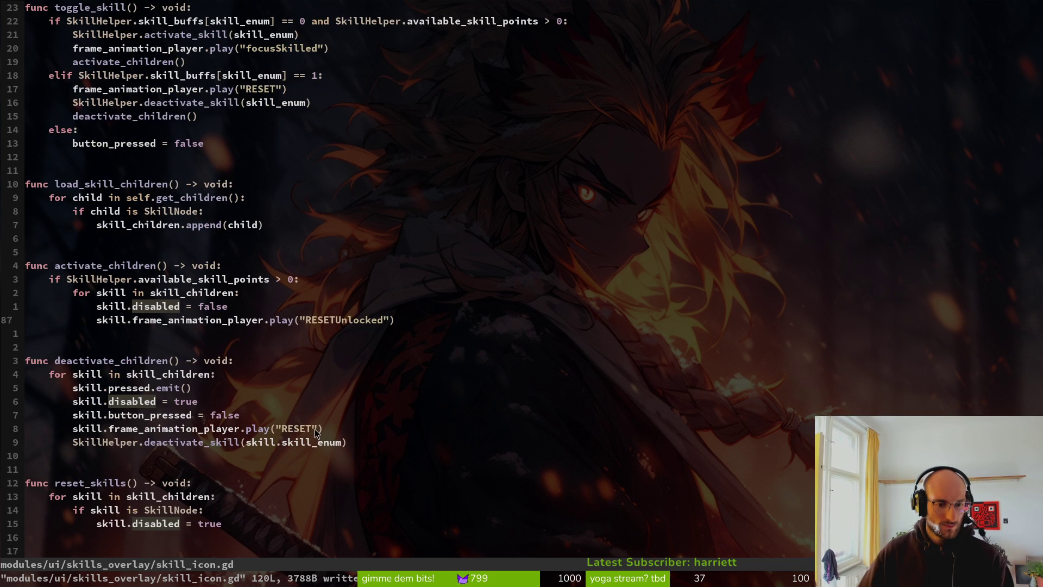
left_click(314, 429)
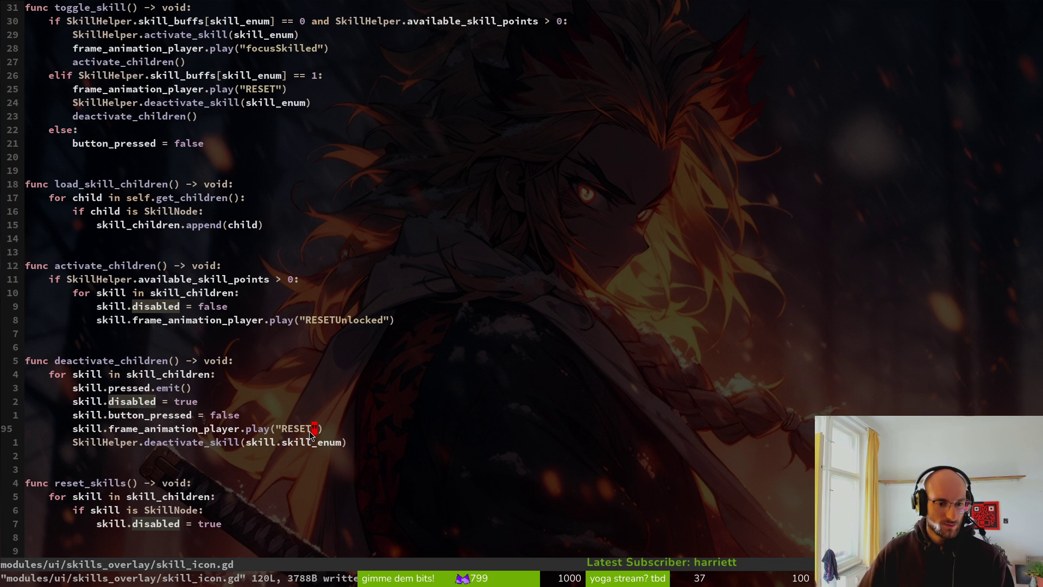
scroll(207, 372, "down", 5)
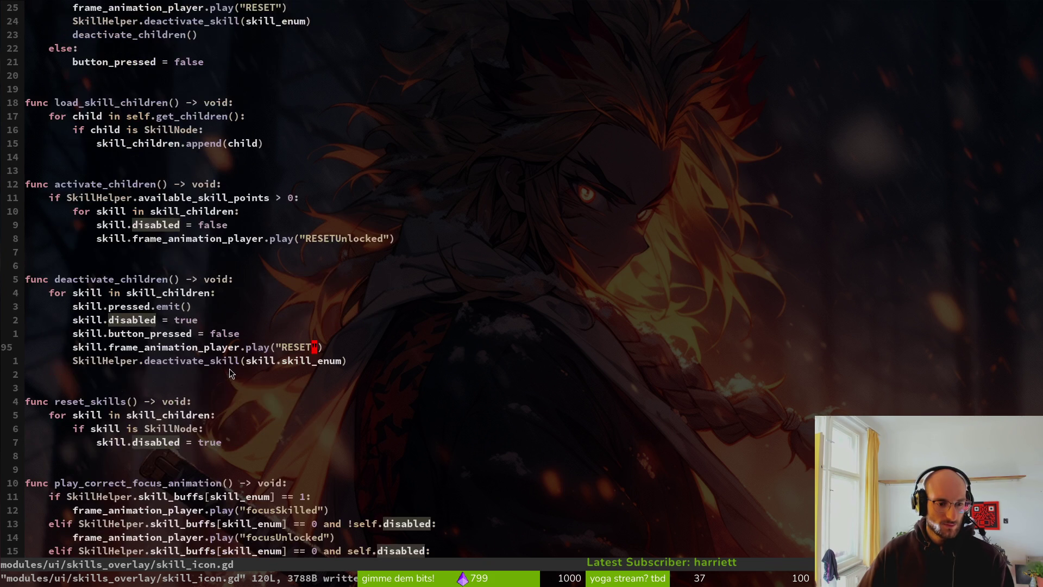
scroll(255, 372, "up", 3)
scroll(283, 367, "down", 3)
scroll(307, 374, "down", 1)
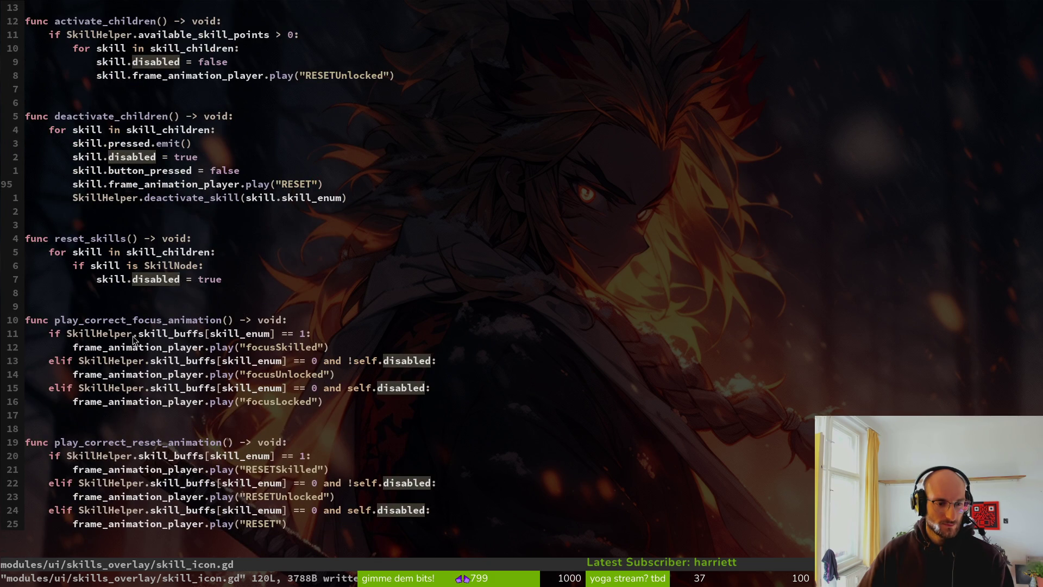
Search the project for play_correct_focus_animation and open its call site at line 45
left_click_drag(127, 319, 226, 320)
key("y")
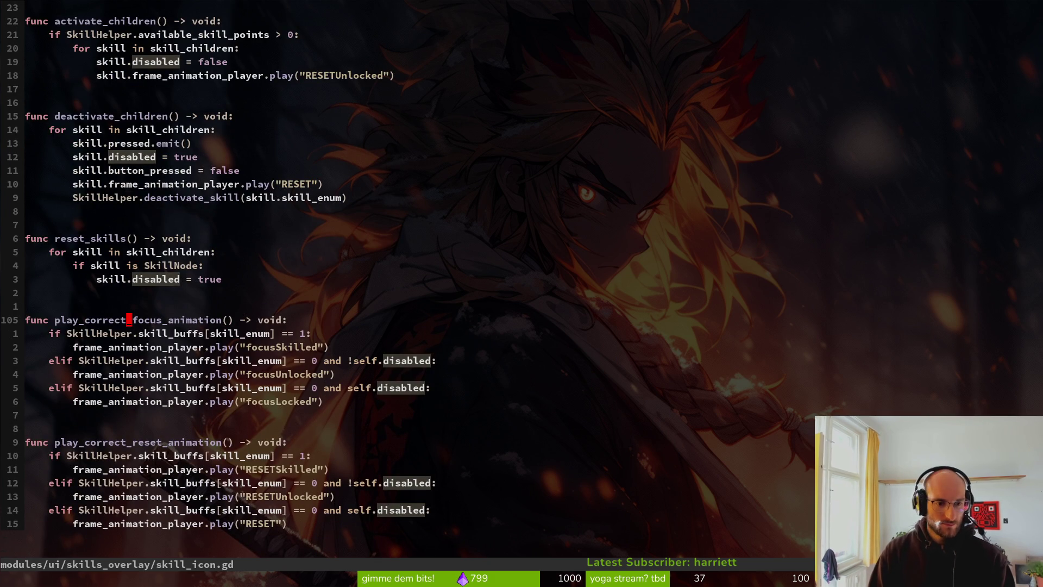
key("b")
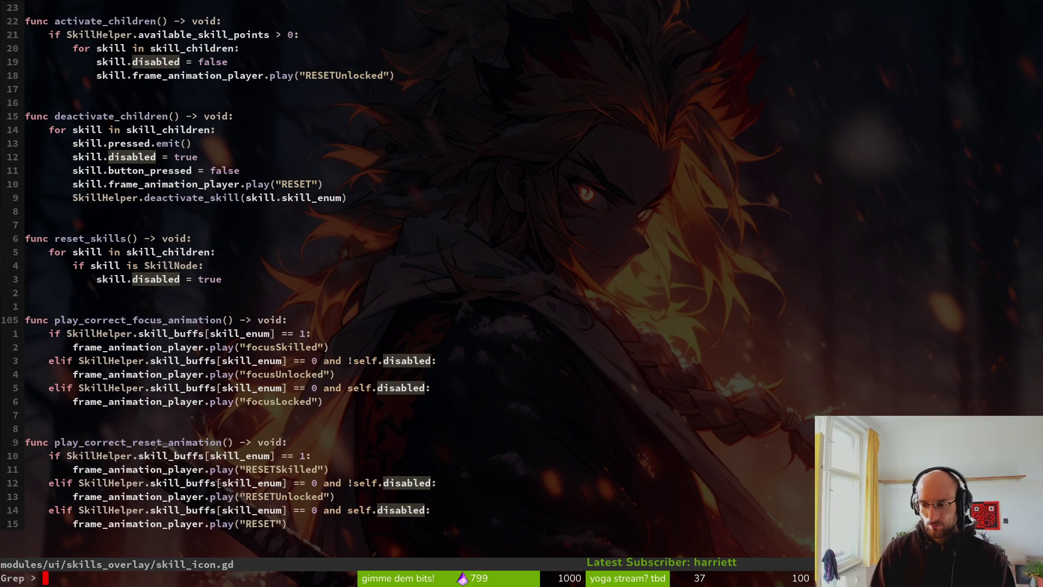
key("space")
key("f")
key("w")
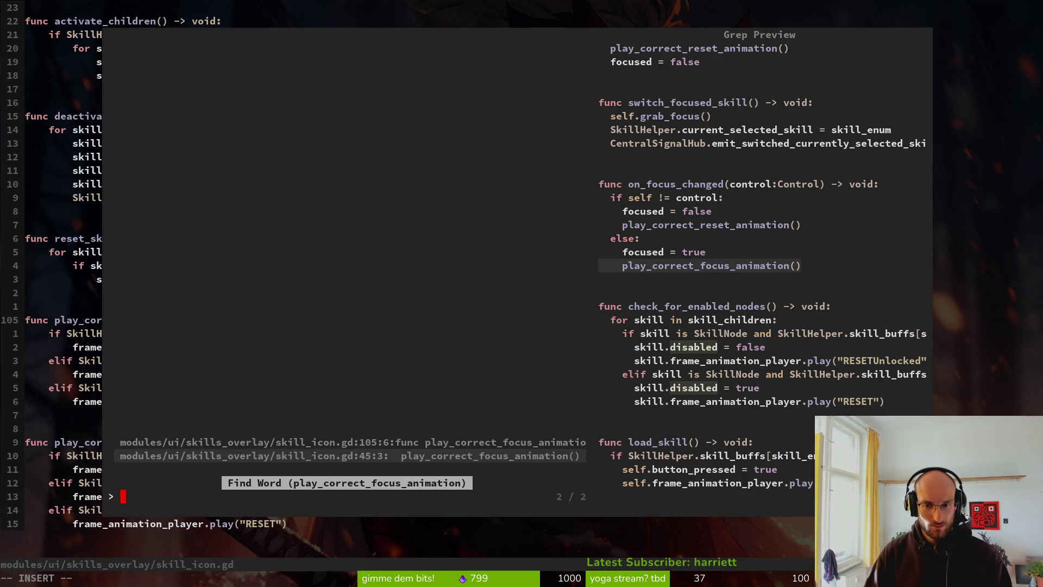
key("Up")
key("Down")
key("Return")
key("o")
key("Escape")
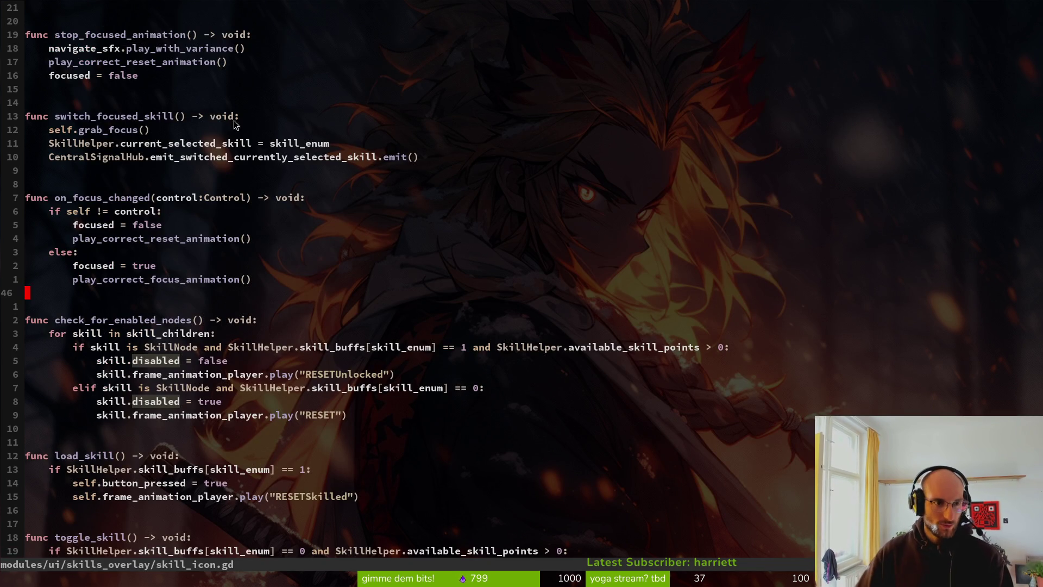
Change play("RESET") on line 70 to "RESETSkilled" and save
scroll(317, 328, "up", 5)
scroll(298, 144, "down", 9)
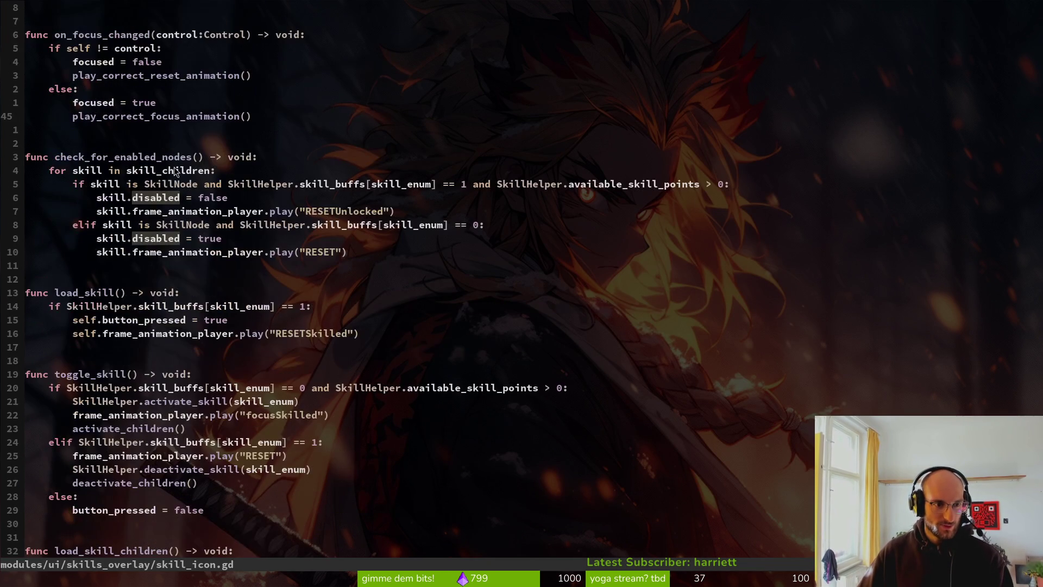
left_click_drag(101, 406, 256, 465)
scroll(260, 451, "down", 1)
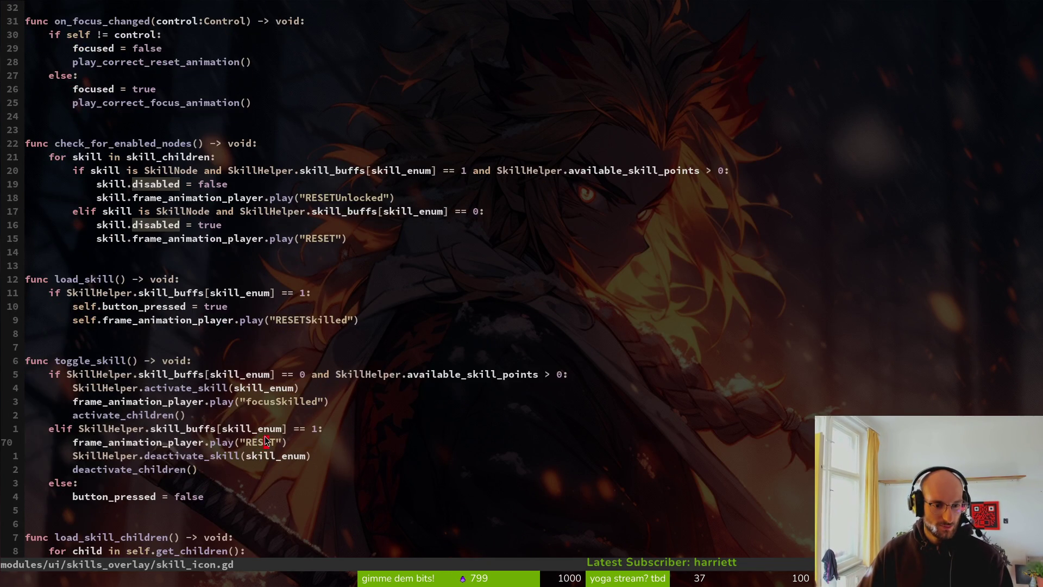
left_click(263, 419)
key("c")
key("t")
key("quotedbl")
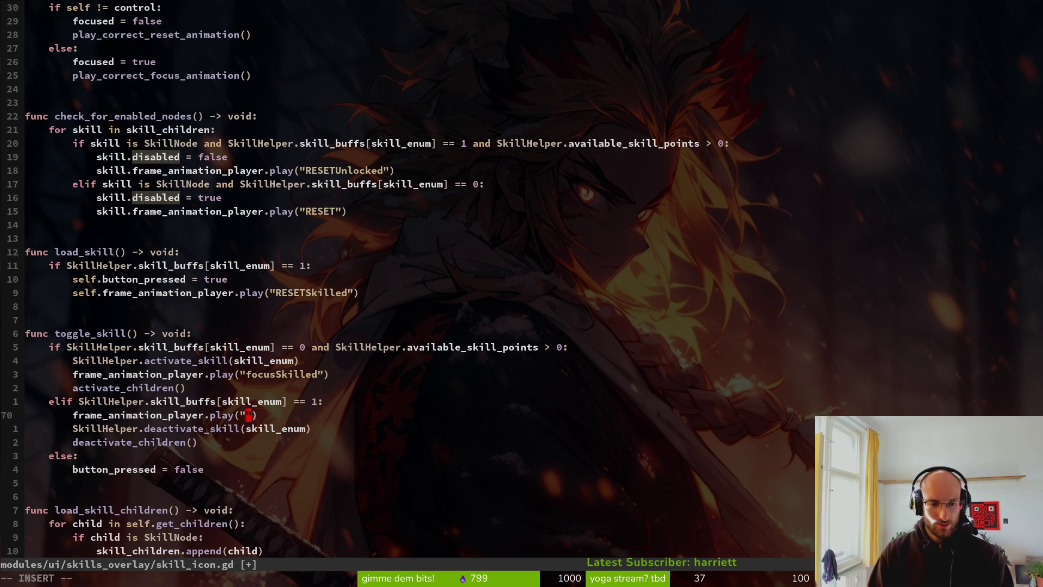
type("S")
key("Tab")
key("Tab")
key("Escape")
type(":w")
key("Return")
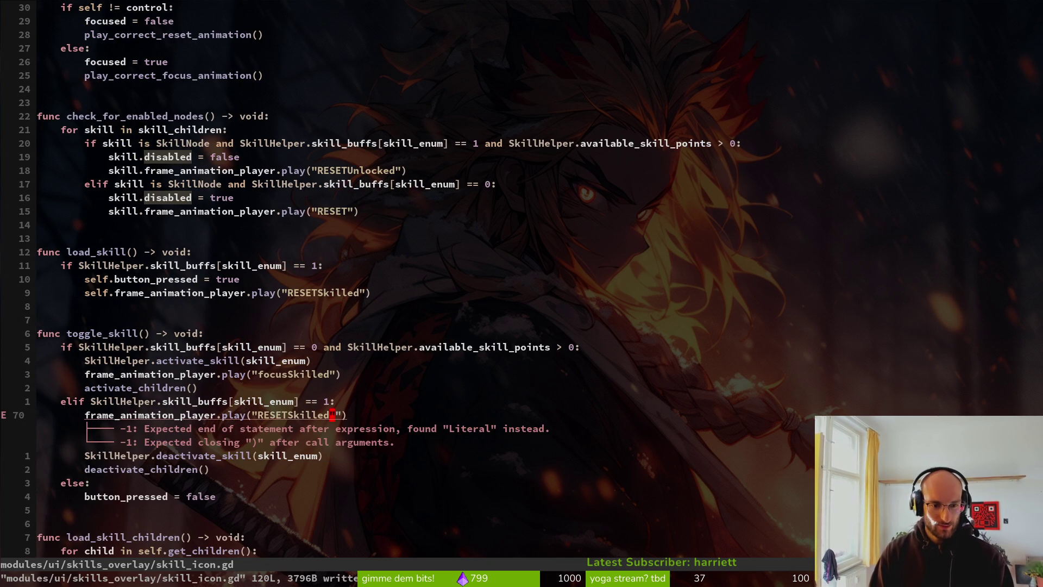
Delete the stray extra quote, save again, and run the game from Godot
key("x")
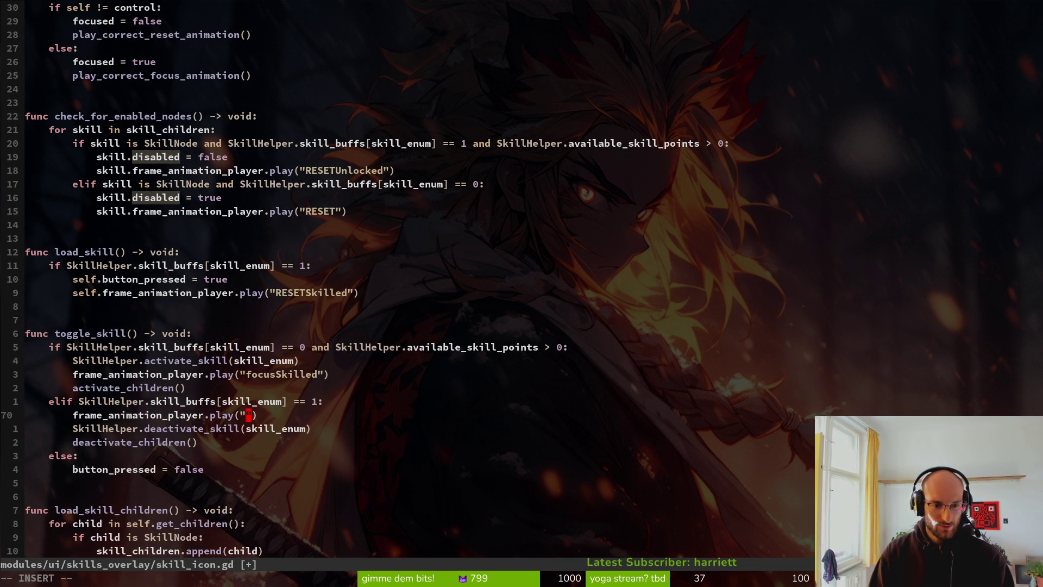
type(":w")
key("Return")
key("alt+Tab")
key("F5")
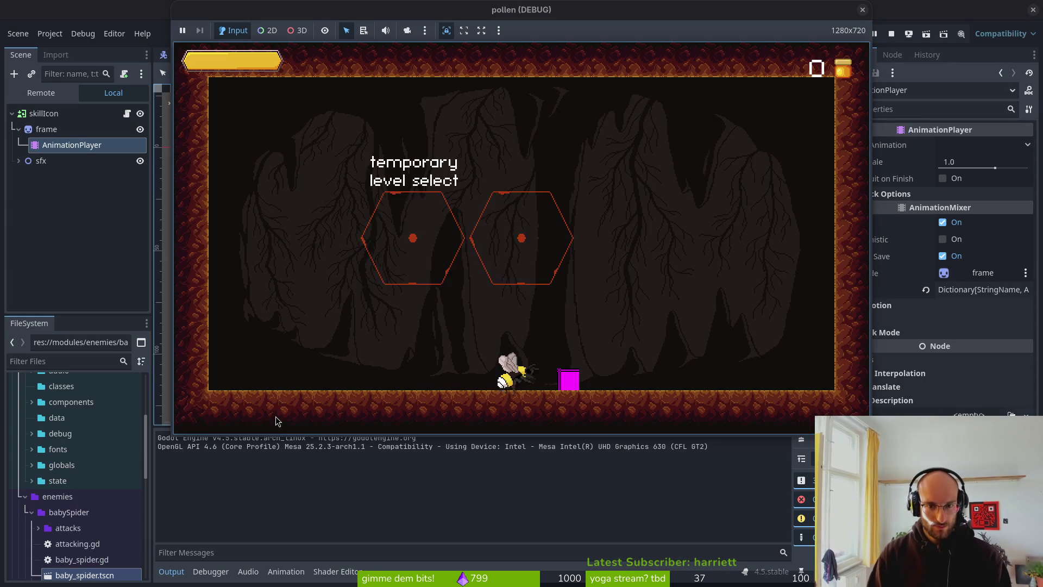
Buy both health upgrades and sludge resistance, refund health, then rebuy it
key("Return")
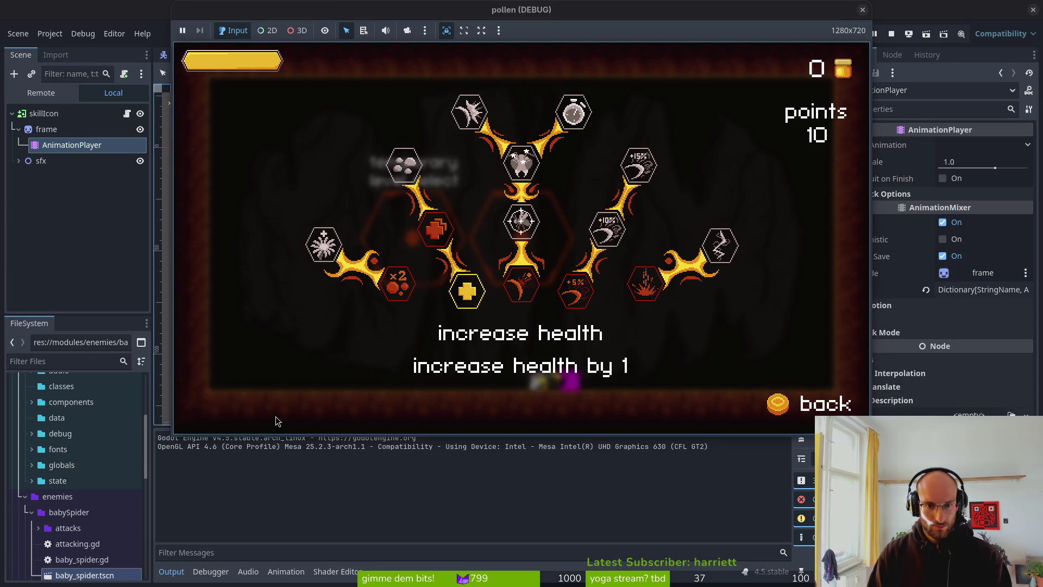
key("Return")
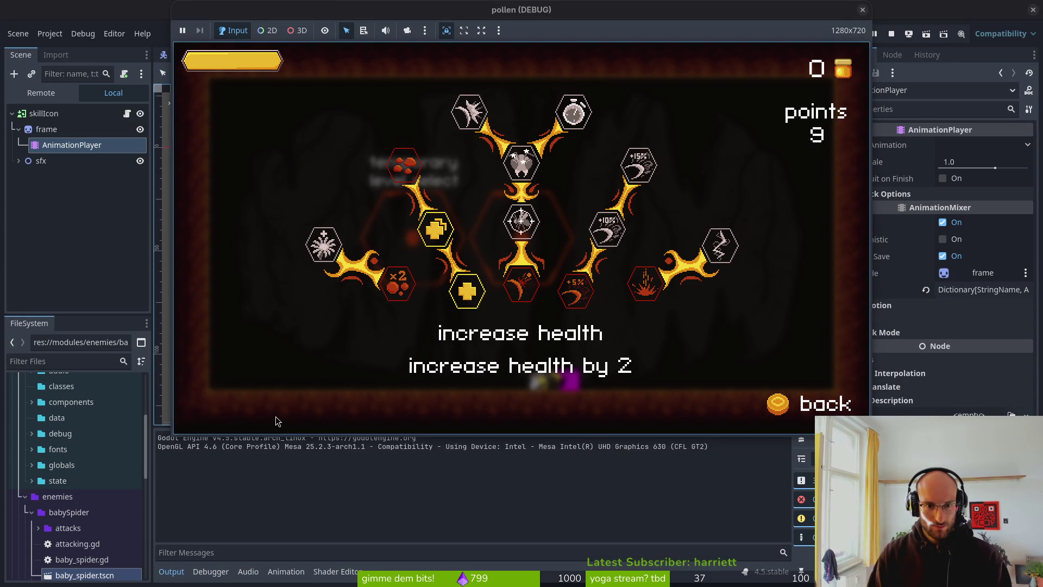
key("Up")
key("Return")
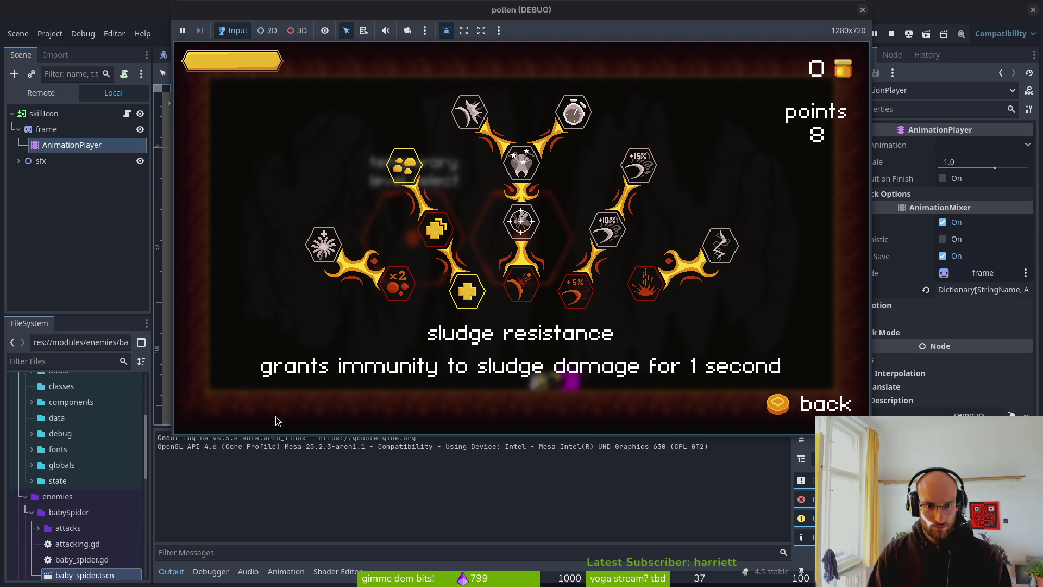
key("Down")
key("BackSpace")
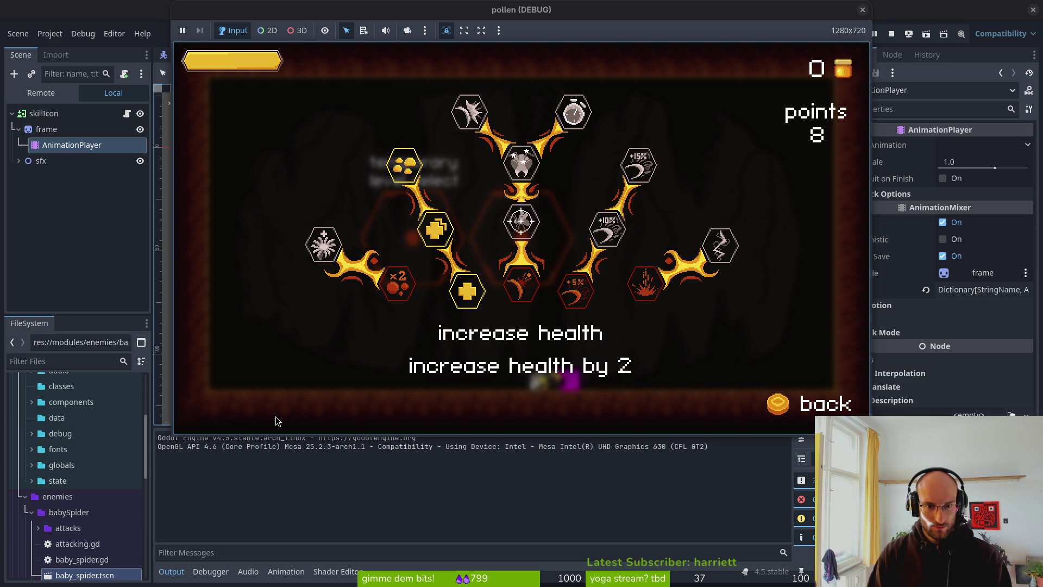
key("Up")
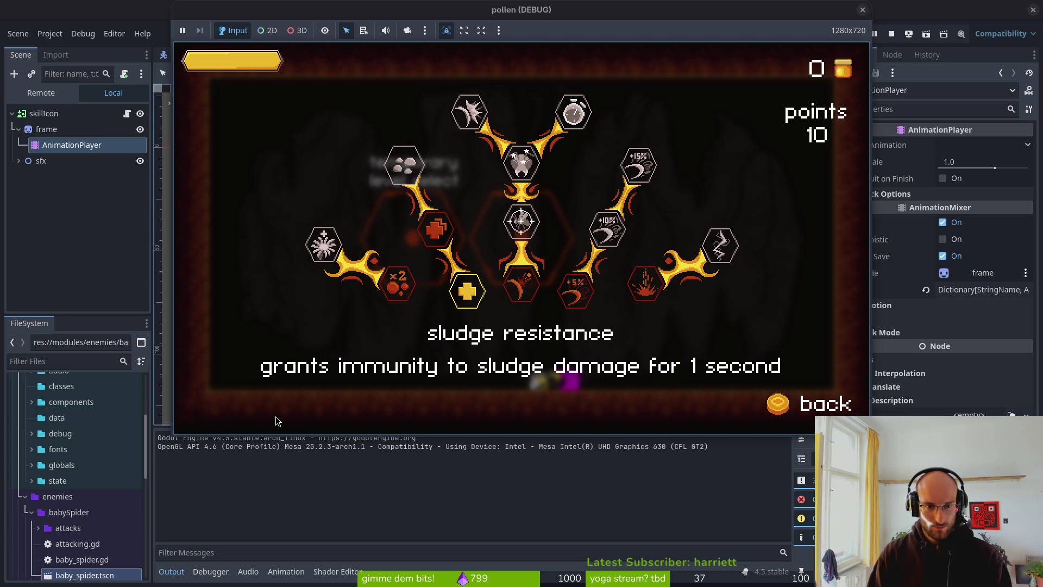
key("Down")
key("Return")
Buy reflect projectiles and reflect auto aim, refund them, then close the game
key("Right")
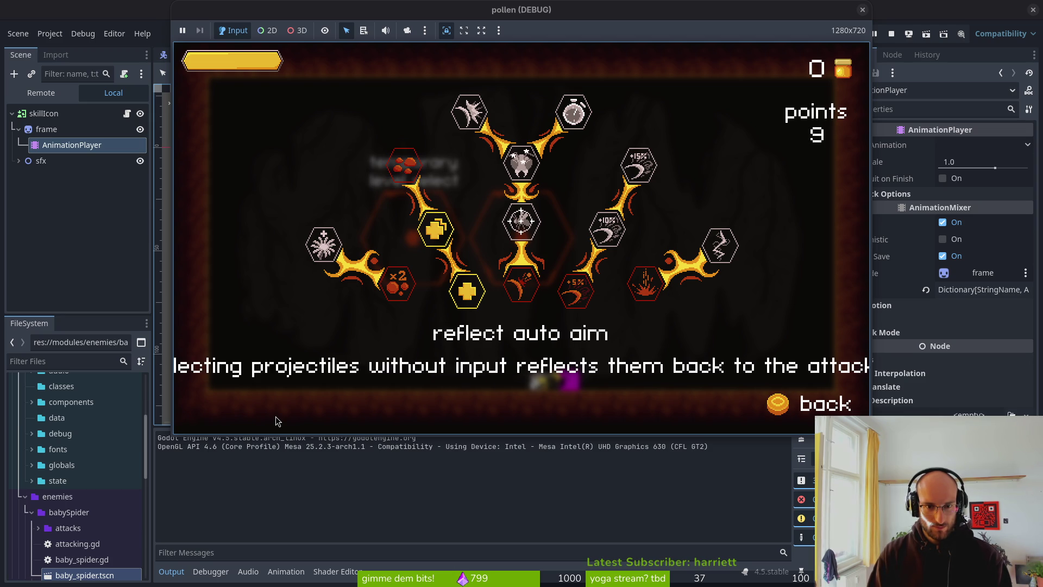
key("Down")
key("Return")
key("Up")
key("Return")
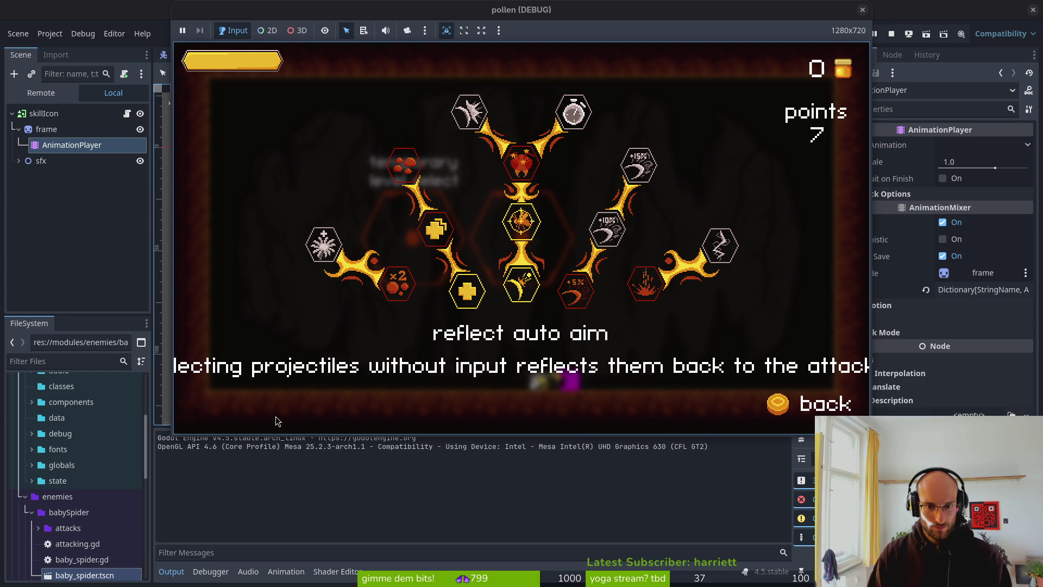
key("Down")
key("BackSpace")
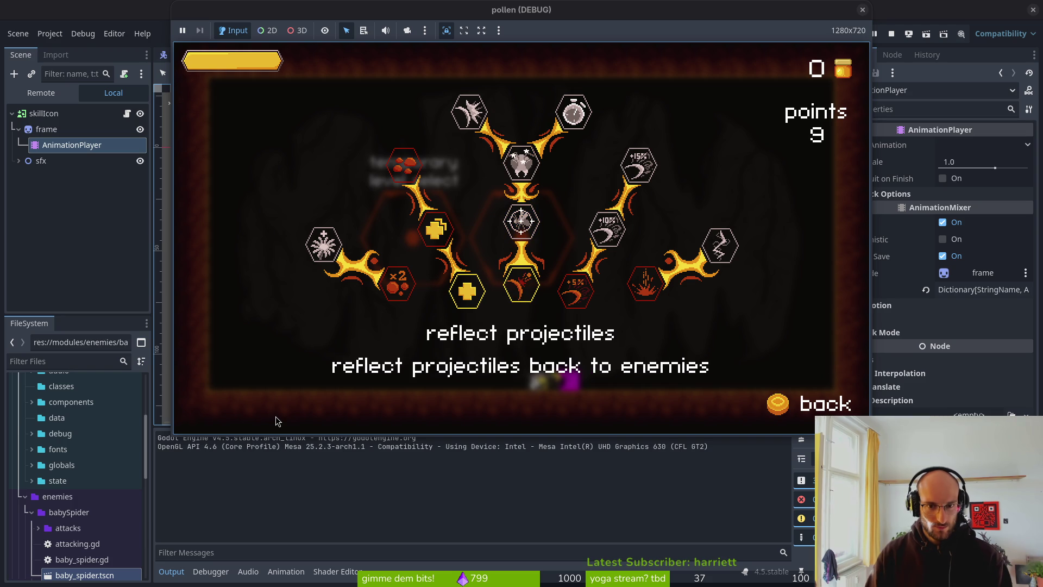
left_click(862, 10)
key("alt+Tab")
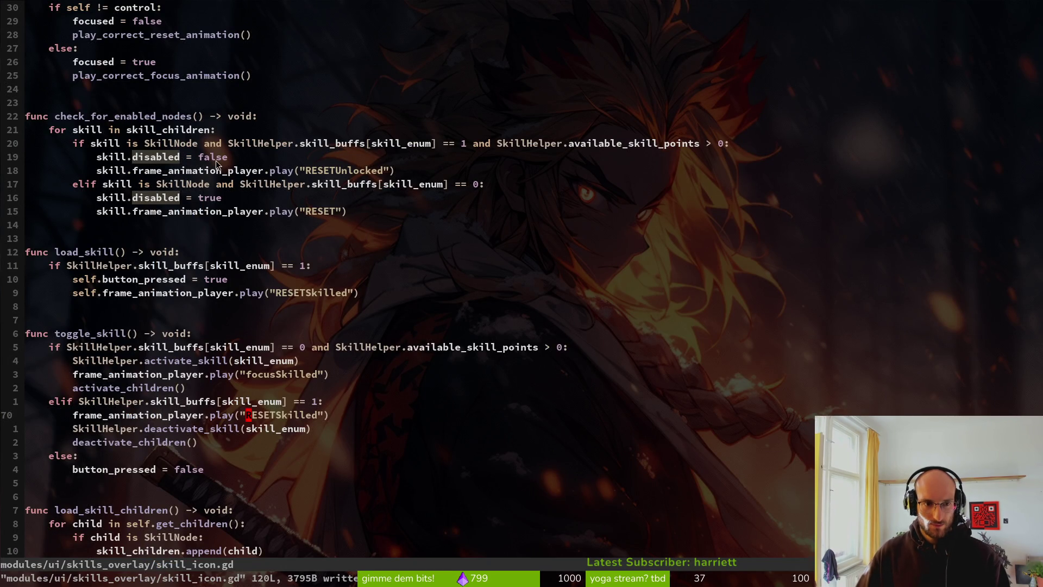
Add a trial print_debug line under the else branch, then remove it and save
key("k")
key("k")
key("k")
scroll(312, 294, "down", 1)
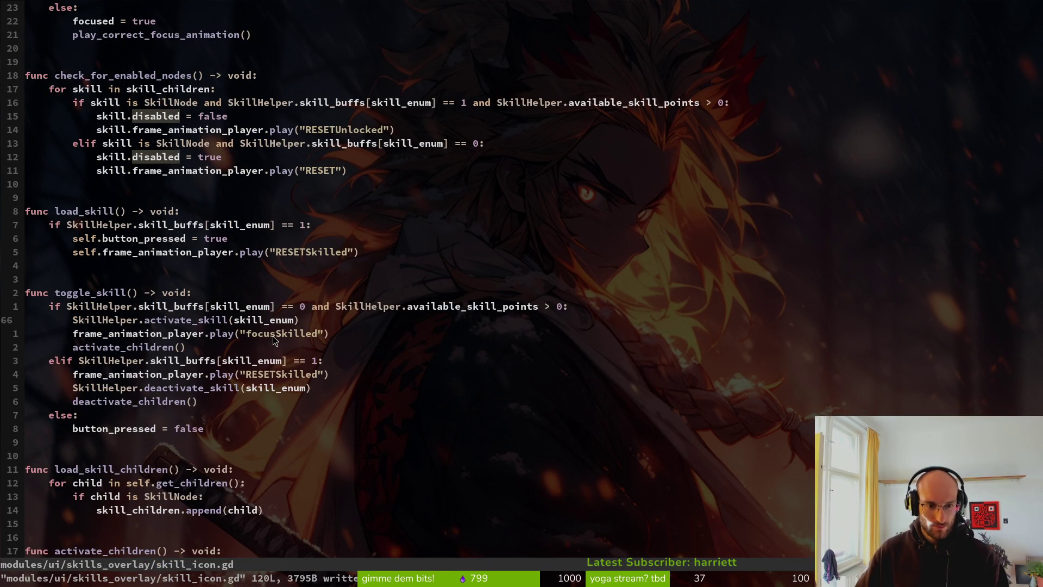
left_click(268, 372)
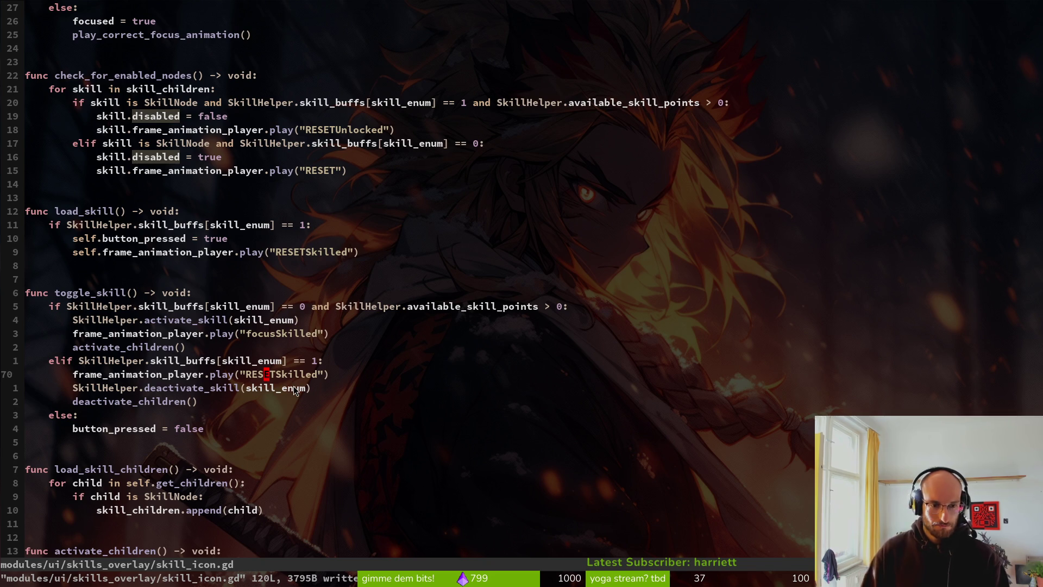
key("j")
key("j")
key("j")
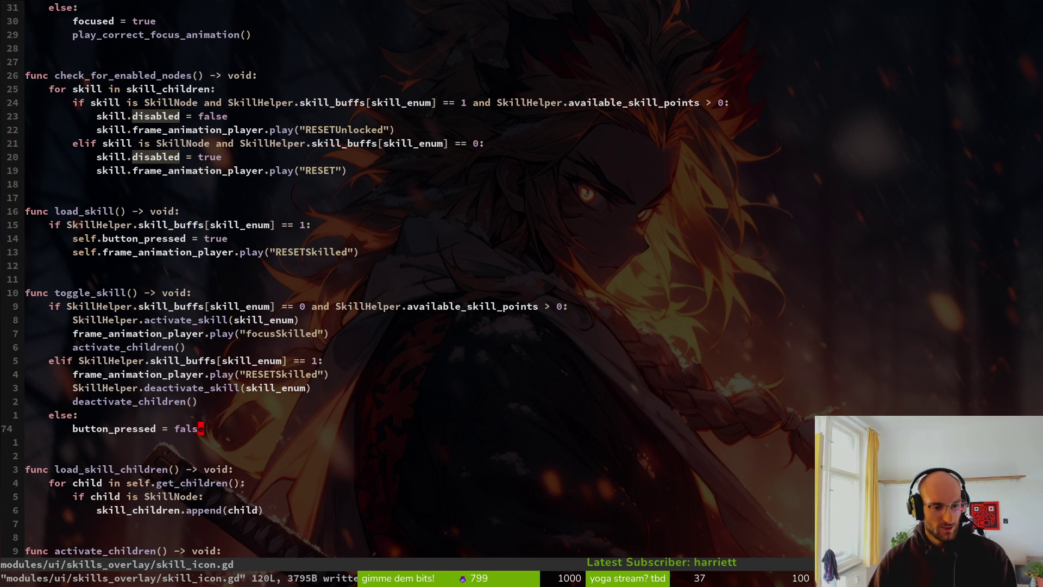
type("koprde")
key("Return")
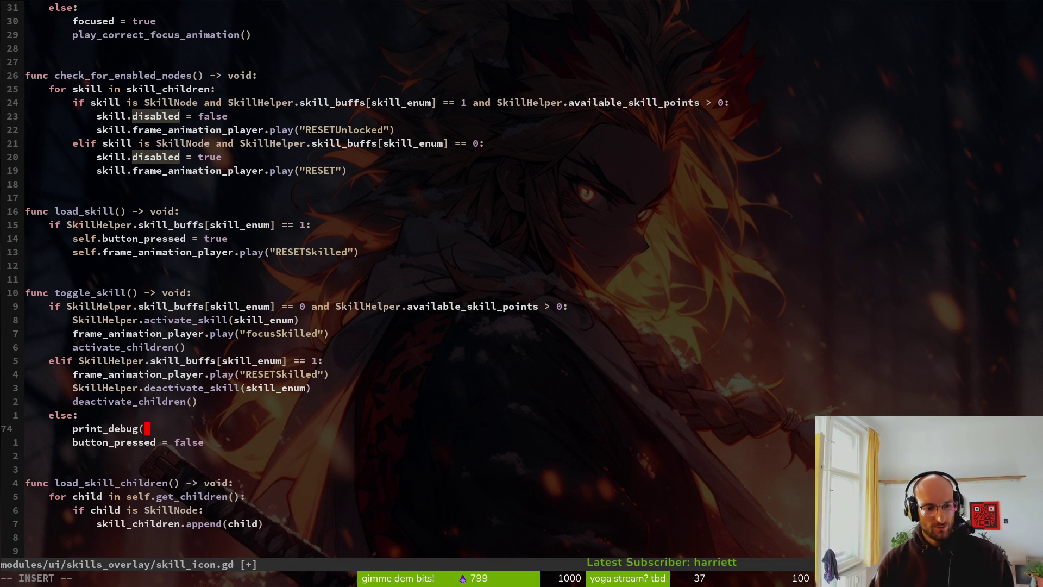
key("Escape")
type(":write")
key("Return")
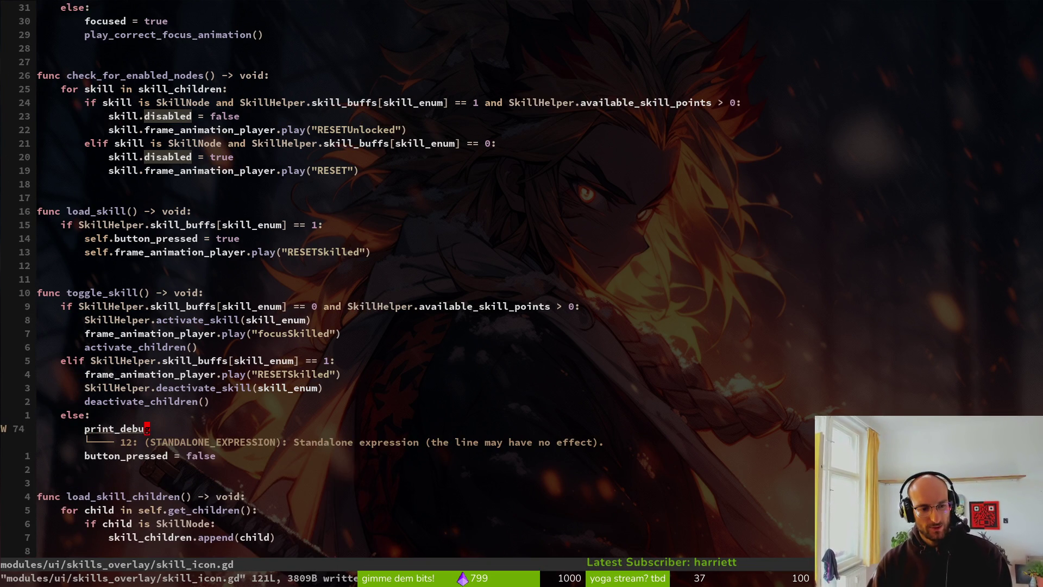
key("d")
key("d")
type(":w")
key("Return")
Delete the RESETUnlocked play line in activate_children and save the file
key("k")
key("k")
key("k")
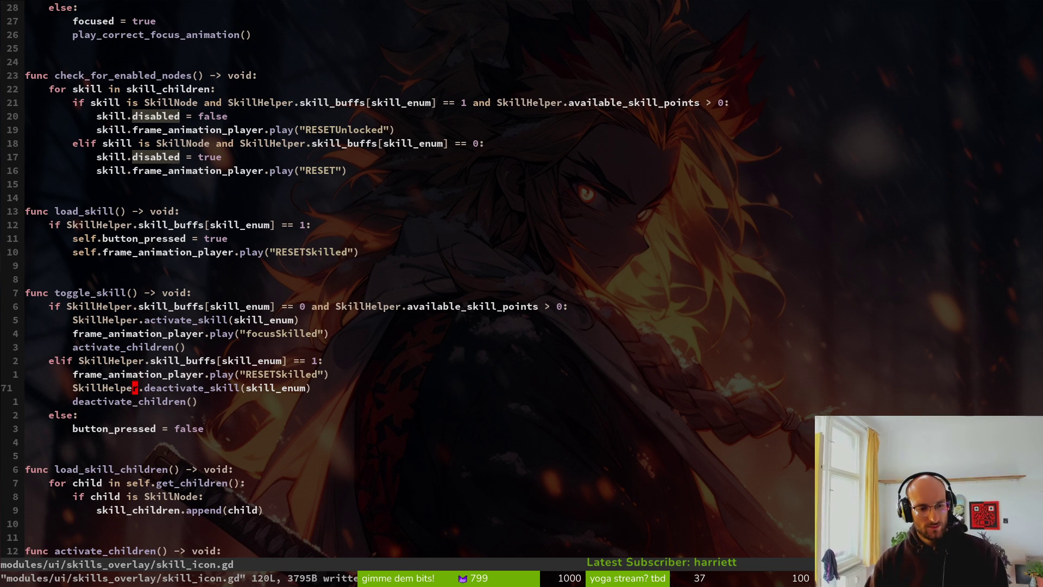
key("j")
key("j")
key("braceright")
key("braceright")
key("k")
key("k")
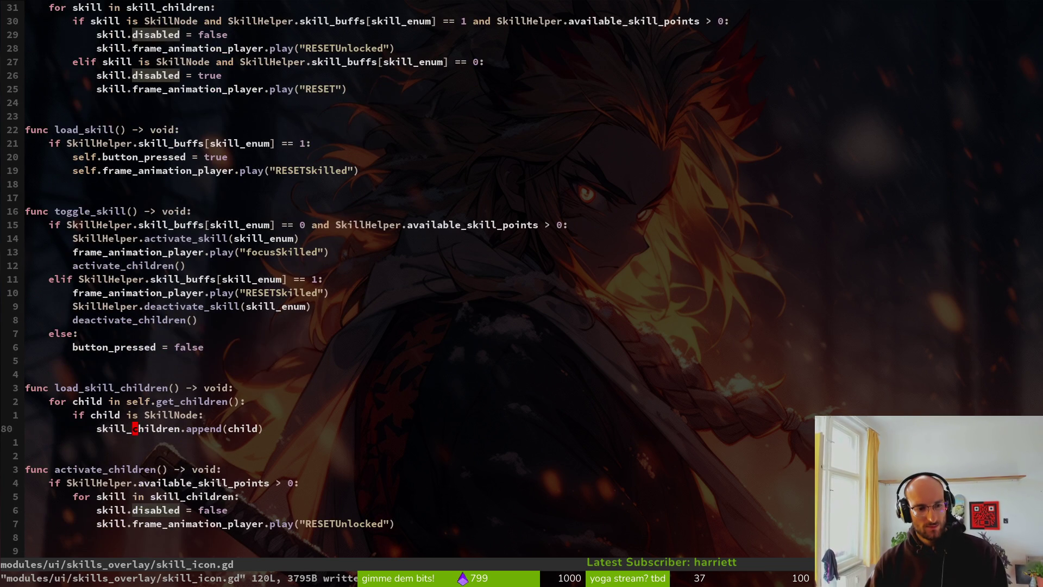
key("j")
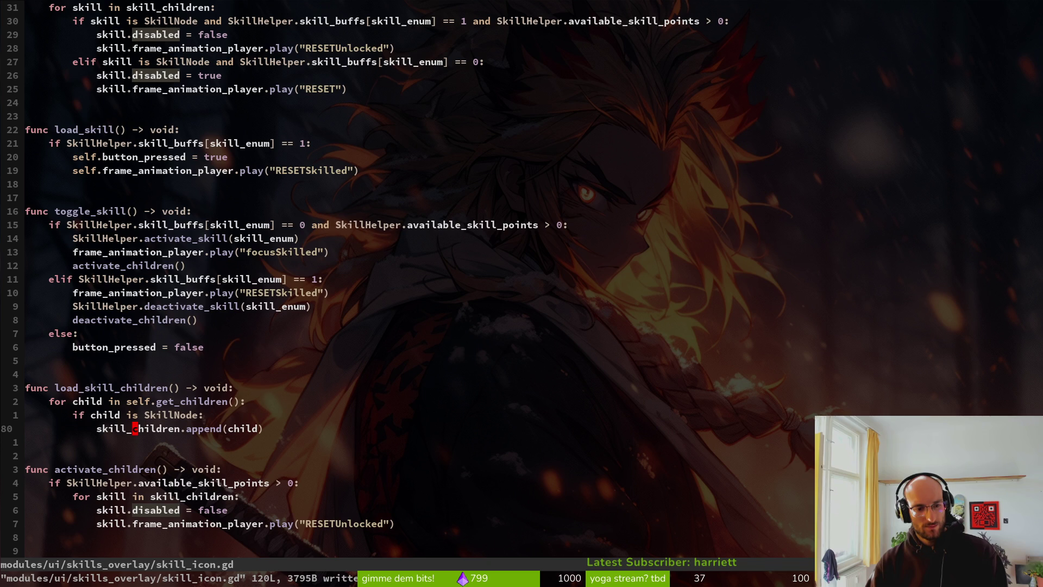
key("j")
key("j")
key("j")
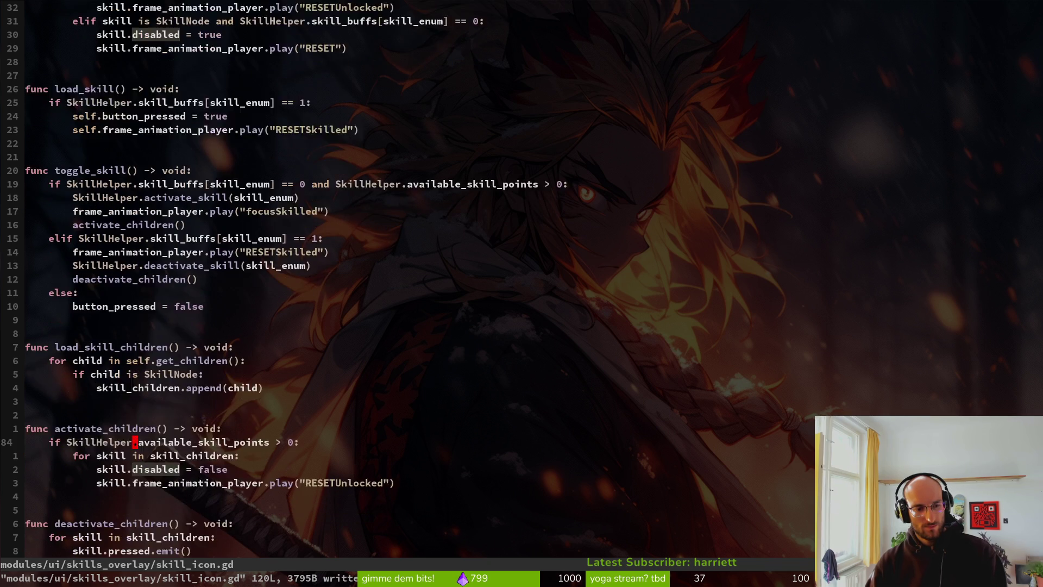
key("shift+v")
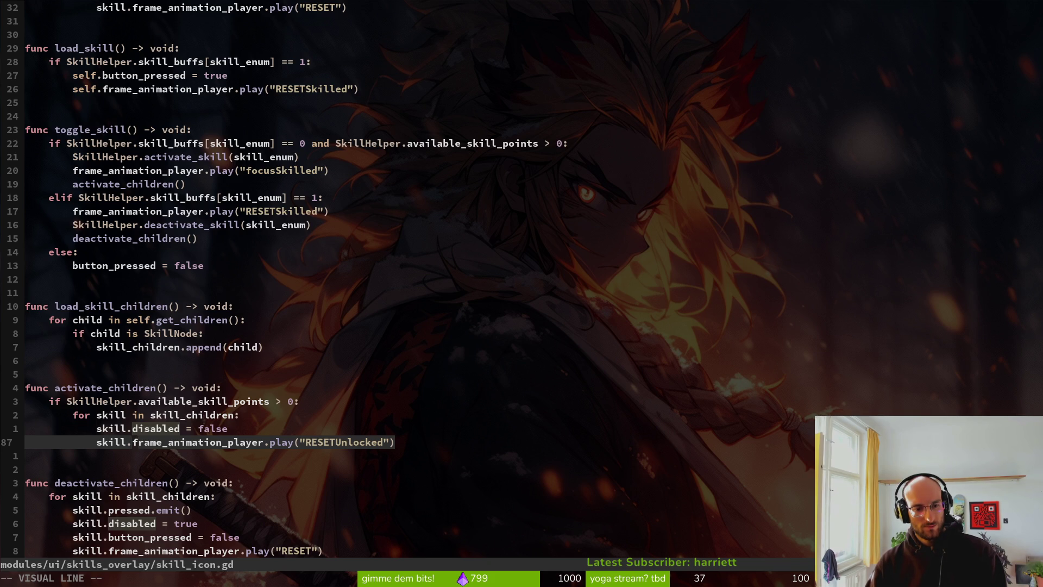
type("d:w")
key("Return")
Run pollen, open the skill tree, buy both health upgrades, then refund them
key("alt+Tab")
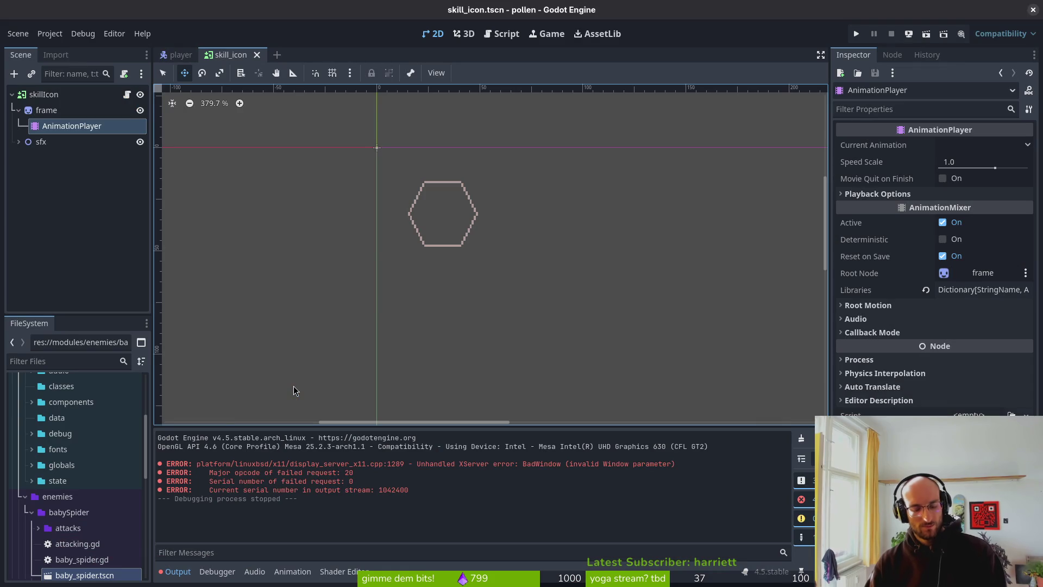
key("F5")
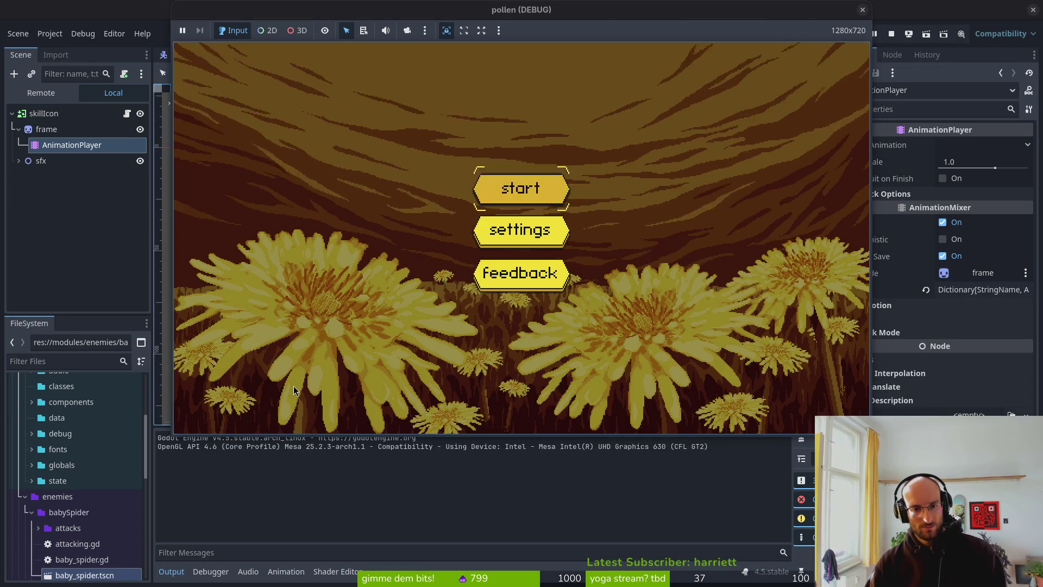
key("Return")
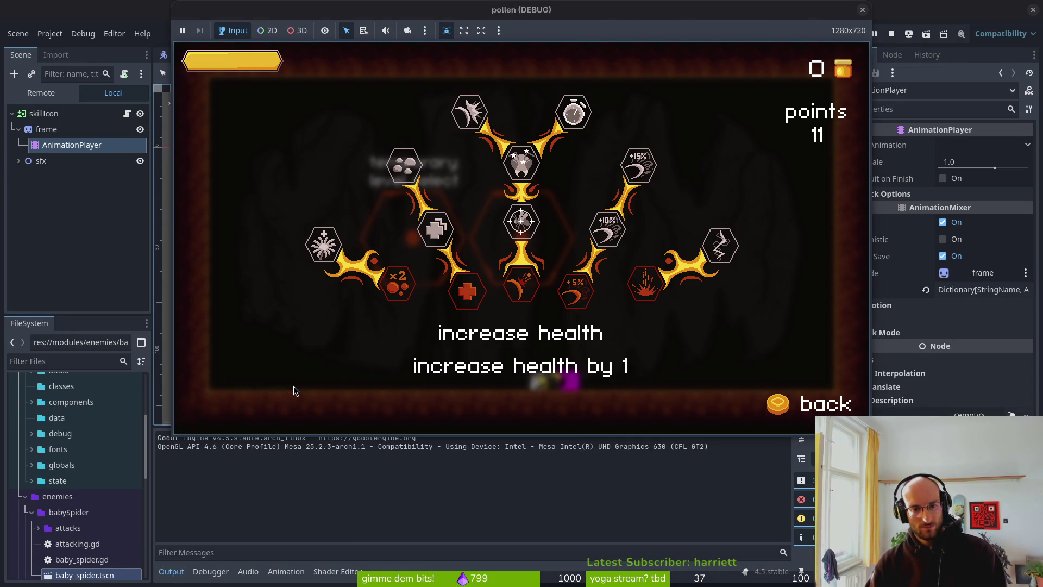
key("Return")
key("Up")
key("Return")
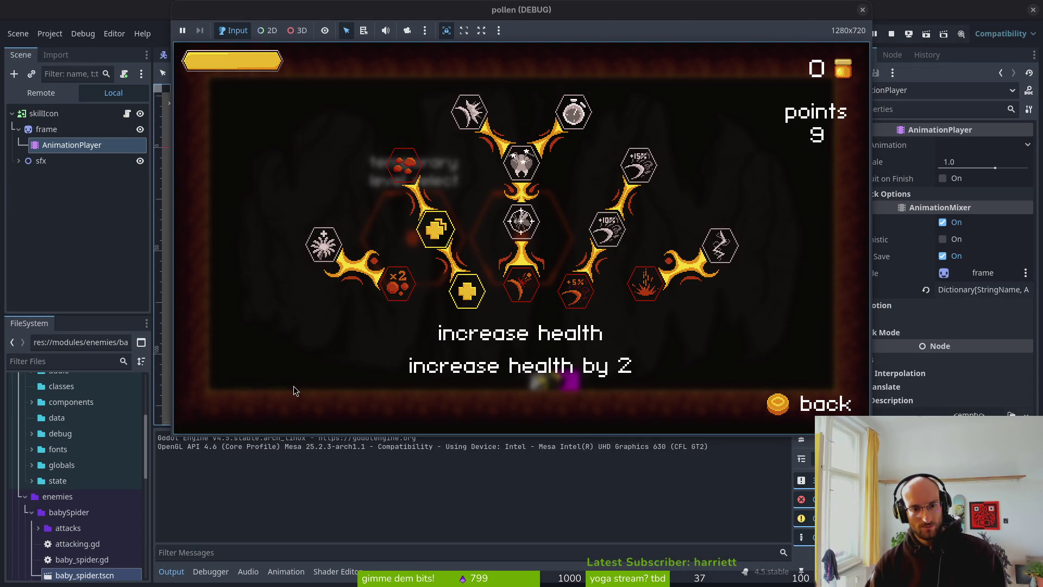
key("Up")
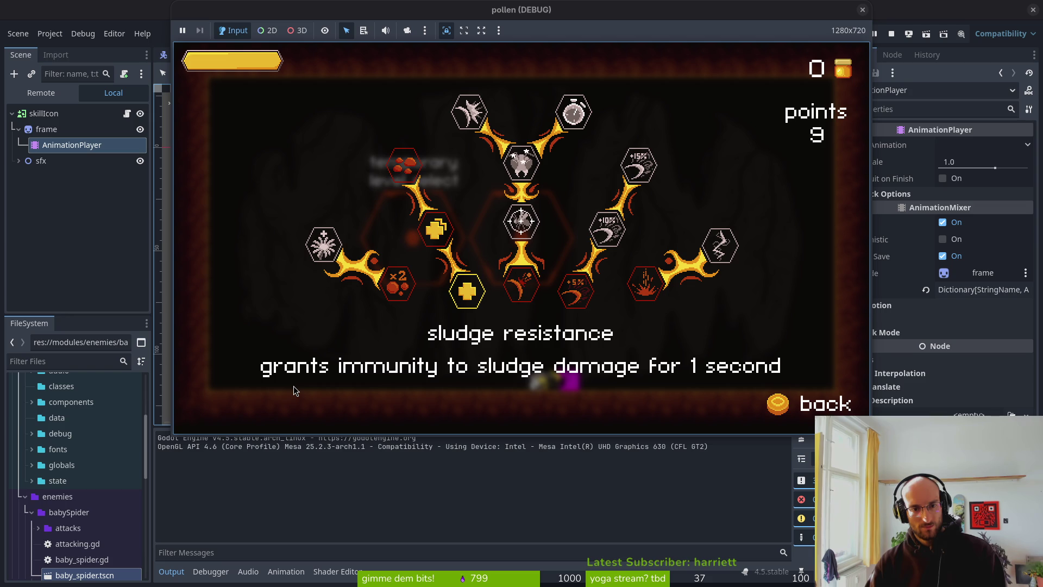
key("Down")
key("Return")
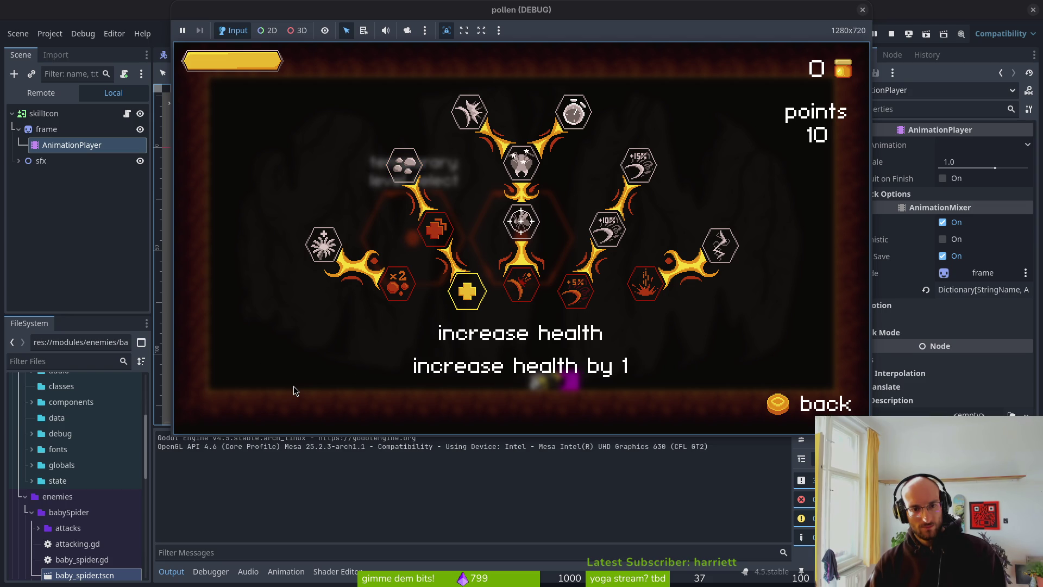
key("Return")
Buy reflect projectiles, reflect auto aim, knockback damage and increased smash damage, then close the game
key("Right")
key("Return")
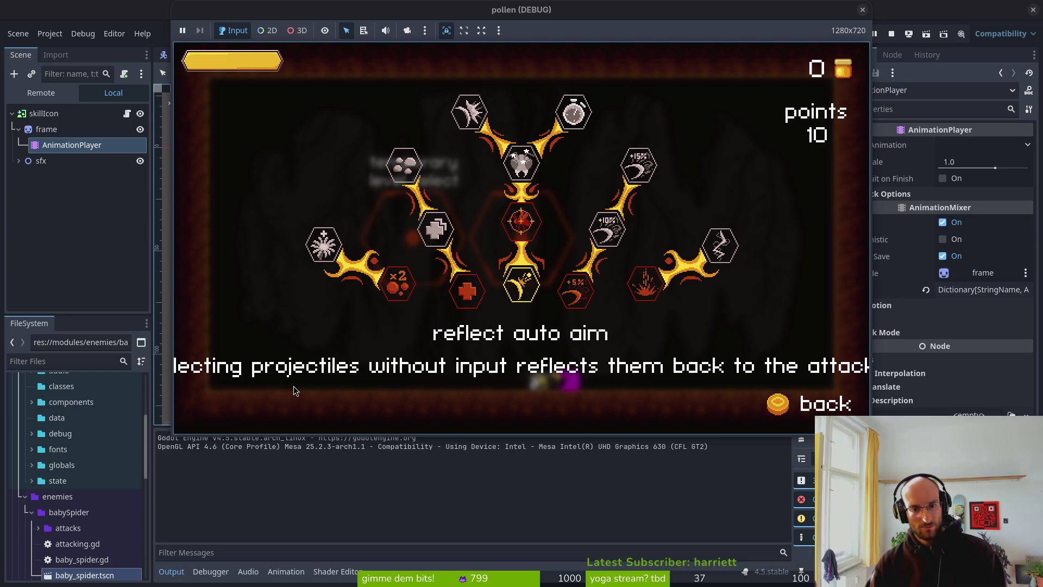
key("Return")
key("Up")
key("Return")
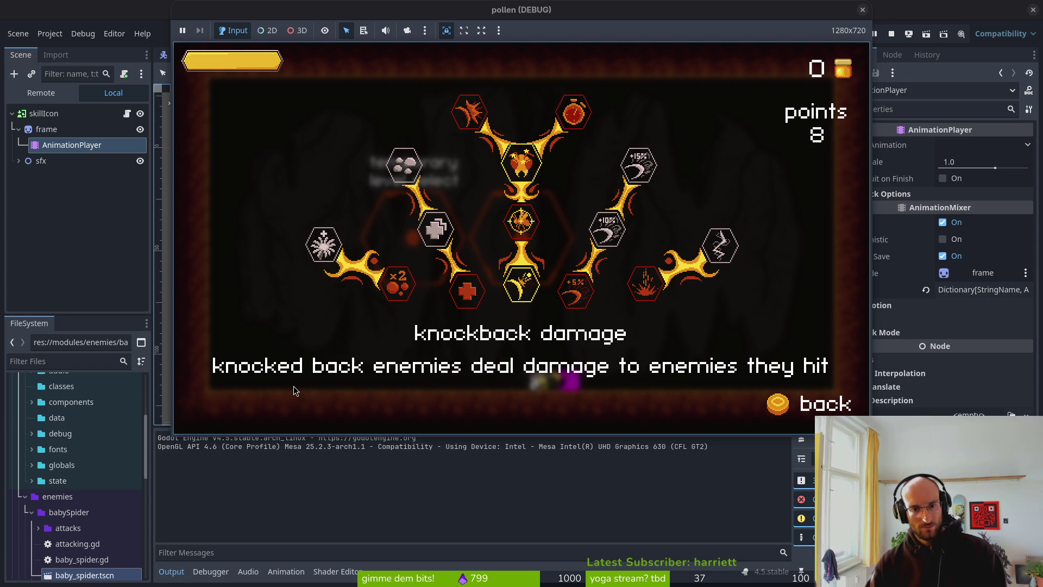
key("Up")
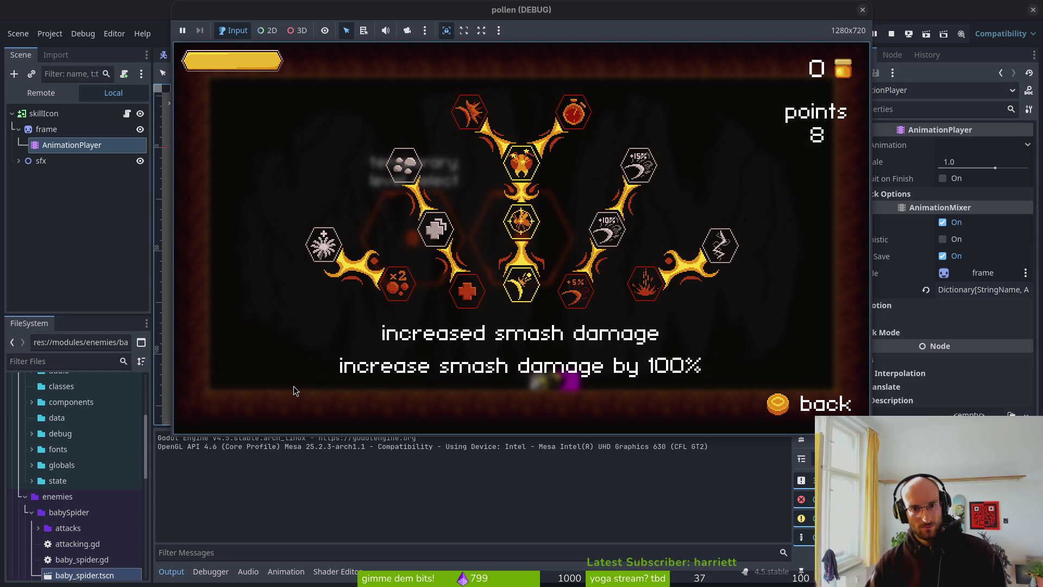
key("Return")
key("Down")
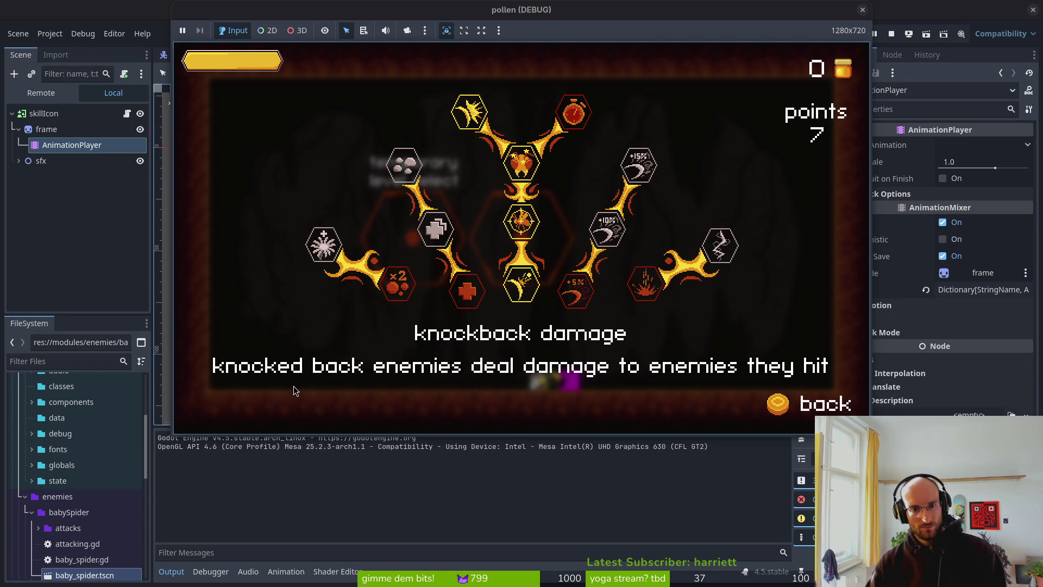
key("Down")
key("F8")
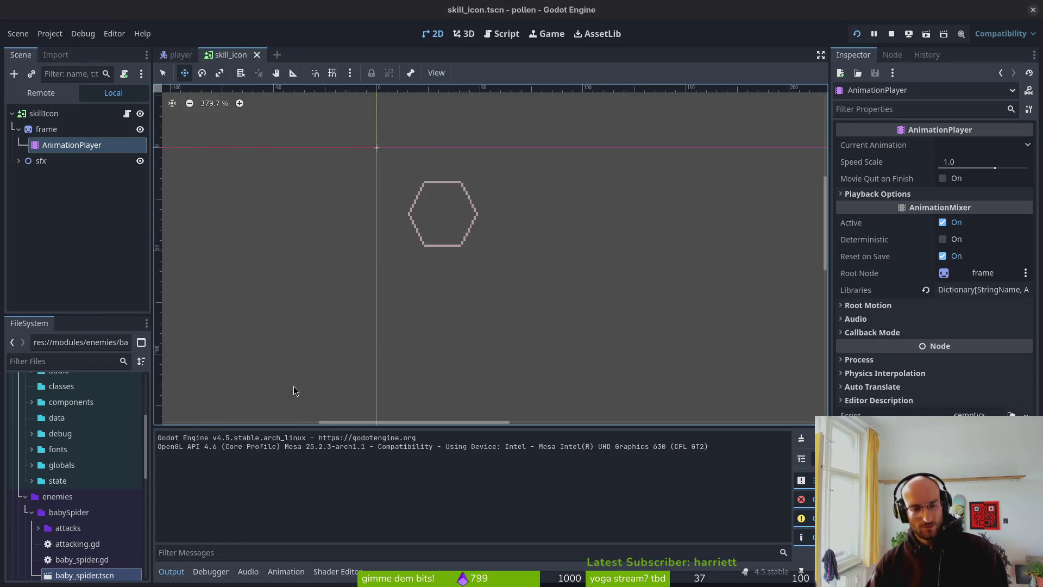
key("alt+Tab")
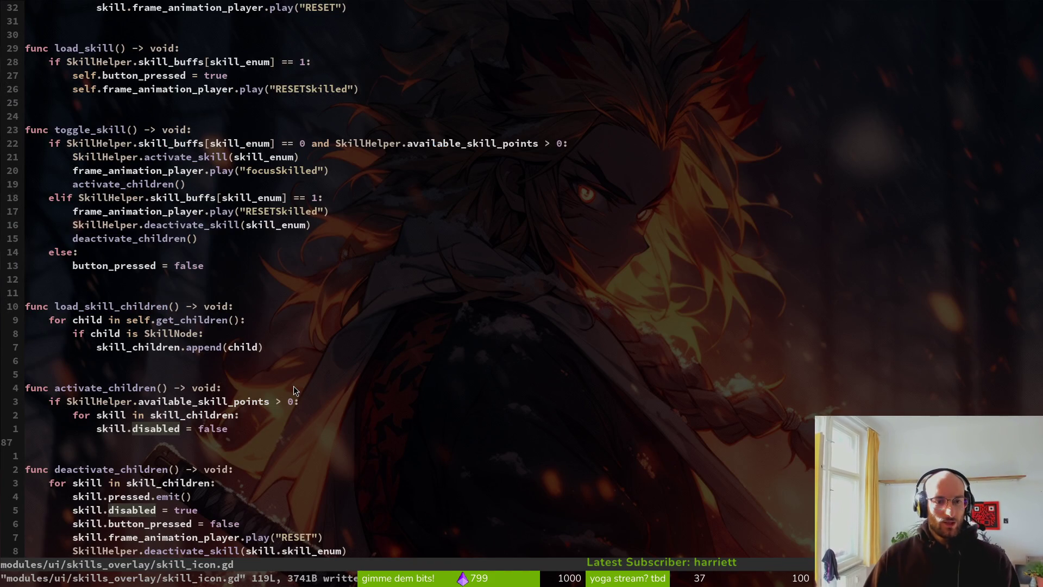
Find RESETUnlocked in skill_icon.gd with a /RESETUn search
key("slash")
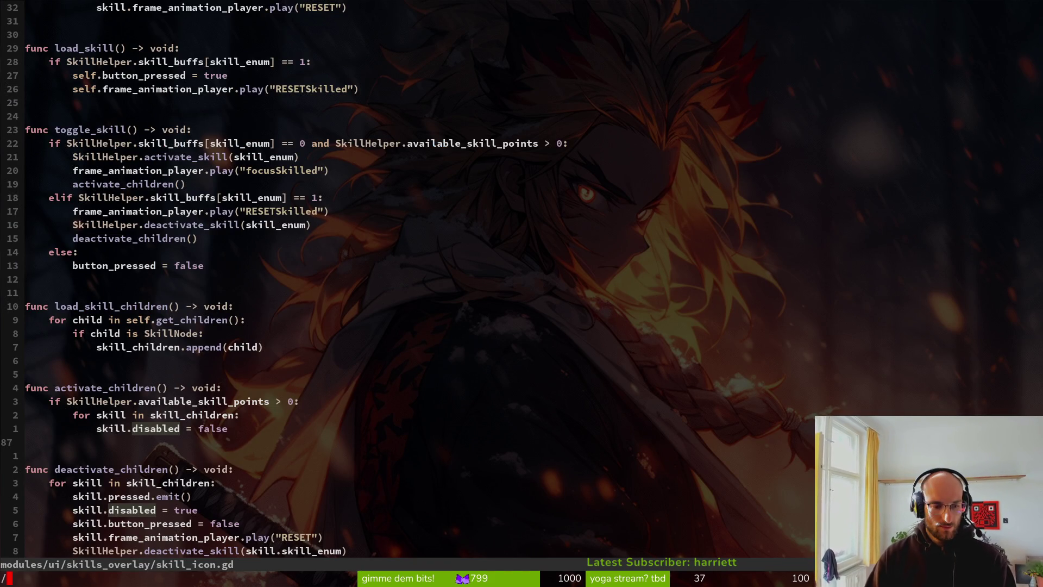
type("RESETU")
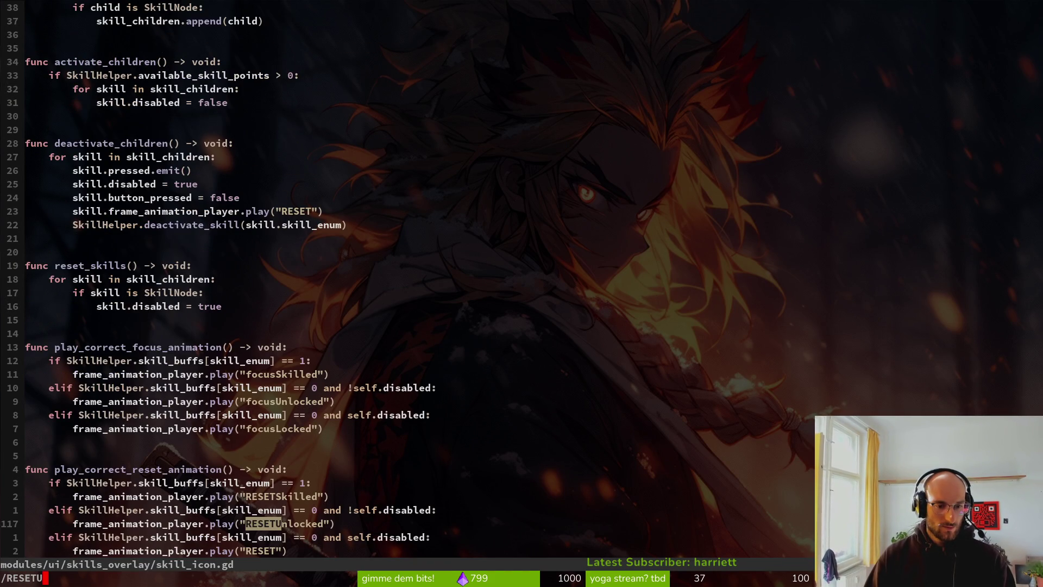
type("n")
key("Return")
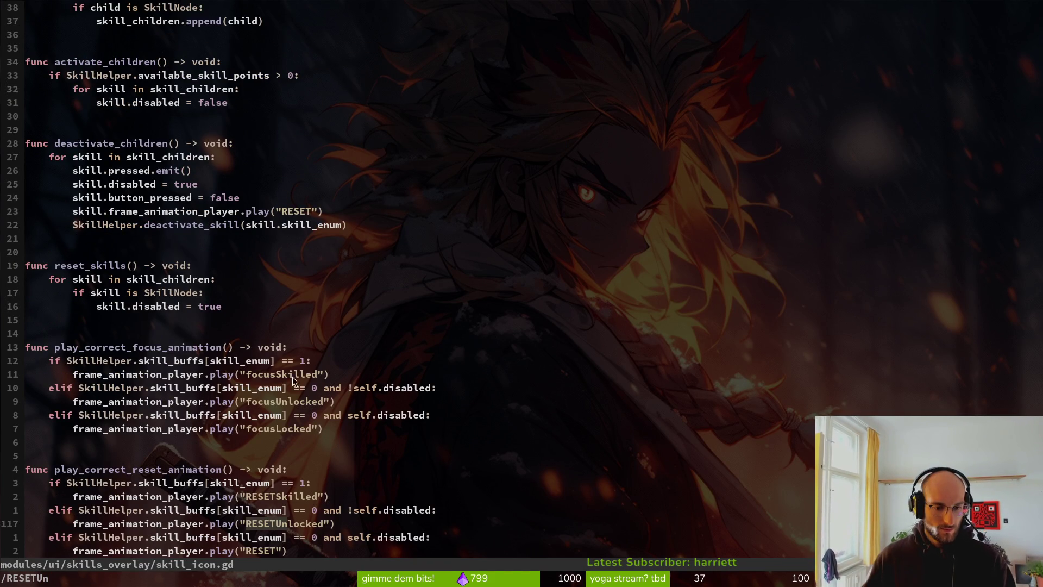
scroll(118, 388, "down", 2)
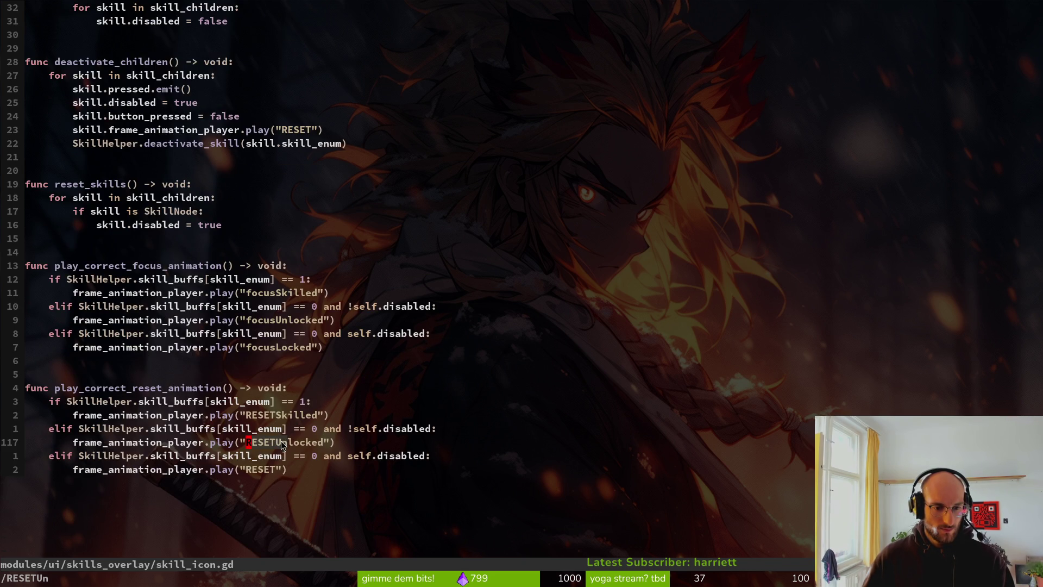
Undo an accidental paste and start a project-wide grep for RESETUnlo
key("y")
key("i")
key("w")
key("l")
key("p")
key("p")
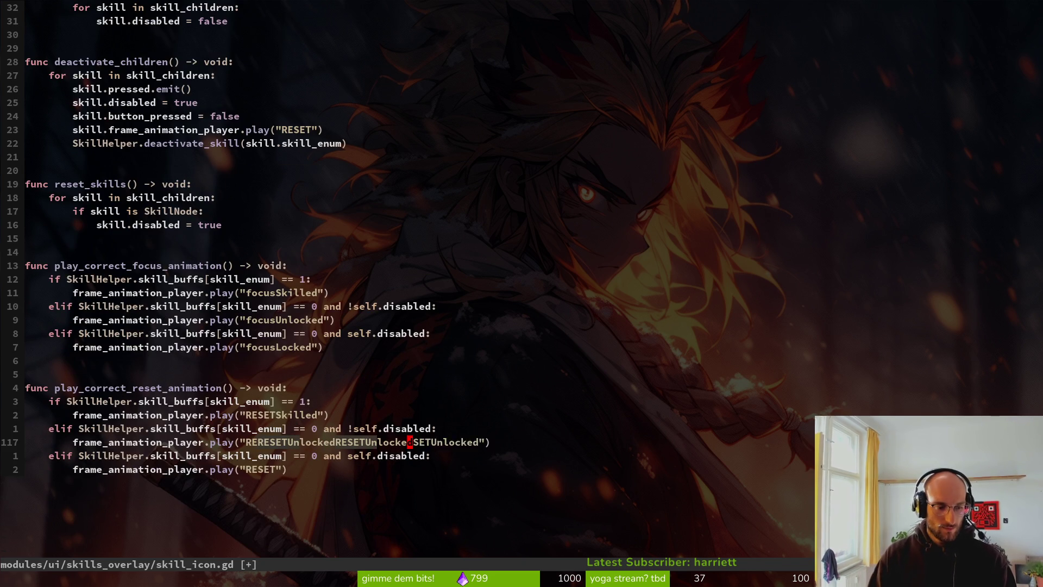
key("u")
key("u")
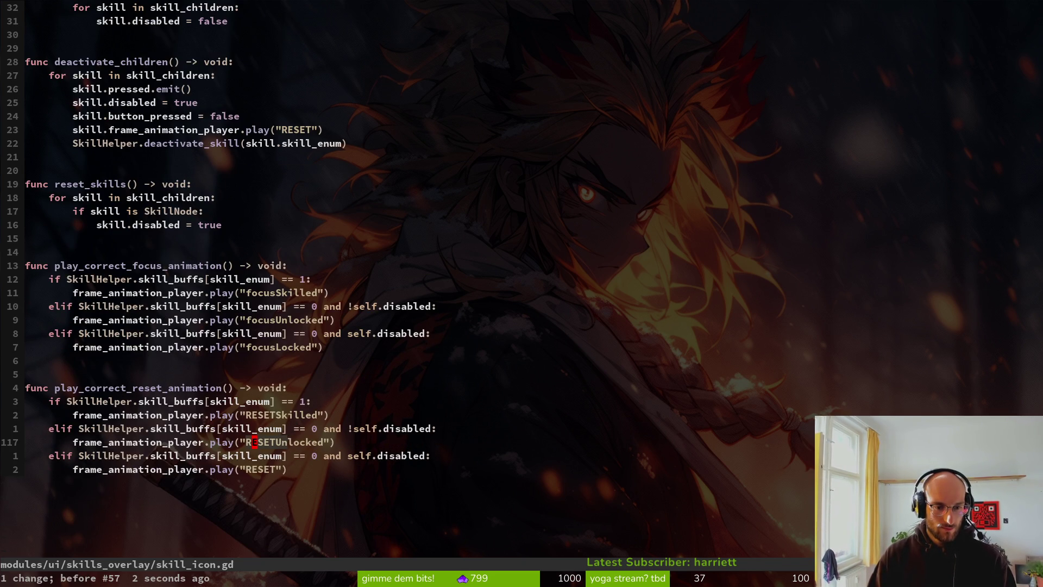
key("space")
type("fgRES")
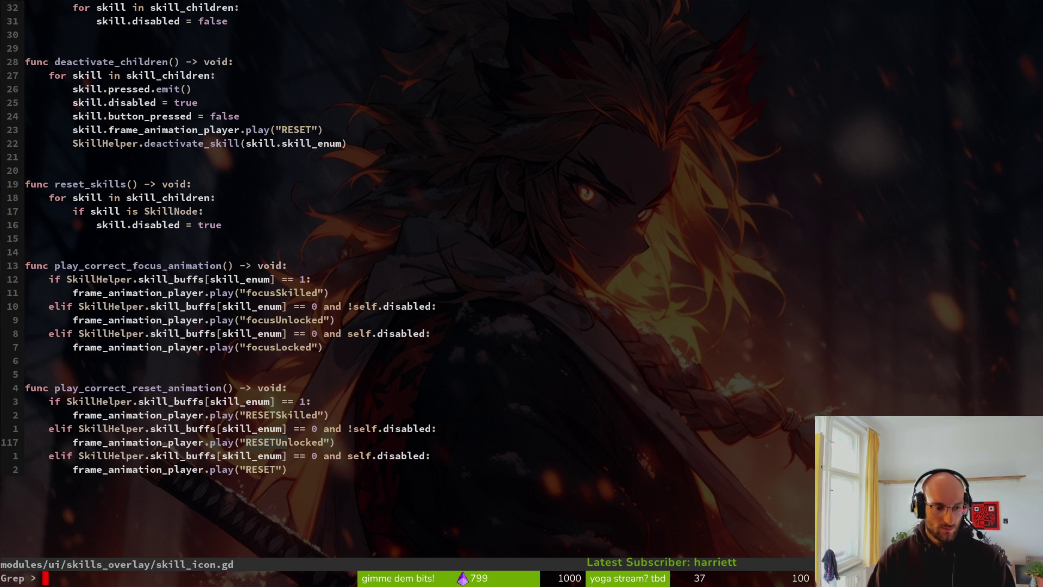
type("ETUnlo")
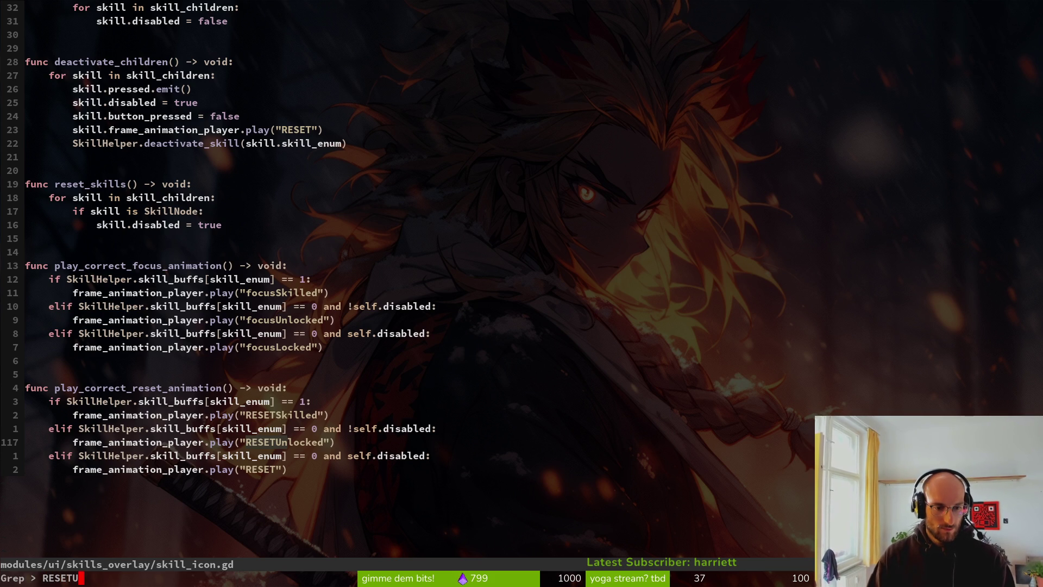
Run the grep and open the skill_icon.gd line 52 RESETUnlocked match
key("Return")
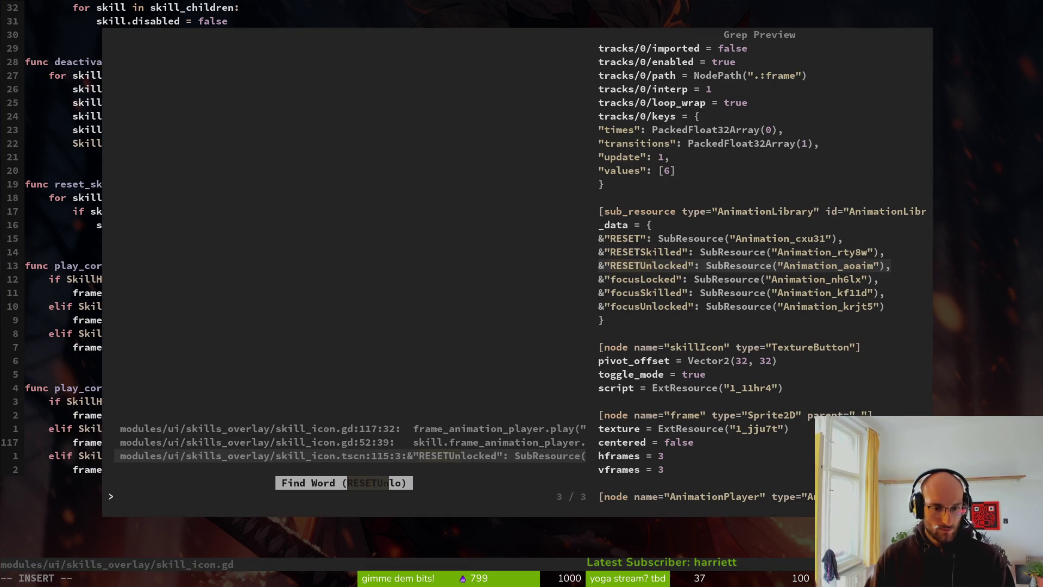
key("ctrl+p")
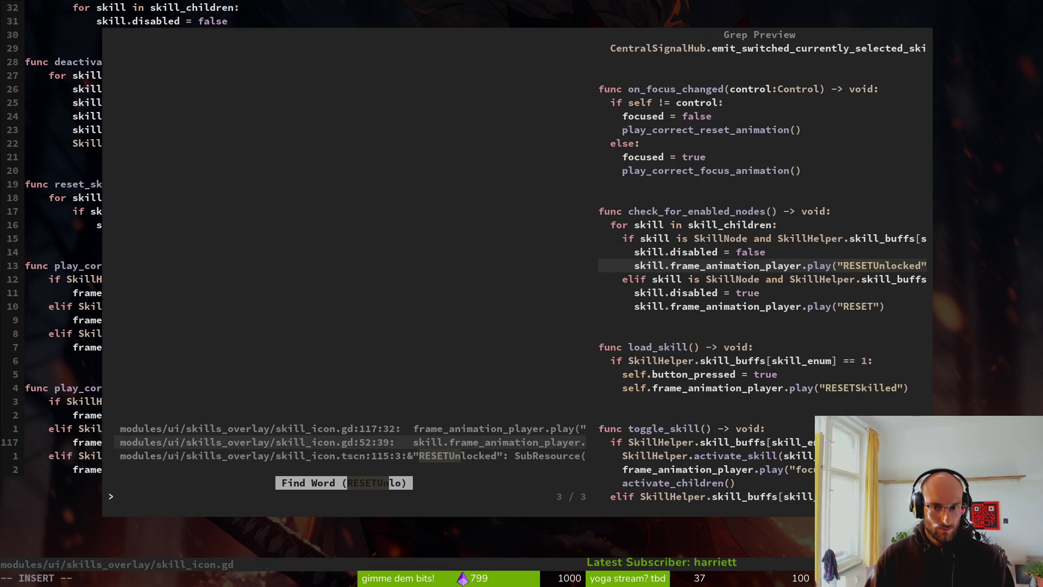
key("Return")
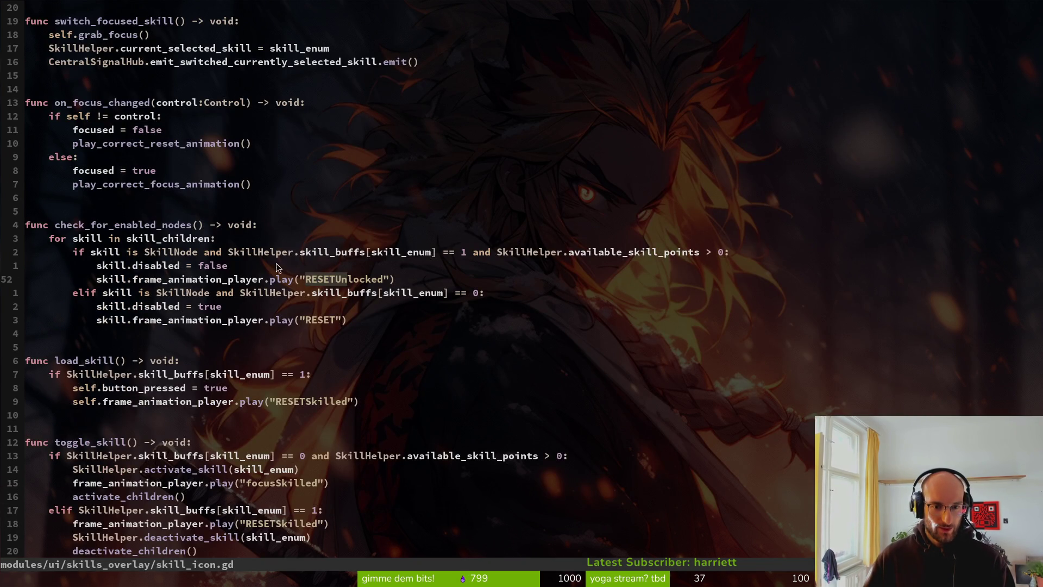
key("yip")
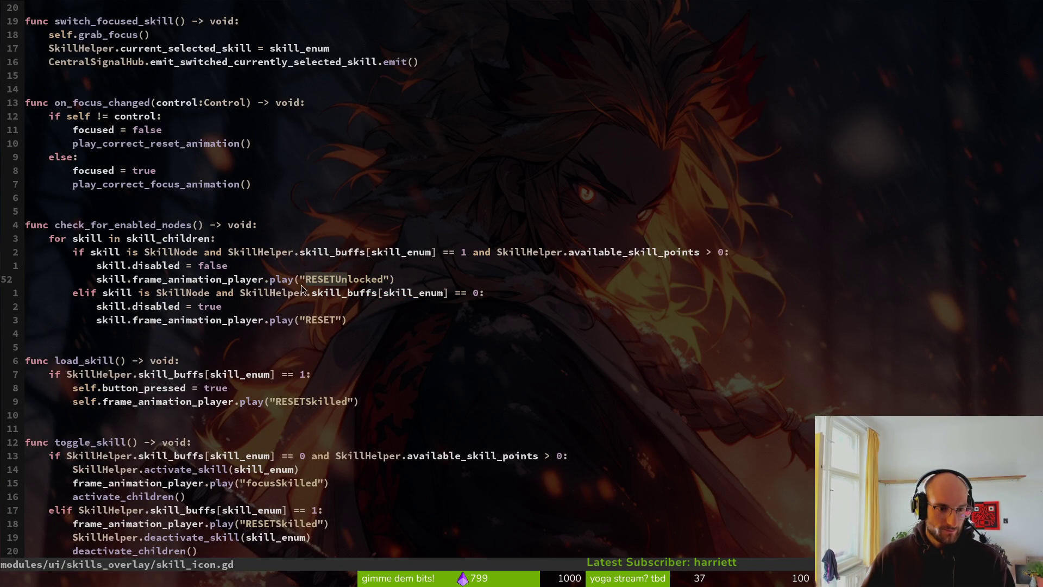
Change line 52's animation to "RESETSkilled", save, and relaunch the game in Godot
key("c")
key("i")
key("quotedbl")
type("RES")
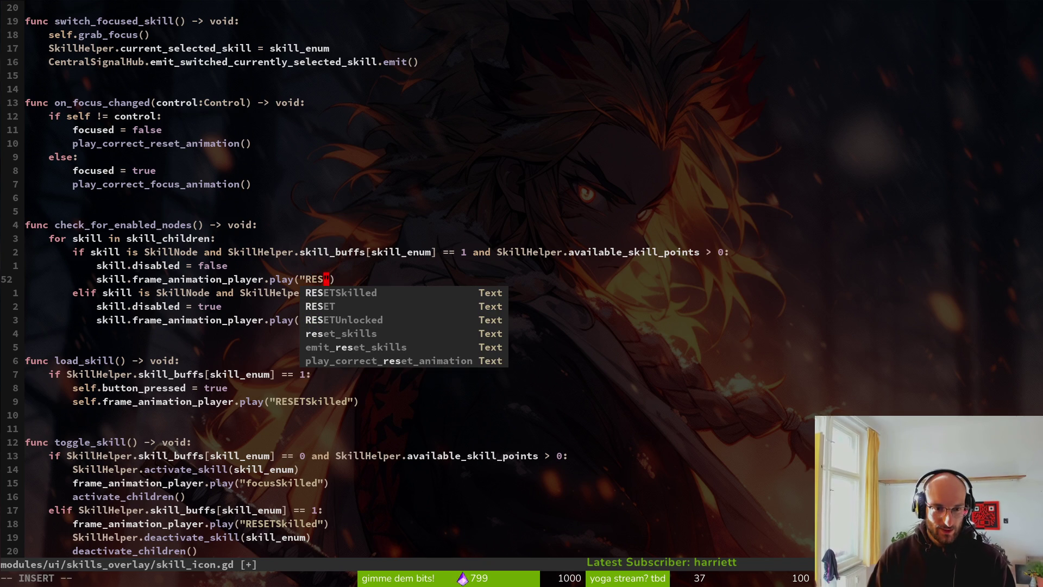
key("Tab")
key("Escape")
type(":w")
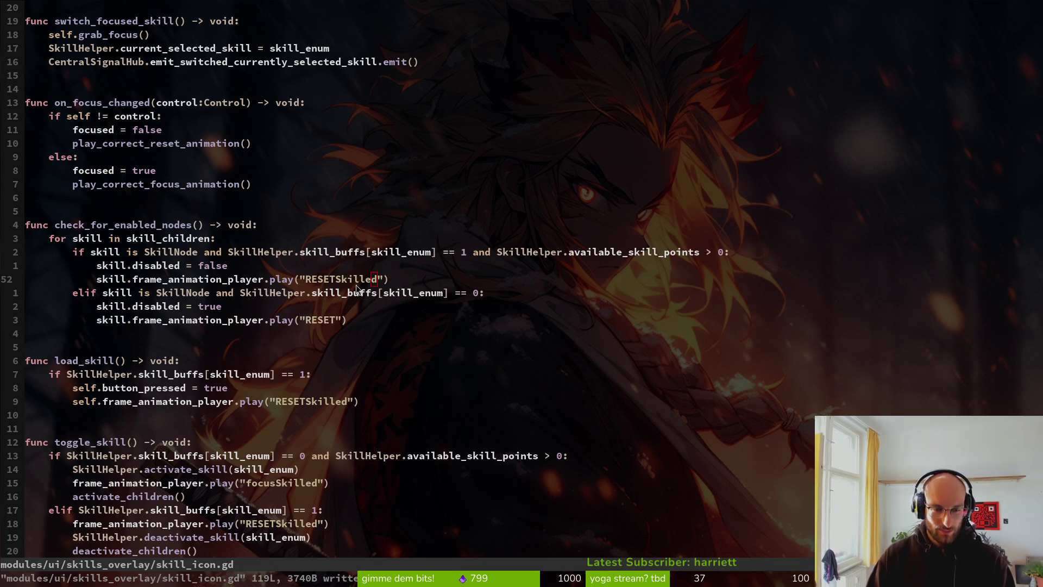
key("alt+Tab")
key("F5")
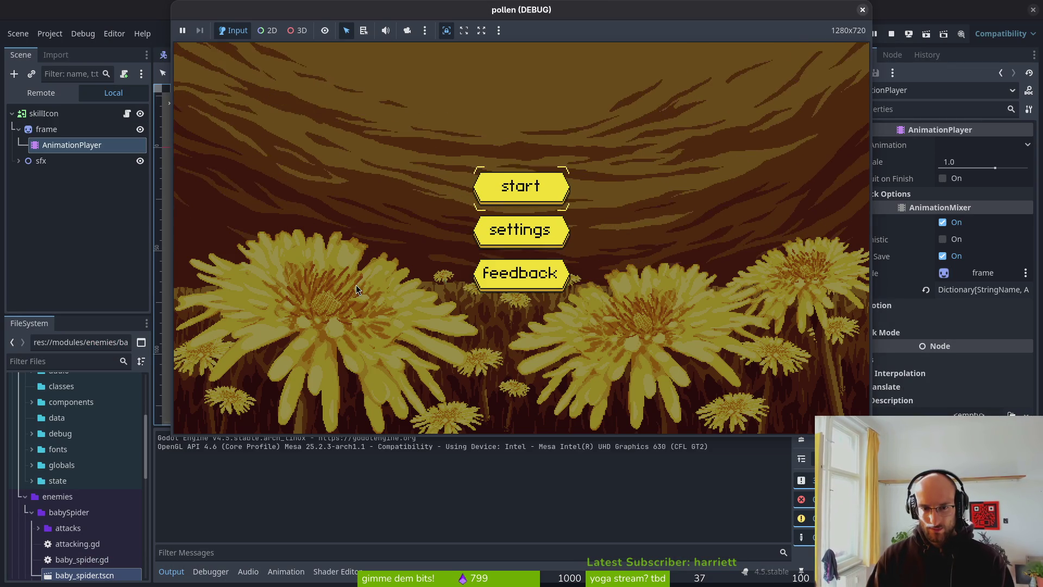
key("Return")
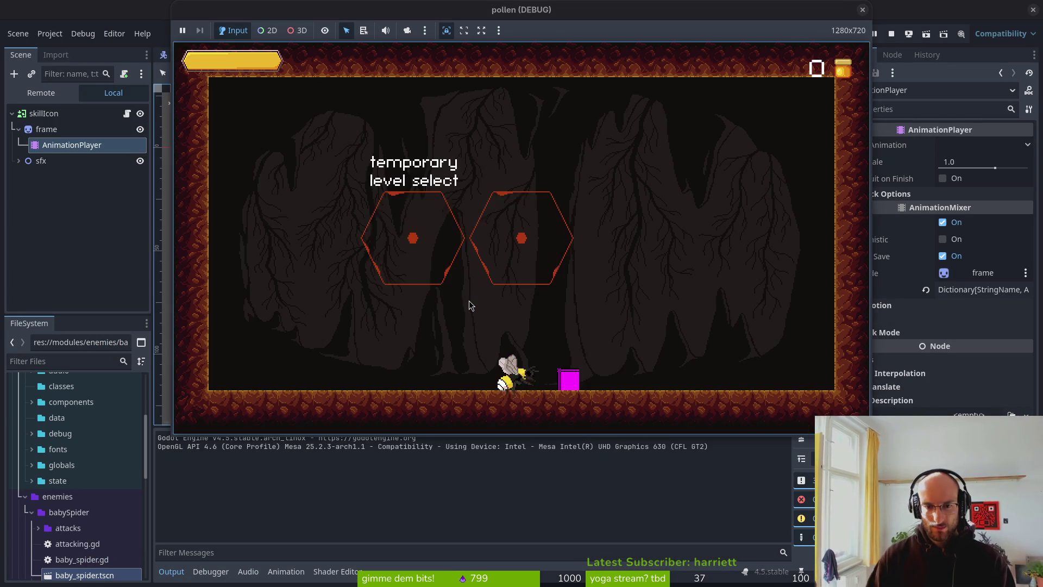
key("Tab")
left_click(468, 300)
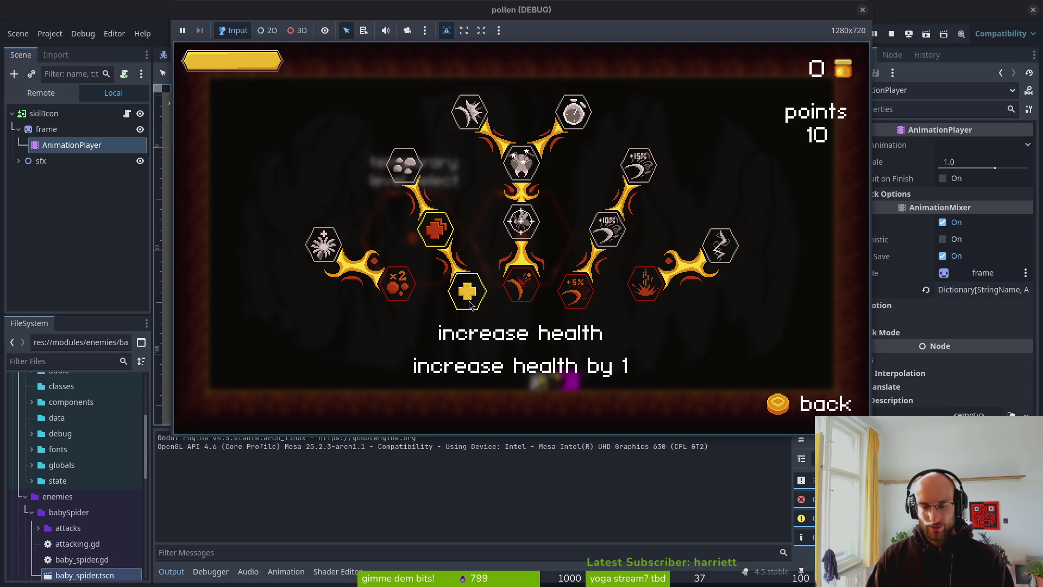
key("Return")
key("Up")
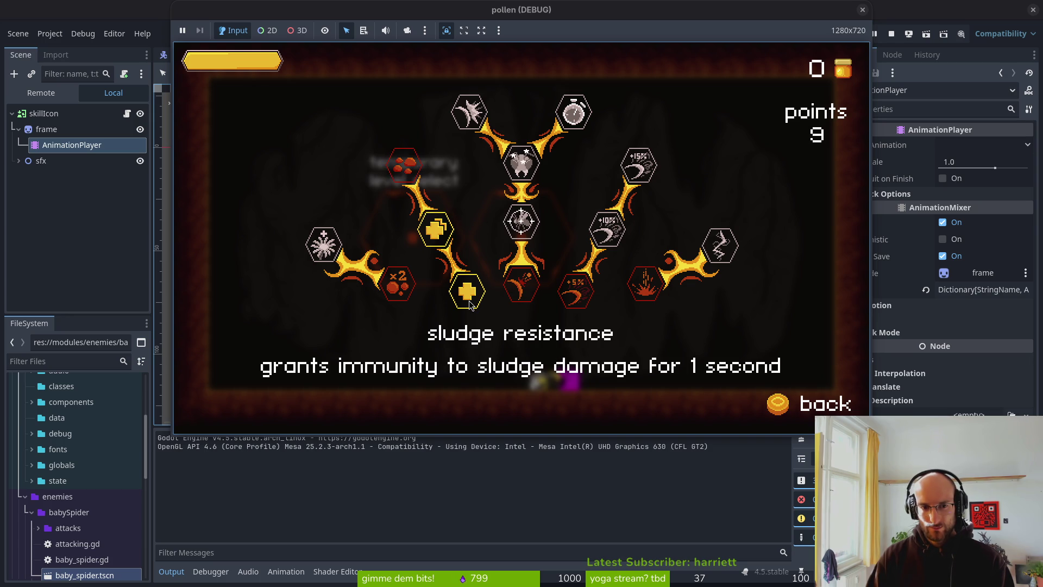
key("Return")
key("F8")
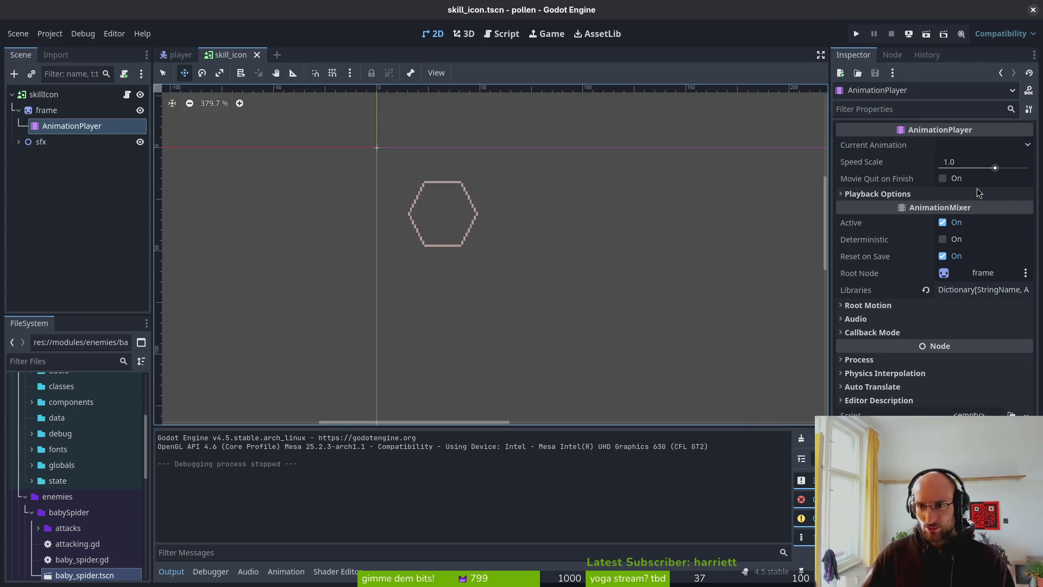
key("alt+Tab")
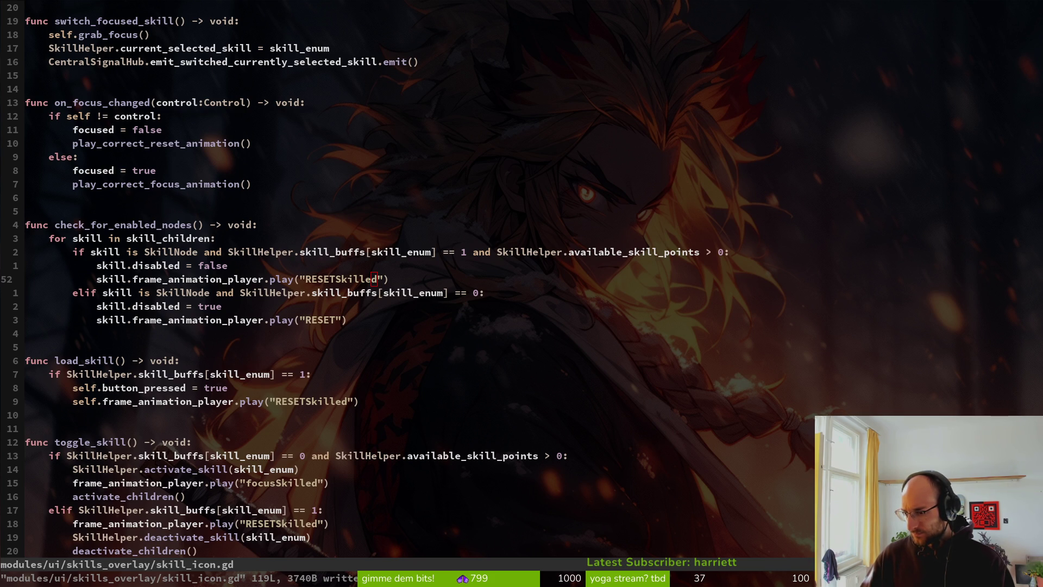
key("h")
key("h")
key("h")
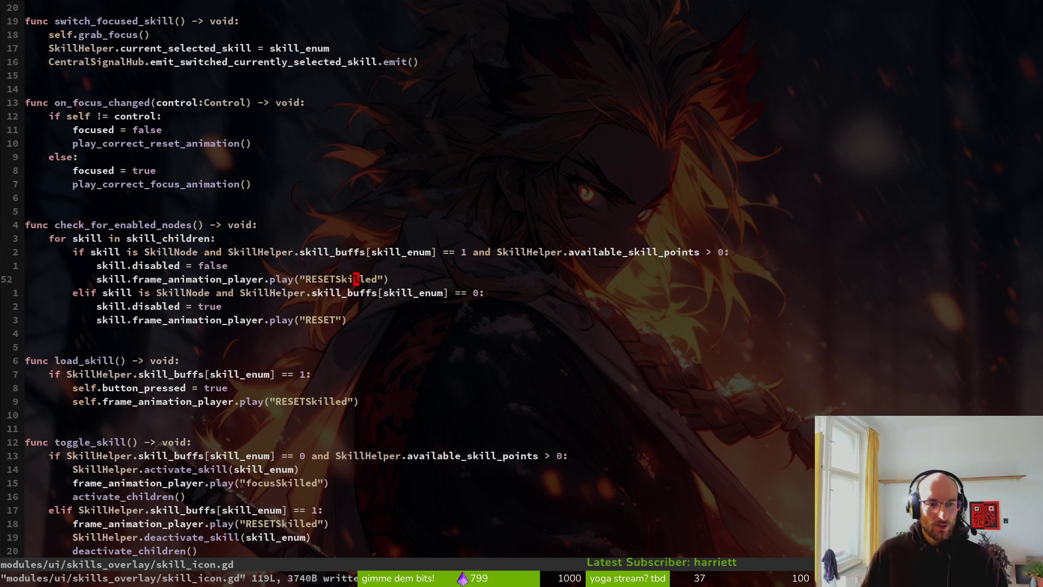
key("k")
key("k")
key("k")
key("j")
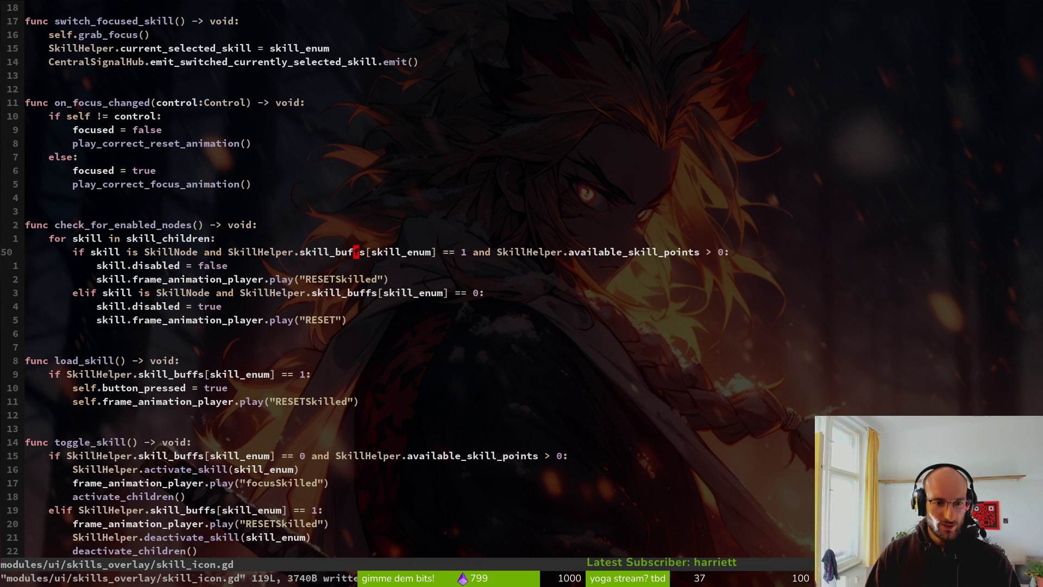
key("w")
key("w")
key("w")
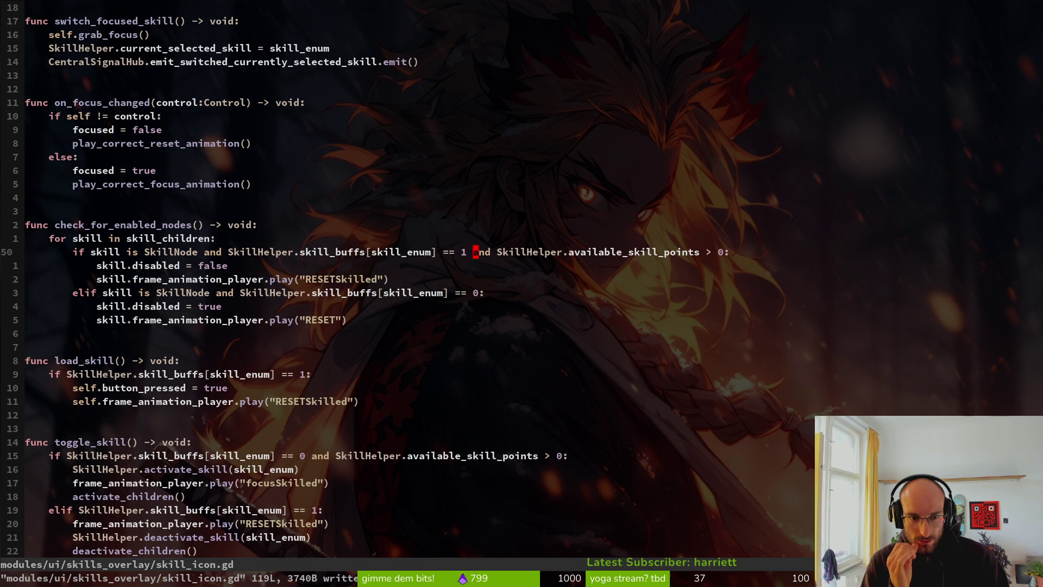
key("j")
key("j")
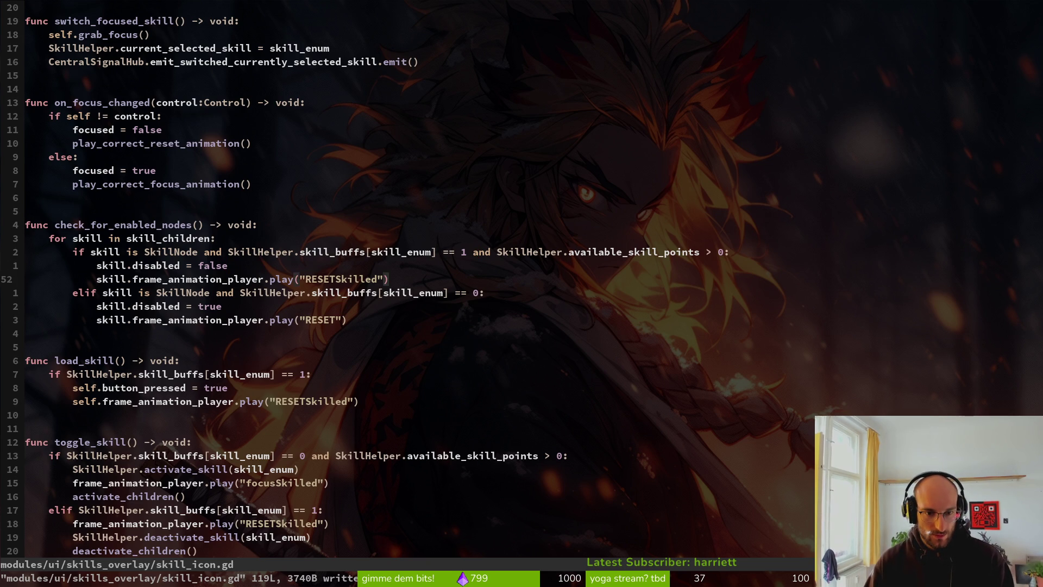
key("h")
key("h")
key("h")
key("j")
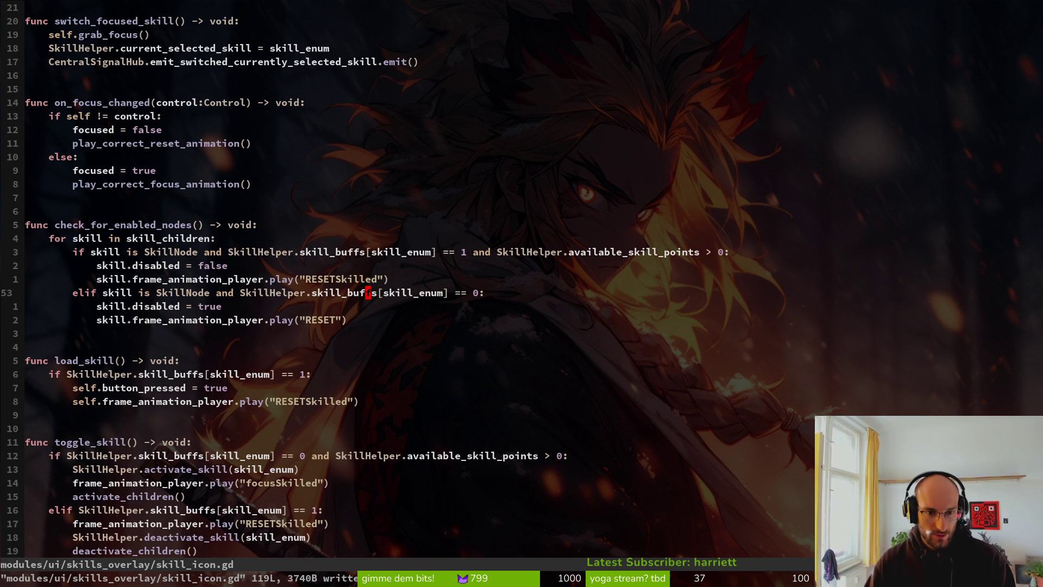
key("k")
key("k")
key("k")
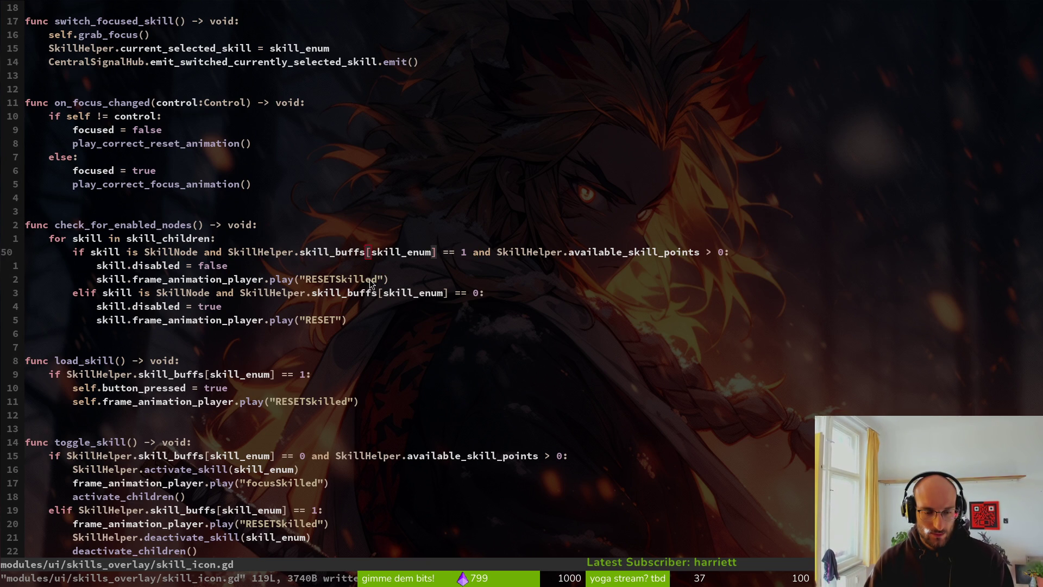
key("alt+Tab")
key("F5")
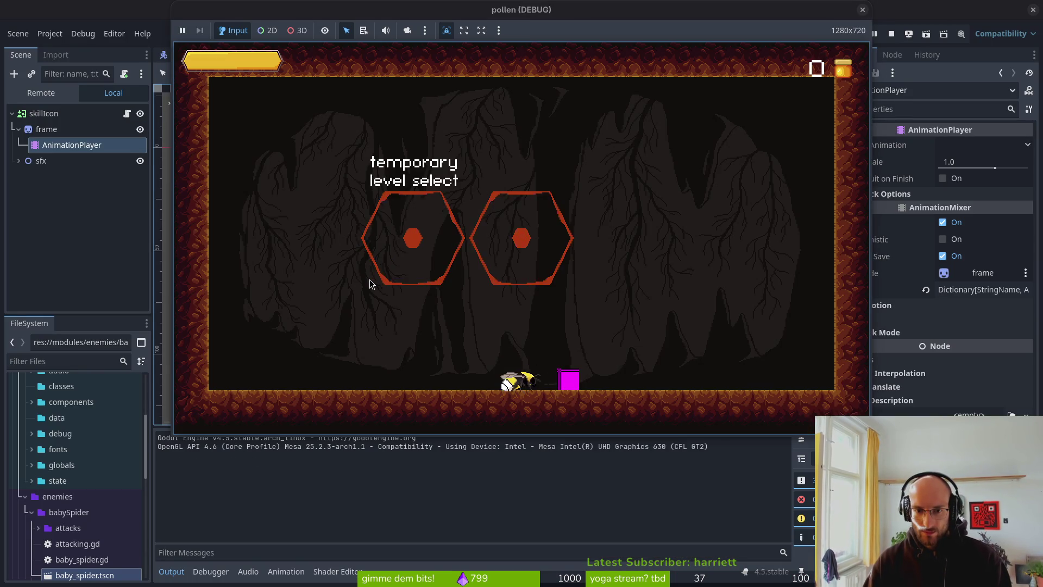
key("Return")
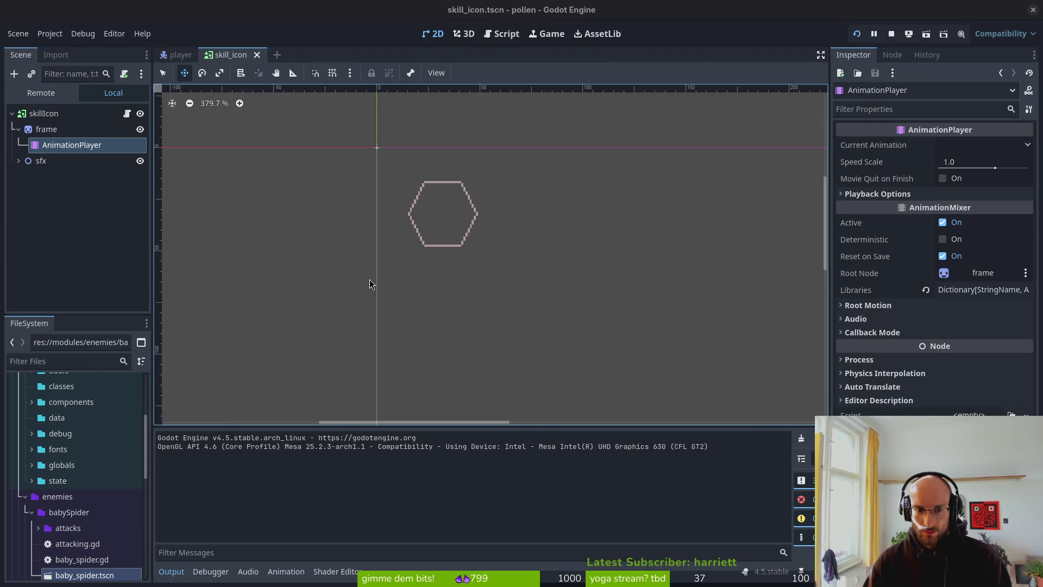
key("alt+Tab")
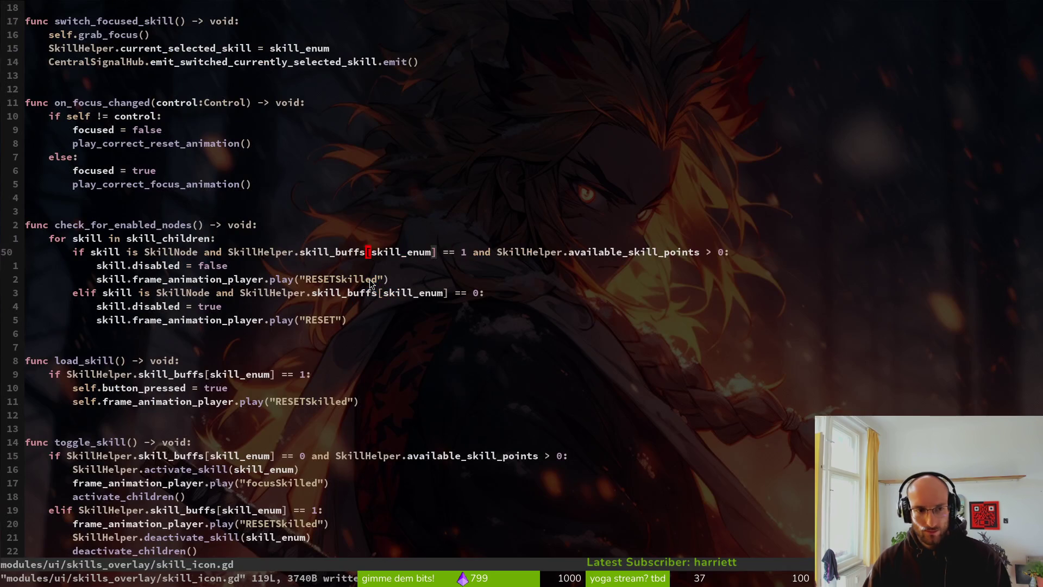
Change the line-52 animation name from RESETSkilled to RESETUnlocked and save skill_icon.gd
key("j")
key("j")
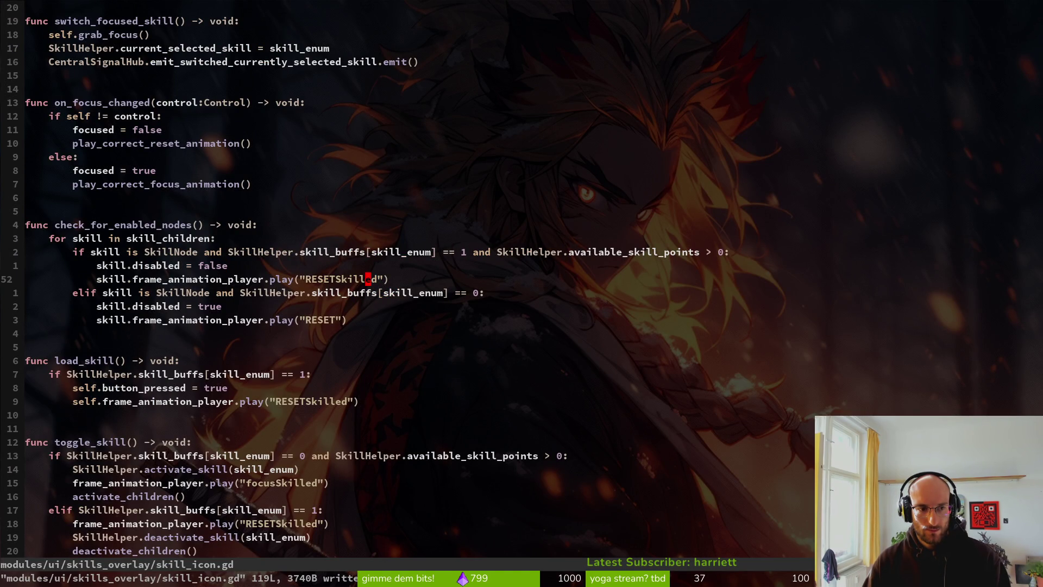
key("k")
key("k")
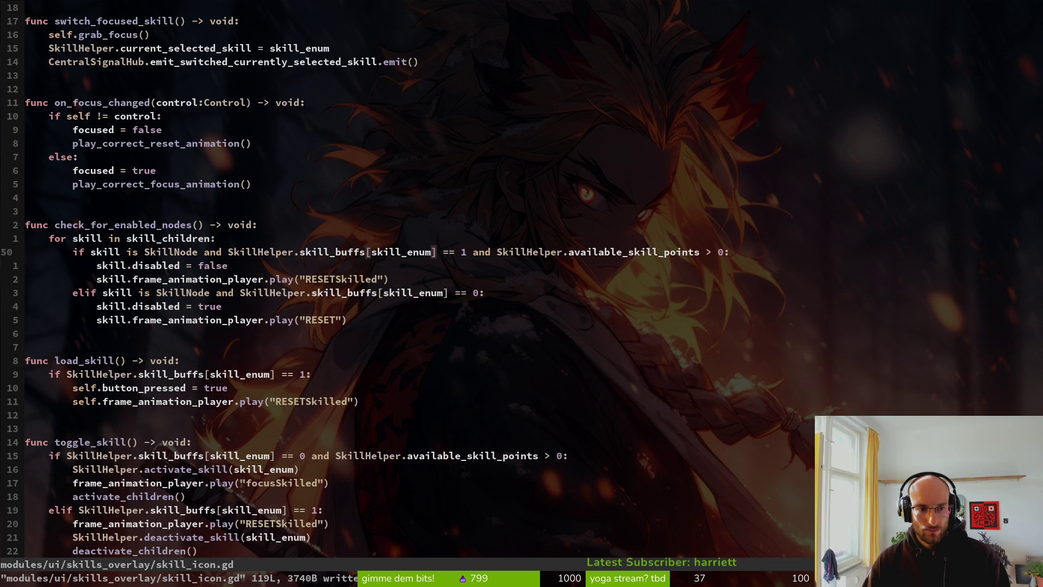
key("j")
key("j")
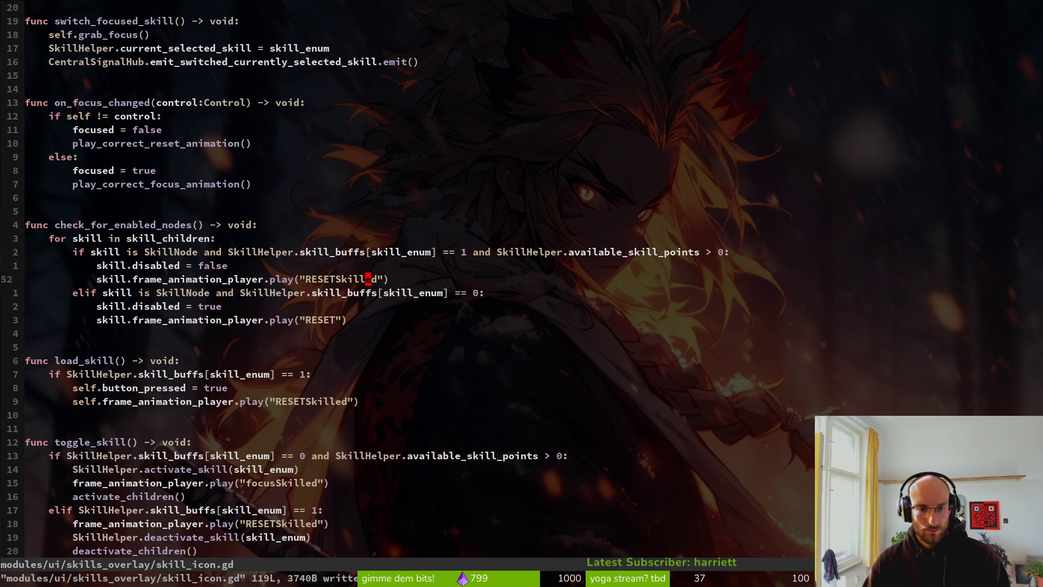
key("c")
key("i")
key("quotedbl")
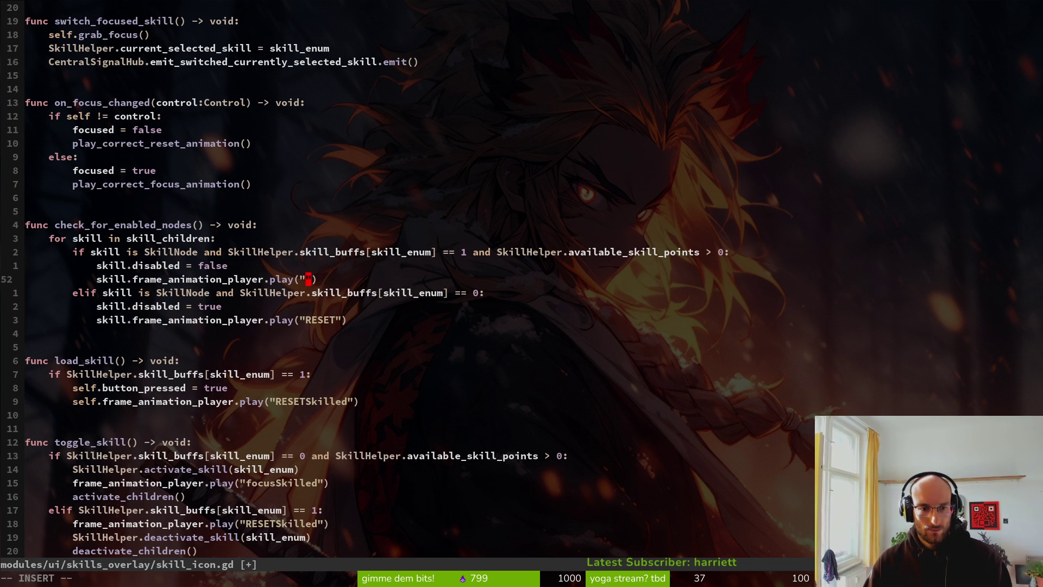
type("RES")
key("Tab")
key("Tab")
key("Tab")
key("Escape")
type(":w")
key("Return")
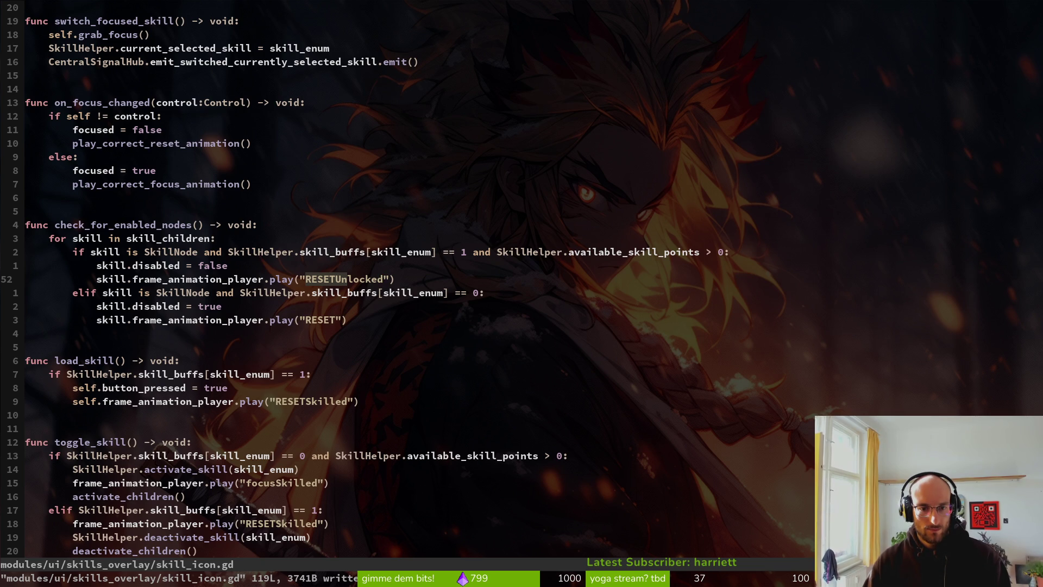
Inspect the RESET call and condition in the locked branch
key("j")
key("j")
key("j")
key("h")
key("h")
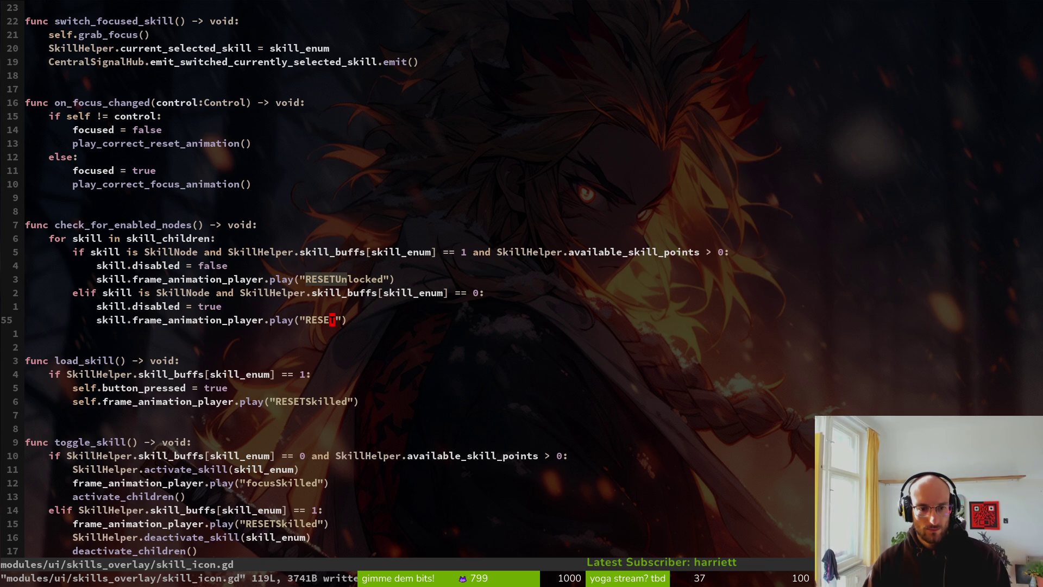
key("k")
key("k")
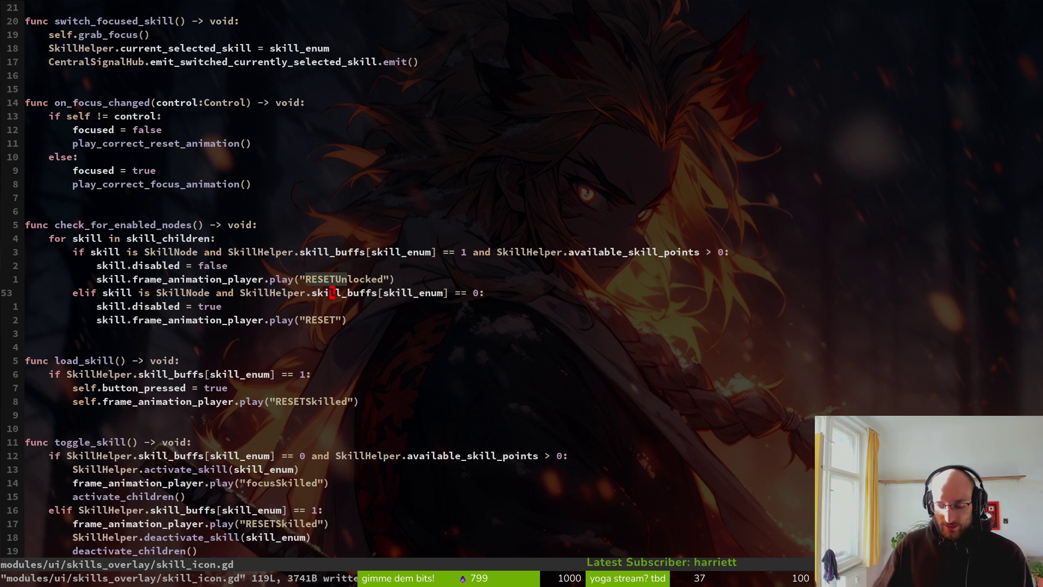
key("k")
key("k")
key("k")
key("b")
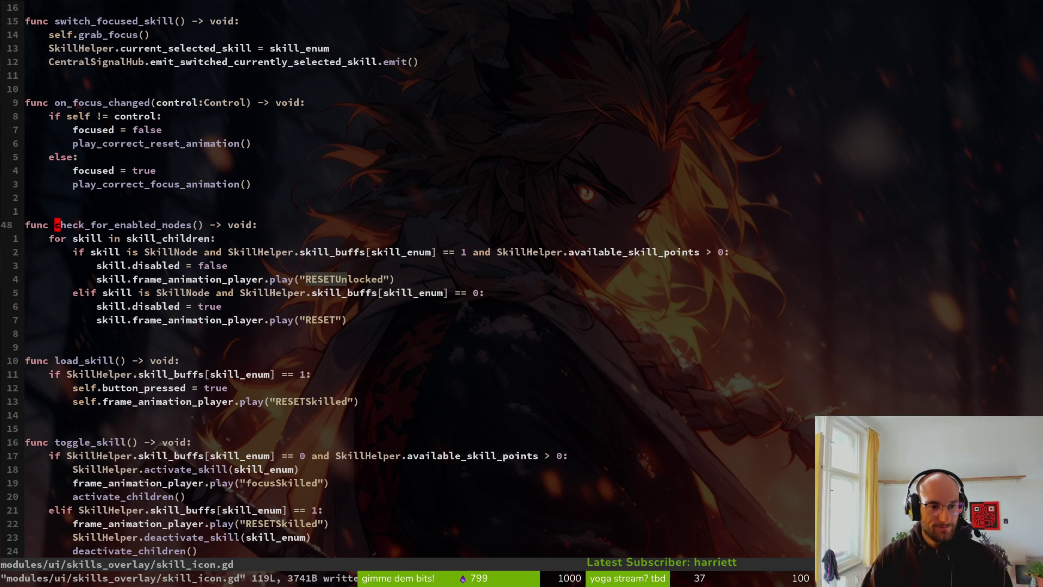
key("space")
key("f")
key("c")
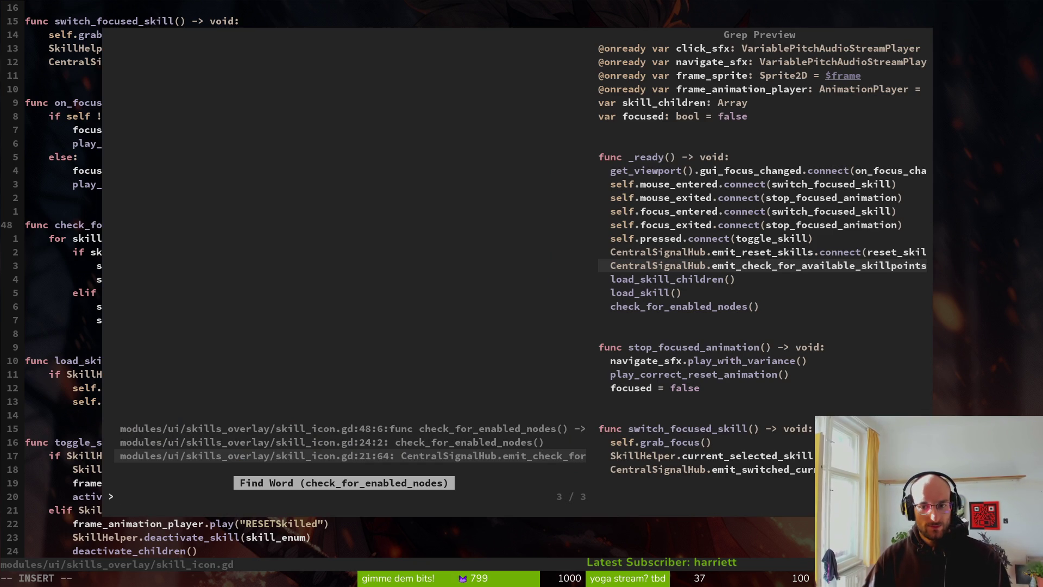
key("ctrl+p")
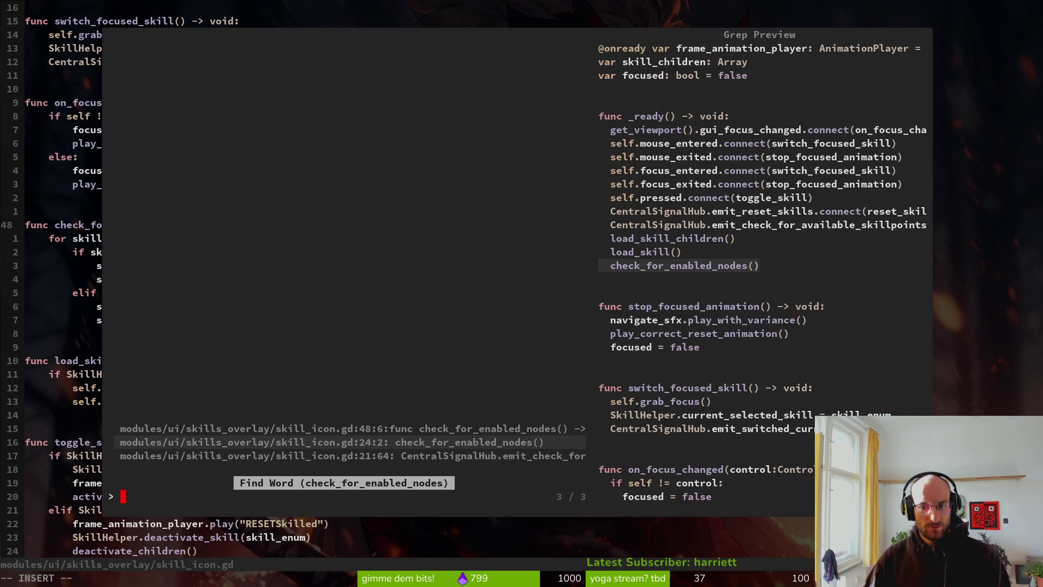
key("ctrl+p")
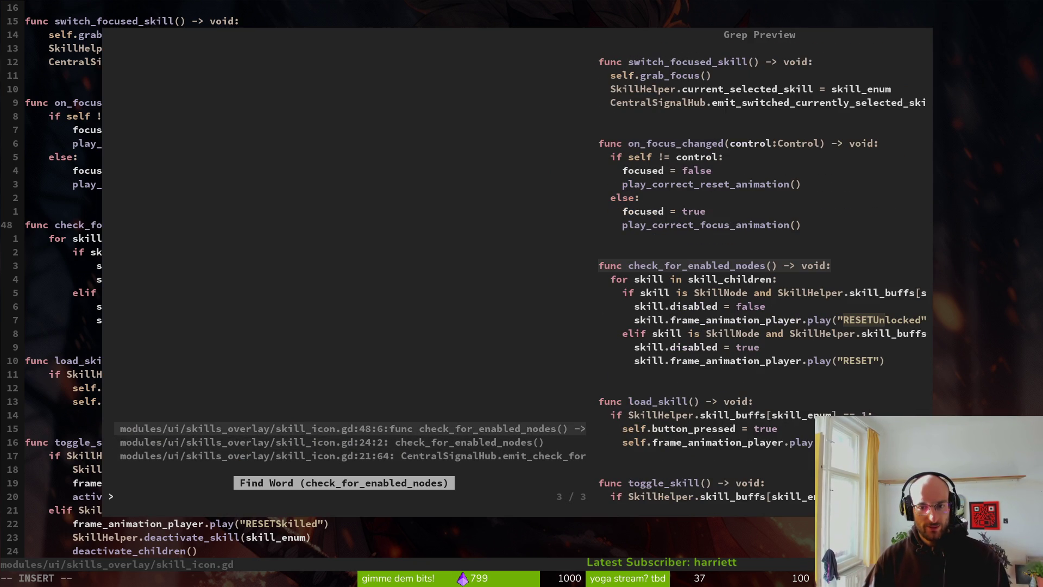
key("Return")
key("j")
key("j")
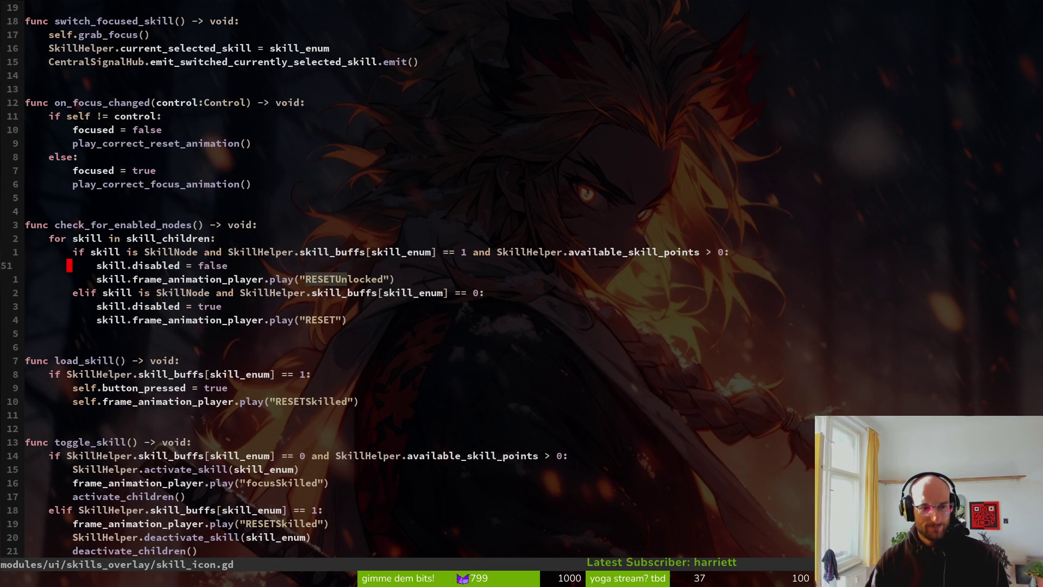
key("k")
key("k")
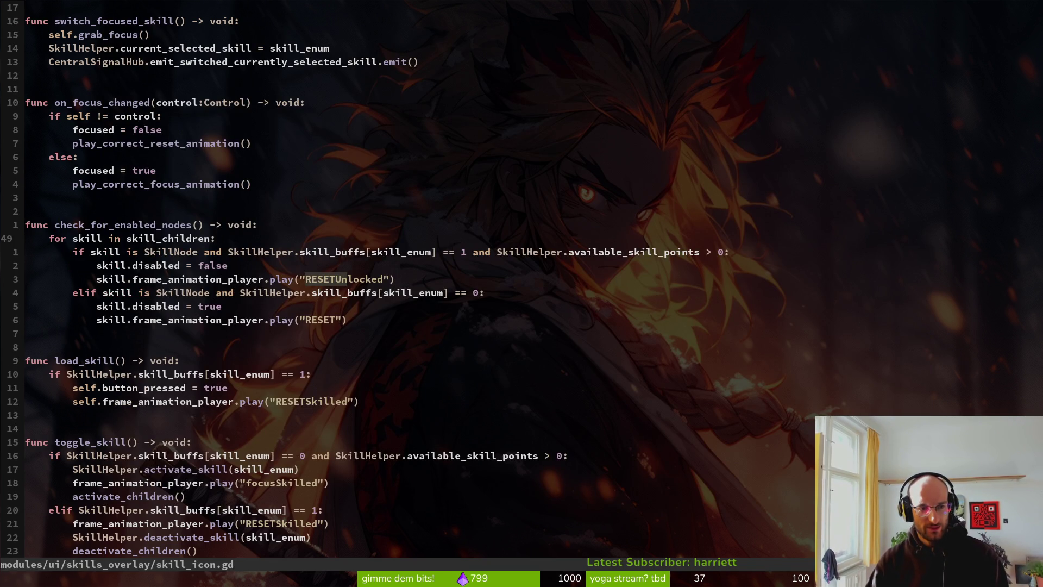
key("F5")
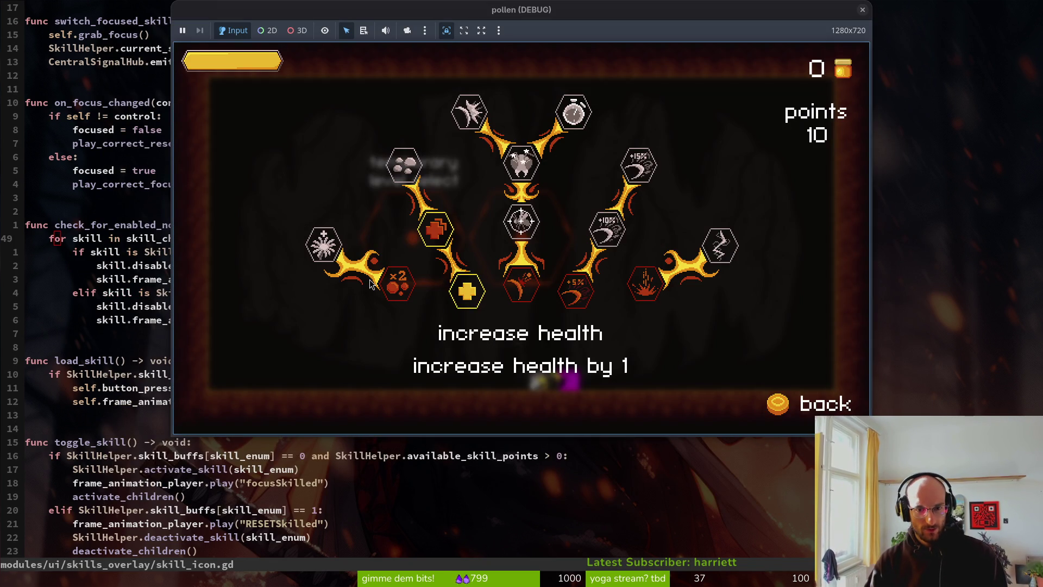
key("Up")
key("Down")
key("Return")
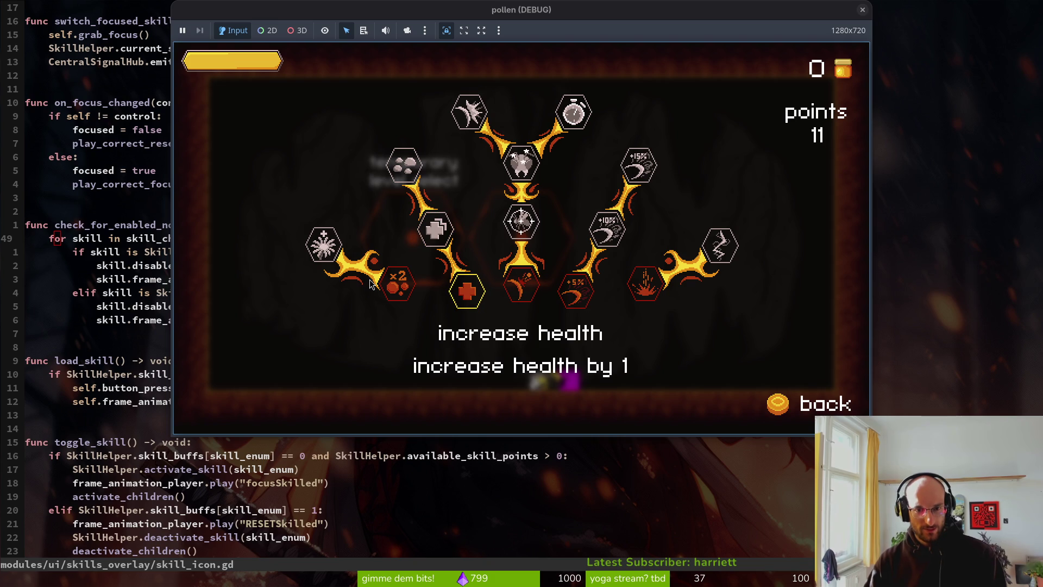
key("Return")
key("Up")
key("Return")
key("Up")
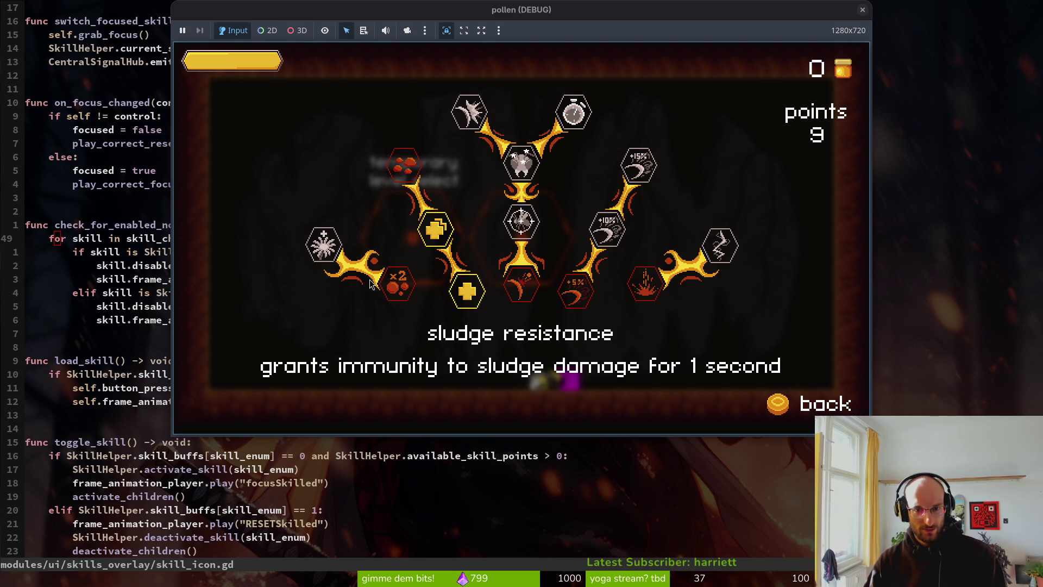
key("Return")
key("Down")
key("Up")
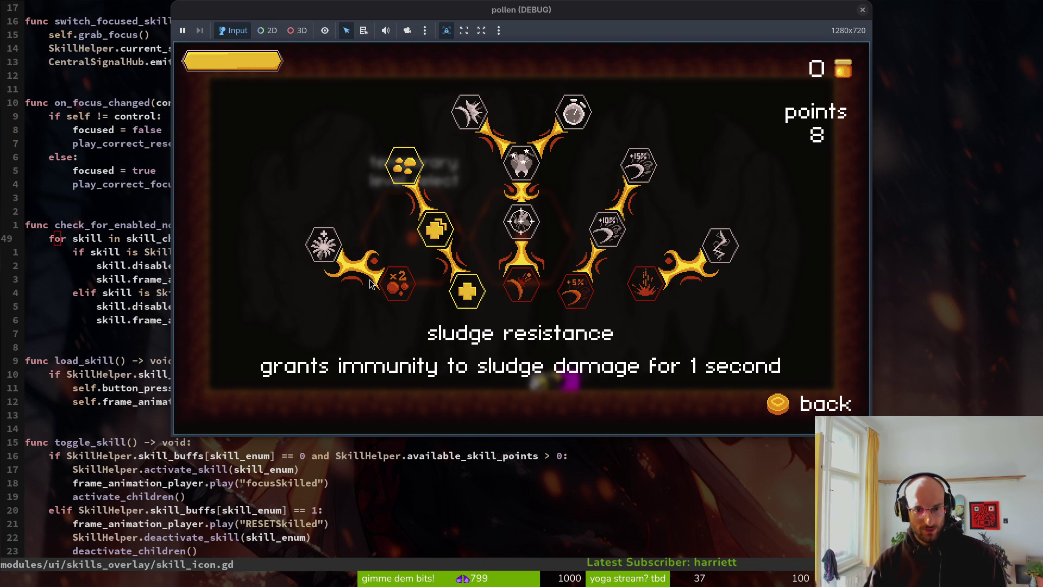
key("Down")
key("Up")
key("F8")
Try inserting skill.frame_animation_player into the if condition, remove it again, and save
key("j")
key("j")
key("j")
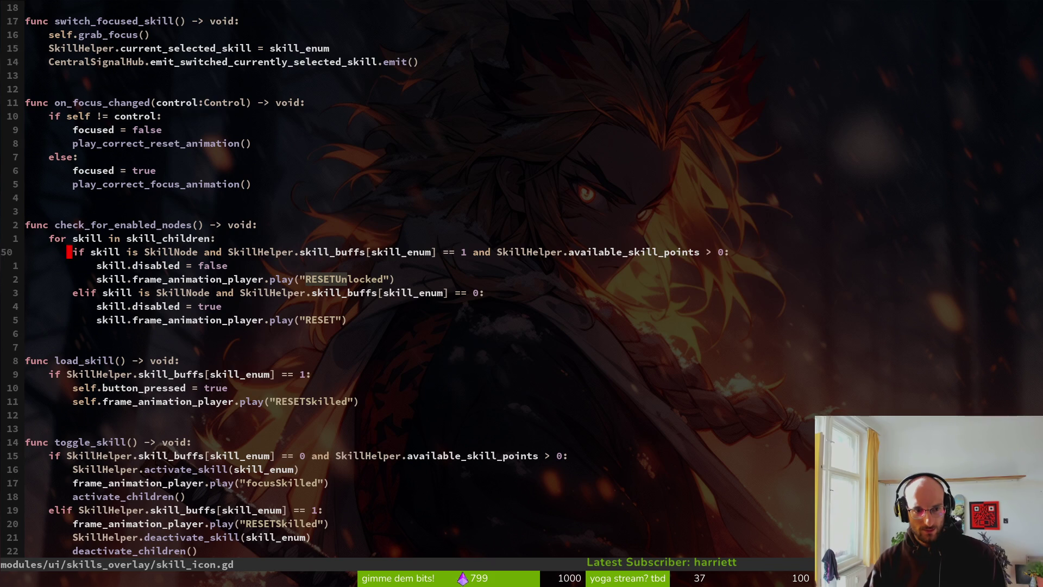
key("k")
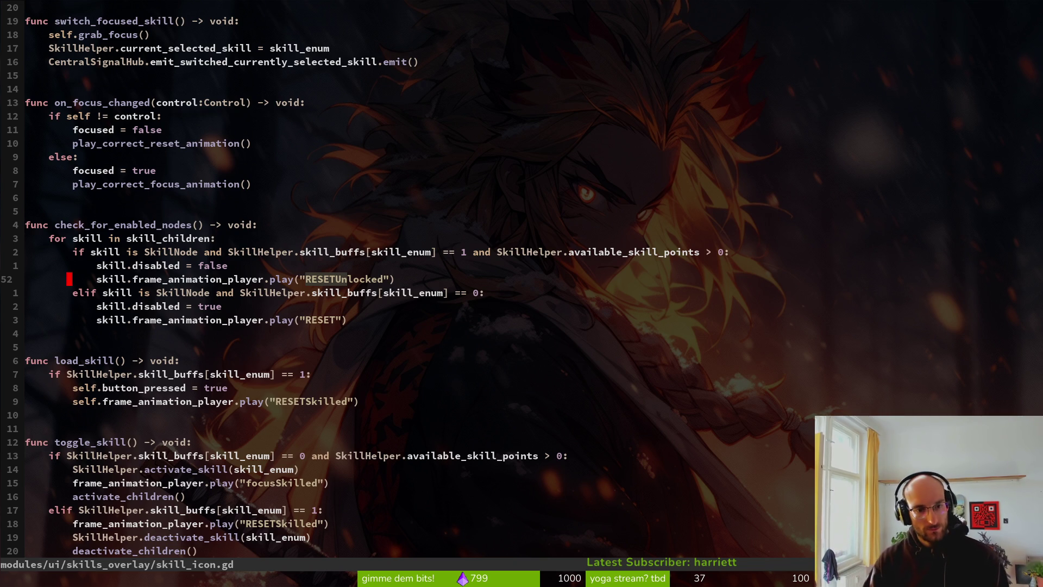
key("k")
key("k")
key("w")
key("w")
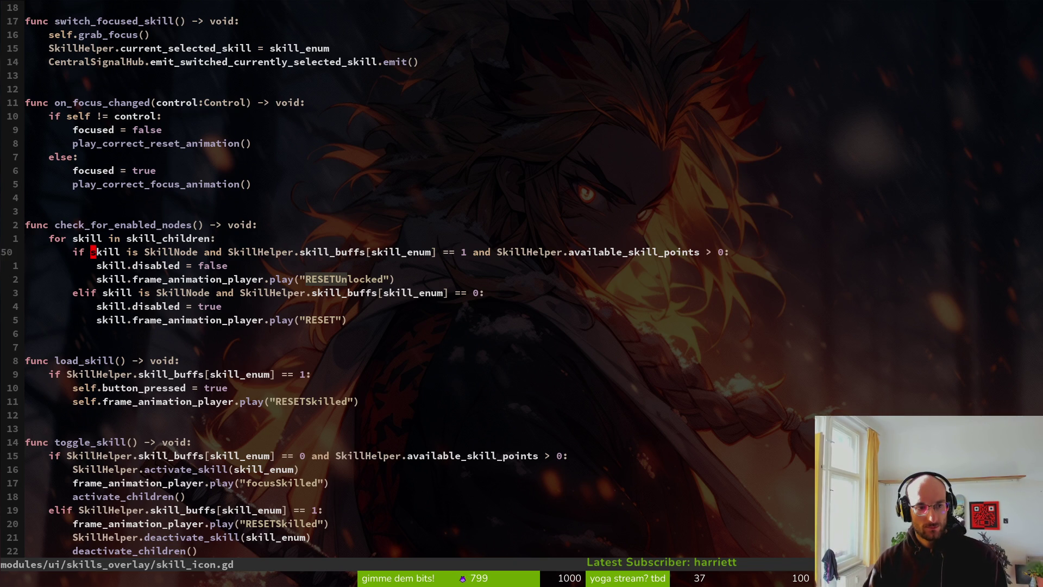
key("i")
key("Escape")
type("a")
type("skill.")
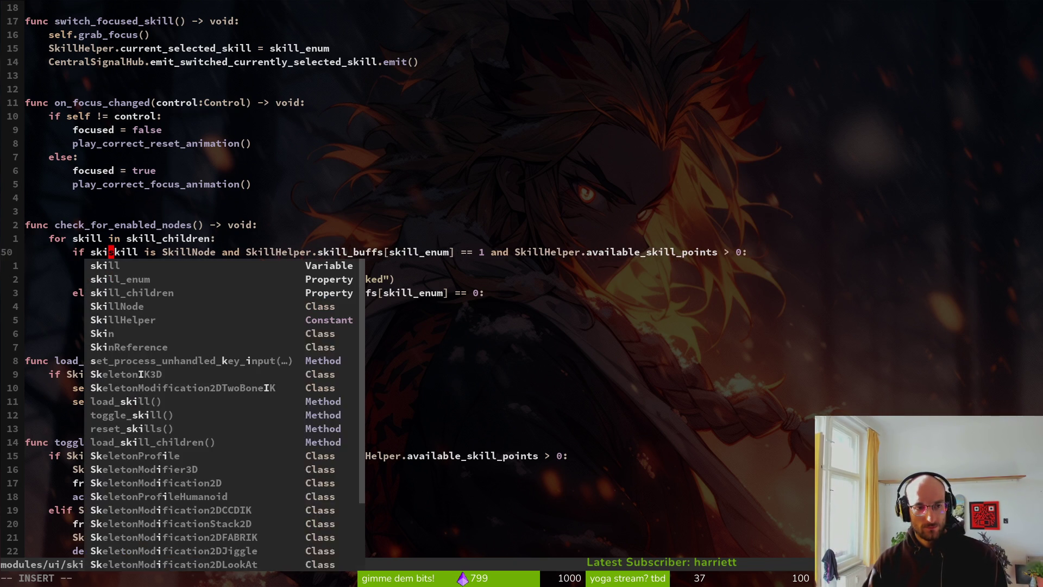
type("frame_animation_player")
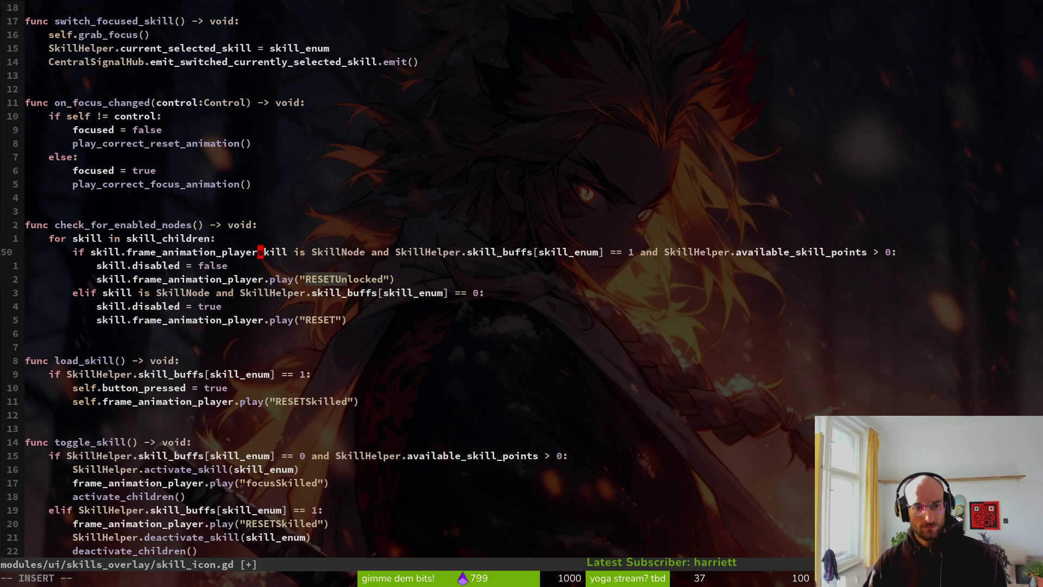
key("BackSpace")
key("BackSpace")
key("BackSpace")
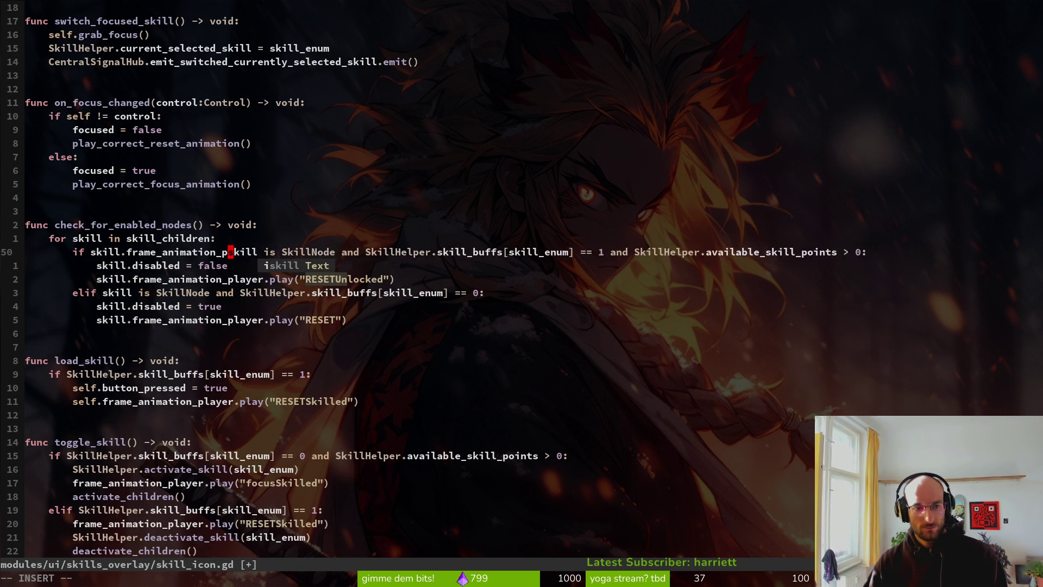
key("BackSpace")
key("BackSpace")
key("BackSpace")
key("Escape")
type(":w")
key("Return")
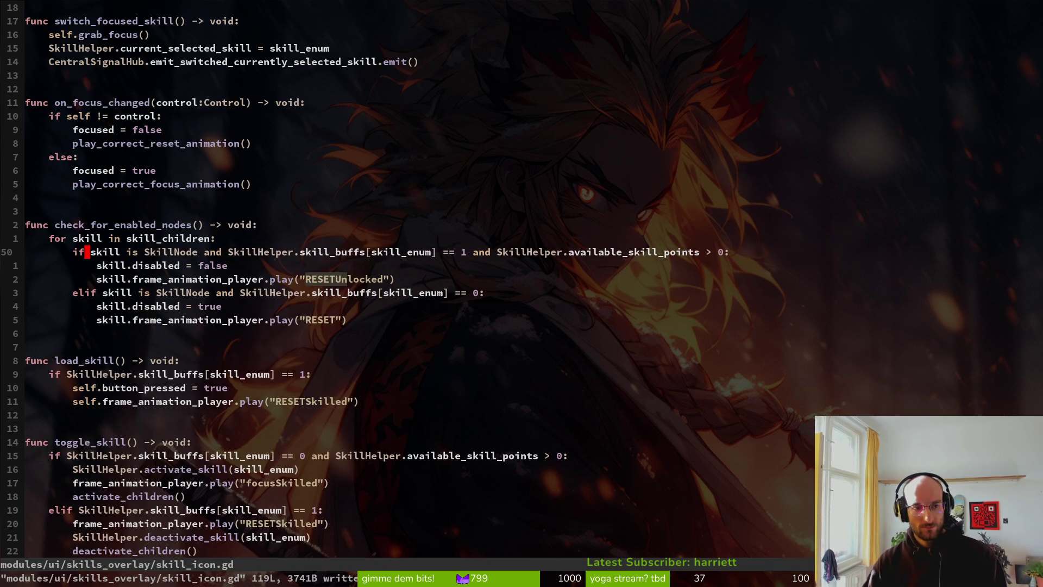
Add print_debug(skill) below the RESETUnlocked call, save, and run the game with F5
key("j")
key("j")
type("oprde")
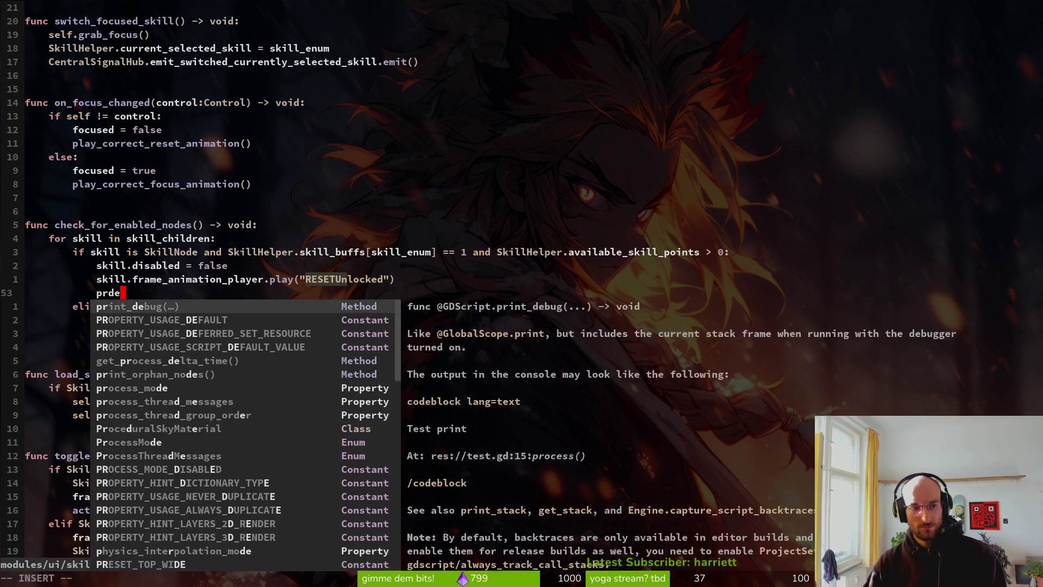
key("Return")
type("skill")
key("Escape")
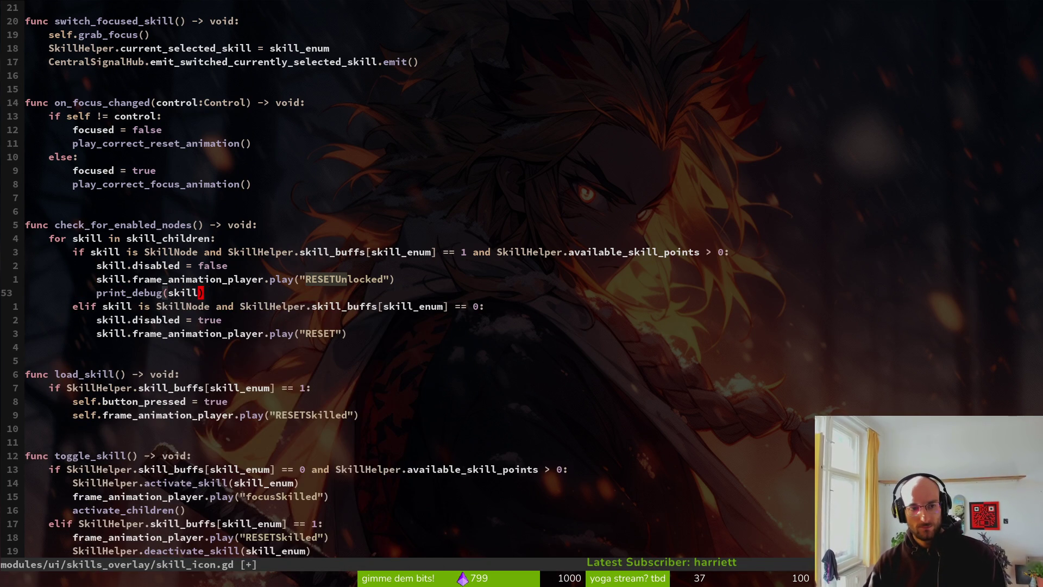
type(":w")
key("Return")
key("F5")
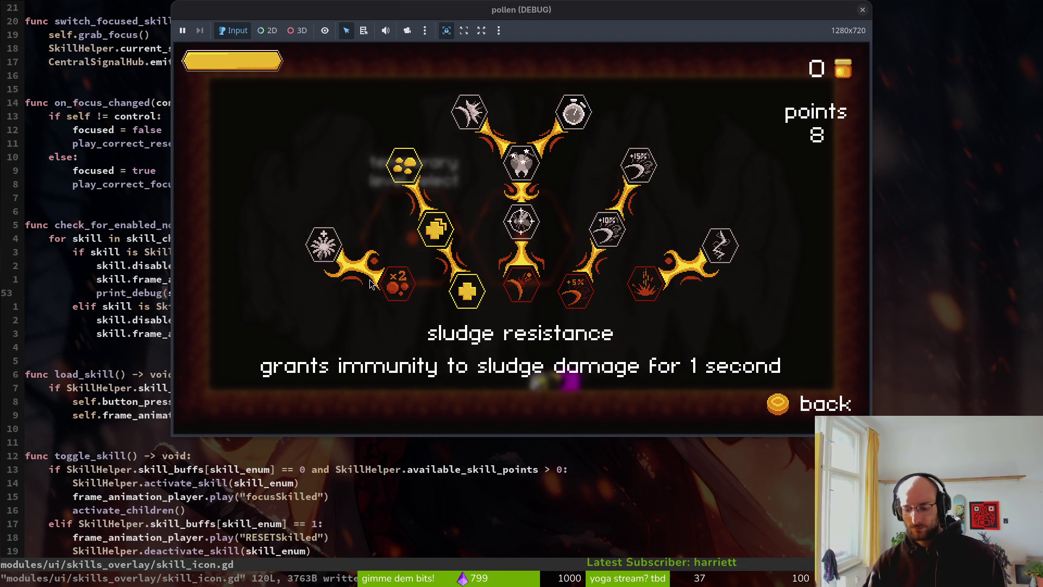
Relaunch the game and buy increase health, red health-plus and sludge resistance via keyboard
key("F8")
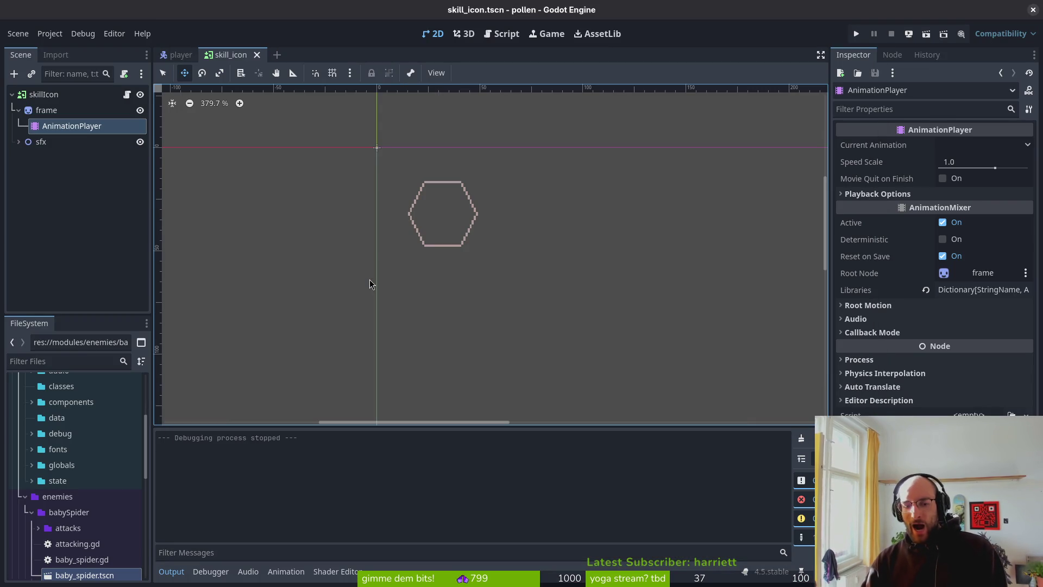
key("F5")
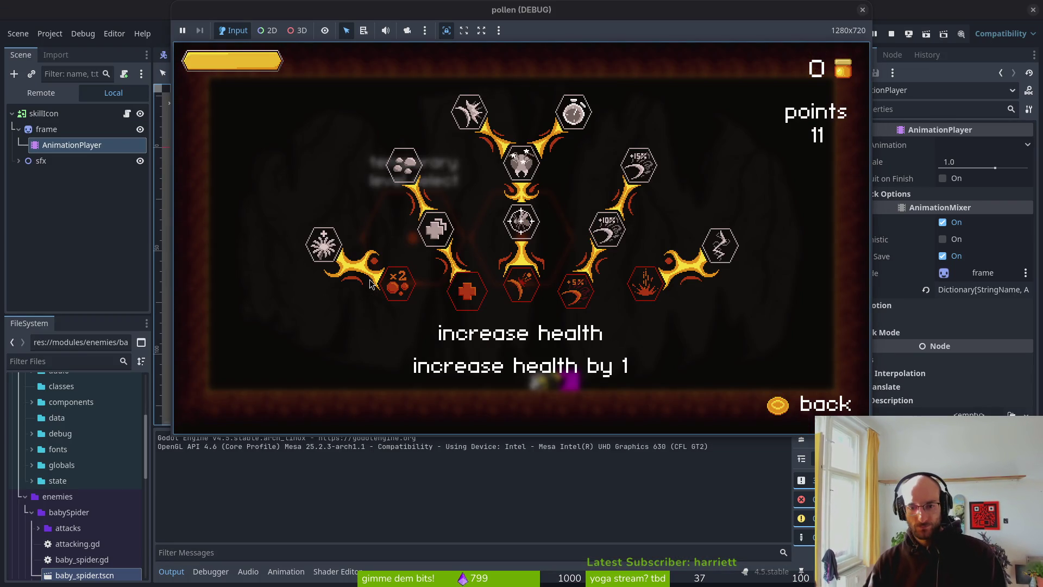
key("Return")
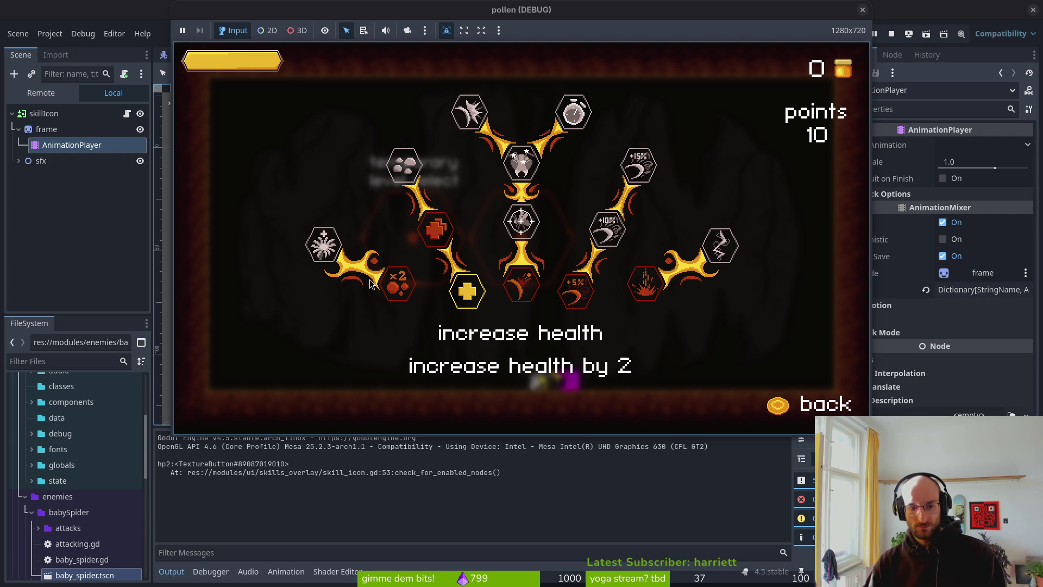
key("Return")
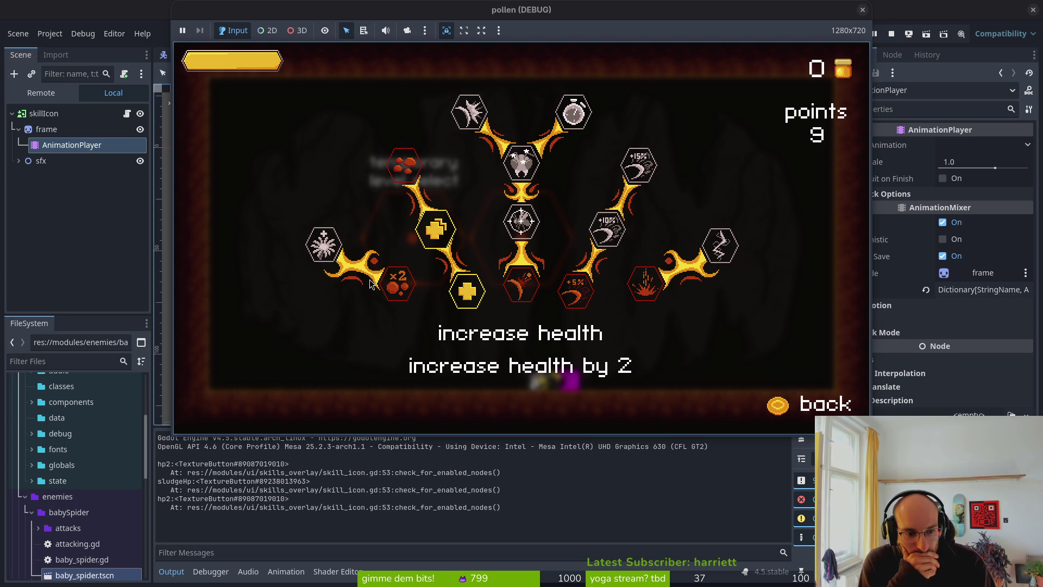
key("Up")
key("Return")
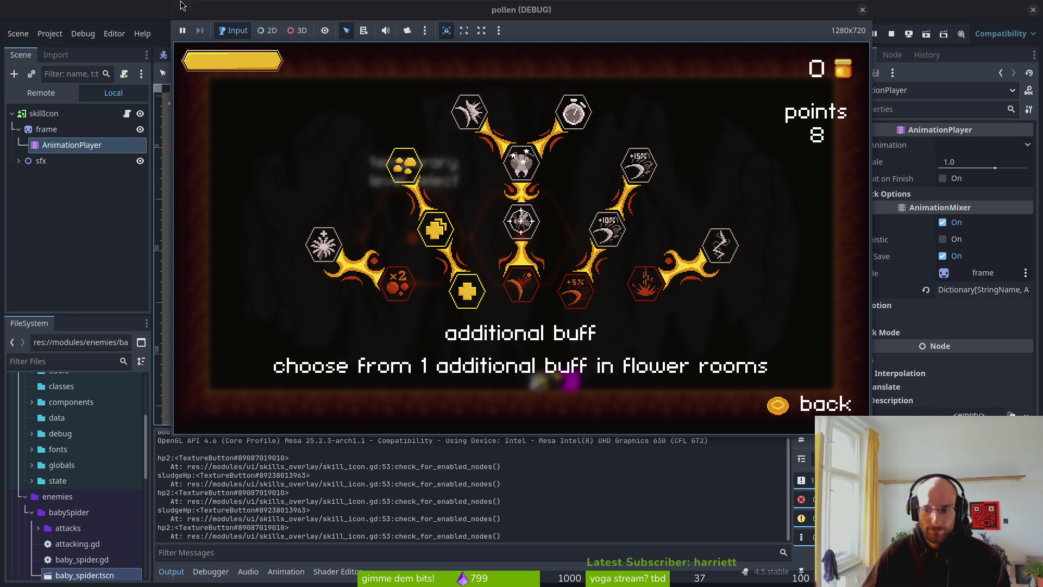
Restart the game, buy sludge resistance by clicking its icon, then reload and shift the window left
key("F5")
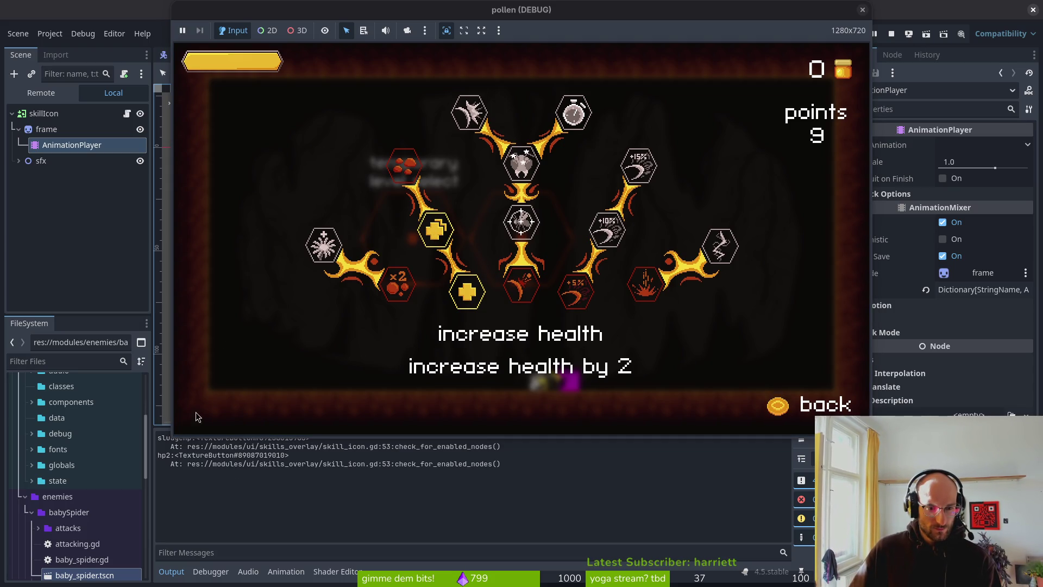
left_click(397, 172)
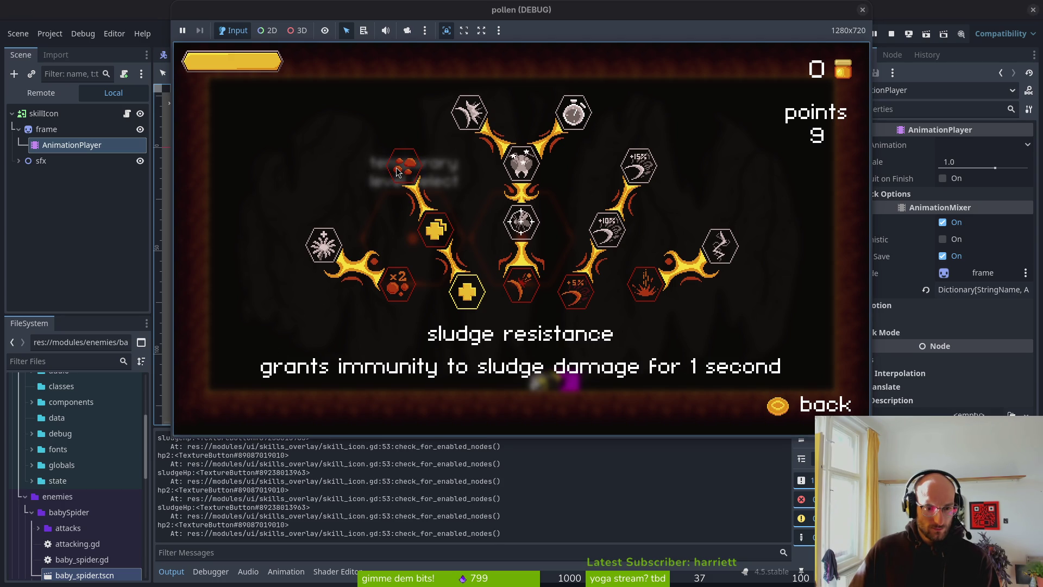
left_click(397, 172)
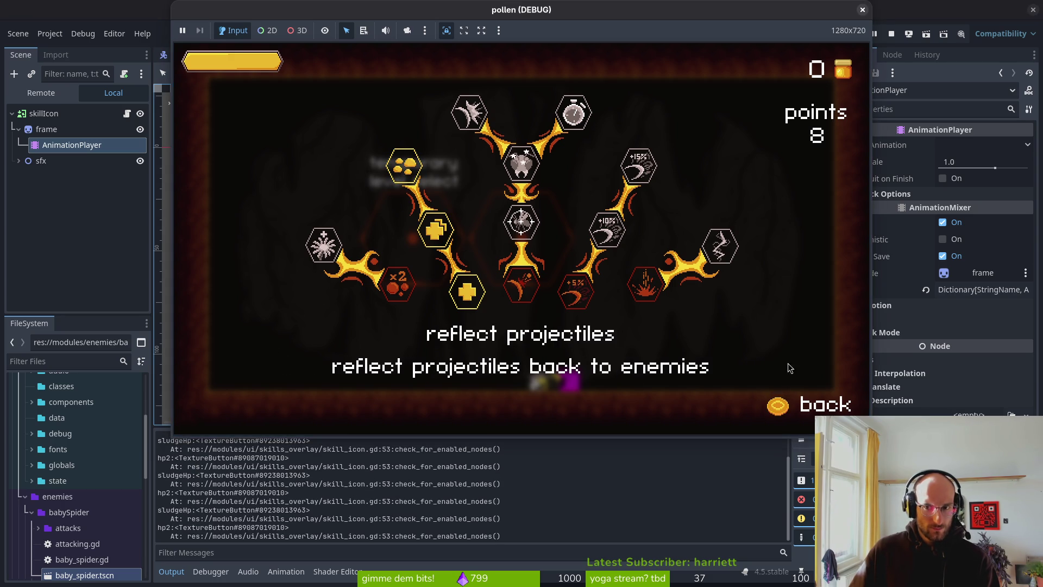
key("F5")
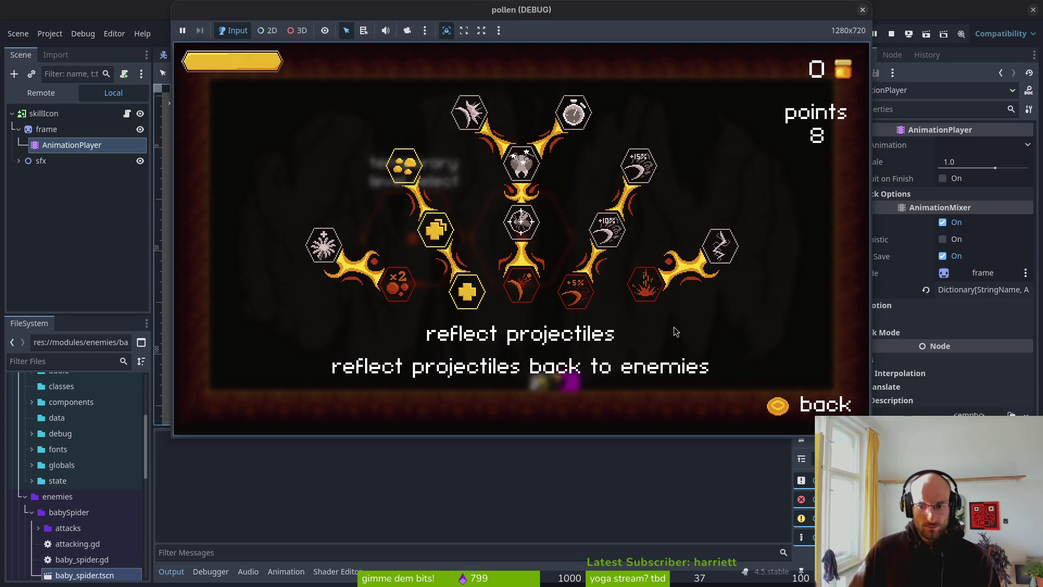
mouse_move(401, 10)
left_mouse_down()
mouse_move(323, 6)
mouse_move(401, 6)
mouse_move(347, 6)
mouse_move(364, 5)
left_mouse_up()
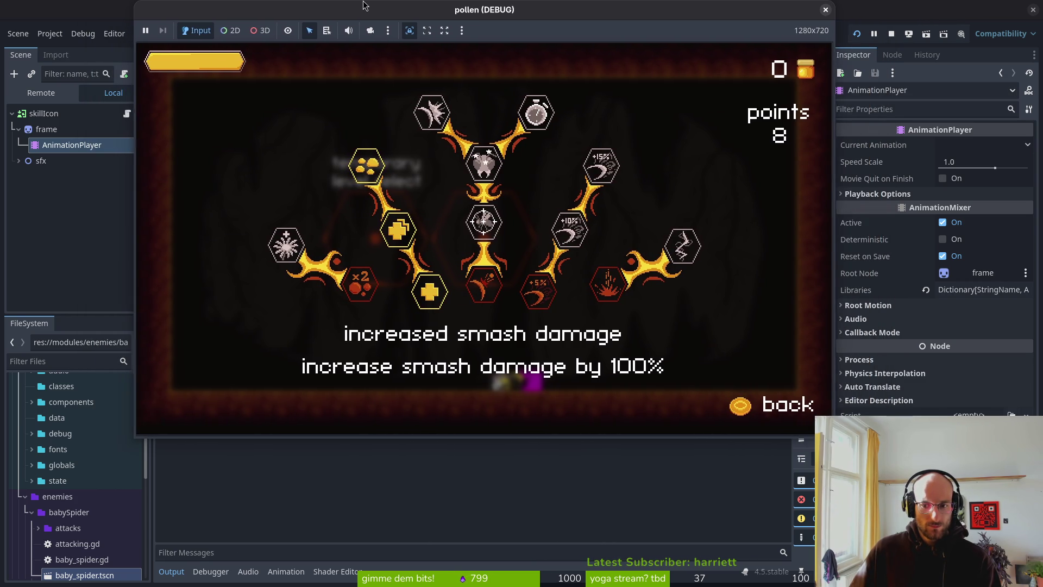
Resize the editor's Output panel, then stop and relaunch the game
left_click(748, 473)
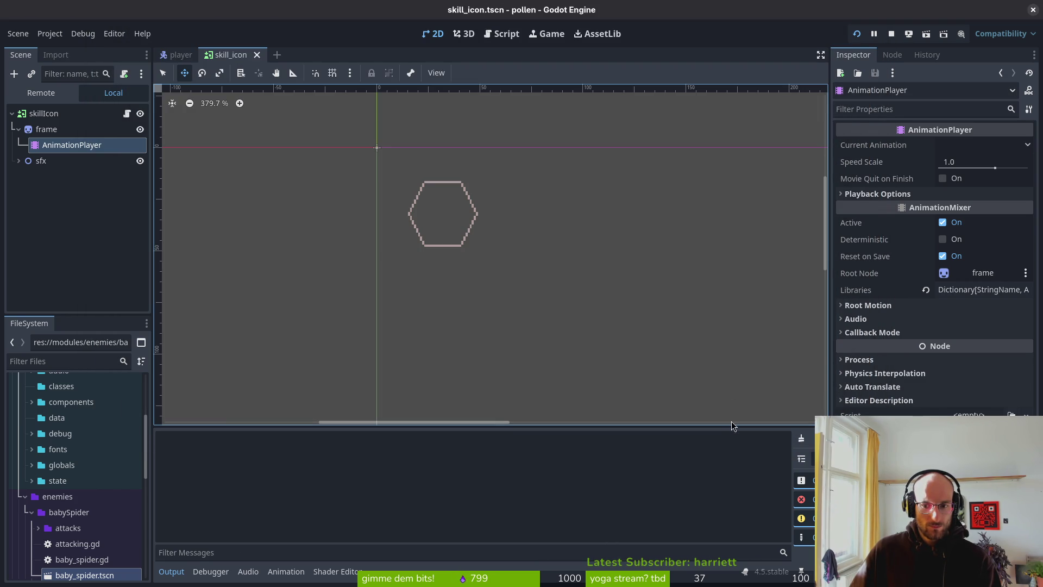
left_click_drag(731, 425, 728, 440)
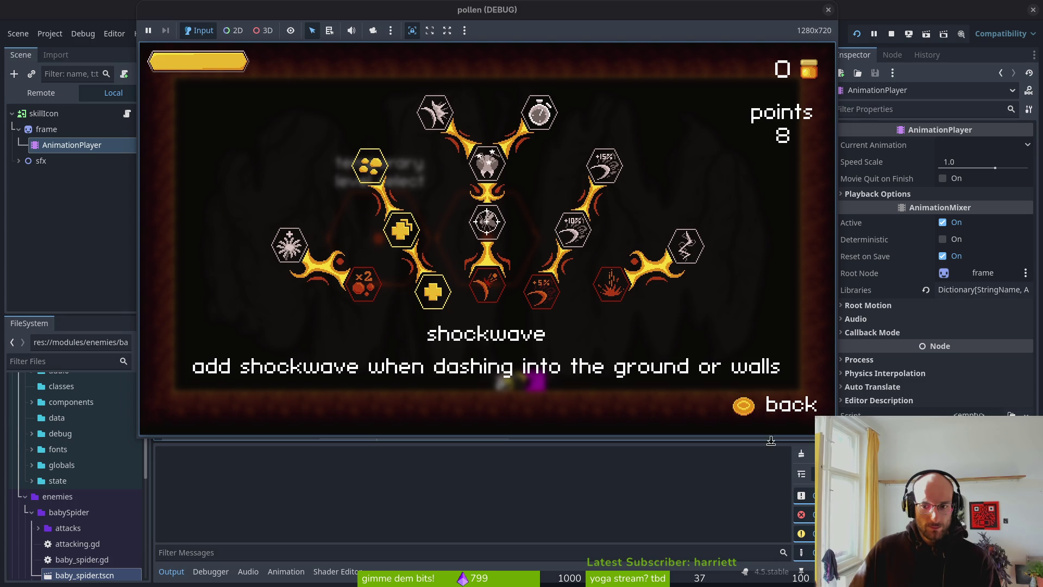
left_click_drag(663, 442, 659, 410)
key("ctrl+z")
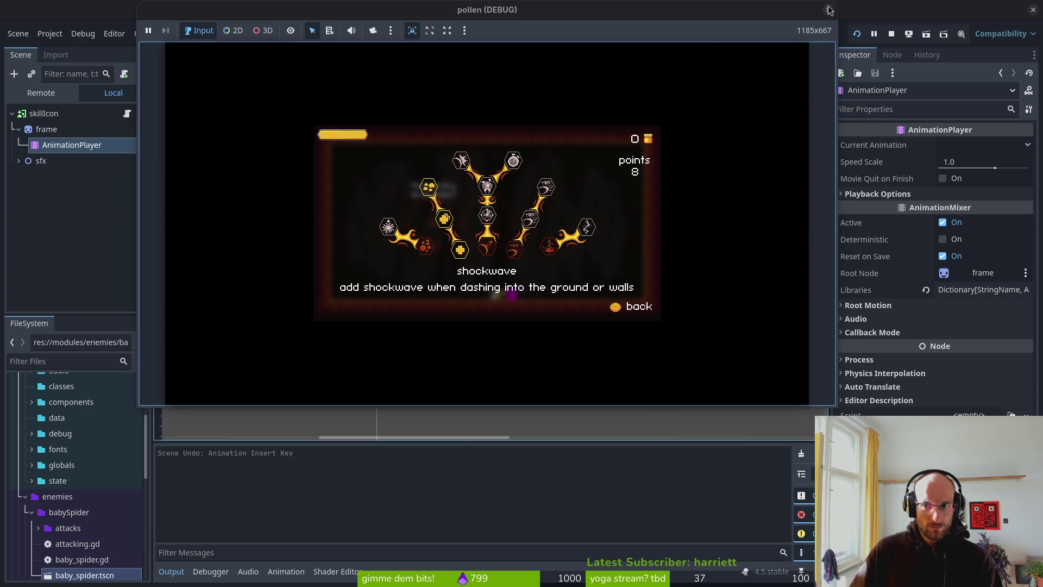
left_click(828, 9)
left_click(857, 34)
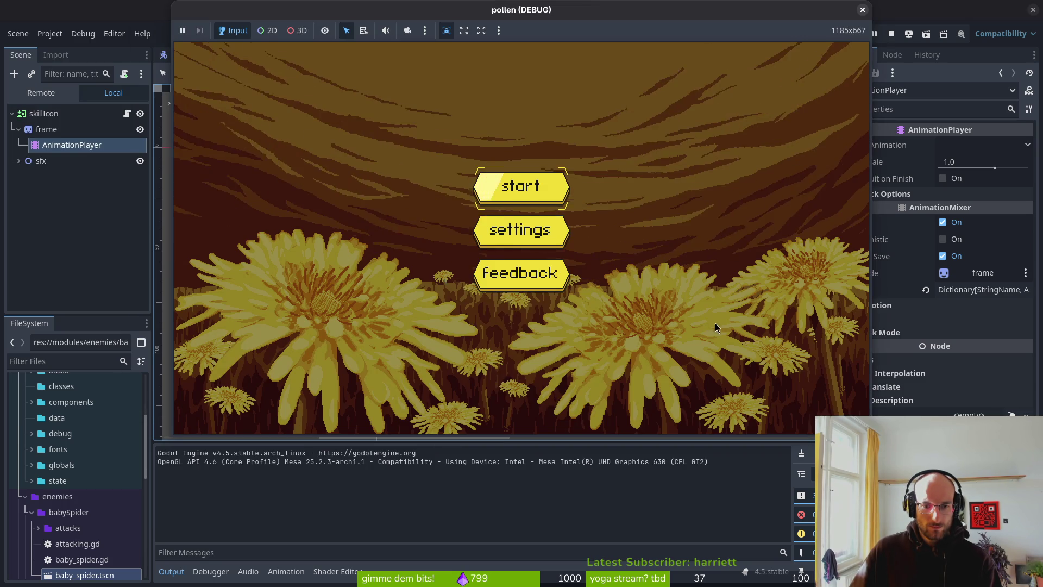
left_click(710, 447)
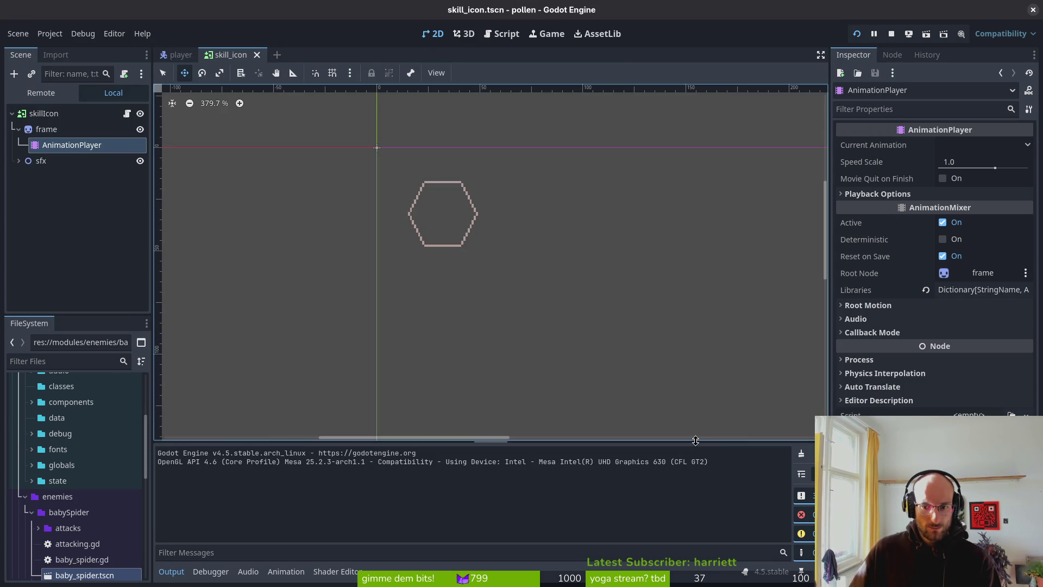
left_click_drag(695, 440, 695, 435)
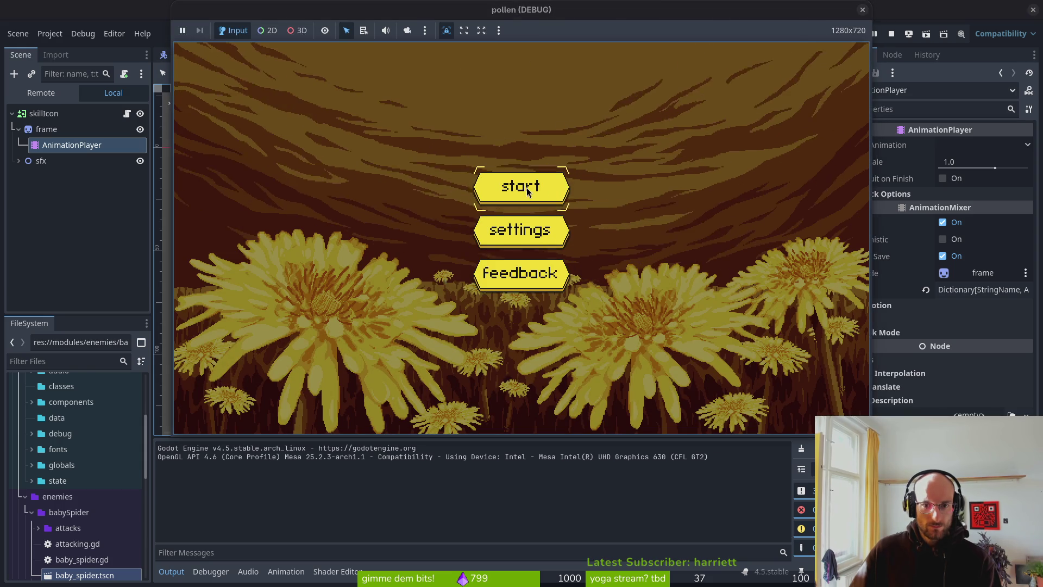
Start a new game and buy then refund the increase health skill twice
left_click(527, 191)
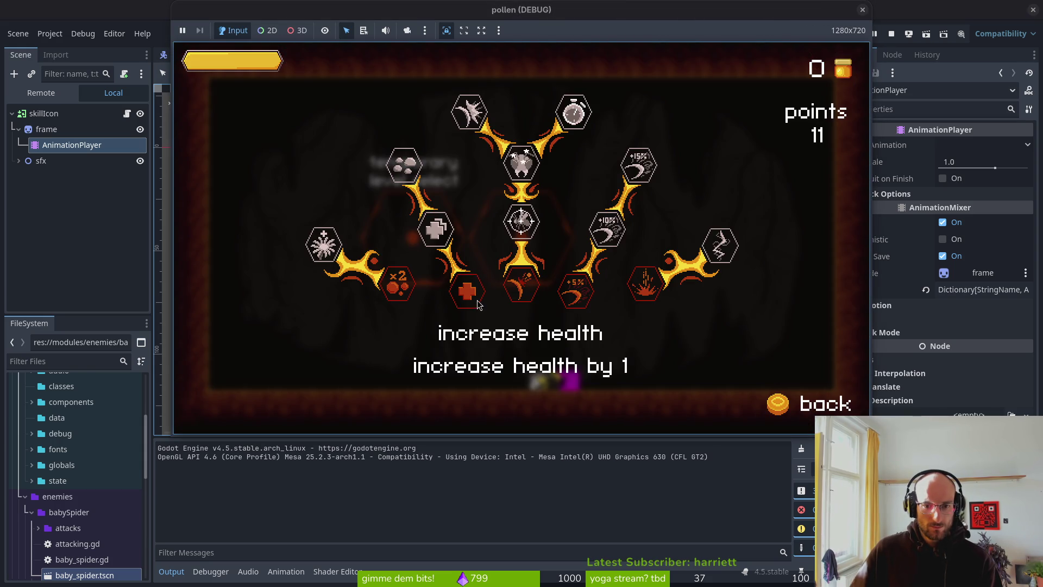
left_click(466, 288)
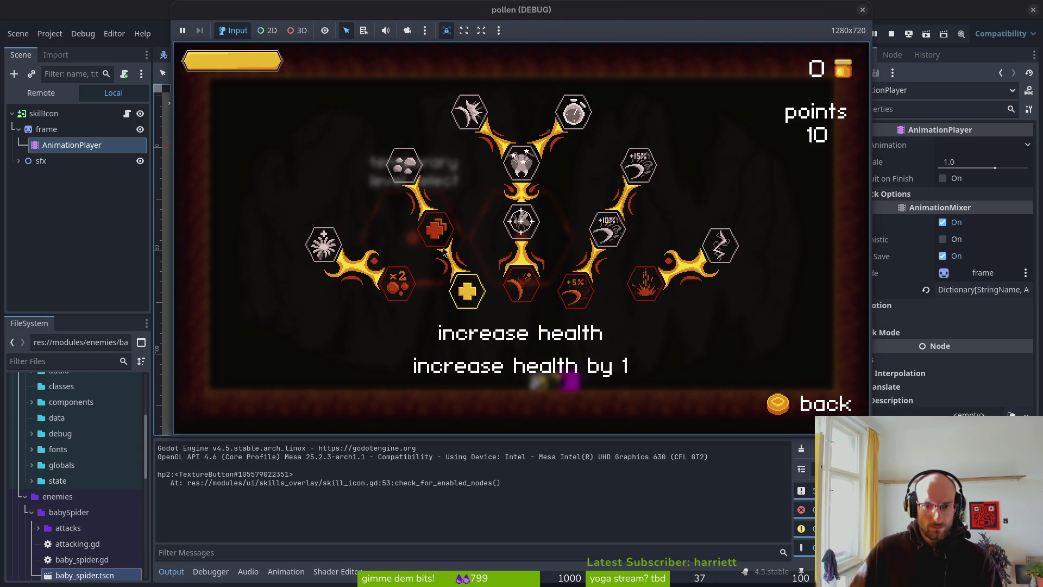
left_click(475, 303)
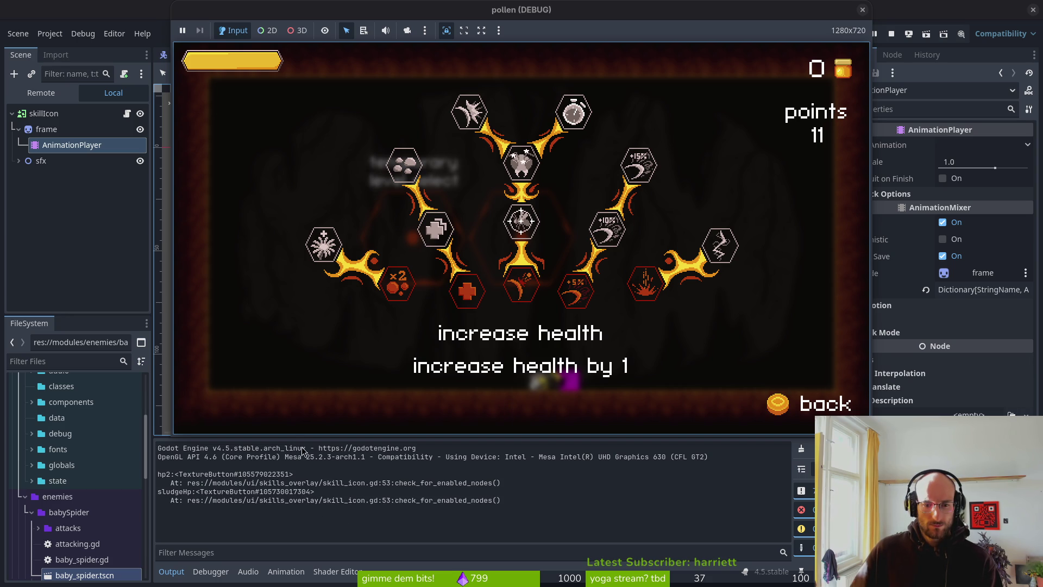
left_click(473, 296)
left_click(473, 296)
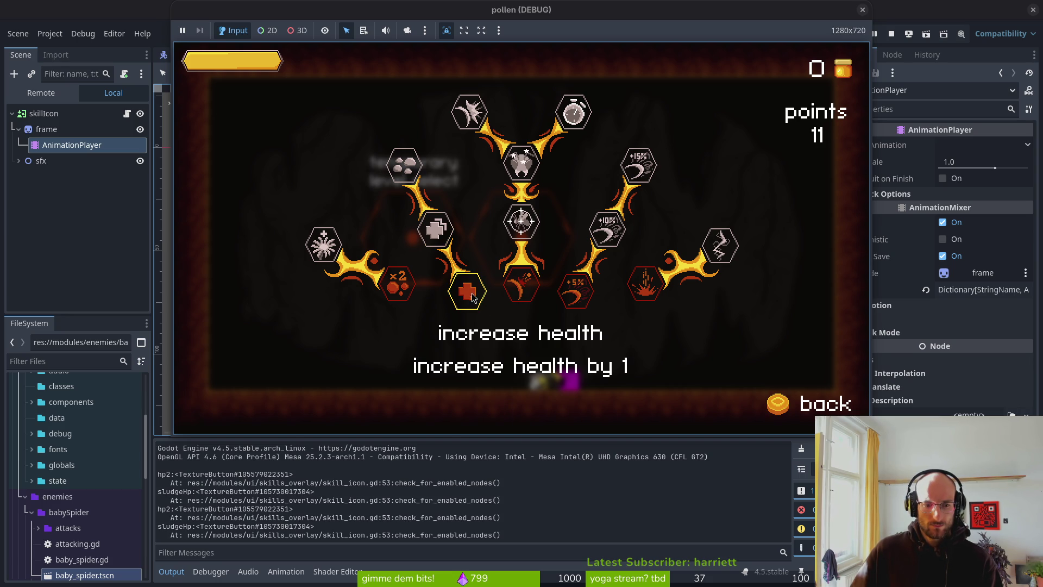
Buy and refund the bonus xp skill twice, then return to skill_icon.gd in Neovim
key("F8")
key("alt+Tab")
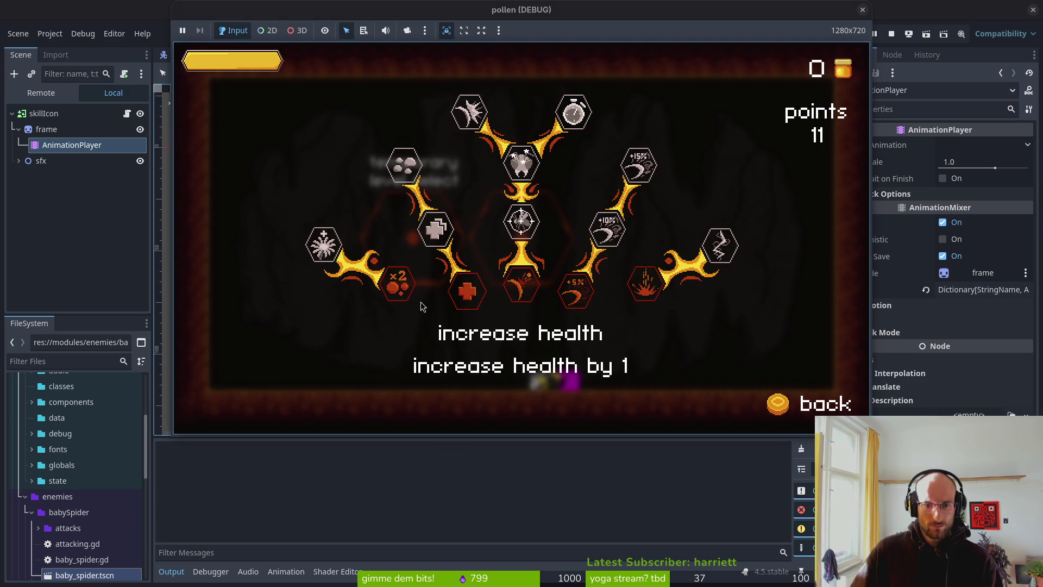
left_click(401, 288)
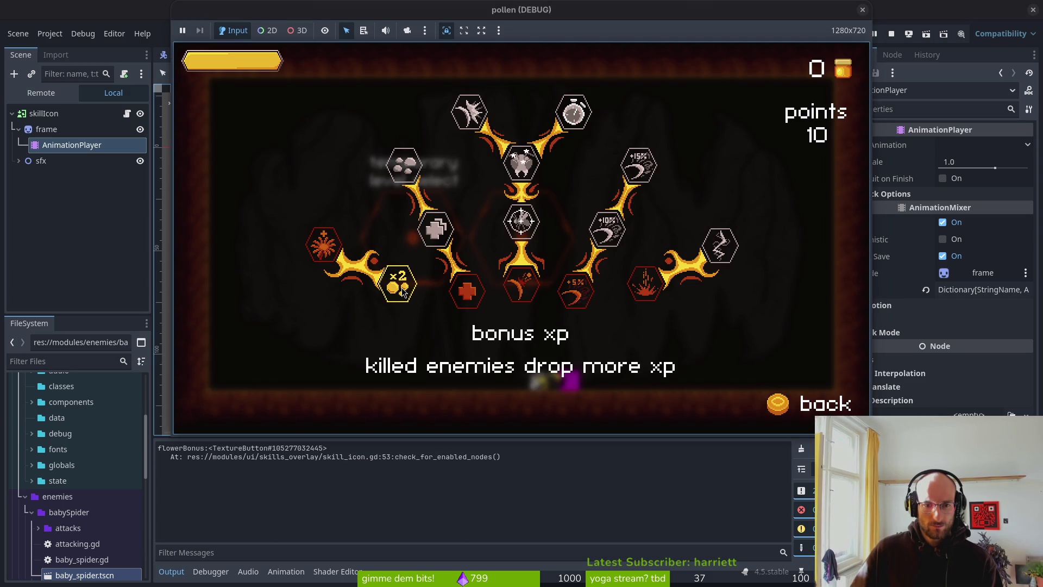
left_click(404, 291)
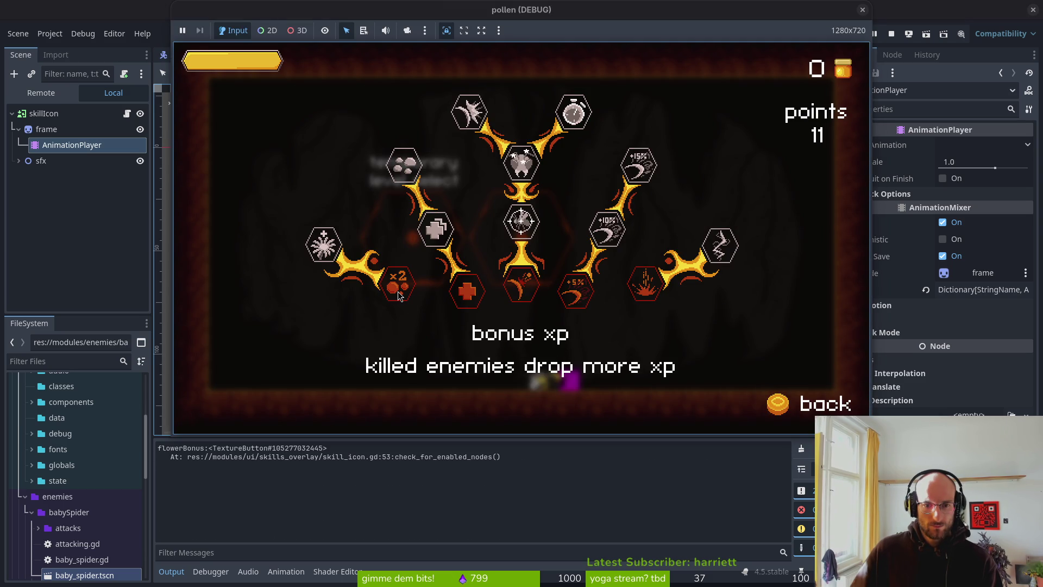
left_click(400, 288)
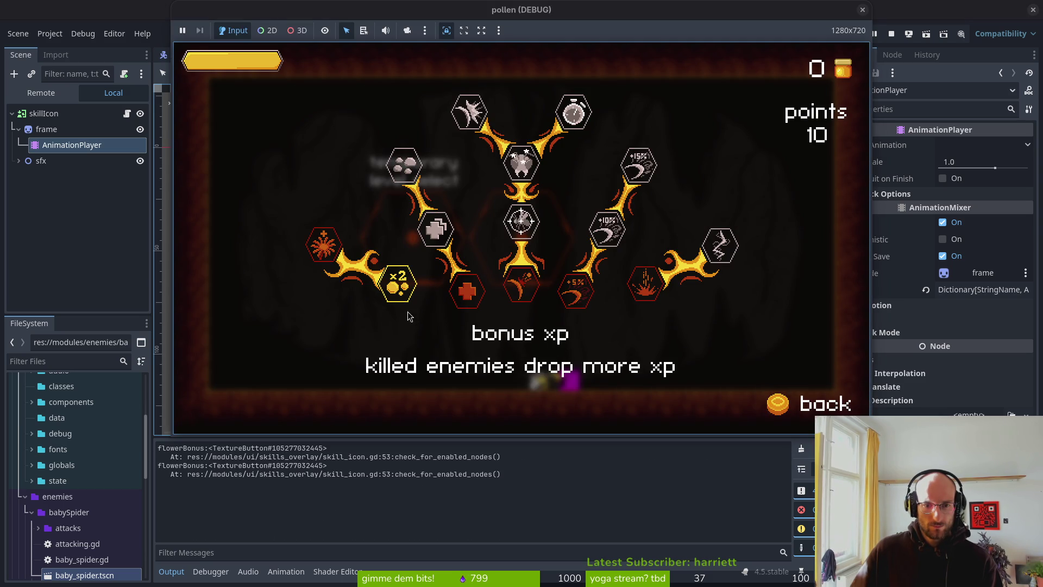
left_click(400, 289)
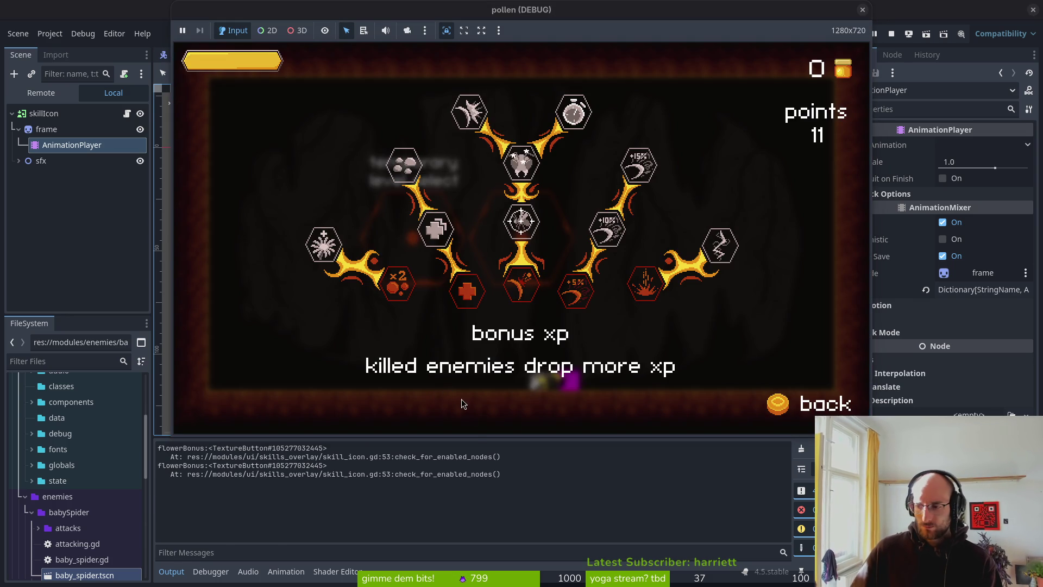
key("alt+Tab")
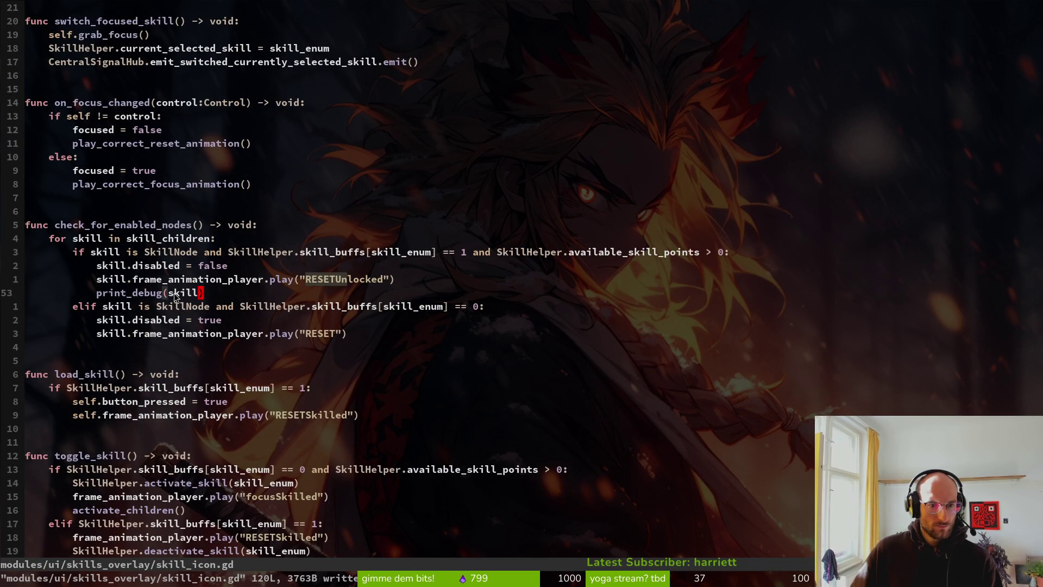
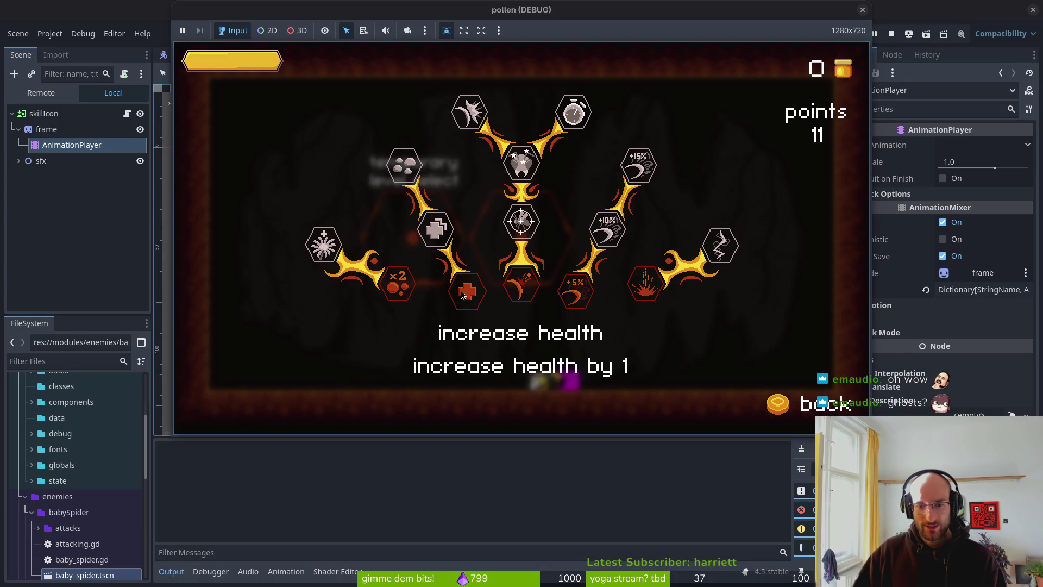
Buy the increase health skill so points drop from 11 to 10, then close the game and return to skill_icon.gd
left_click(460, 290)
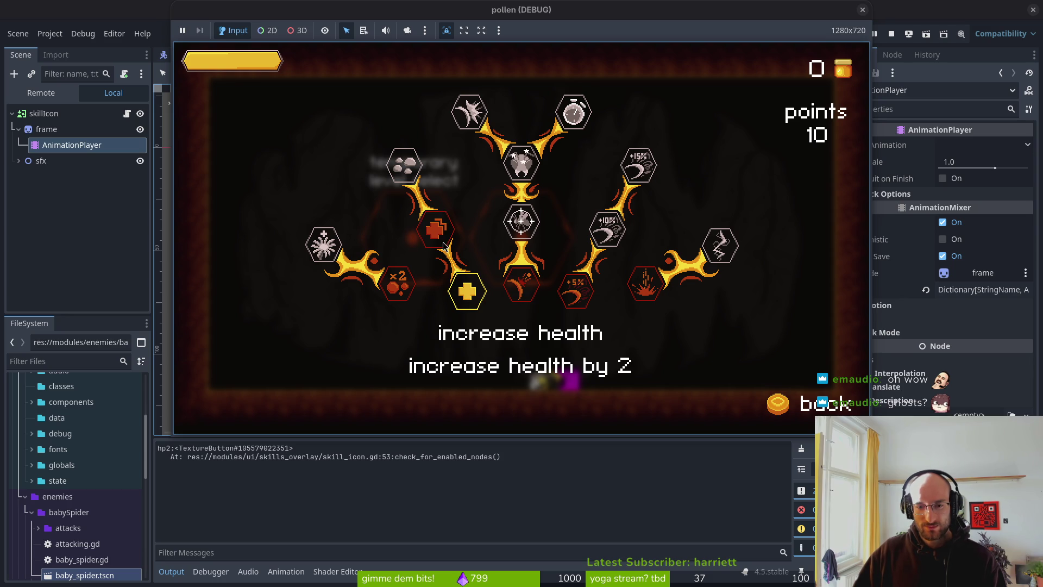
key("alt+F4")
key("alt+Tab")
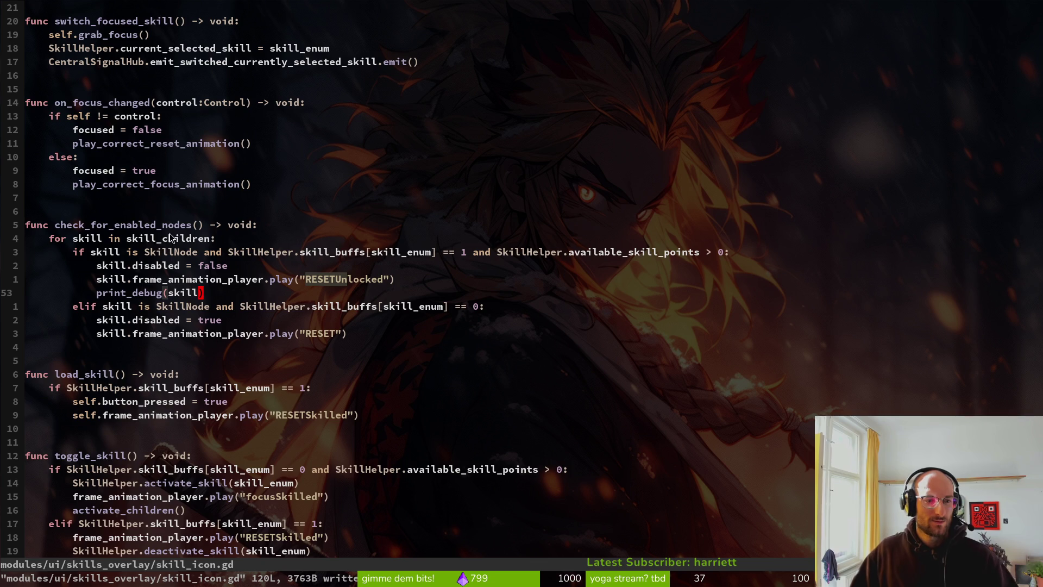
Scroll through skill_icon.gd and select skill_enum on the if line
scroll(252, 212, "up", 9)
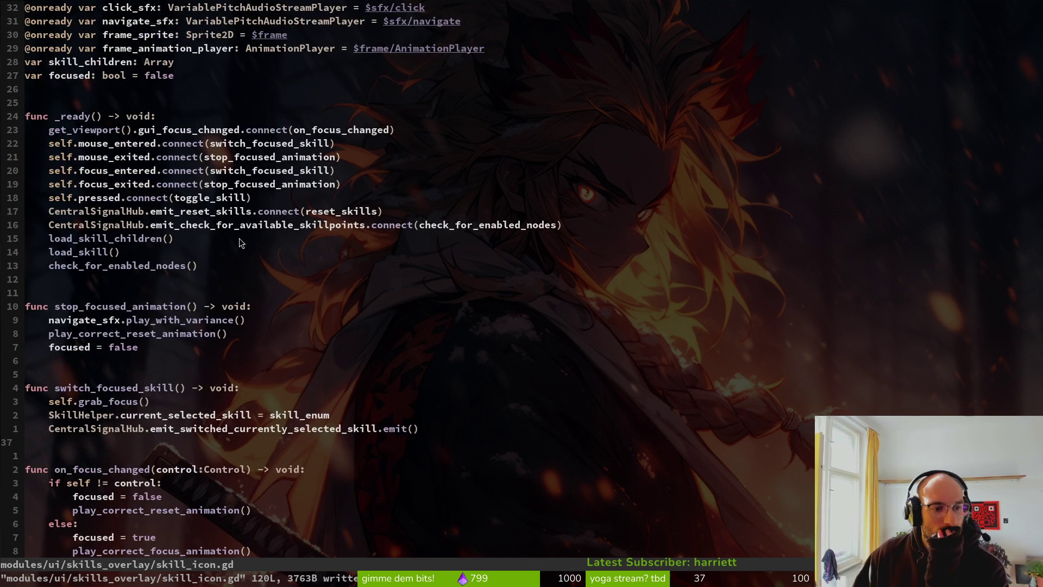
scroll(151, 325, "down", 9)
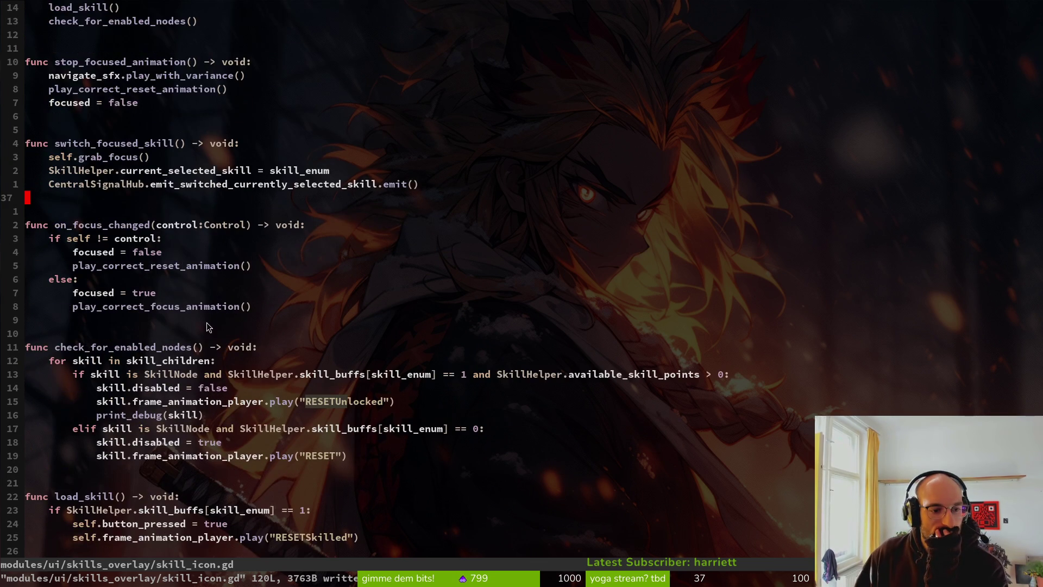
scroll(213, 330, "down", 6)
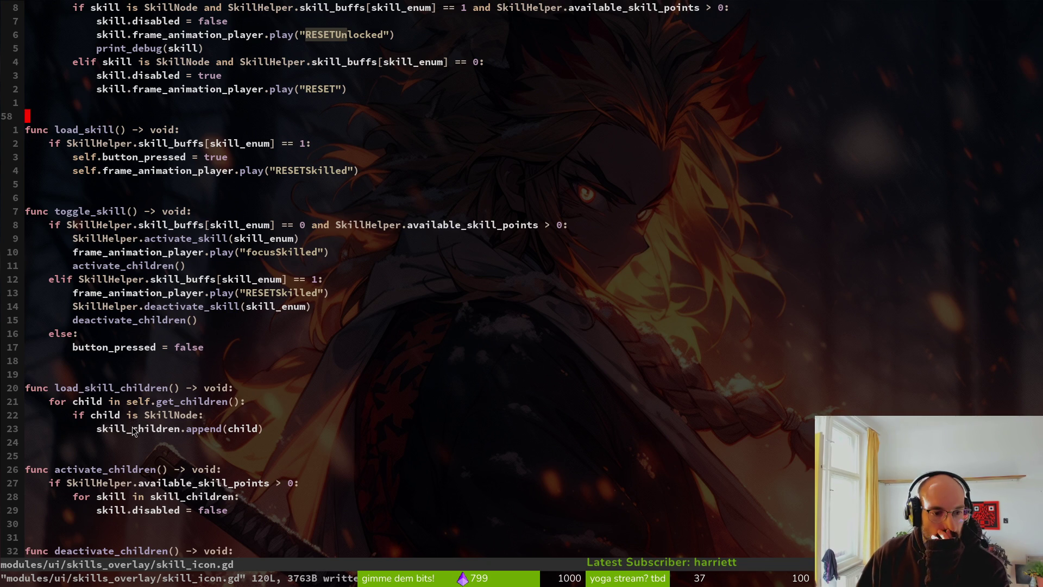
scroll(132, 429, "up", 7)
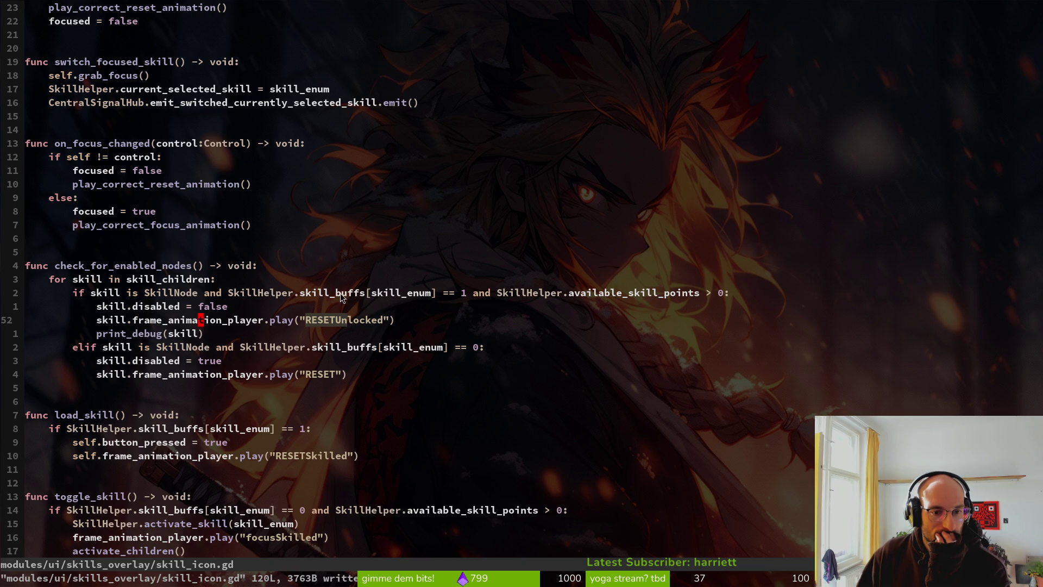
left_click(396, 295)
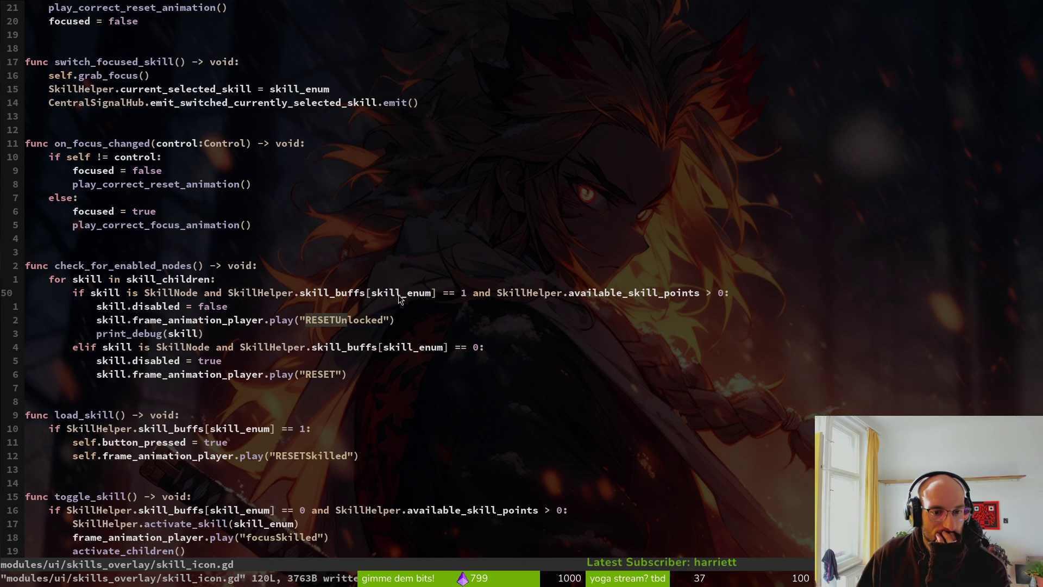
type("l")
double_click(403, 294)
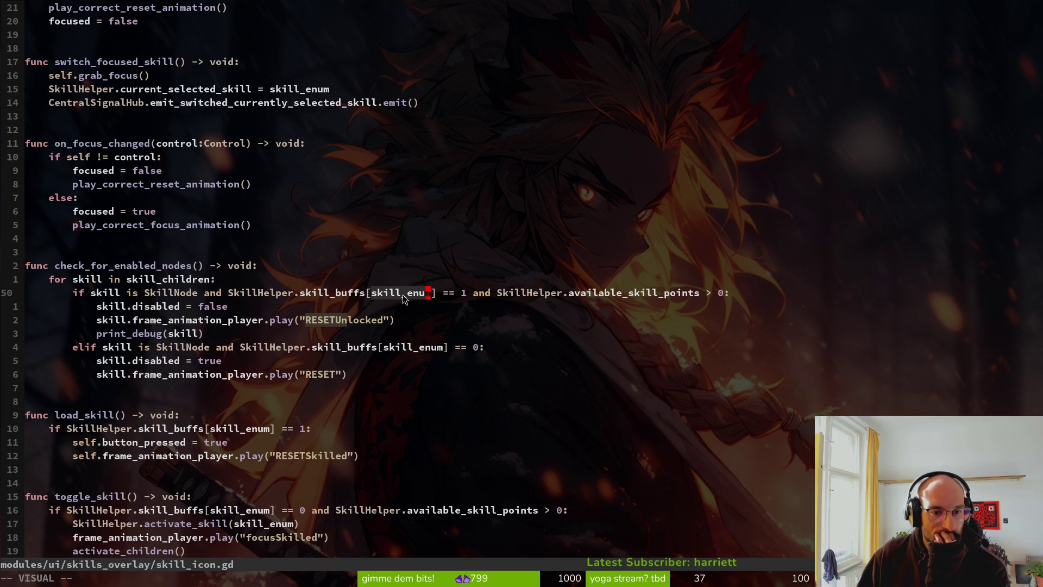
Search /skill_enum and step through its matches back to the if line
key("Escape")
type("/")
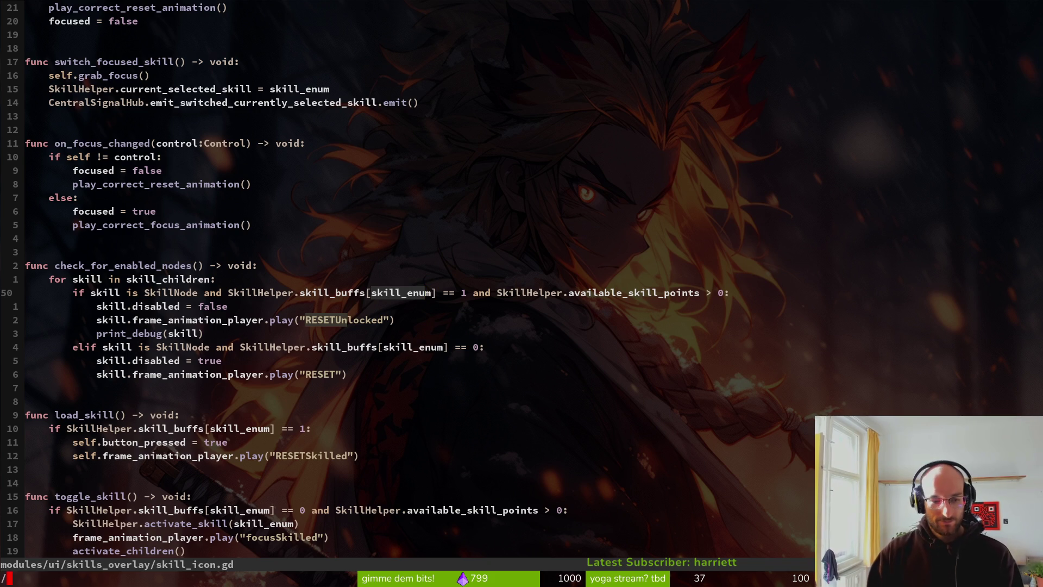
type("skill_enum")
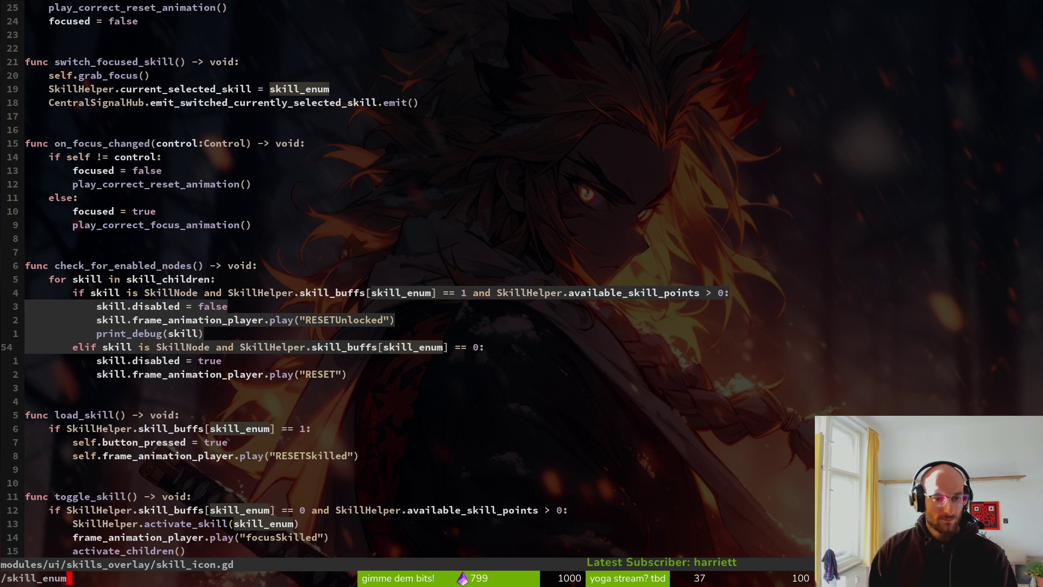
key("Return")
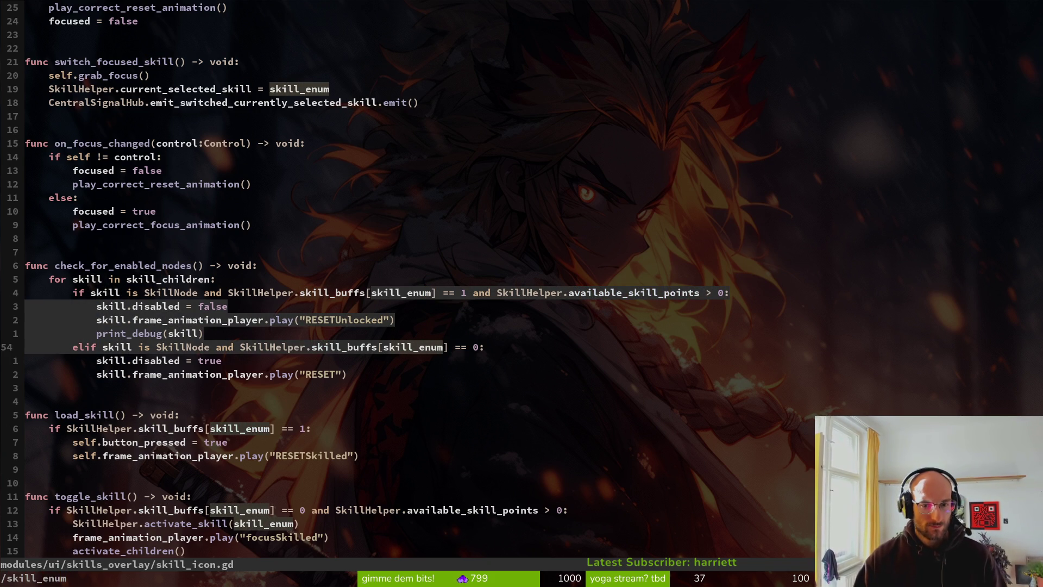
key("Return")
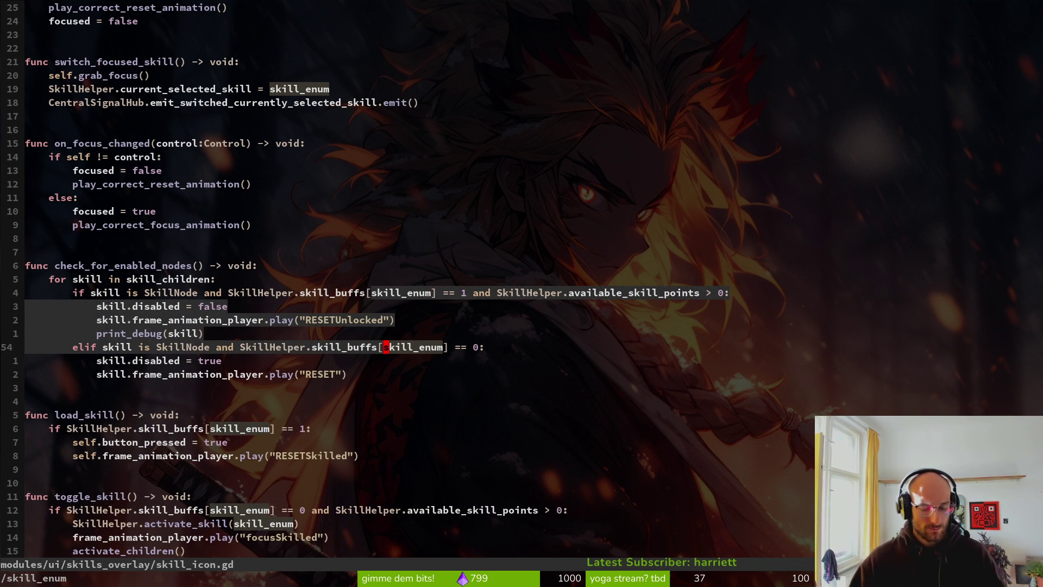
key("v")
key("Escape")
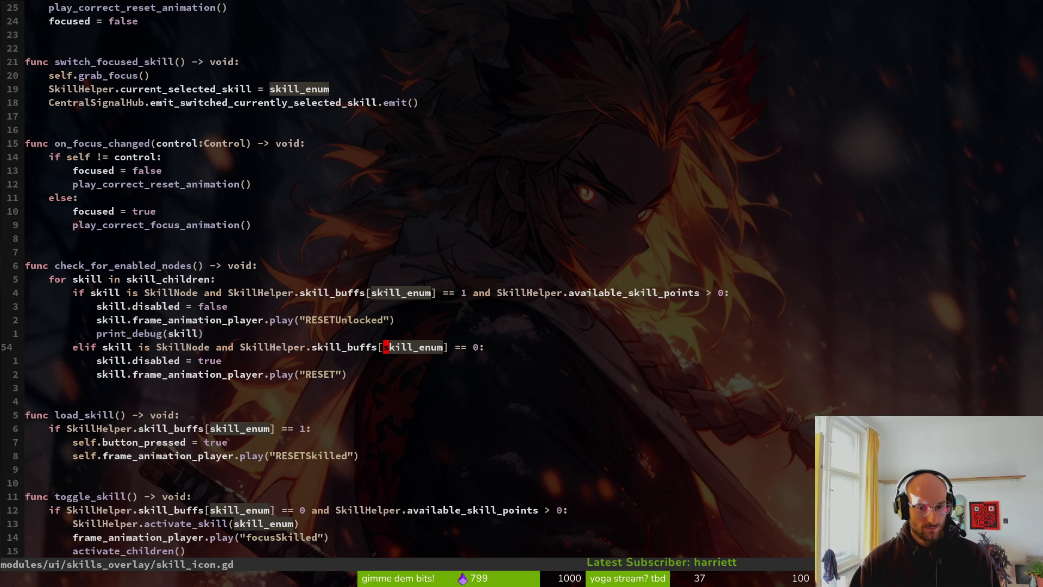
type("/skiil")
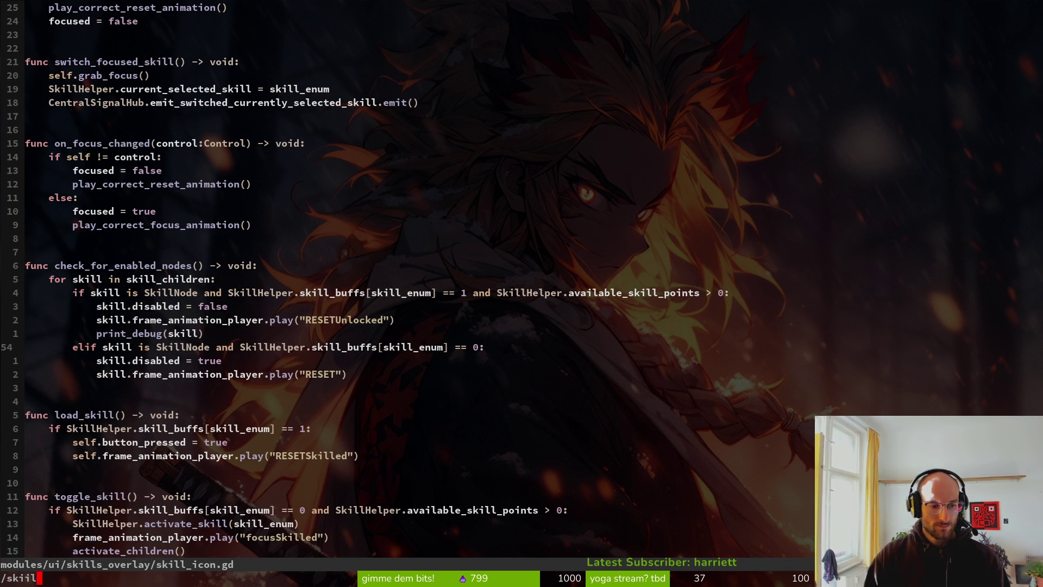
key("BackSpace")
key("BackSpace")
type("ll_enum")
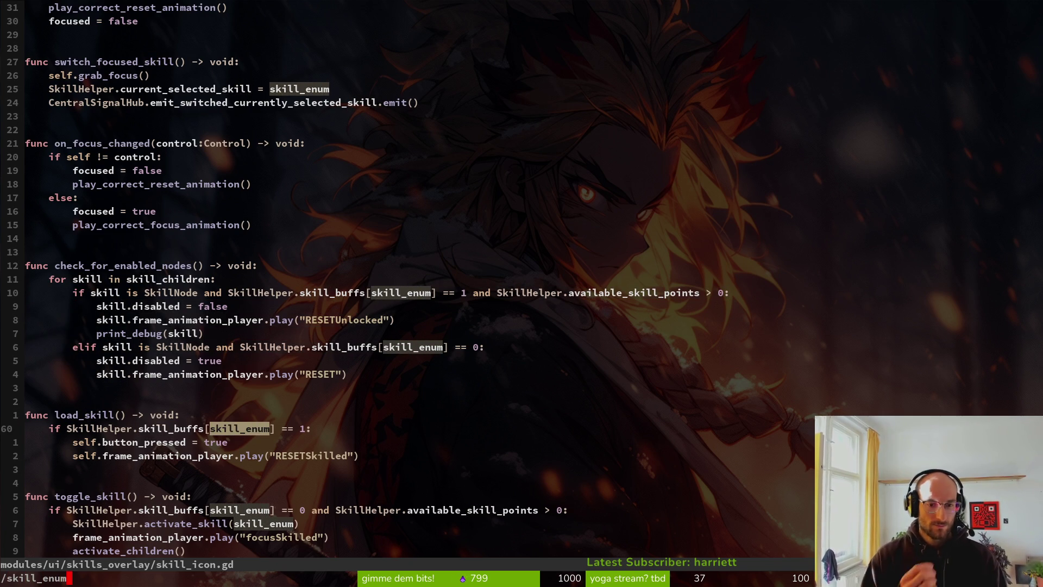
key("ctrl+t")
key("ctrl+t")
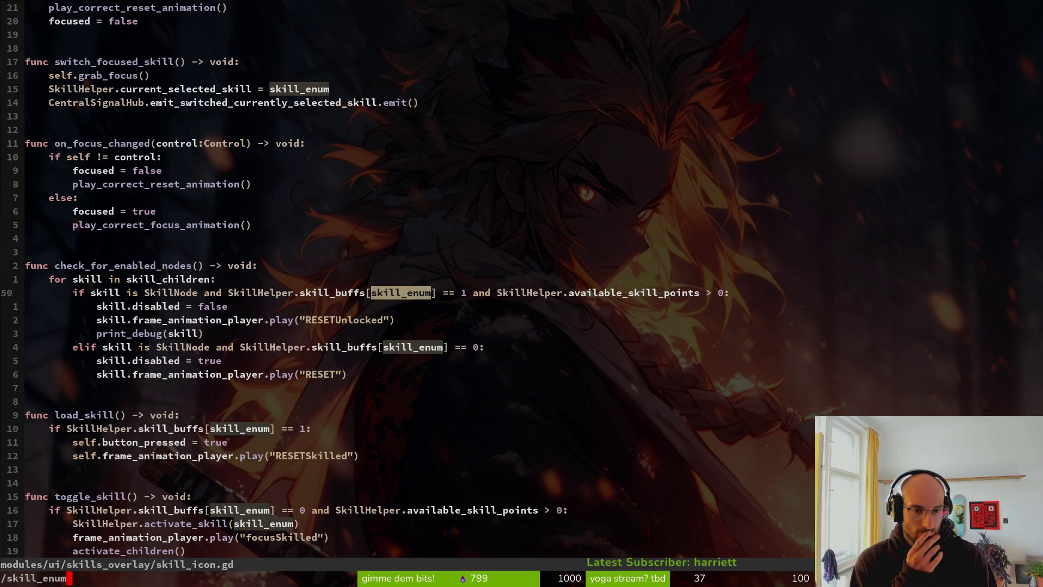
key("ctrl+t")
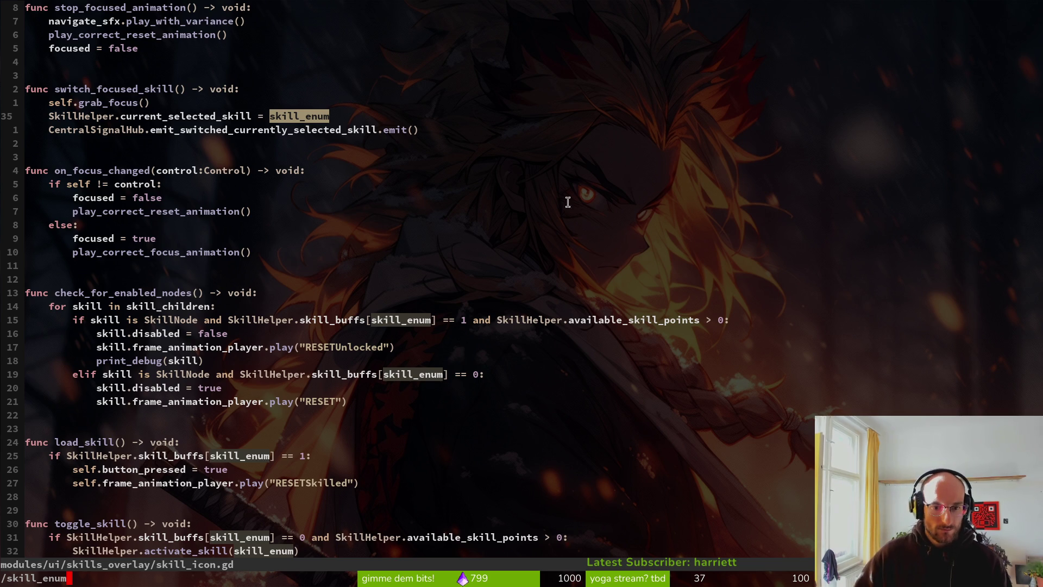
Replace skill_enum with skill in the if and elif skill_buffs lookups
key("Return")
left_click_drag(404, 320, 411, 321)
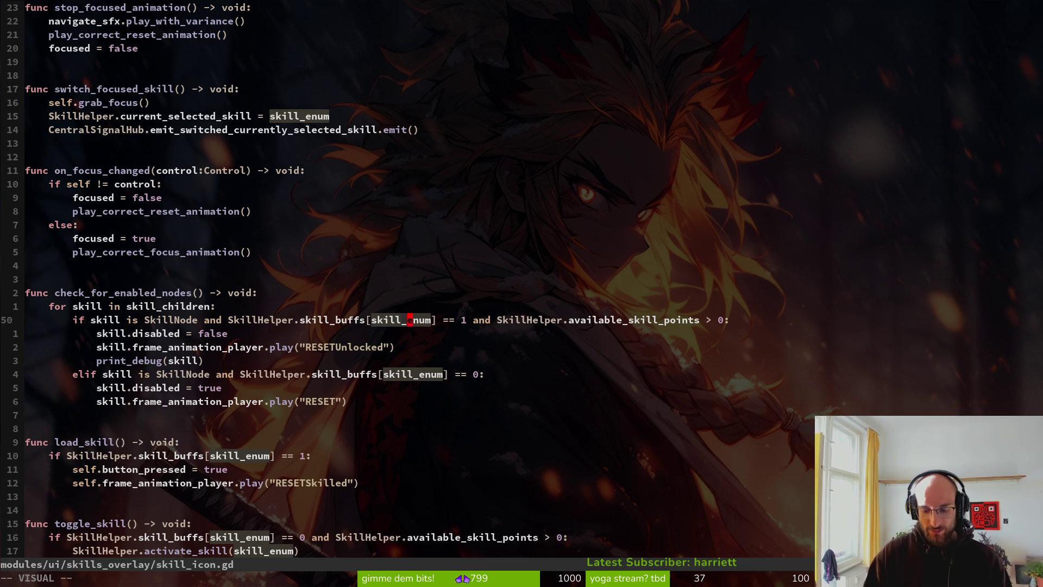
type("ciwsk")
key("Escape")
type("uciwskill")
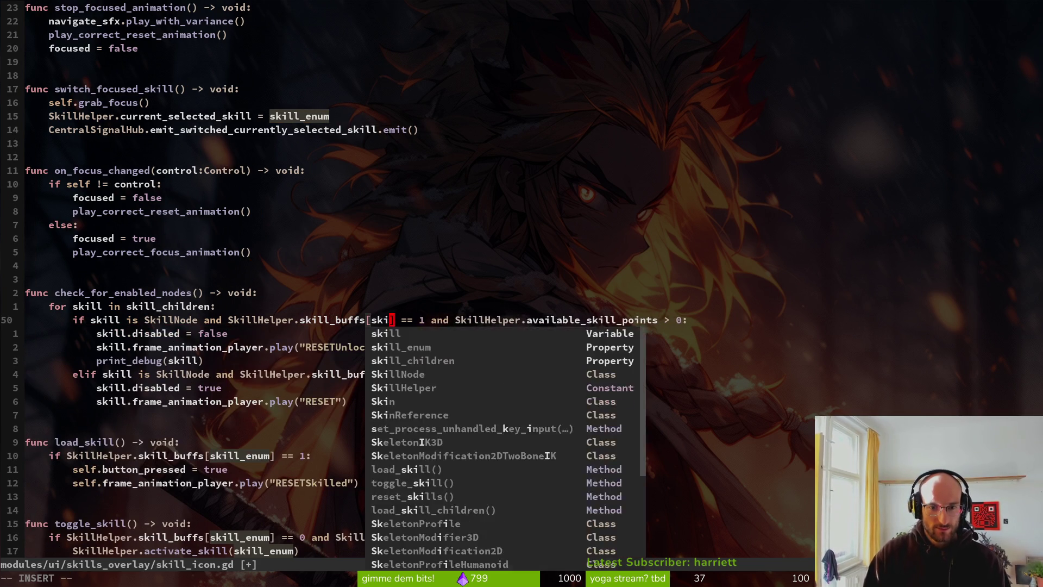
key("Escape")
key("j")
key("j")
key("j")
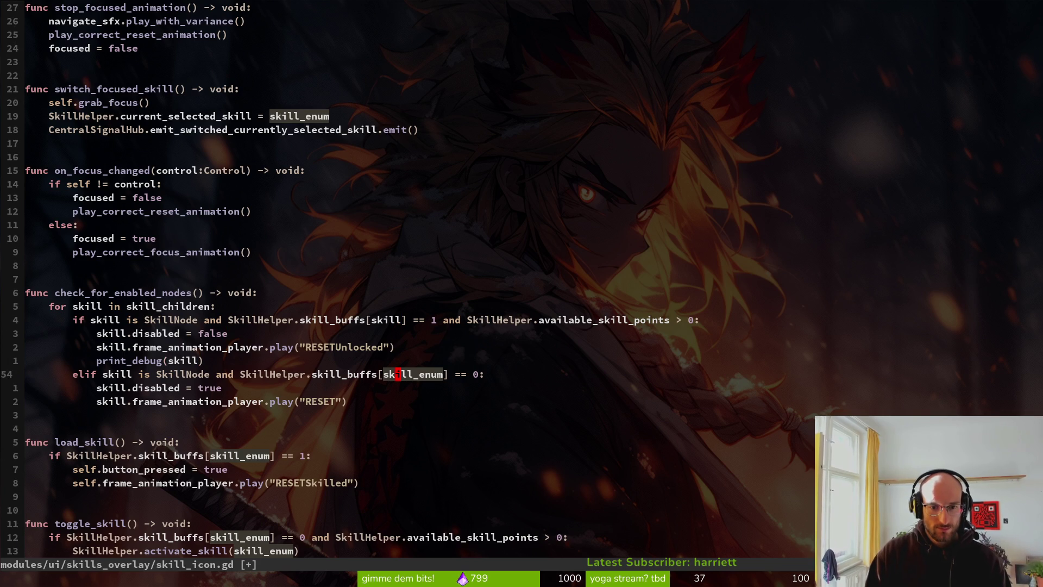
type("ciwskill")
key("Escape")
Save the script and run the game, which halts with an invalid-key error
type(":w")
key("Return")
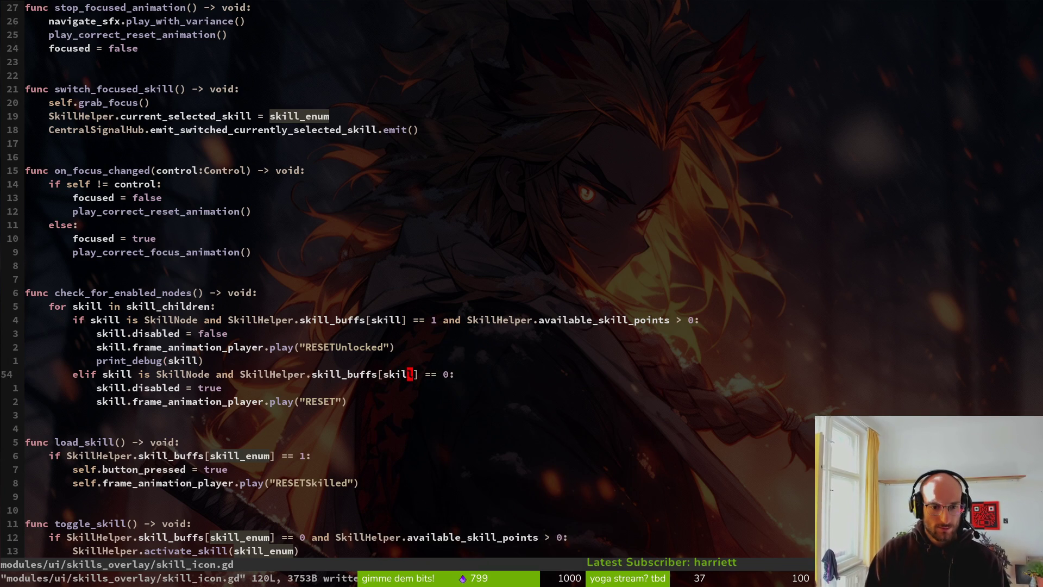
key("alt+Tab")
key("F5")
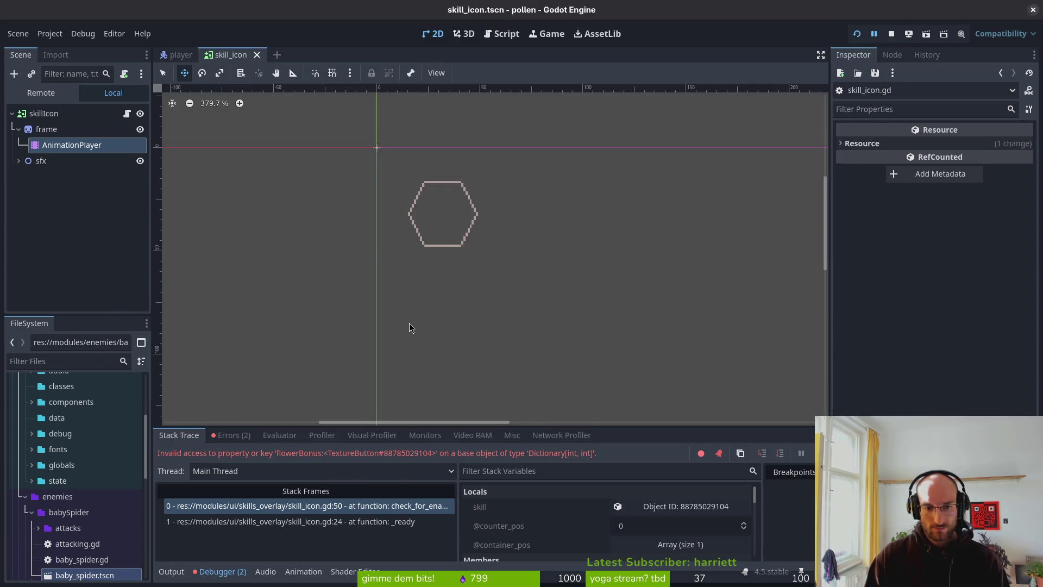
Undo both lookup edits so skill_buffs uses skill_enum again, and save
key("alt+Tab")
key("period")
type("4kiwsknum] == 1 and SkillHelper.available_skill_points > 0:")
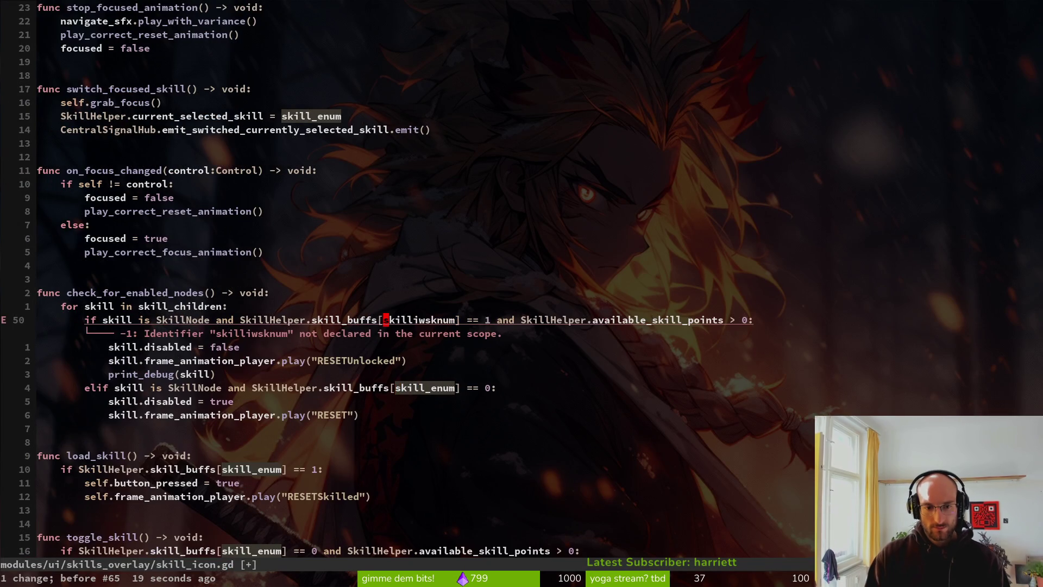
type("u:w")
key("Return")
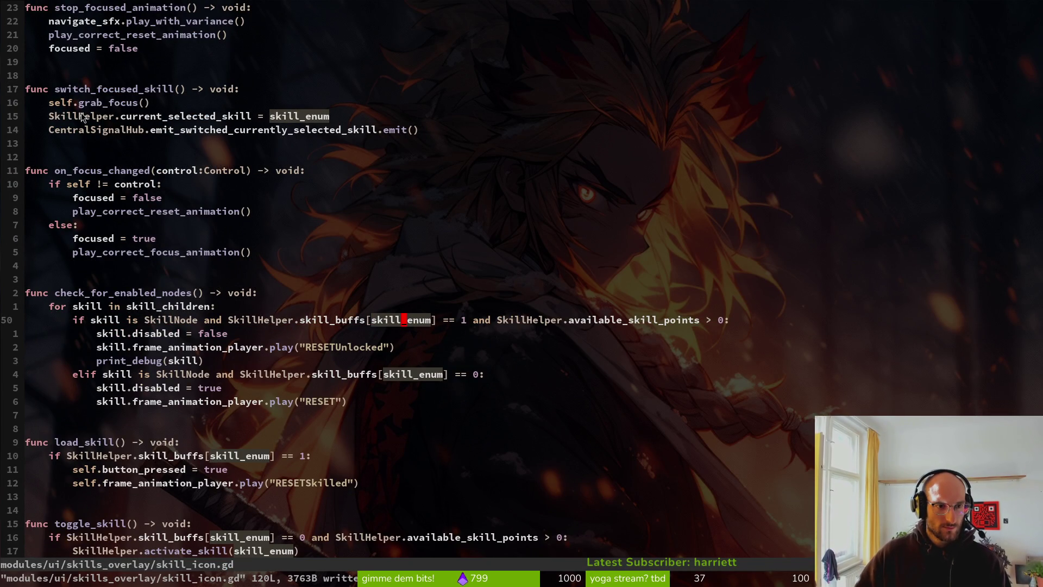
Inspect the skill_enum export variable, then return to the if line's skill_enum
scroll(82, 114, "up", 2)
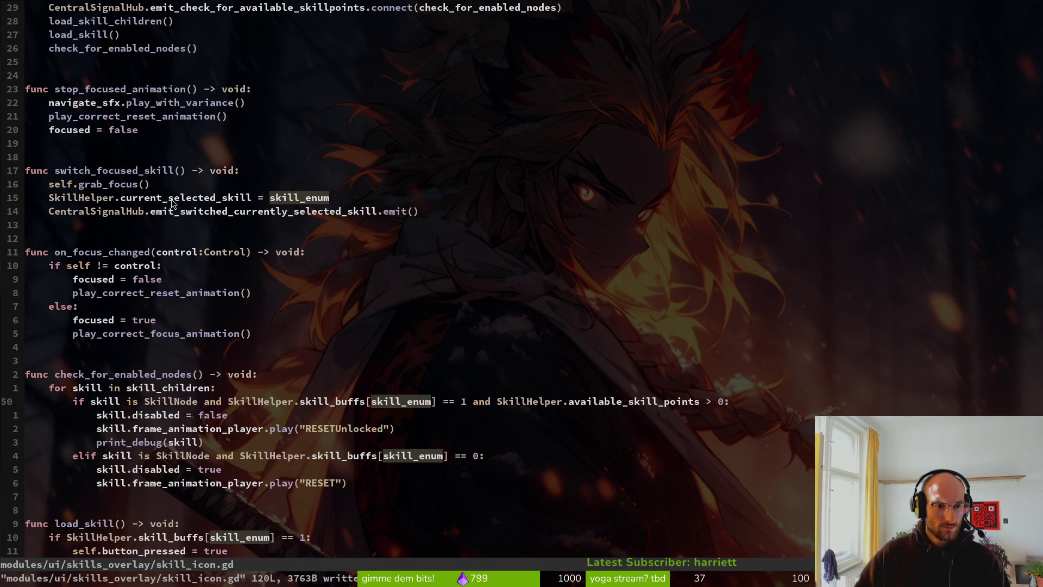
left_click(296, 197)
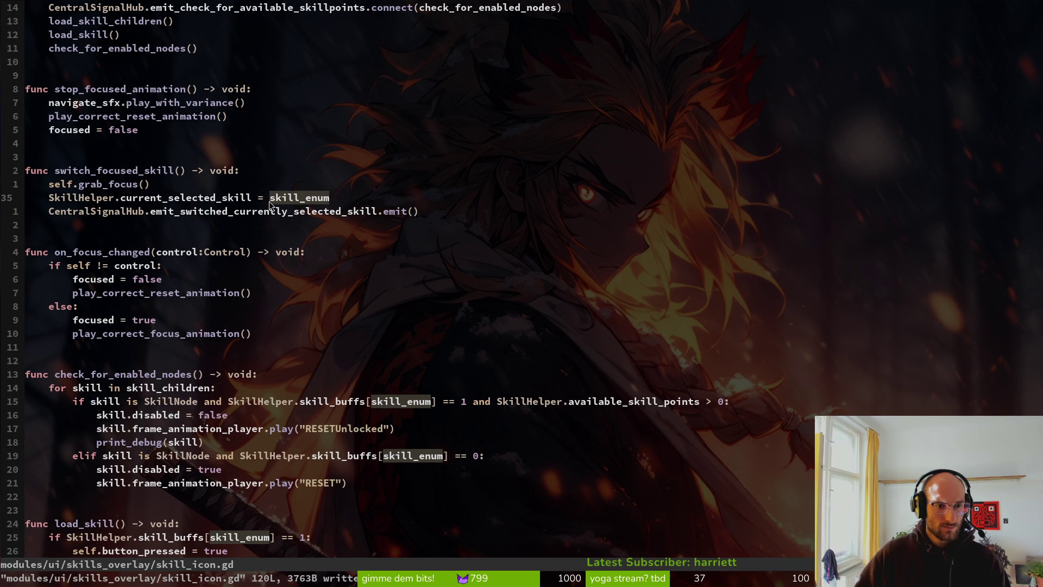
scroll(296, 169, "up", 7)
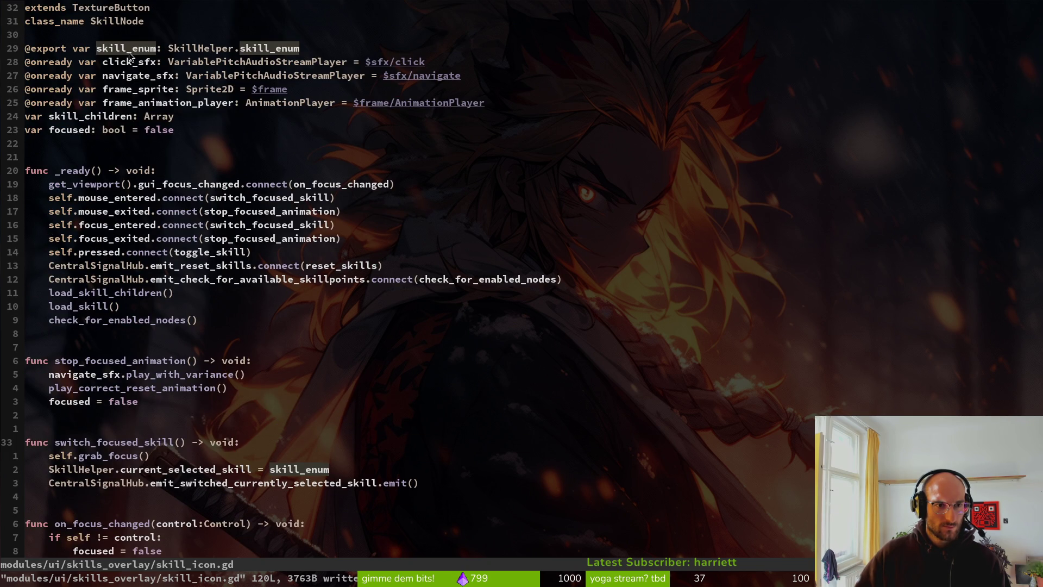
scroll(349, 200, "down", 3)
scroll(349, 201, "down", 5)
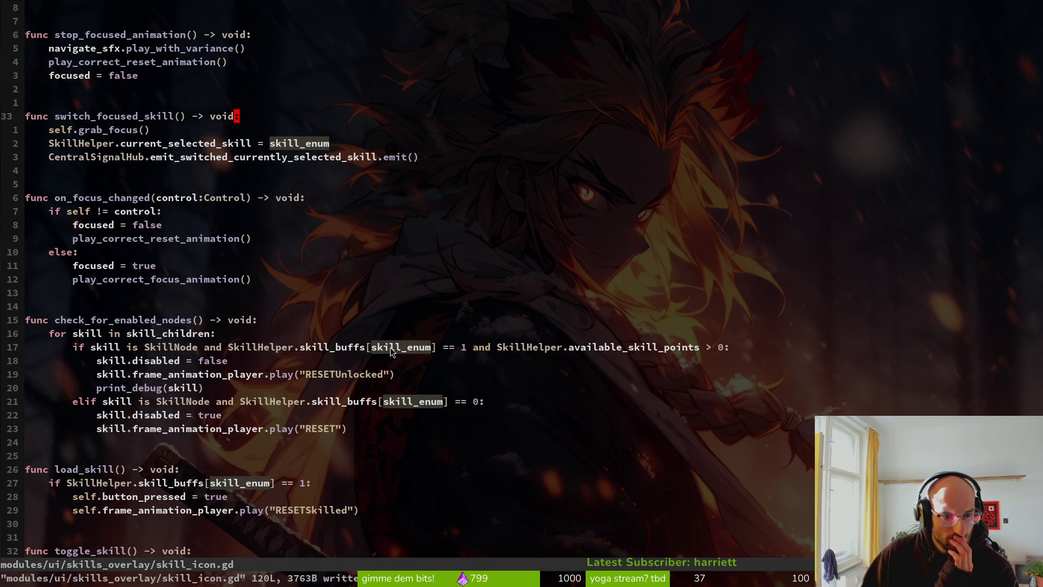
left_click(398, 348)
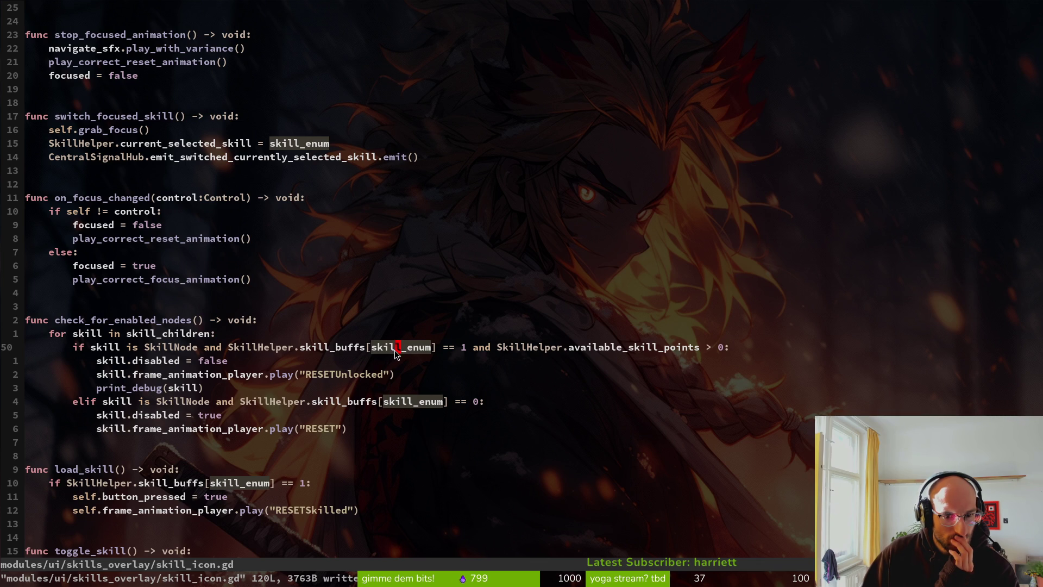
Prefix skill_enum with 'skill.' in both the if and elif skill_buffs conditions
key("v")
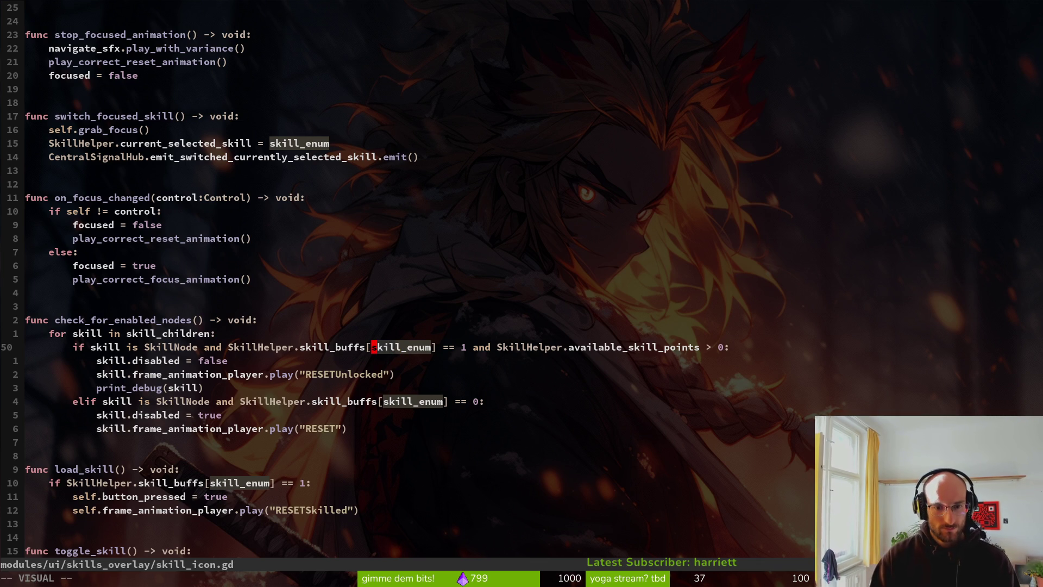
key("braceleft")
key("j")
key("j")
key("j")
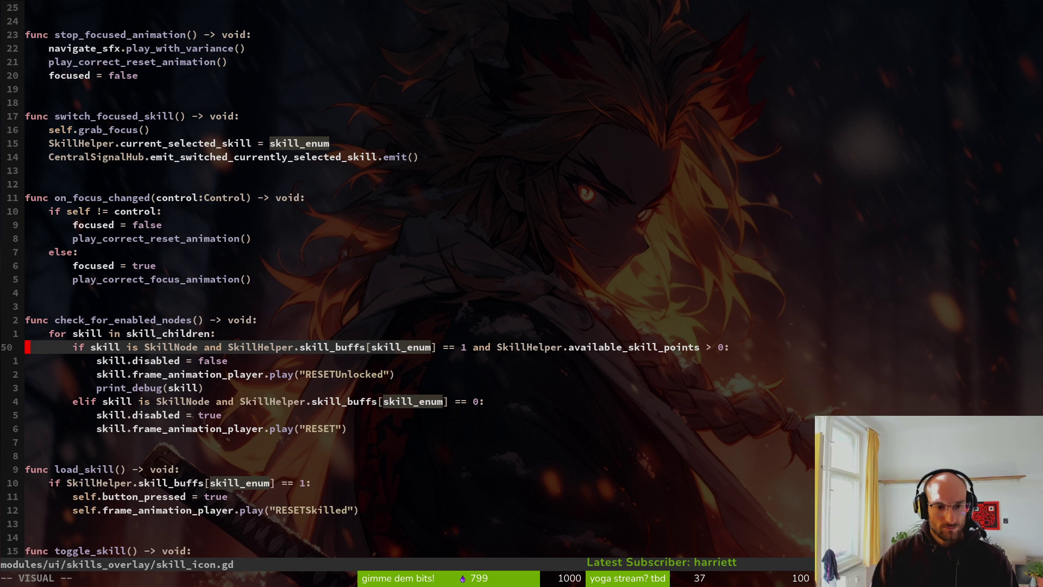
key("t")
key("bracketright")
key("Escape")
type("biskill.")
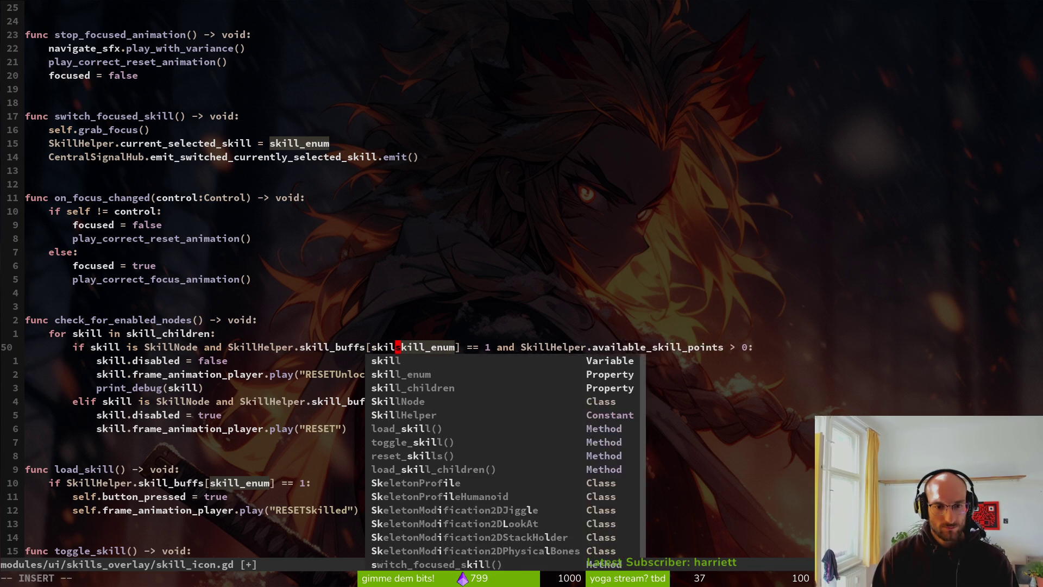
key("Escape")
key("j")
key("j")
key("j")
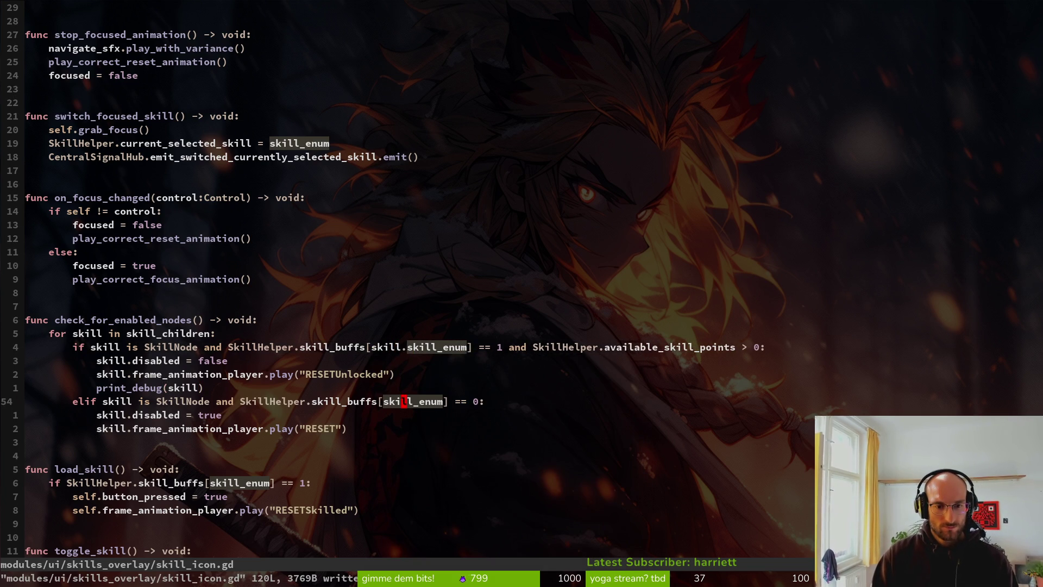
type("biskill.")
key("Escape")
Save the script and relaunch the game from Godot
type(":w")
key("Return")
key("alt+Tab")
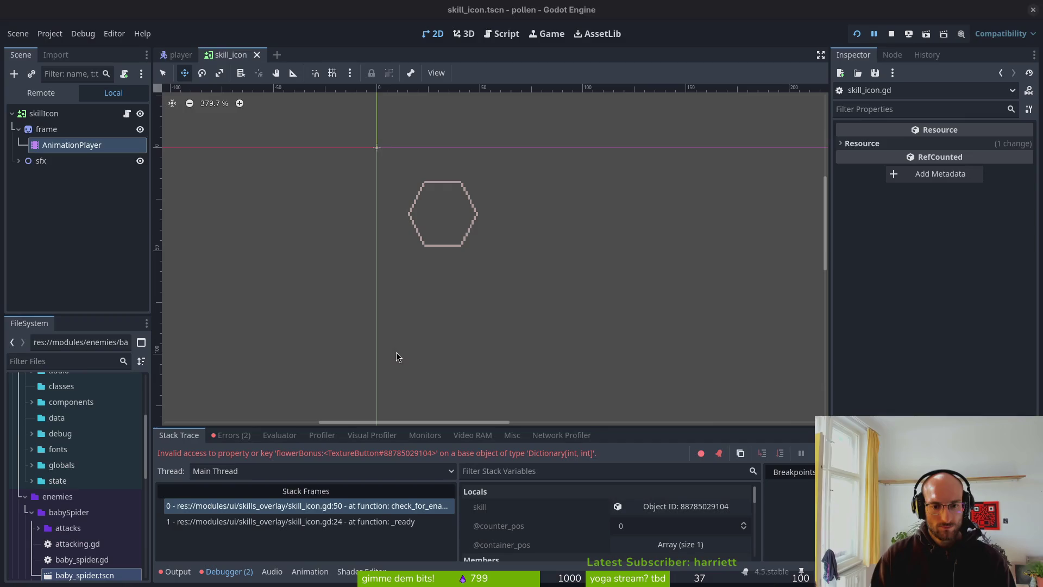
key("F5")
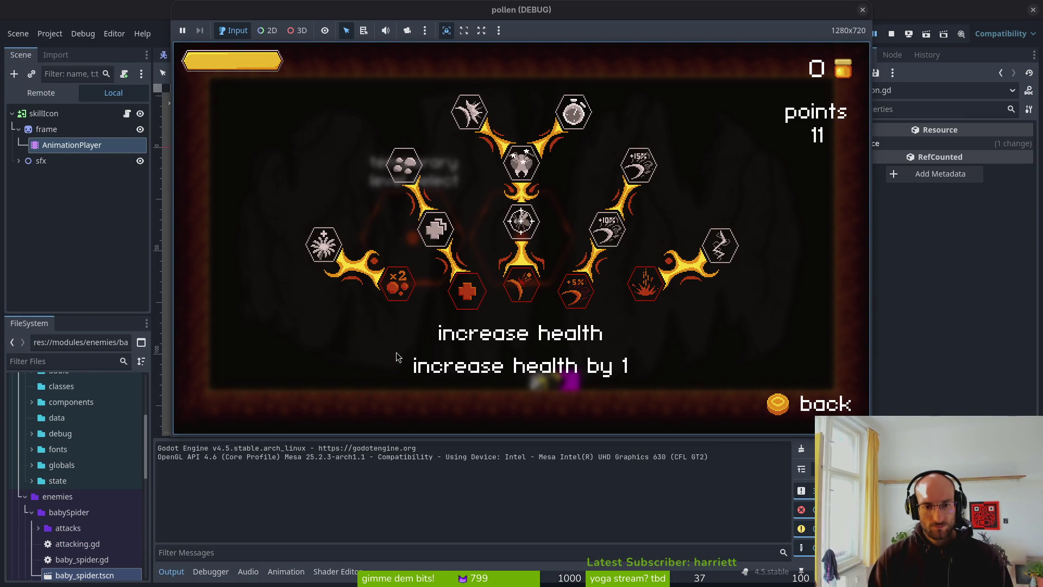
Buy increase health, increase health by 2 and sludge resistance, then return to Neovim
key("Return")
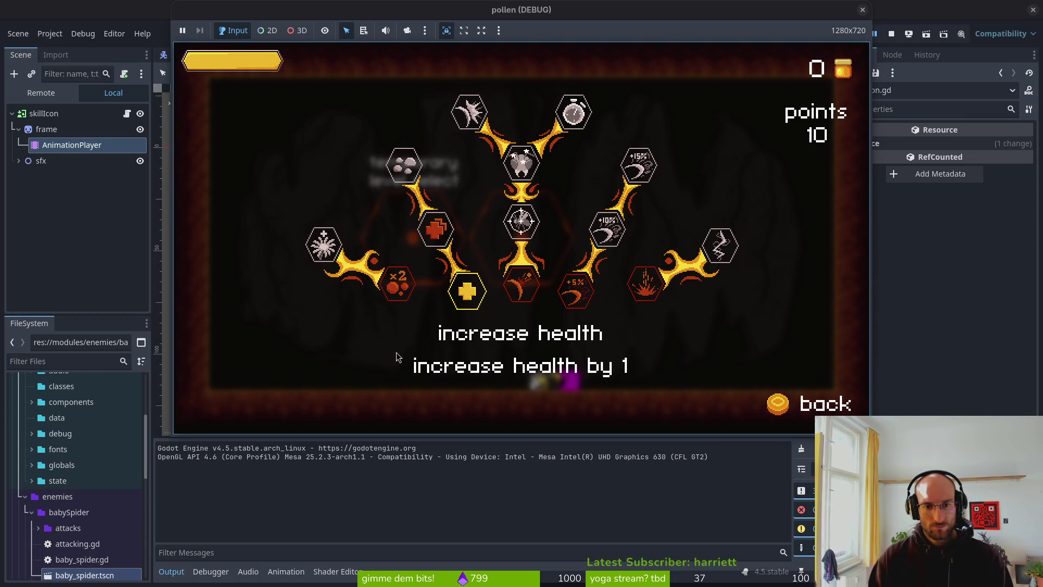
key("Up")
key("Return")
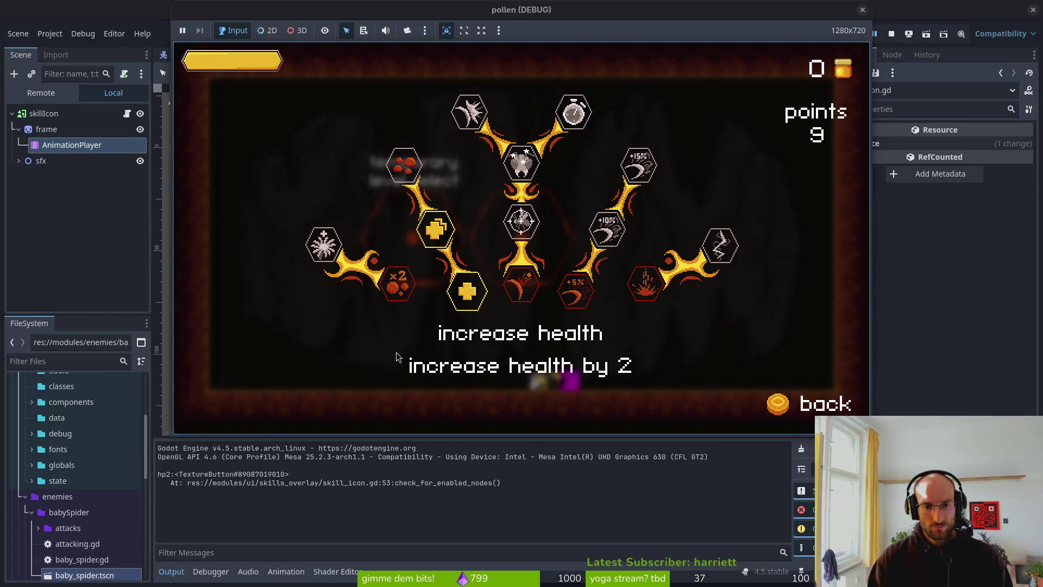
key("Up")
key("Return")
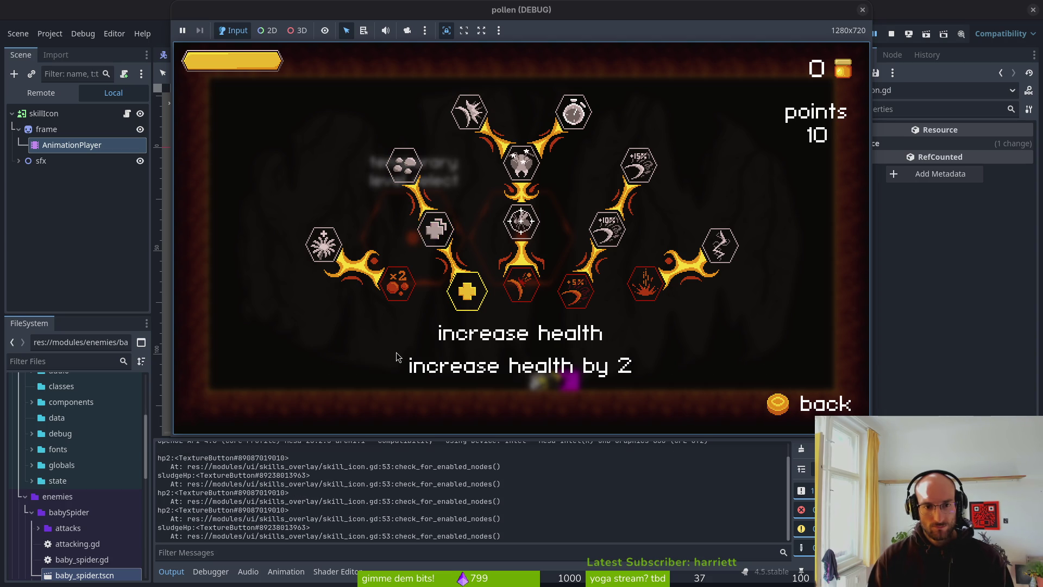
key("alt+Tab")
key("alt+Tab")
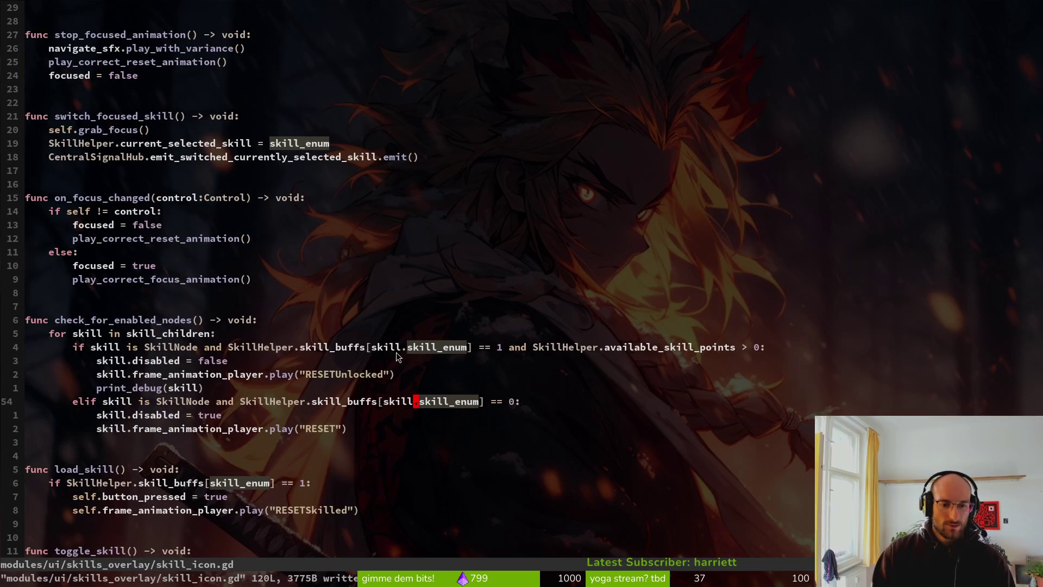
Undo the two 'skill.' prefixes, save, and move to the skill.disabled = false line
type("uu:w")
key("Return")
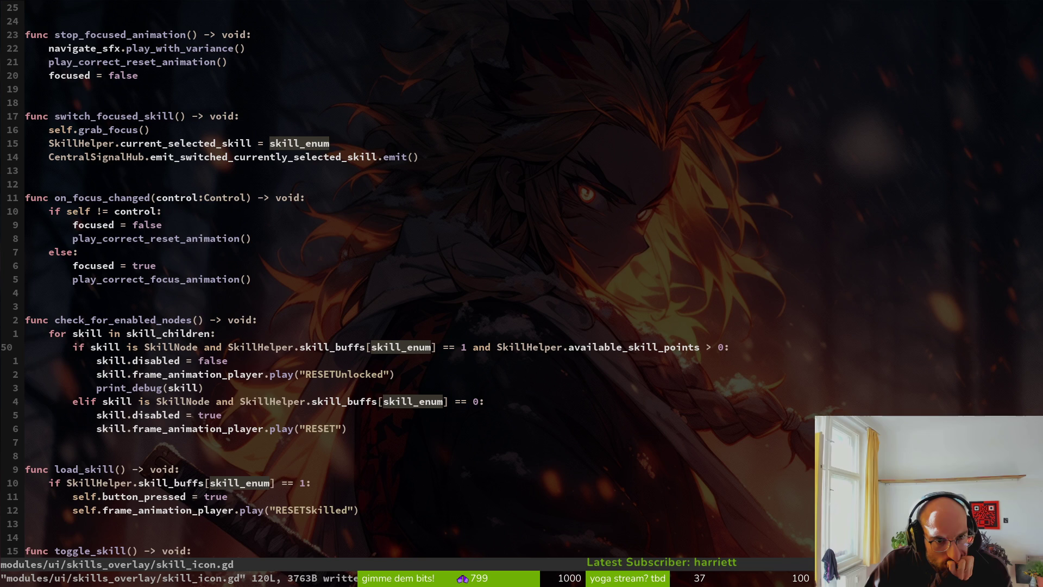
key("k")
key("k")
key("k")
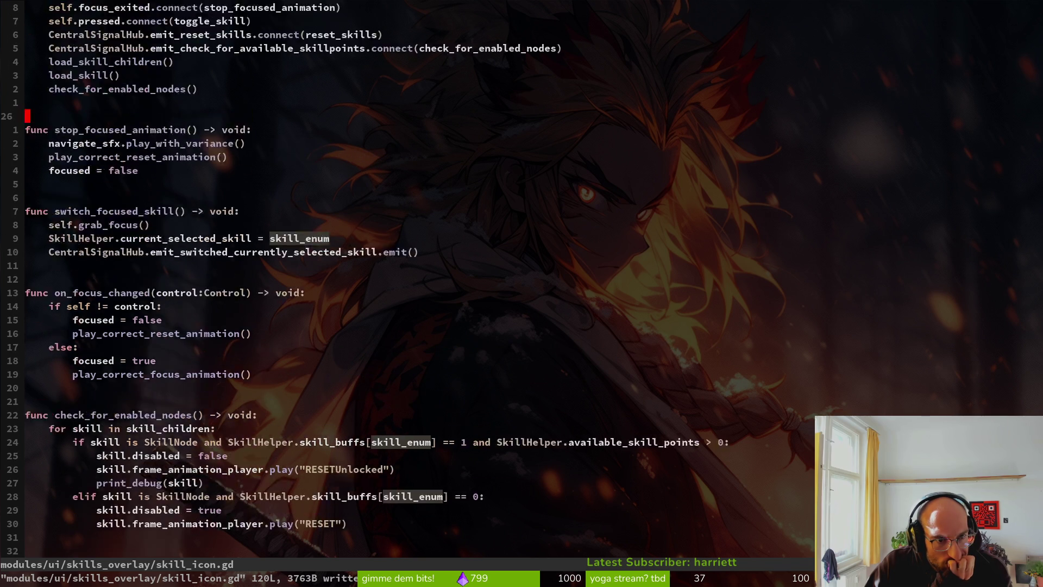
key("k")
key("k")
key("k")
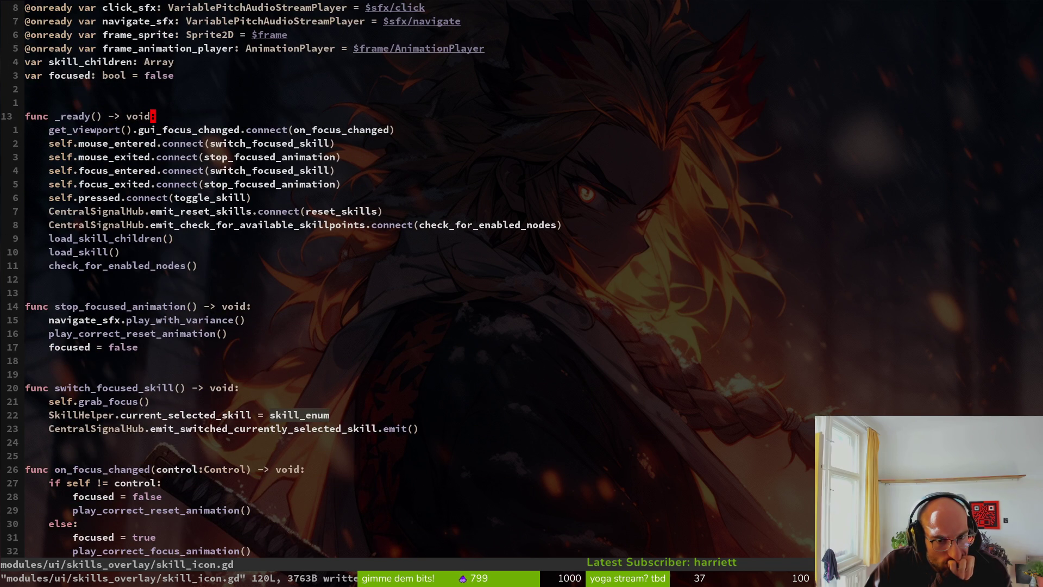
key("j")
key("j")
key("j")
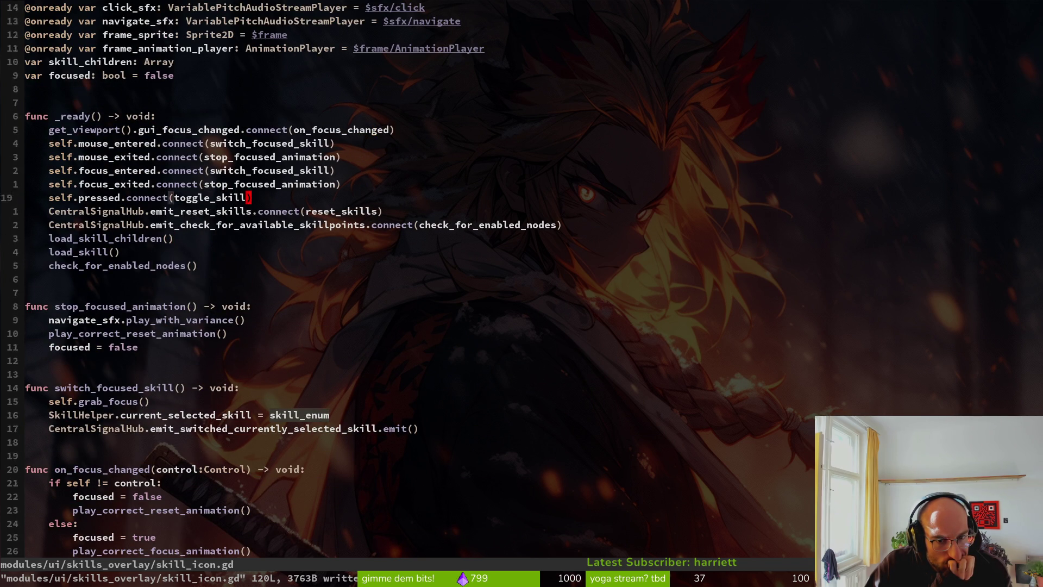
key("j")
key("j")
key("j")
key("k")
key("k")
key("k")
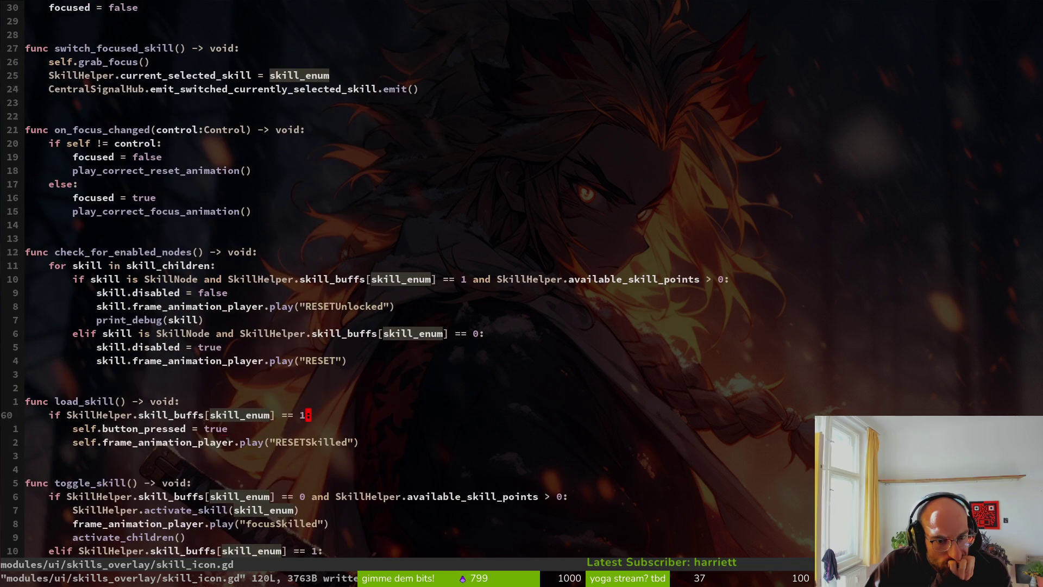
key("k")
key("k")
key("k")
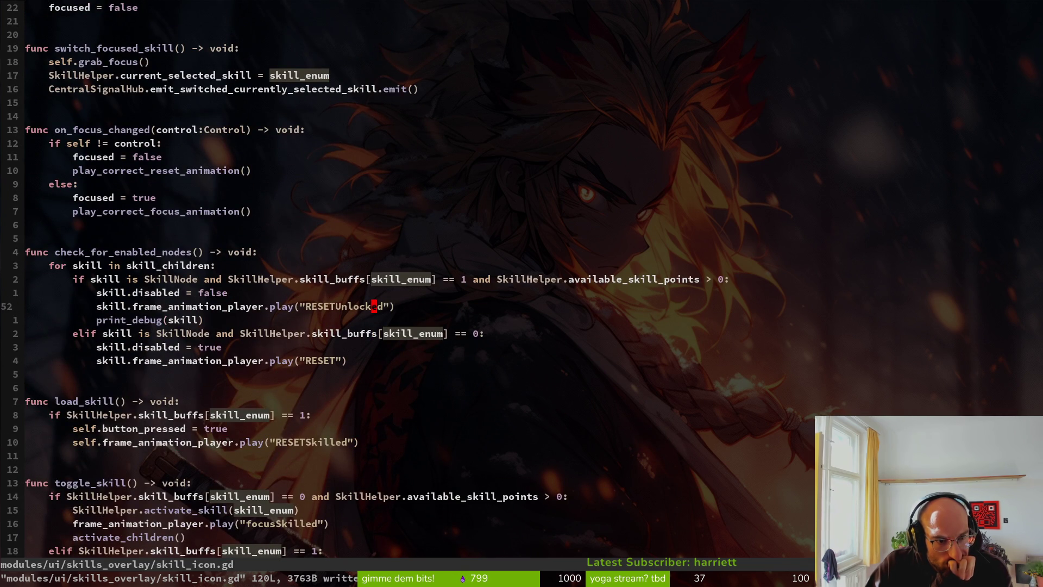
Add an if condition on SkillHelper.skill_buffs[skill.skill_enum] below skill.disabled = false
type("o")
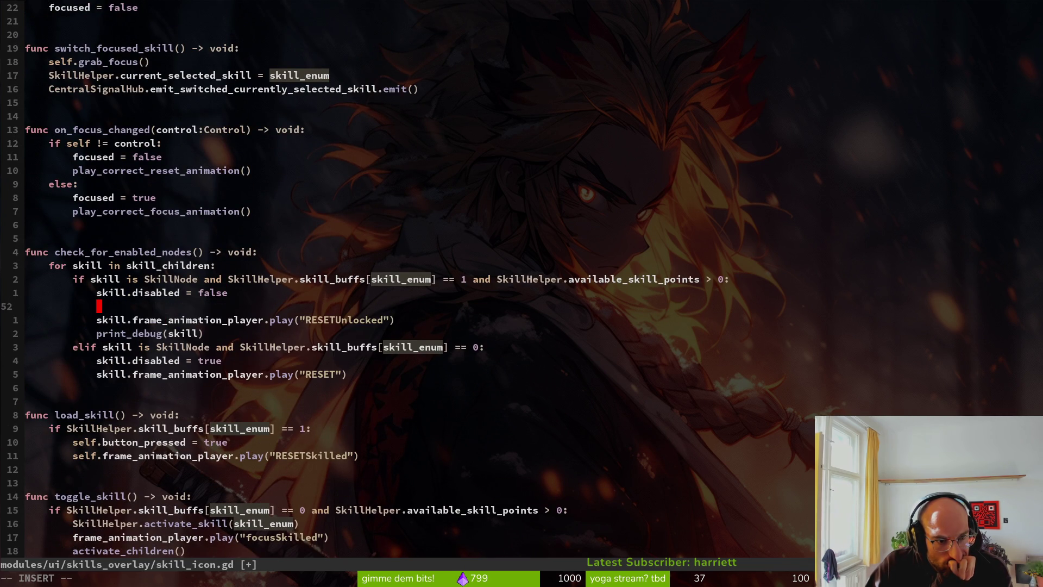
type("if skill.")
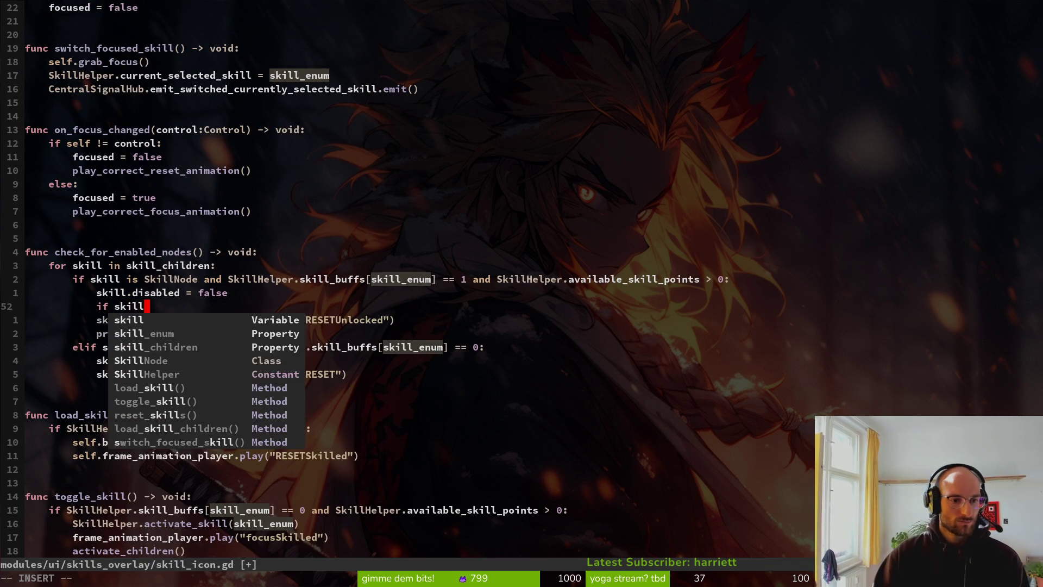
key("BackSpace")
key("BackSpace")
key("BackSpace")
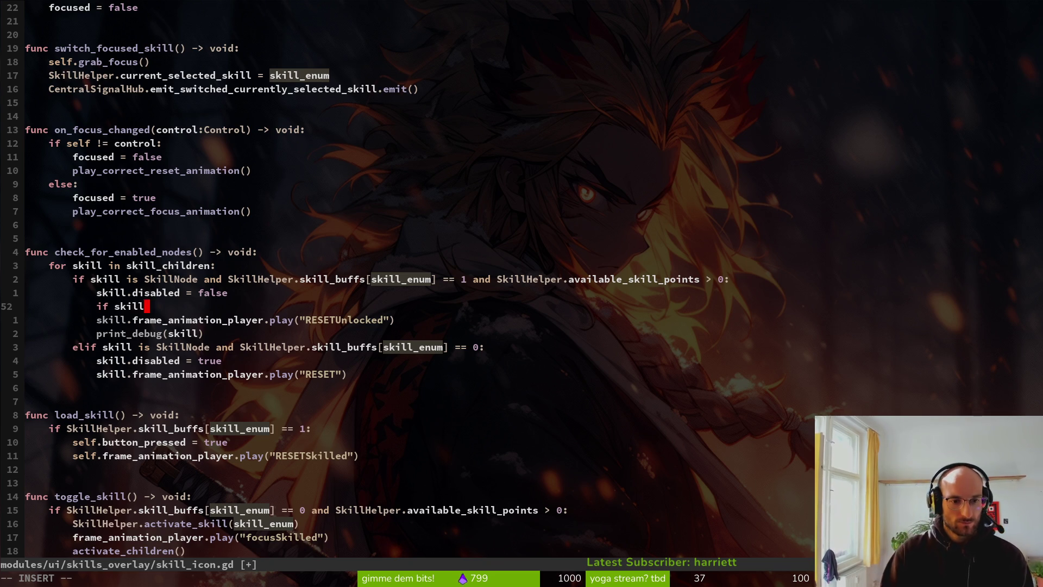
type("il")
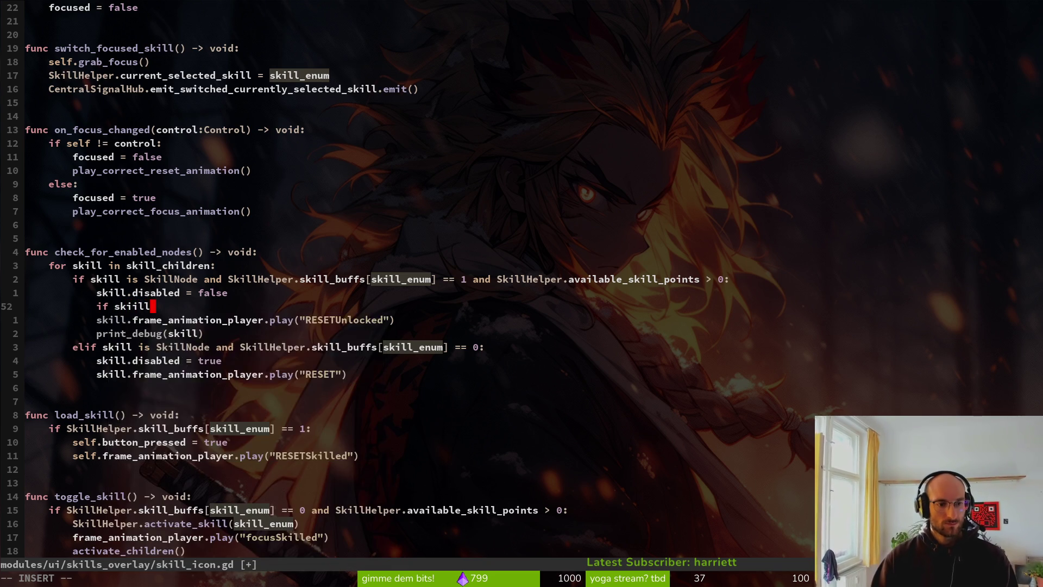
key("Tab")
key("Tab")
key("Tab")
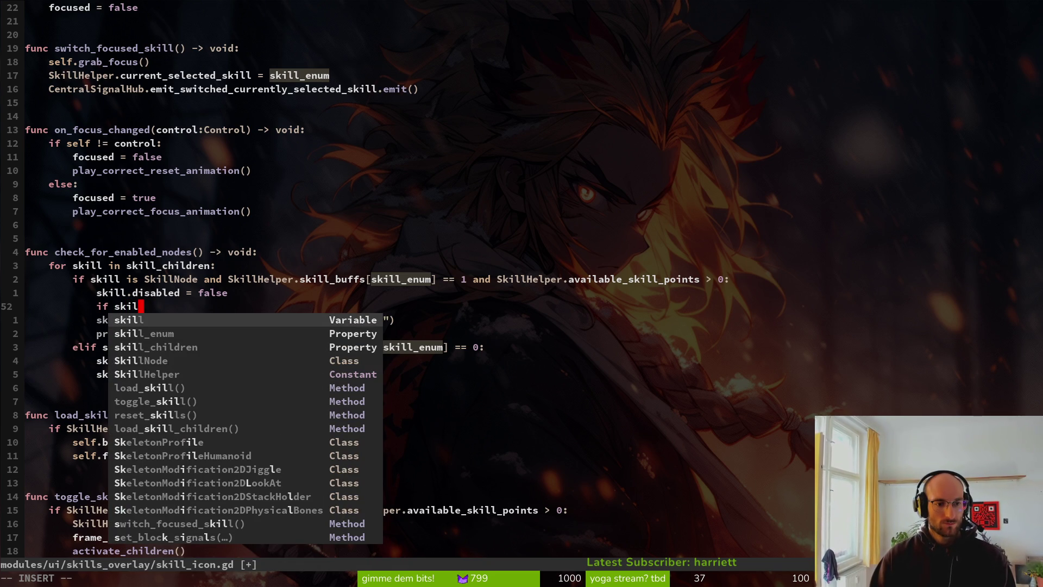
type(".sk")
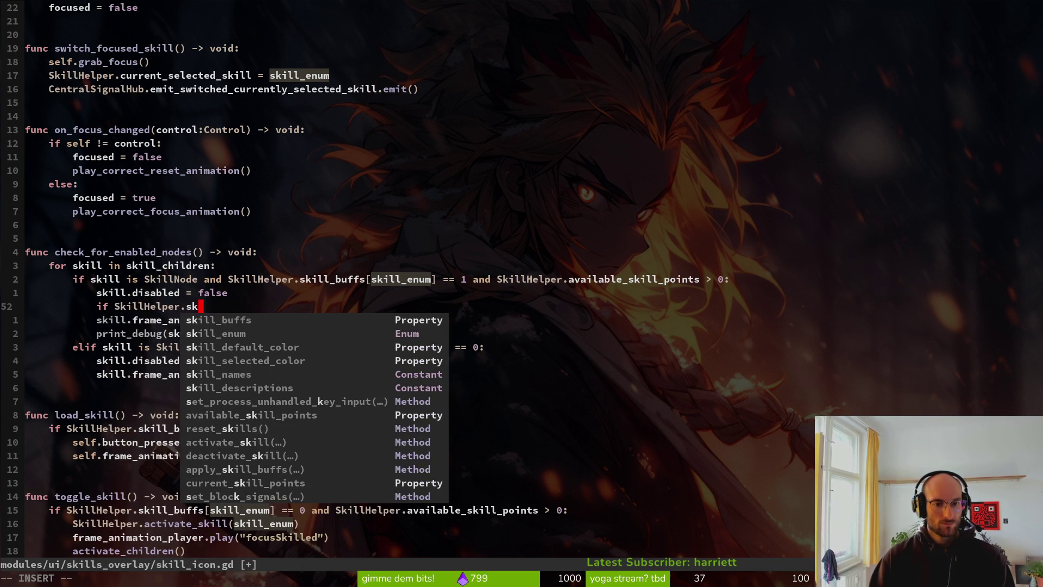
key("Tab")
key("Tab")
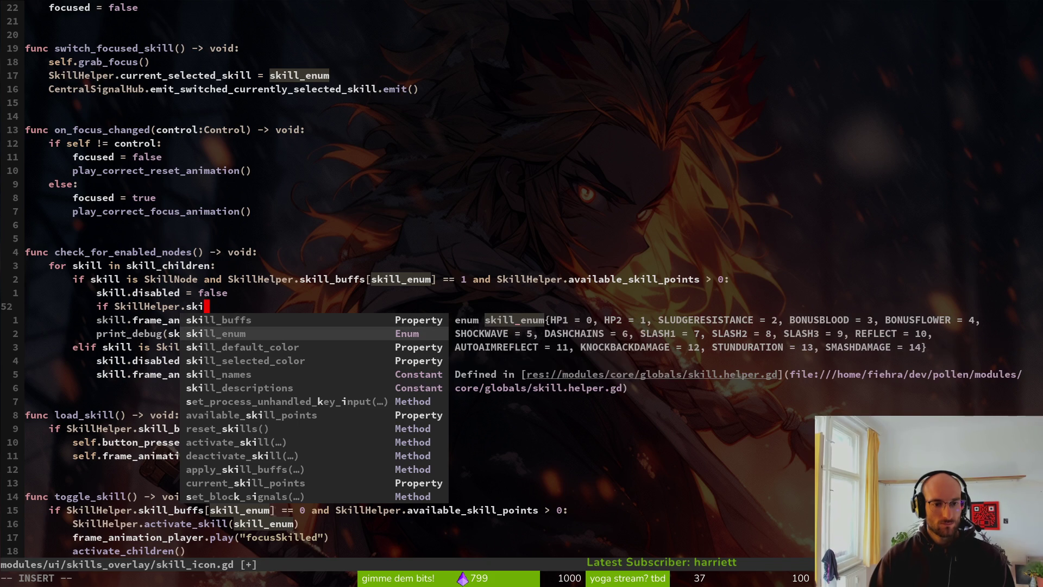
key("shift+Tab")
key("ctrl+y")
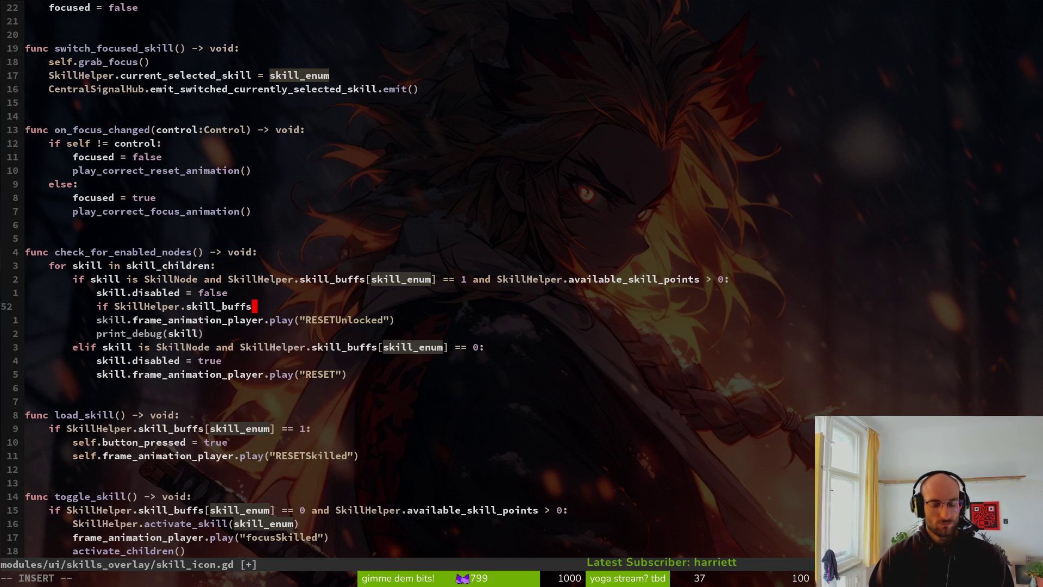
type("skill.ski")
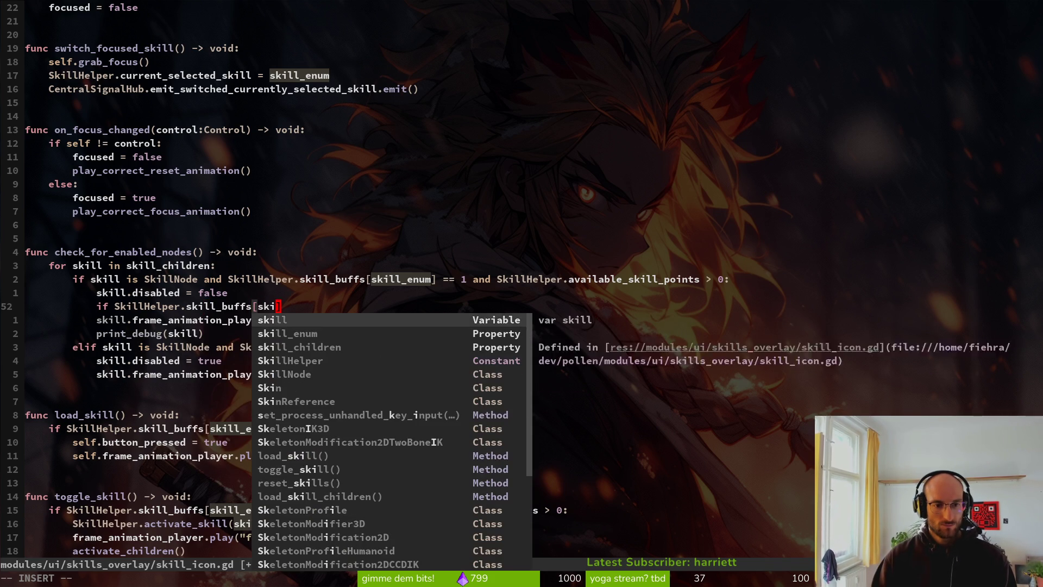
type("ll_enum] == 1:")
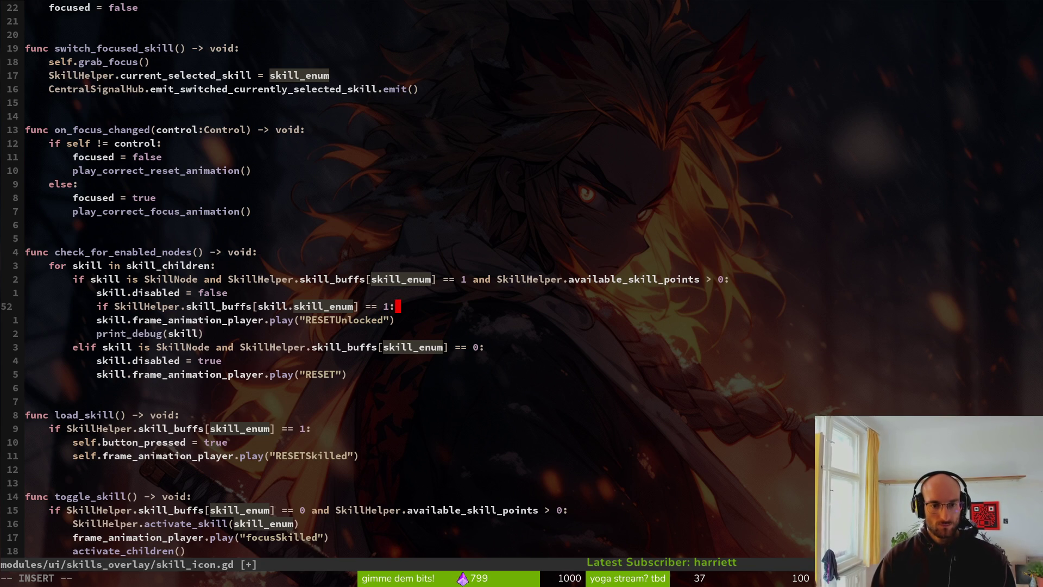
key("Escape")
Indent the play line under the new if and change its animation to RESETSkilled
key("j")
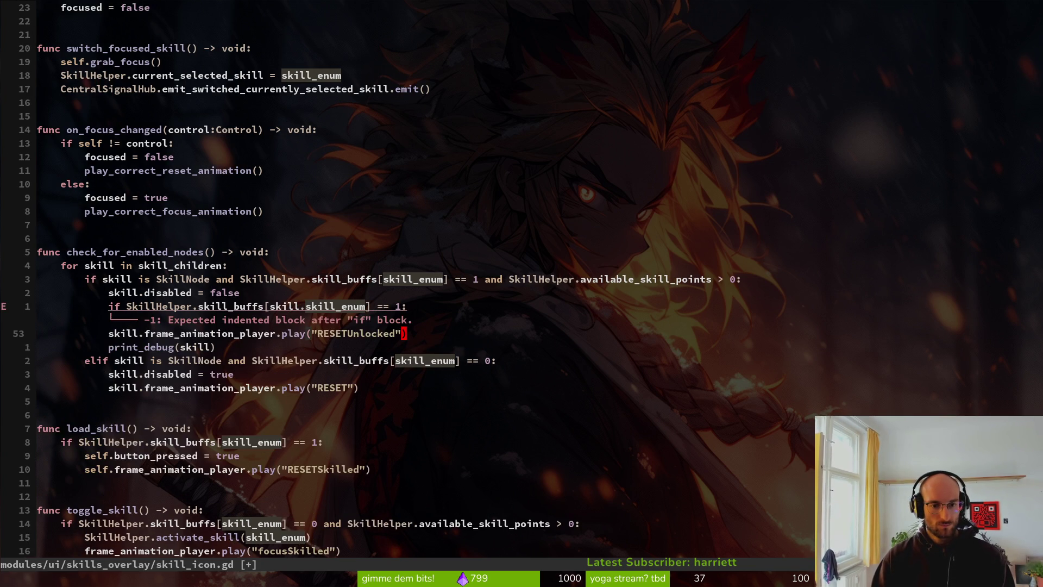
key("greater")
key("greater")
type("ciwRESE")
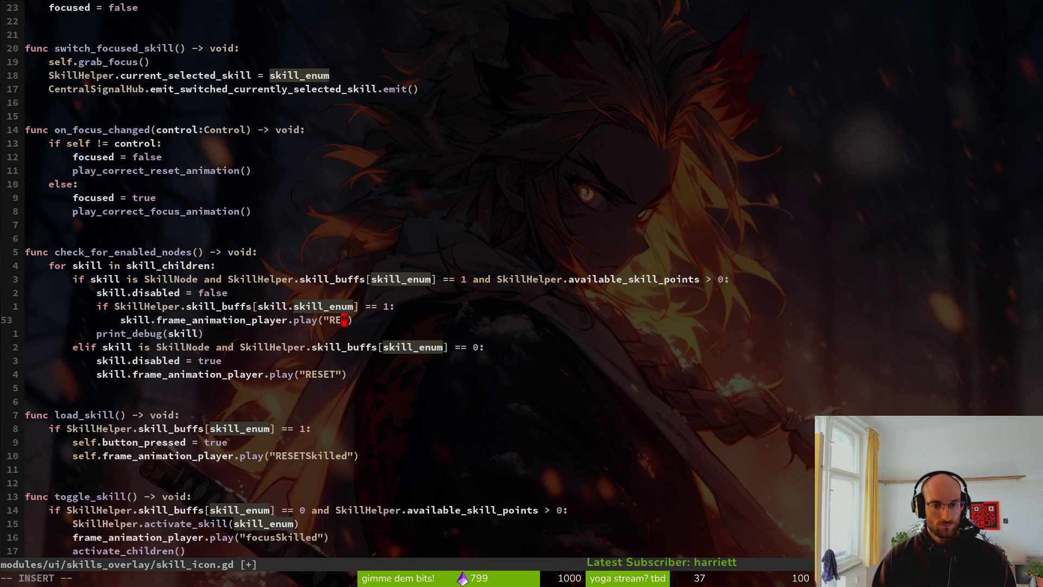
key("Tab")
key("Tab")
key("Escape")
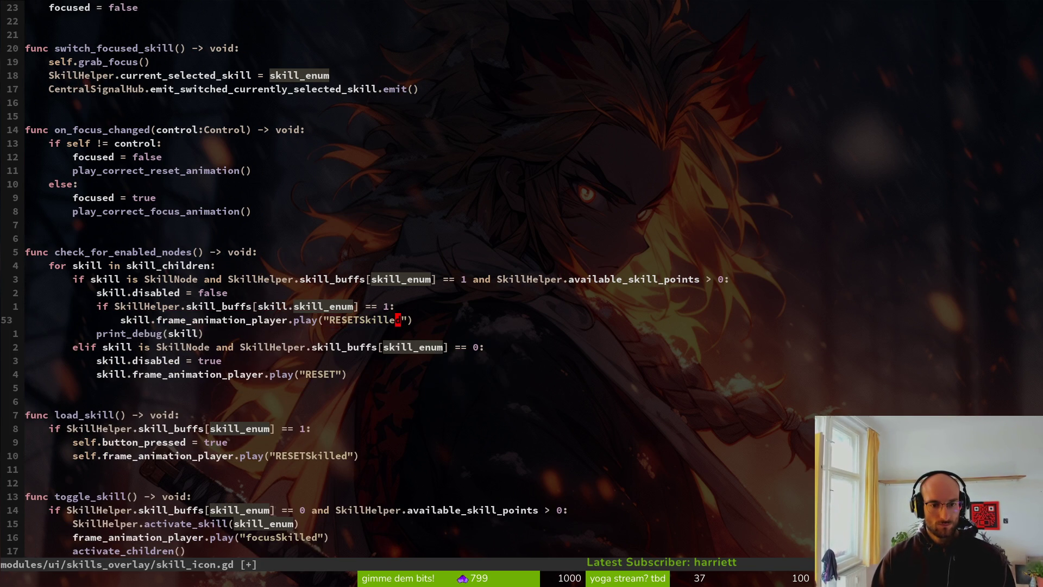
Duplicate the block as an elif comparing to 0 that plays RESETUnlocked, and save
type("kVjyjp")
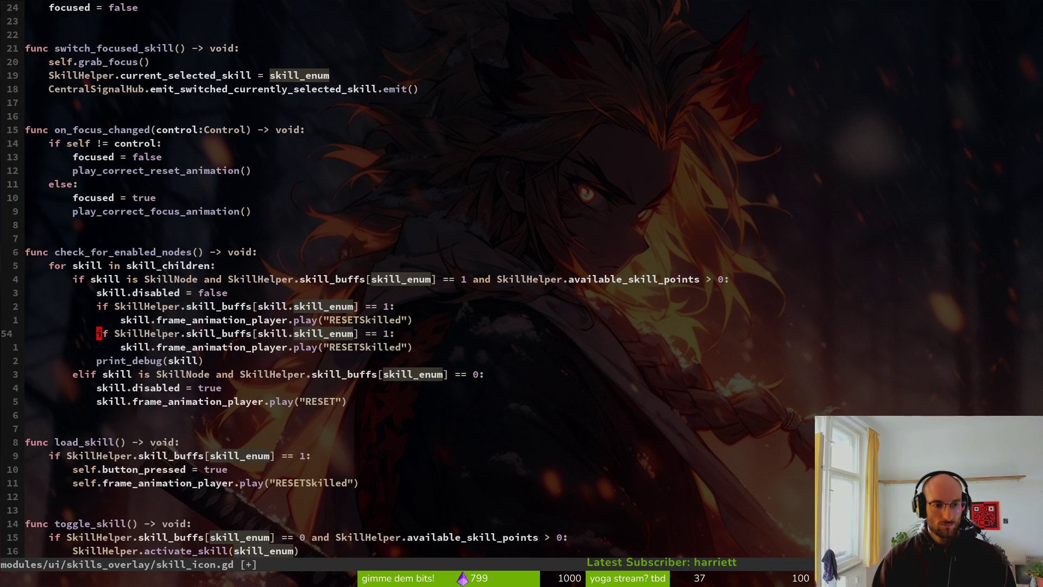
type("iel")
key("Escape")
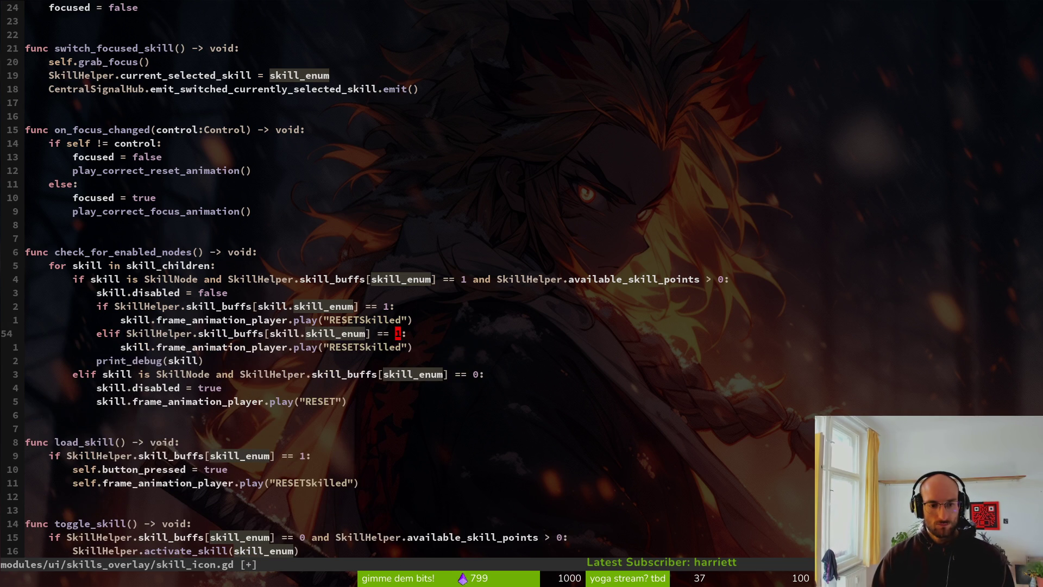
type("0")
key("Escape")
key("j")
key("c")
key("i")
key("quotedbl")
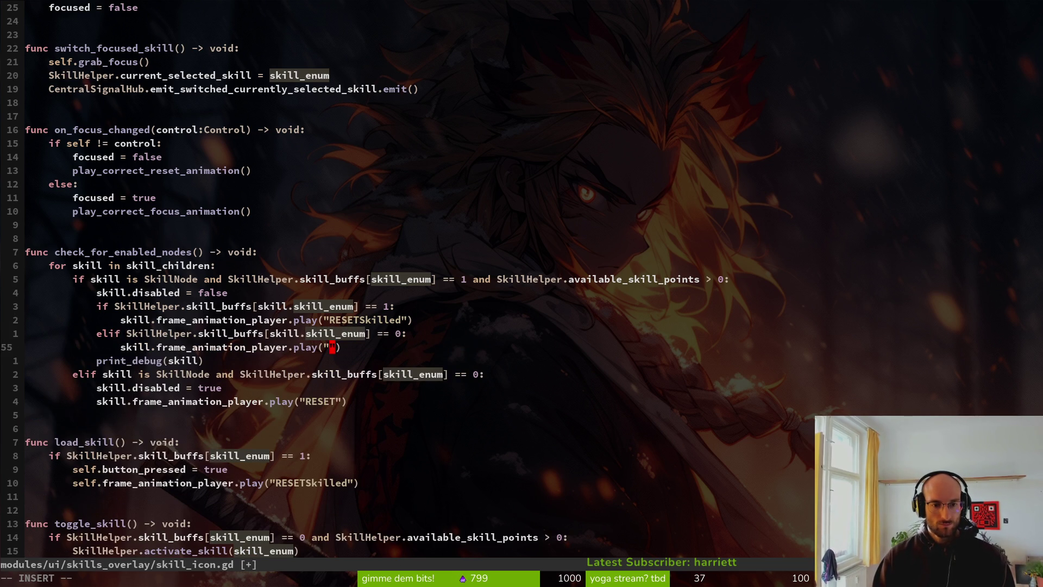
type("RE")
key("ctrl+n")
key("ctrl+n")
key("Escape")
type(":w")
key("Return")
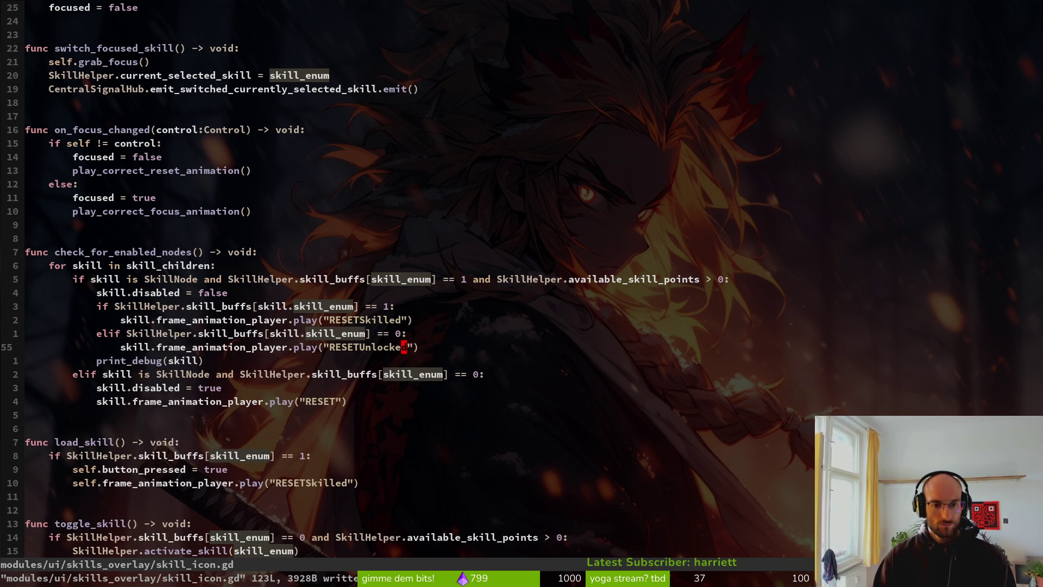
Delete the print_debug(skill) debugging line and save the script
key("j")
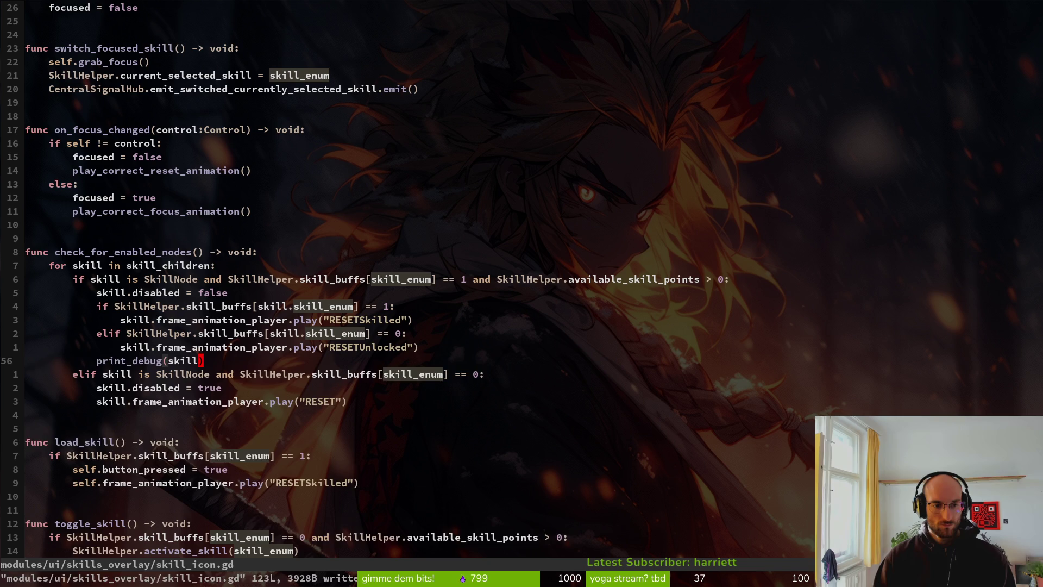
key("d")
key("d")
type(":w")
key("Return")
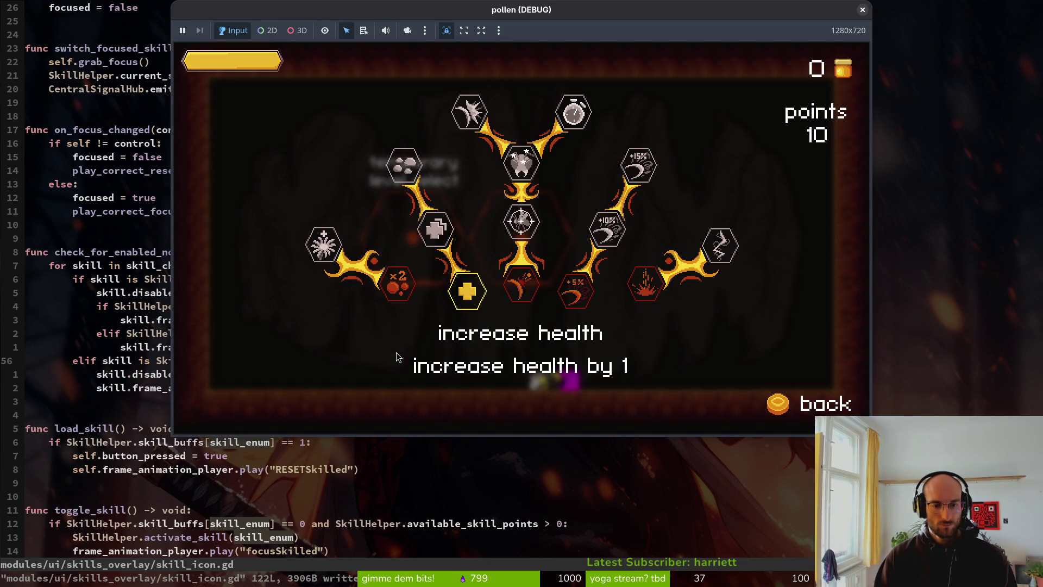
In the running game, buy, refund and rebuy the increase health skill
left_click(396, 352)
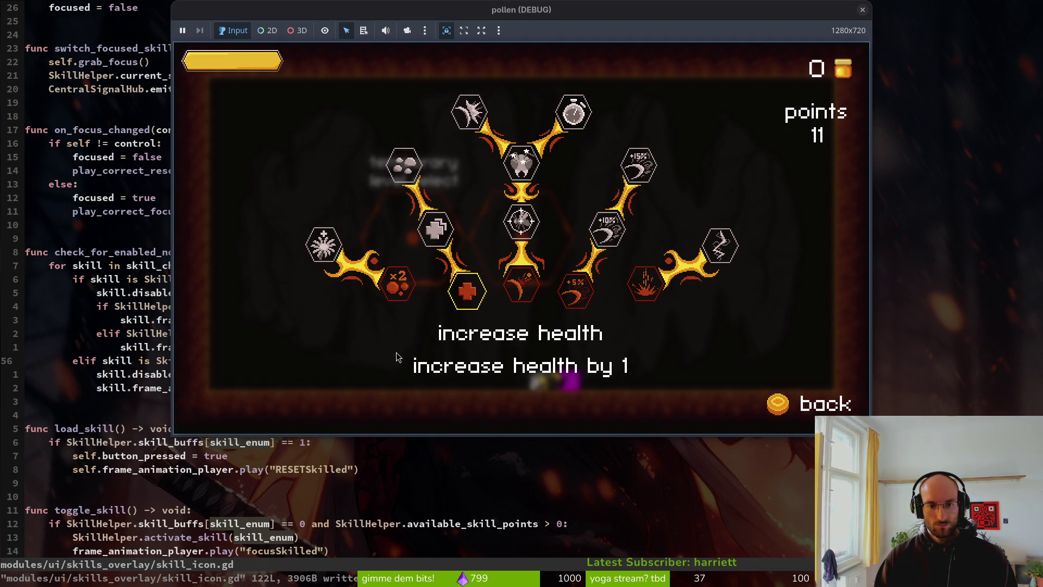
key("Return")
key("Right")
key("Left")
key("Return")
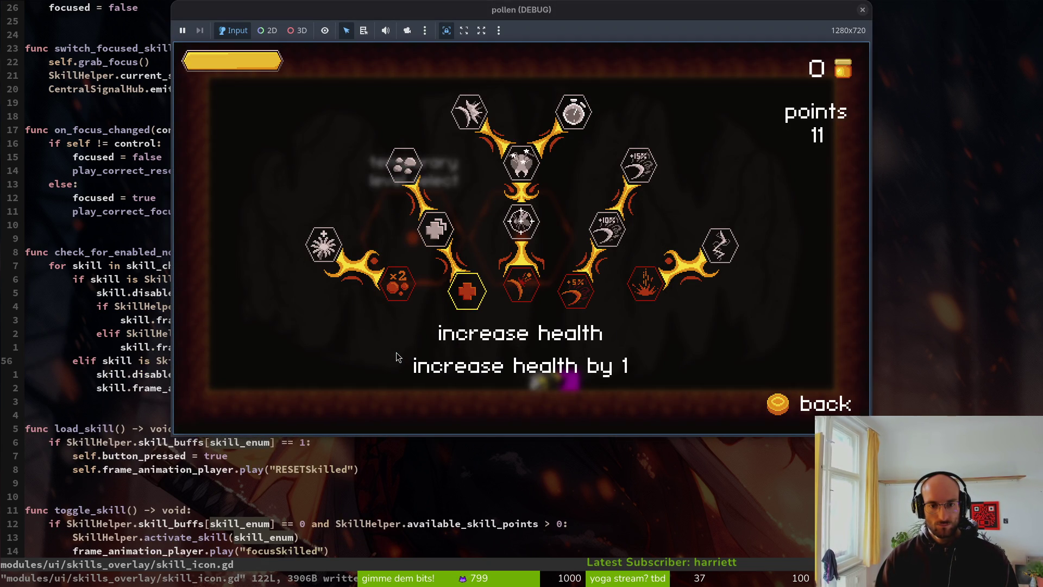
key("Right")
key("Left")
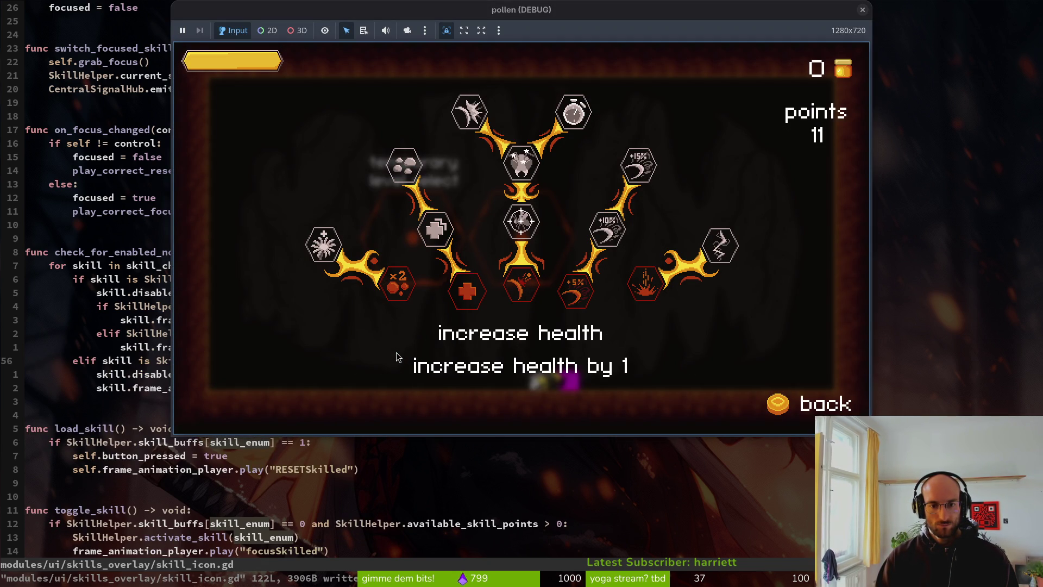
key("Return")
Buy increase health by 2 and sludge resistance, refund them, and close the game
key("Up")
key("Return")
key("Up")
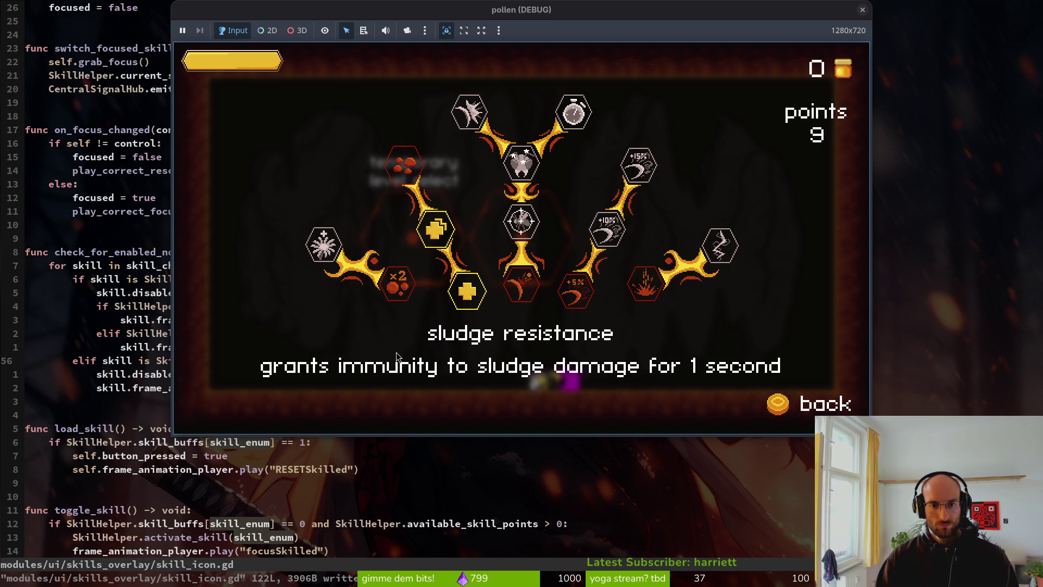
key("Return")
key("Return")
key("Down")
key("Return")
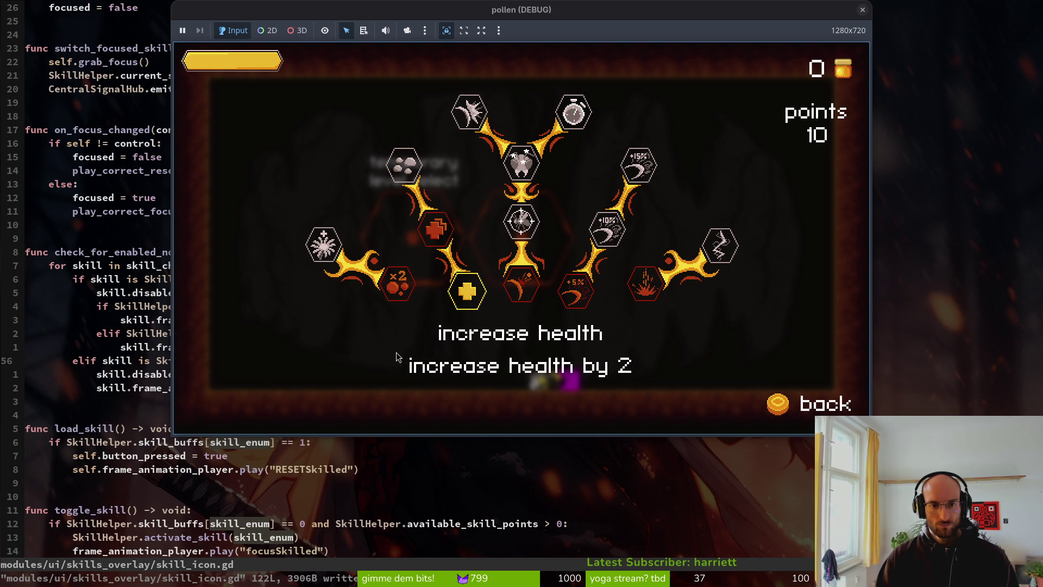
key("Down")
key("Return")
key("Right")
key("Left")
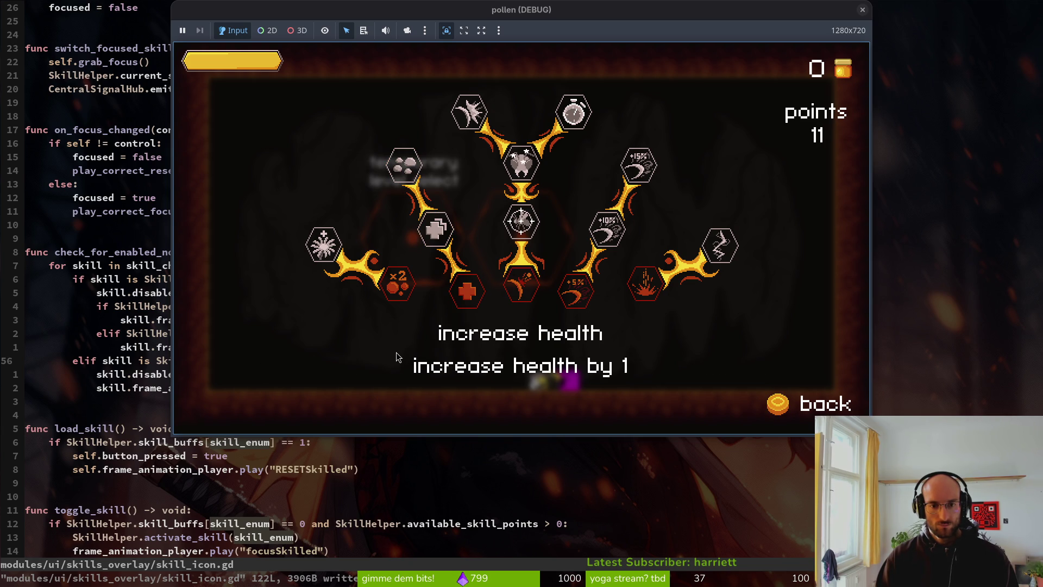
key("alt+F4")
key("k")
key("k")
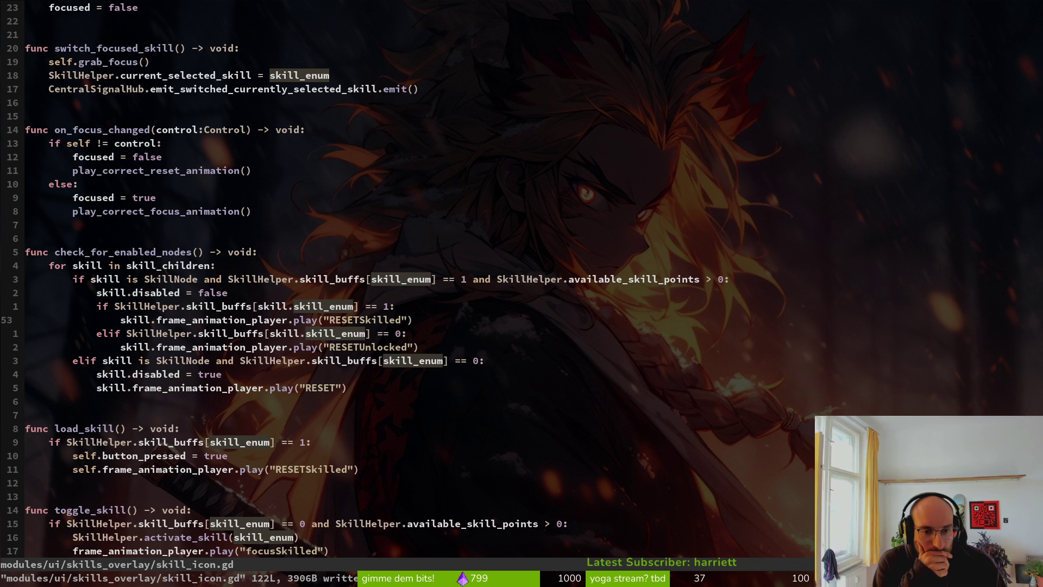
Relaunch and buy then refund reflect projectiles, reflect auto aim and knockback damage, then close the game
key("Right")
key("Return")
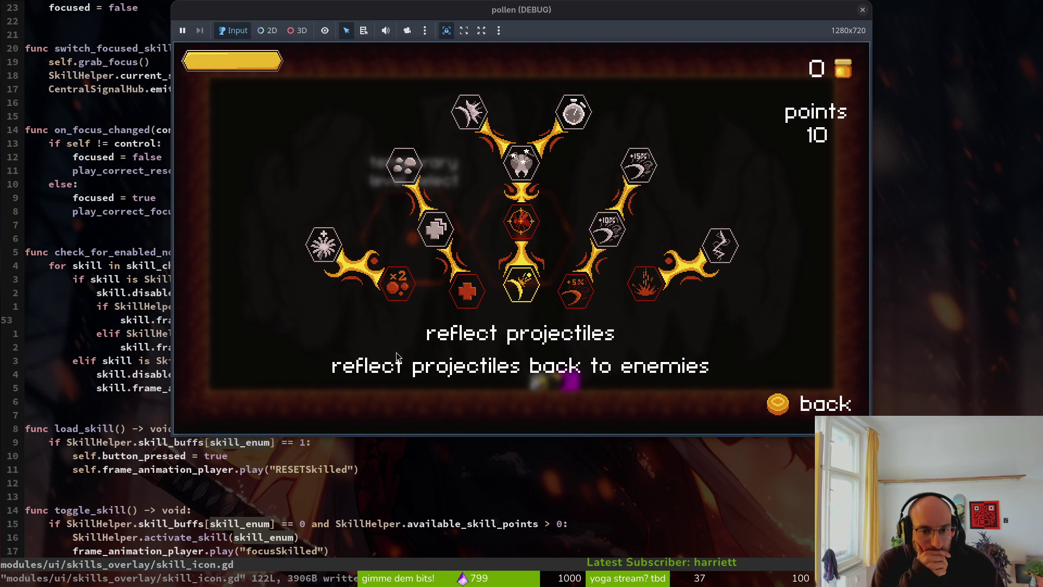
key("Up")
key("Return")
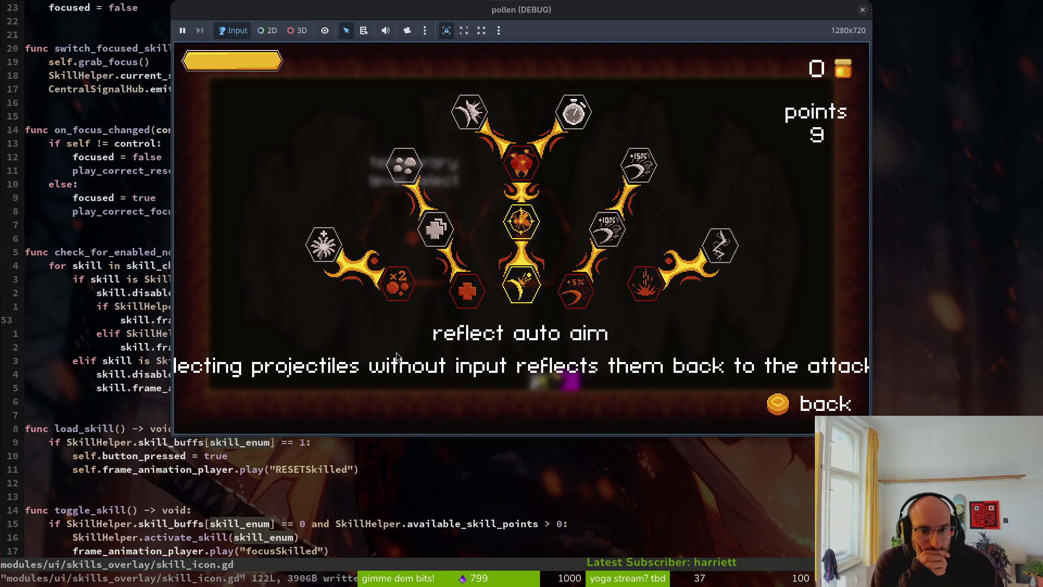
key("Return")
key("Return")
key("Up")
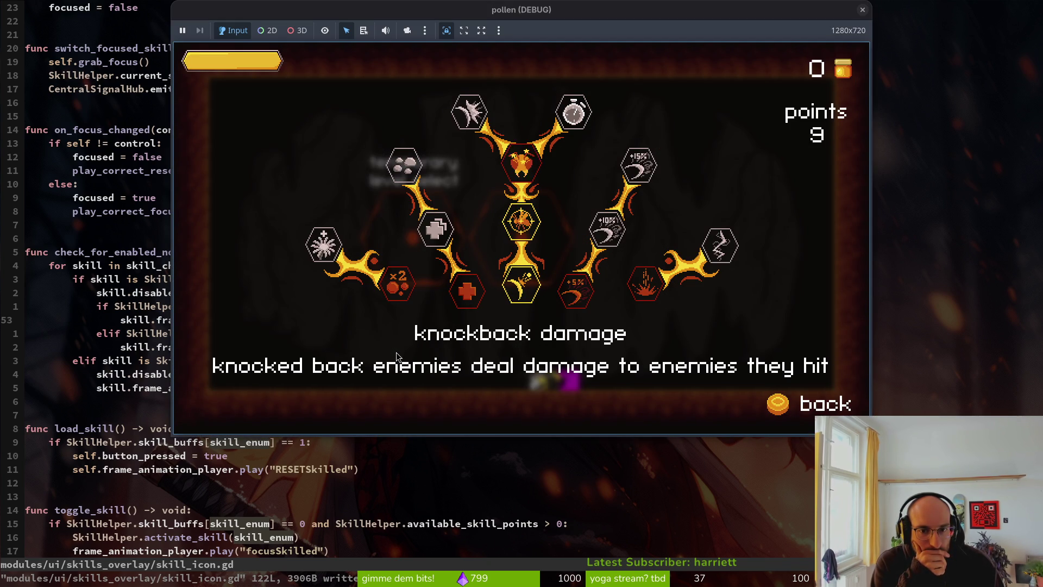
key("Return")
key("Return")
key("Down")
key("Return")
key("Down")
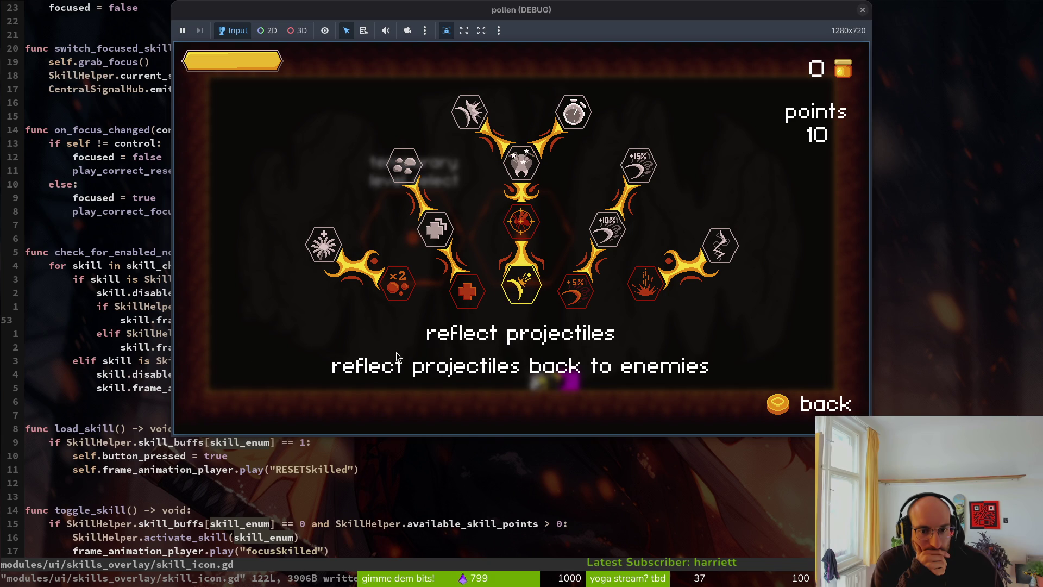
key("Return")
key("Left")
key("Right")
key("F8")
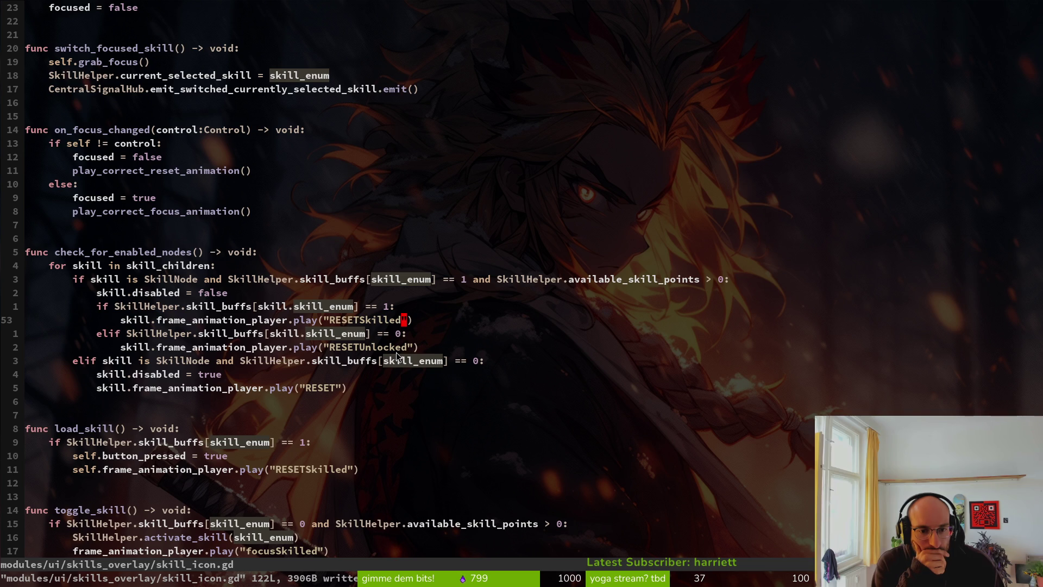
Insert a print_debug("skilled") line above the RESETSkilled animation call and save the script
key("shift+o")
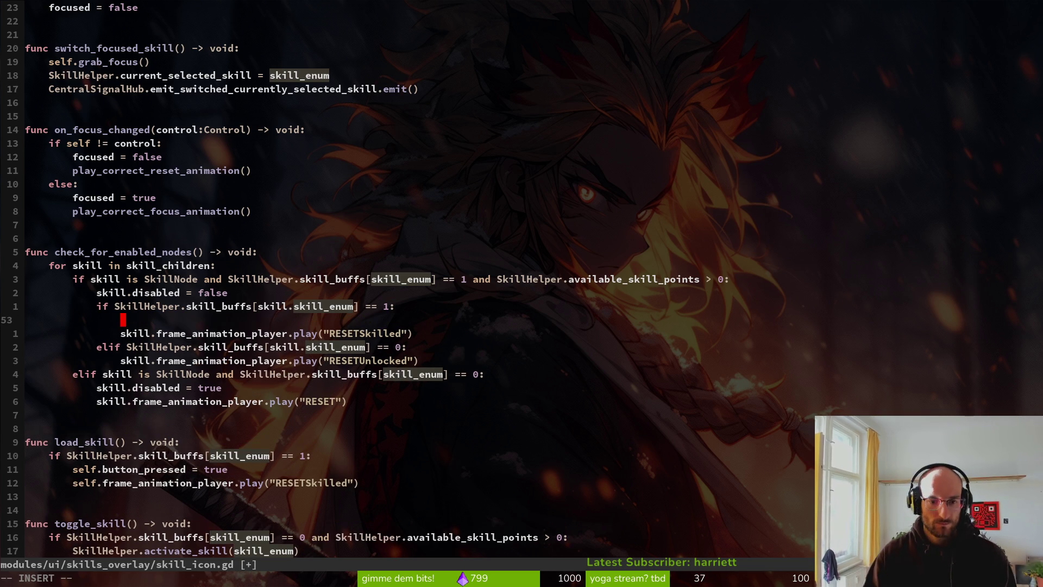
type("prde")
key("Tab")
type("\"")
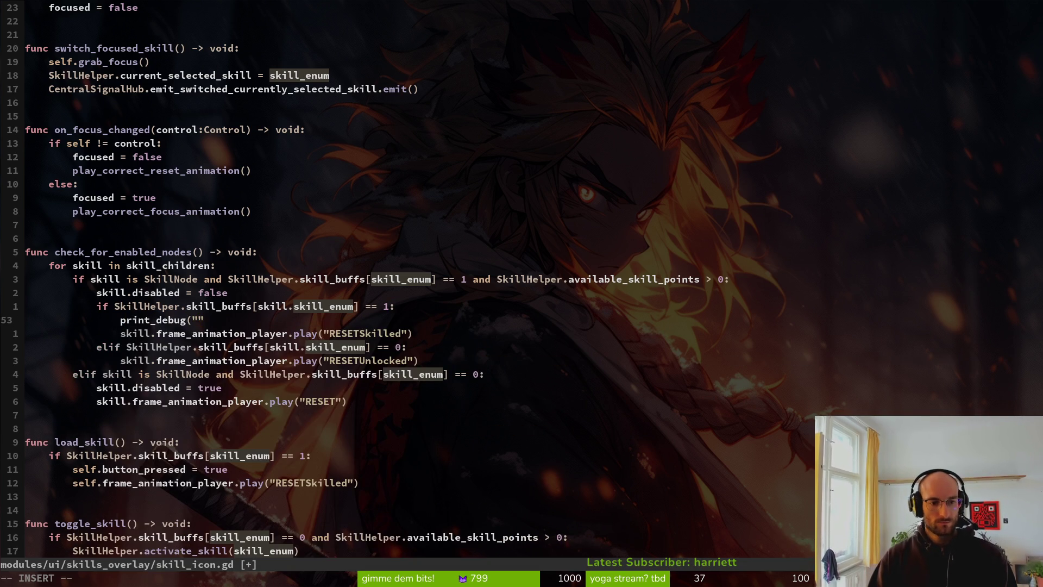
type("s")
type("killed\")")
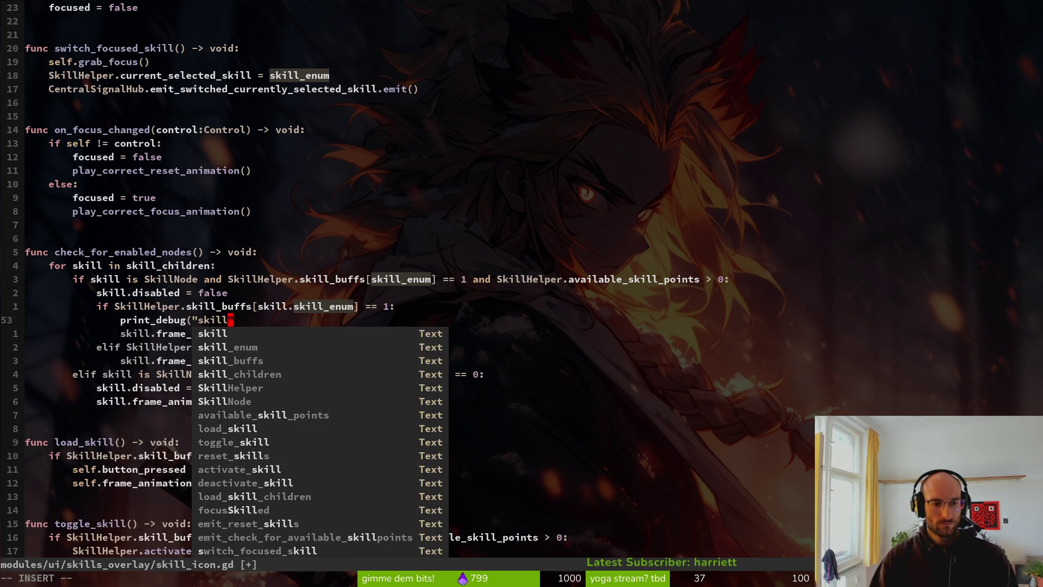
key("Escape")
type(":w")
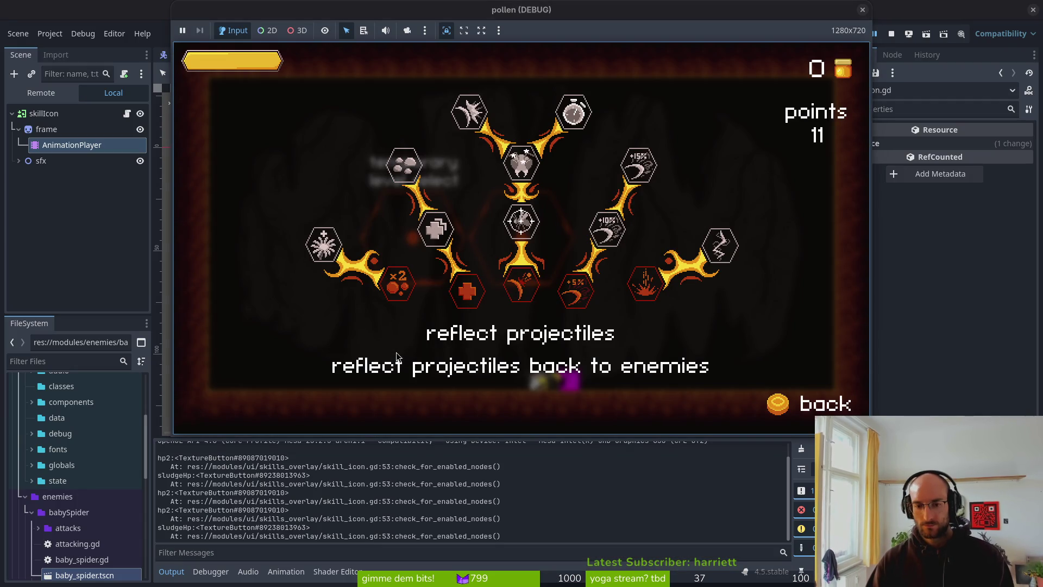
Buy and refund reflect projectiles and increase health while checking the debug output, then quit with F8
key("Return")
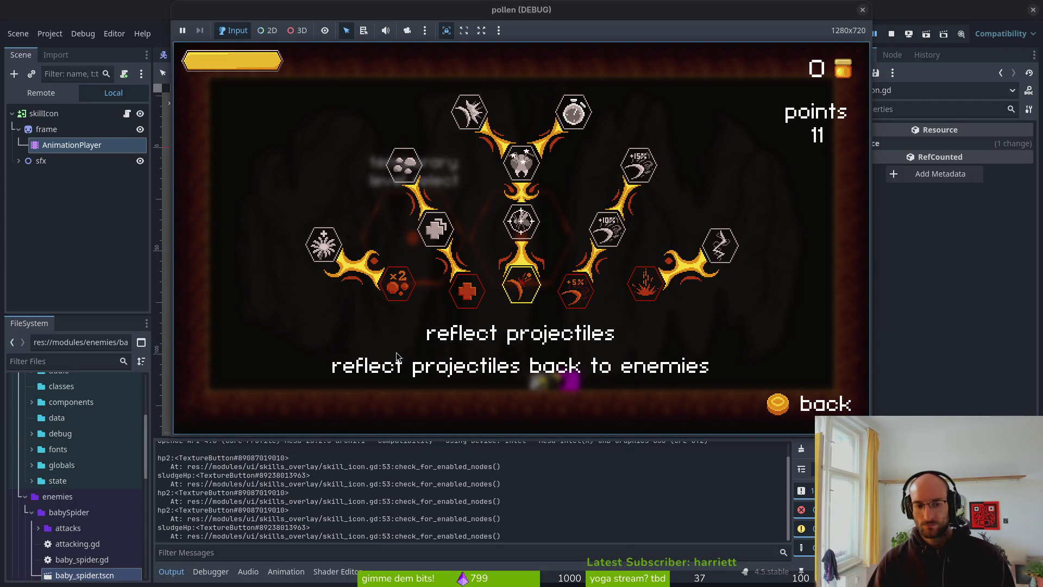
key("alt+Tab")
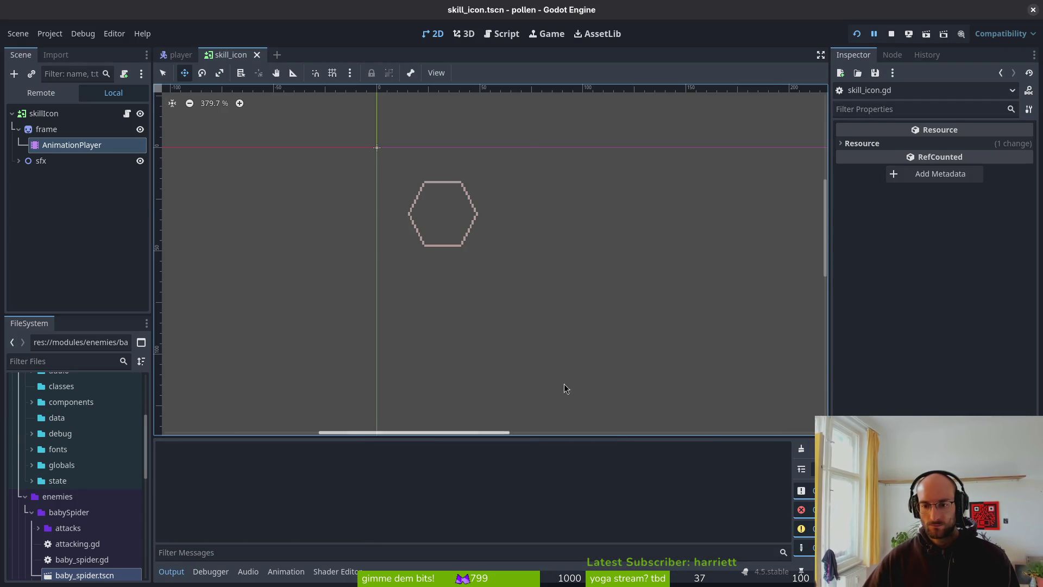
key("alt+Tab")
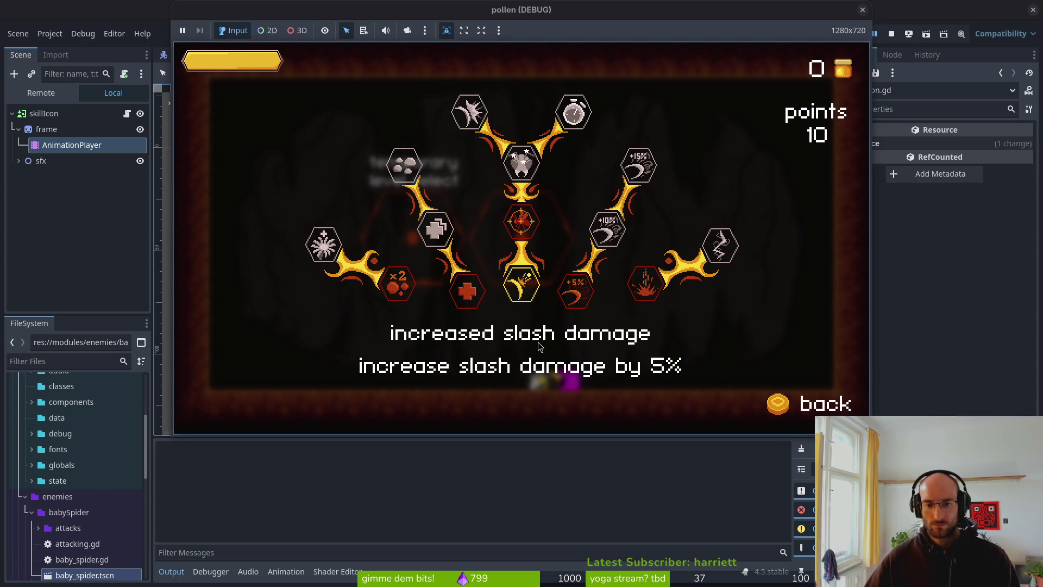
key("Escape")
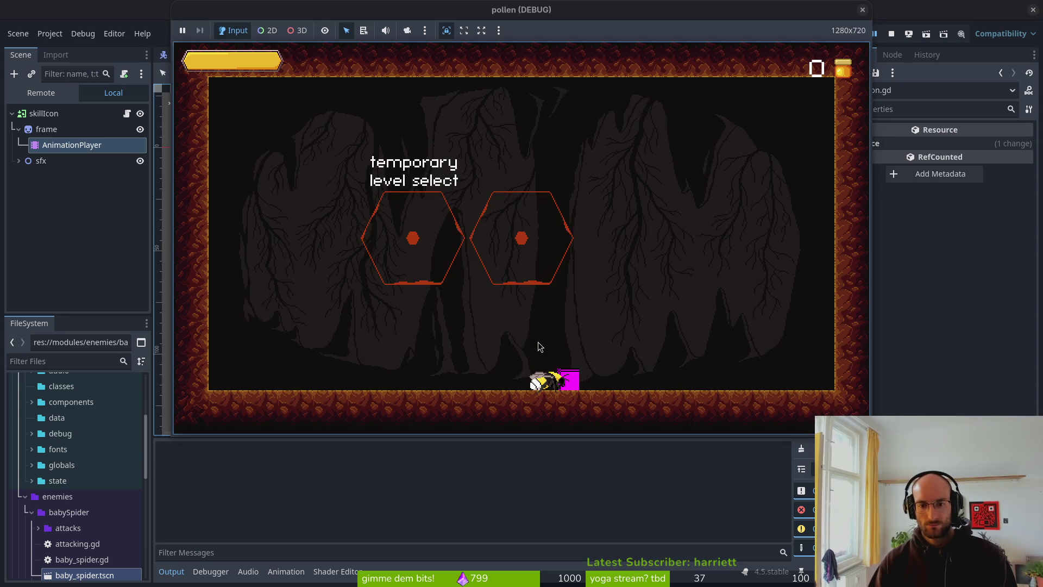
key("Tab")
key("Right")
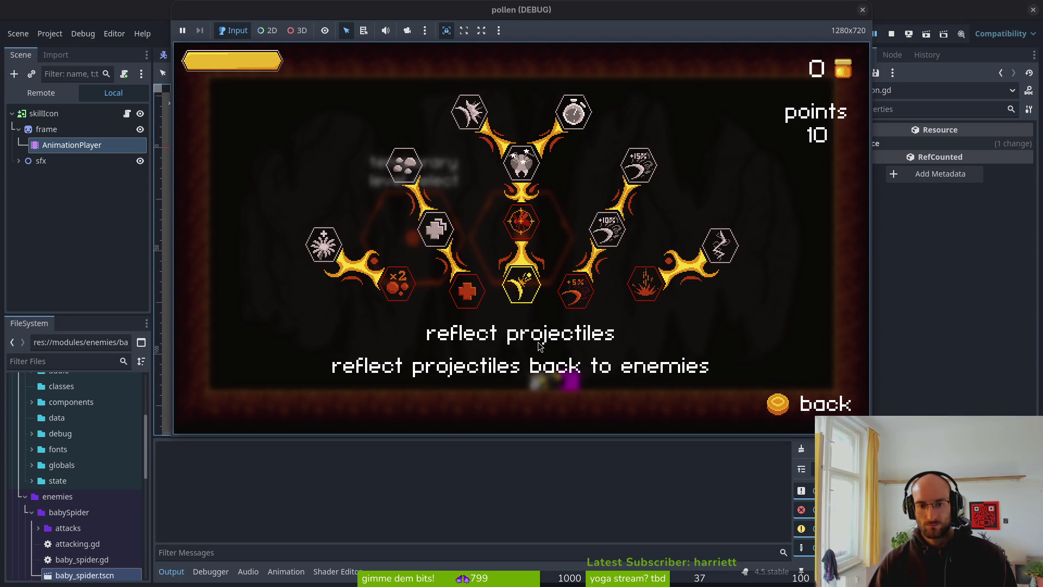
key("Return")
key("Return")
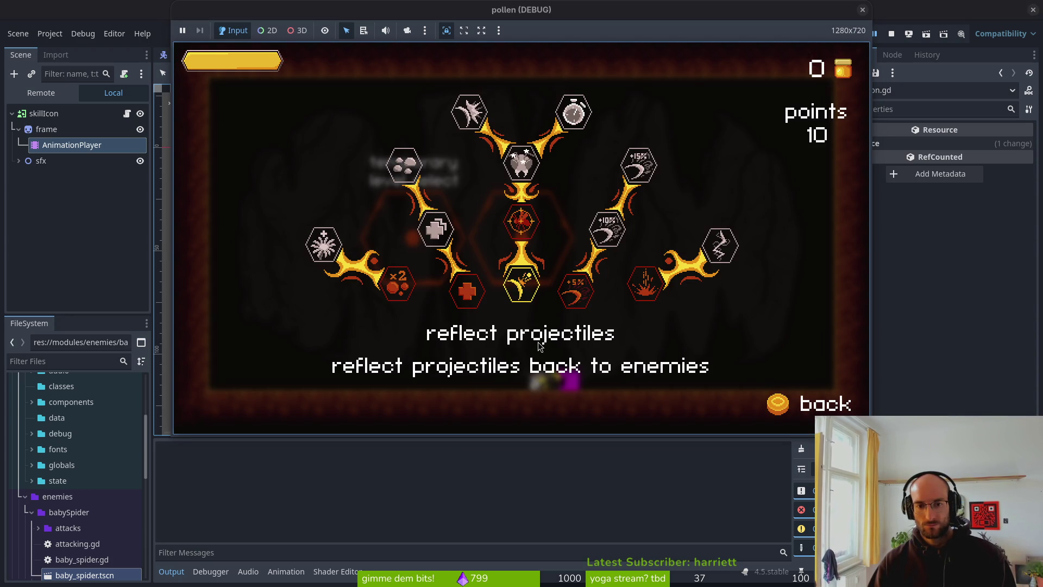
key("Right")
key("Left")
key("Left")
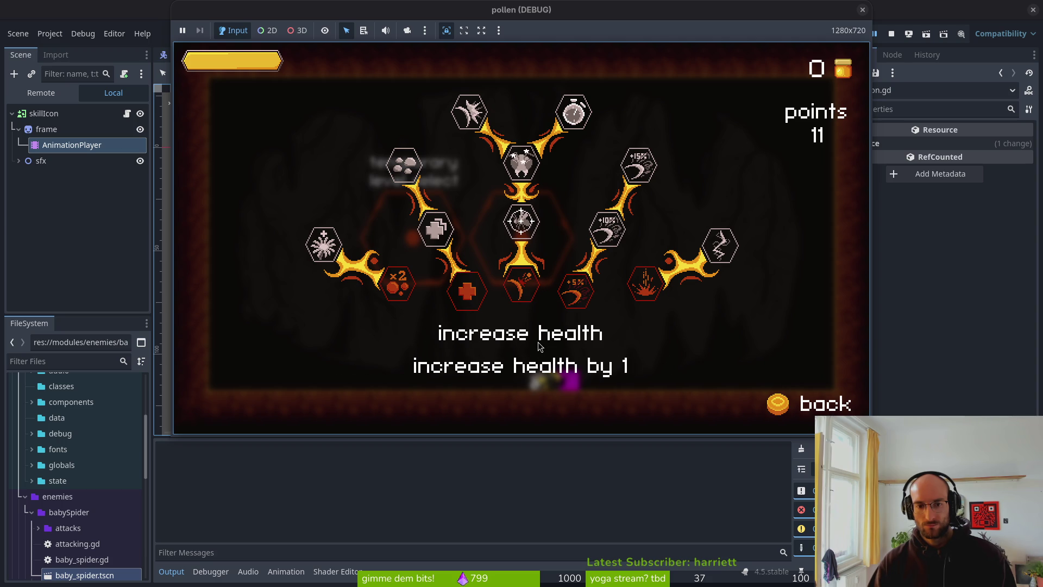
key("Return")
key("Return")
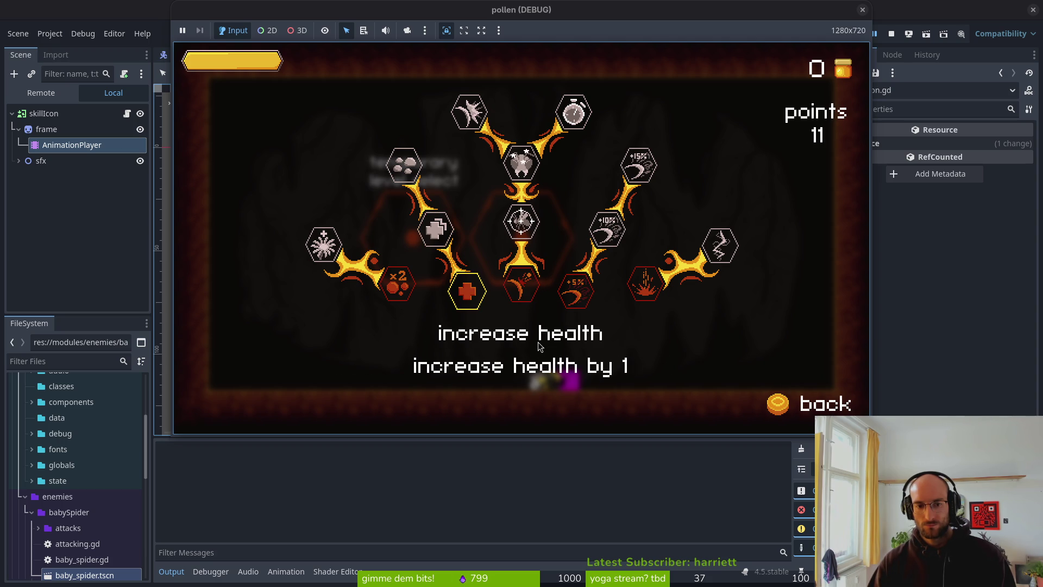
key("F8")
key("alt+Tab")
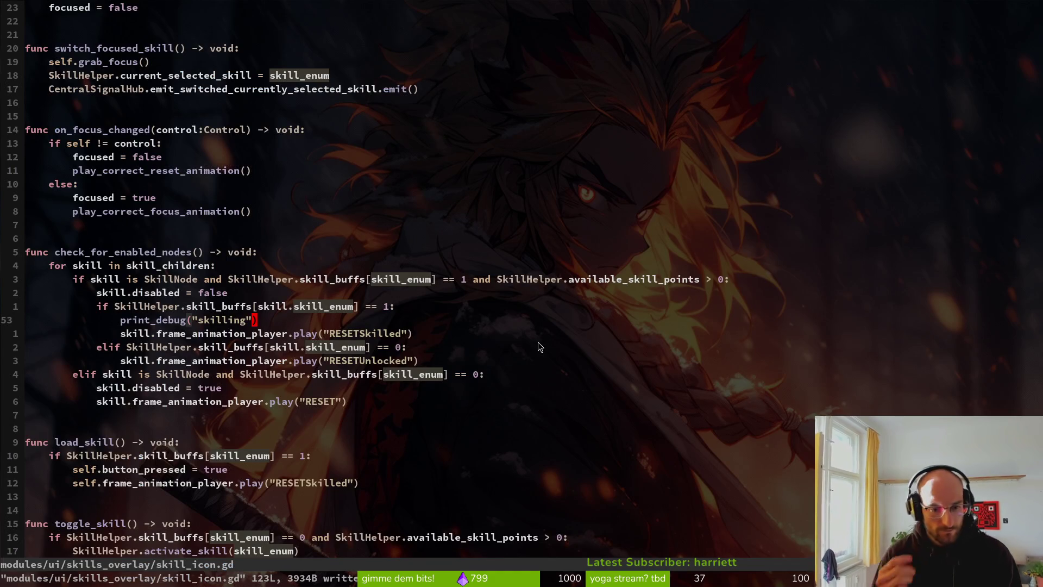
Change the play() argument in toggle_skill's refund branch from "RESETSkilled" to "RESETUnlocked"
key("j")
key("j")
key("j")
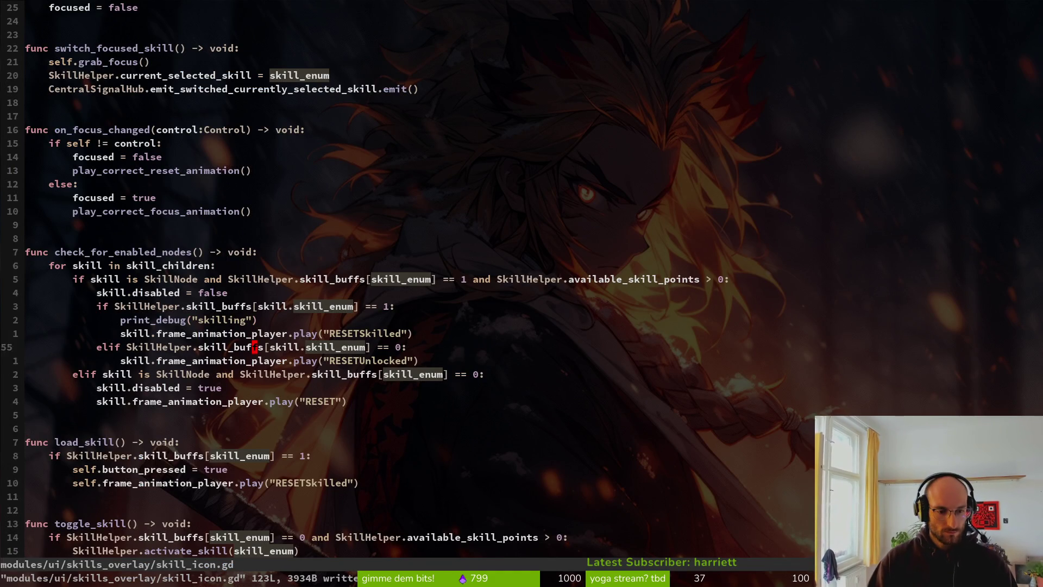
key("j")
key("j")
key("j")
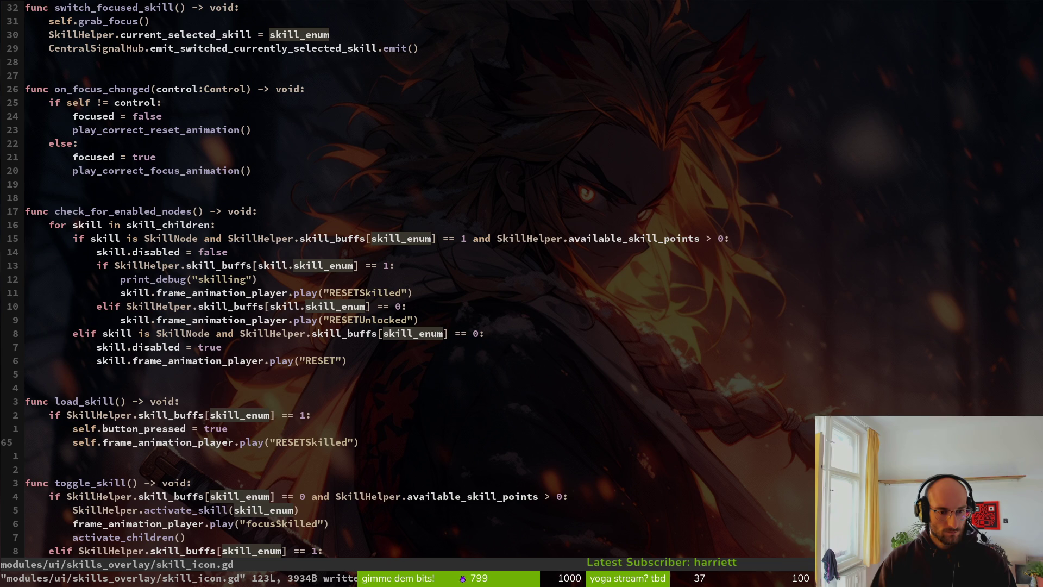
key("k")
key("k")
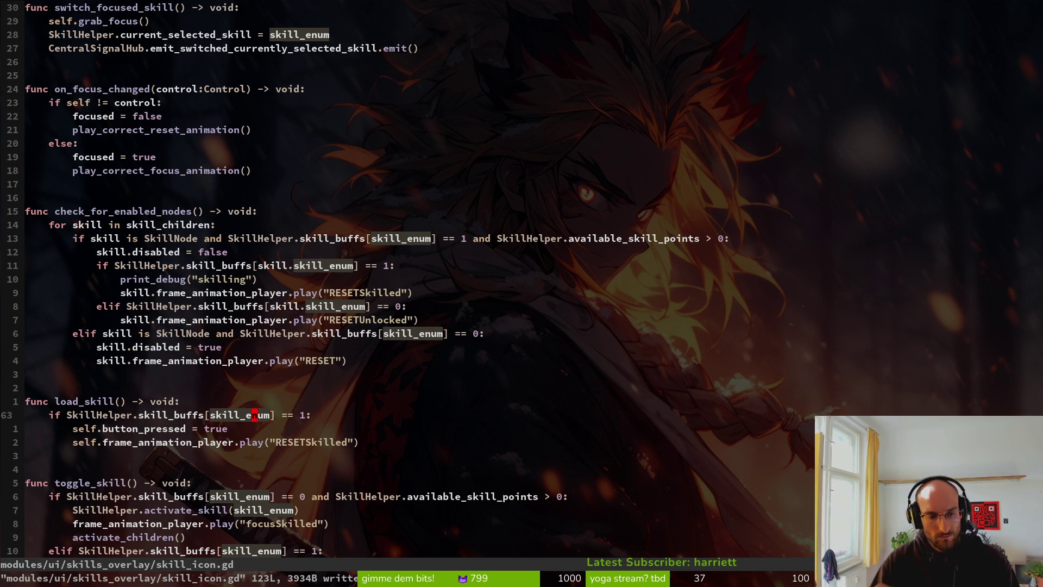
key("ctrl+d")
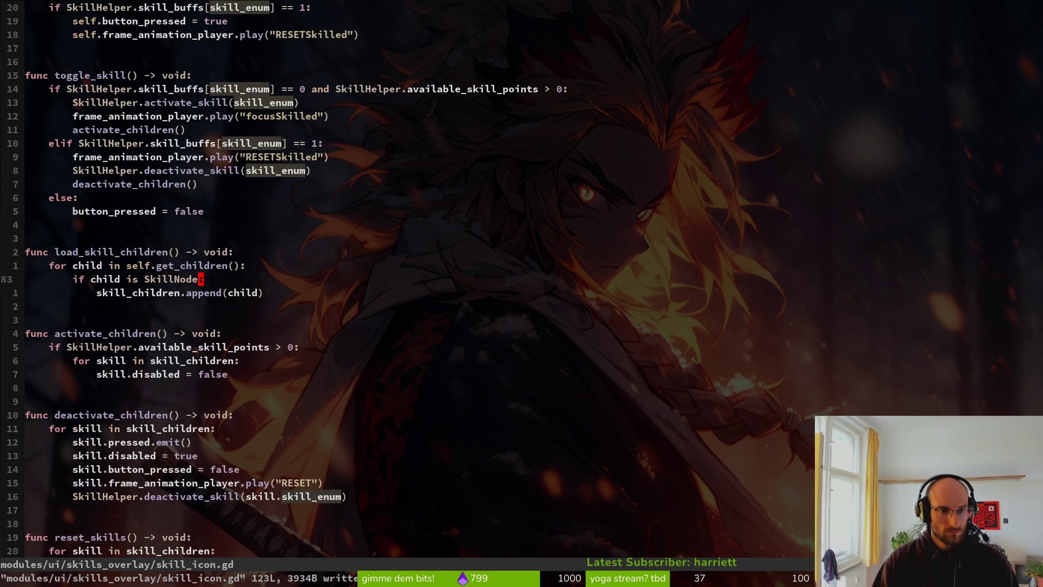
key("k")
key("k")
key("k")
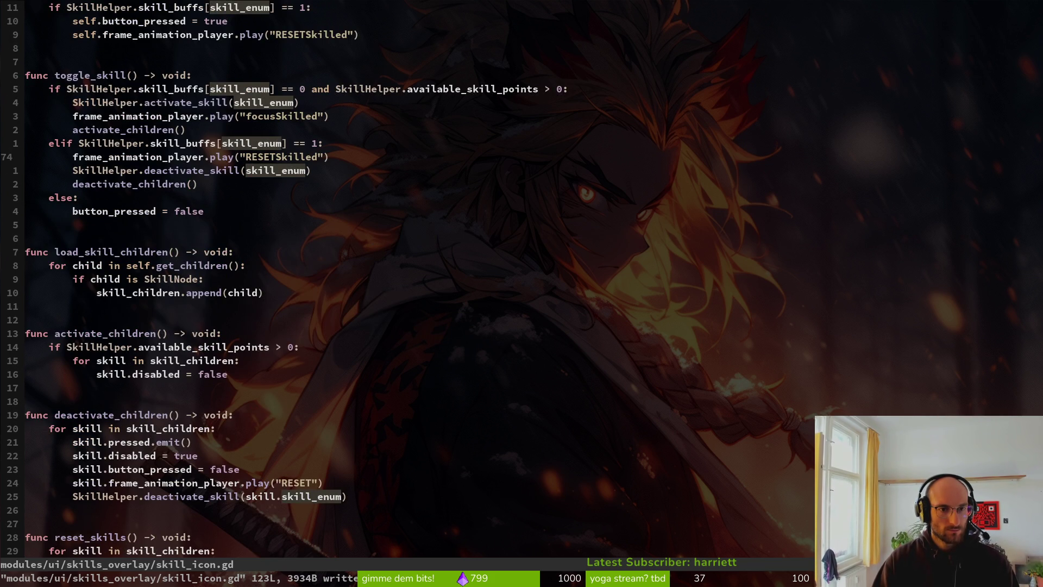
key("k")
key("k")
key("j")
key("j")
key("j")
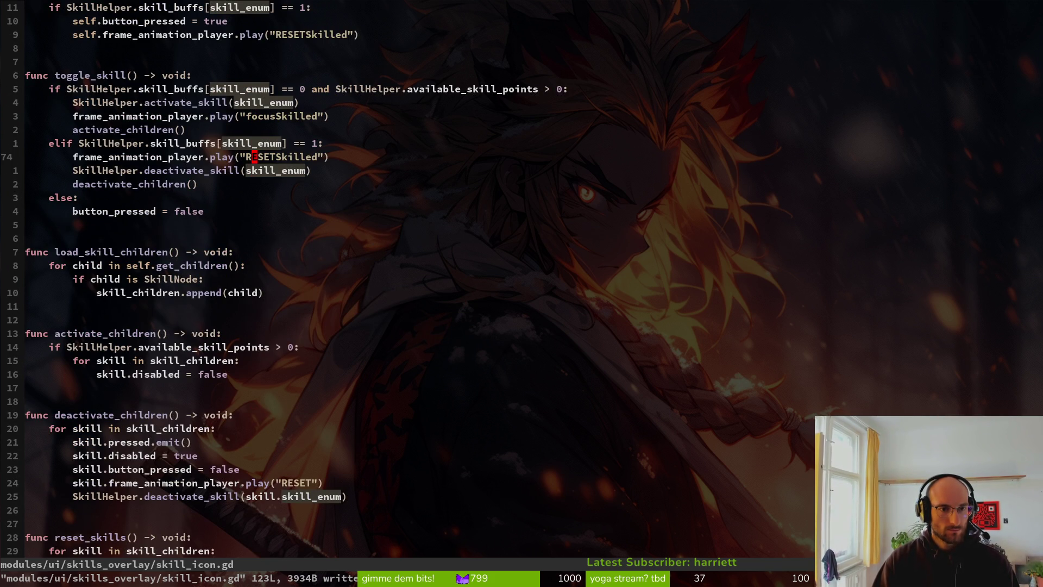
key("c")
key("i")
key("quotedbl")
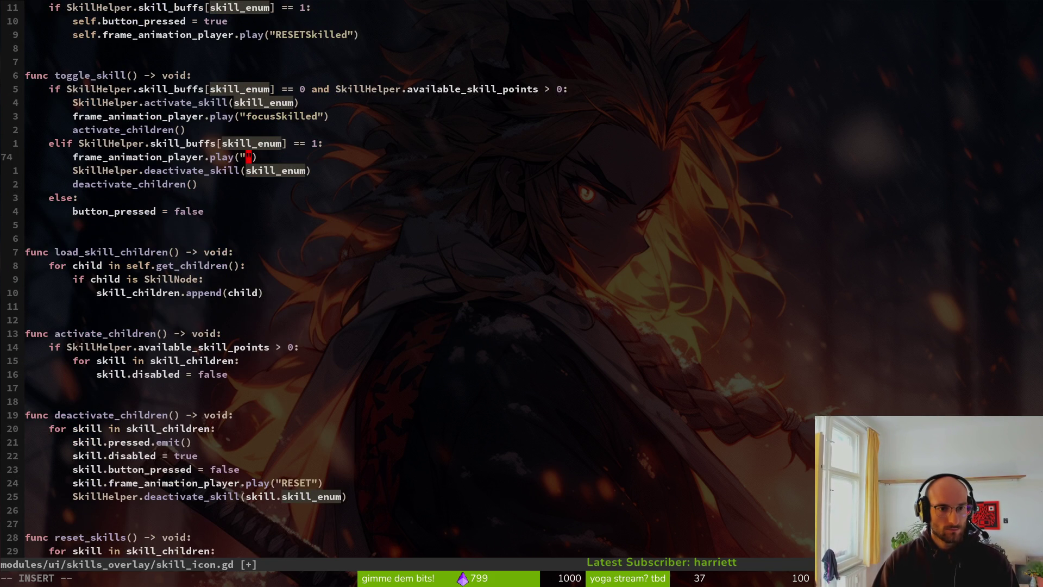
type("RES")
key("Tab")
key("Return")
Save skill_icon.gd and run the project from Godot with F5
key("Escape")
type(":w")
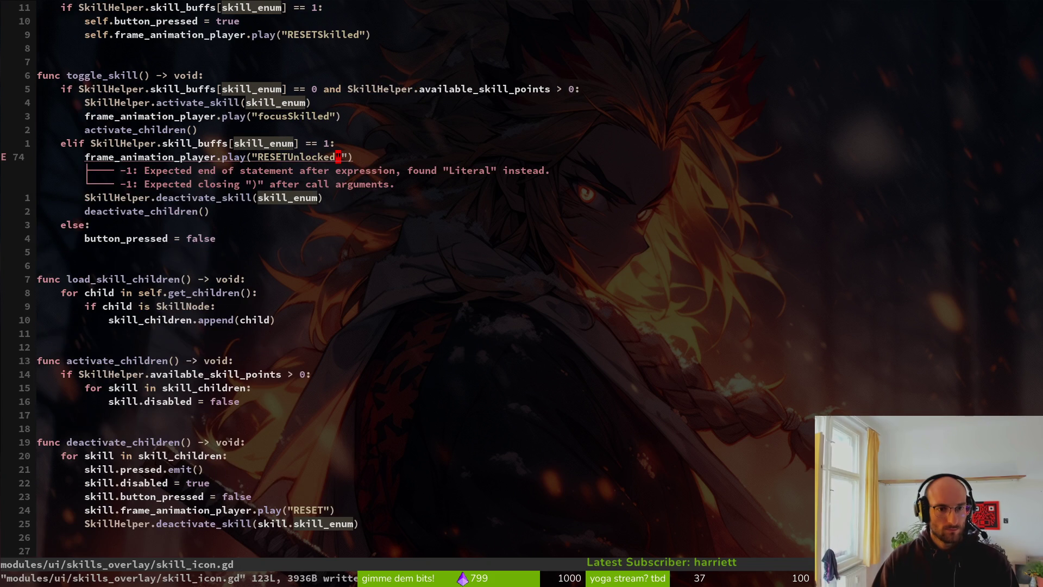
key("Return")
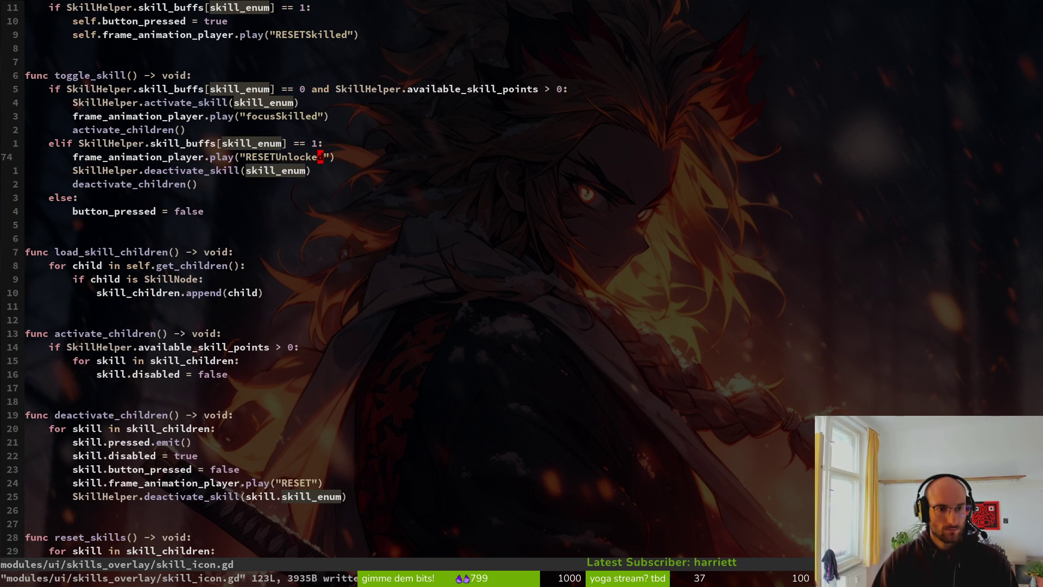
key("alt+Tab")
key("F5")
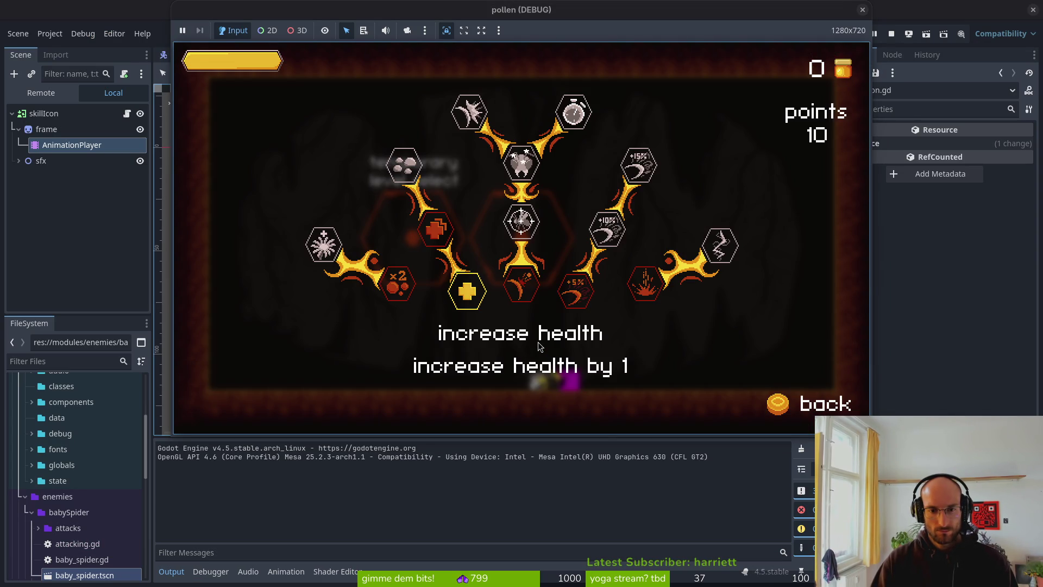
Toggle increase health off and on, then unlock, refund and re-unlock the sludge, health and cluster skills
key("Return")
key("Return")
key("Return")
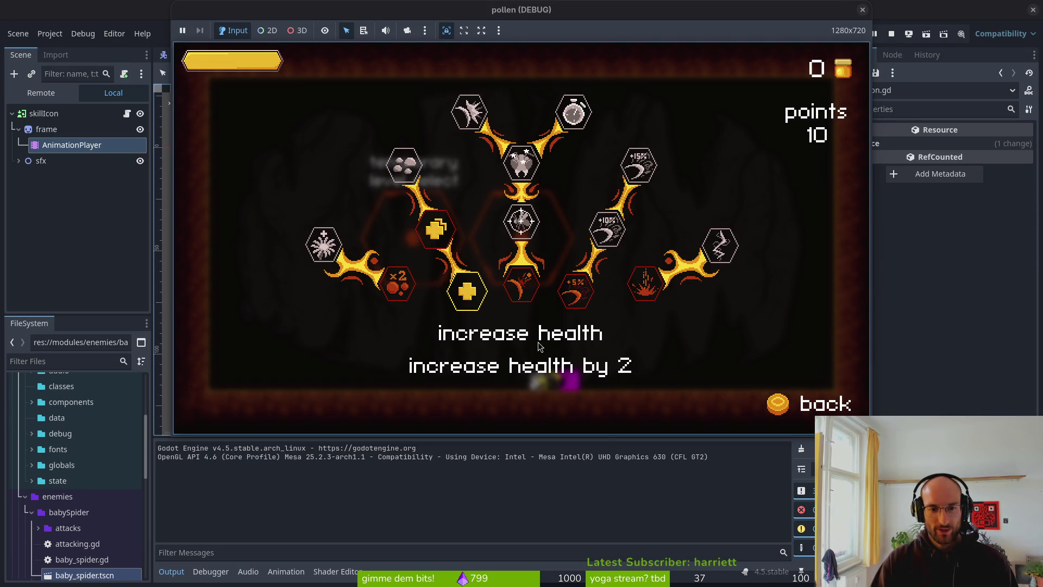
key("Return")
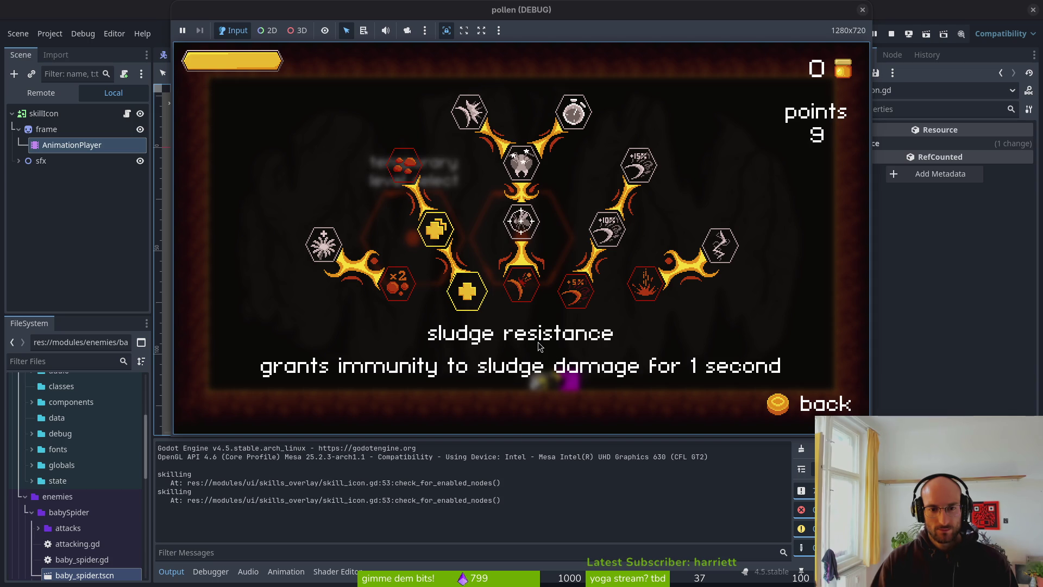
key("Return")
key("Return")
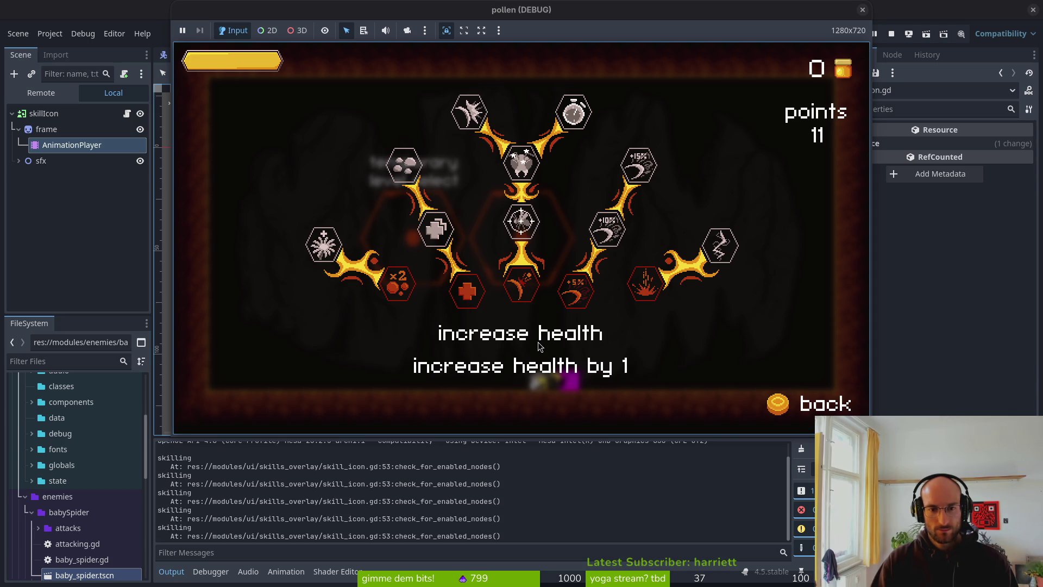
key("Return")
key("Return")
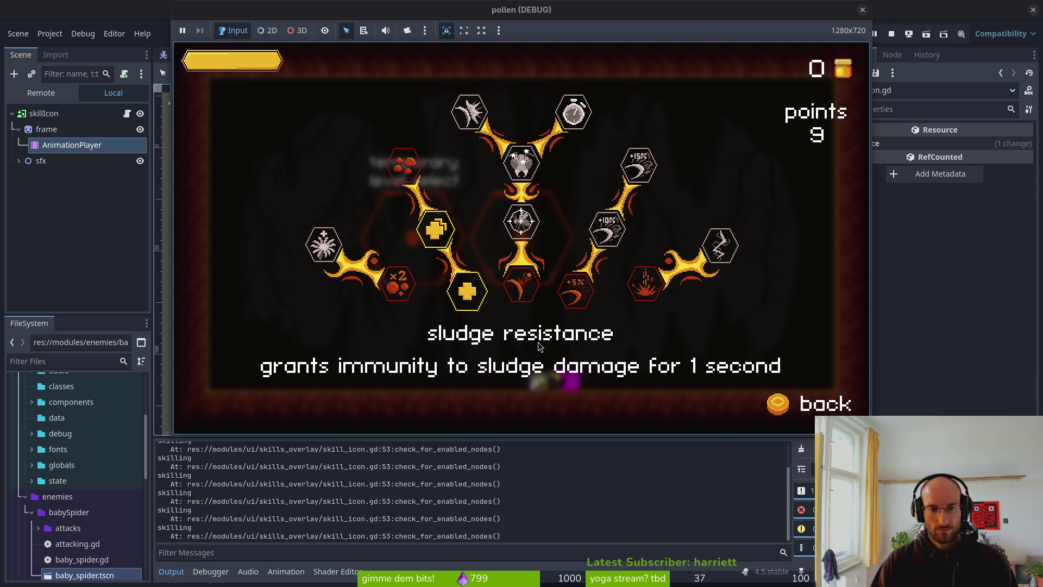
key("Down")
Unlock reflect projectiles, reflect auto aim, knockback damage and stun duration
key("Return")
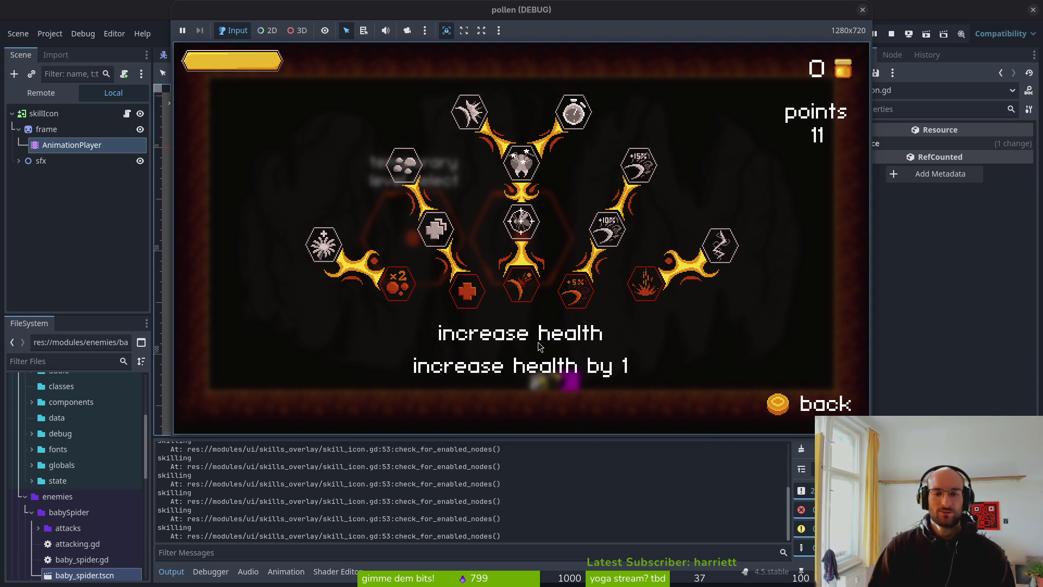
key("Right")
key("Down")
key("Return")
key("Up")
key("Up")
key("Return")
key("Return")
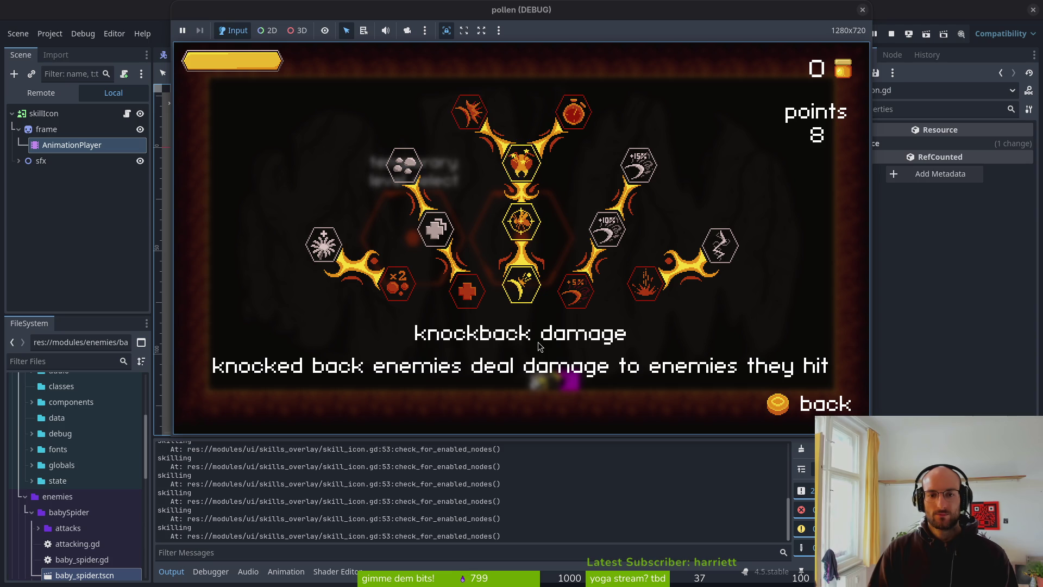
key("Up")
key("Return")
key("Right")
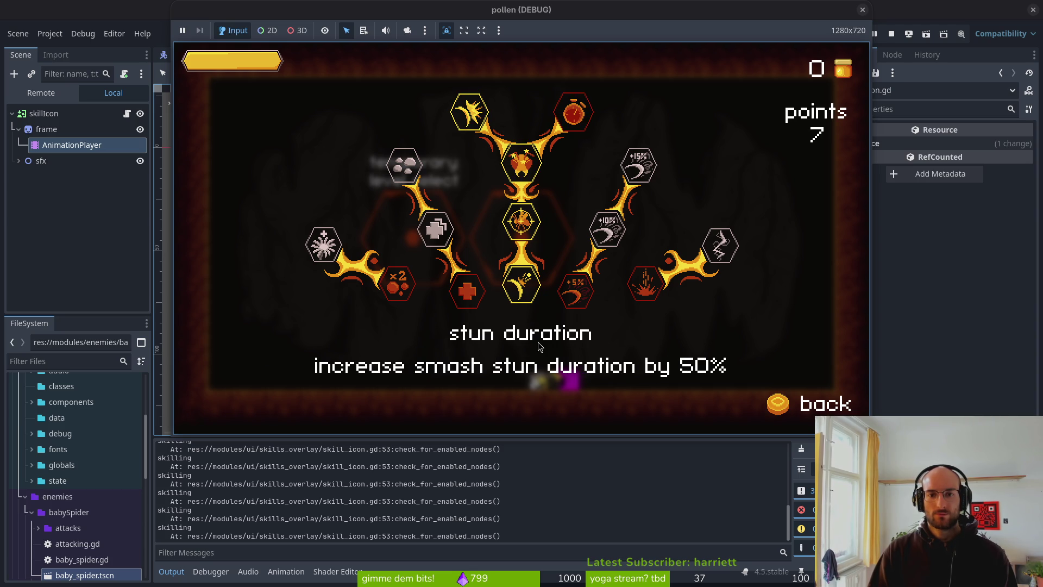
key("Return")
key("Down")
key("Down")
Unlock +5% slash damage, shockwave, dash chains, +10% and +15% slash damage, and increase health
key("Right")
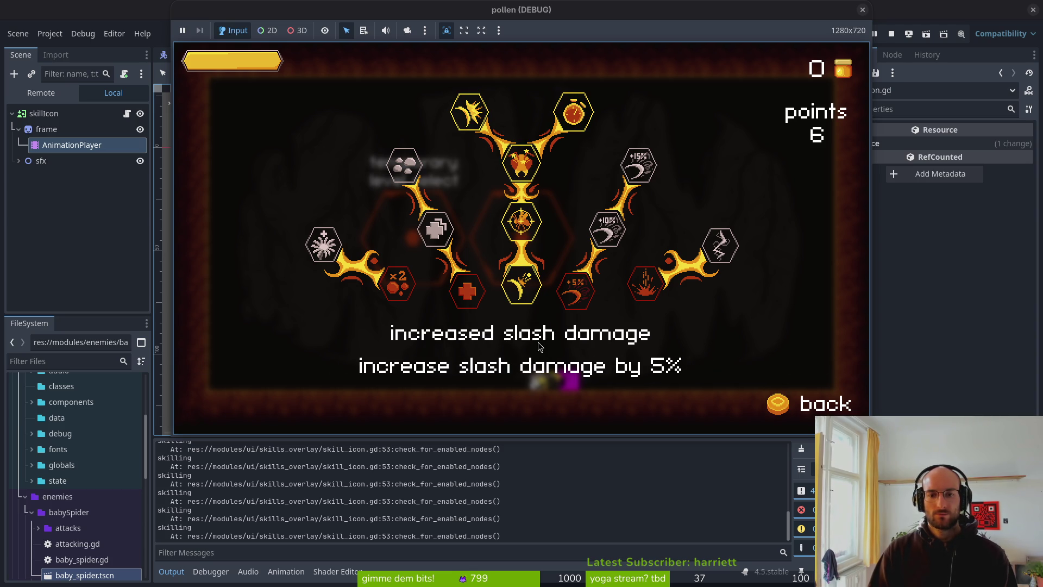
key("Return")
key("Right")
key("Return")
key("Right")
key("Return")
key("Left")
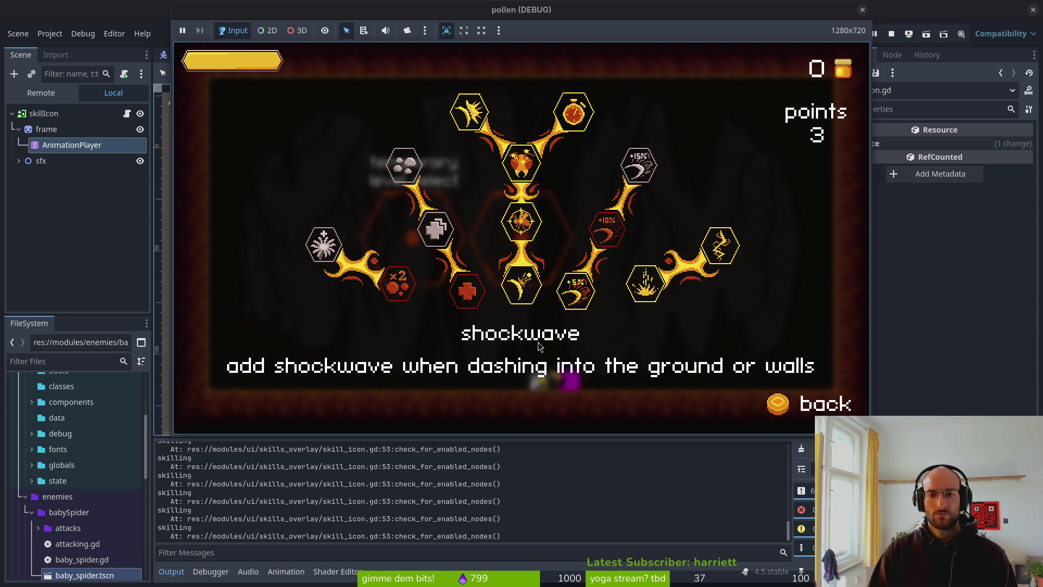
key("Up")
key("Return")
key("Up")
key("Return")
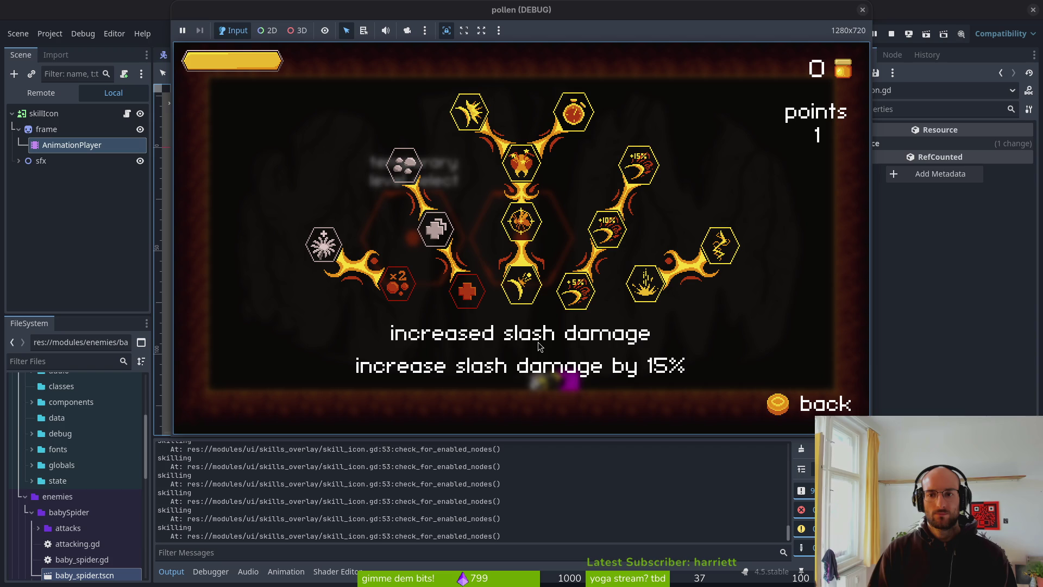
key("Right")
key("Left")
key("Return")
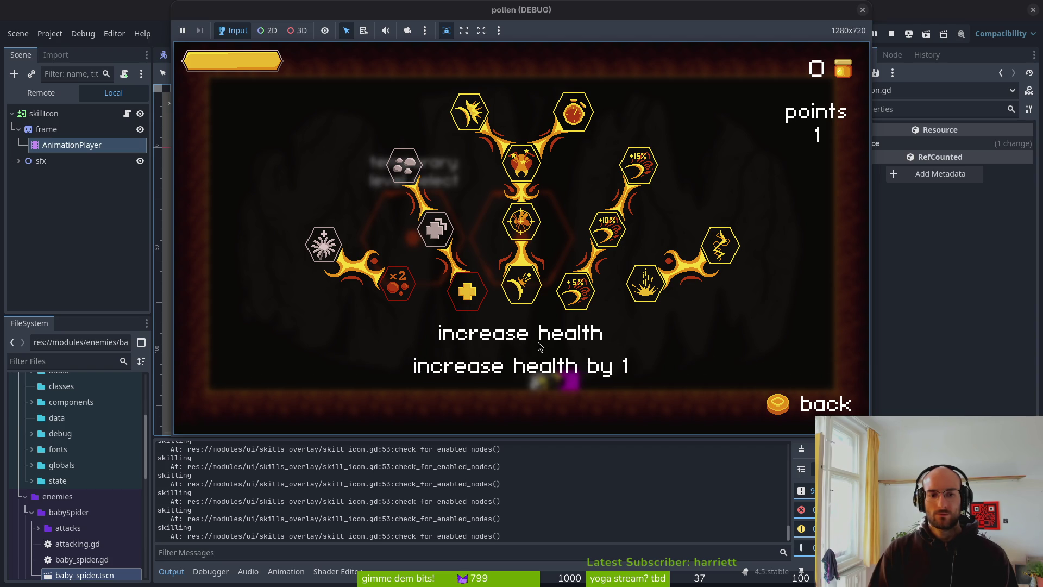
Refund and re-unlock increase health, bonus xp, reflect projectiles, the second health skill and sludge resistance
key("Left")
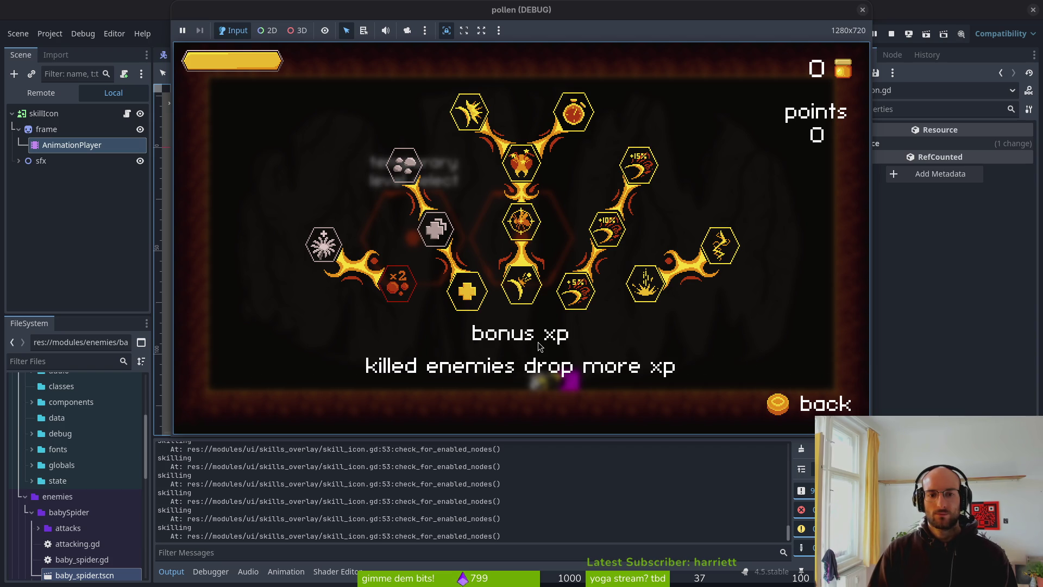
key("Right")
key("Return")
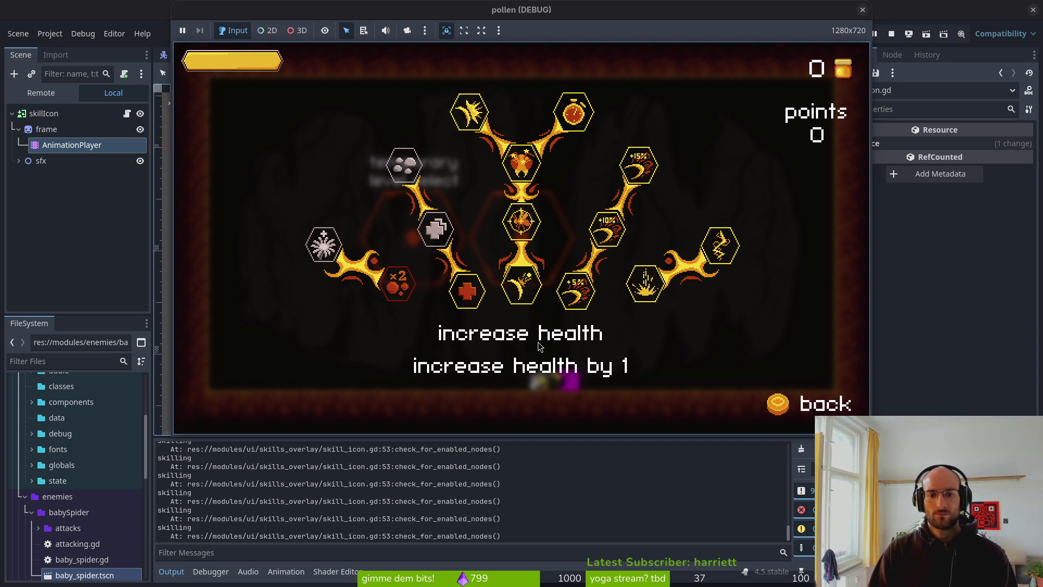
key("Return")
key("Left")
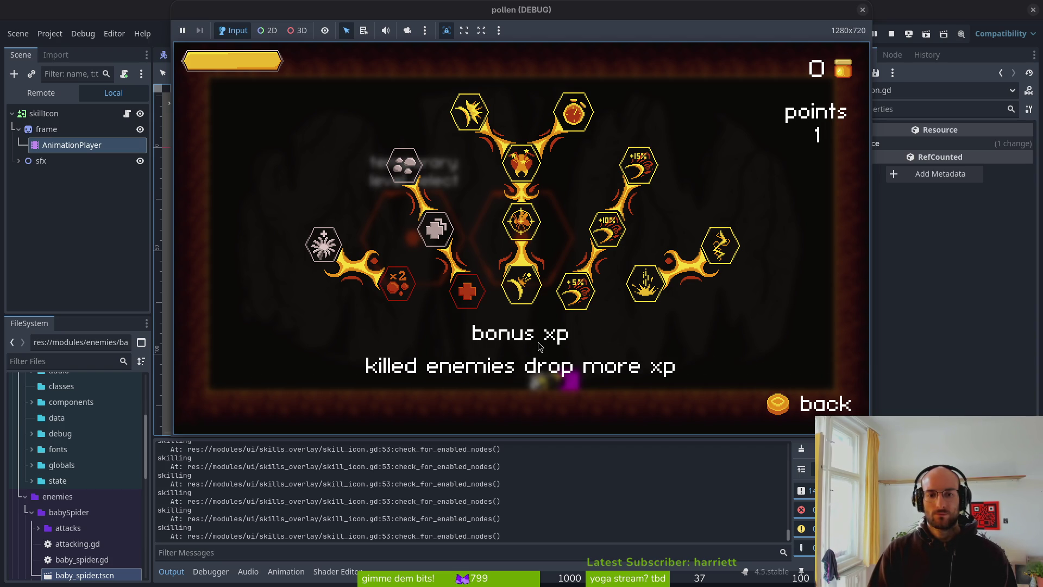
key("Return")
key("Return")
key("Right")
key("Return")
key("Left")
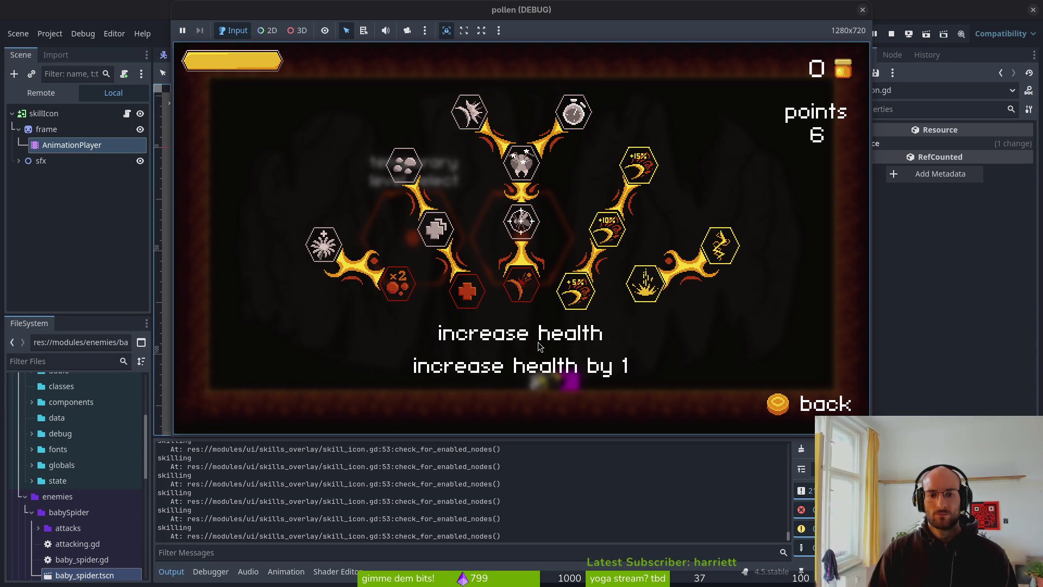
key("Return")
key("Up")
key("Return")
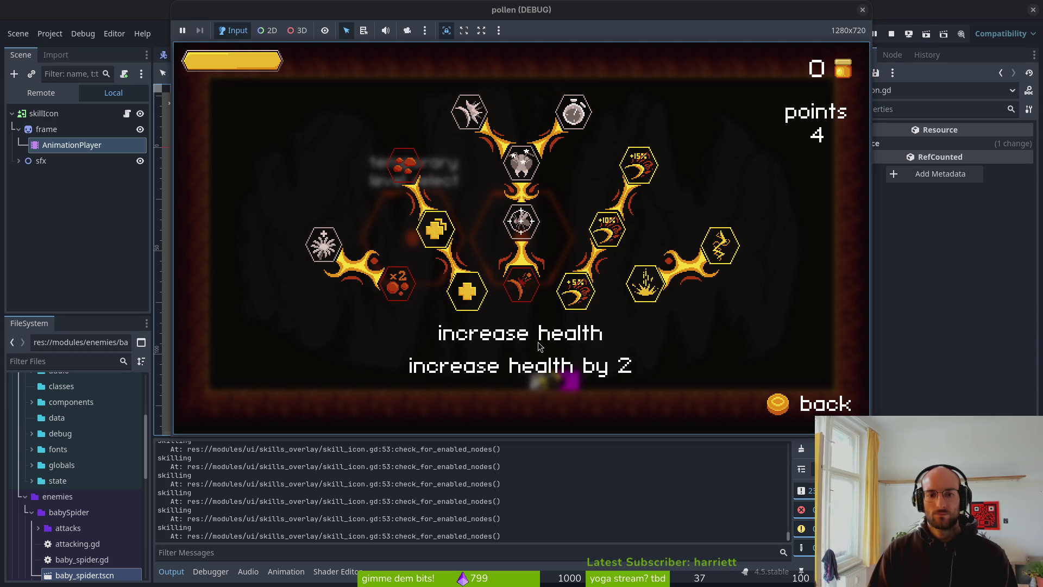
key("Up")
key("Return")
key("Down")
key("Down")
key("Return")
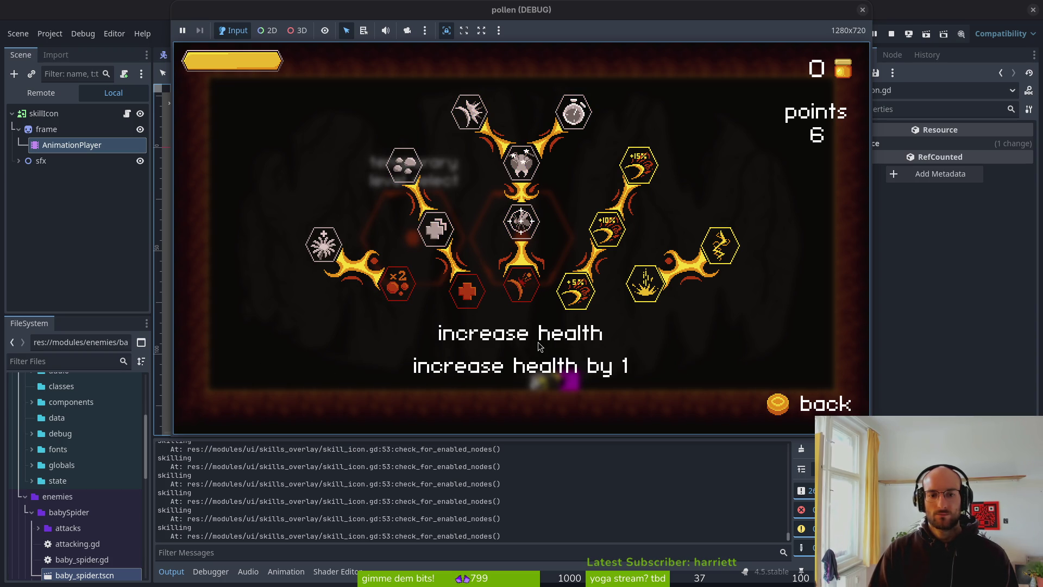
key("Up")
key("Return")
key("Return")
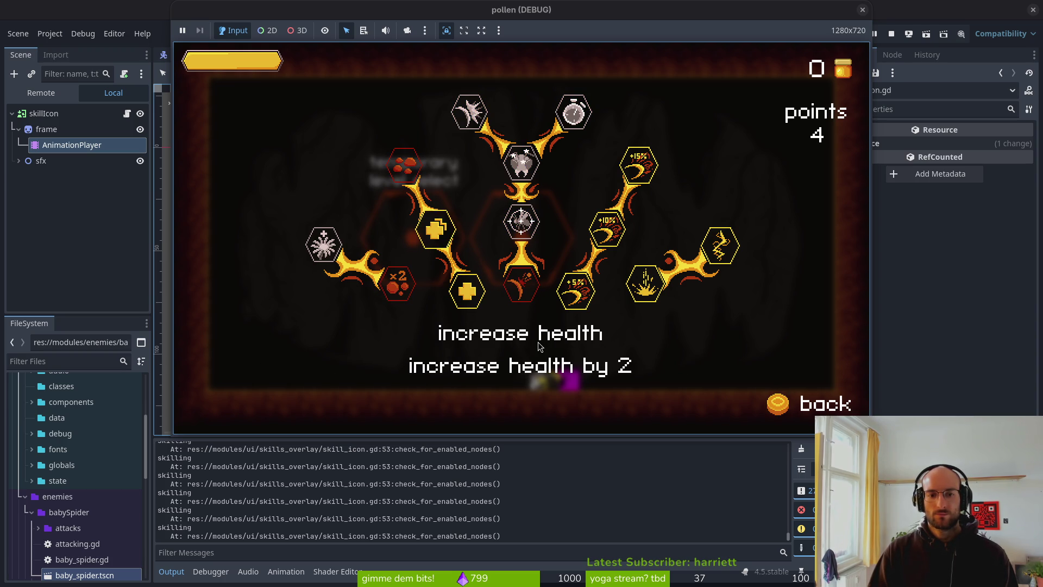
key("Down")
key("Up")
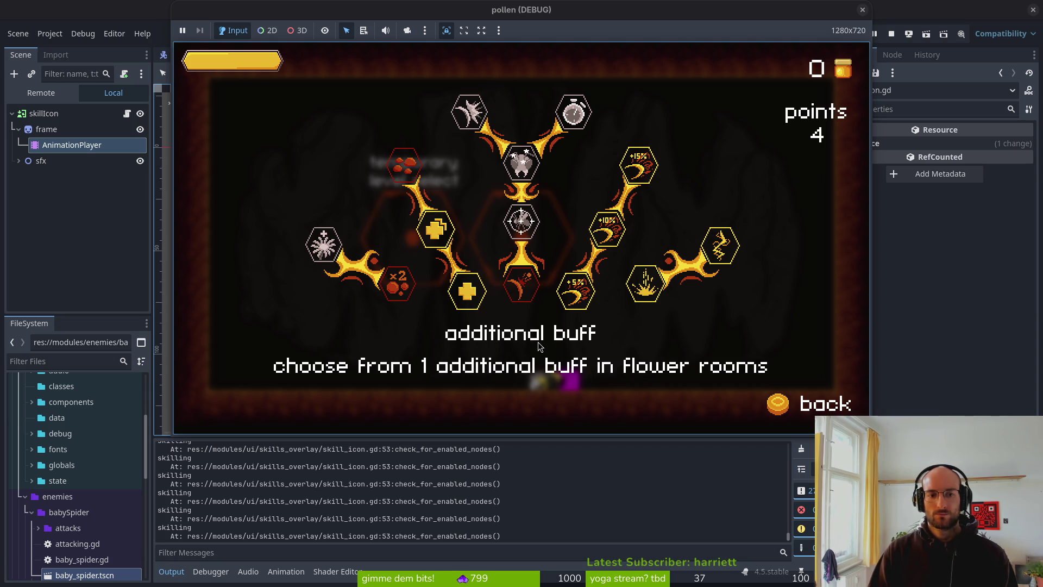
Unlock reflect projectiles, knockback damage and stun duration, toggle bonus xp, then close the skill tree and stop the game
key("Right")
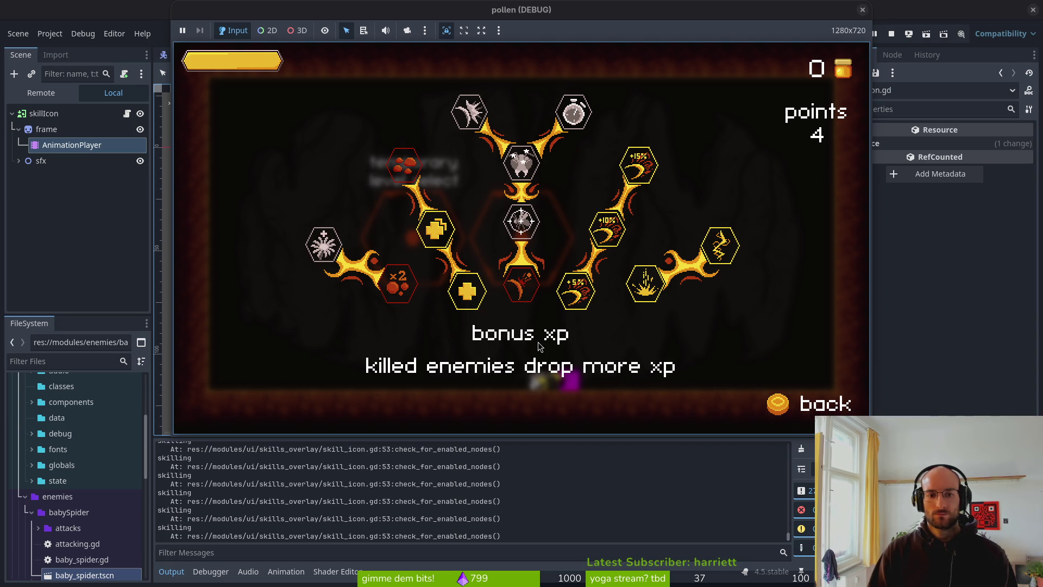
key("Right")
key("Right")
key("Return")
key("Up")
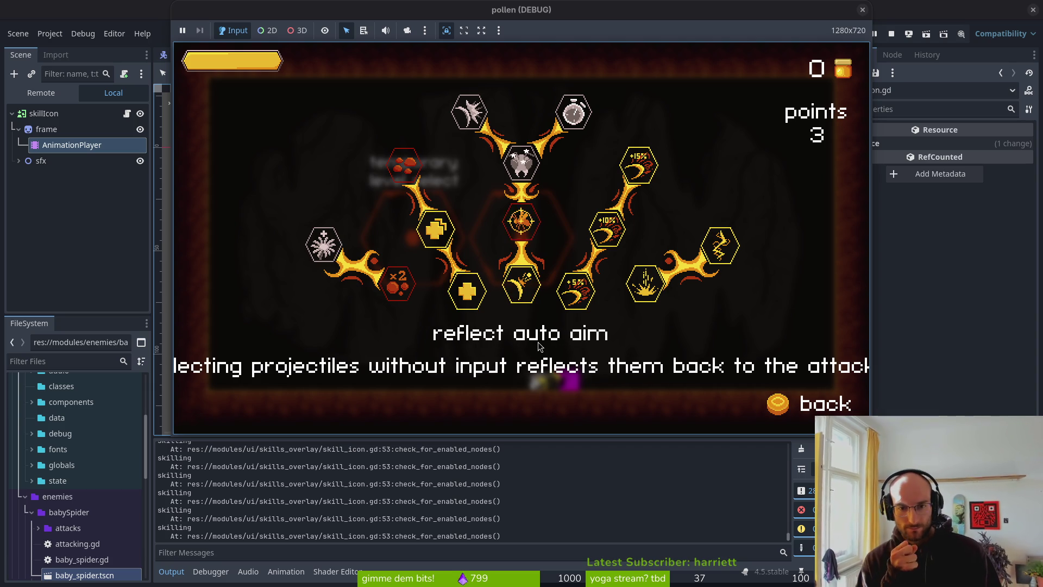
key("Return")
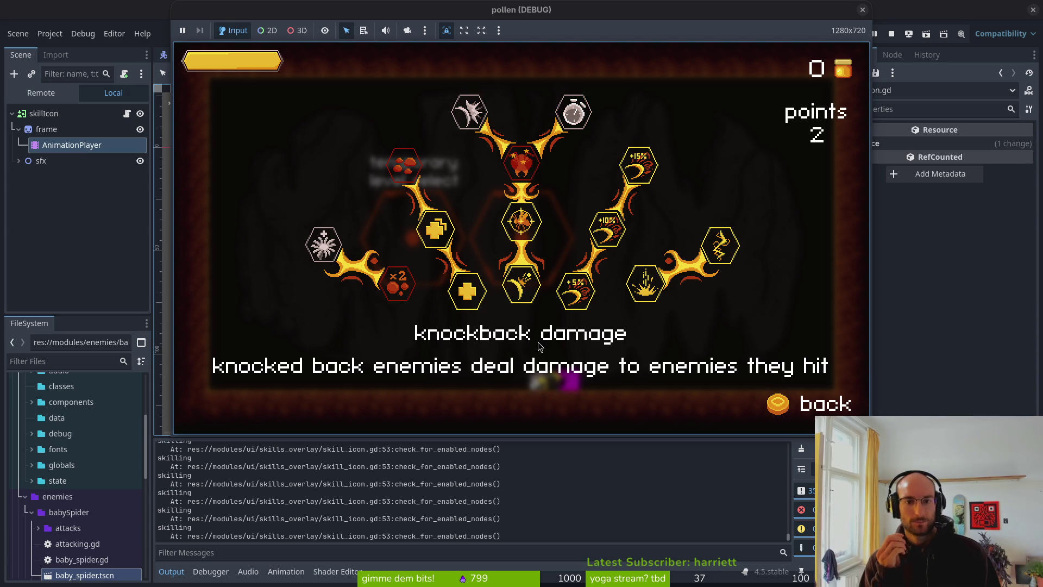
key("Return")
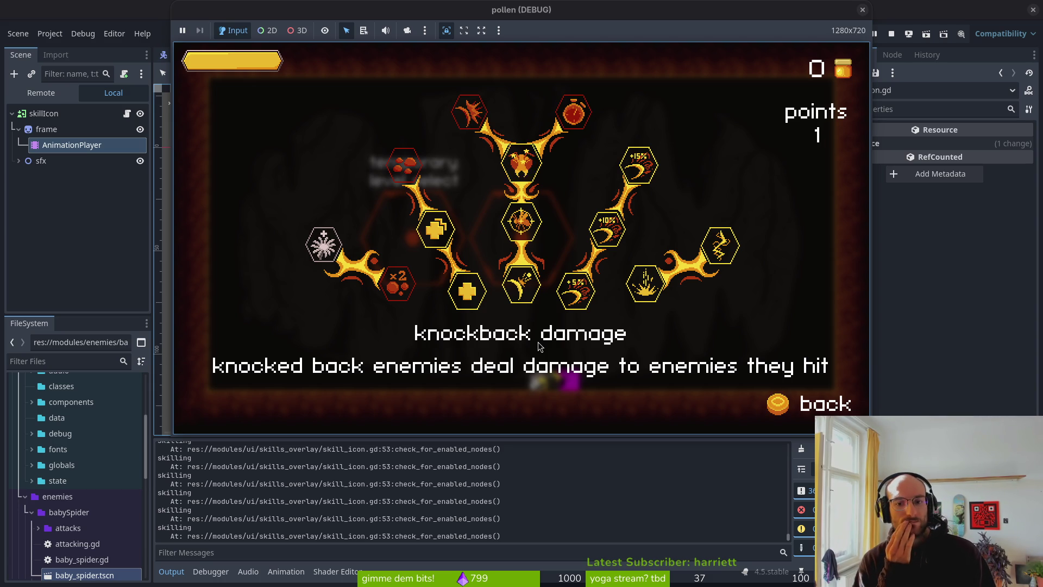
key("Down")
key("Down")
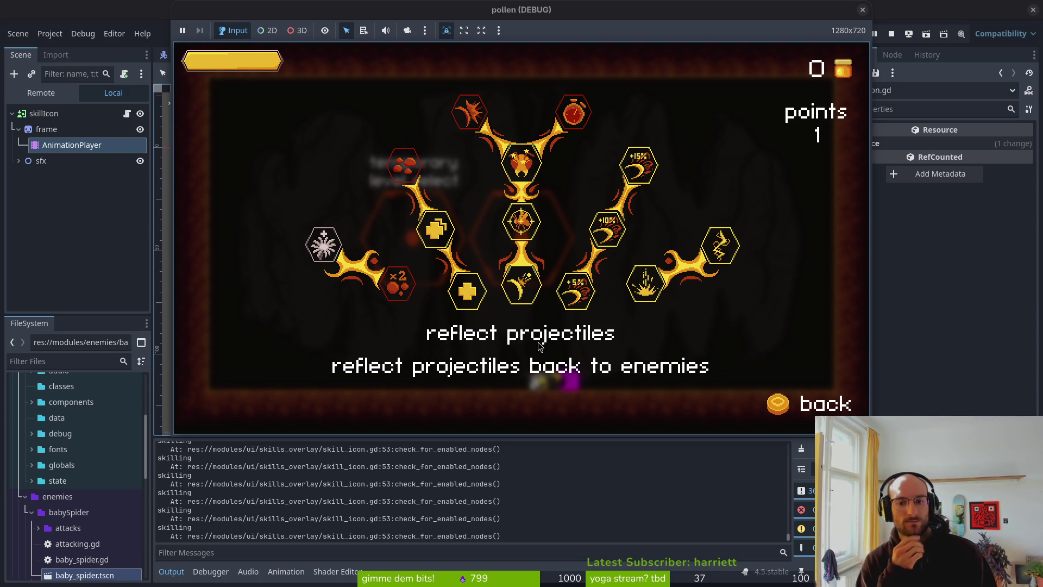
key("Left")
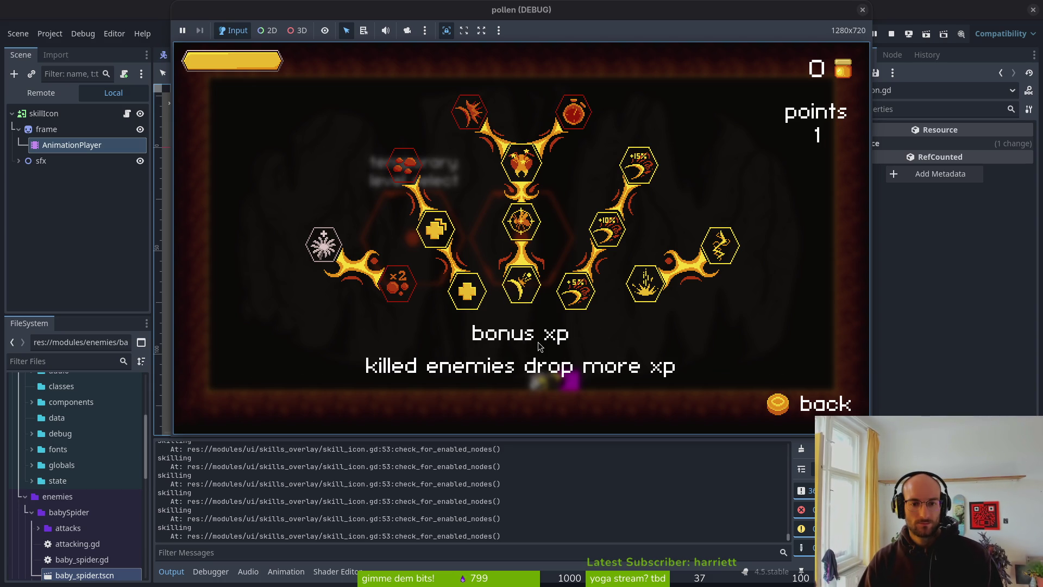
key("Return")
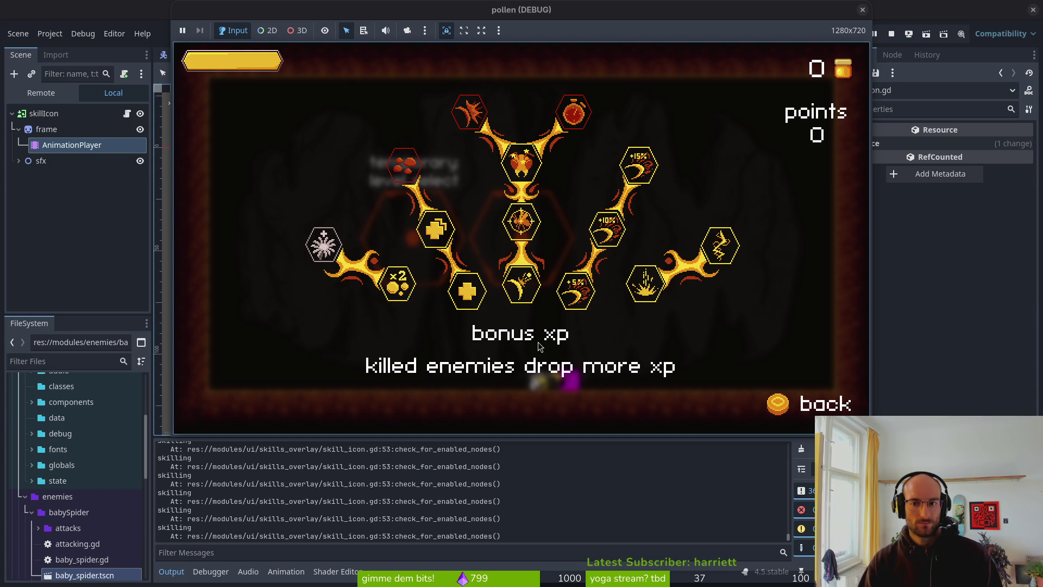
key("Return")
key("Right")
key("Left")
key("Return")
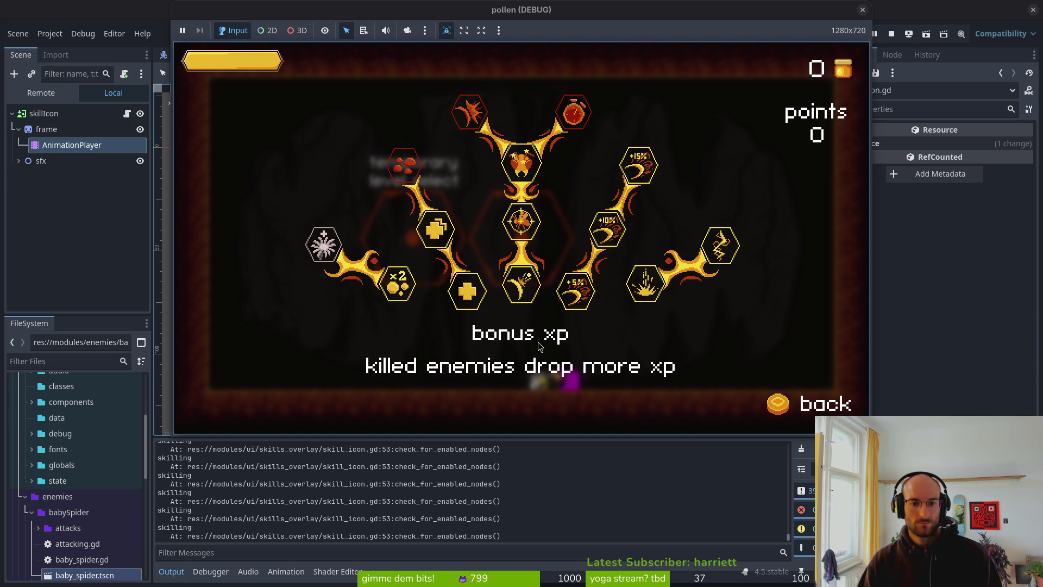
key("Left")
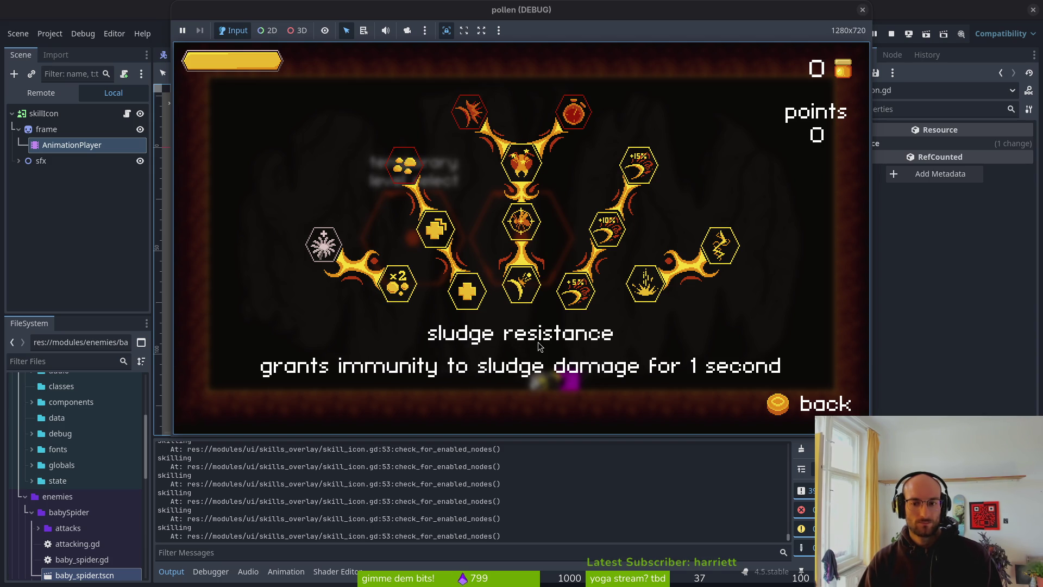
key("Escape")
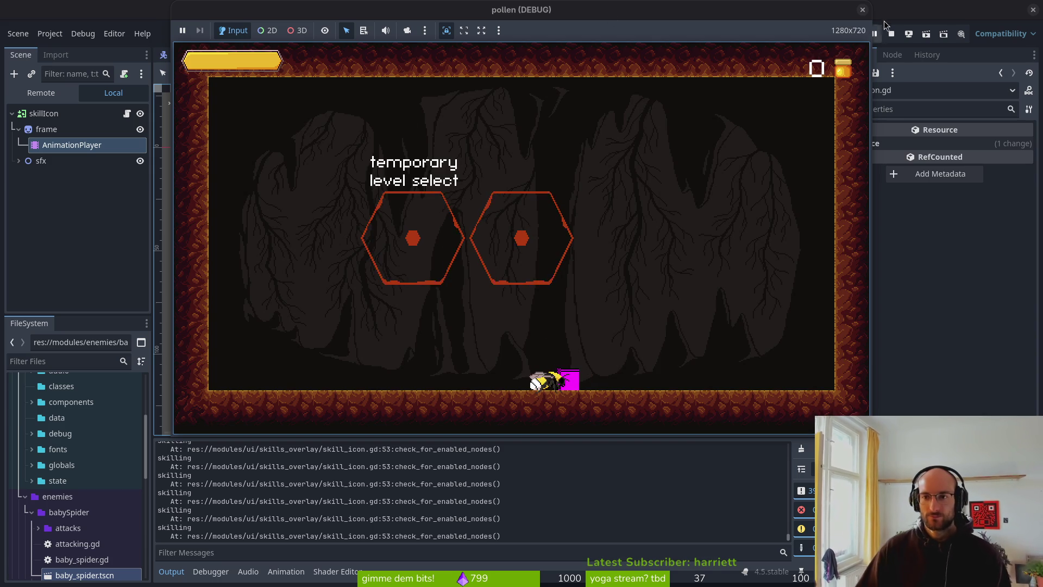
left_click(891, 34)
Delete the stray line and the print_debug line below line 52, then save skill_icon.gd
key("alt+Tab")
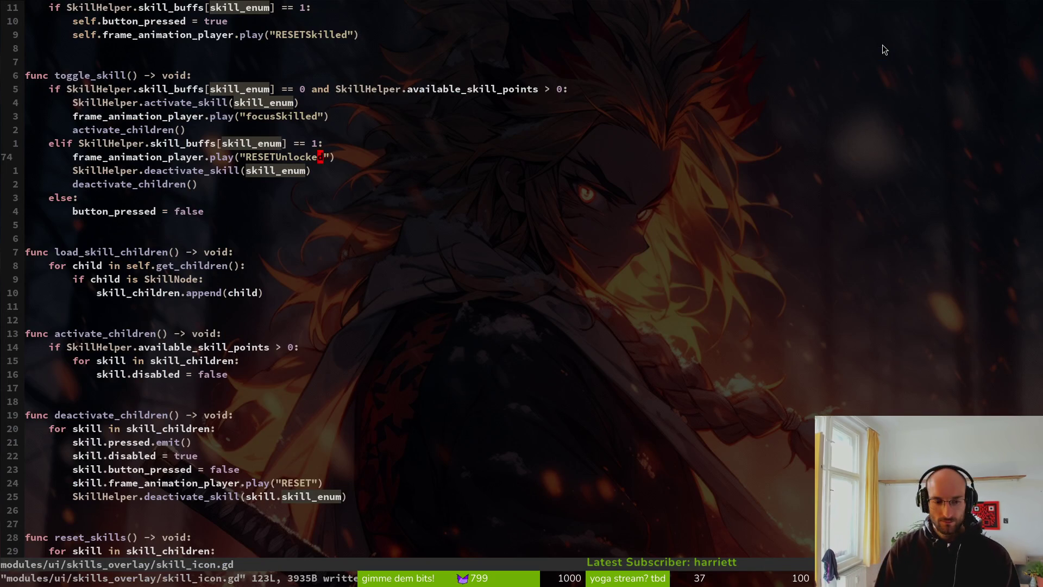
type(":ops")
key("Escape")
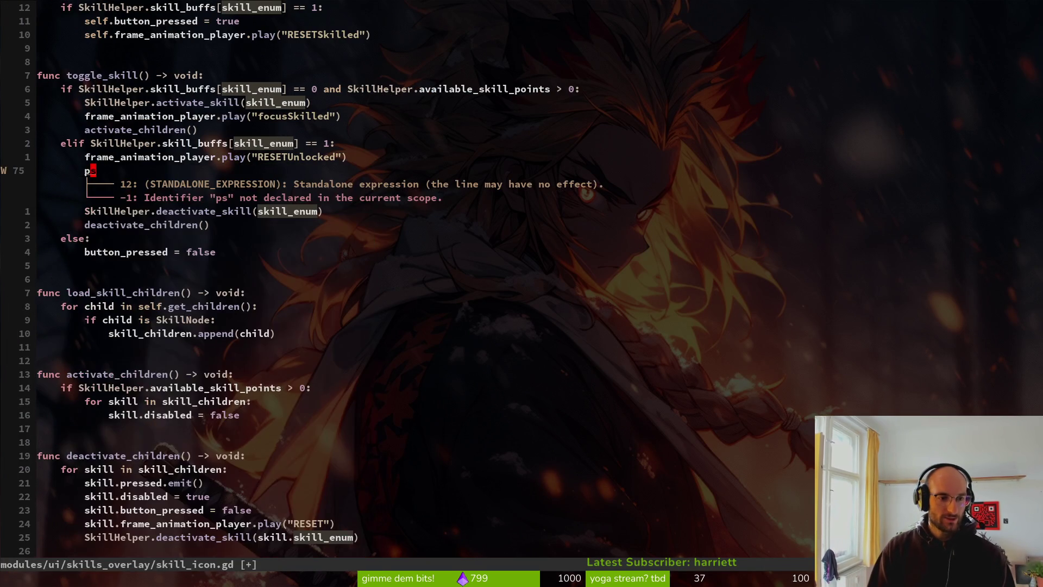
key("d")
key("d")
key("k")
key("k")
key("k")
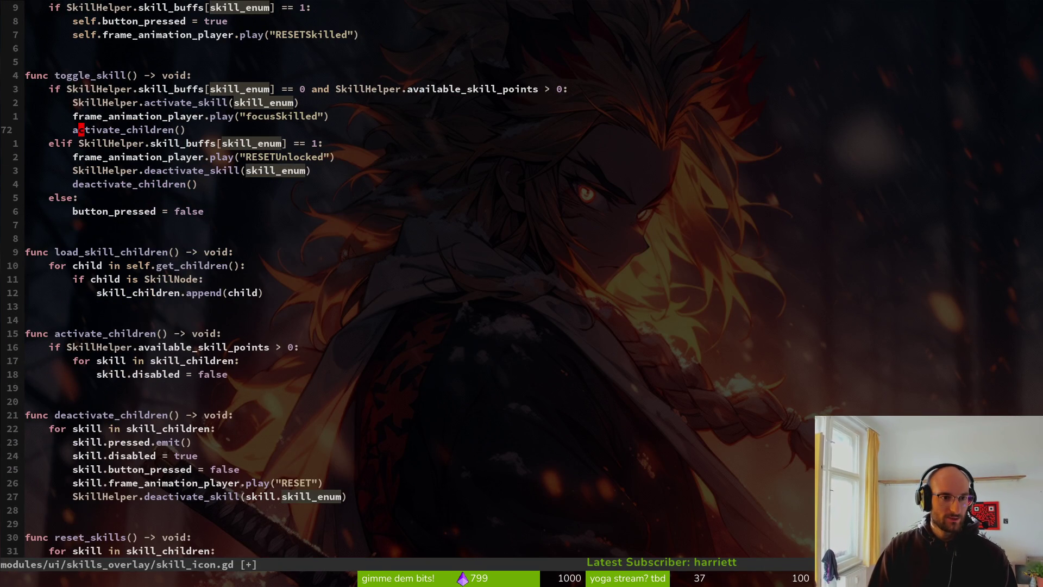
key("2")
key("0")
key("k")
key("j")
key("d")
key("d")
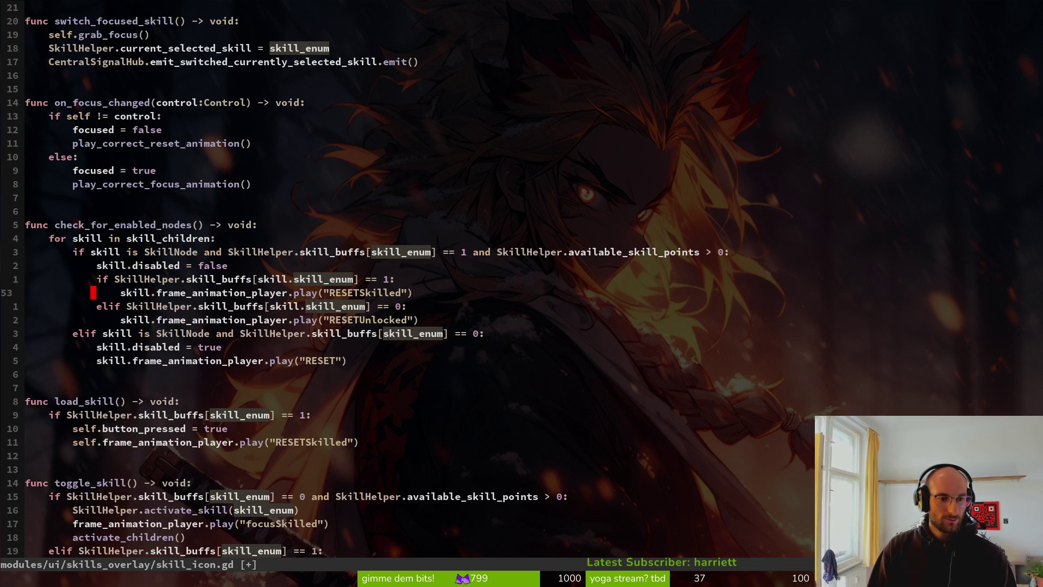
type(":w")
key("Return")
Search the project for the word print and look through the remaining matches
key("space")
key("s")
key("w")
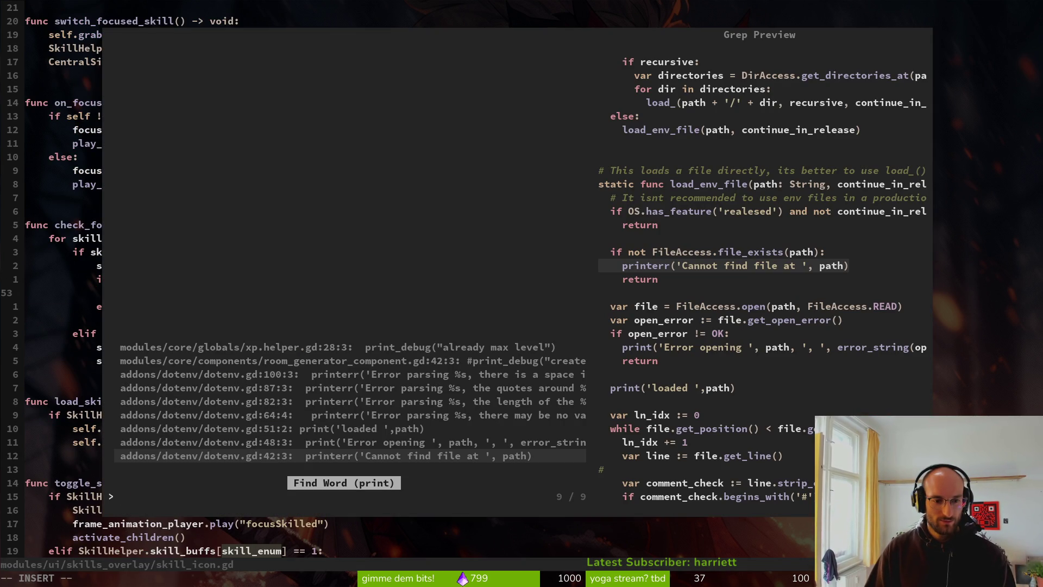
key("Up")
key("Up")
key("Up")
key("Escape")
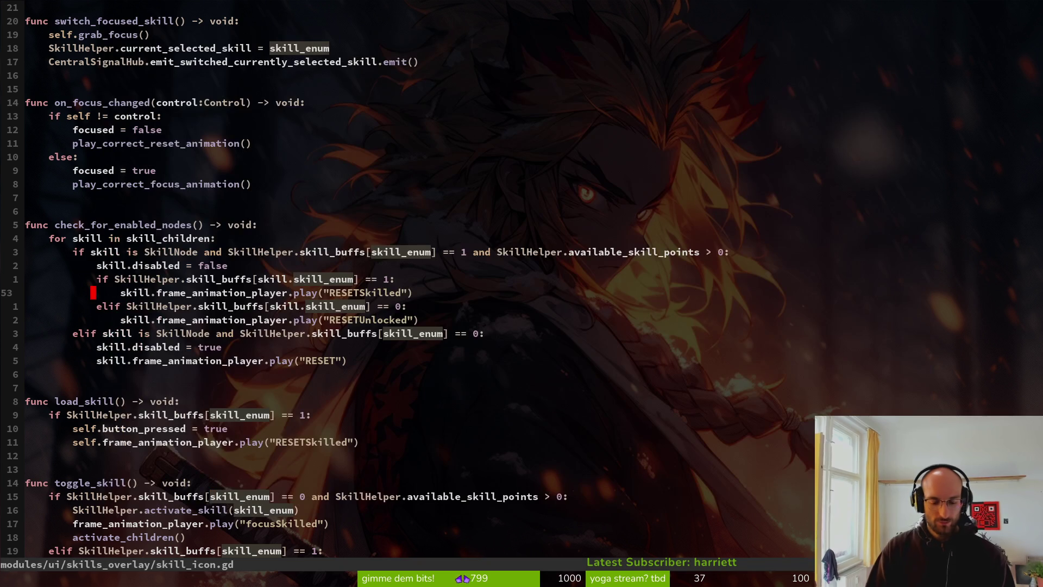
Quit Vim and launch tig from the shell history
type(":q")
key("Return")
key("Up")
key("Return")
Review the diff for xp.helper.gd and revert its changes
key("Down")
key("Down")
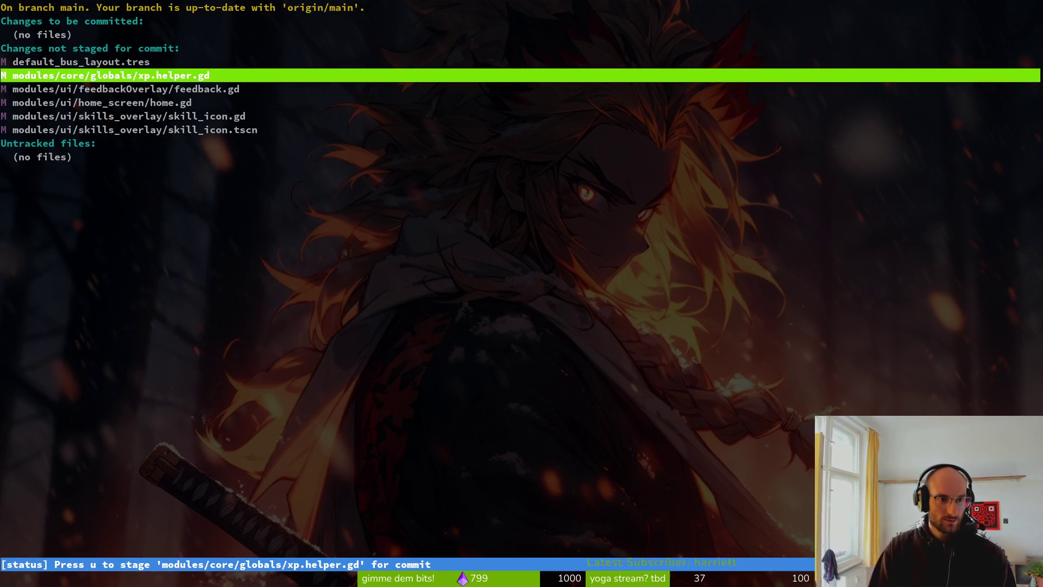
key("Down")
key("Up")
key("Return")
key("exclam")
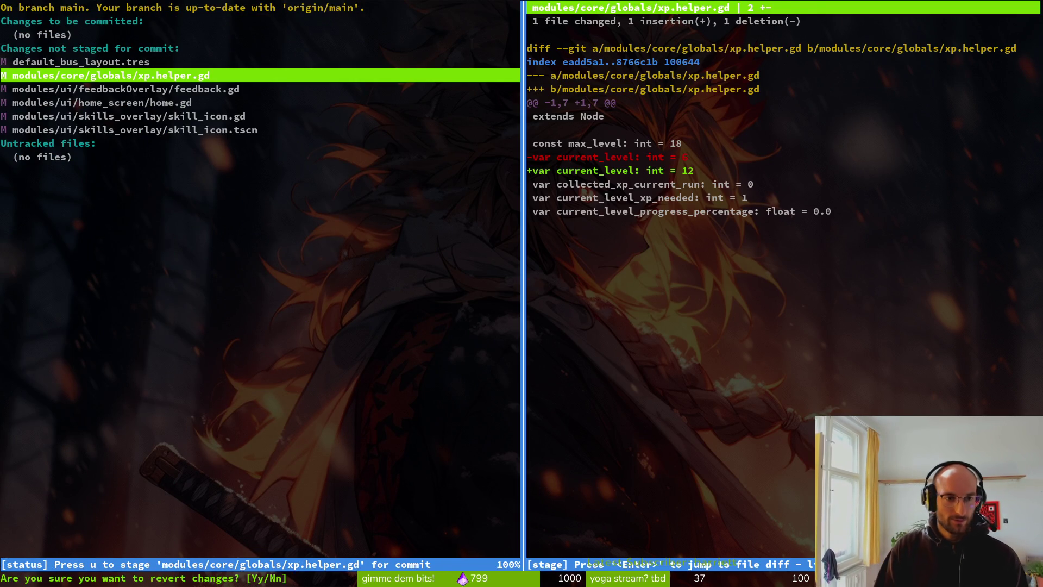
key("y")
Stage skill_icon.gd and skill_icon.tscn, then review the staged skill_icon.gd diff
key("Down")
key("Down")
key("Return")
key("u")
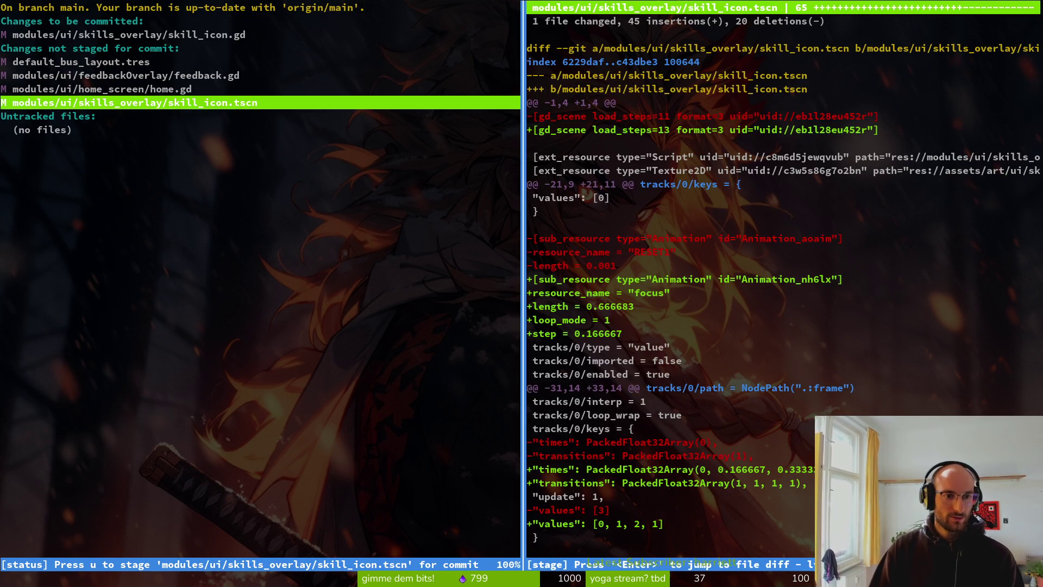
key("u")
key("q")
key("Up")
key("Up")
key("Up")
key("Return")
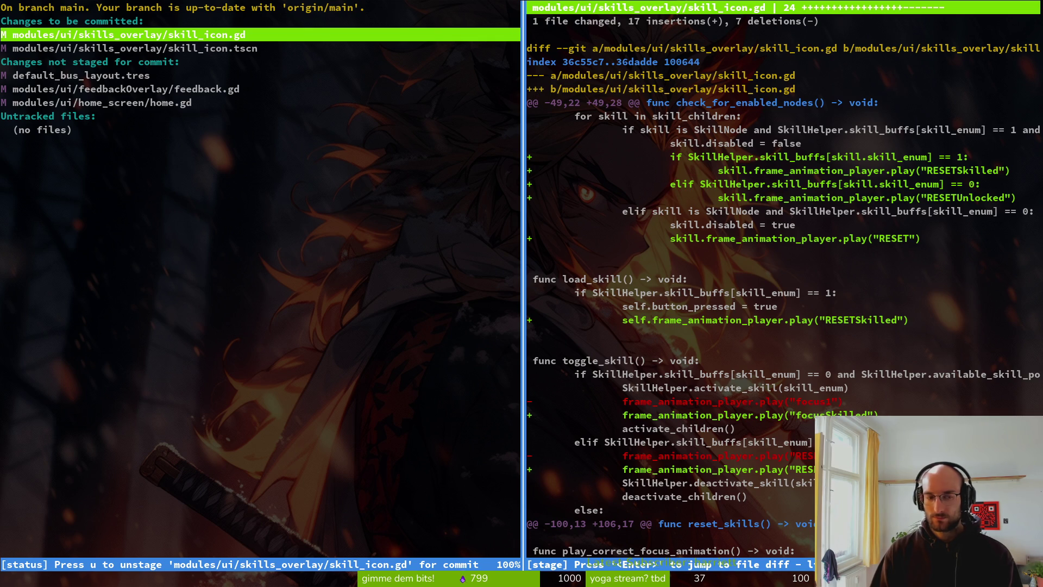
Run the game and learn the increase health skill levels in the skill tree
key("Q")
type("g")
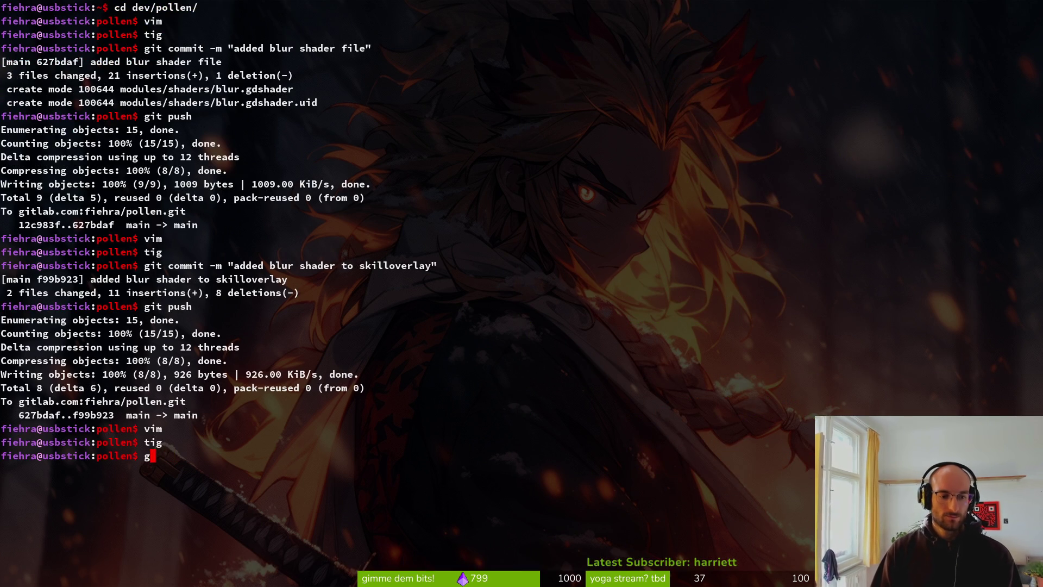
key("alt+Tab")
key("F5")
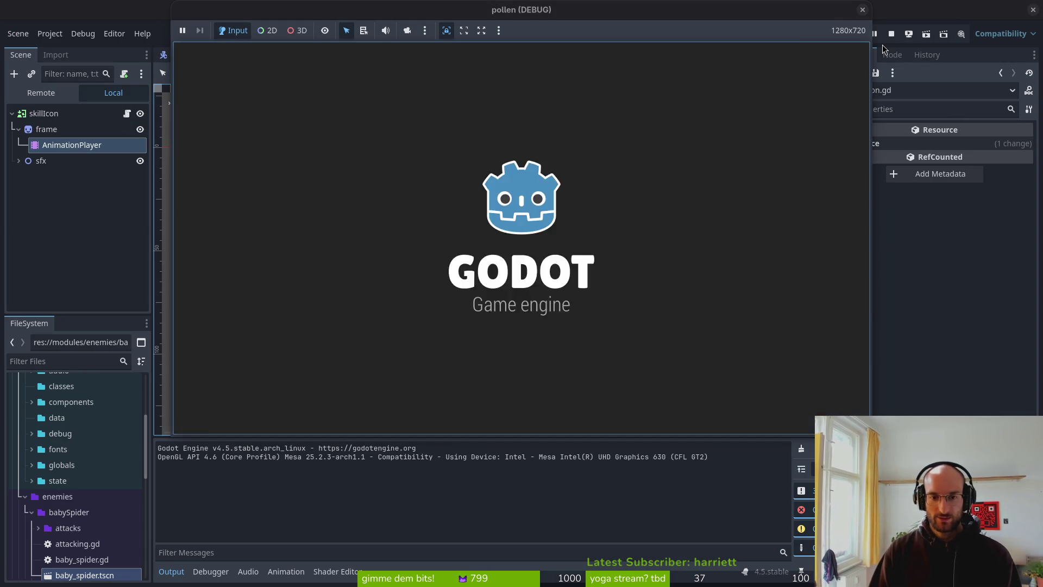
key("Tab")
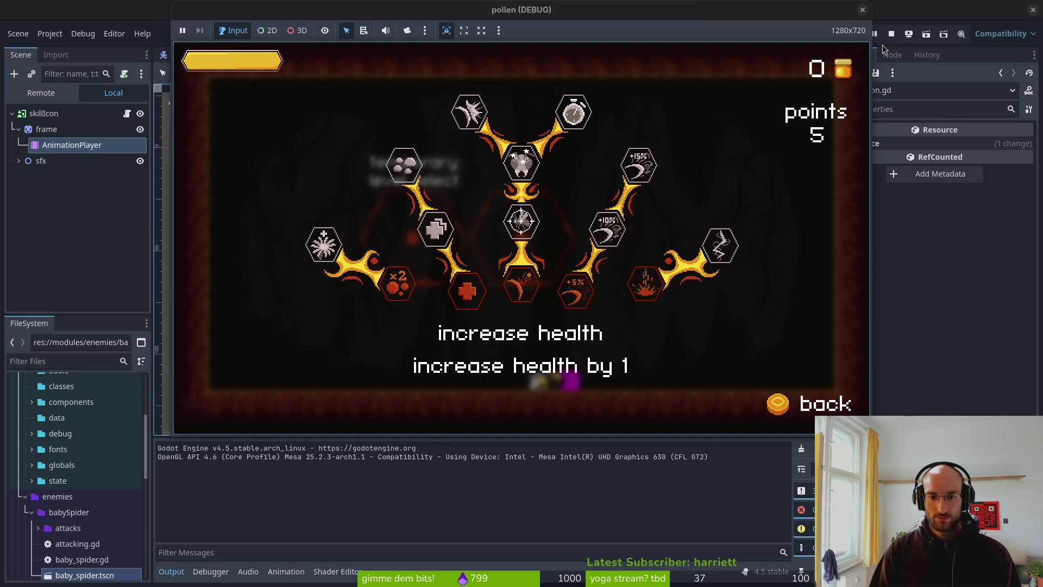
key("Return")
key("Return")
key("Up")
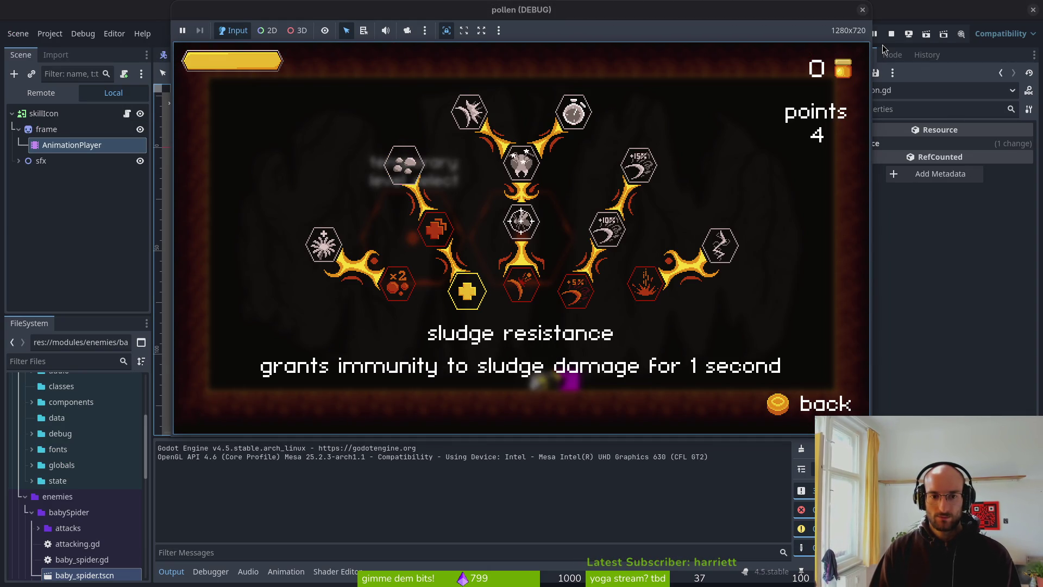
key("Return")
key("Return")
Reopen the skill tree, unlearn the learned skills, and return to the editor
key("Tab")
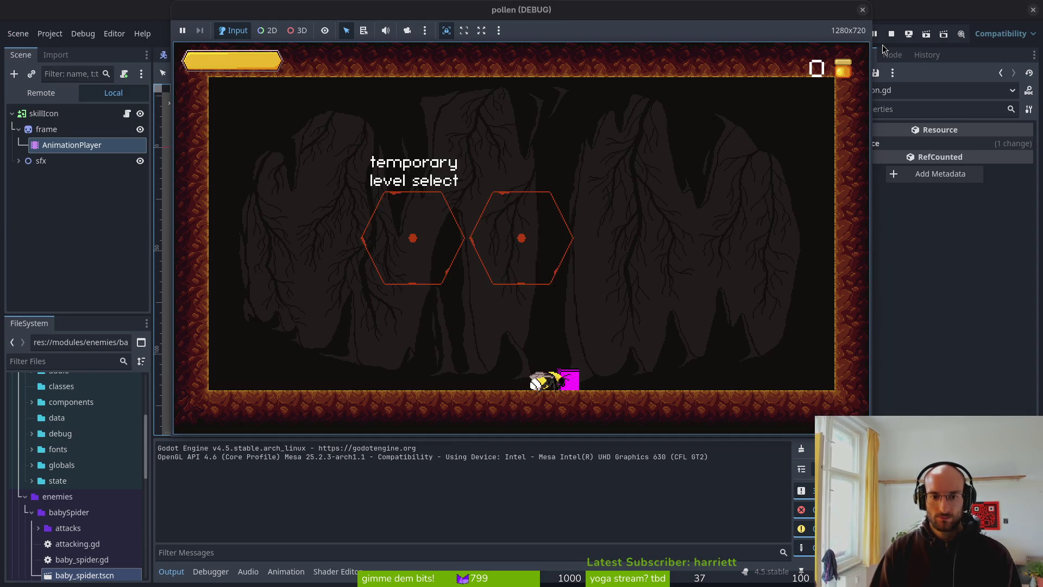
key("Tab")
key("Left")
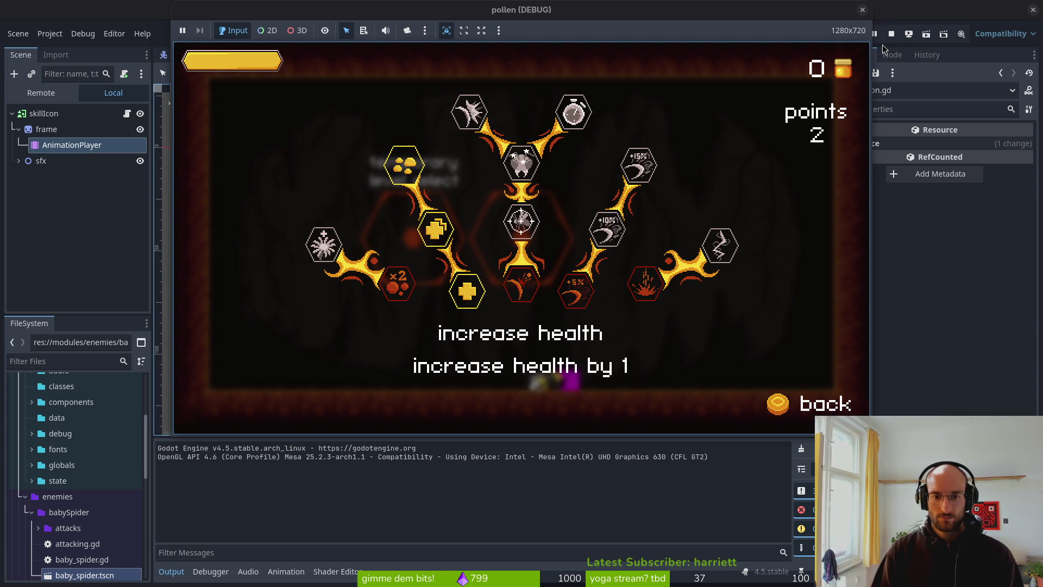
key("Return")
key("Return")
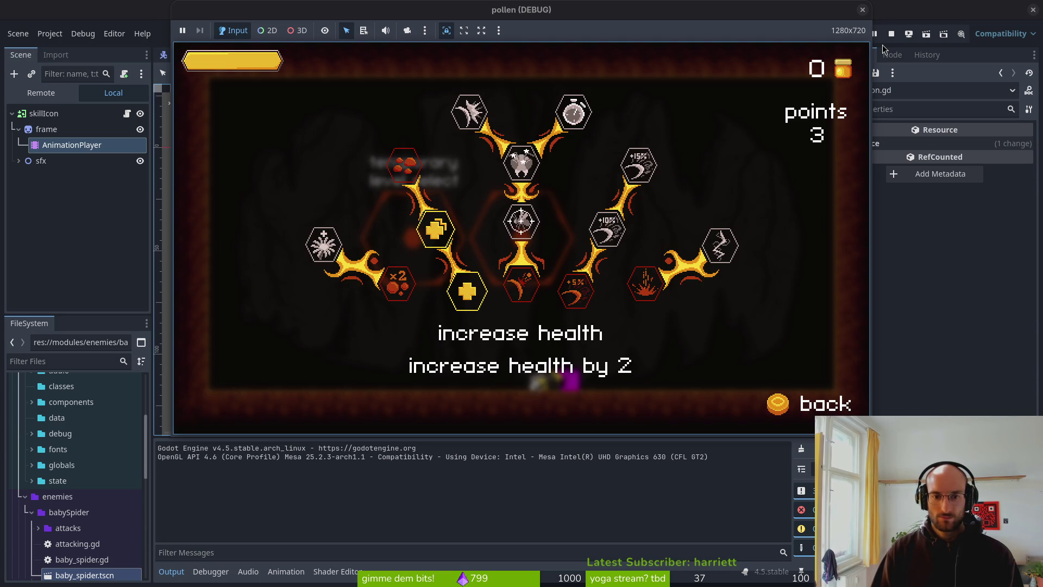
key("Tab")
left_click(882, 49)
key("alt+Tab")
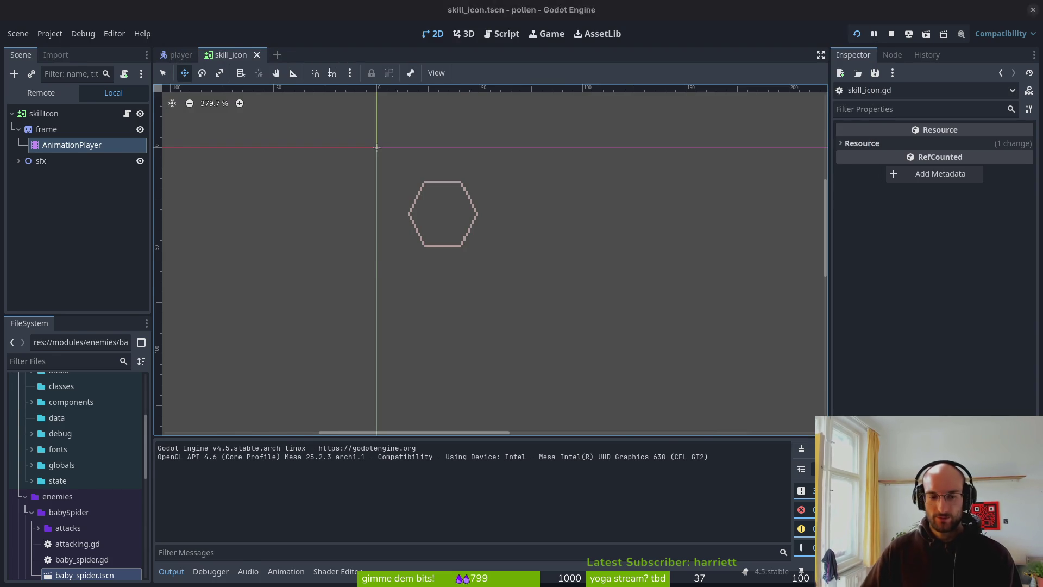
Commit the changes as "added new skill icon colors and adjusted frame properties accordinigly"
type("giit pu")
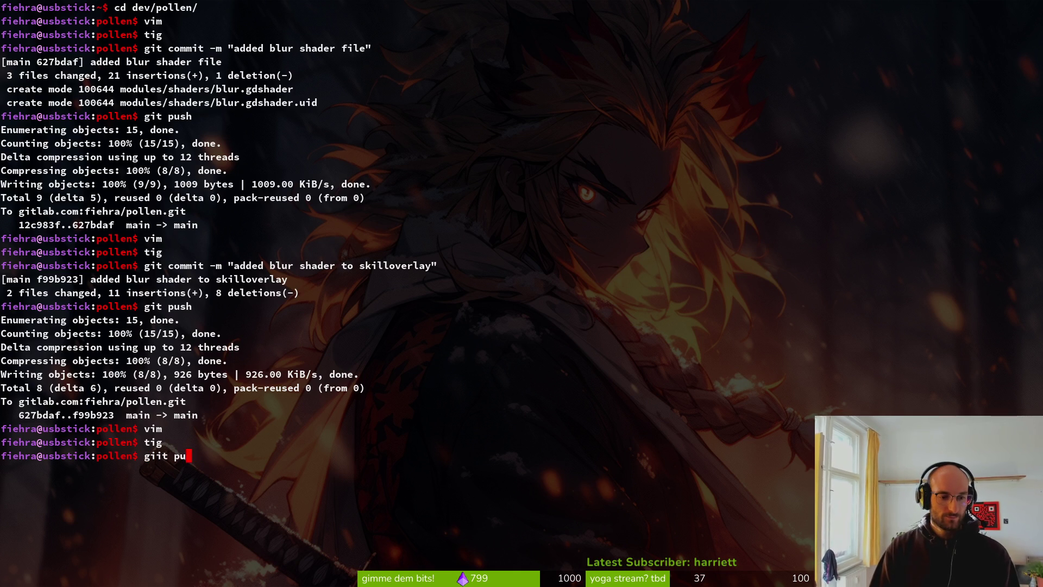
key("BackSpace")
key("BackSpace")
key("BackSpace")
type("tig")
key("Return")
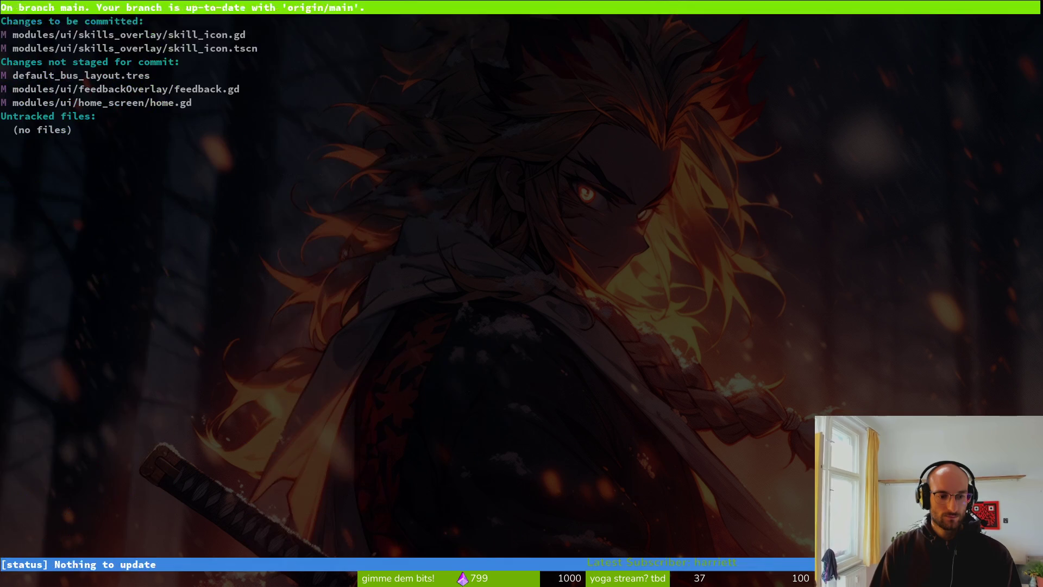
type("qcommit- m")
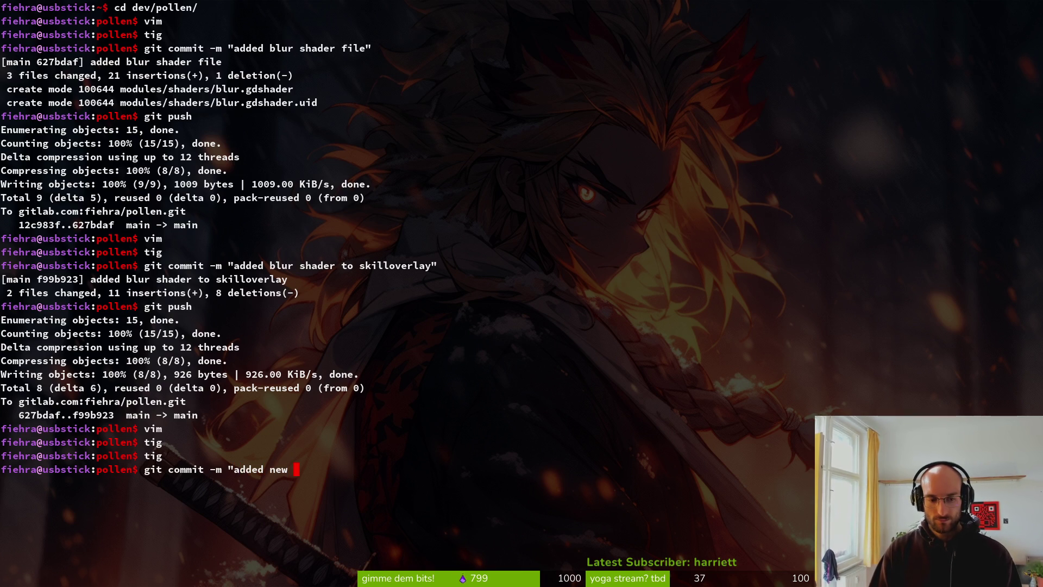
type("l icon")
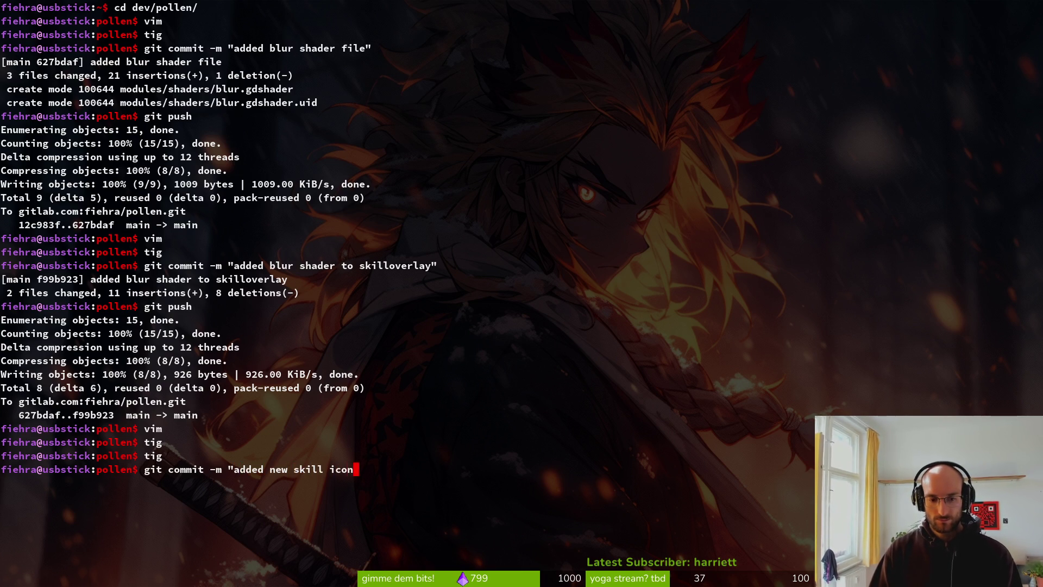
type(" codjusted frame p")
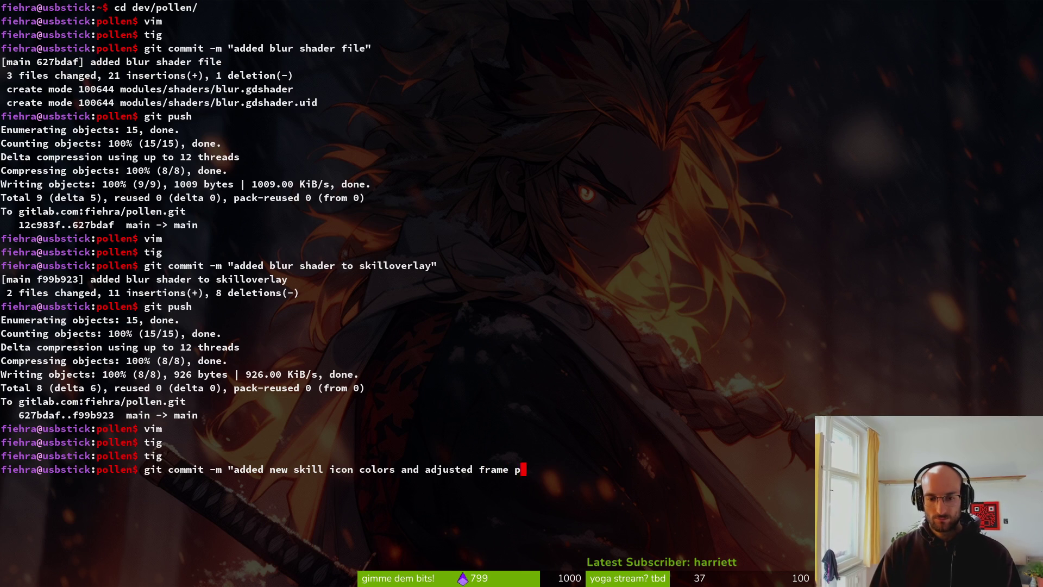
type("roperties accordinig")
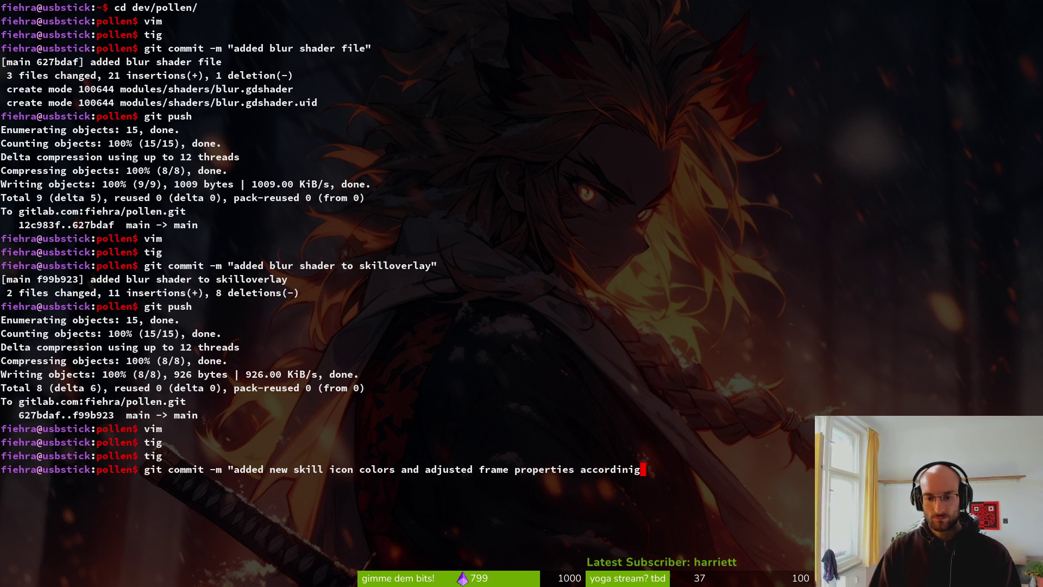
type("\"")
key("Return")
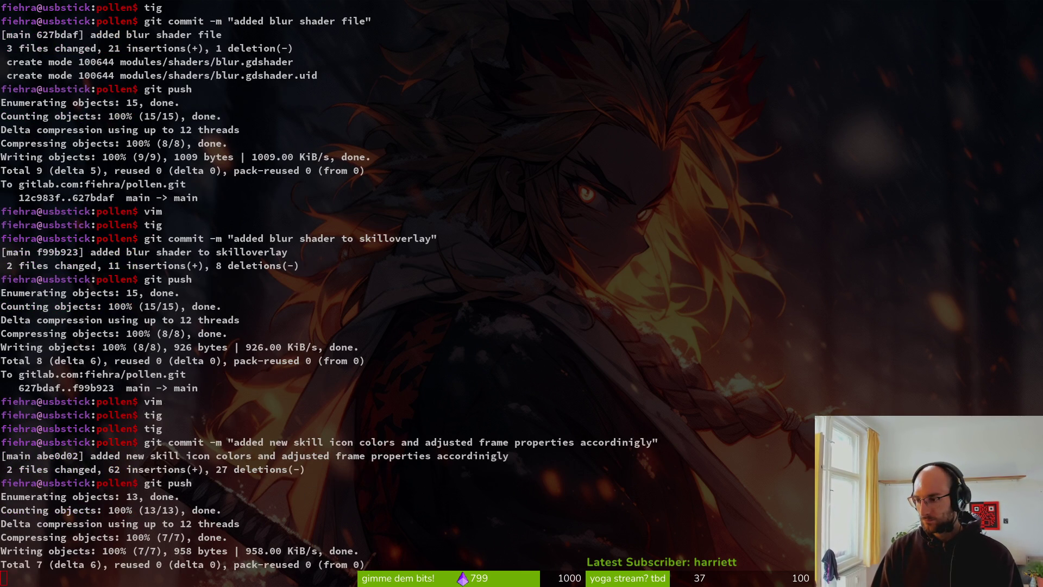
Push the new commit to the main branch on the remote
key("super+2")
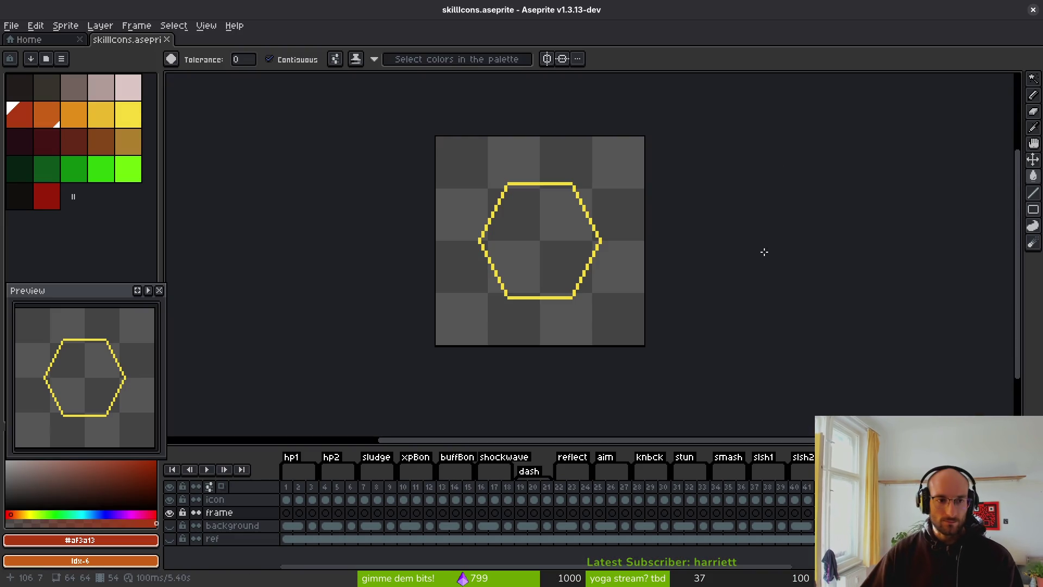
key("i")
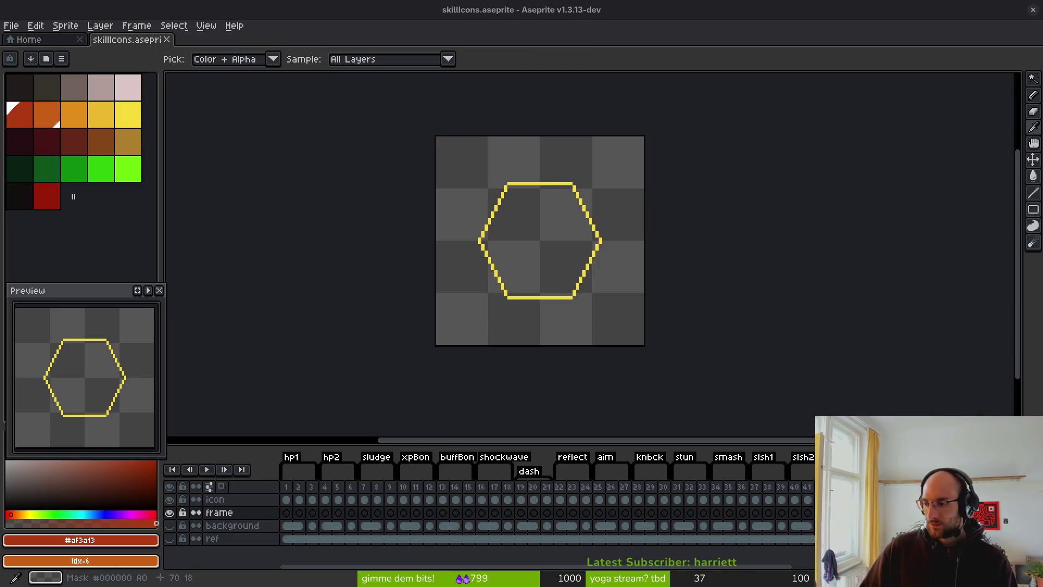
key("w")
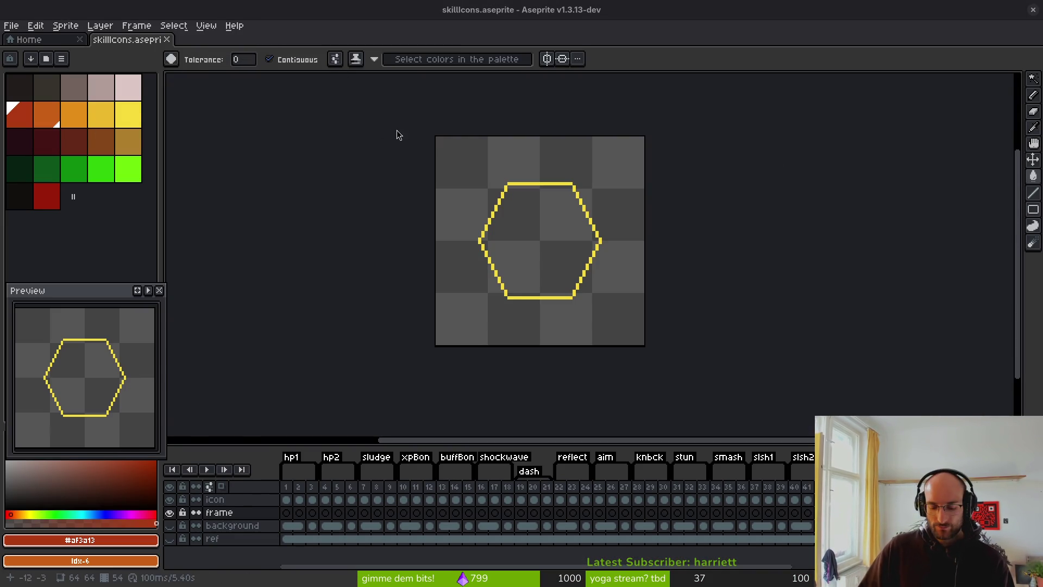
key("super")
key("super")
key("super+1")
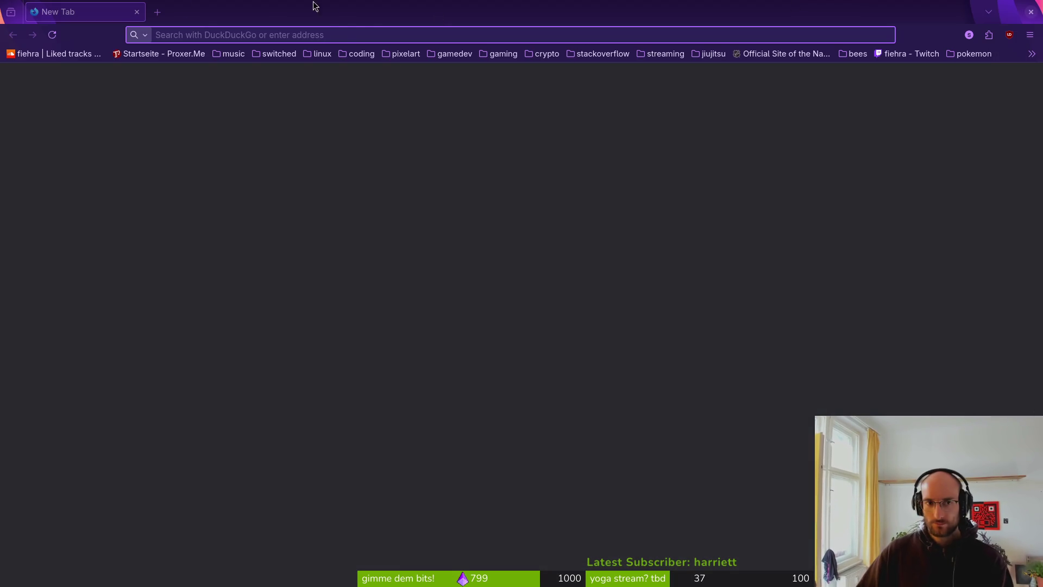
Go to GitLab and open the pollen project page
type("gitlab.com/")
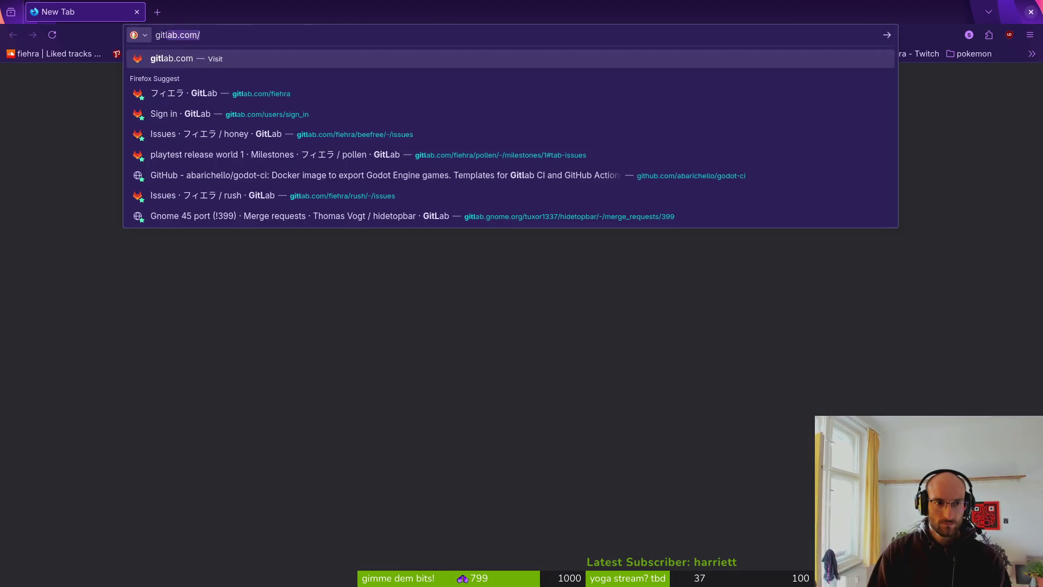
key("Down")
key("Return")
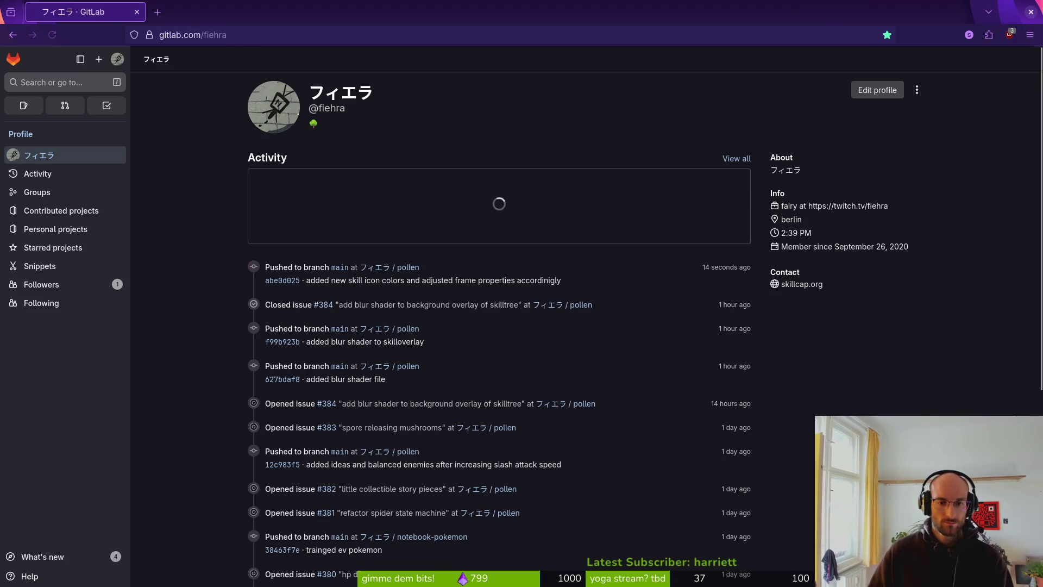
left_click(405, 268)
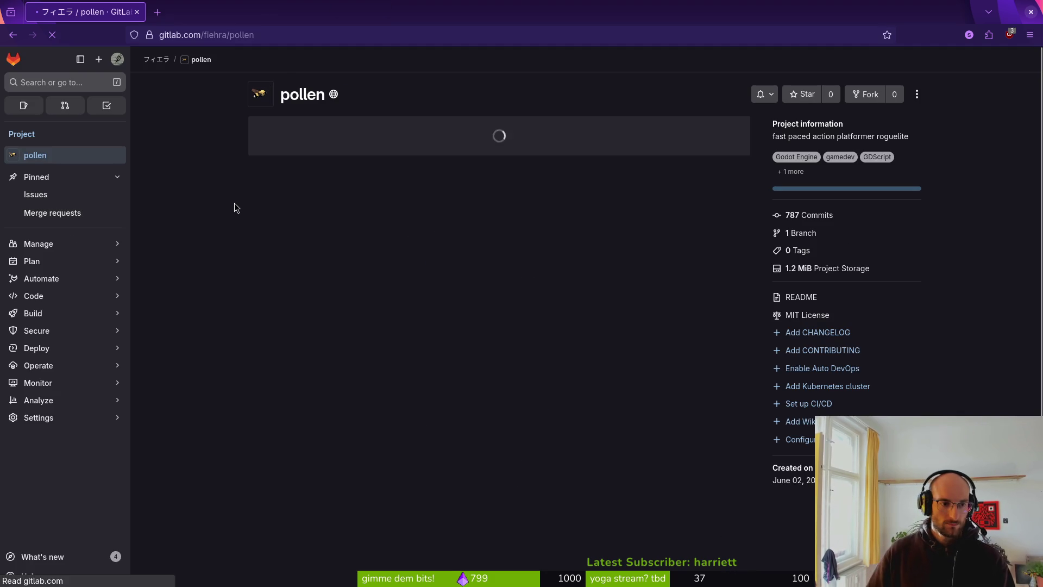
Show the project's issue list and open issue #370 in a background tab
left_click(55, 194)
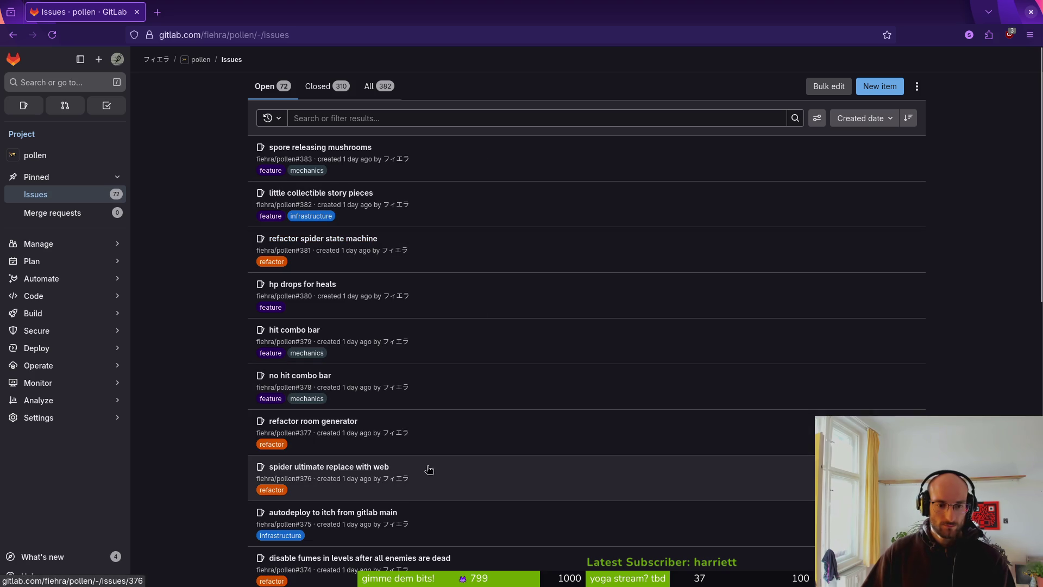
scroll(418, 497, "down", 3)
scroll(513, 456, "down", 3)
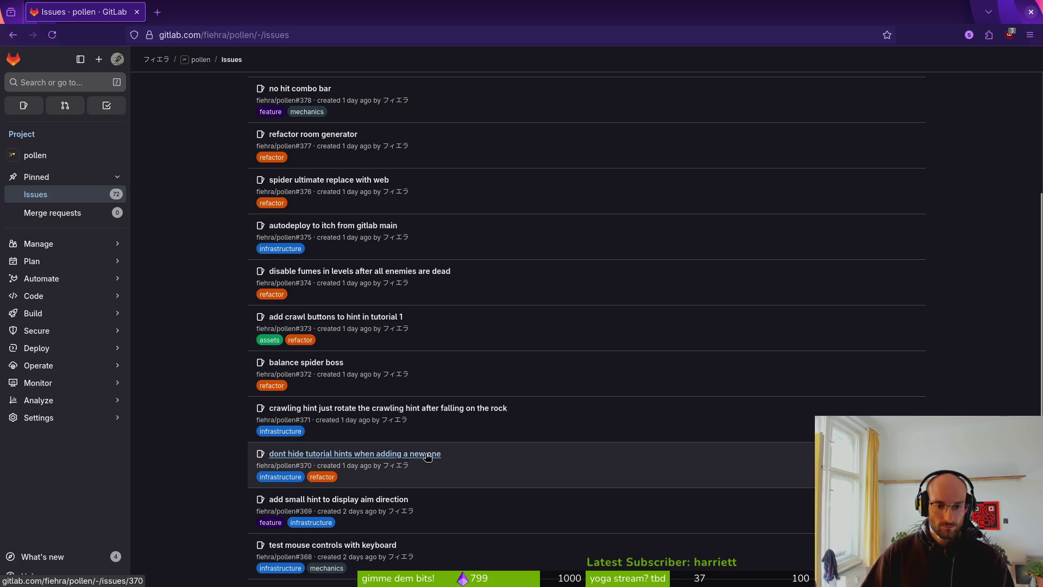
scroll(427, 456, "down", 2)
middle_click(371, 382)
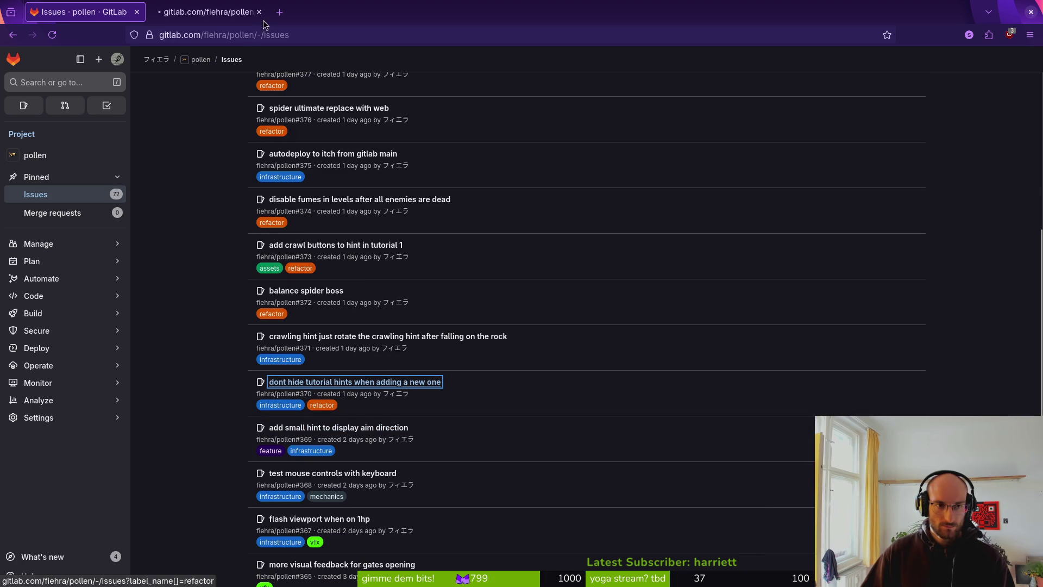
Look at issue #370, then open issue #358 in a new tab
left_click(216, 13)
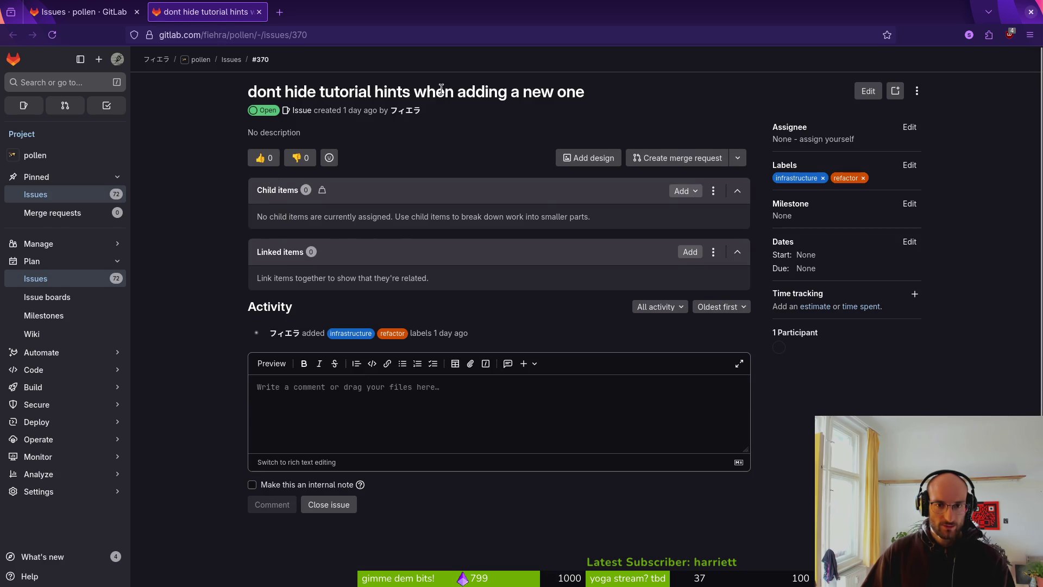
key("ctrl+Page_Up")
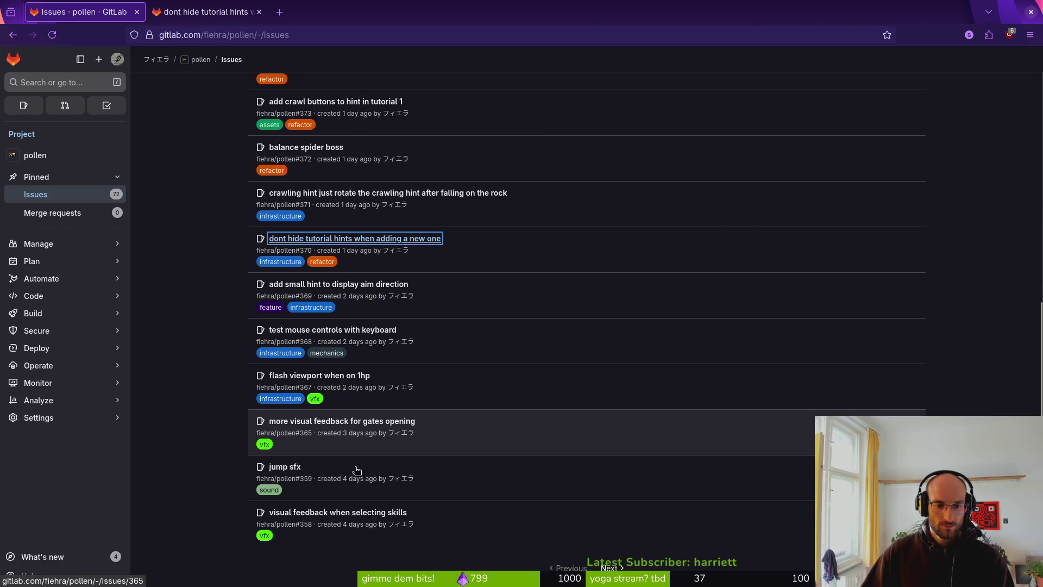
middle_click(337, 513)
left_click(212, 5)
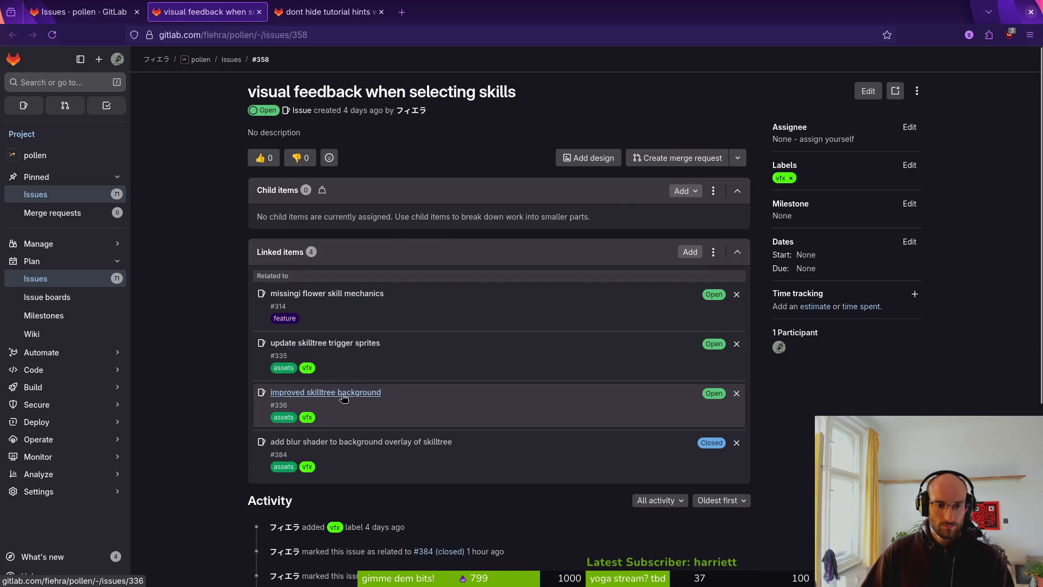
Open linked blur shader issue #384 in a tab and preview linked issue #336
middle_click(372, 447)
left_click(326, 11)
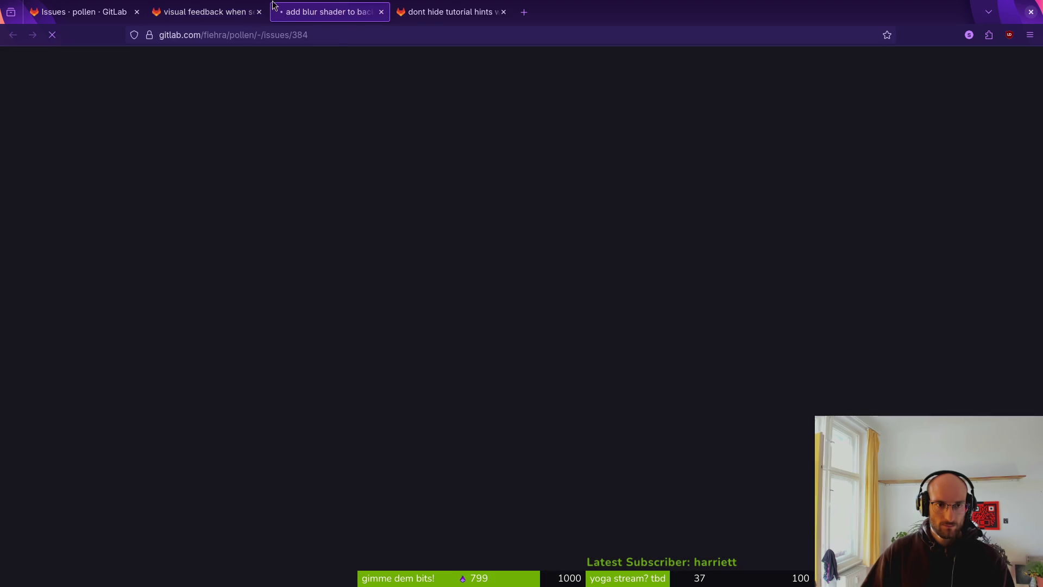
left_click(206, 12)
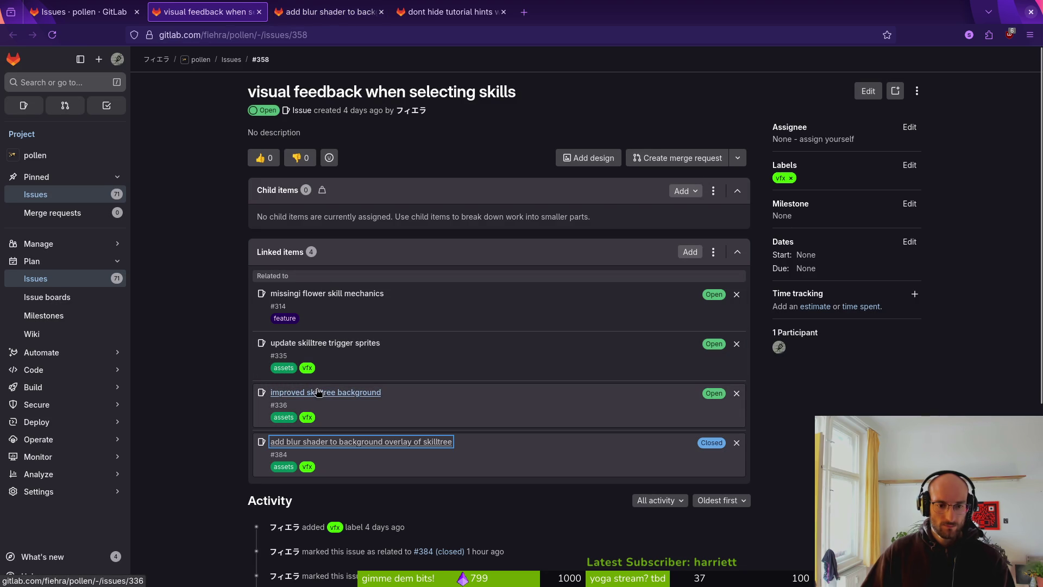
left_click(713, 398)
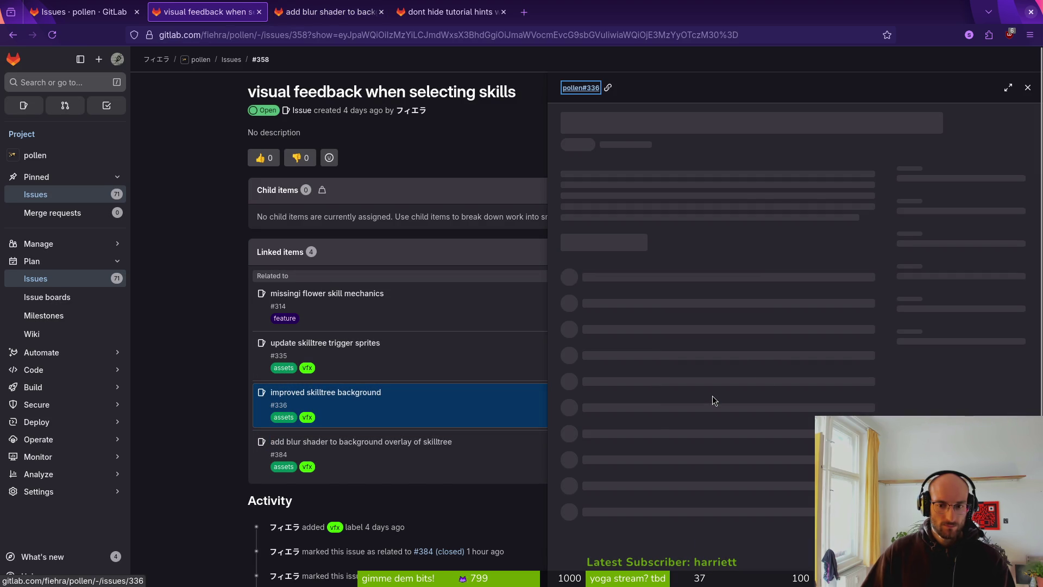
left_click(336, 400)
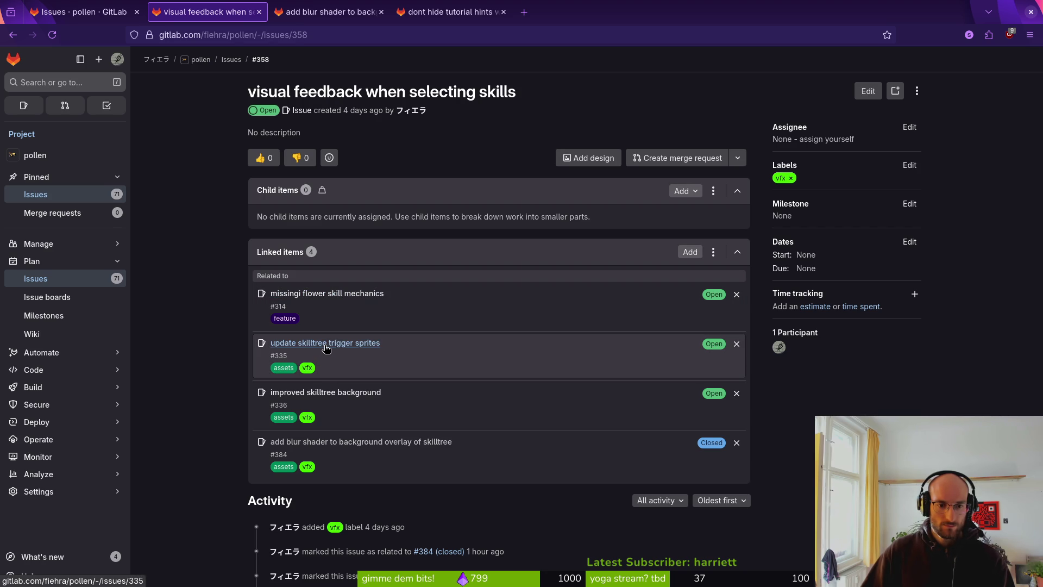
left_click(80, 4)
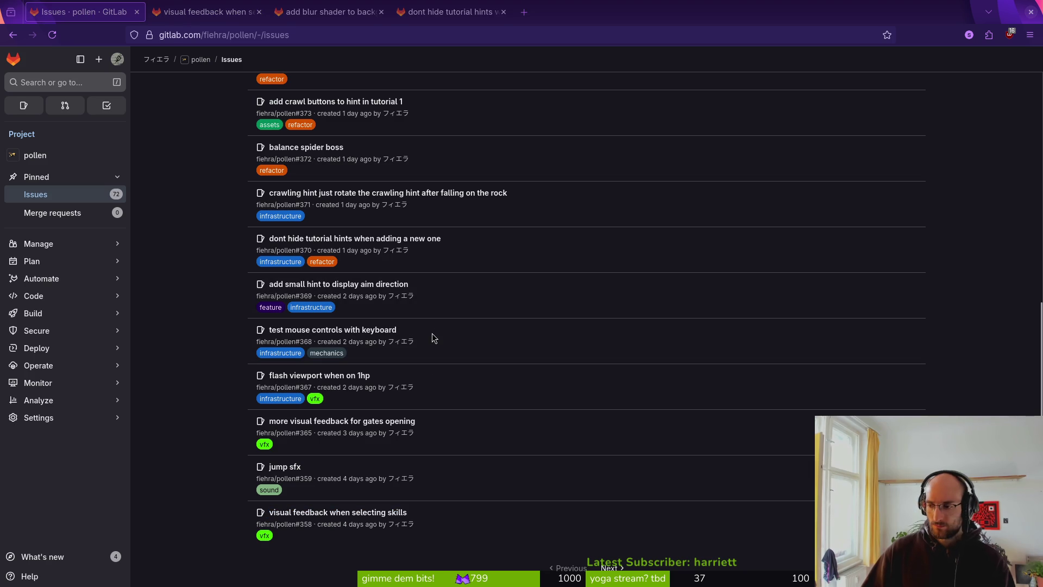
key("alt+Tab")
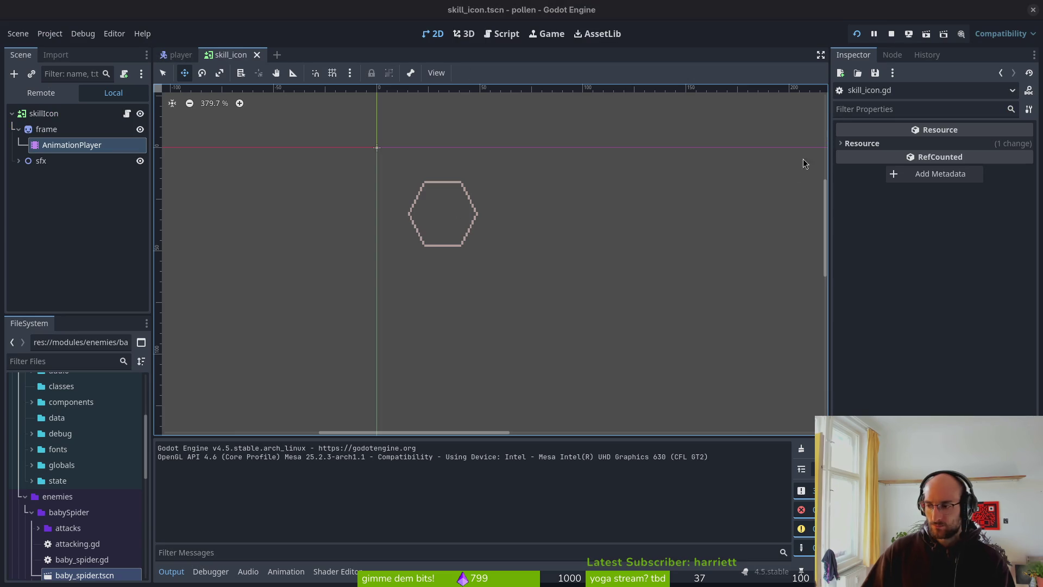
Test-run and stop the game, collapse the skillIcon nodes, and open the player scene
key("F5")
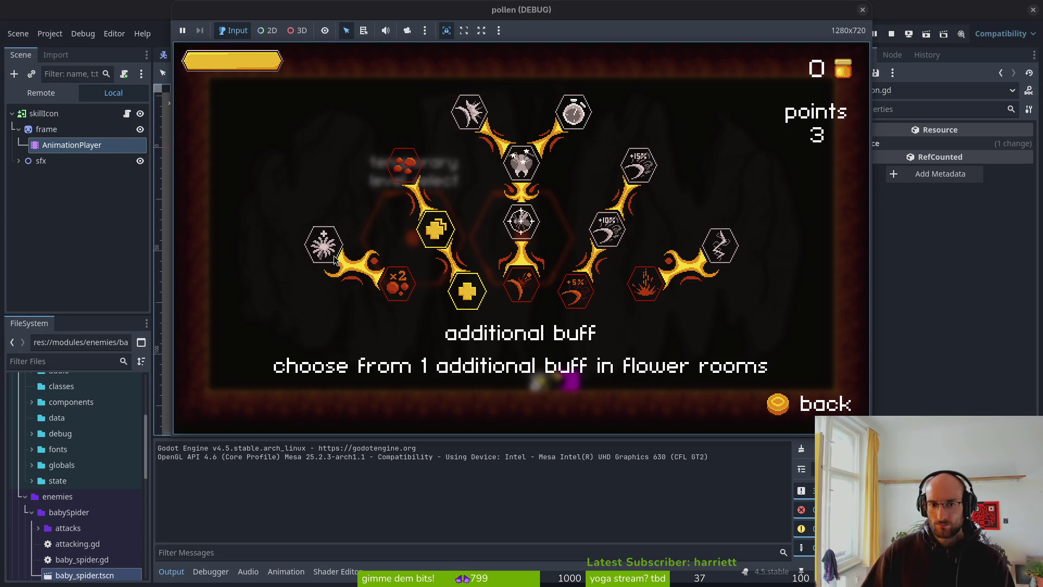
left_click(862, 10)
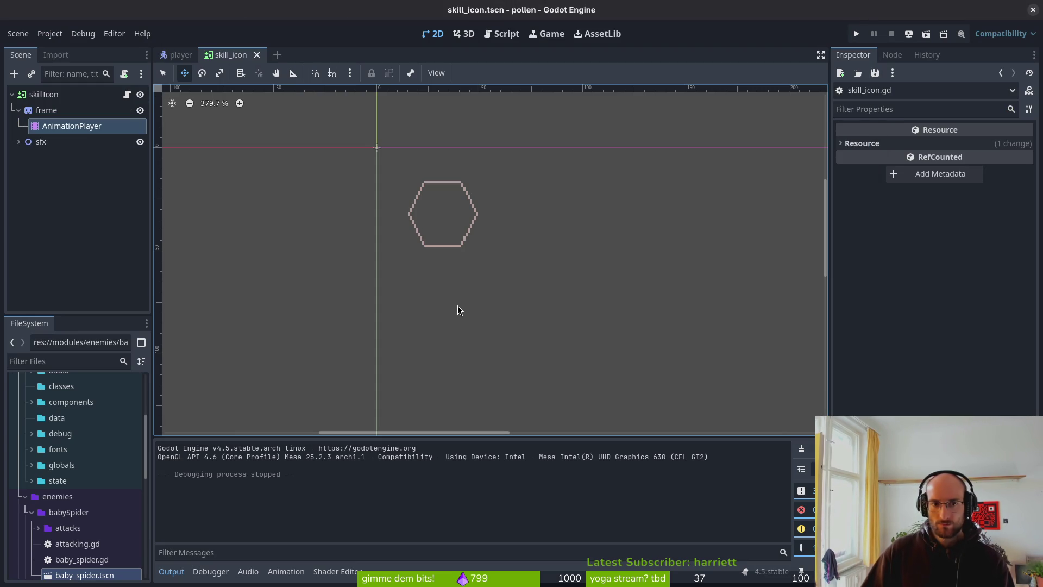
left_click(18, 110)
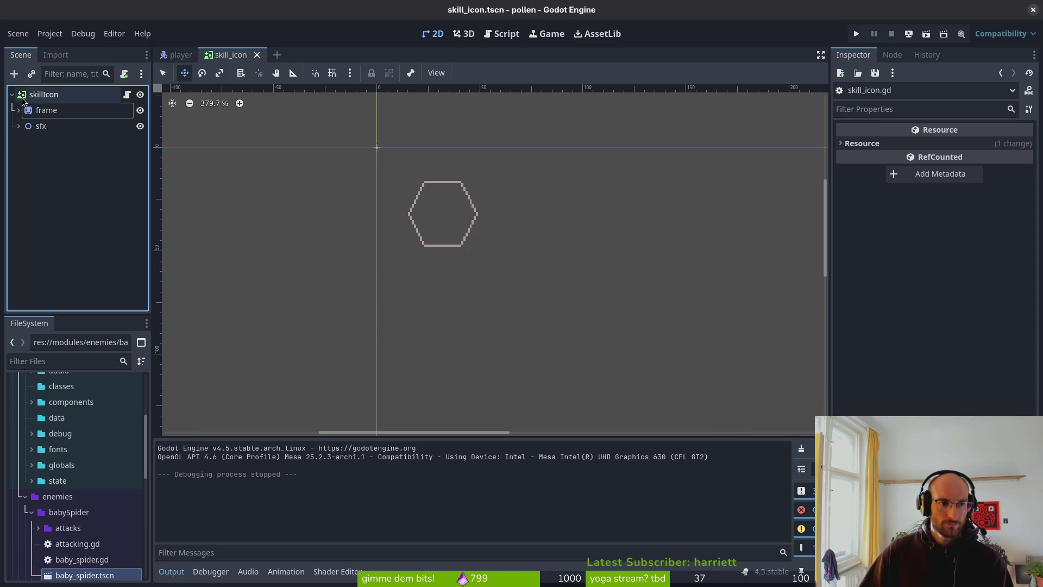
left_click(12, 95)
left_click(181, 54)
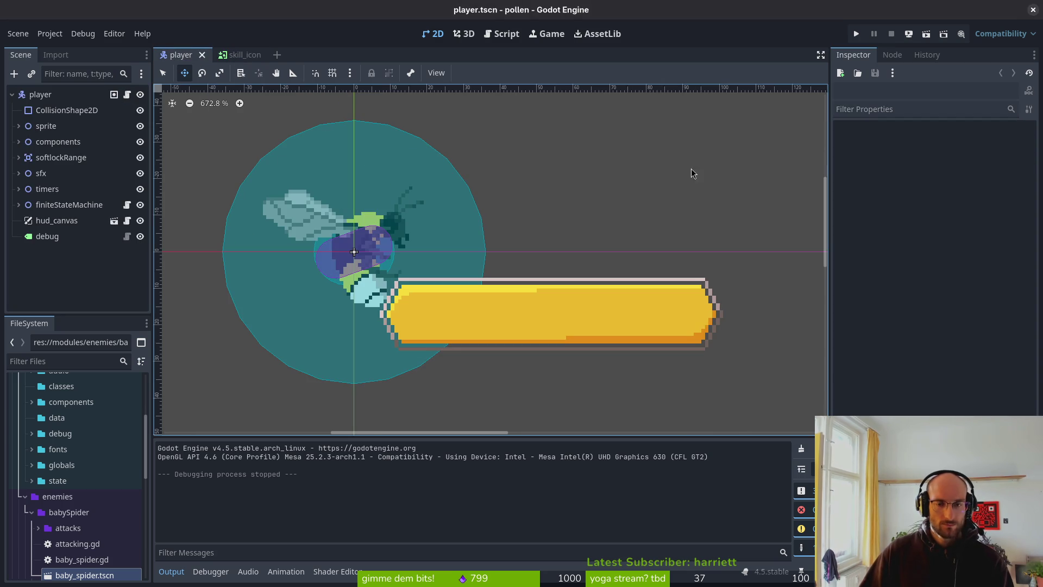
key("alt+Tab")
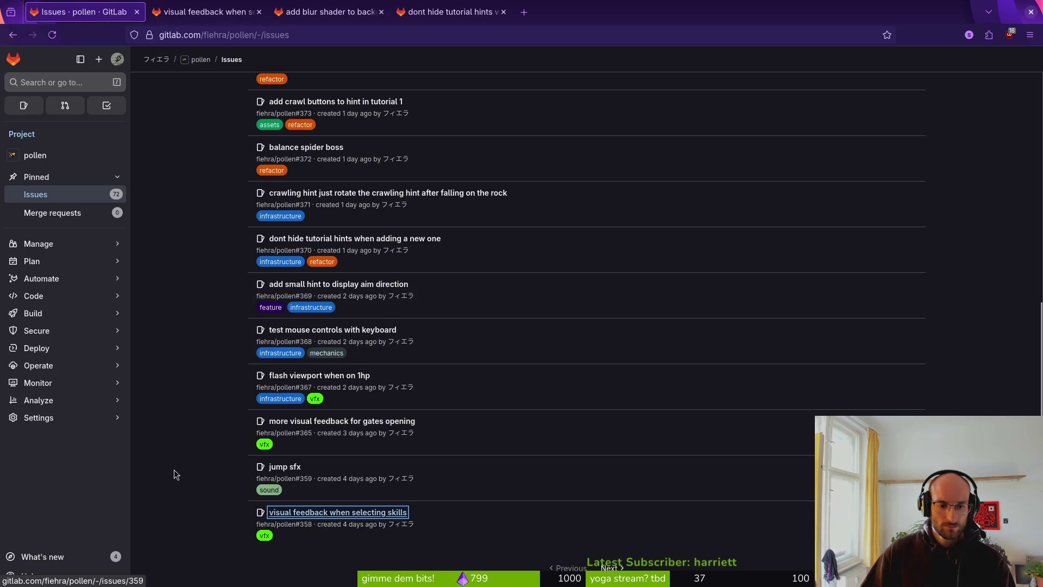
Browse the pollen open issues and move to the second page starting at #357
left_click(177, 475)
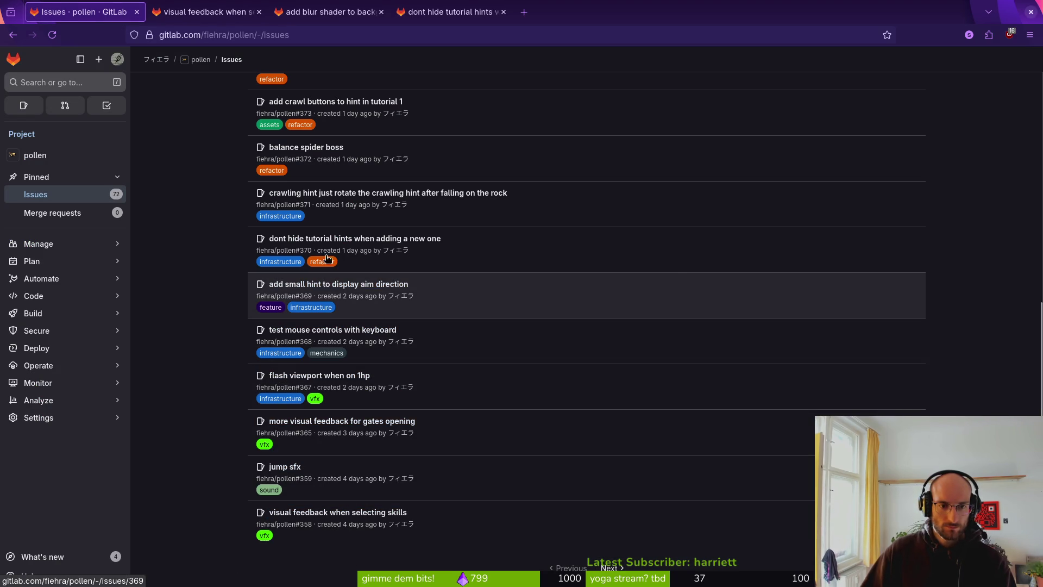
scroll(510, 493, "up", 5)
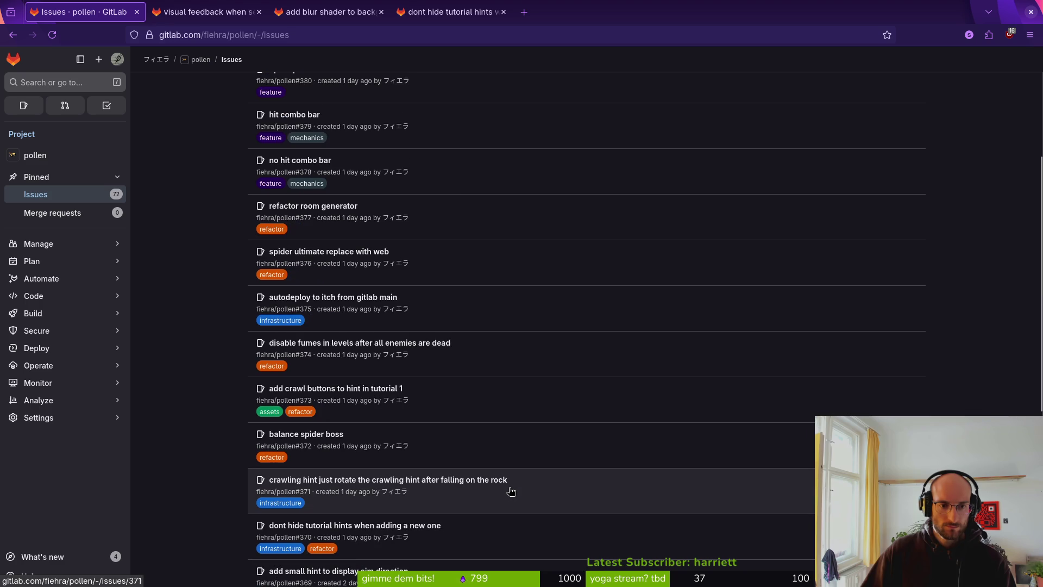
scroll(510, 475, "up", 4)
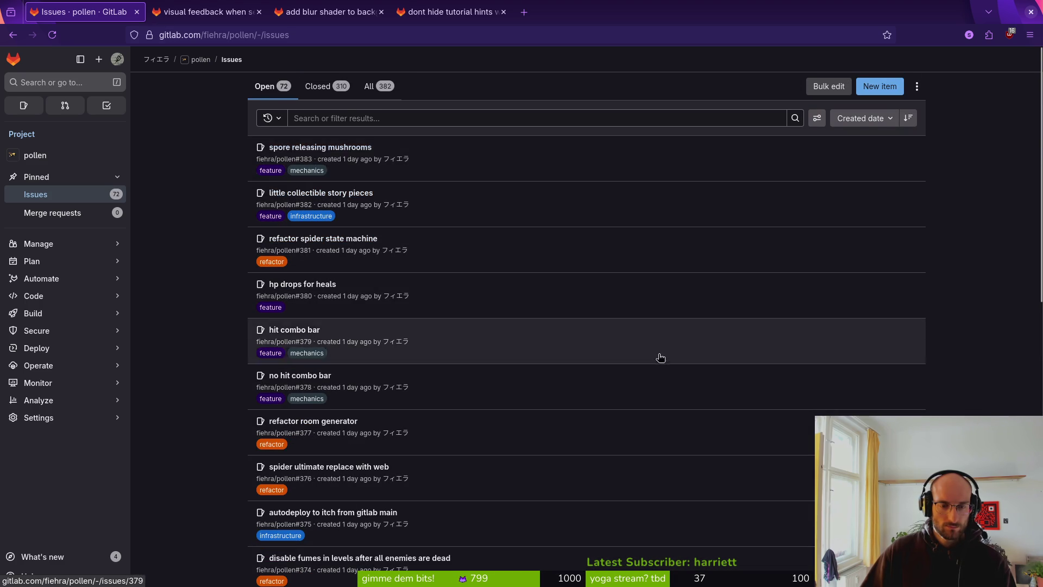
scroll(643, 456, "down", 10)
left_click(610, 506)
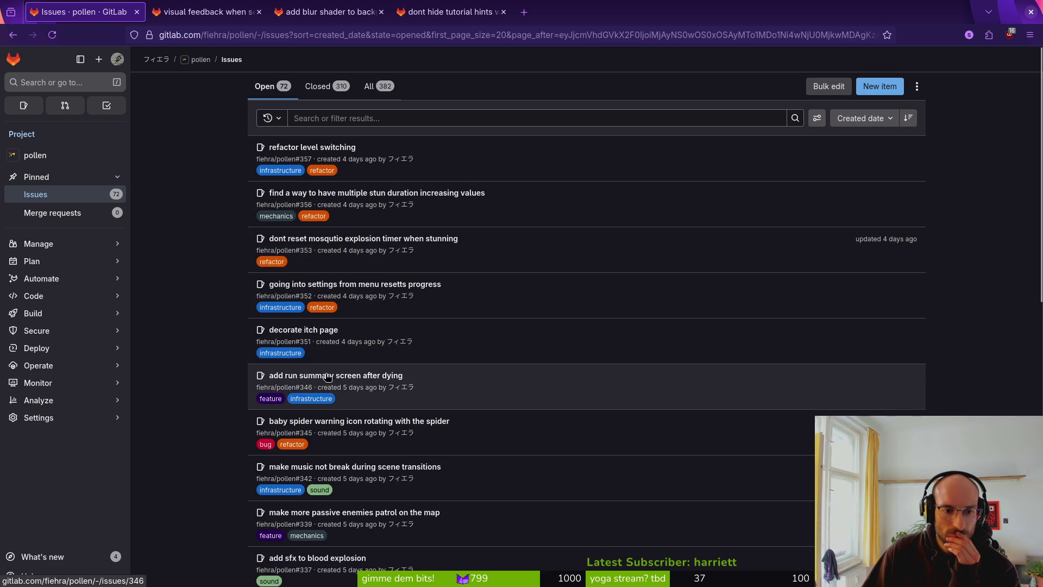
scroll(361, 430, "down", 3)
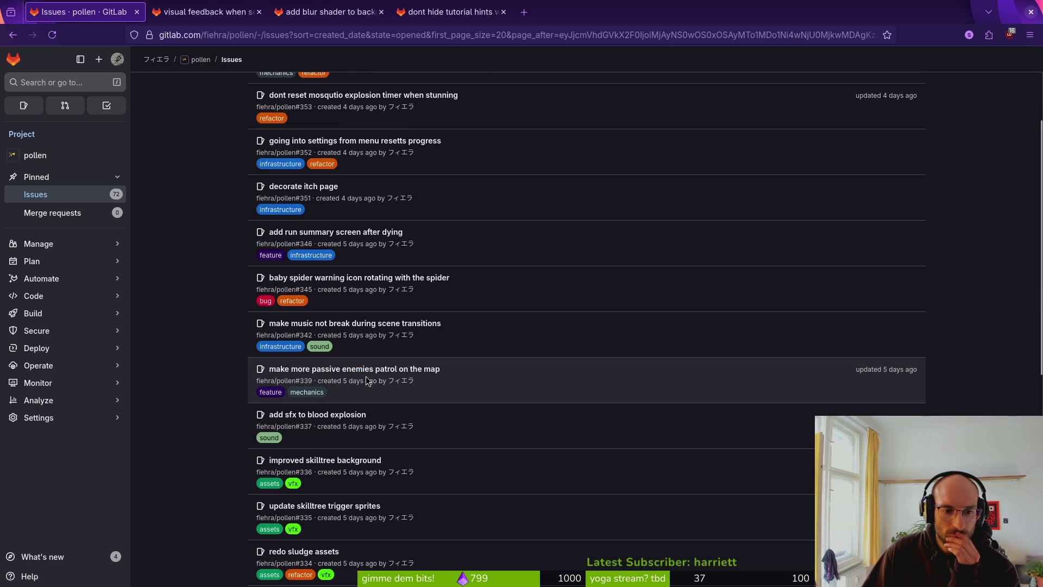
scroll(343, 418, "down", 1)
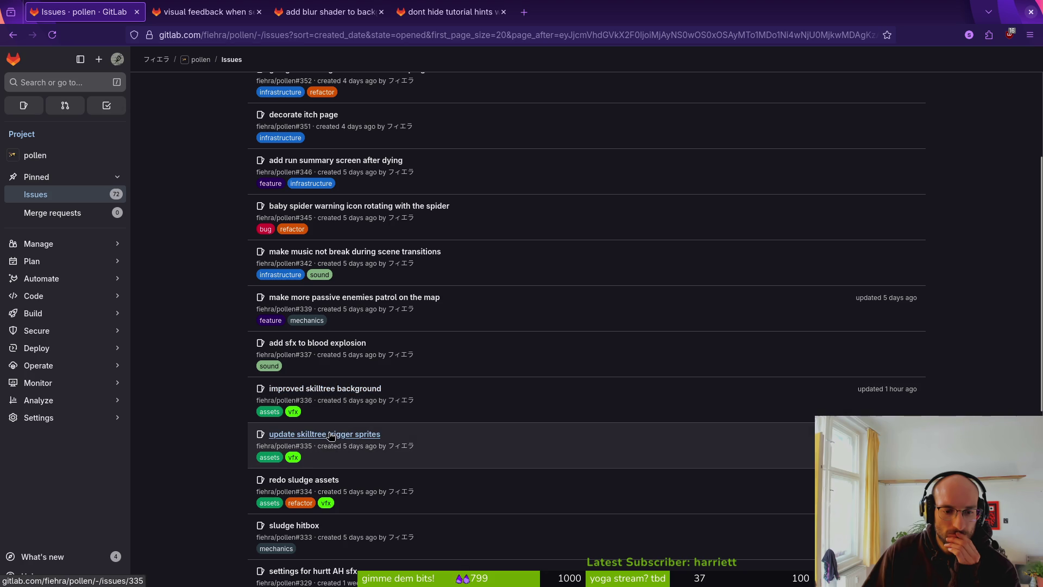
scroll(340, 478, "down", 2)
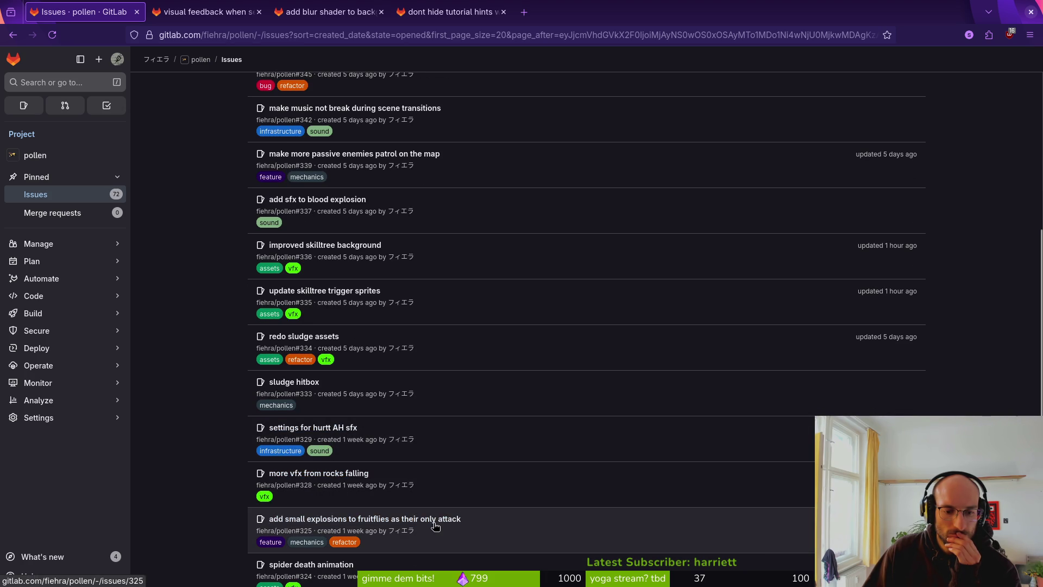
scroll(432, 525, "down", 2)
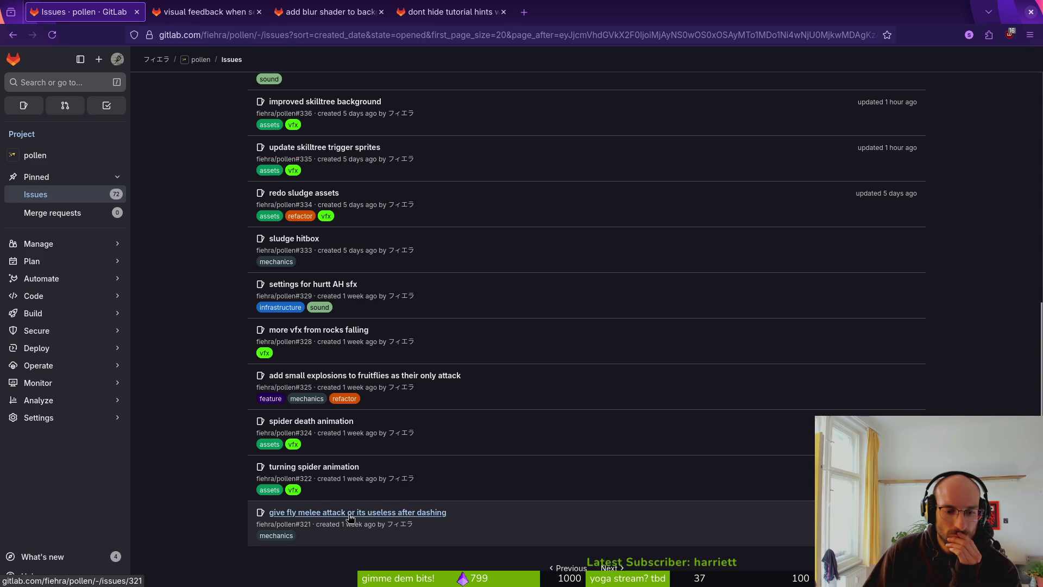
Open issue #321 about the fly's melee attack in its own tab
scroll(351, 517, "up", 2)
middle_click(310, 493)
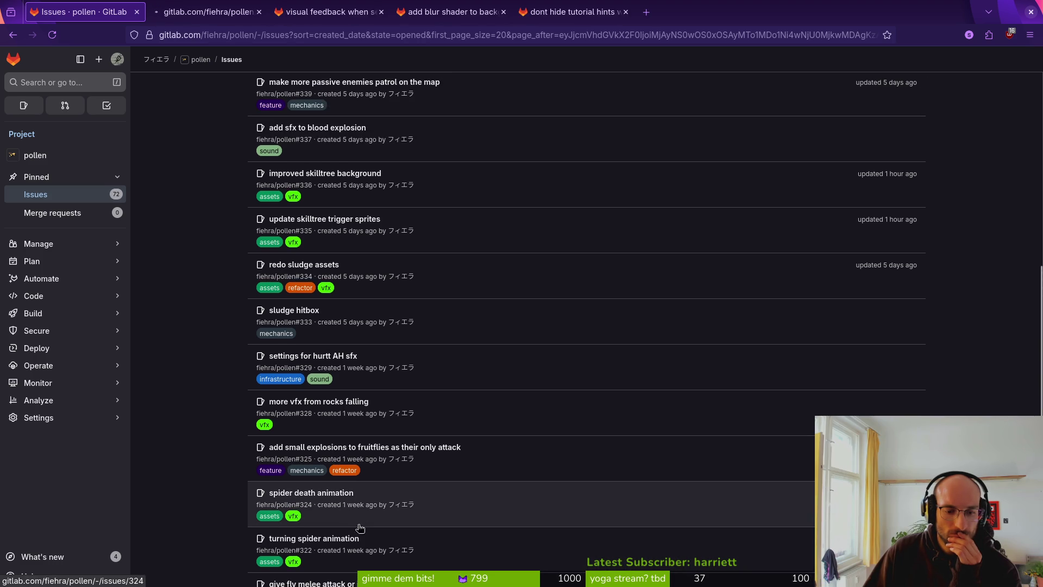
middle_click(313, 583)
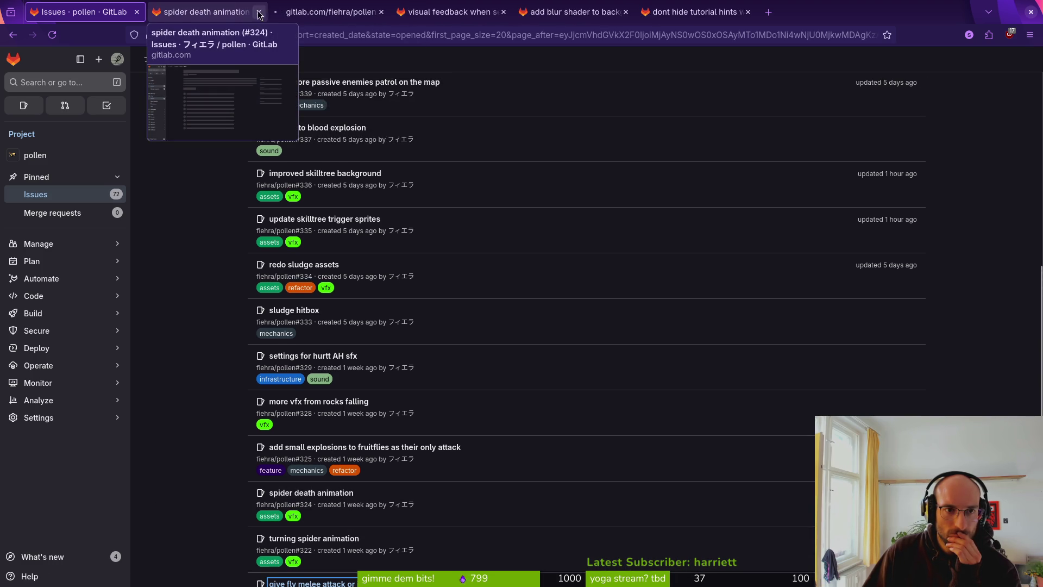
left_click(206, 12)
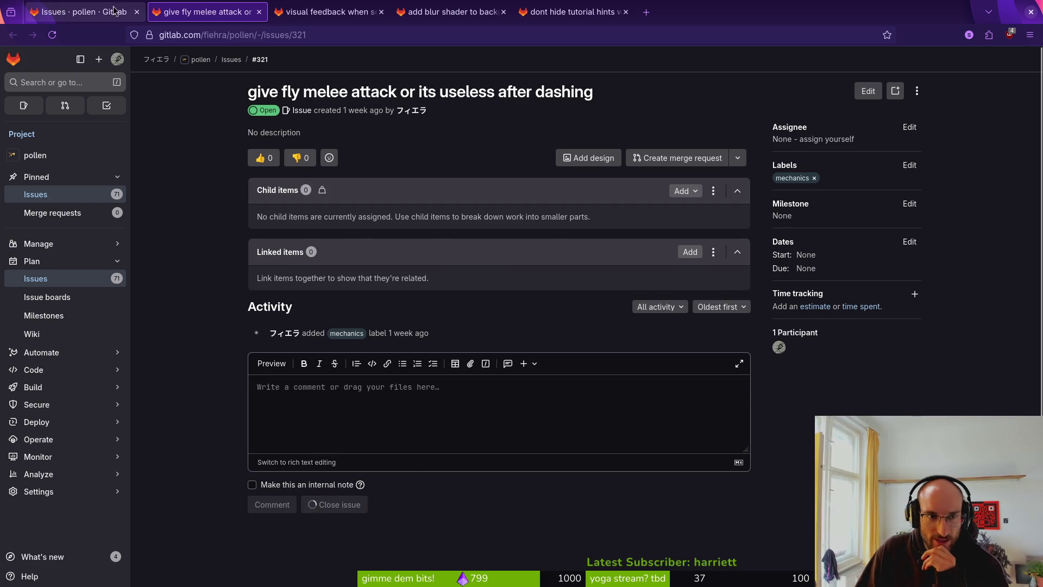
Go to the next page of open issues and open #315 in a new tab
key("ctrl+Page_Up")
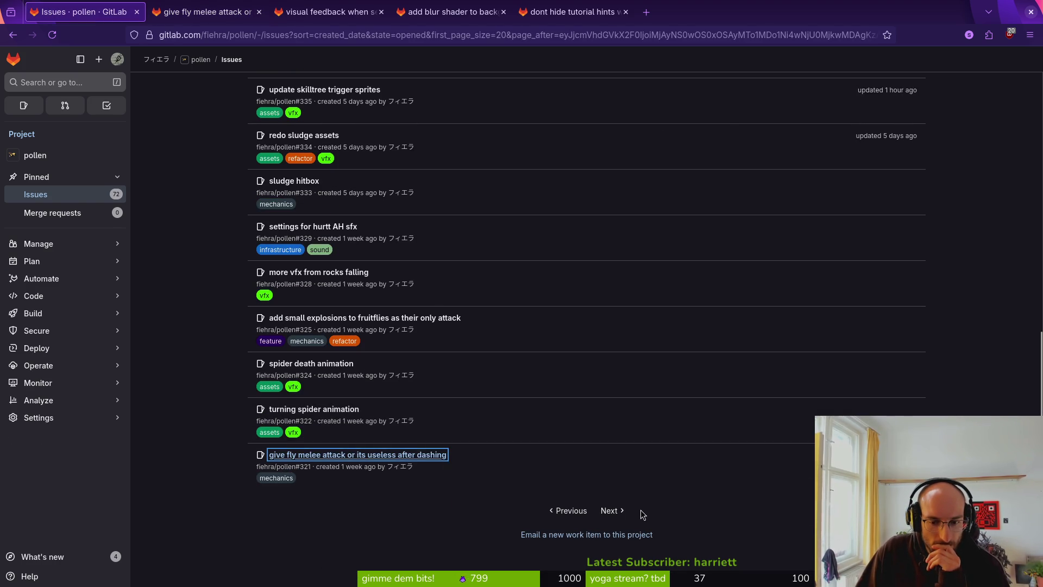
left_click(606, 511)
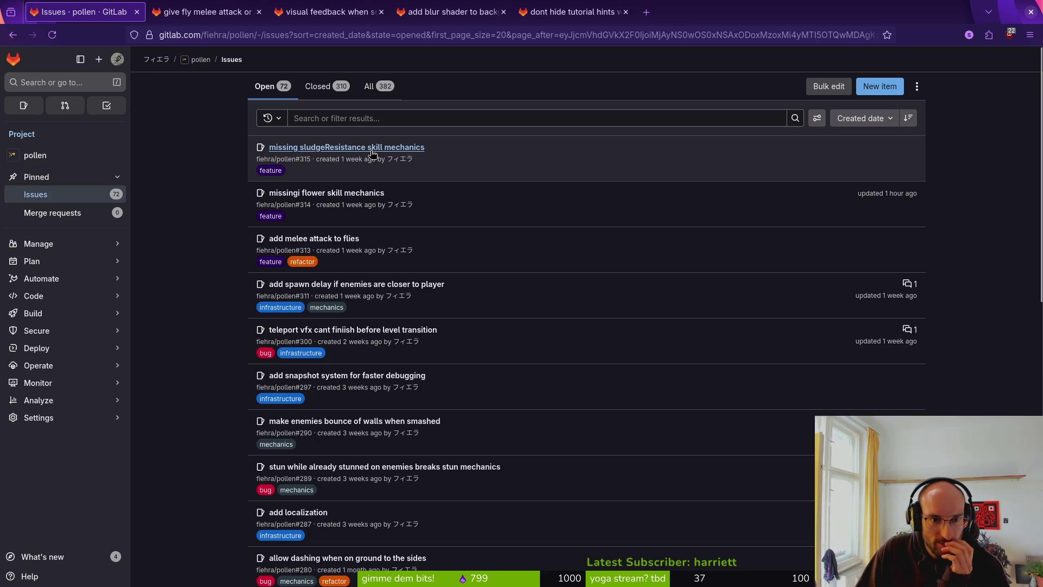
middle_click(348, 147)
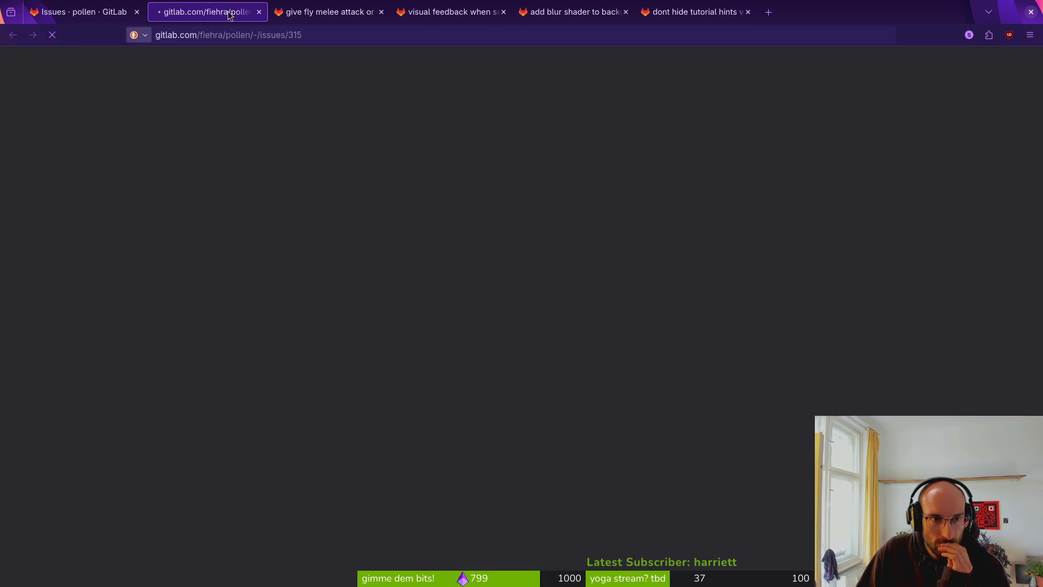